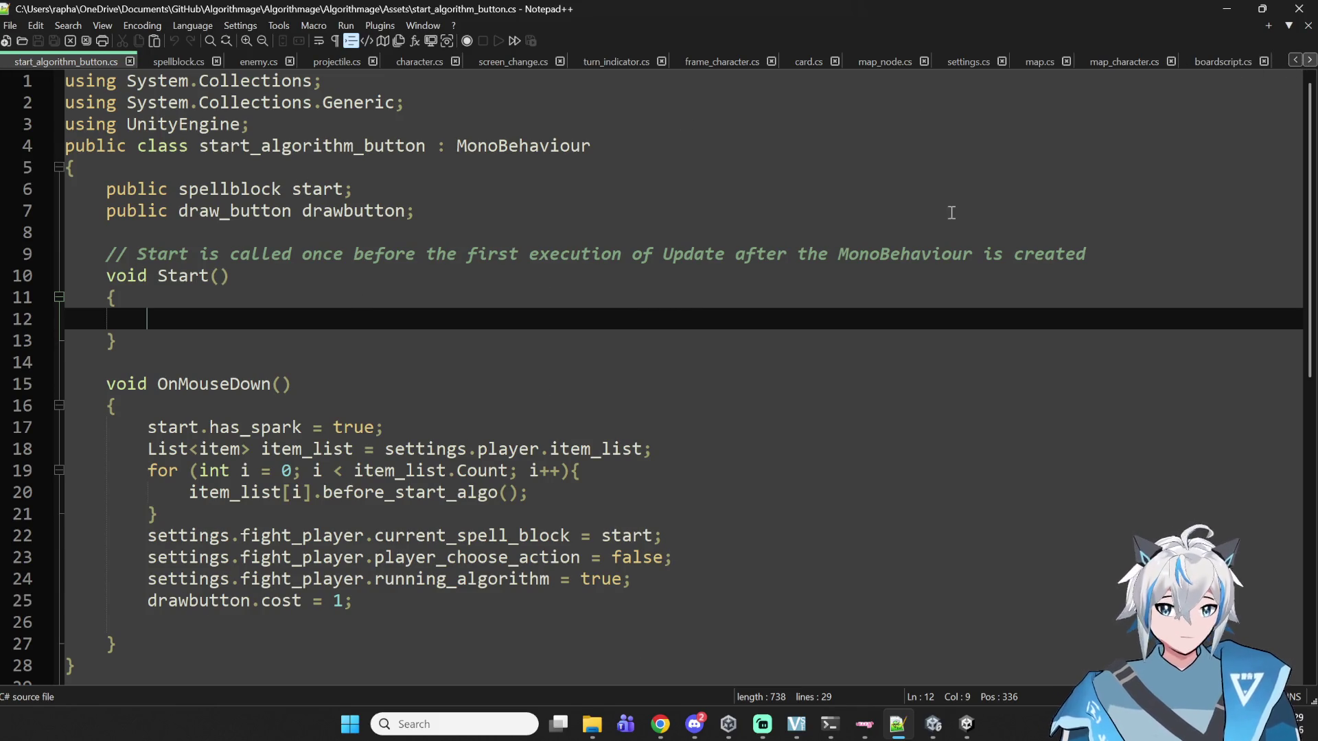
- Select deck grimmoire_0 in the Unity scene and open its Deck script as deck.cs
click(933, 724)
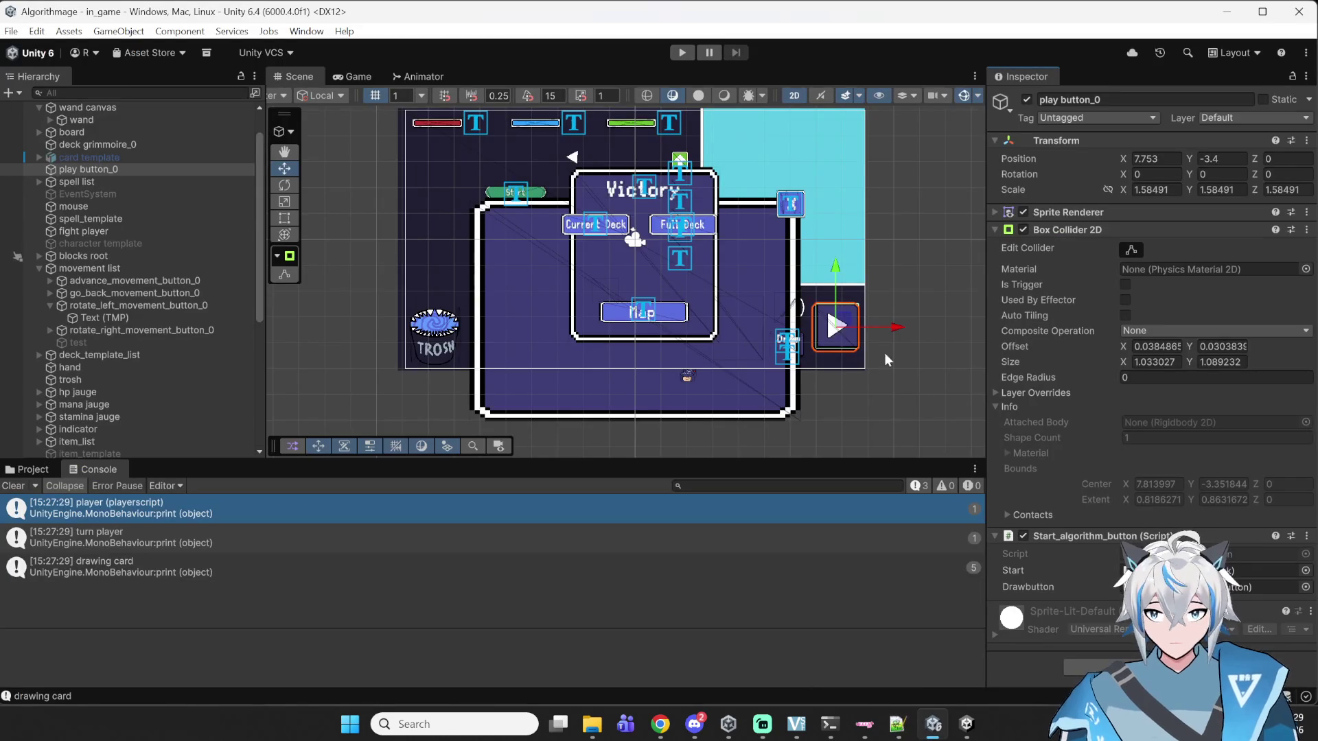
scroll(836, 328, up, 5)
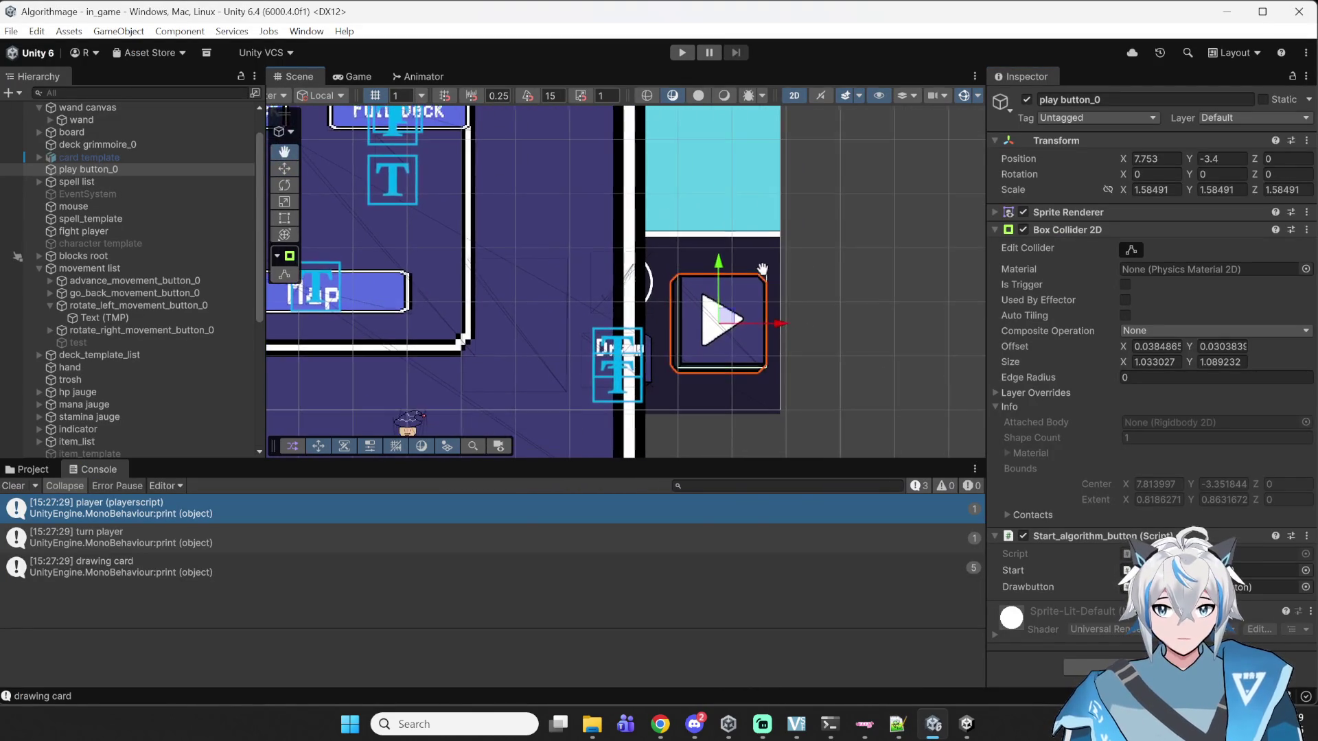
click(476, 311)
click(476, 311)
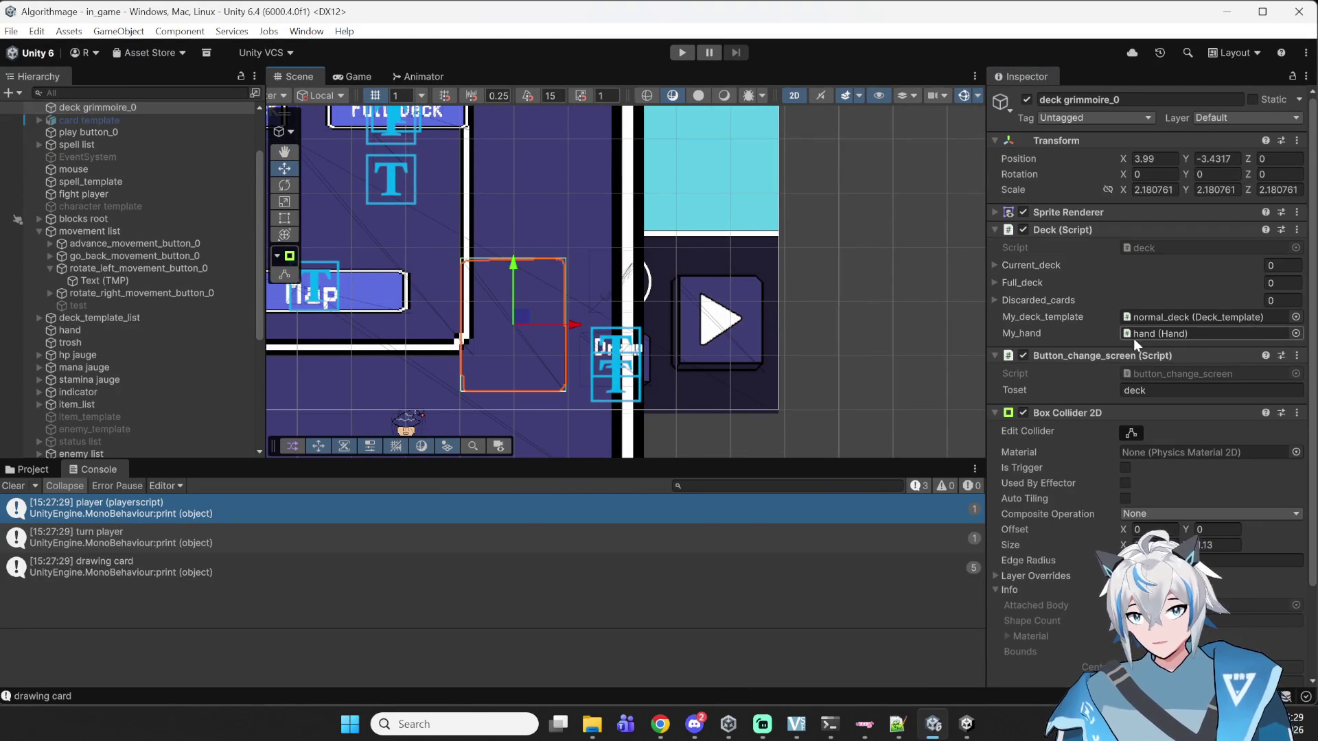
double_click(1159, 247)
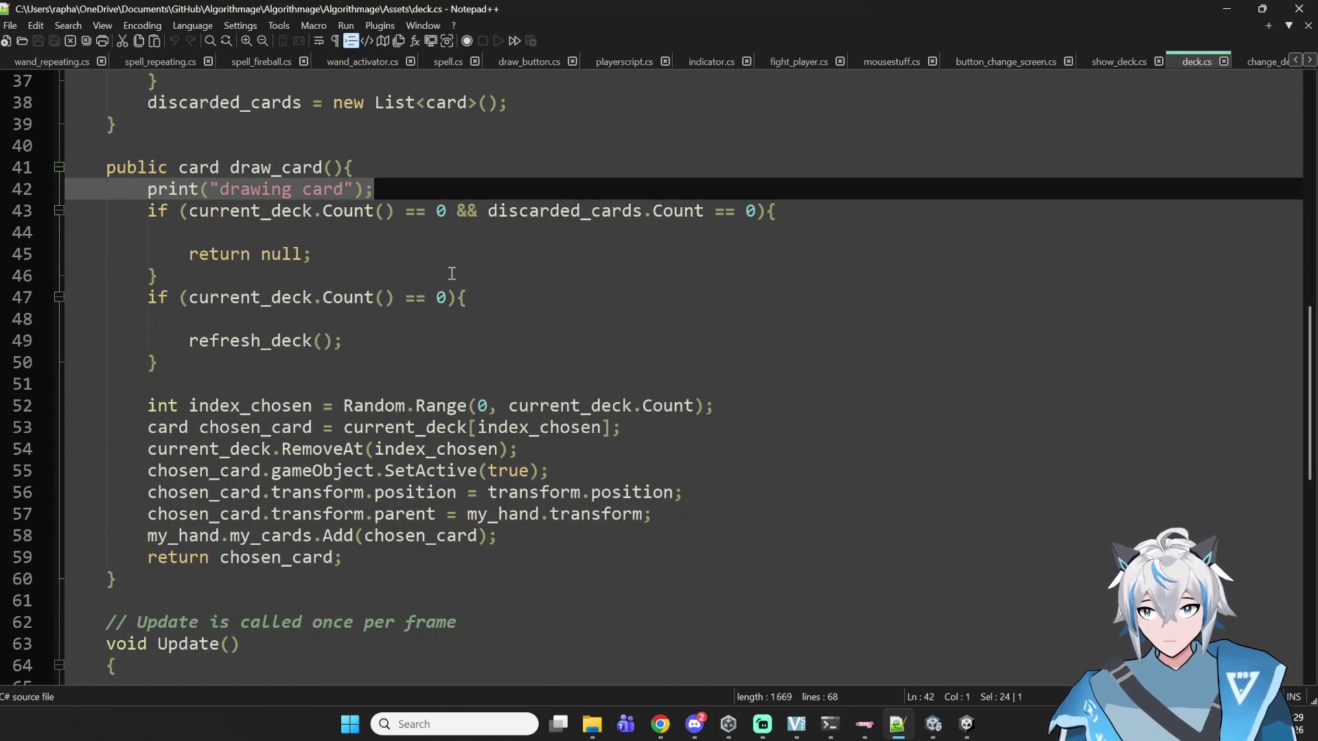
- Inspect the draw_card method and the uses of chosen_card in deck.cs
click(270, 169)
click(199, 168)
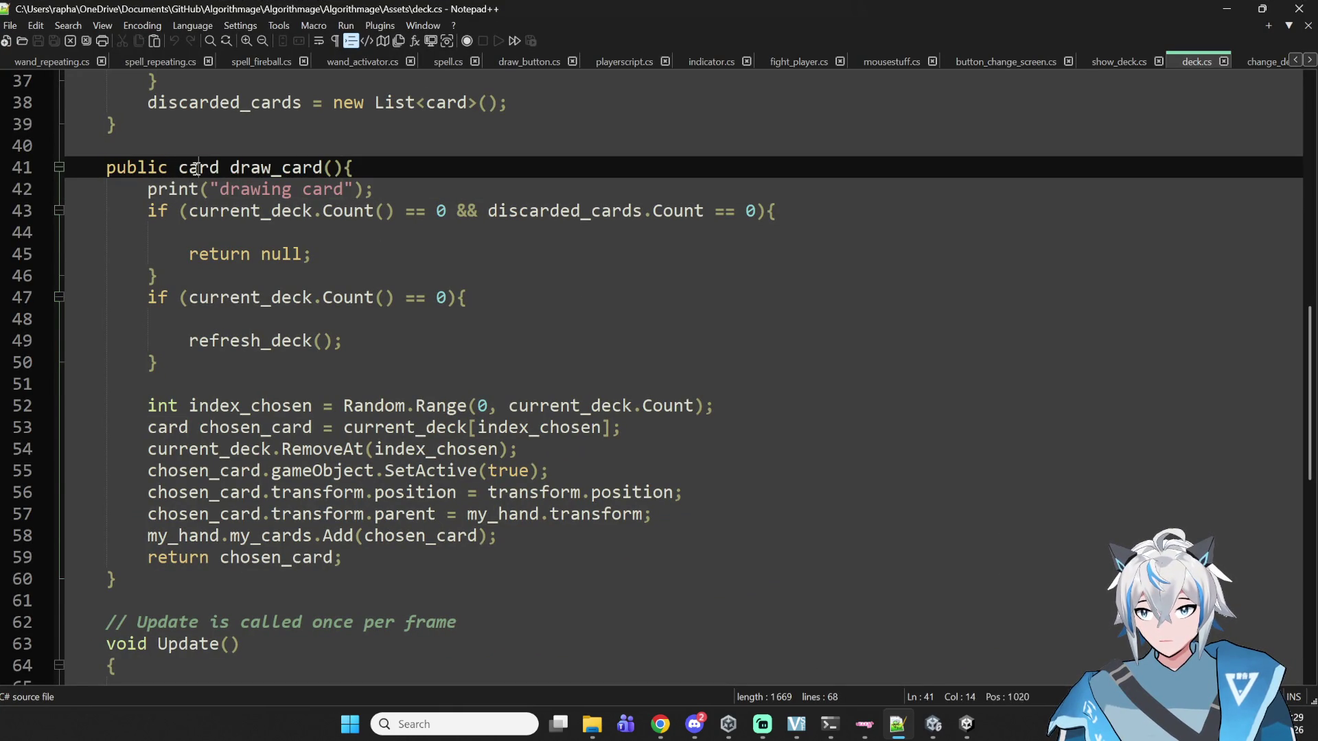
double_click(247, 168)
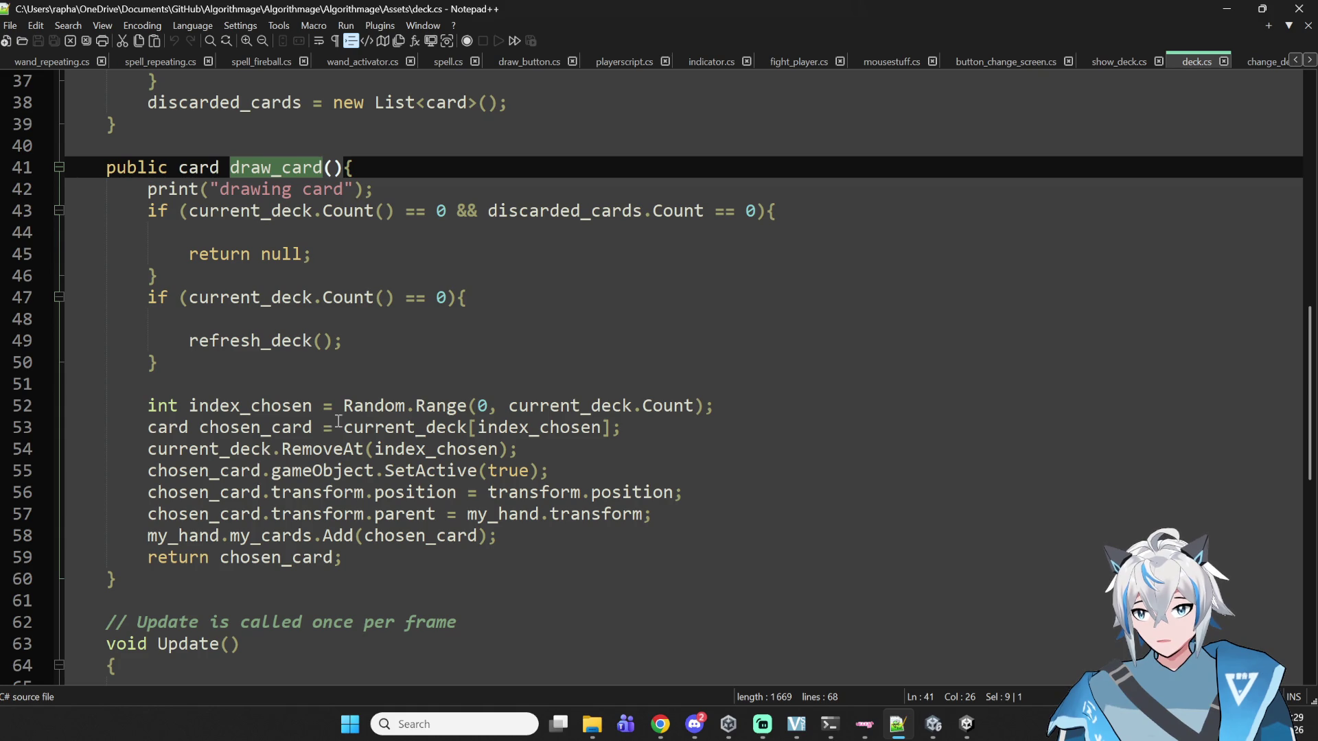
double_click(257, 429)
double_click(240, 433)
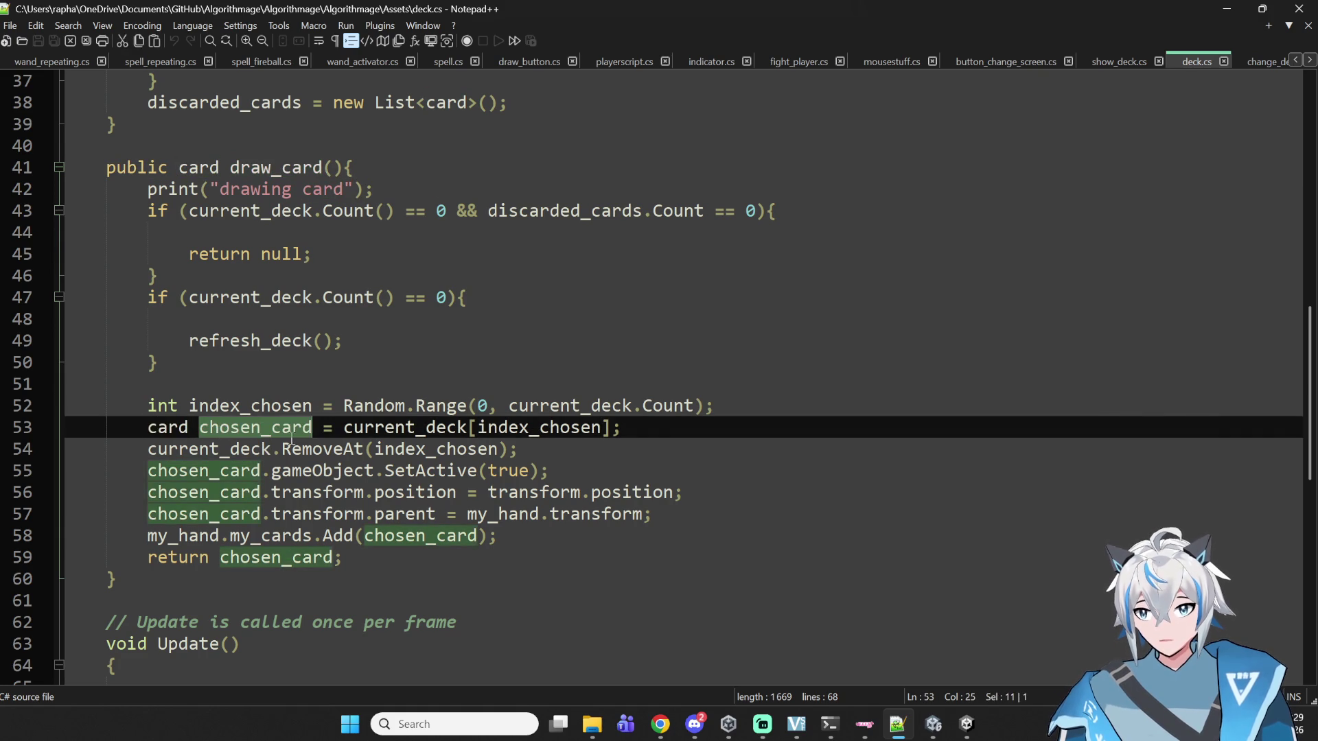
- Wrap current_deck[index_chosen] on line 53 in Instantiate( ) and save deck.cs
click(343, 450)
key(Up)
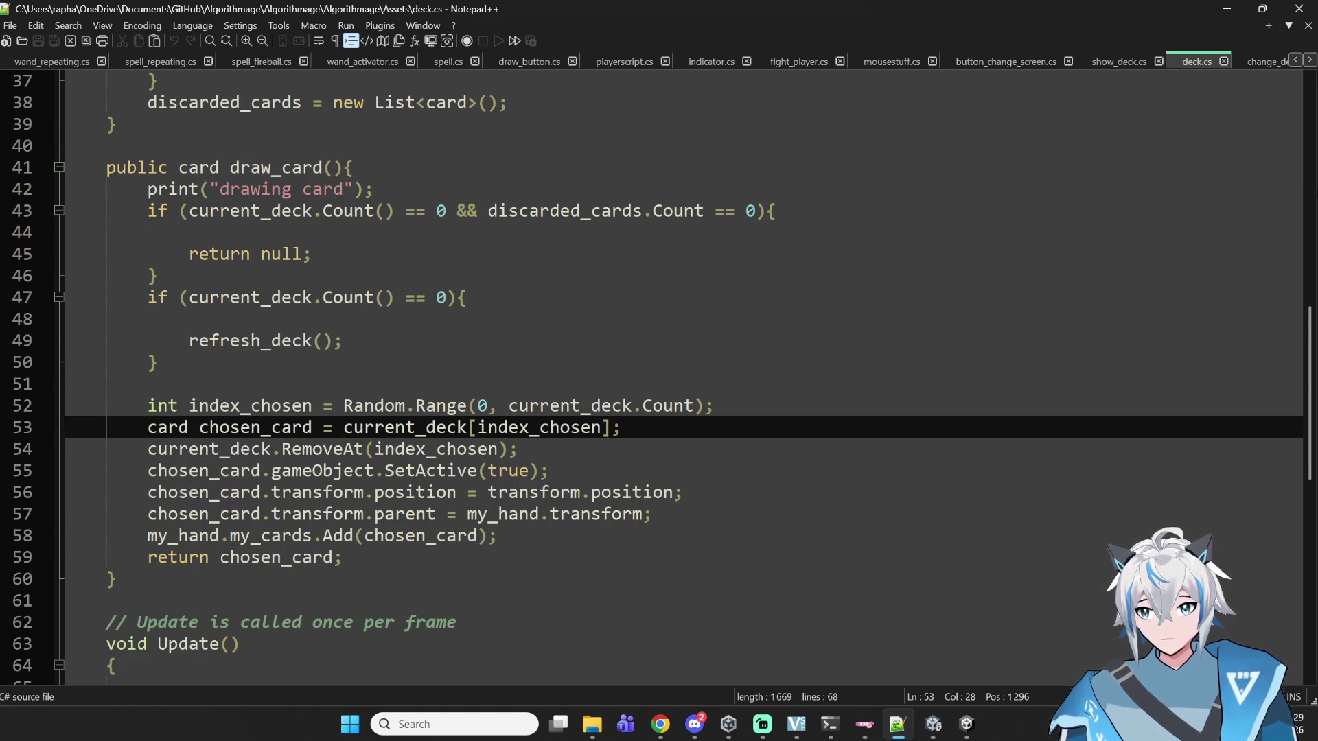
text(Instantiate()
key(Right)
key(Right)
key(Right)
key(Right)
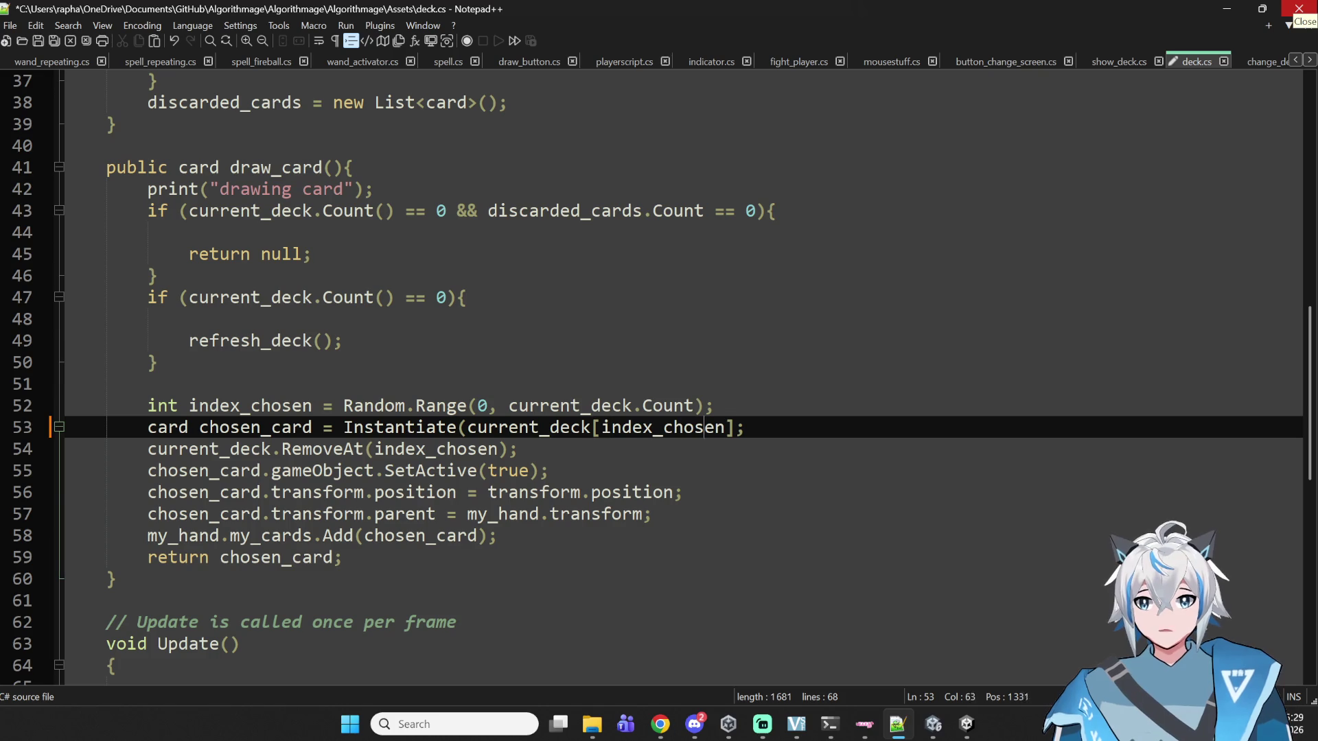
text())
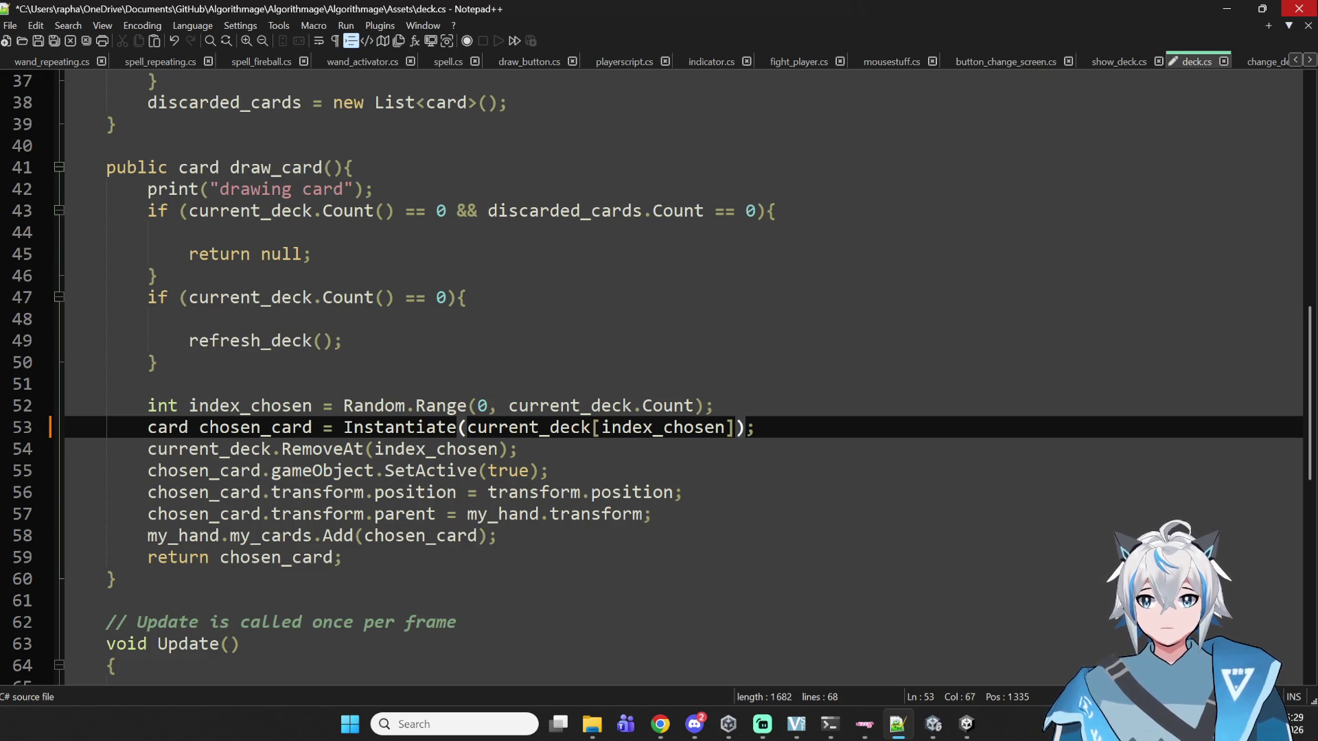
double_click(687, 427)
double_click(389, 427)
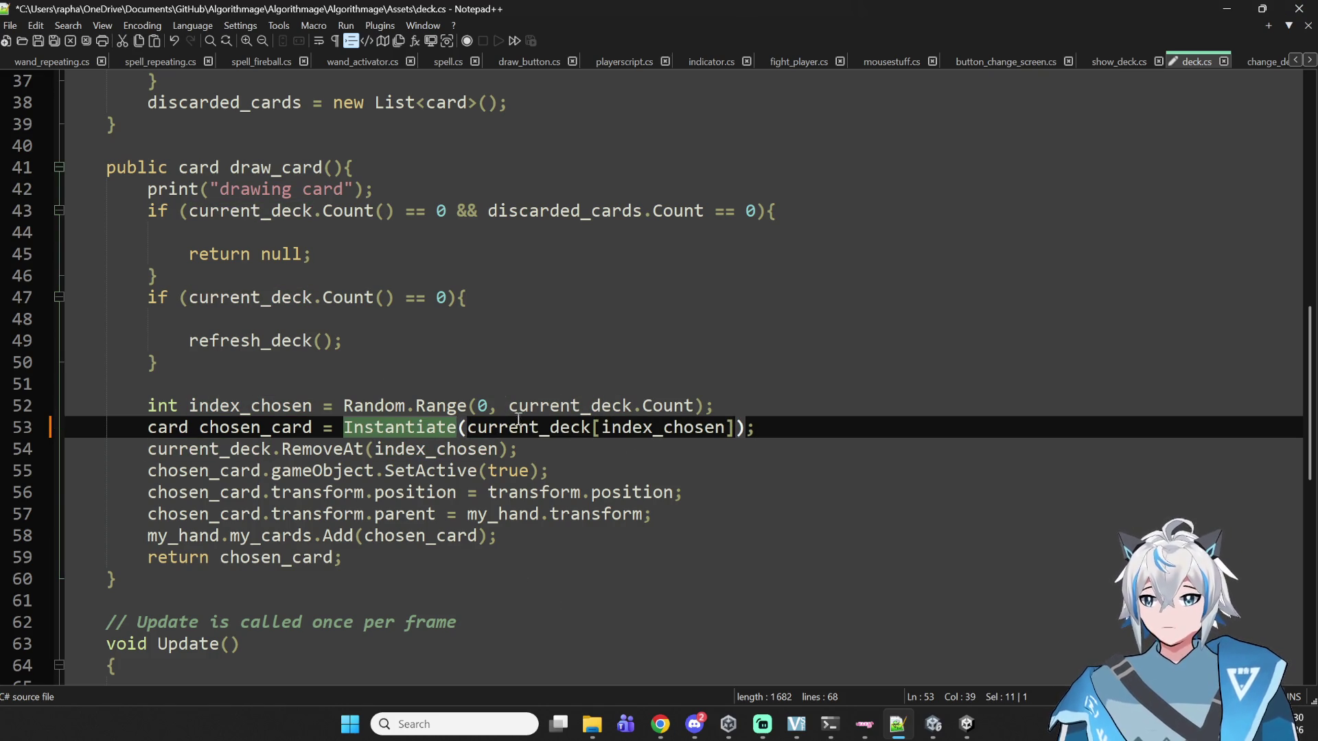
key(ctrl+s)
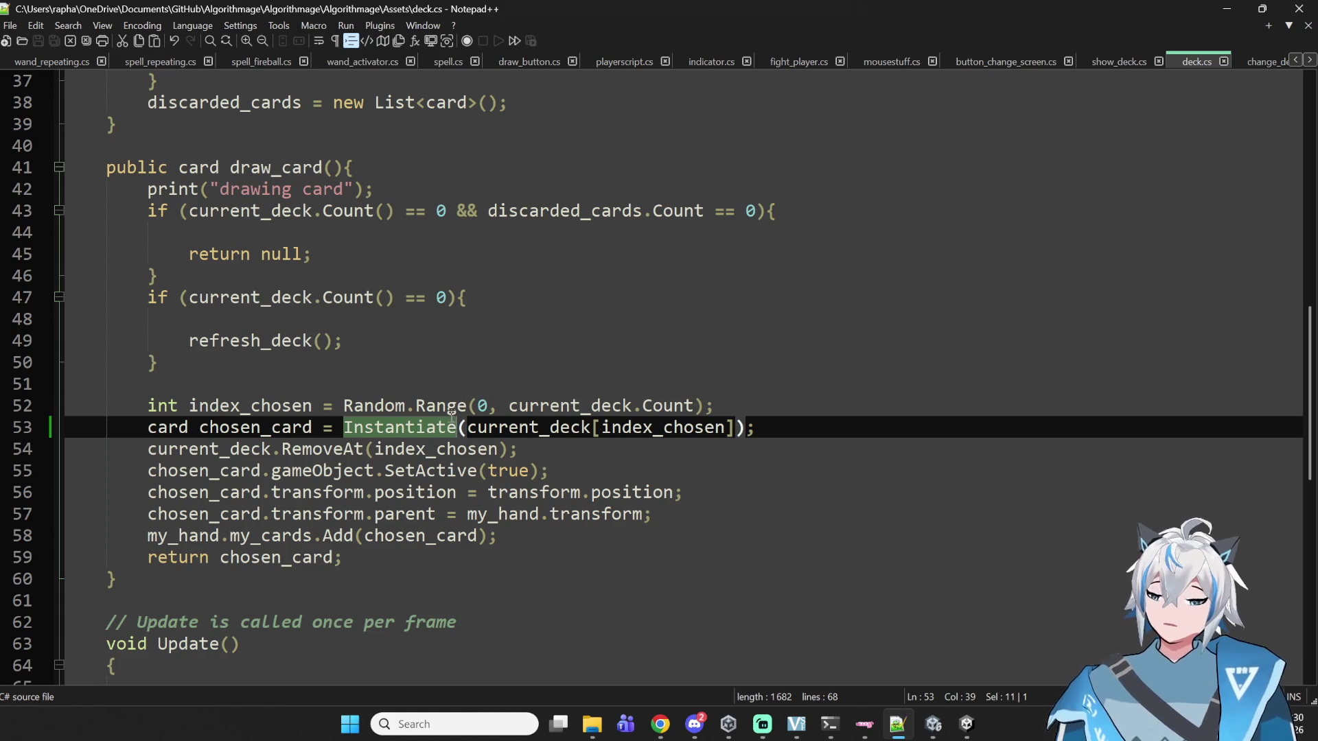
click(444, 448)
double_click(446, 427)
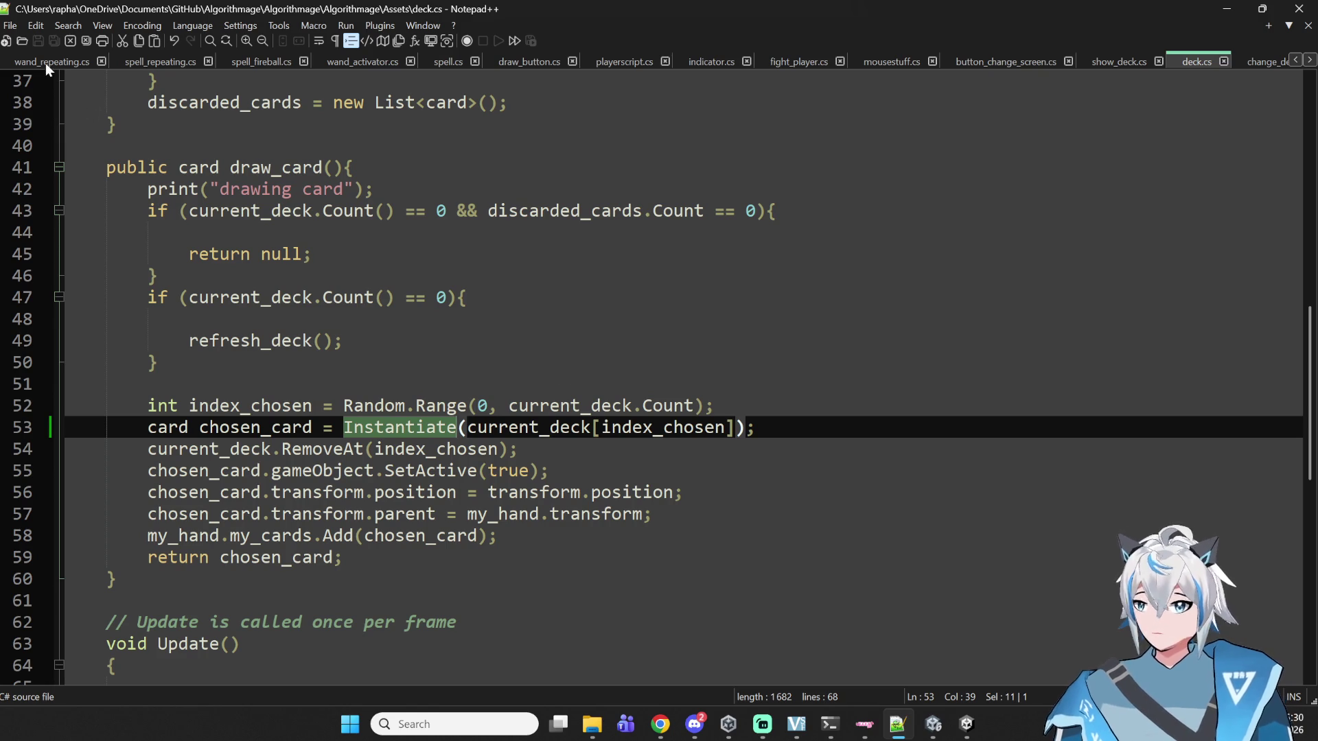
- Switch to card.cs and look at the use_card call on line 192
scroll(953, 60, up, 2)
scroll(619, 55, up, 5)
scroll(586, 67, up, 8)
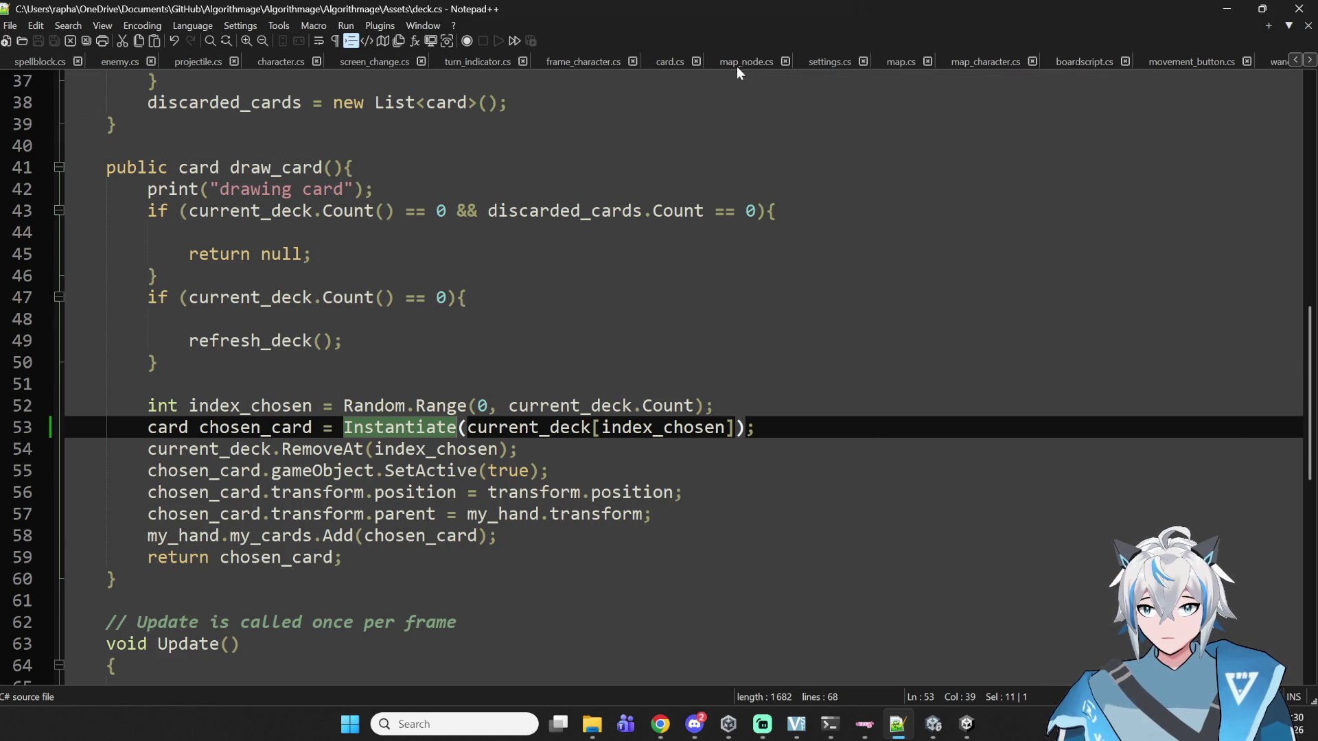
click(660, 61)
scroll(218, 348, down, 9)
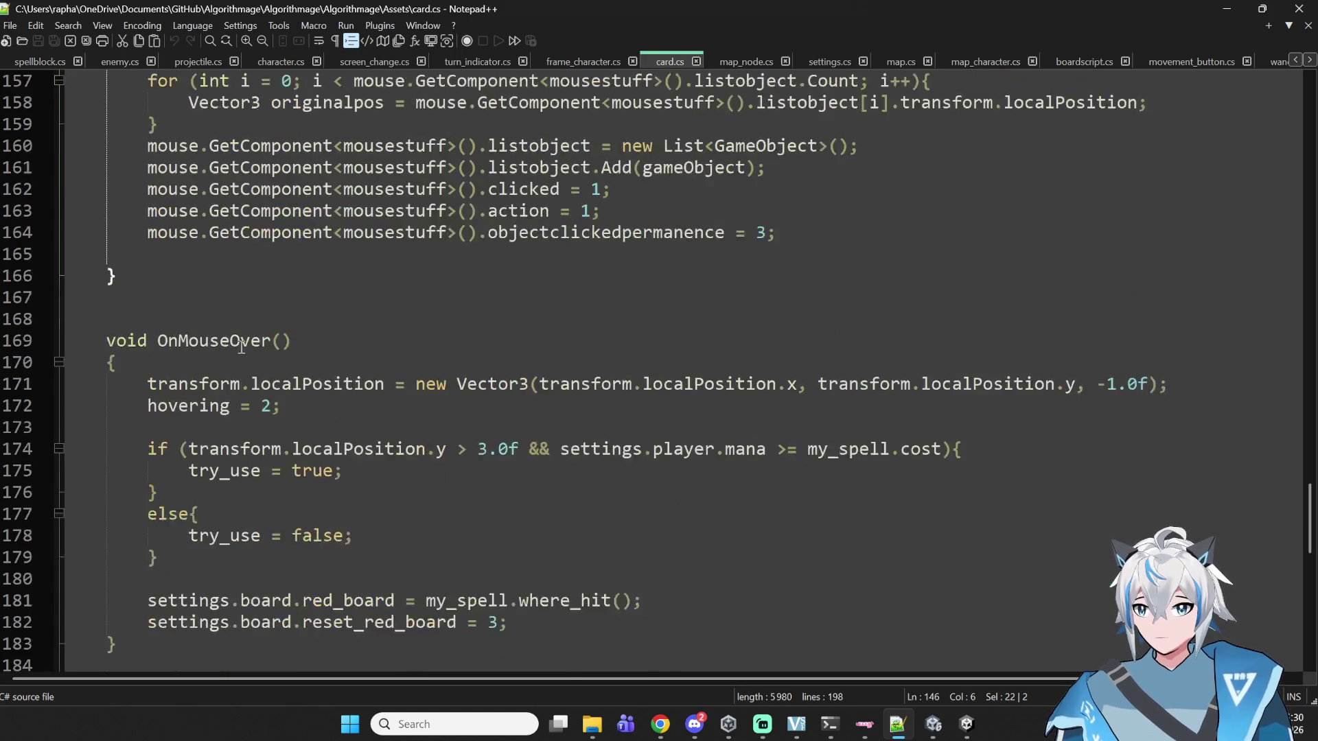
double_click(216, 449)
click(374, 453)
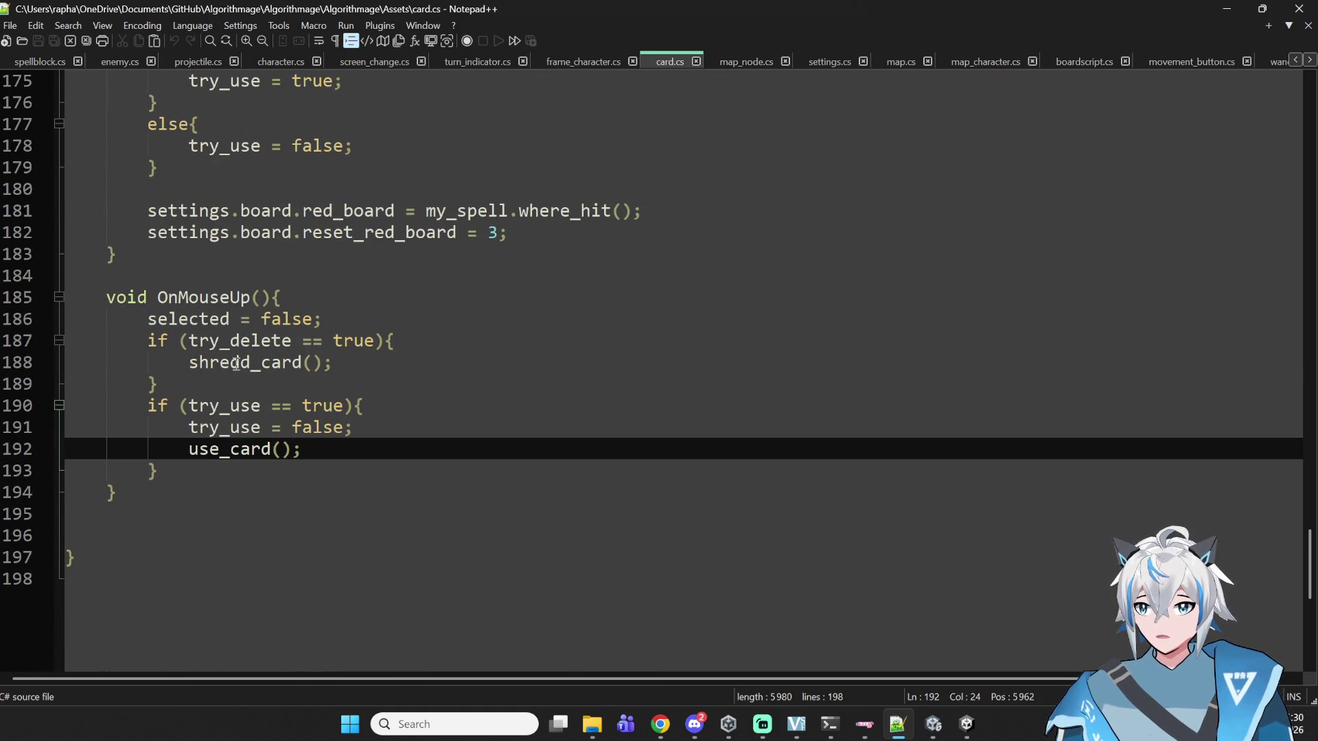
- Find shredd_card's definition and examine its try_delete, item_list and can_shredd_card code
double_click(233, 364)
scroll(379, 332, up, 8)
scroll(379, 332, up, 13)
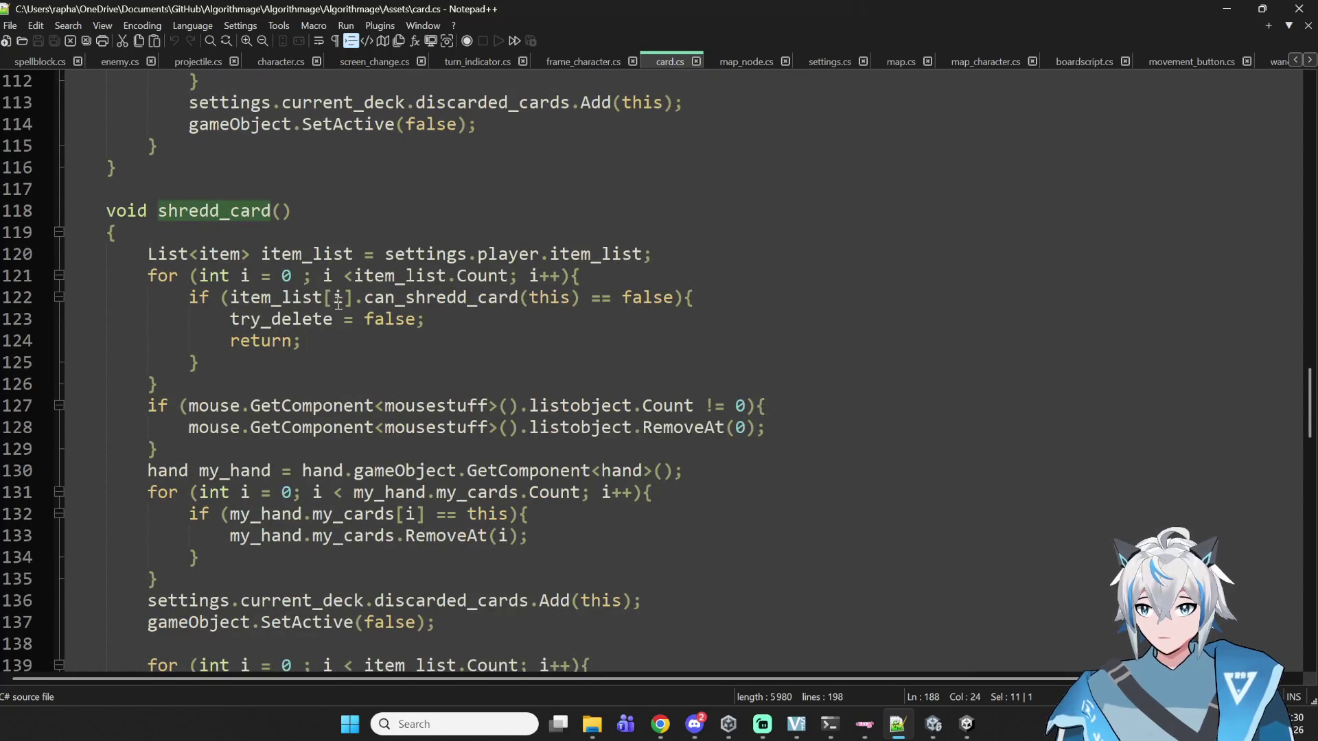
scroll(370, 323, down, 2)
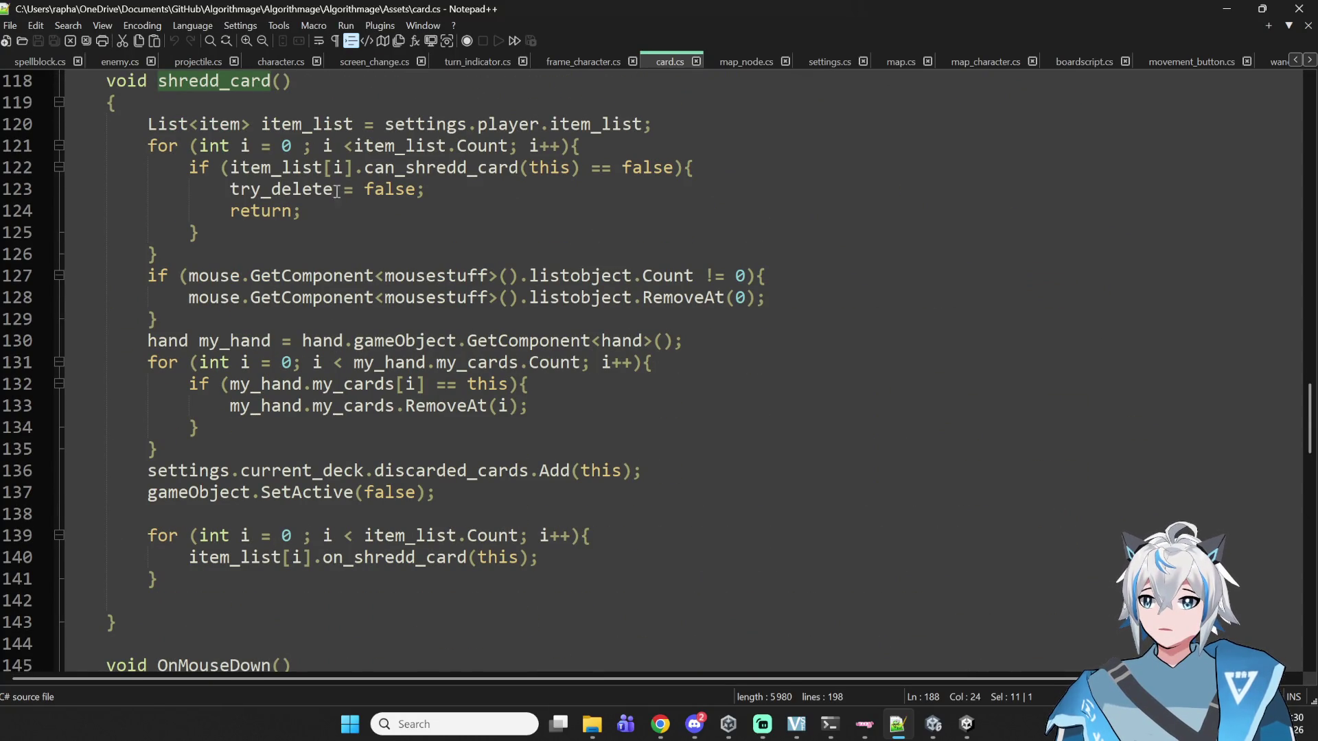
double_click(272, 189)
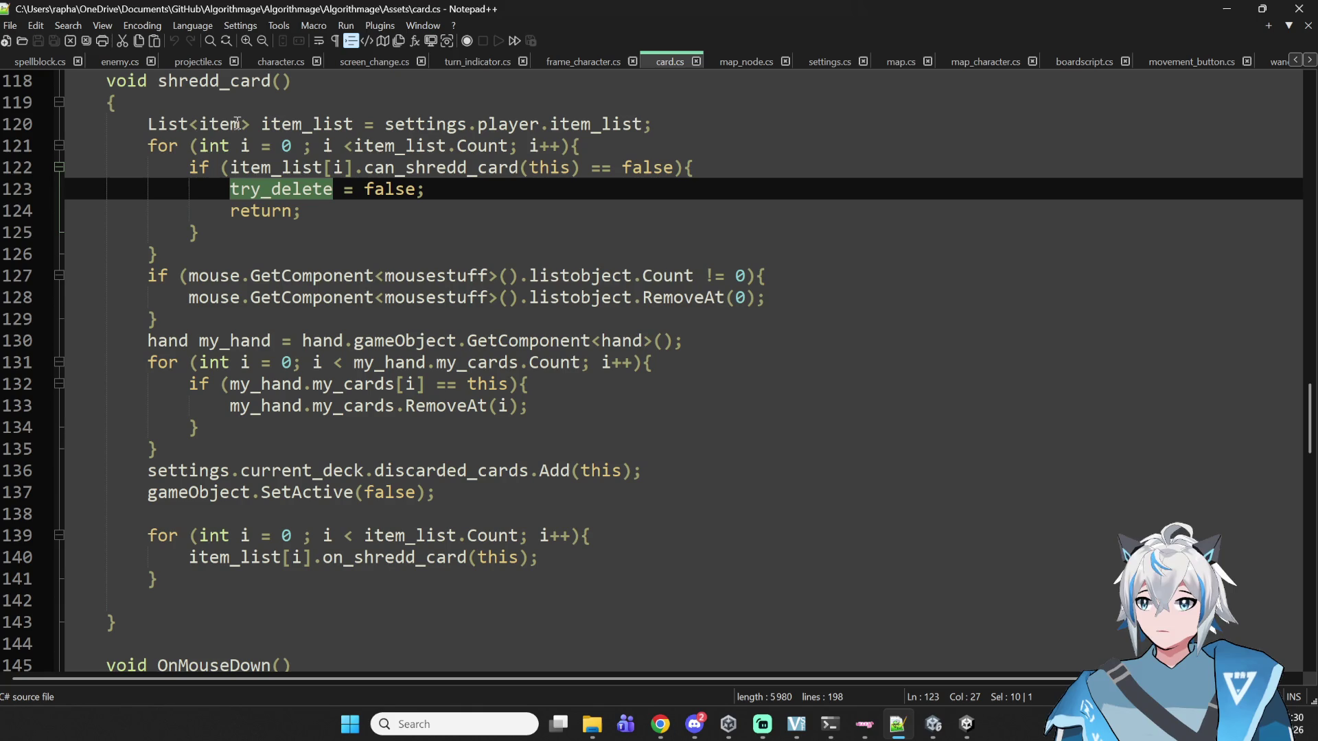
double_click(297, 173)
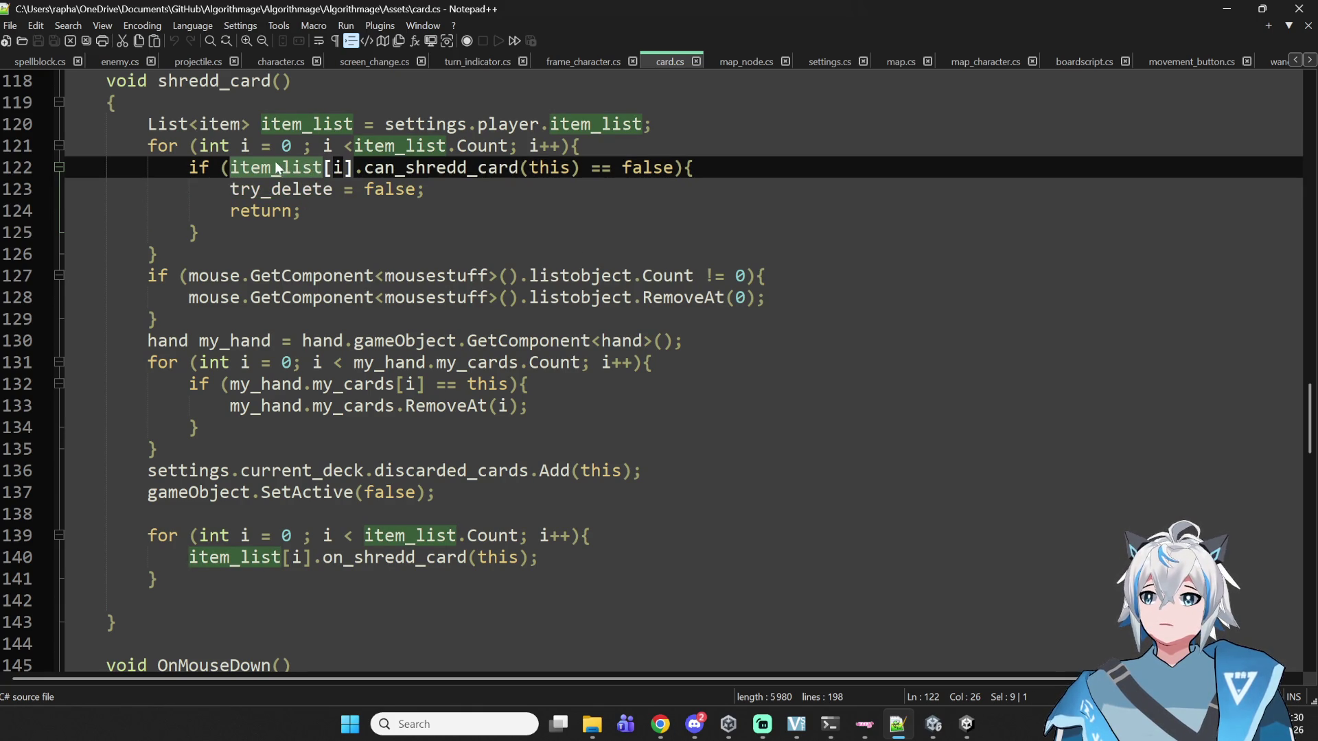
double_click(438, 170)
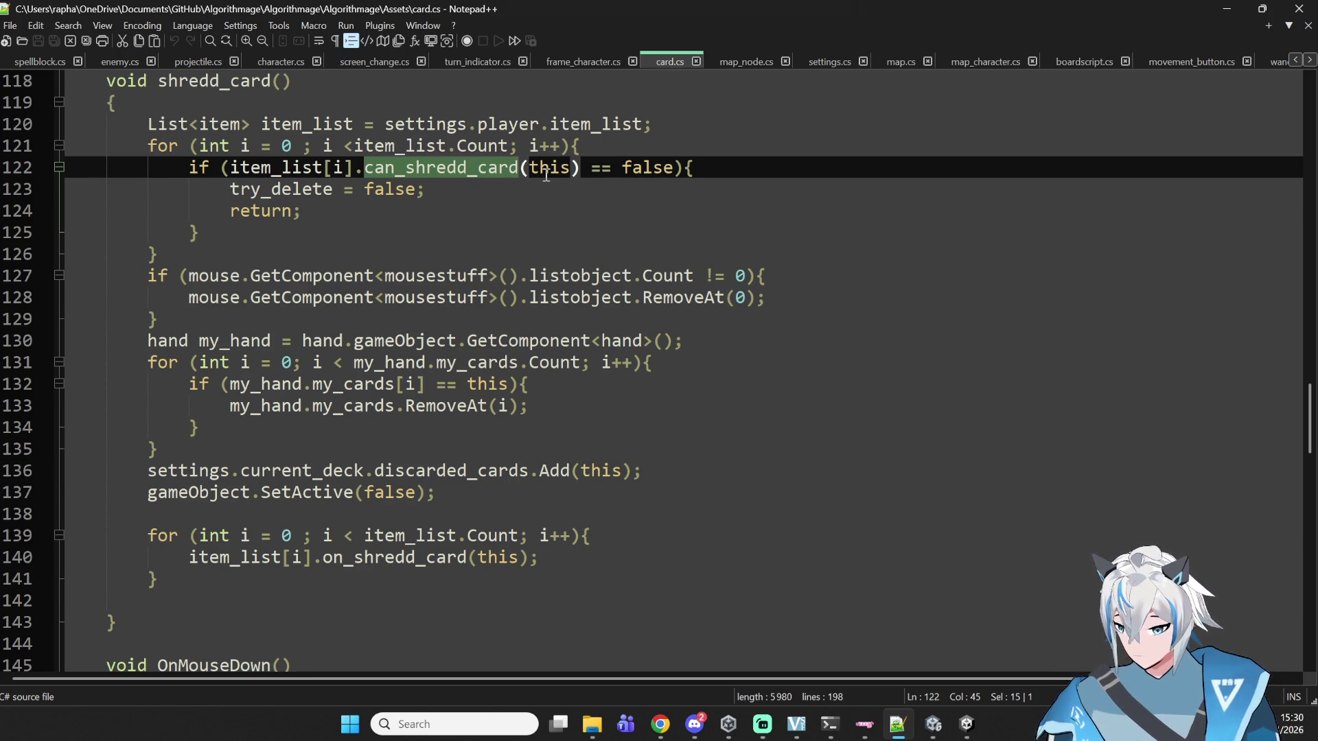
scroll(546, 175, up, 2)
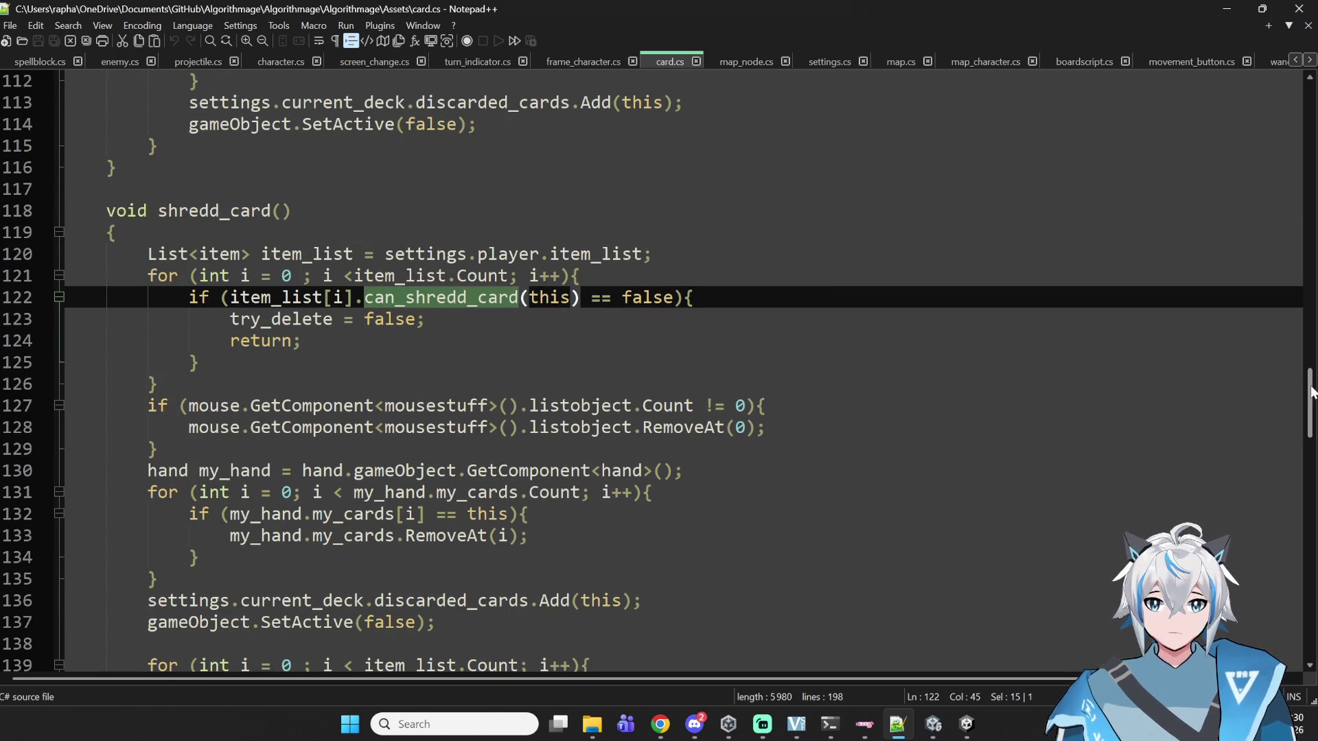
scroll(1310, 411, down, 2)
drag(1310, 410, 1310, 407)
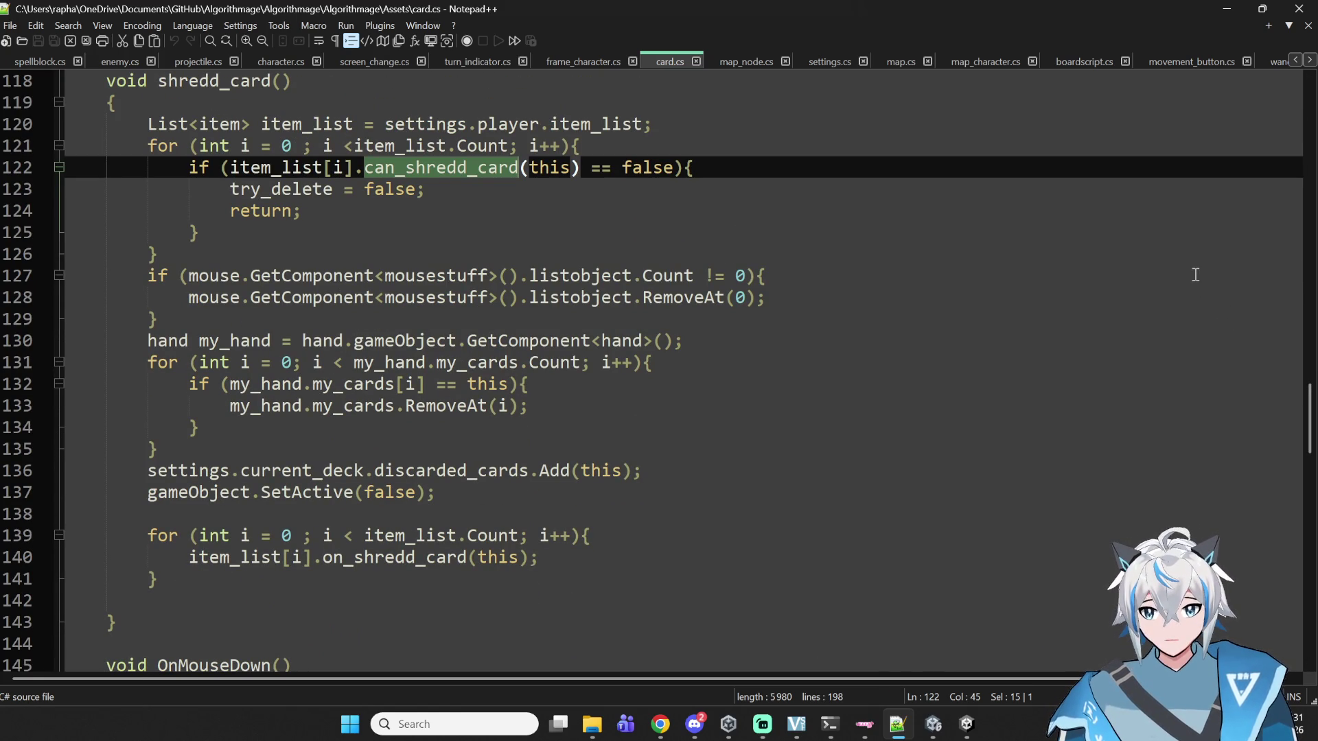
scroll(789, 274, up, 3)
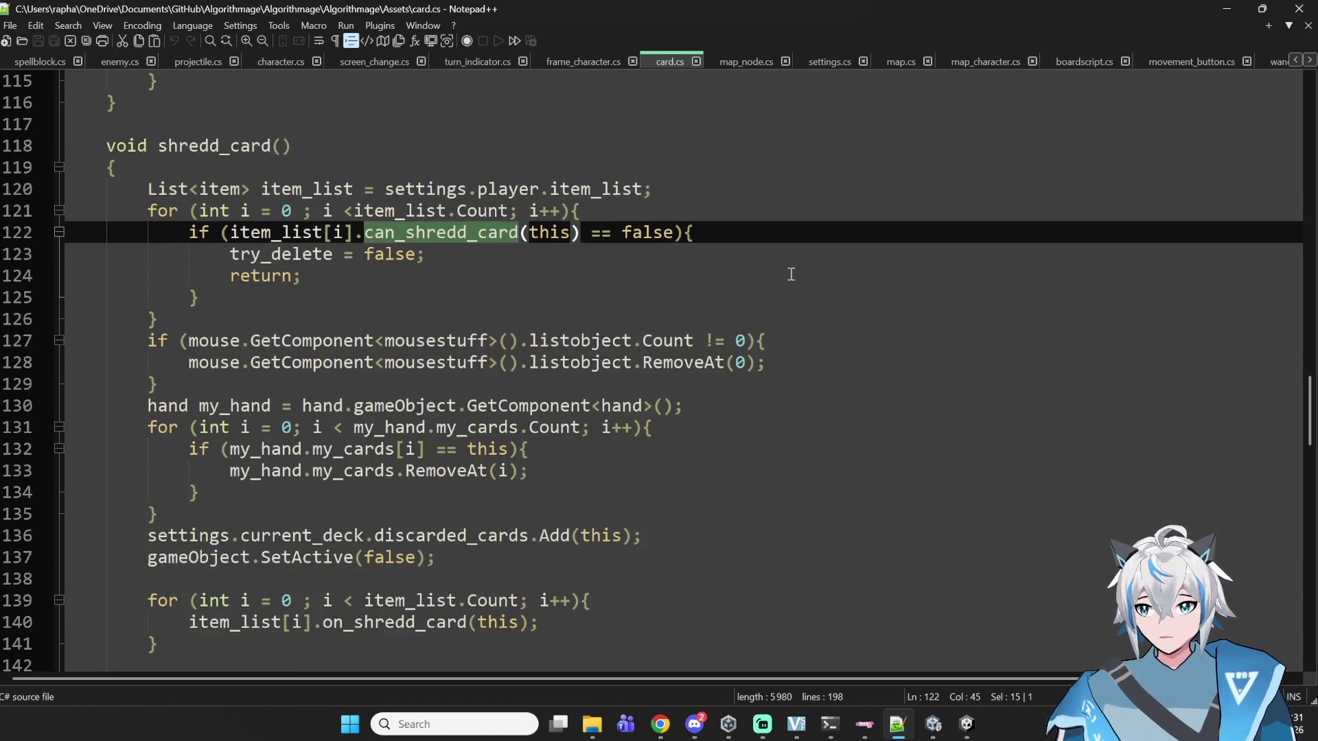
scroll(789, 275, down, 3)
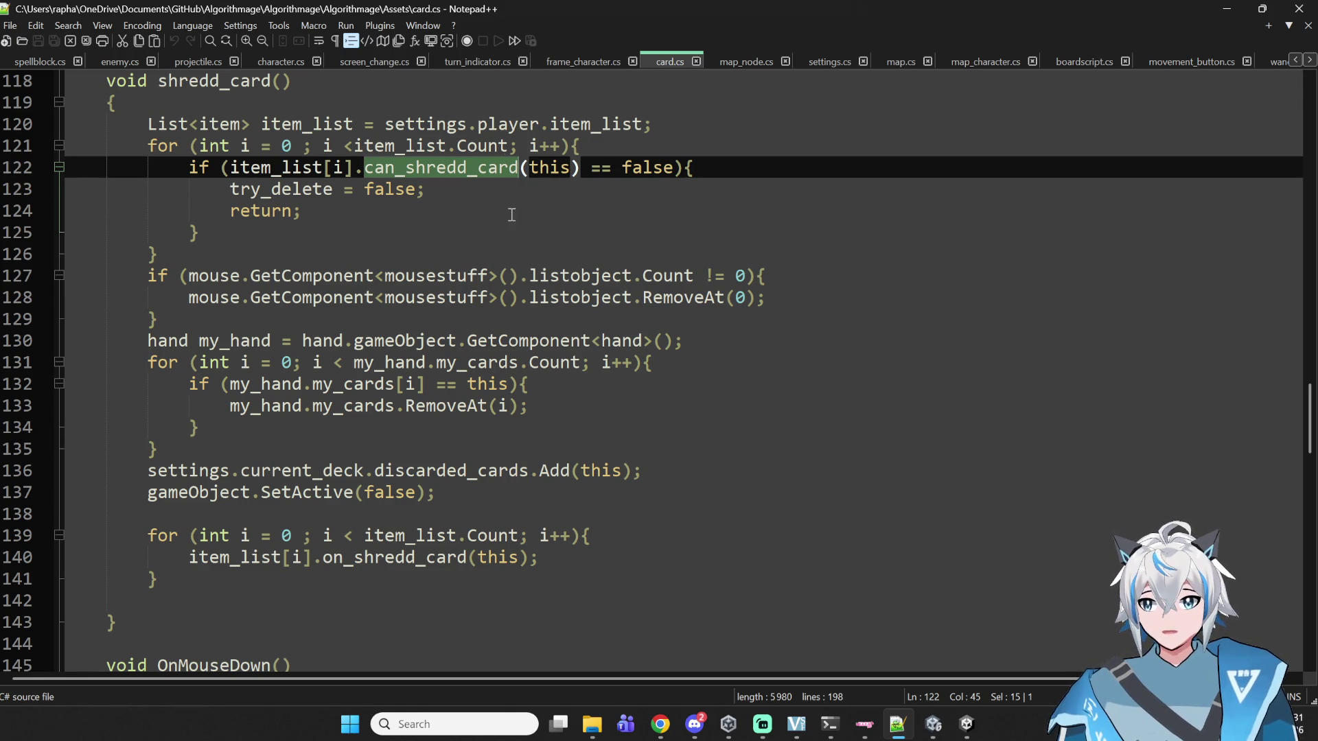
click(529, 190)
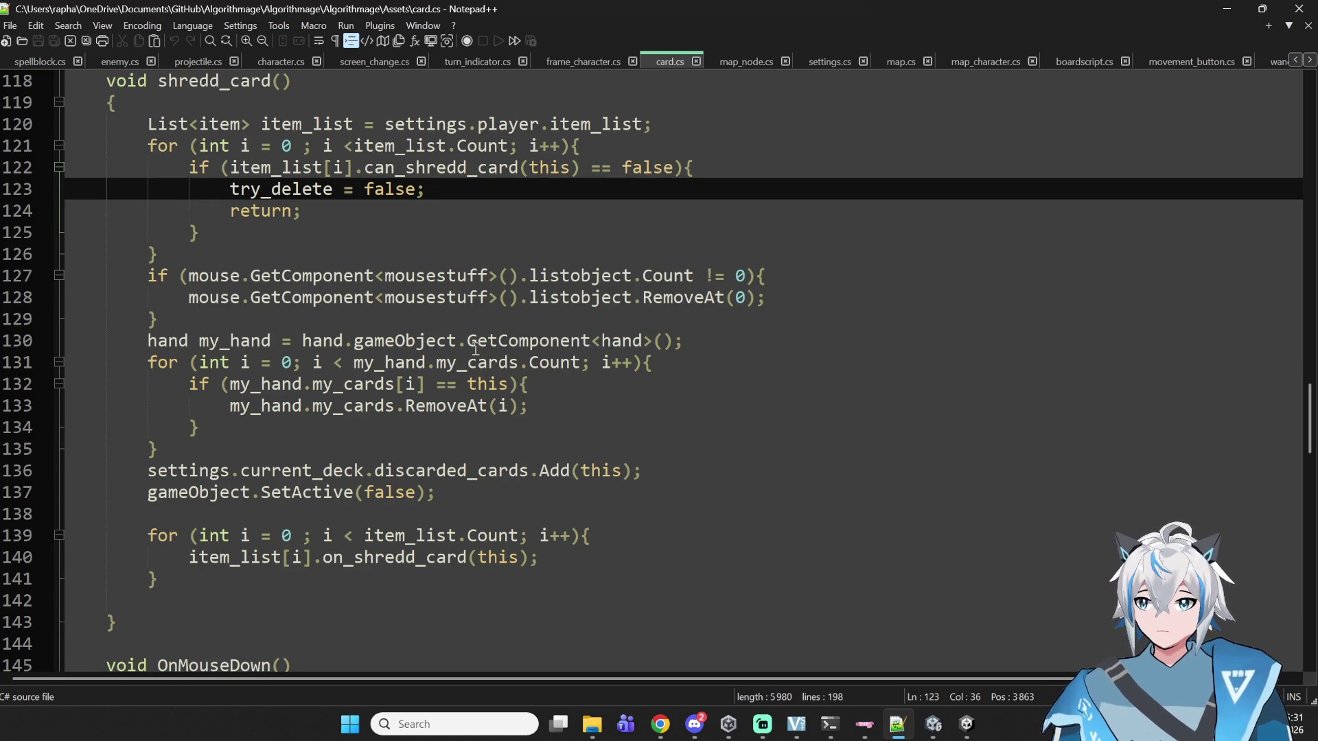
double_click(424, 131)
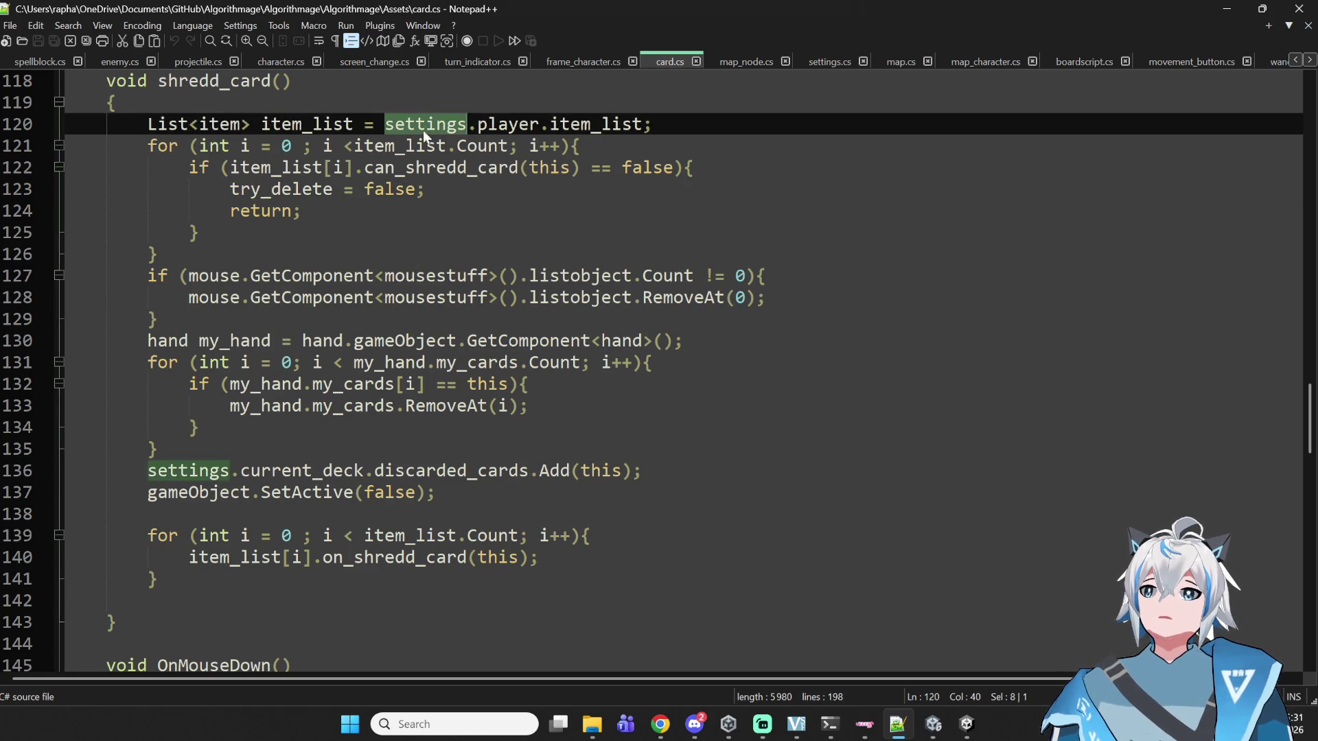
- Re-examine the try_delete call on line 123 of card.cs
double_click(439, 167)
double_click(271, 168)
double_click(281, 189)
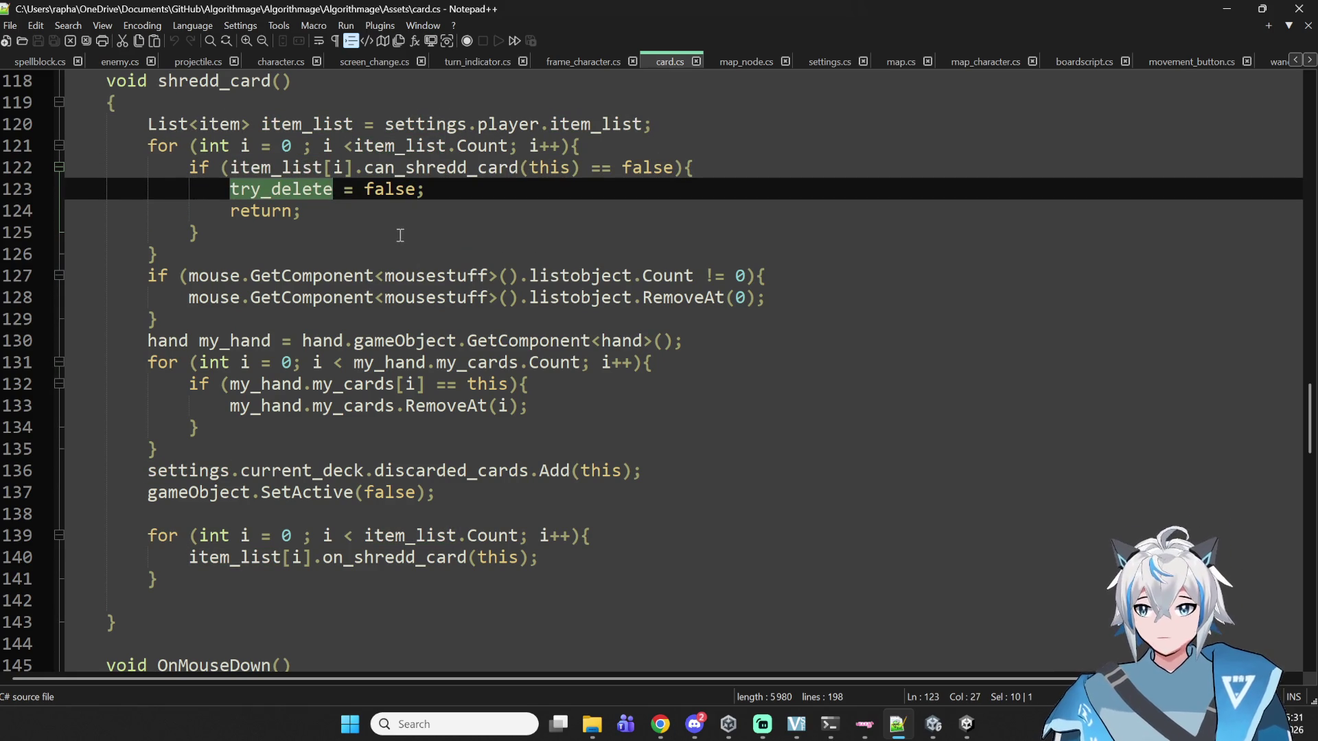
scroll(424, 343, down, 2)
scroll(443, 429, up, 1)
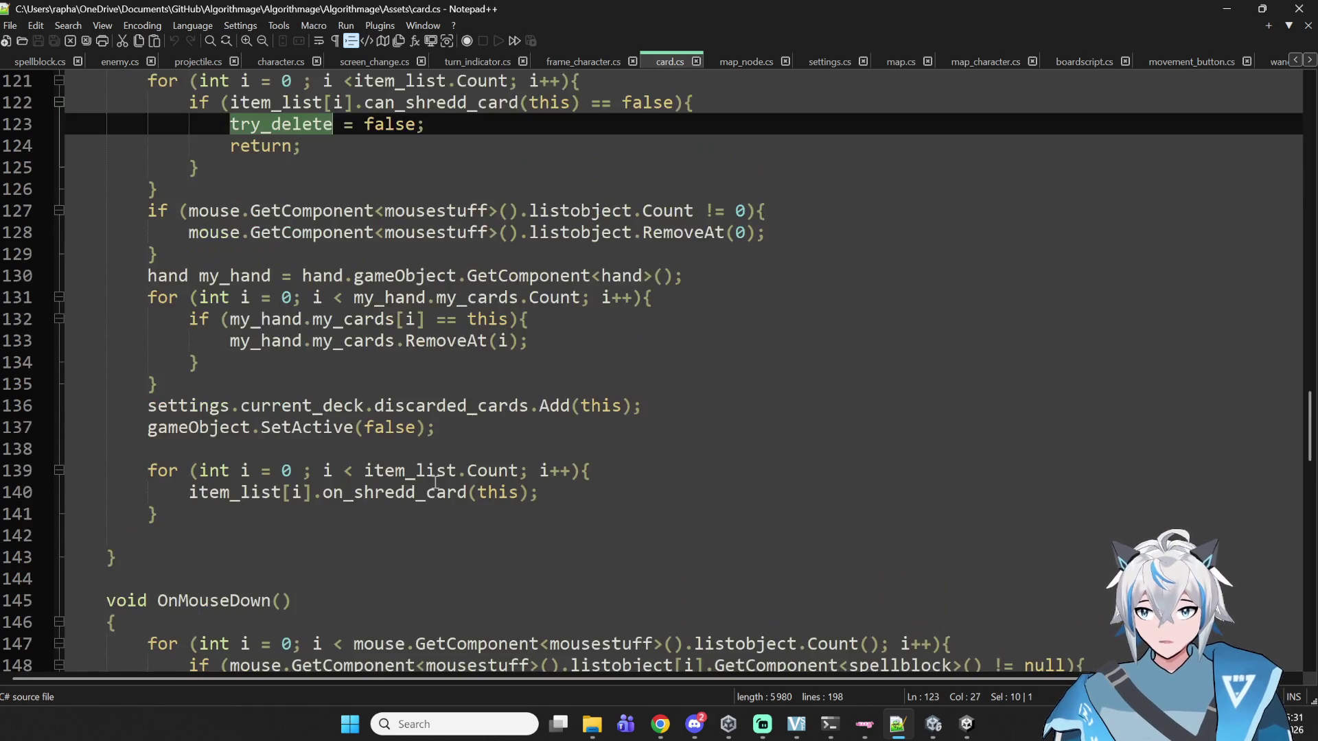
scroll(435, 482, up, 1)
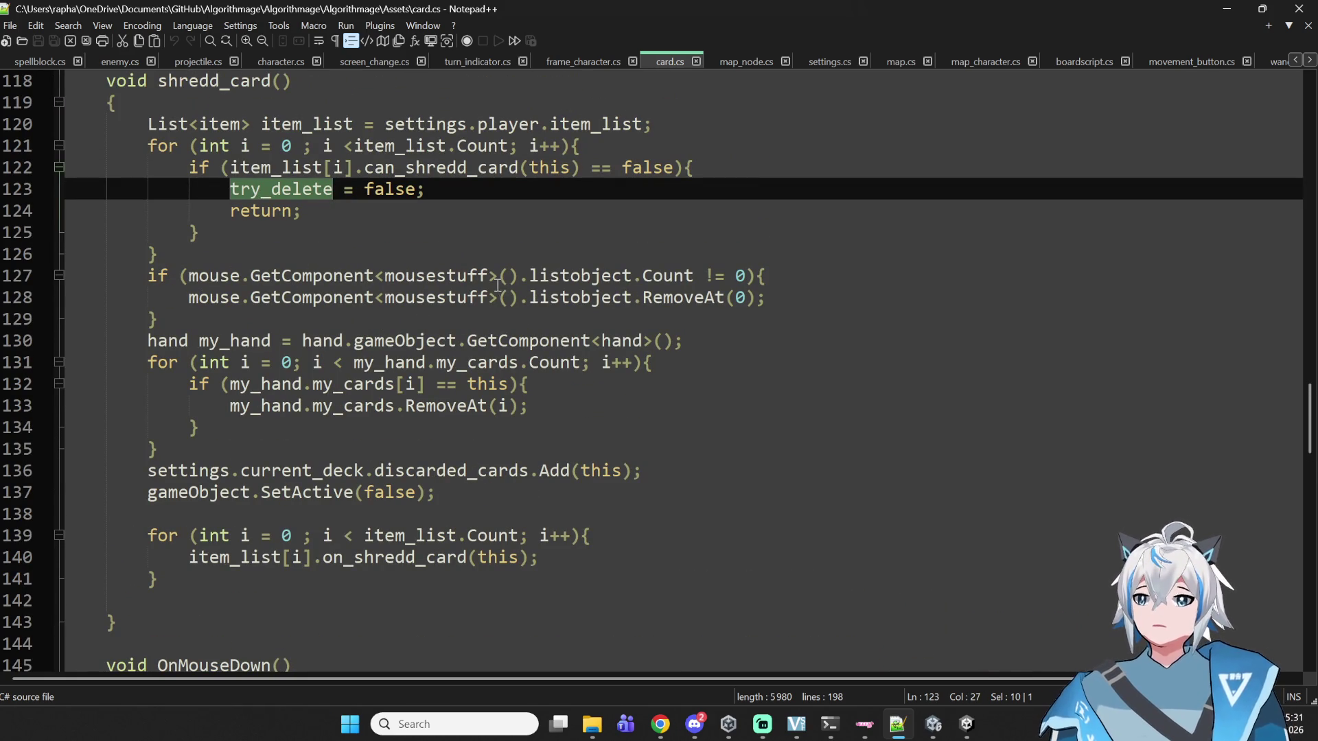
- Inspect the RemoveAt statement on line 133, SetActive on line 137 and discarded_cards on line 136
double_click(279, 406)
double_click(354, 406)
click(434, 405)
double_click(430, 414)
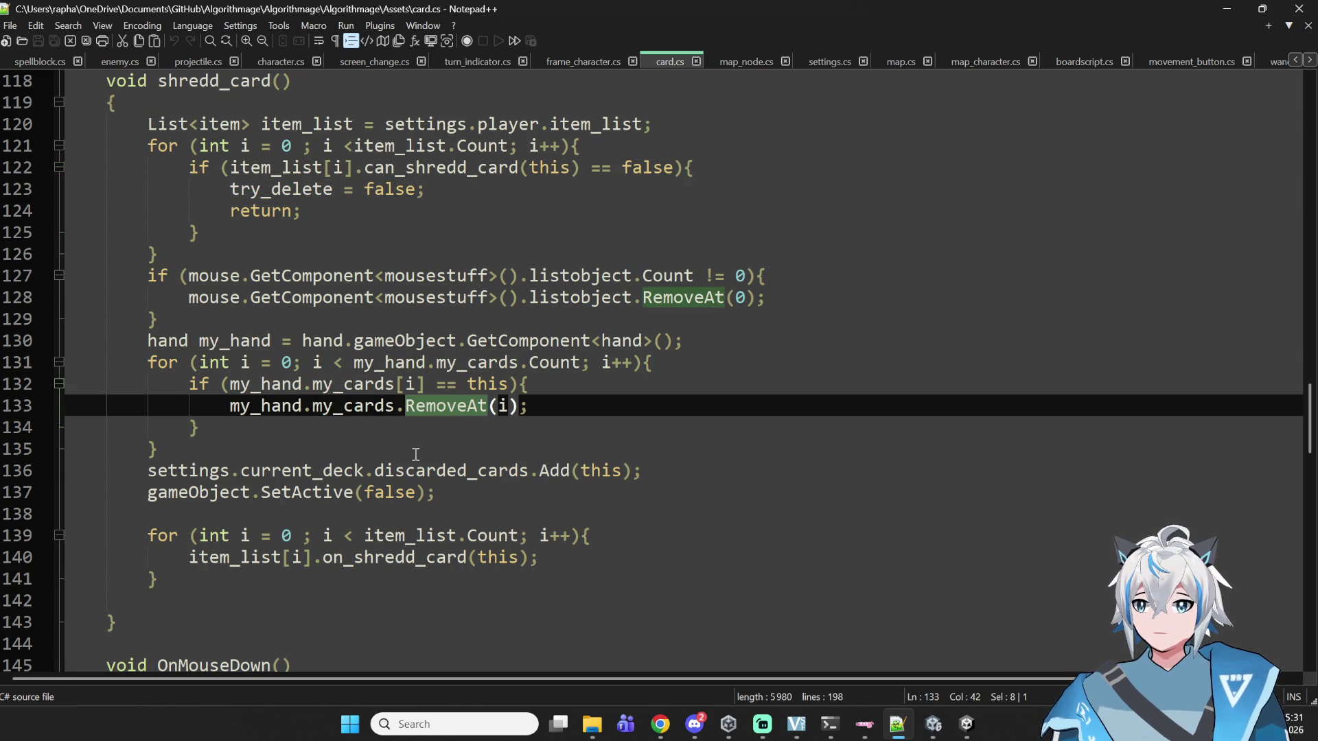
drag(530, 406, 230, 406)
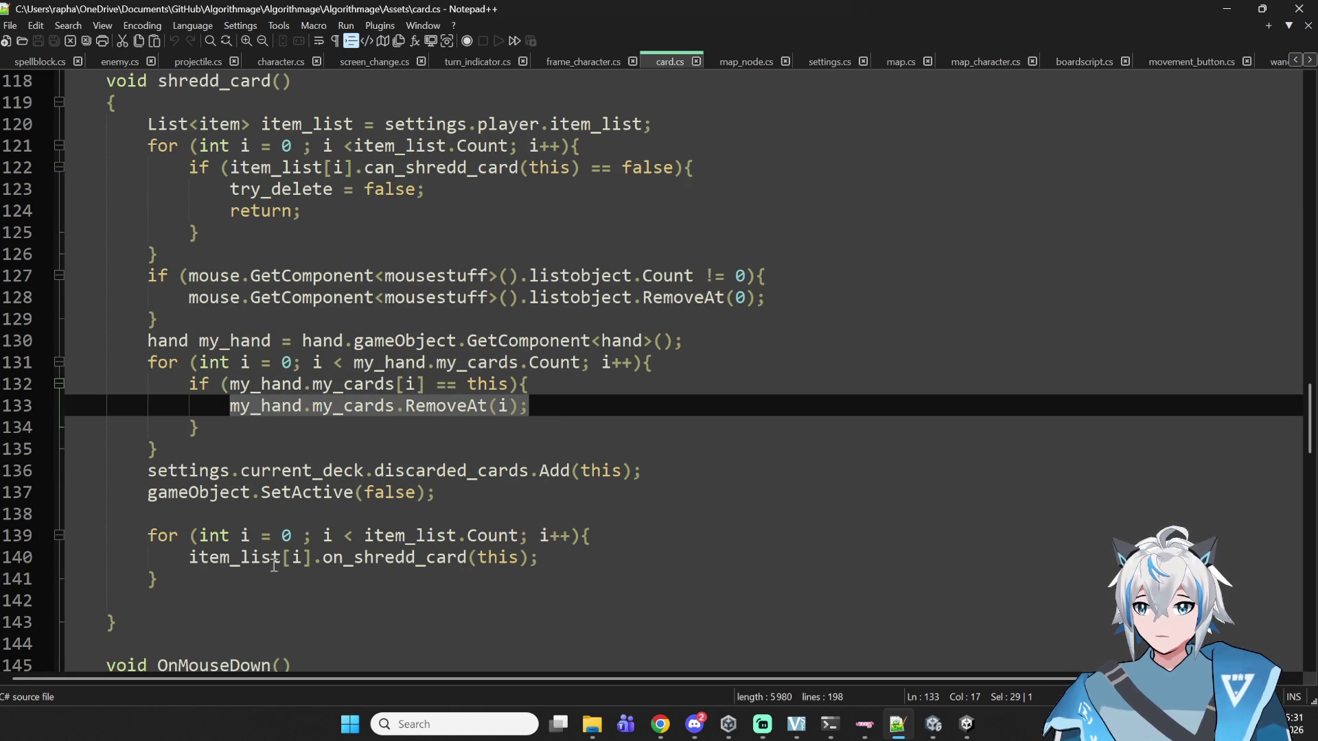
double_click(272, 493)
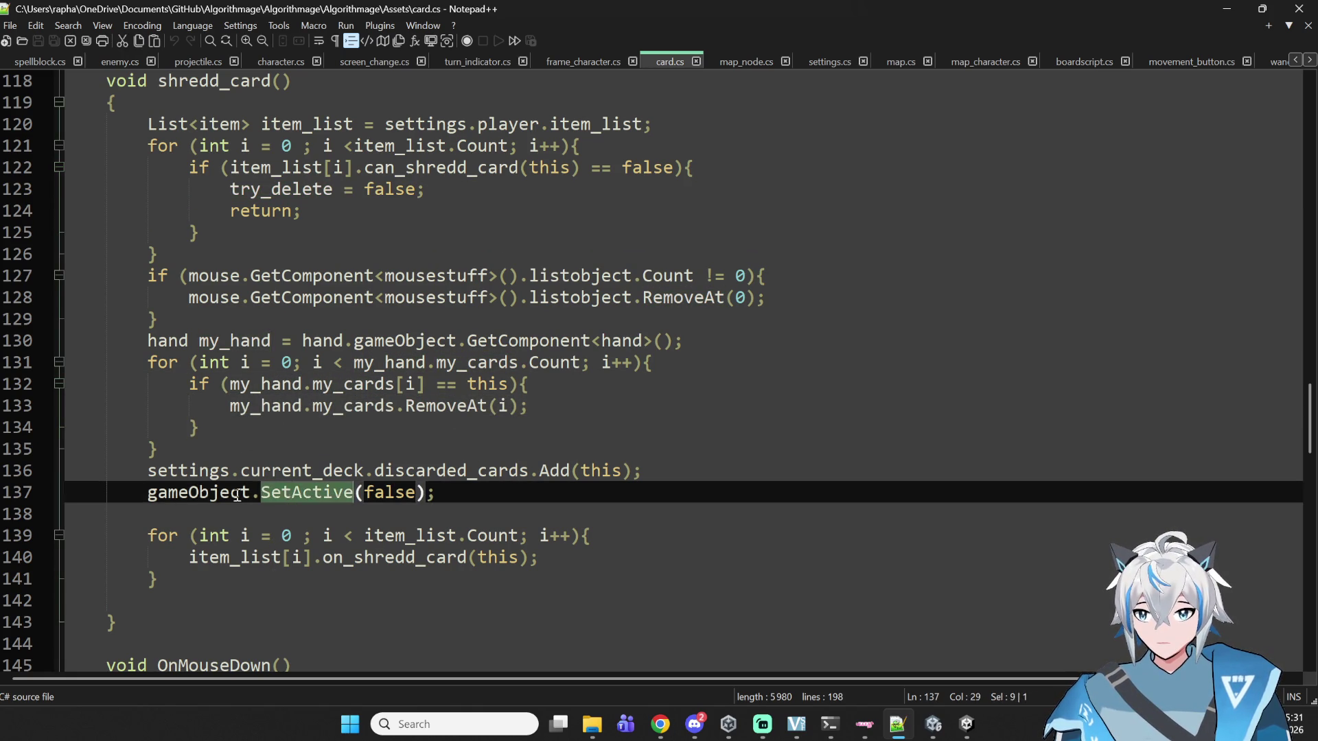
mouse_move(445, 492)
mouse_down()
mouse_move(314, 509)
mouse_move(347, 502)
mouse_up()
double_click(446, 471)
- Move the card.cs tab beside deck.cs and switch to deck.cs
mouse_move(729, 724)
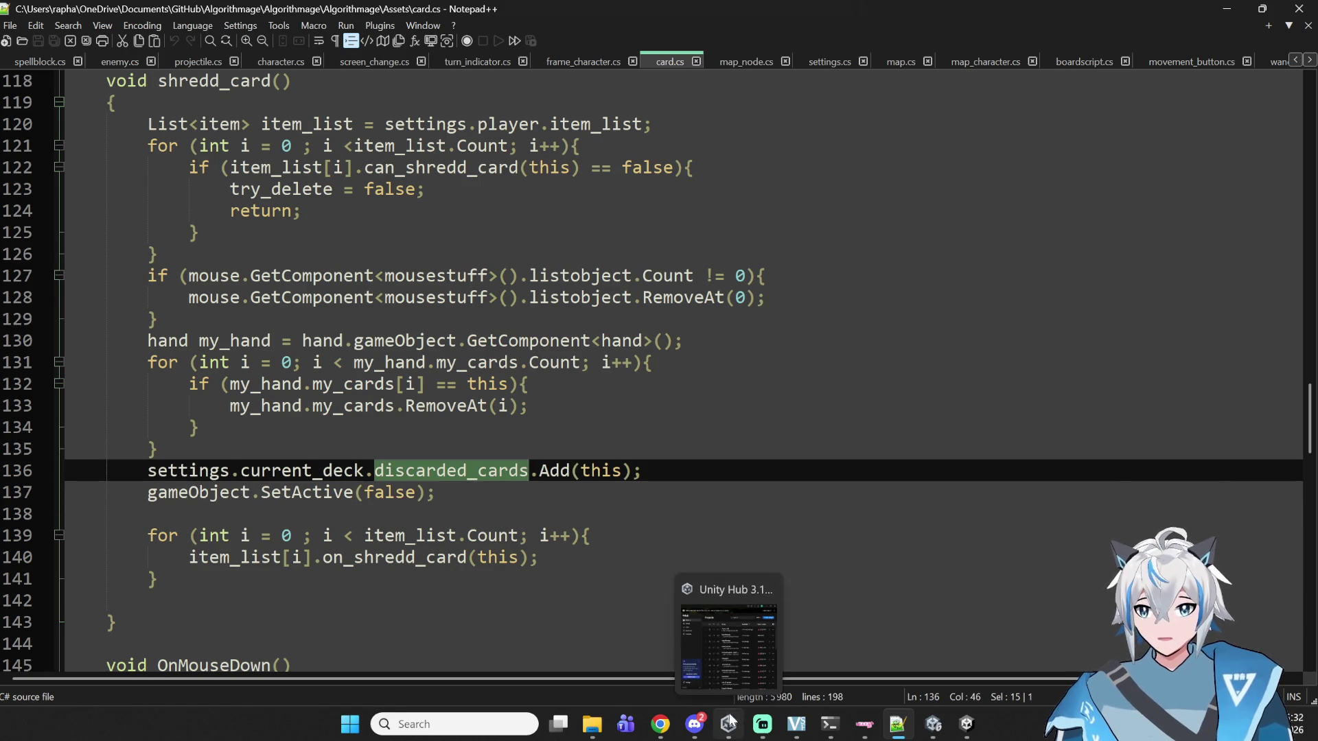
click(707, 644)
key(alt+Tab)
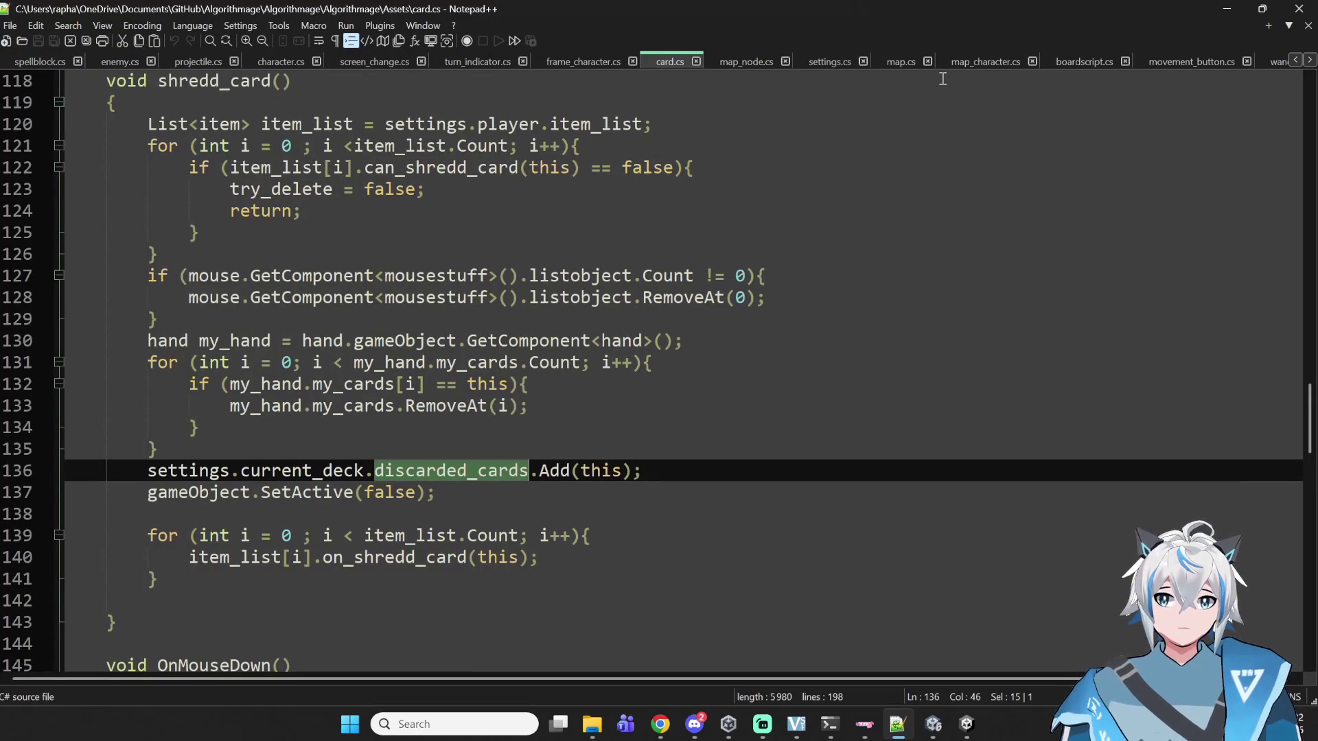
mouse_move(684, 63)
mouse_down()
mouse_move(1268, 63)
mouse_move(1171, 65)
mouse_up()
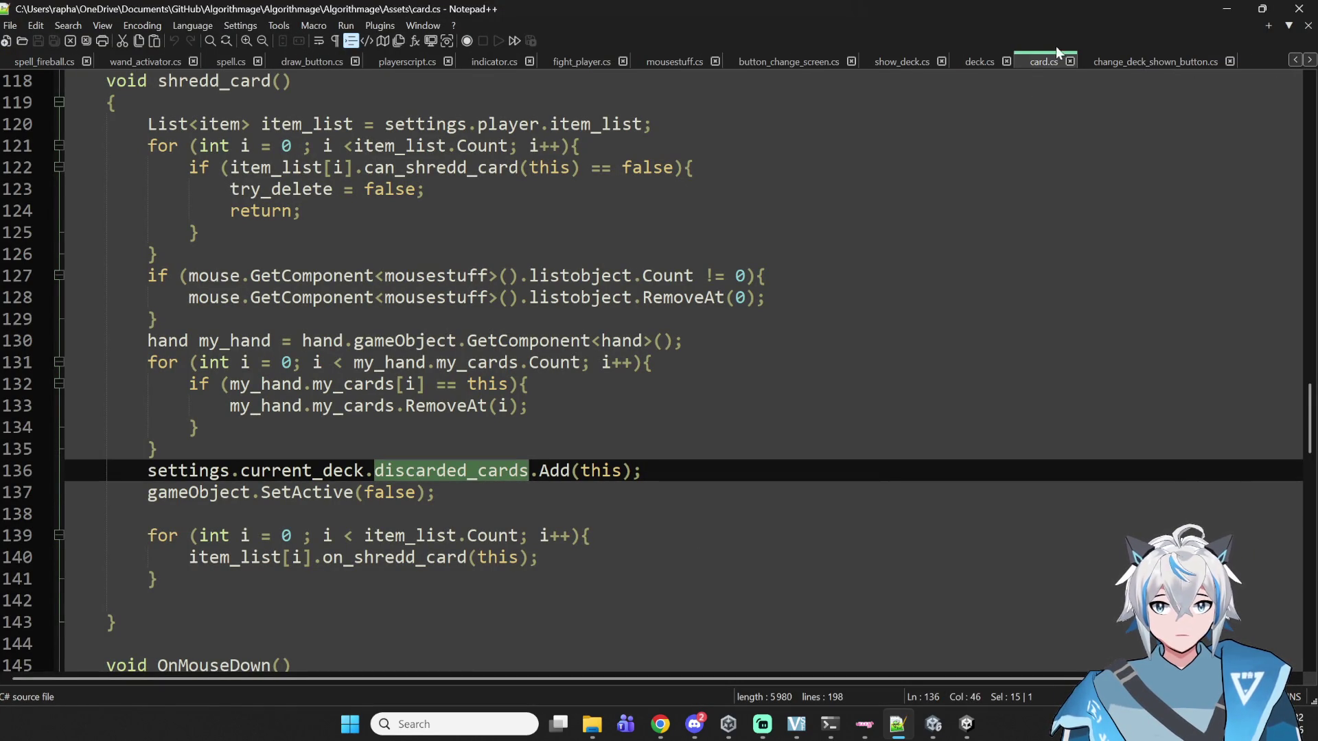
click(980, 59)
- Highlight every use of discarded_cards from its line 13 declaration down to refresh_deck
scroll(522, 255, up, 11)
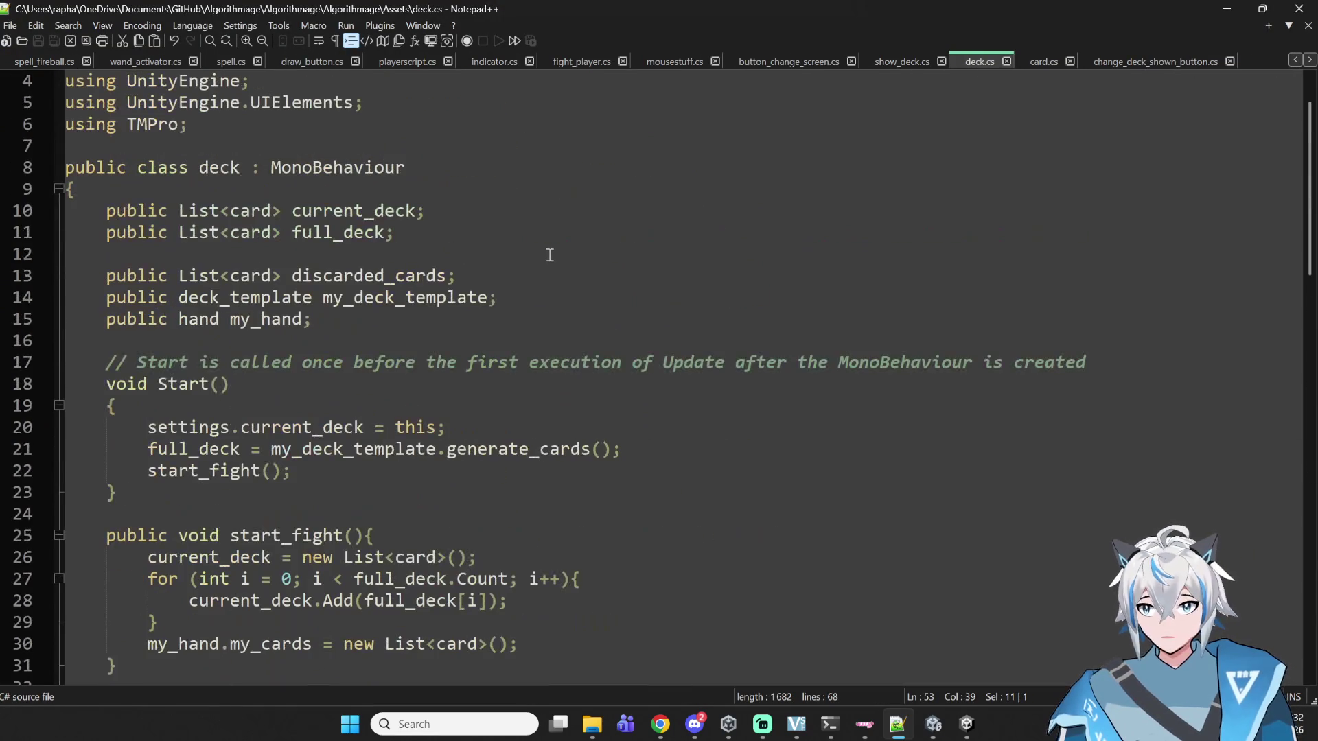
double_click(357, 275)
scroll(435, 268, down, 8)
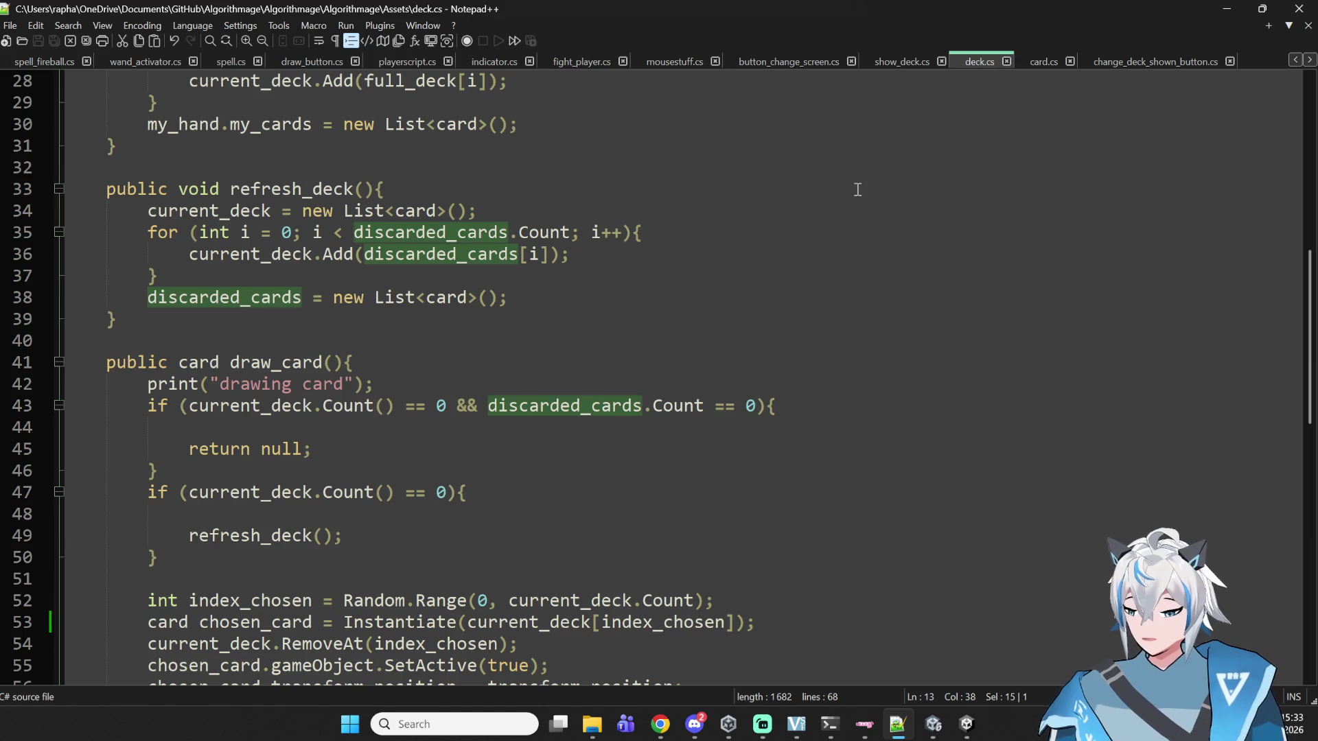
- Review draw_card's RemoveAt, SetActive and transform.position lines 54–56 in deck.cs
scroll(871, 352, down, 3)
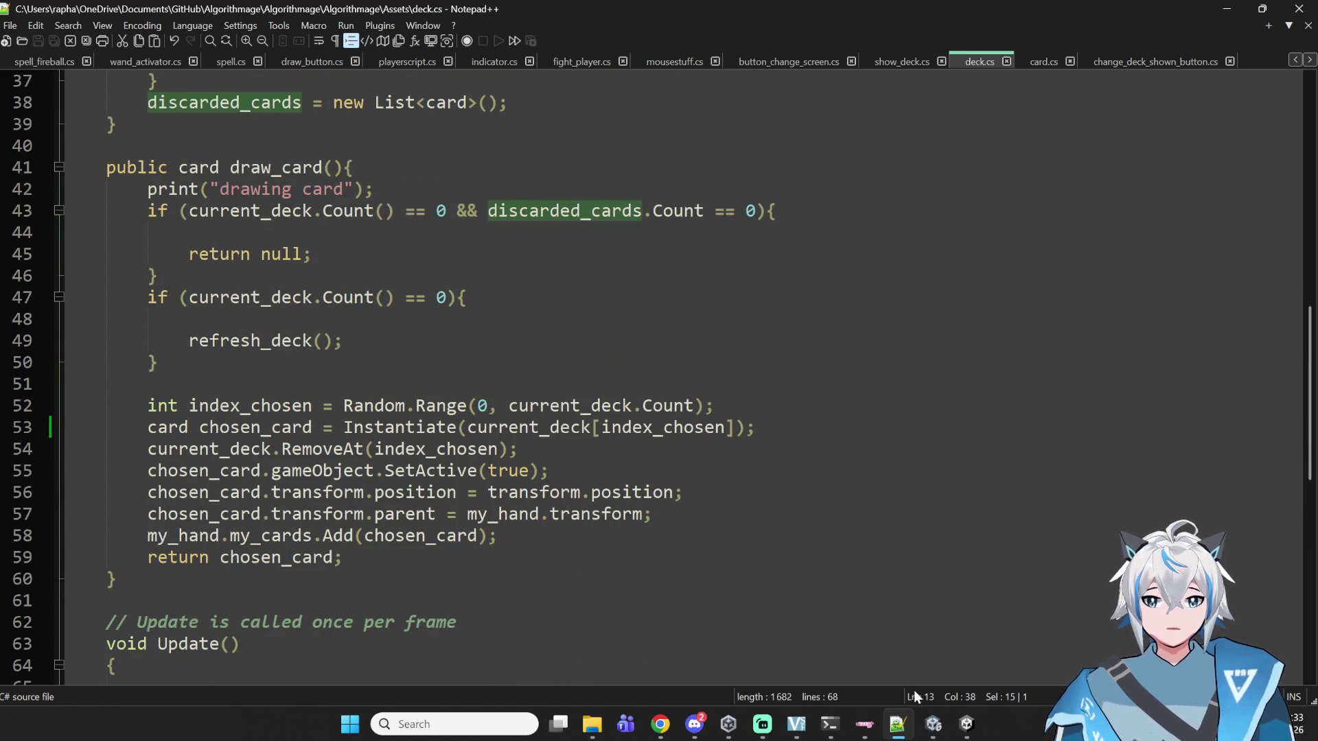
scroll(921, 340, up, 2)
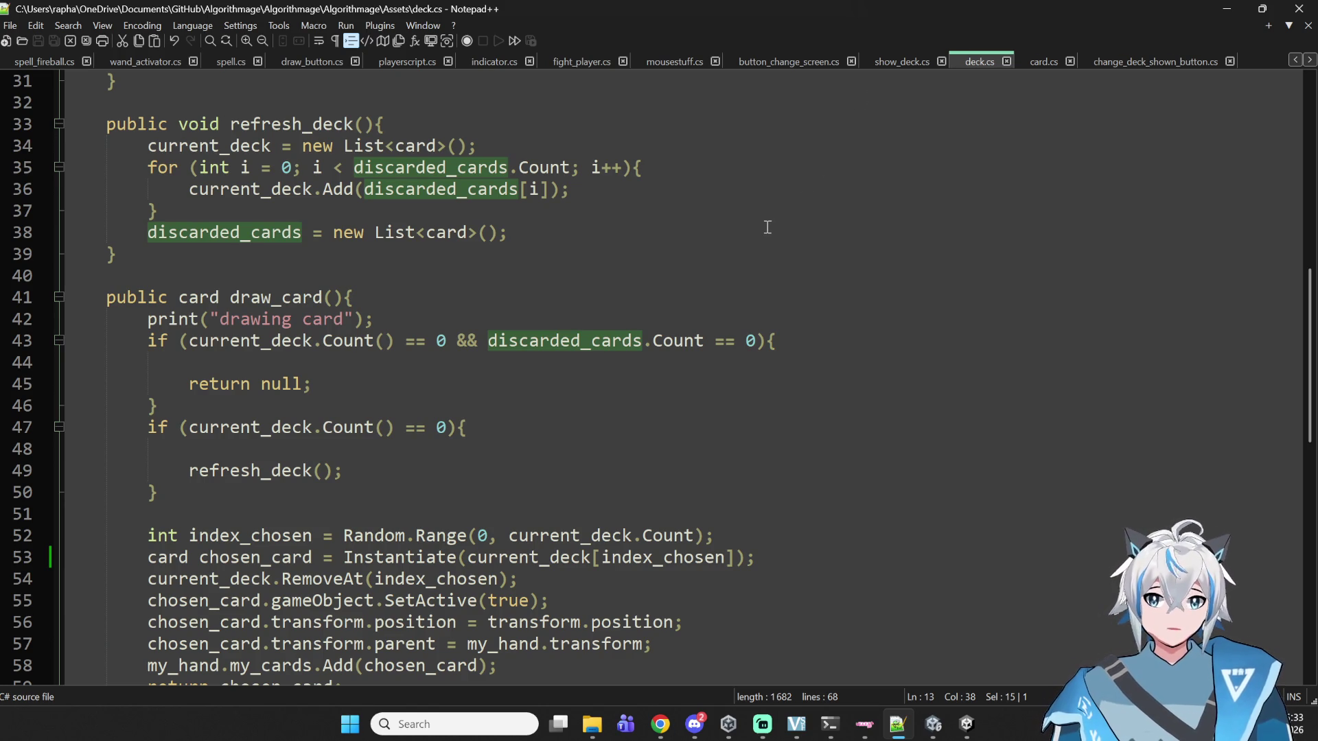
scroll(624, 258, up, 9)
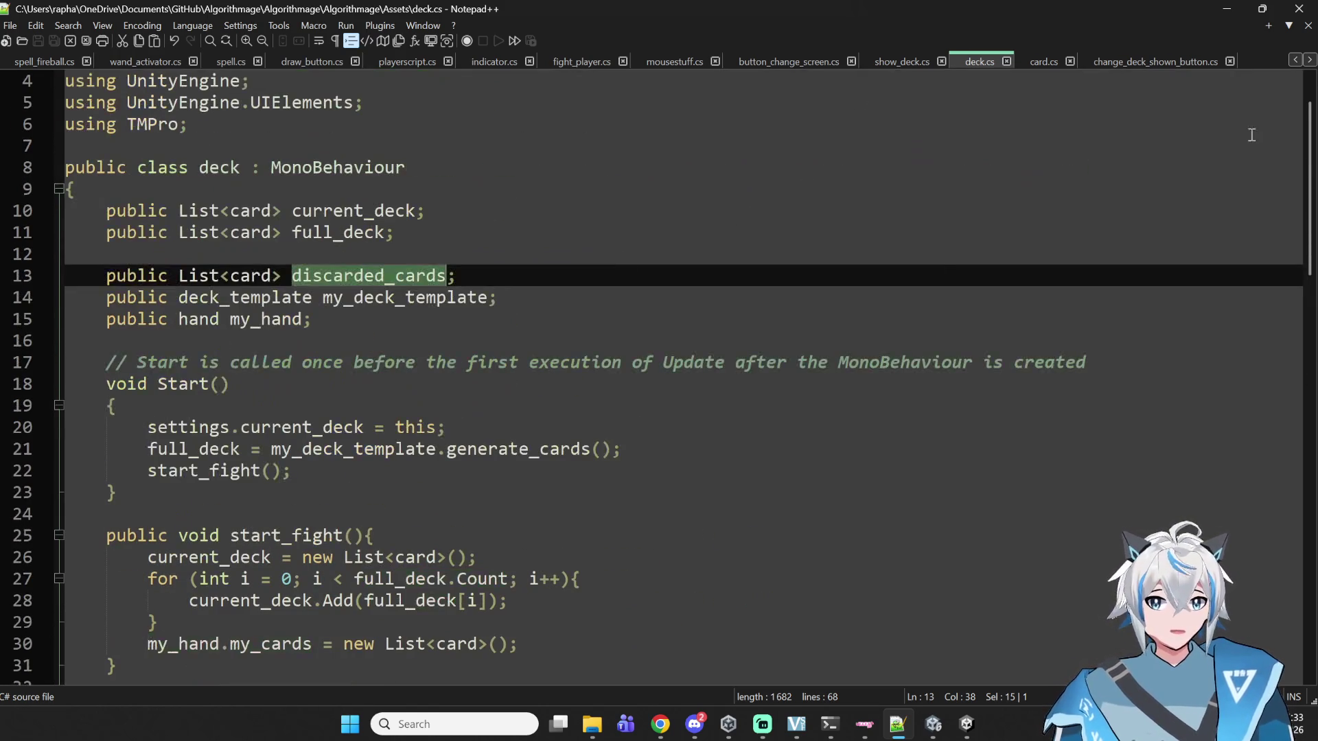
mouse_move(1307, 128)
mouse_down()
mouse_move(1310, 102)
mouse_move(1310, 125)
mouse_up()
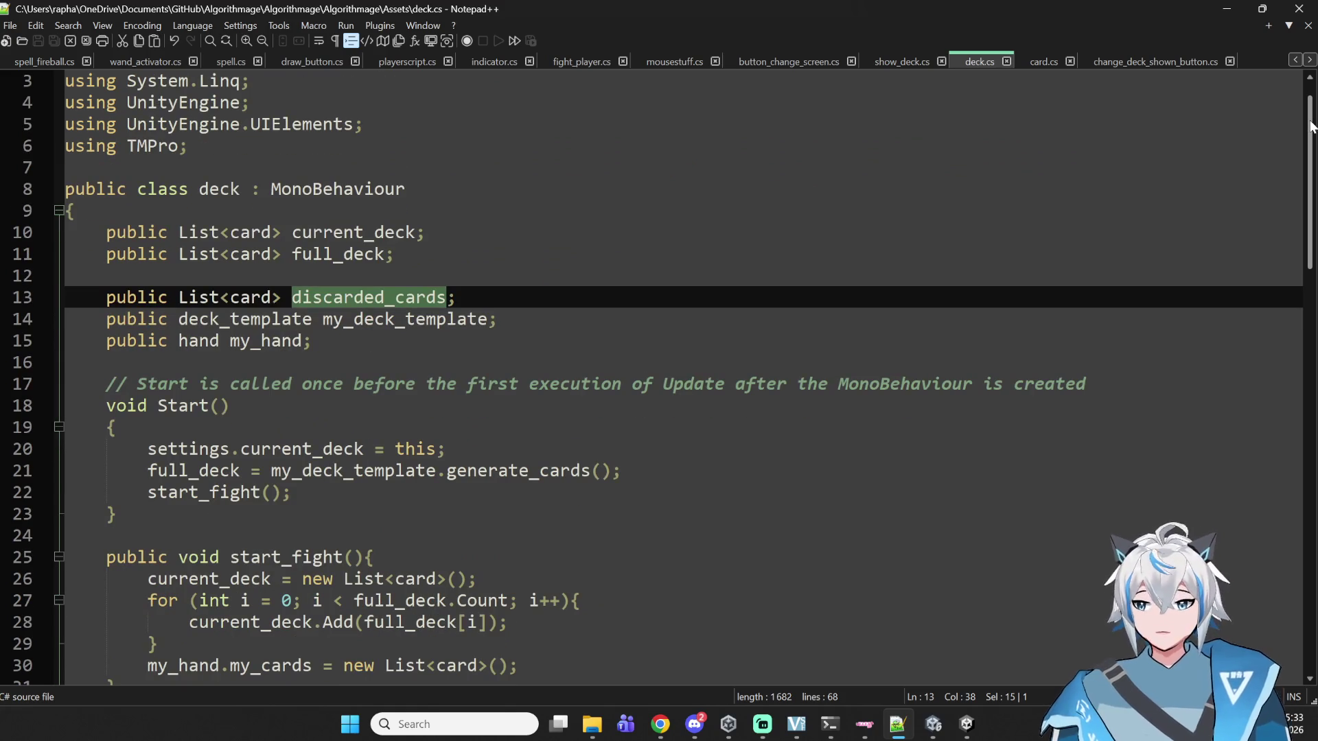
scroll(976, 253, down, 3)
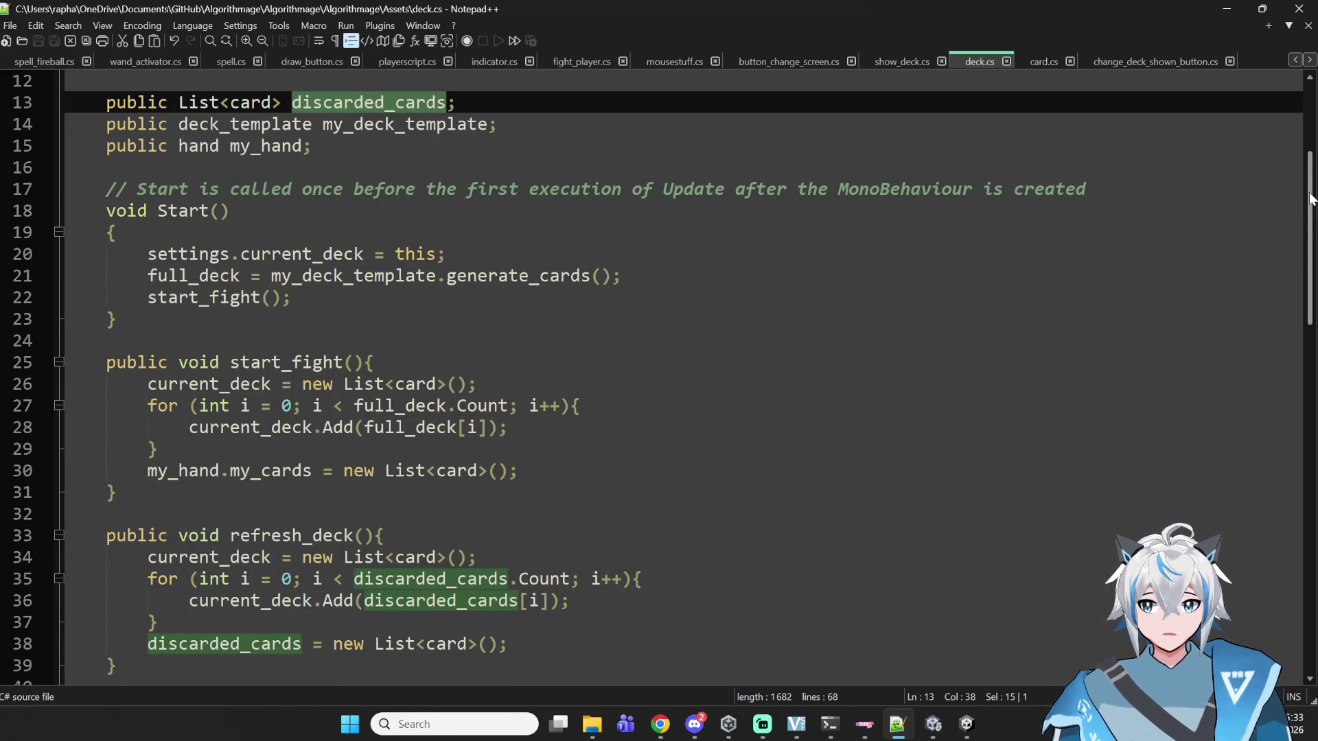
drag(1310, 199, 1309, 244)
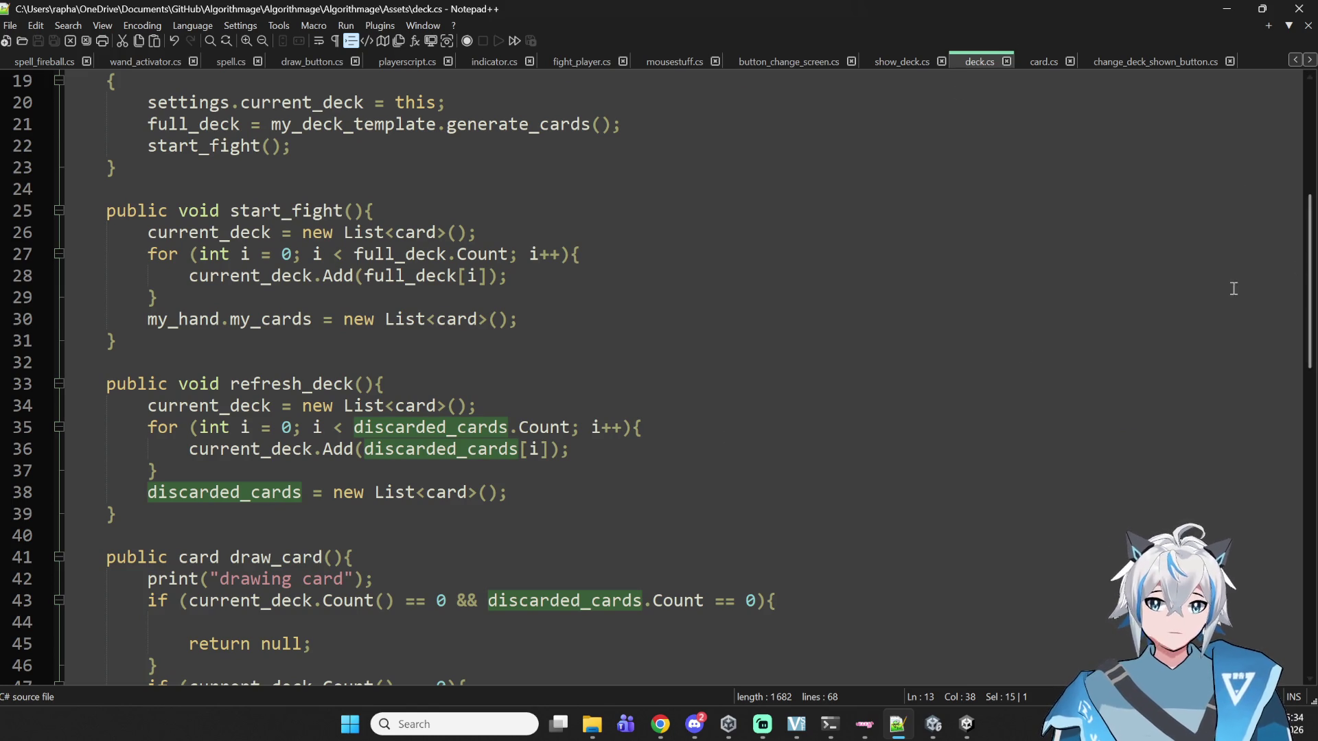
drag(1309, 282, 1309, 422)
click(439, 362)
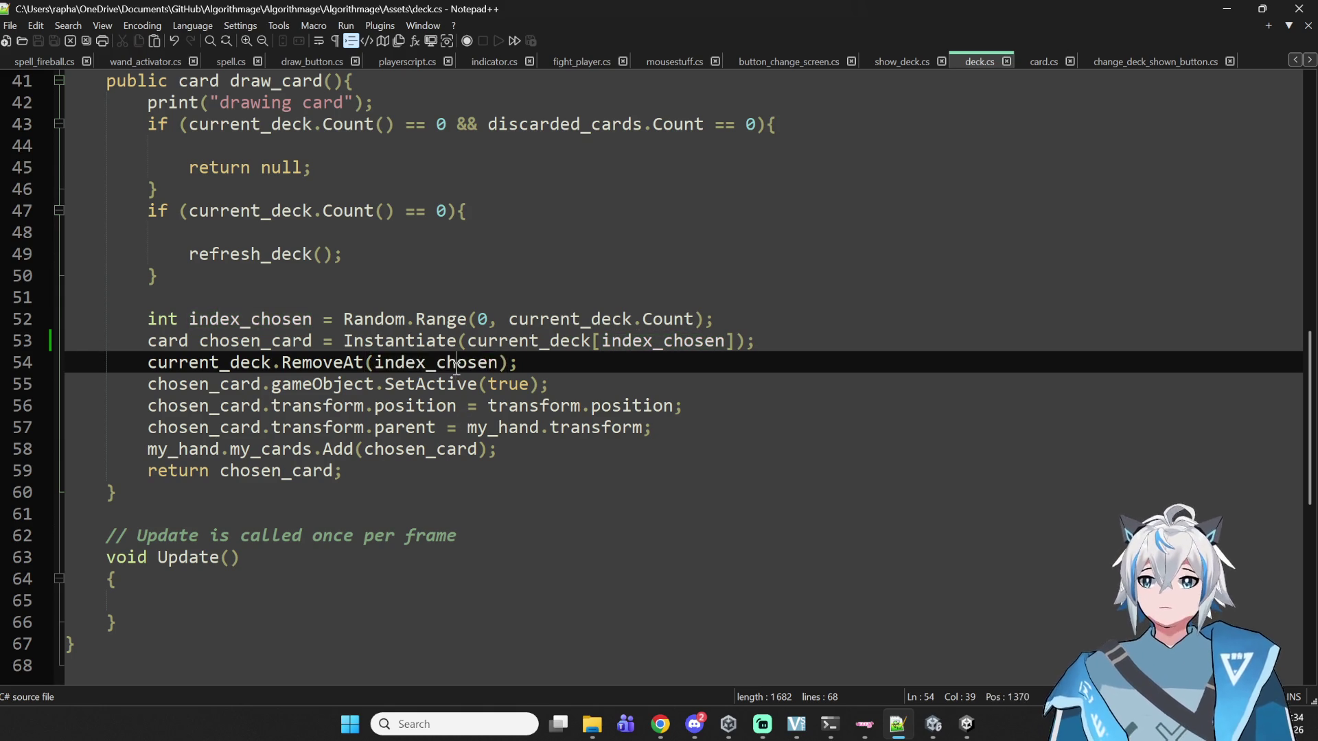
double_click(443, 405)
double_click(461, 386)
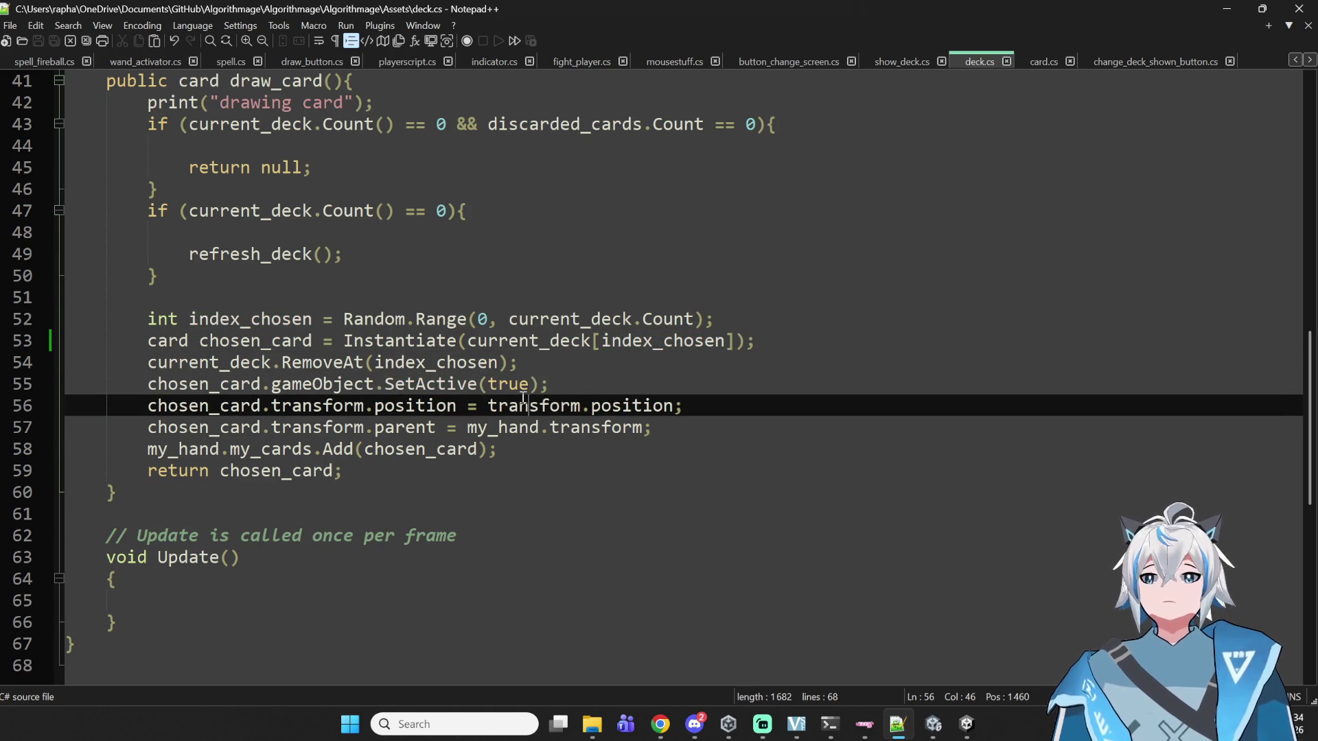
double_click(523, 403)
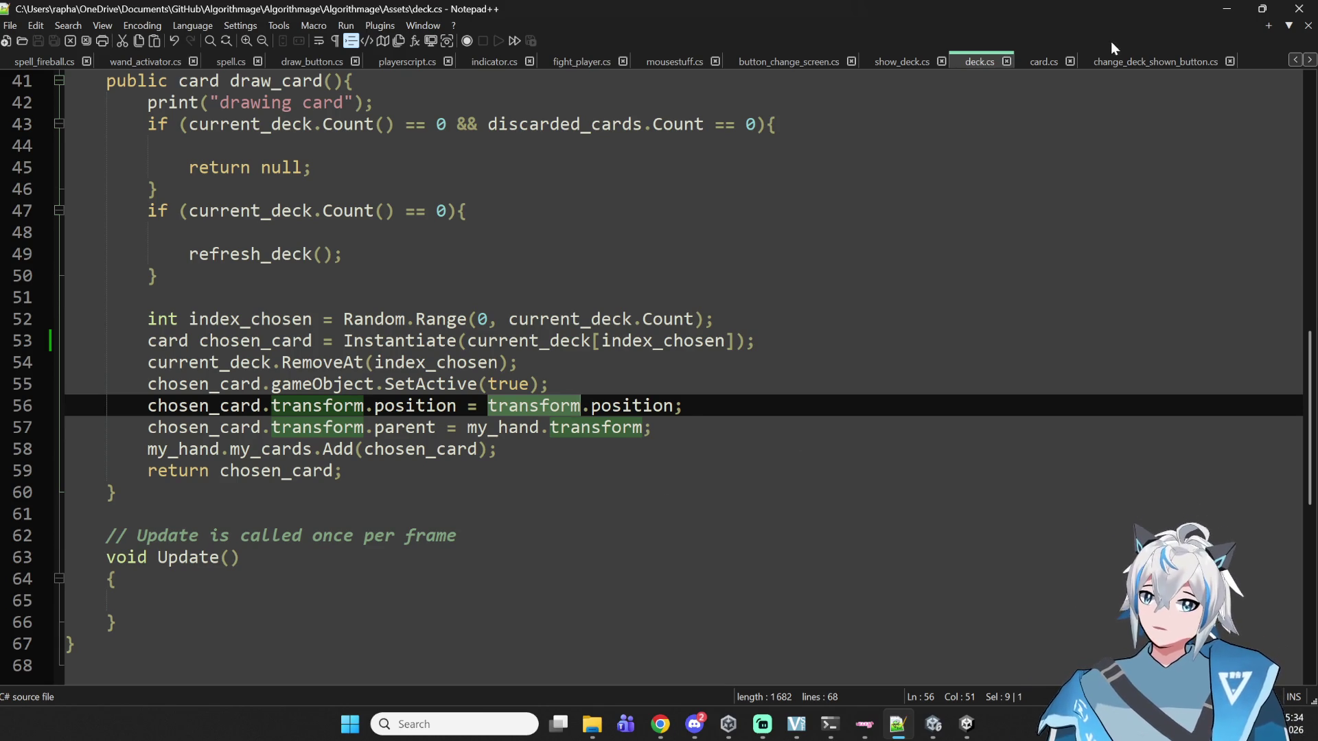
- Glance at change_deck_shown_button.cs and card.cs, then return to deck.cs
click(1106, 60)
mouse_move(1139, 9)
mouse_down()
mouse_move(641, 627)
mouse_move(637, 665)
mouse_move(975, 87)
mouse_move(1229, 23)
mouse_up()
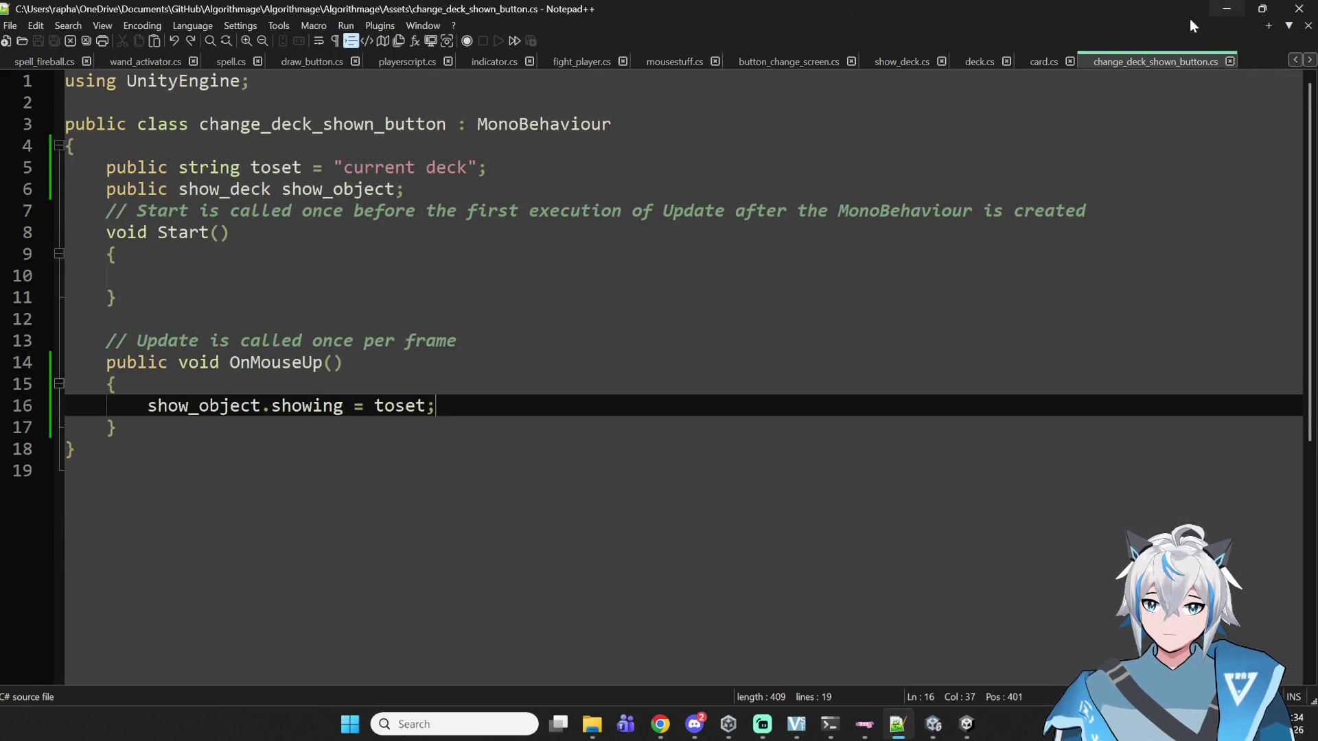
click(1047, 60)
scroll(333, 344, up, 8)
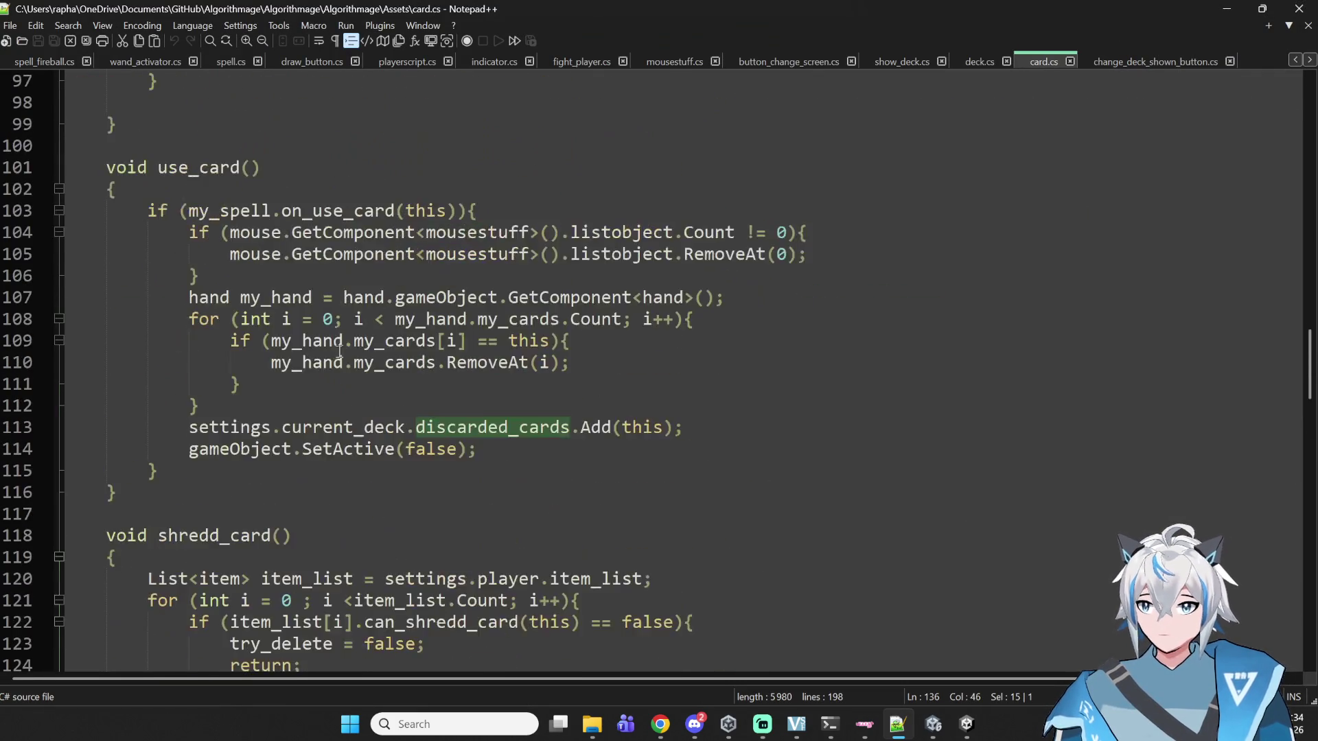
scroll(333, 344, down, 12)
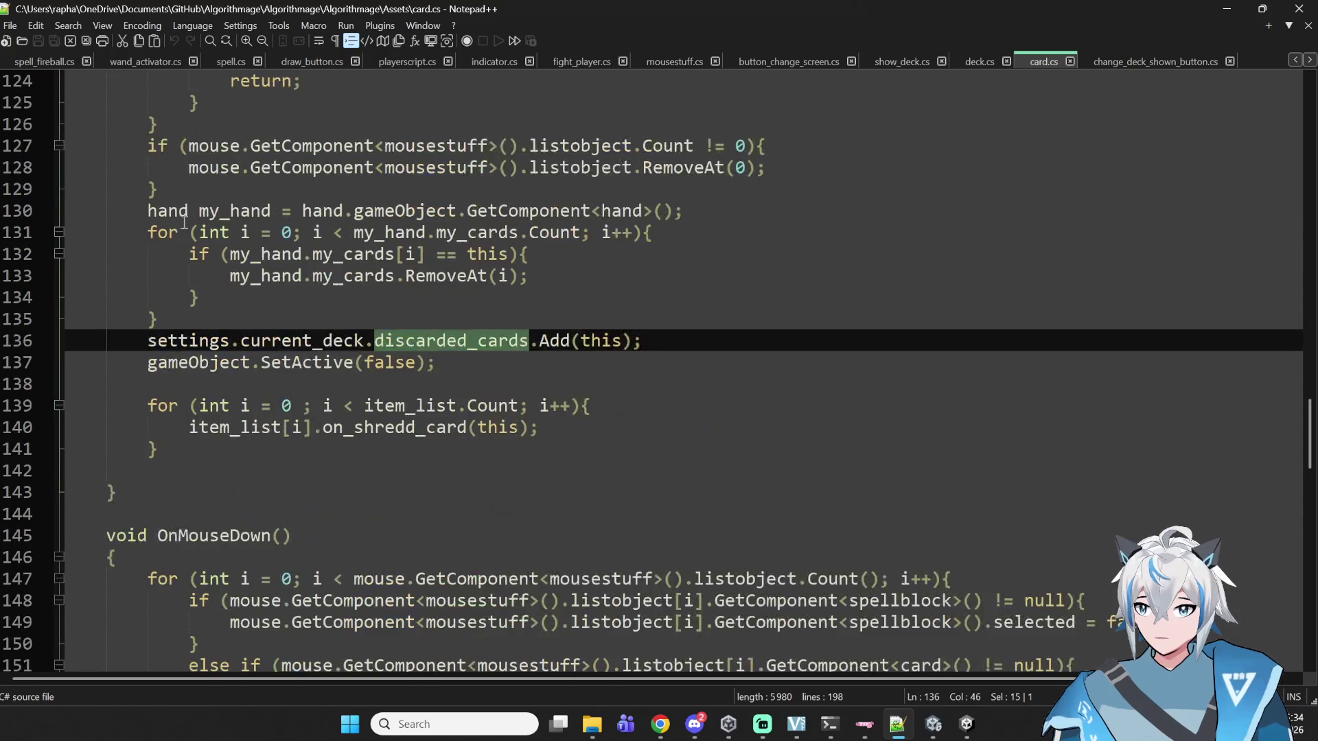
click(980, 57)
- Select refresh_deck's body on lines 34–38, then bring up change_deck_shown_button.cs
scroll(260, 289, up, 5)
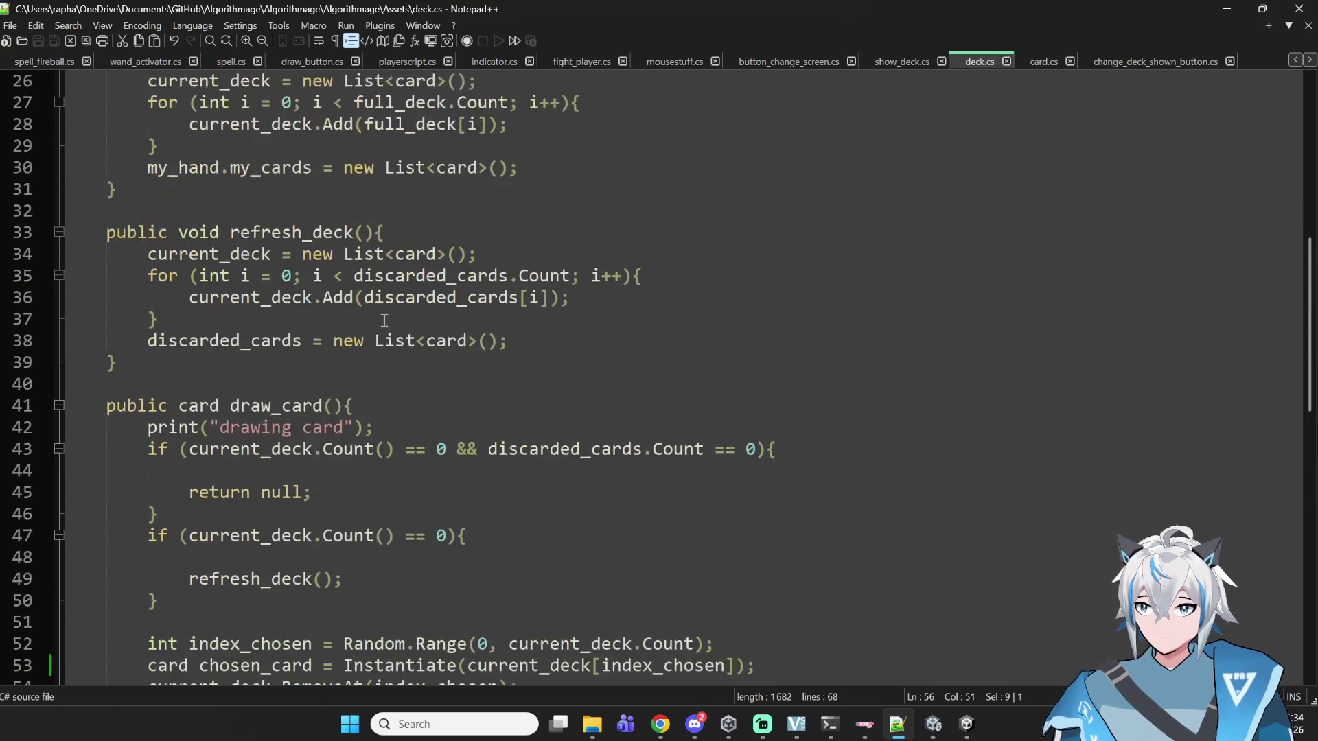
mouse_move(503, 341)
mouse_down()
mouse_move(125, 297)
mouse_move(128, 247)
mouse_move(148, 253)
mouse_up()
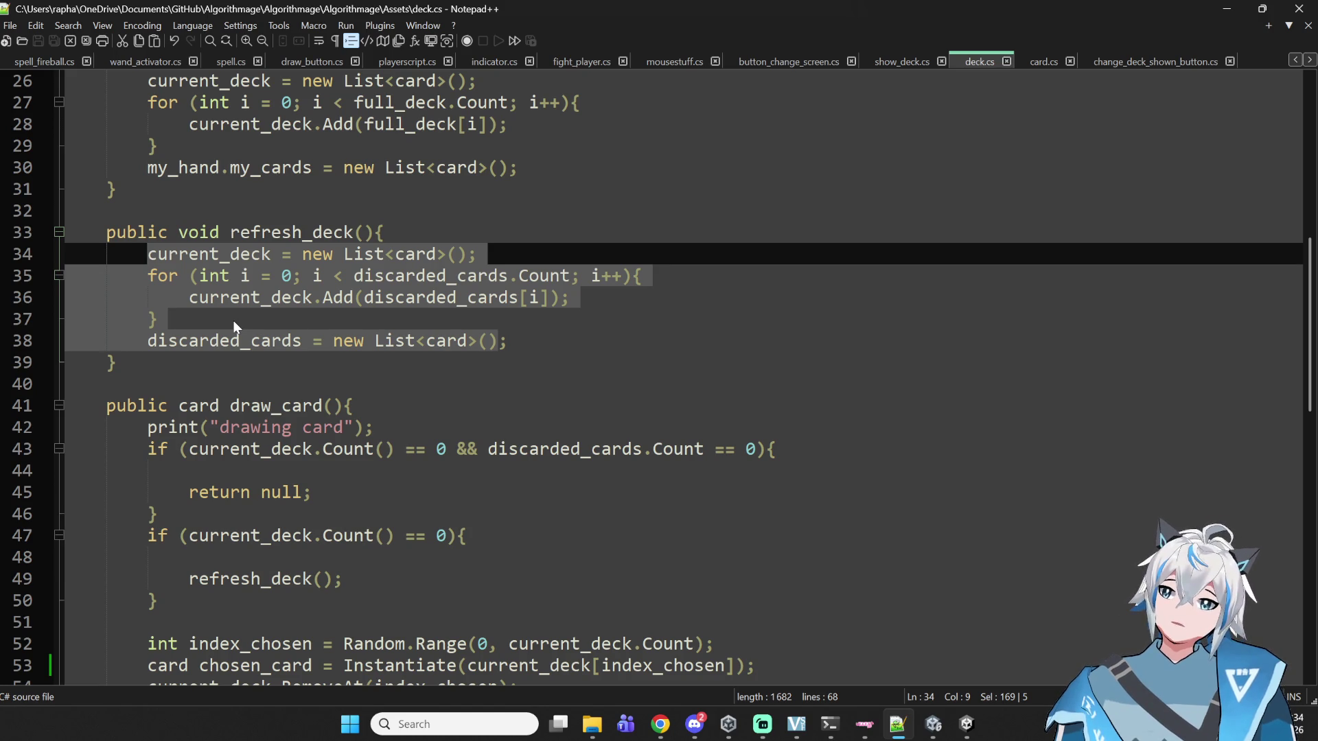
mouse_move(147, 254)
mouse_down()
mouse_move(268, 306)
mouse_move(508, 343)
mouse_up()
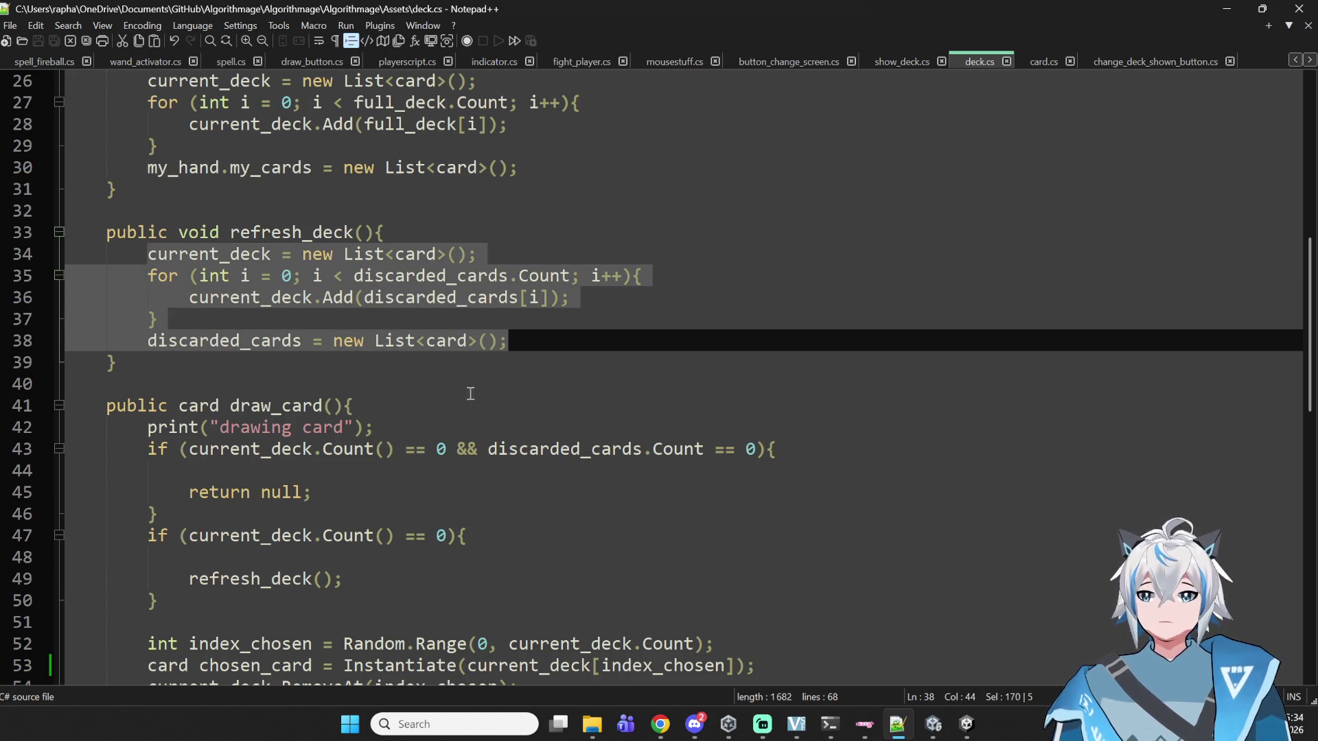
click(1134, 63)
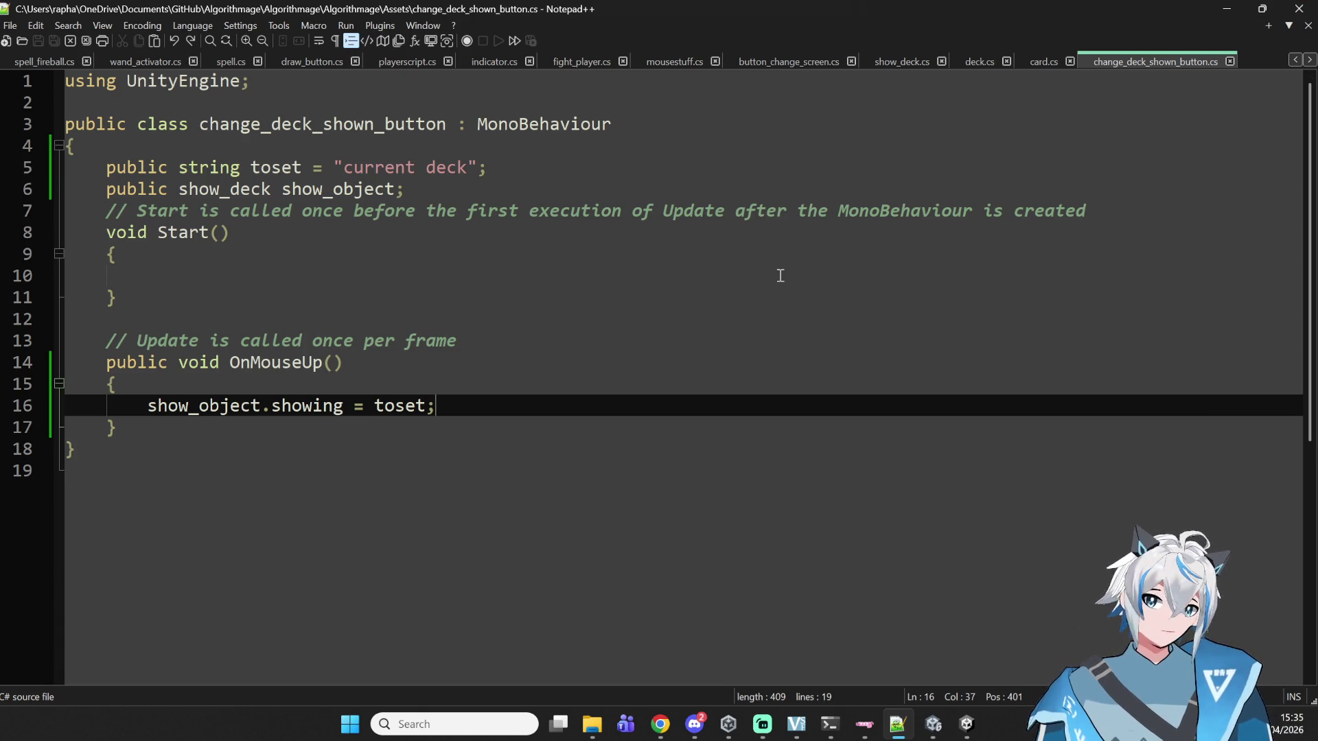
- Play Nothing But Human from the YouTube Music queue and minimise the player
click(660, 724)
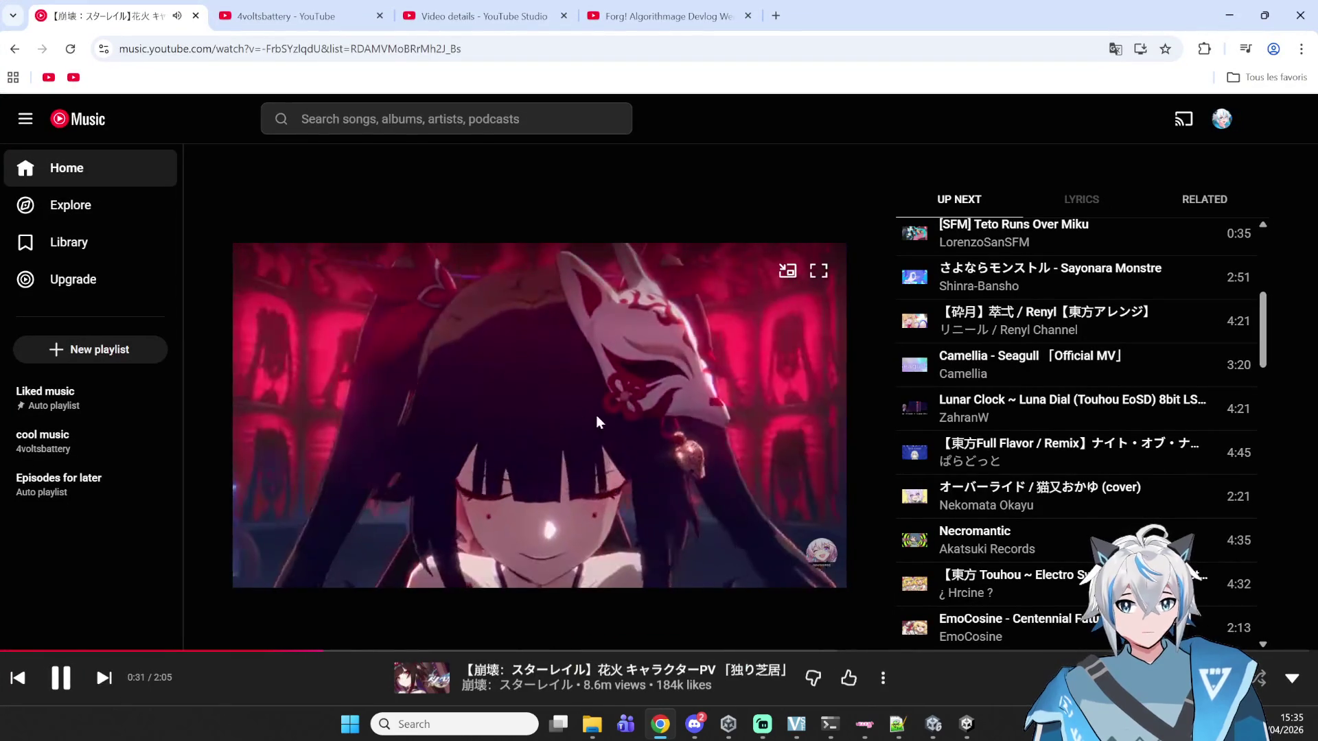
scroll(1044, 429, down, 5)
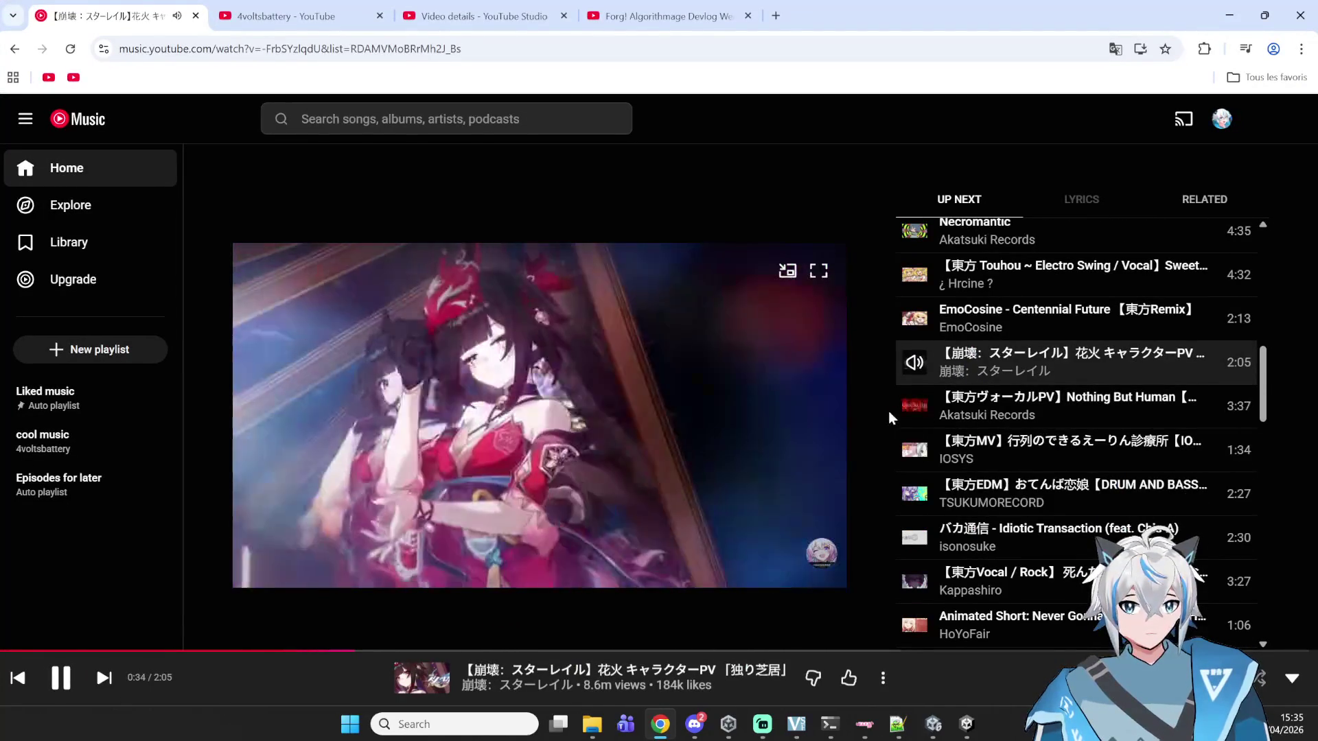
click(1045, 411)
click(1229, 15)
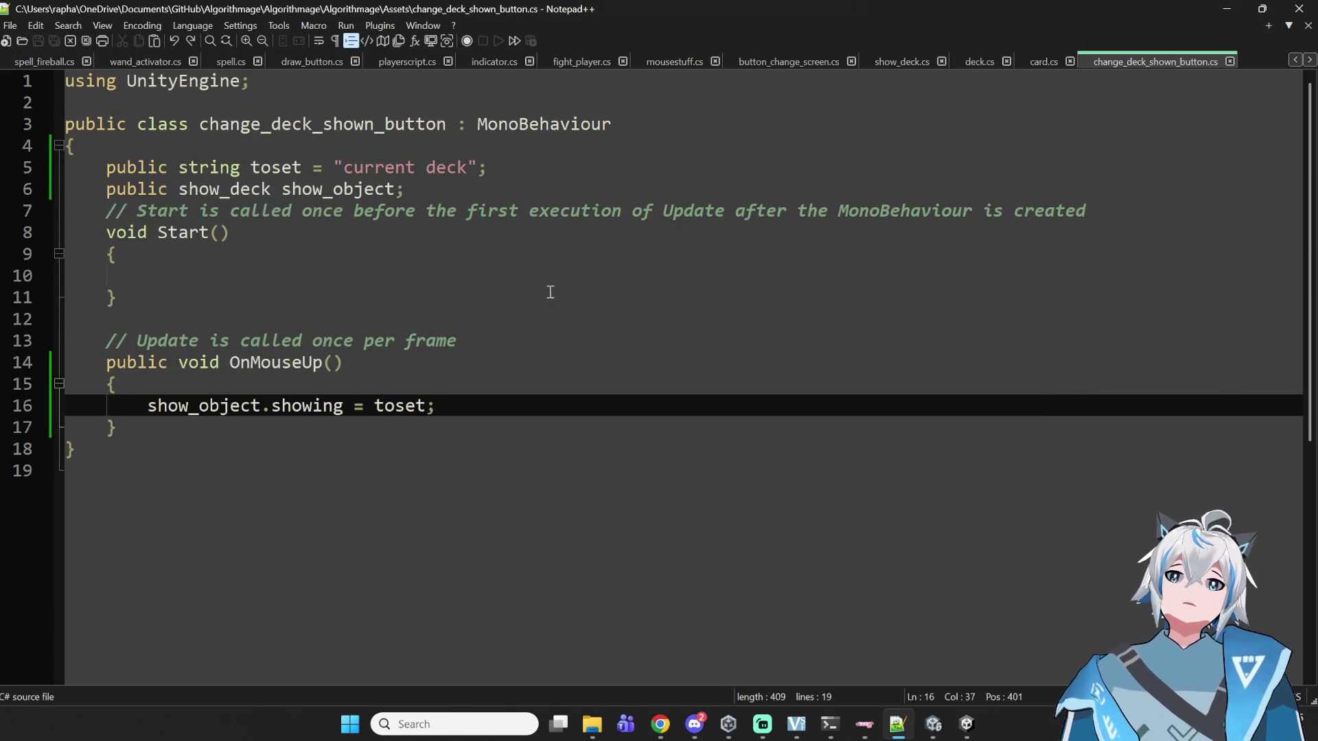
- Return briefly to Notepad++, then bring the Algorithmage Unity project forward
click(497, 271)
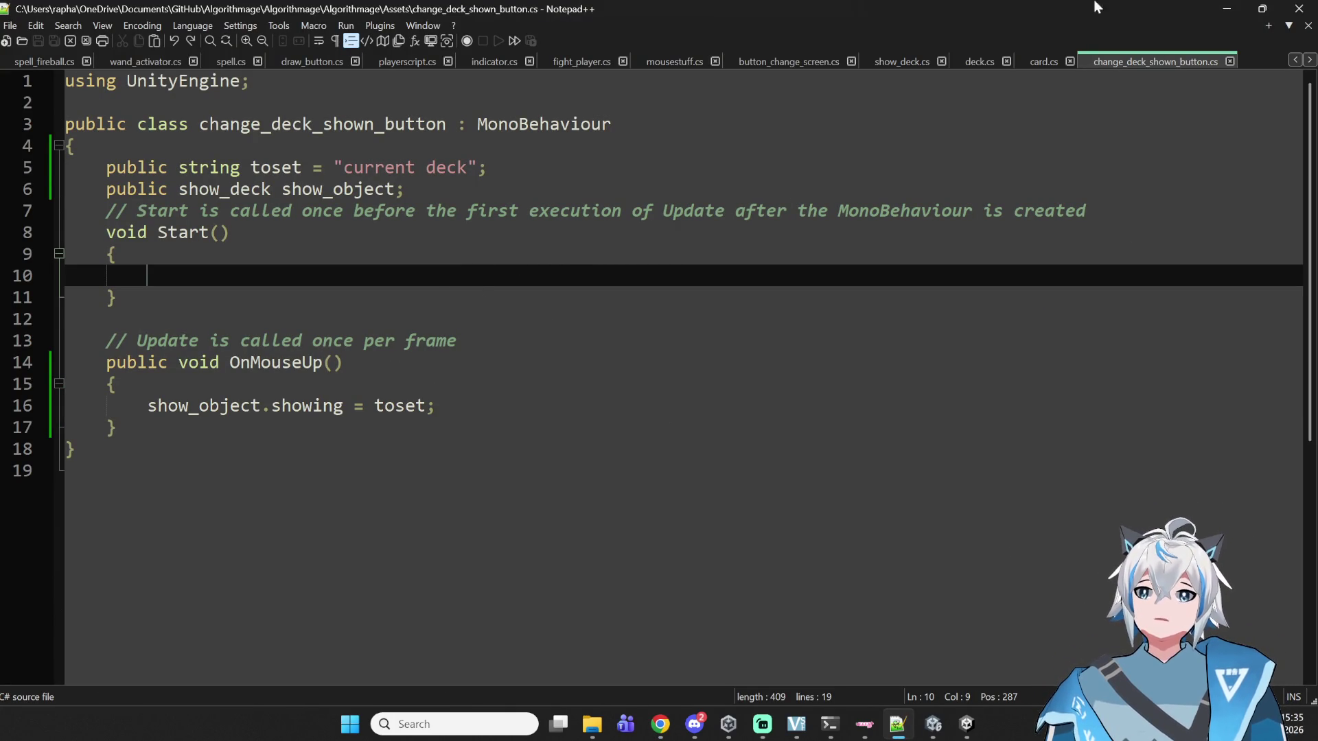
click(966, 724)
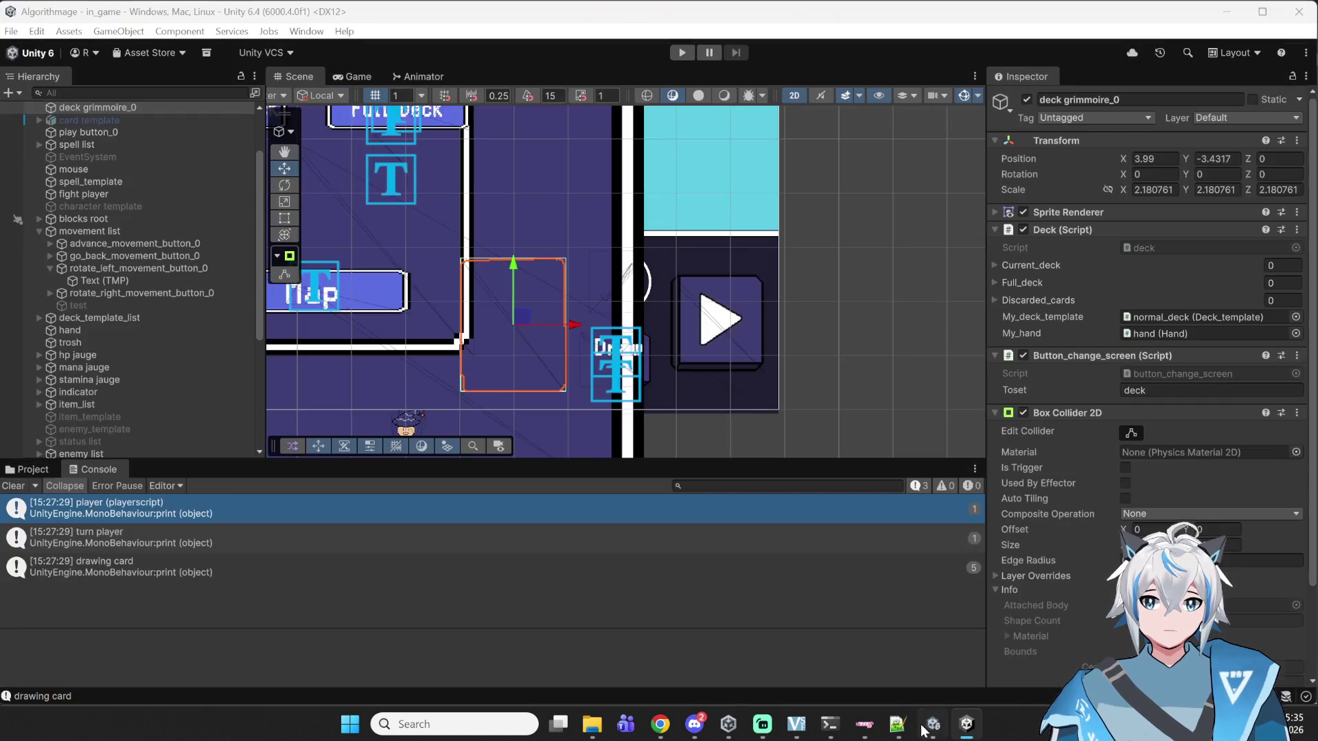
click(932, 724)
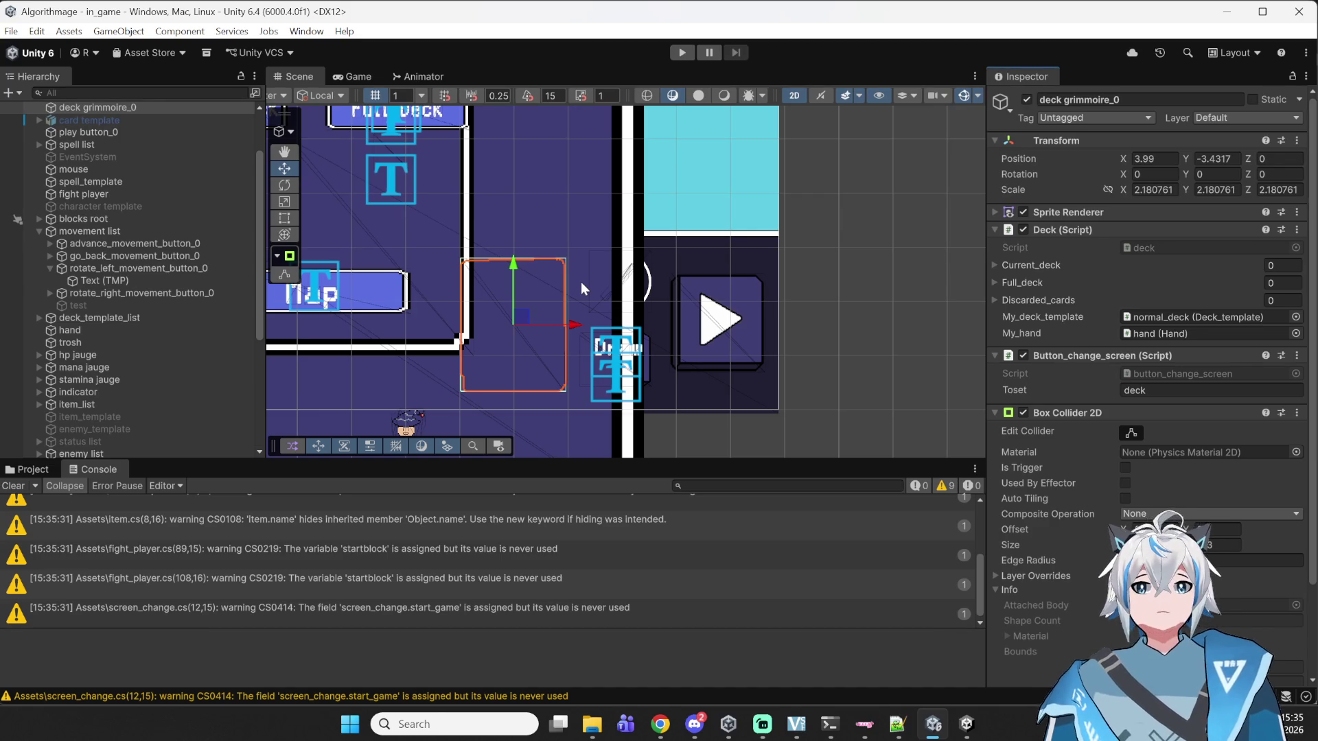
- Play-test the game: enter a battle and open the deck viewer from the DECK book
mouse_move(559, 258)
mouse_down()
mouse_move(768, 318)
mouse_move(846, 359)
mouse_up()
scroll(777, 343, down, 5)
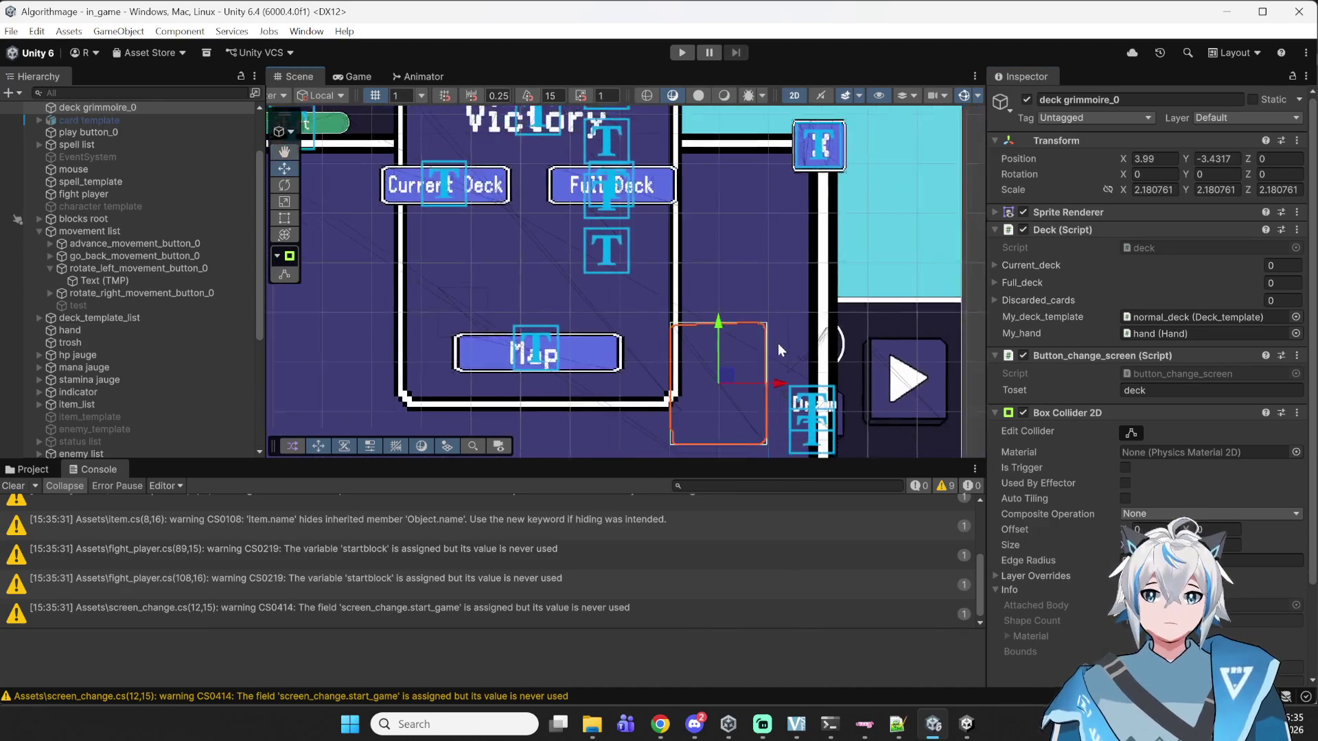
click(686, 55)
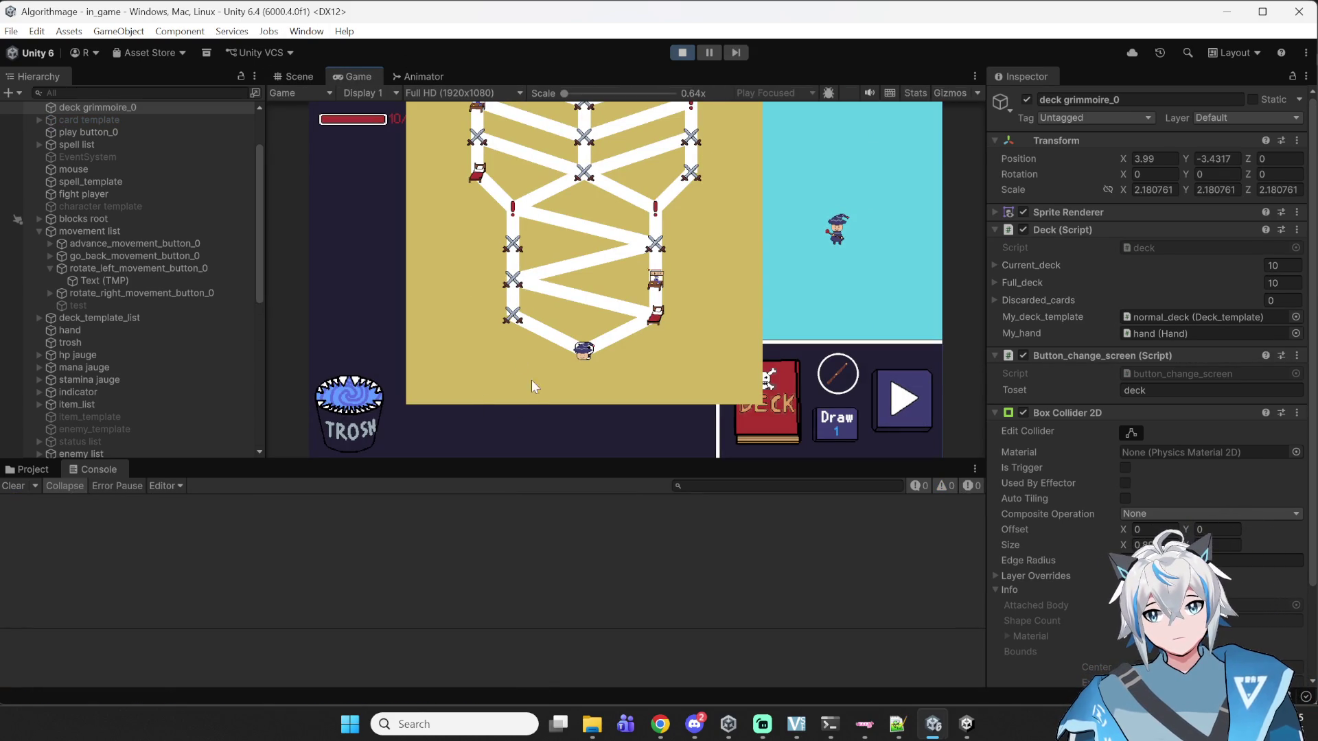
click(505, 320)
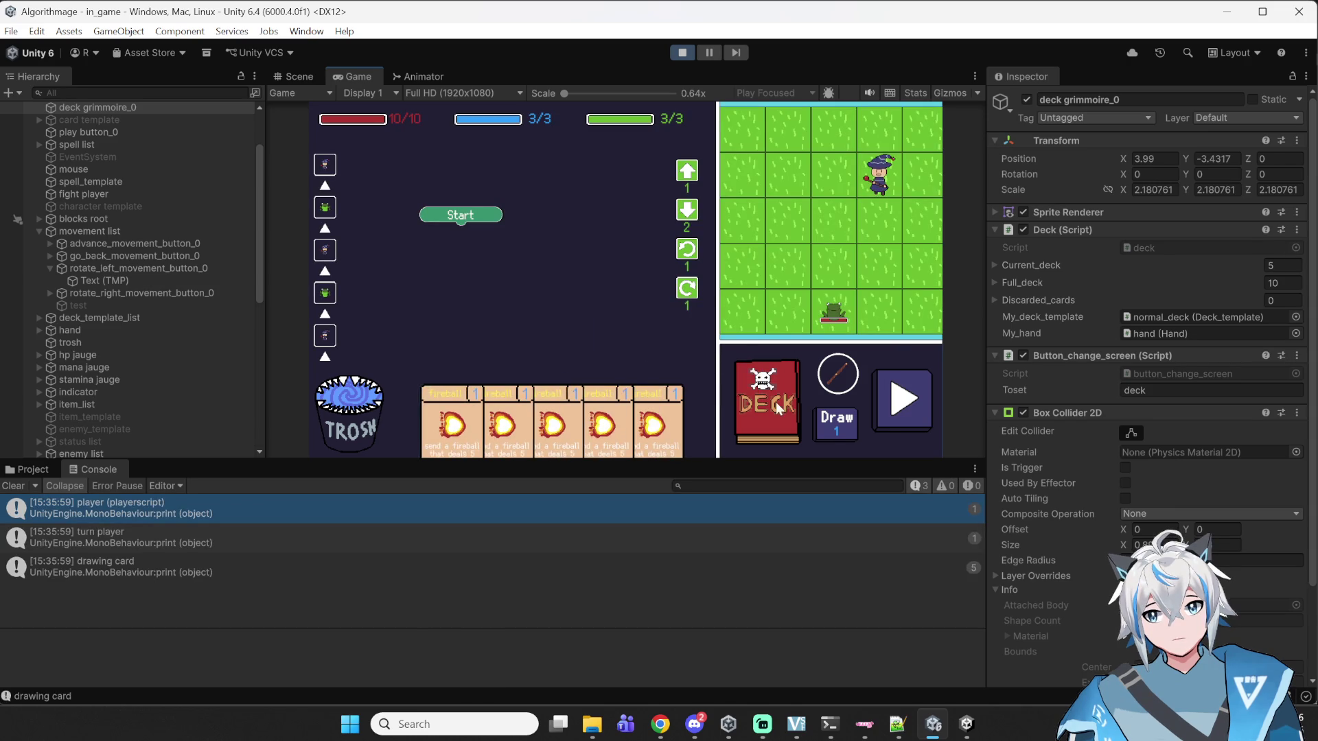
click(769, 403)
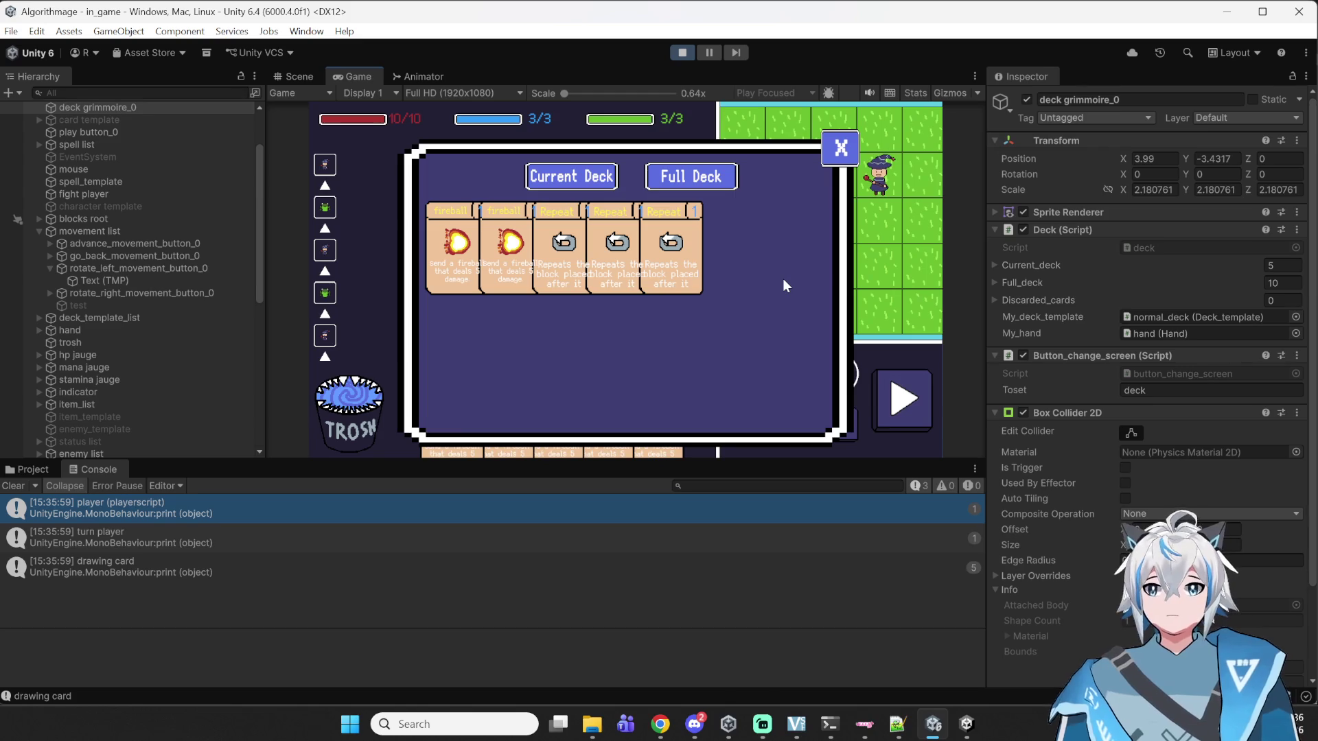
- Stop the game and bring up show_deck.cs in Notepad++
click(682, 52)
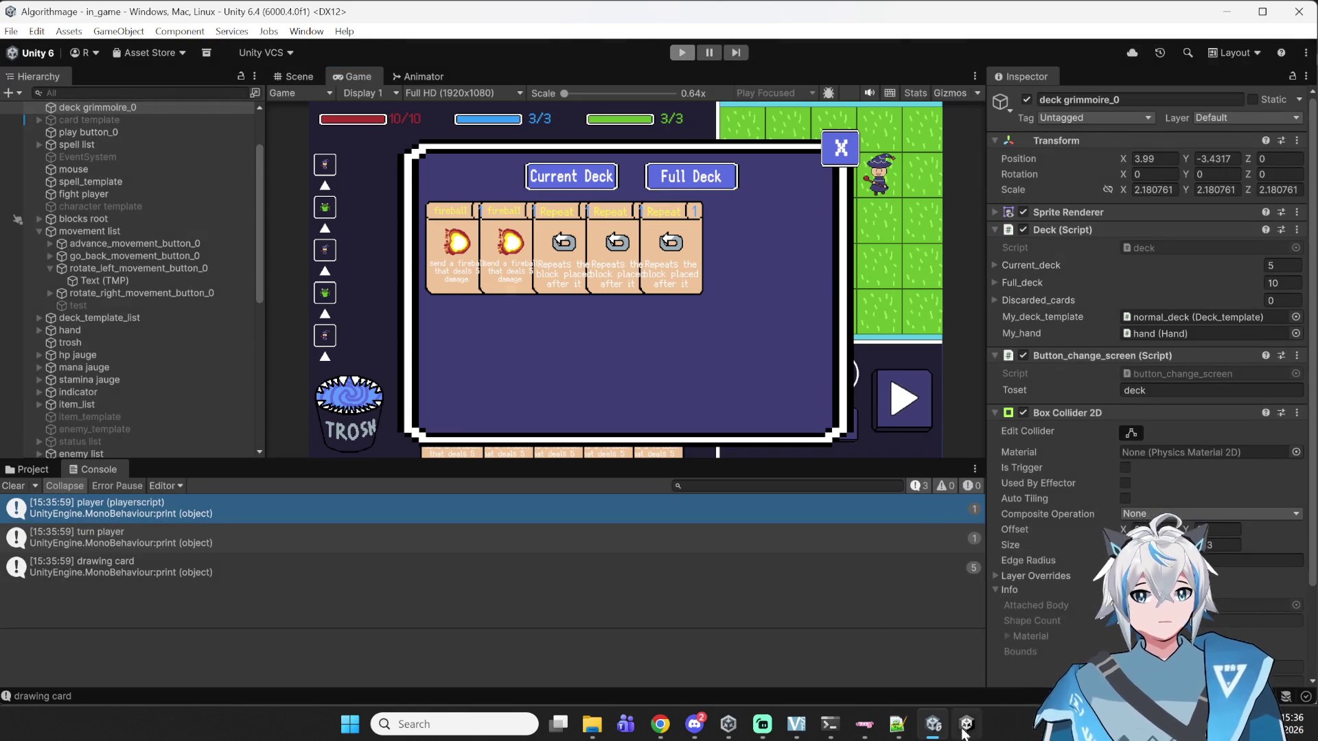
click(898, 724)
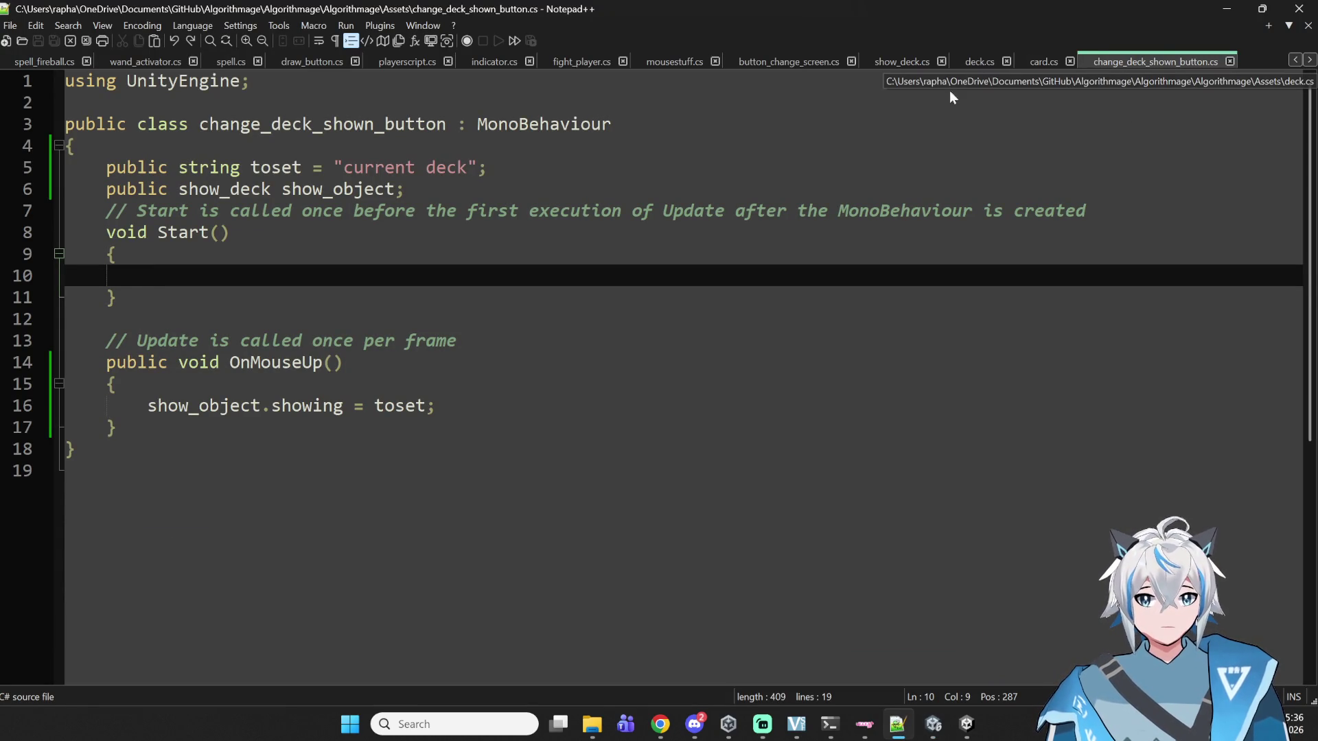
click(913, 63)
- Open blank lines at the top of the for loop in show_deck.cs's Update
scroll(685, 435, up, 2)
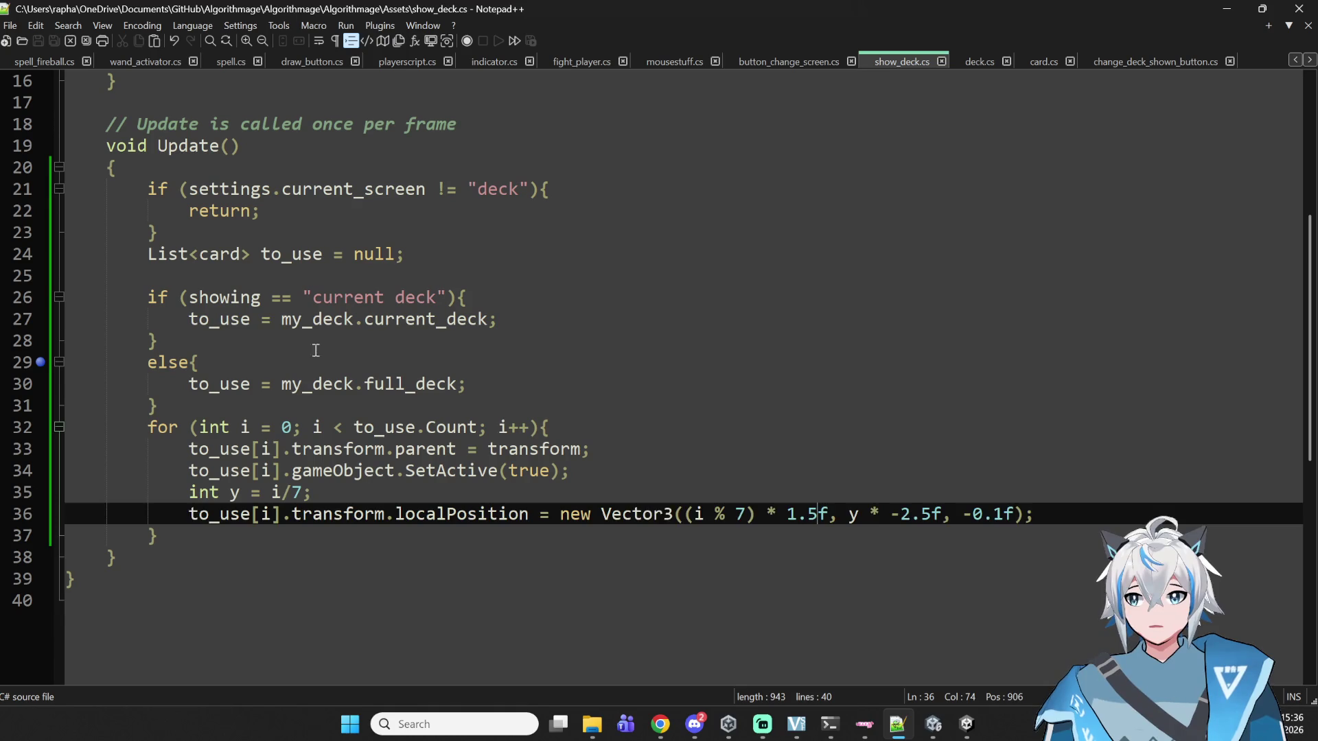
click(189, 319)
mouse_move(82, 449)
mouse_down()
mouse_move(377, 568)
mouse_move(947, 533)
mouse_up()
click(1079, 519)
mouse_move(1079, 519)
mouse_down()
mouse_move(189, 448)
mouse_move(612, 461)
mouse_up()
click(655, 411)
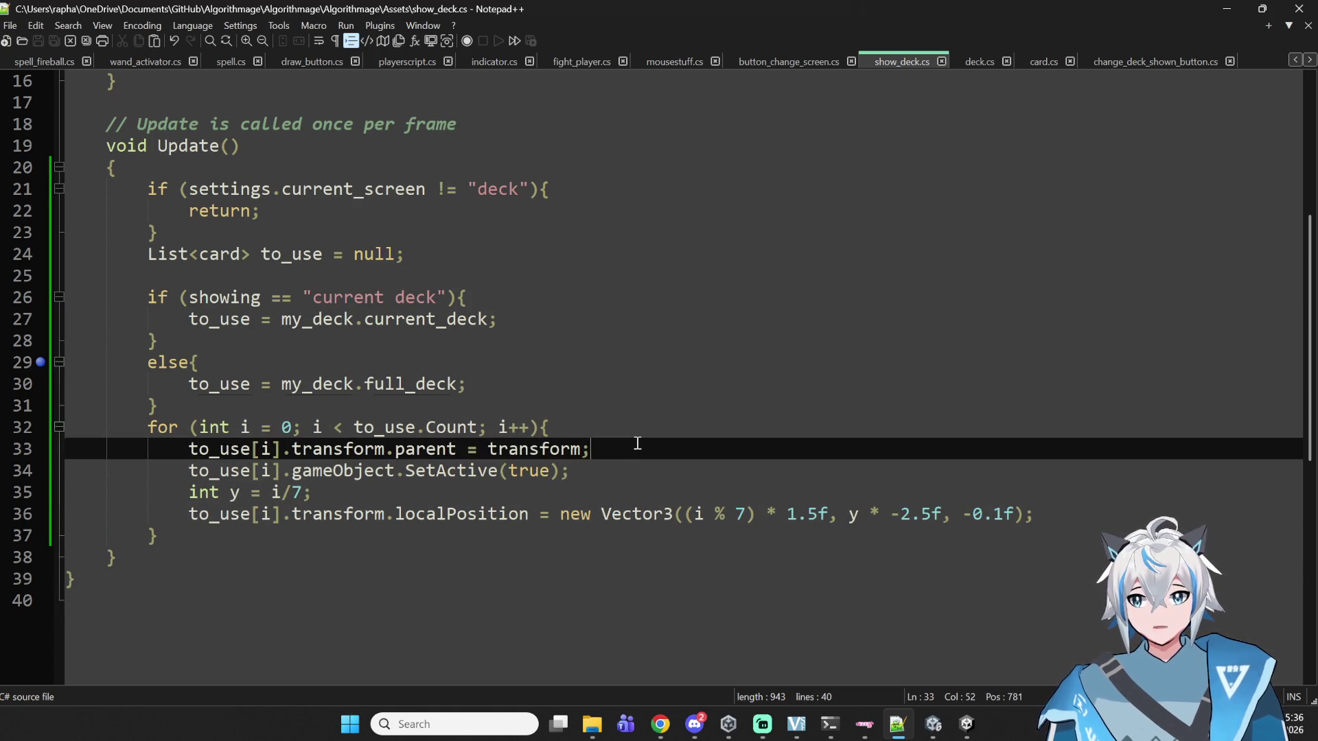
click(636, 447)
click(655, 426)
key(Return)
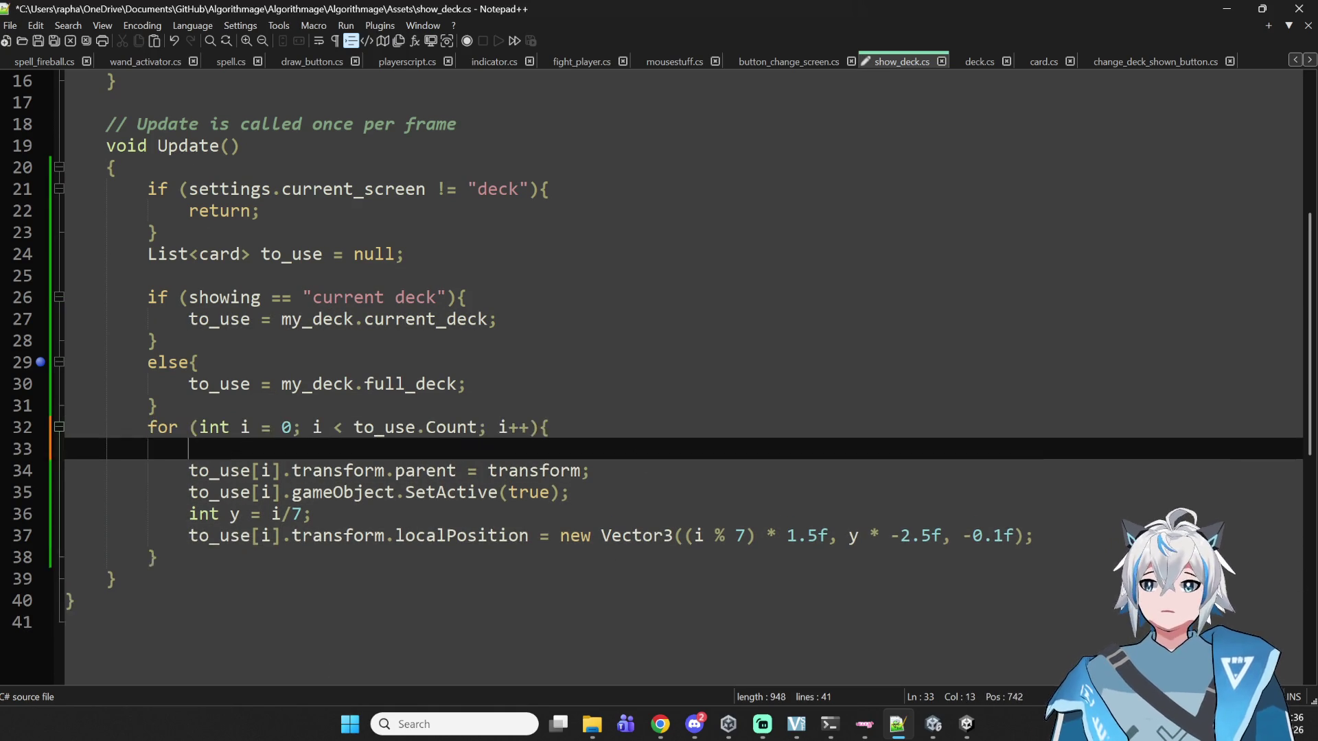
key(Return)
key(Up)
- Add 'card new_object = Instantiate(to_use[i].gameObject);' at the top of the loop
text(new_object)
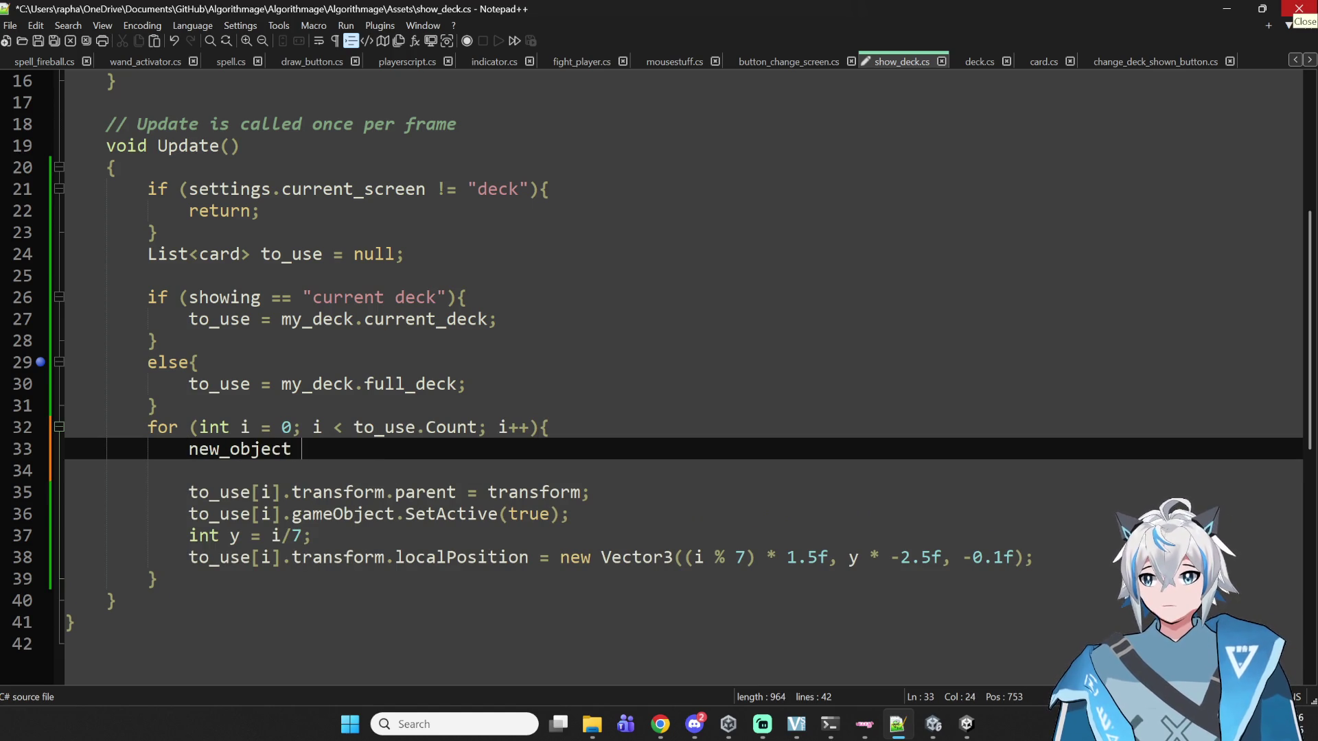
key(Left)
text(cards)
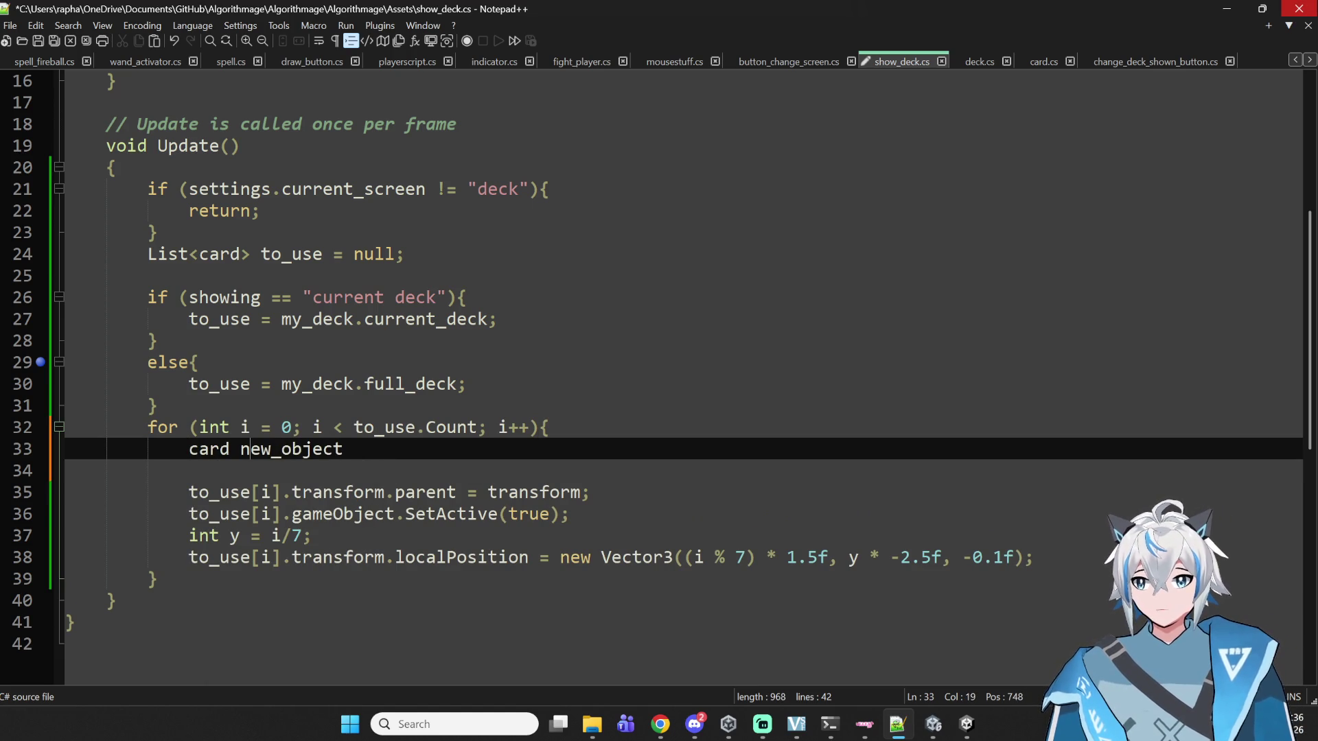
key(End)
text(= I)
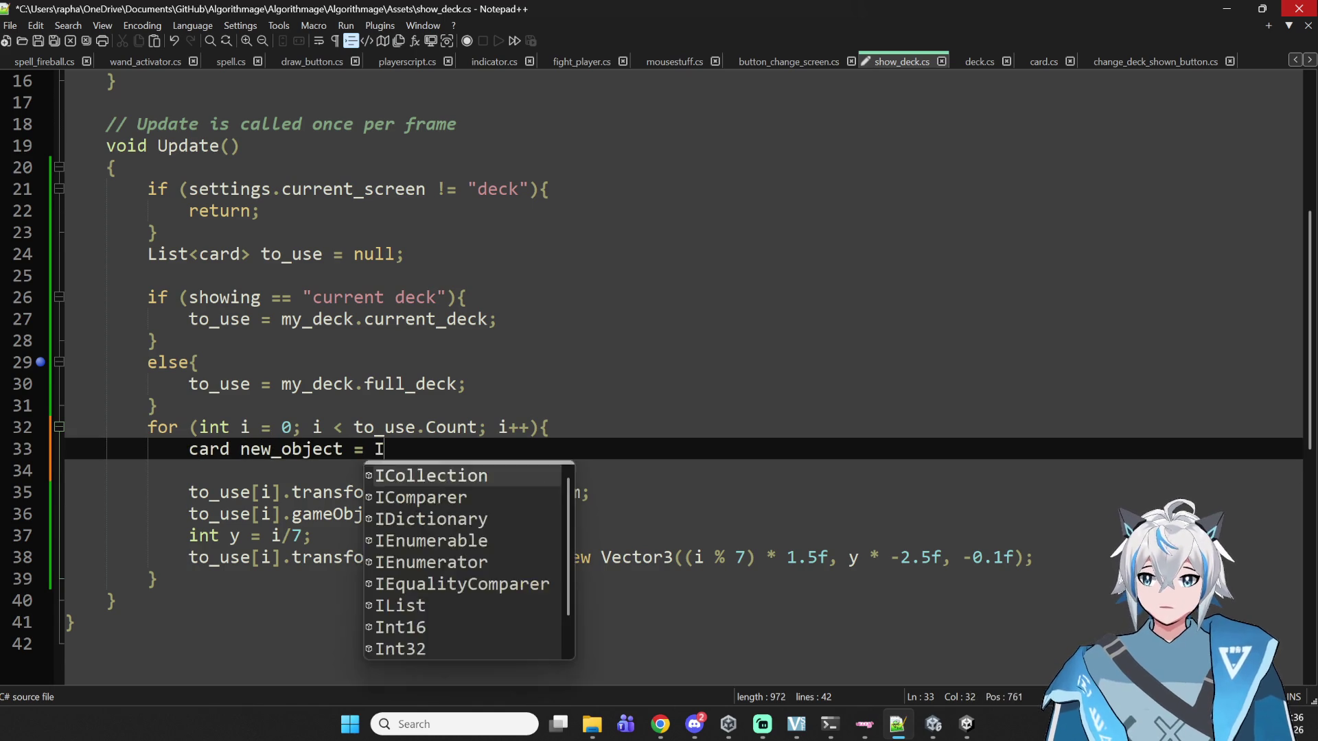
text(nstantiate())
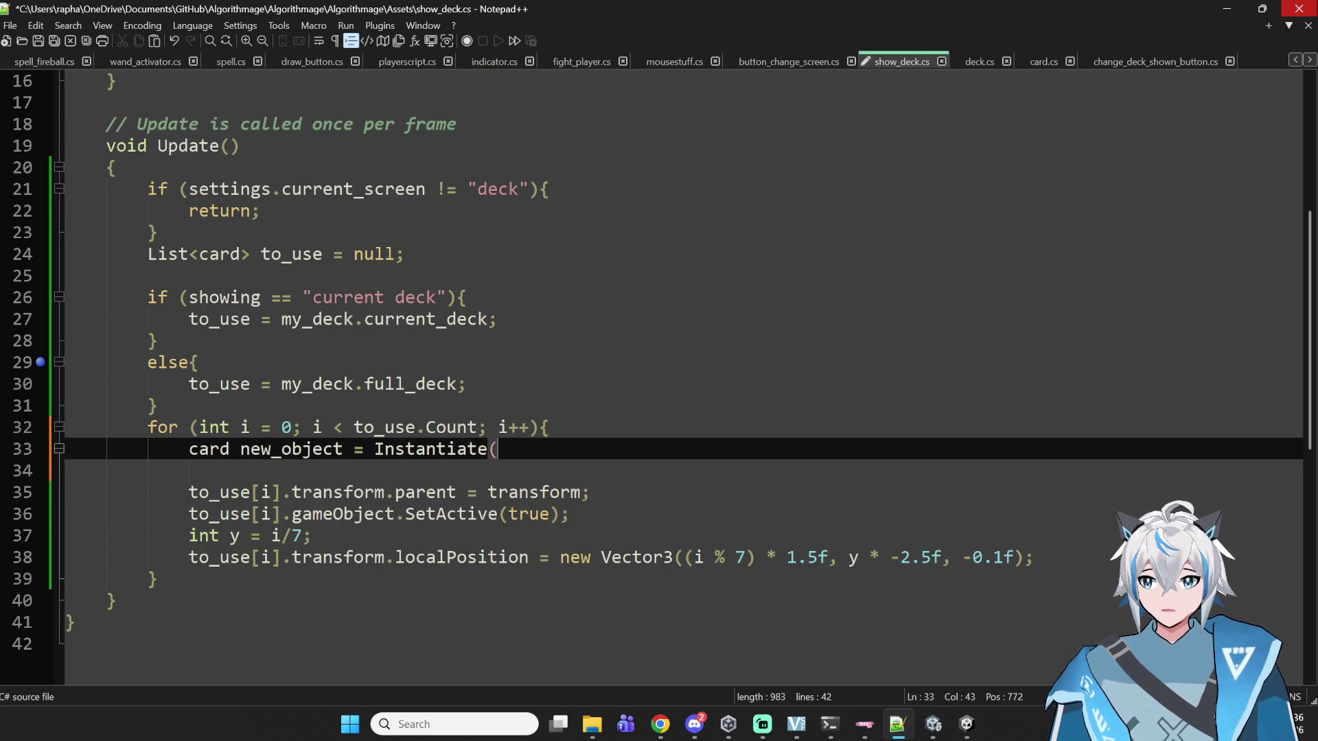
key(Left)
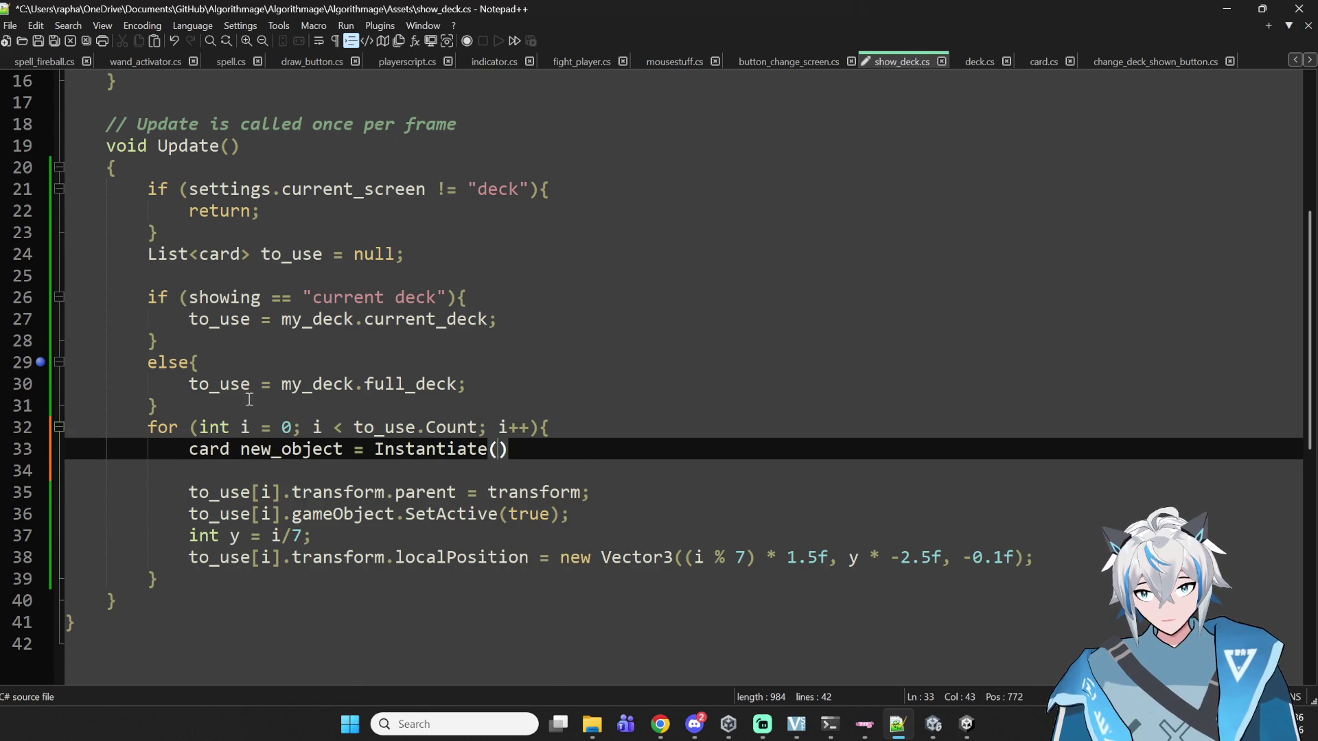
text(to_use[i])
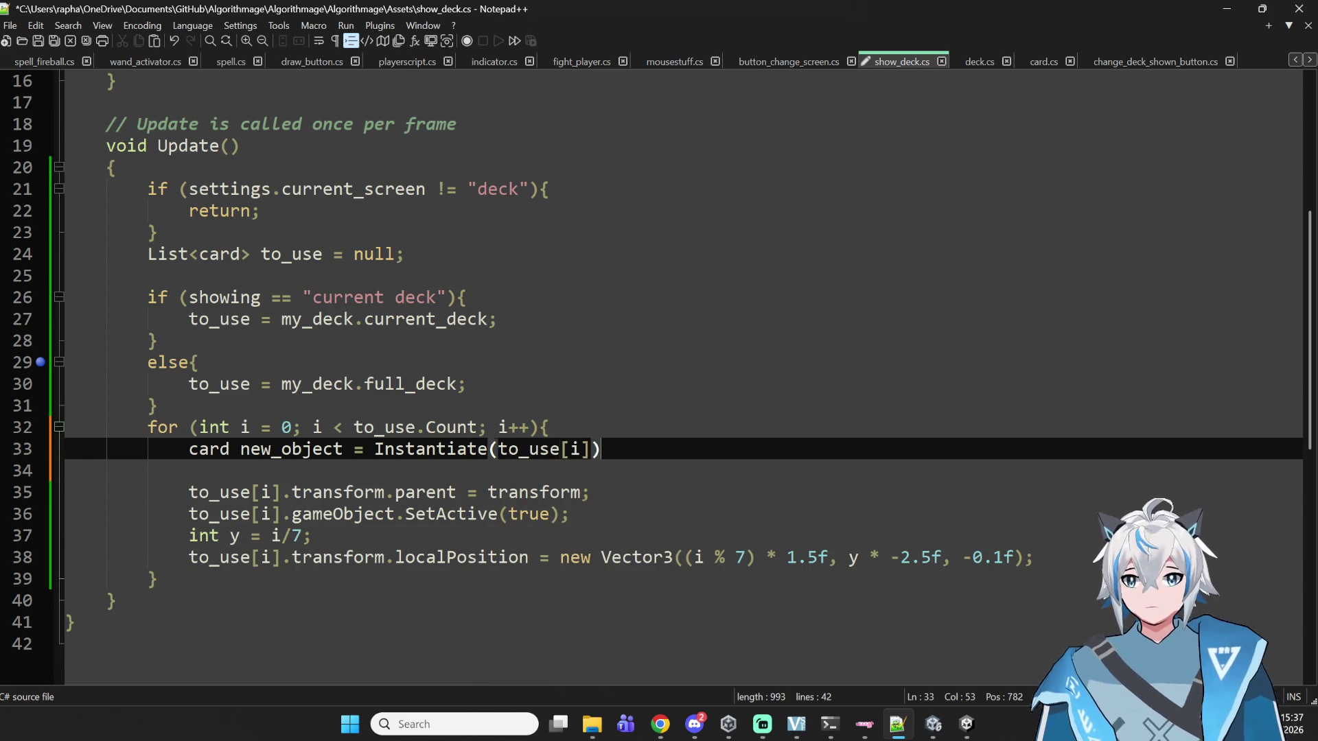
text(.ga)
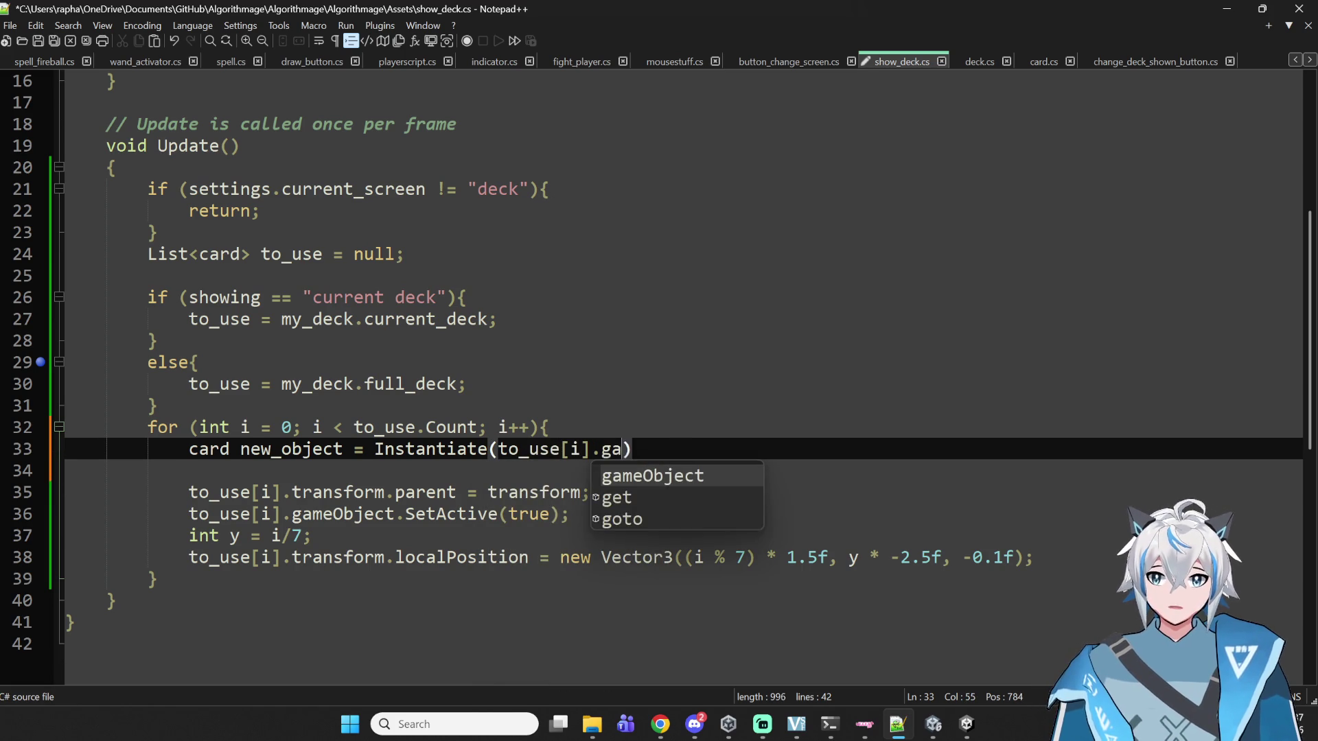
key(Tab)
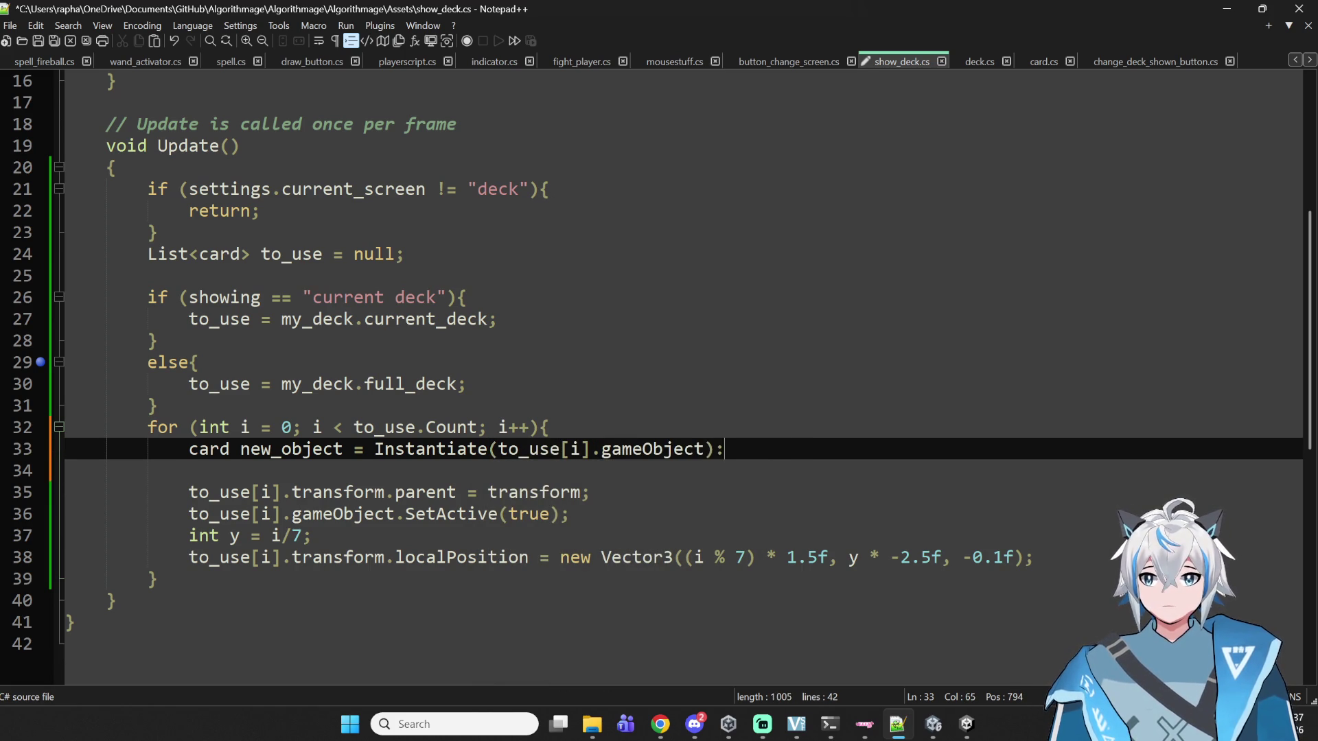
text(;)
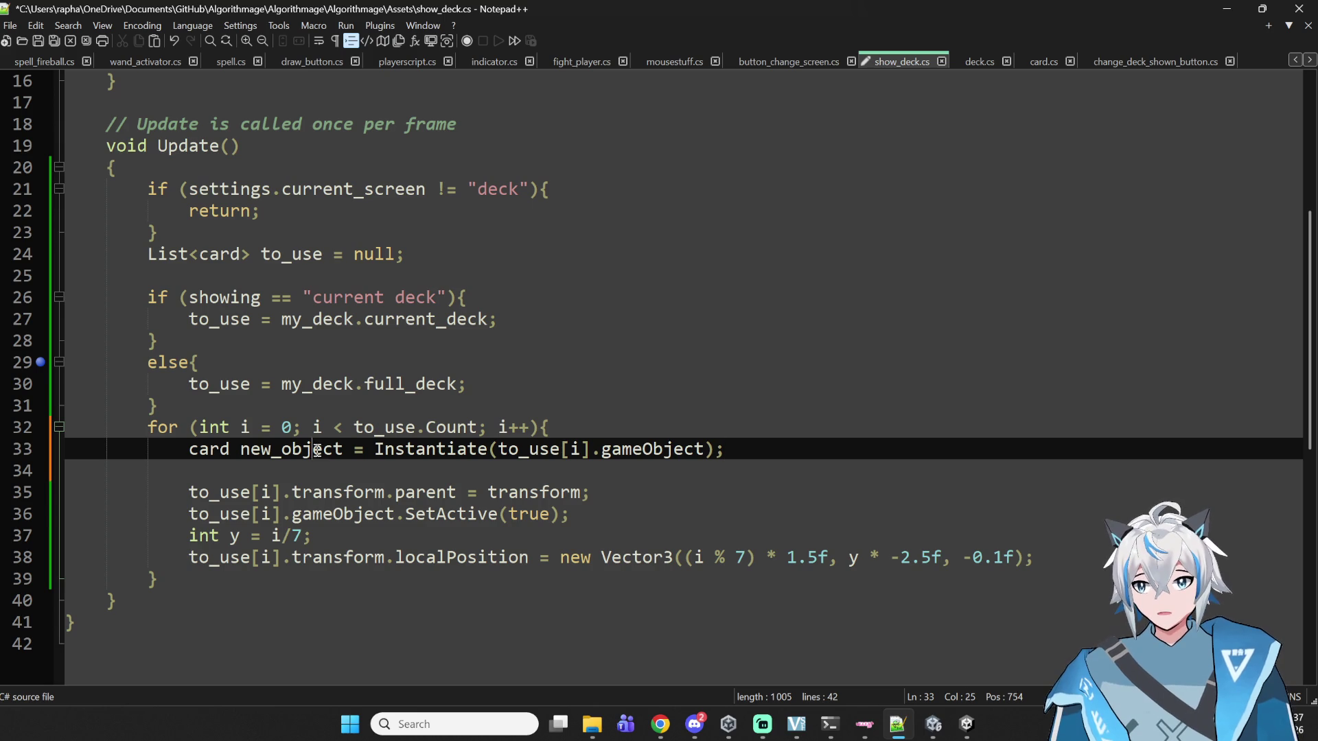
- Replace to_use[i] with new_object on lines 35, 36 and 38
double_click(316, 449)
key(ctrl+c)
click(296, 493)
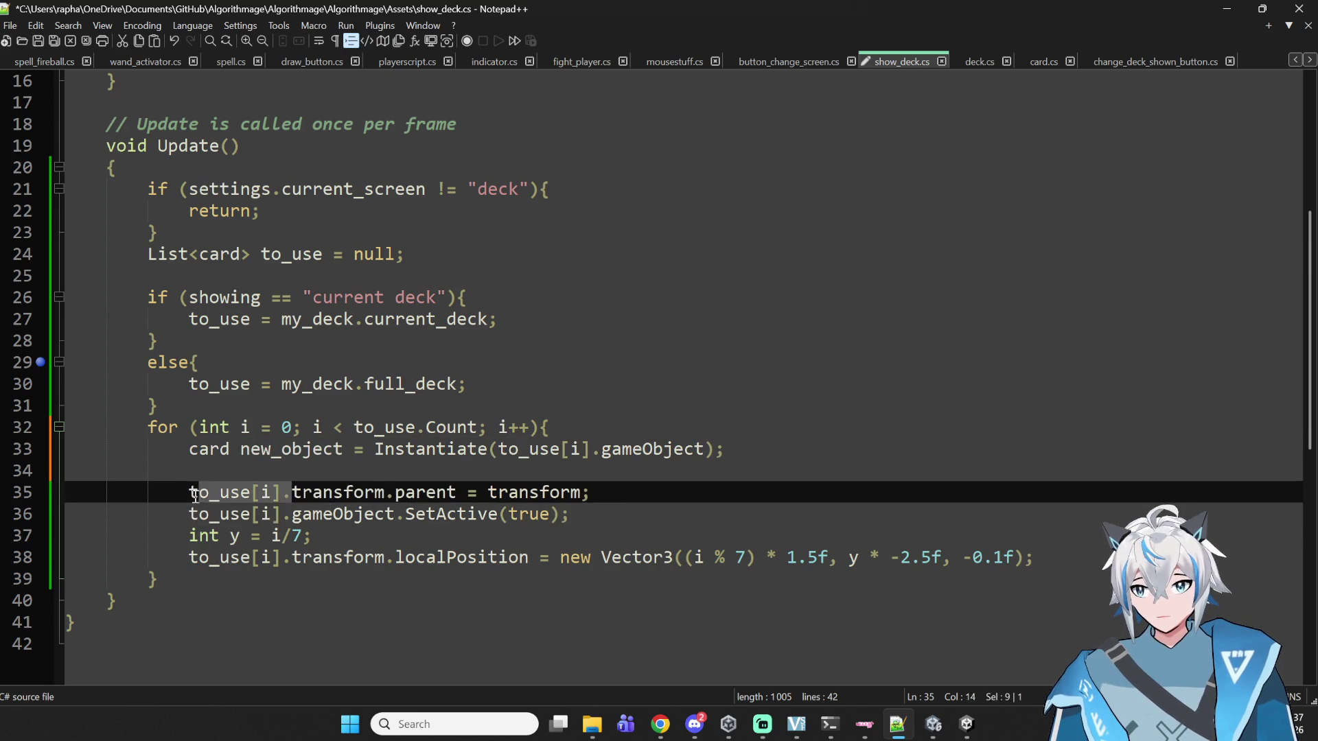
click(263, 499)
mouse_move(280, 494)
mouse_down()
mouse_move(191, 499)
mouse_move(281, 514)
mouse_up()
key(ctrl+v)
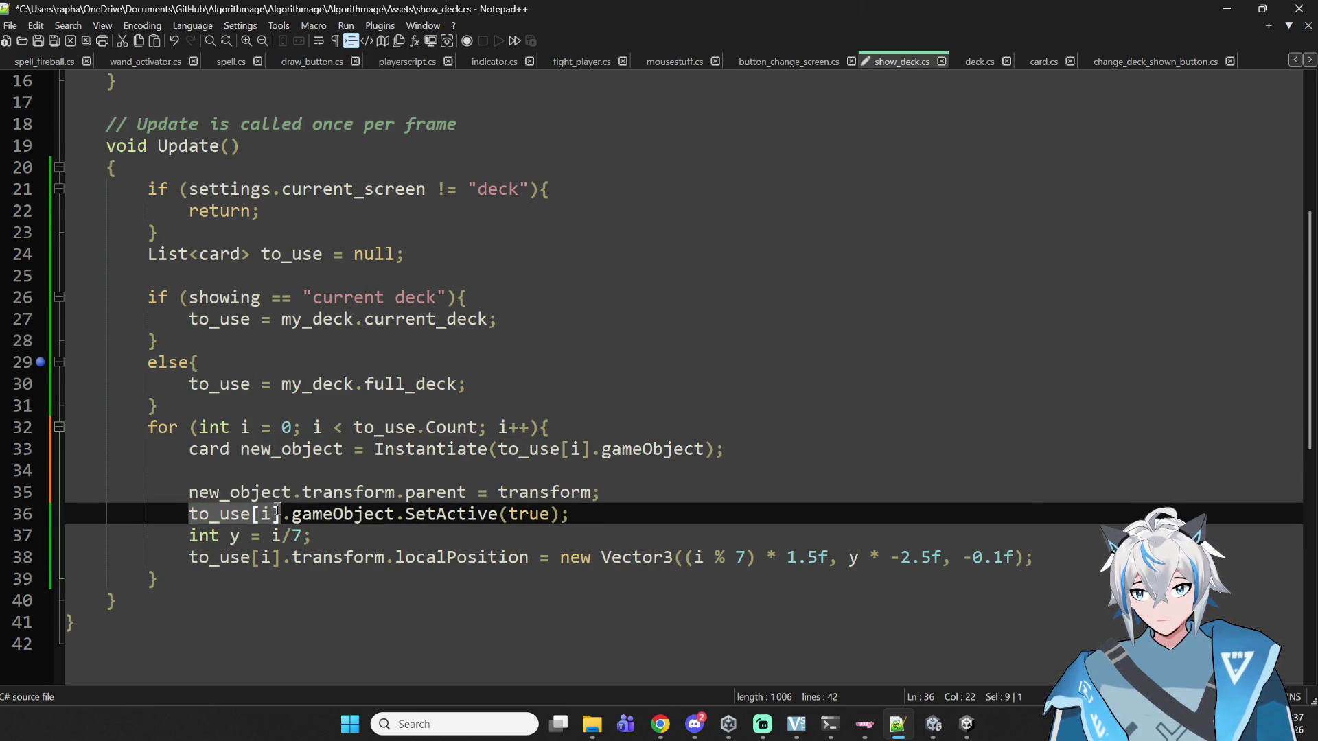
key(ctrl+v)
drag(278, 559, 188, 559)
key(ctrl+v)
click(424, 463)
- Declare a new field 'public List<card> objects_created;' below the my_deck declaration
scroll(424, 264, up, 5)
click(233, 319)
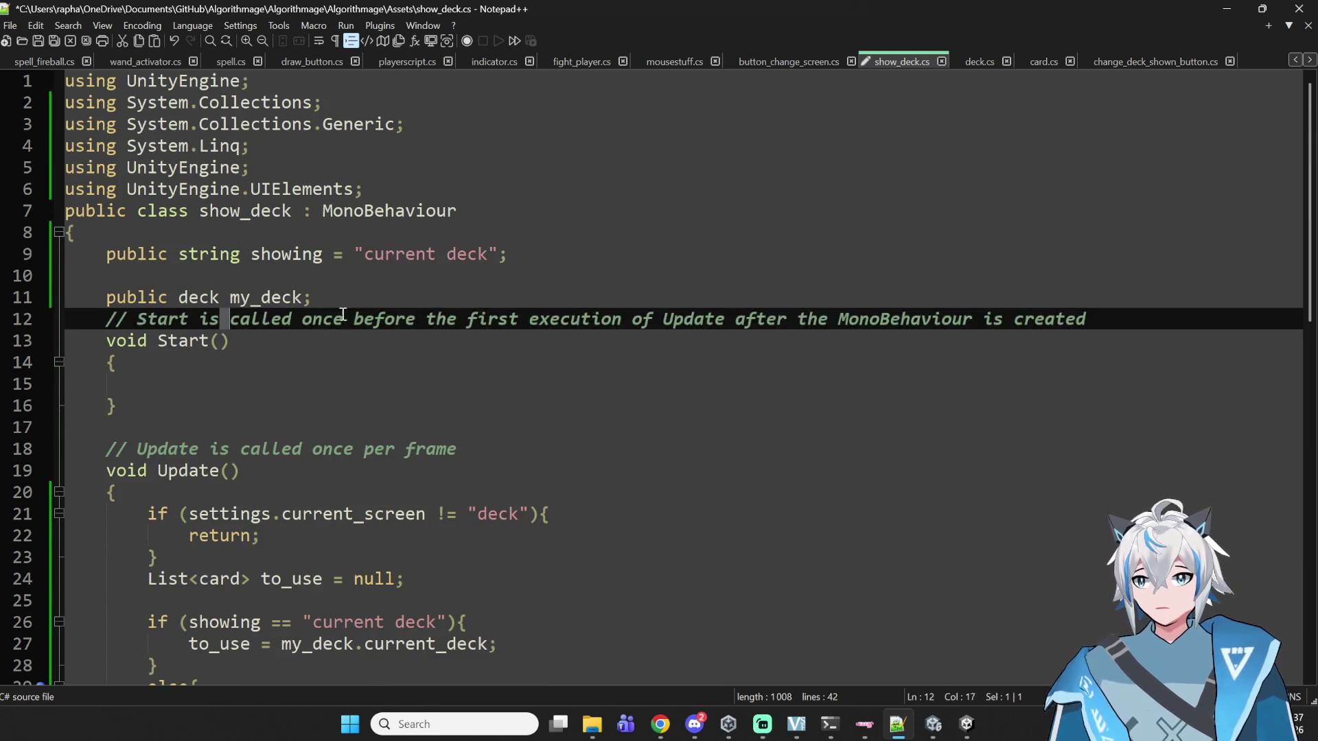
key(Up)
key(Up)
key(Return)
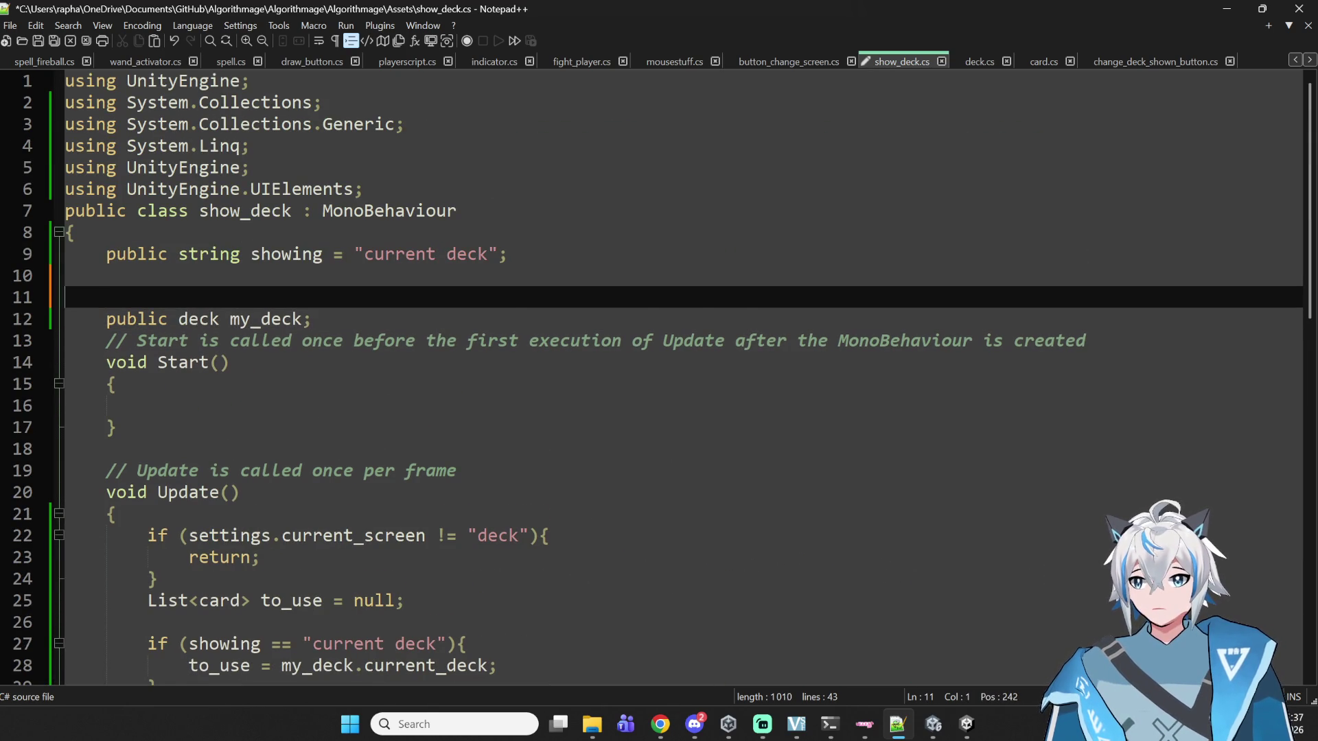
key(BackSpace)
key(Down)
key(Down)
key(Down)
key(Up)
key(Up)
key(End)
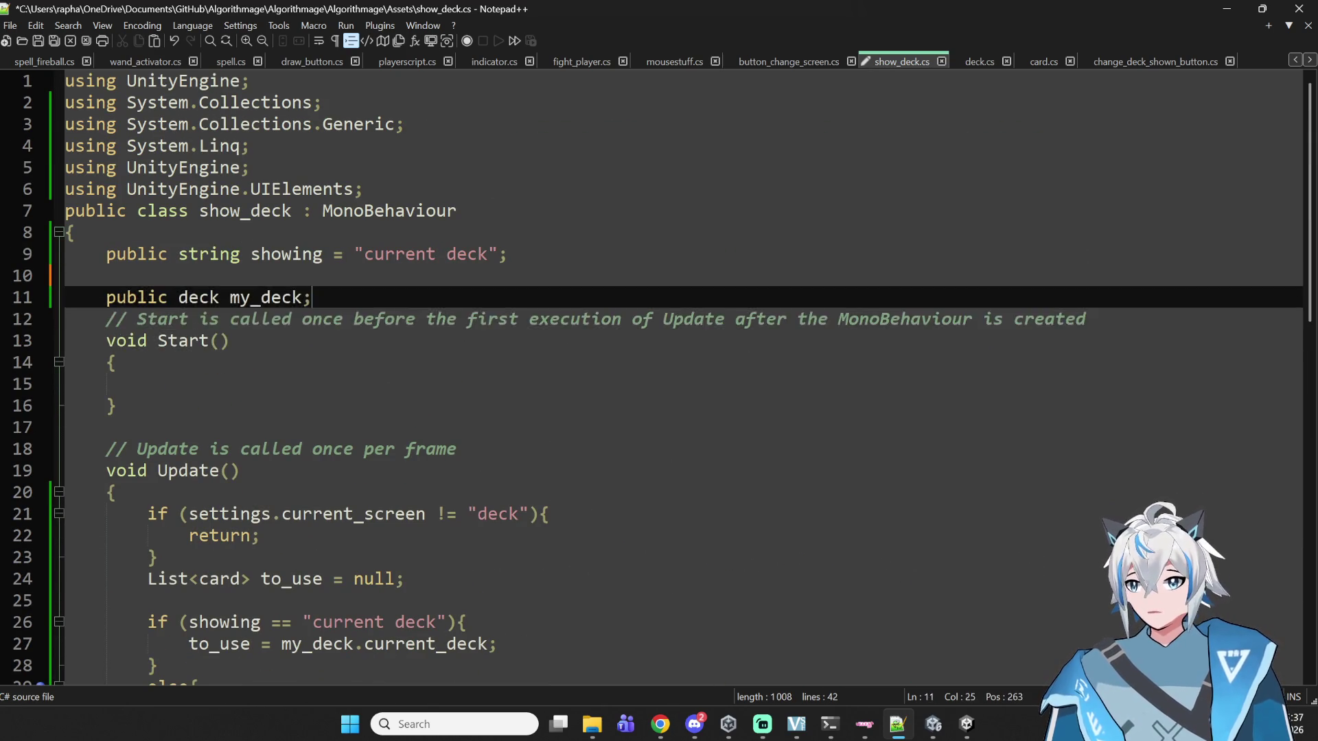
key(Return)
key(Return)
text(public List )
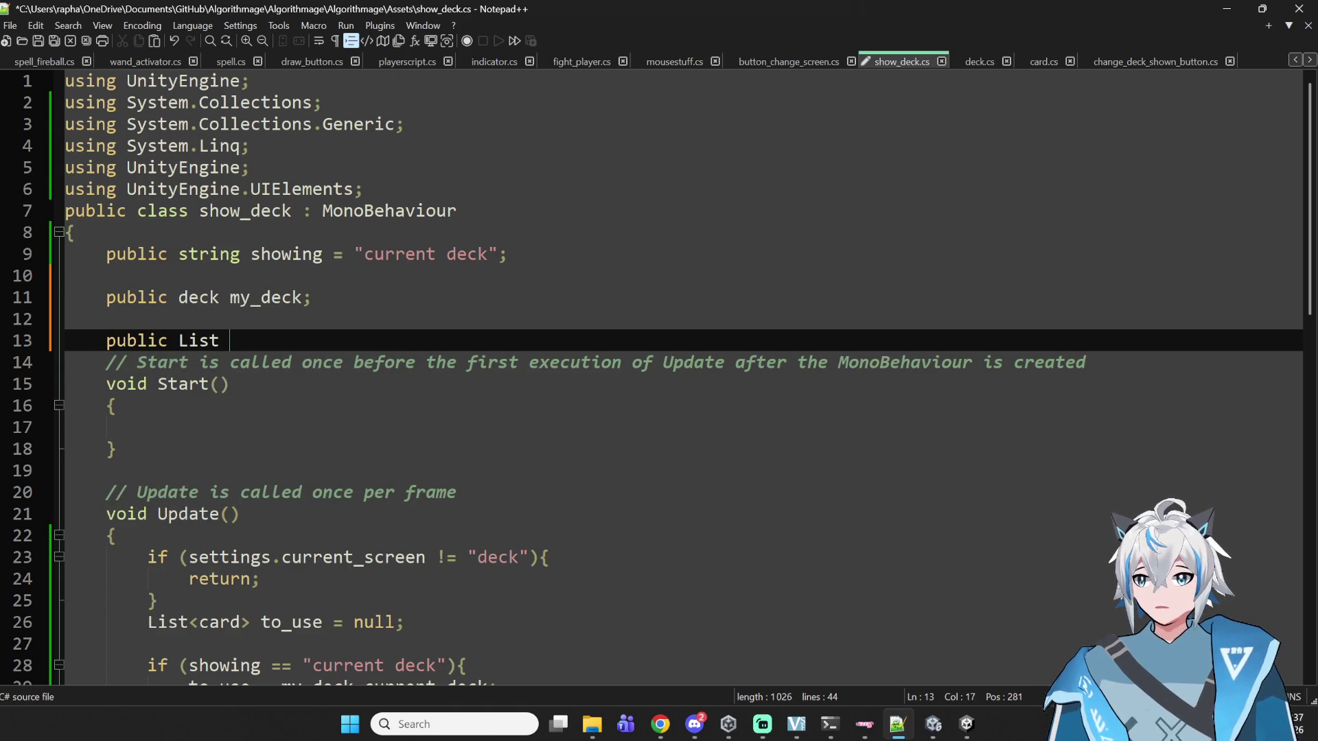
text(<>)
key(BackSpace)
key(BackSpace)
text(<>)
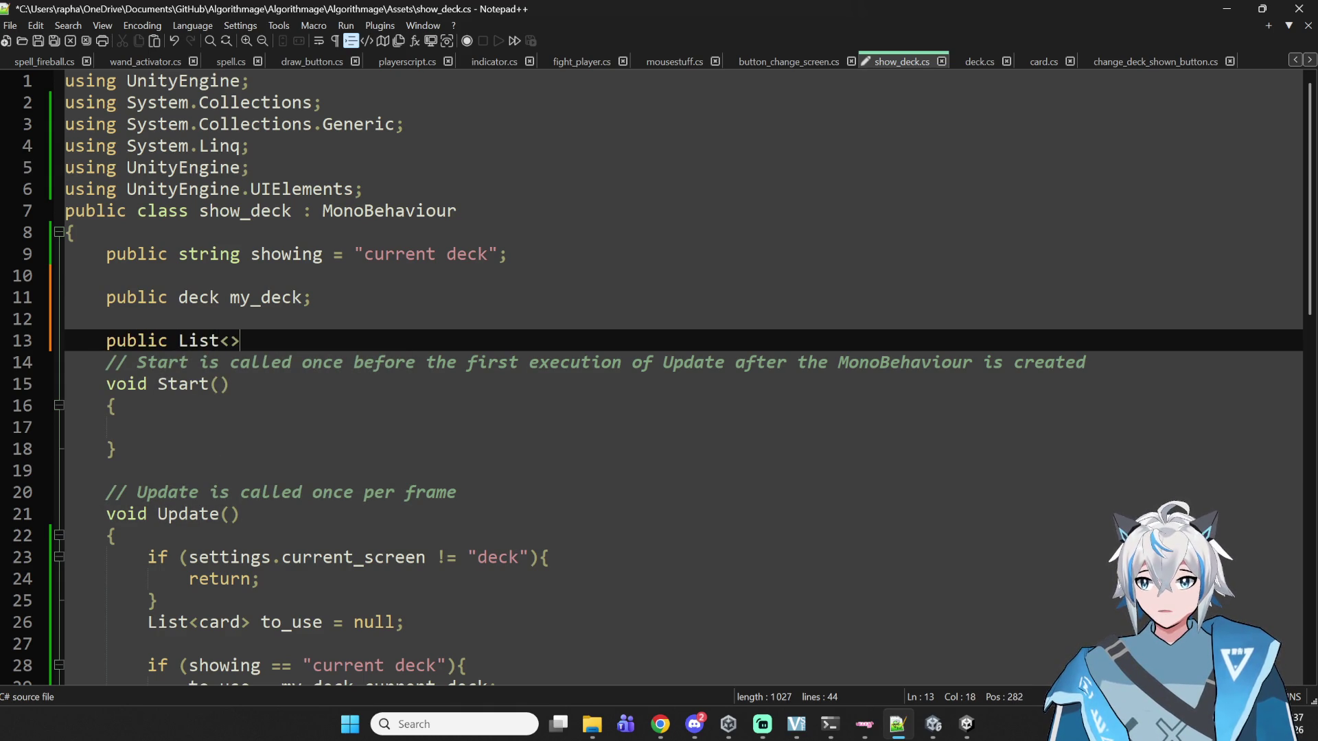
text(card)
key(Right)
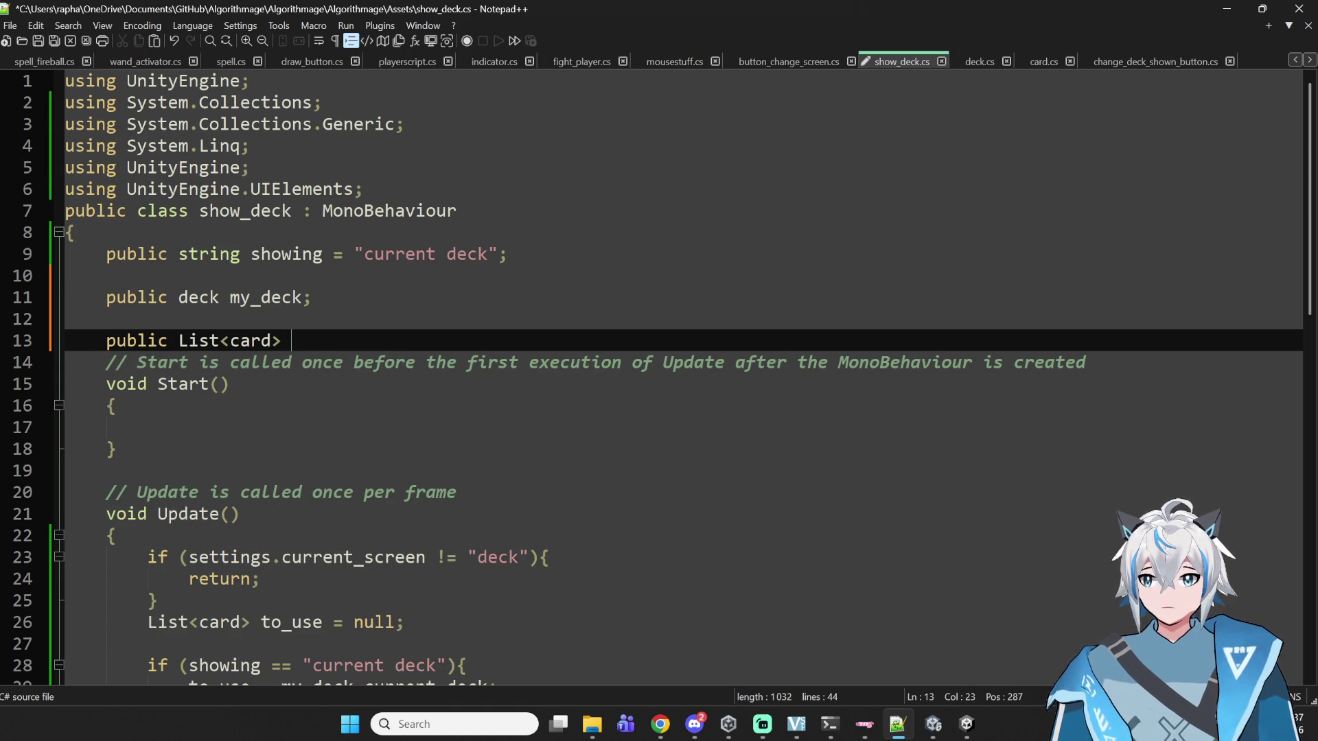
text(objects_created;)
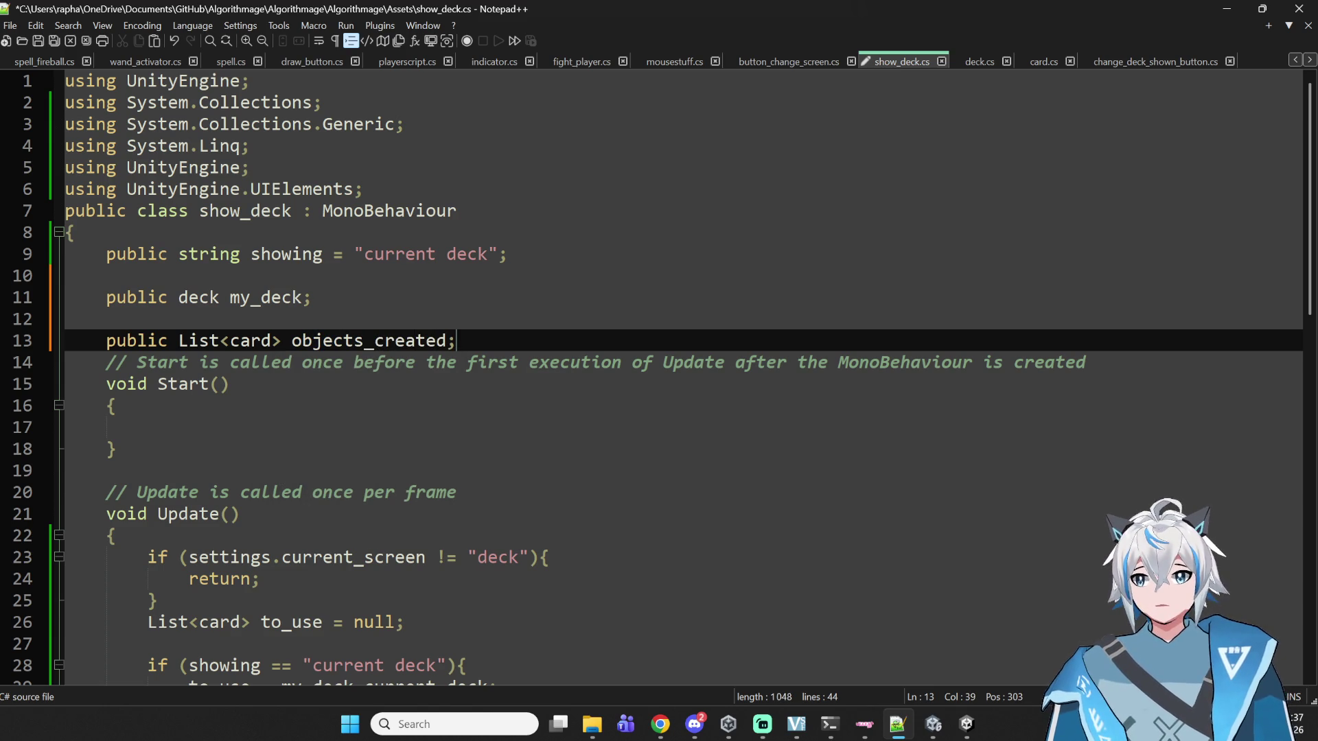
- Initialize the objects_created field with 'new List<card>()'
key(Left)
text(= new)
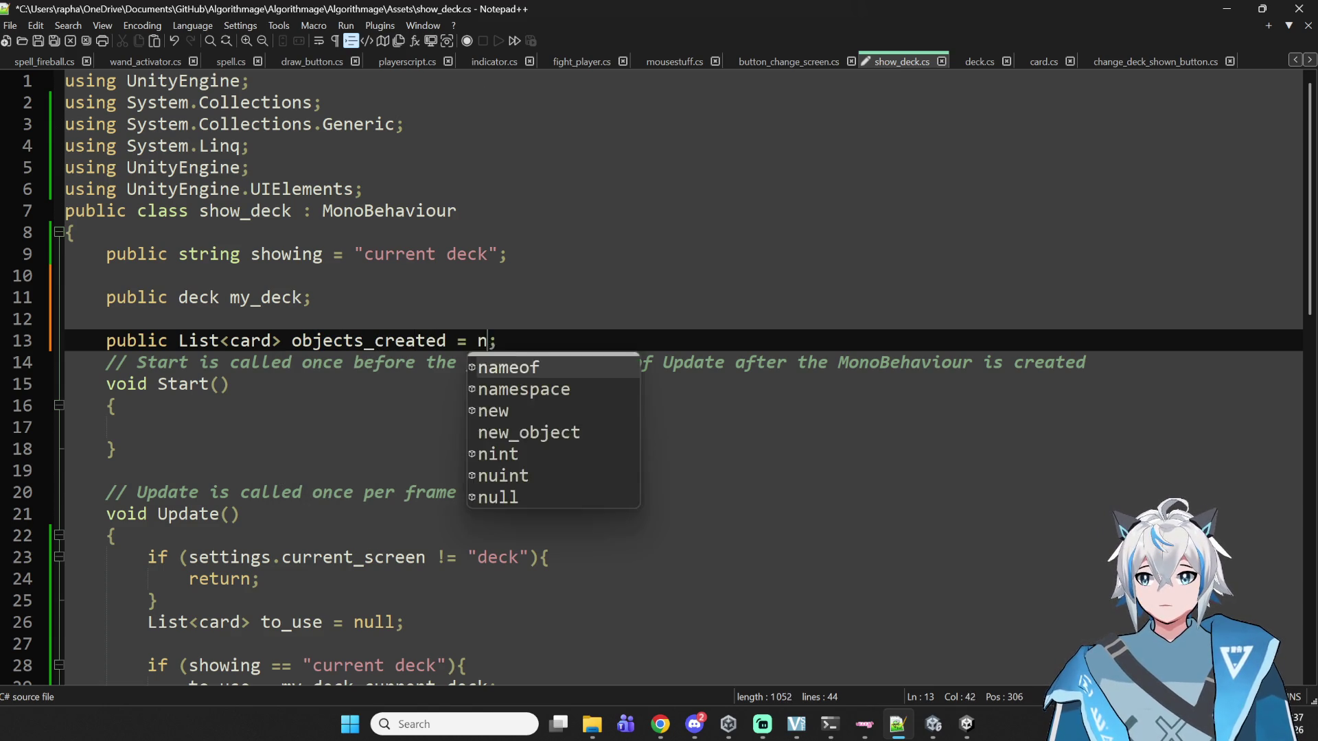
key(BackSpace)
text(<>)
key(Left)
text(List)
key(Right)
text(cards)
key(BackSpace)
key(Right)
text(())
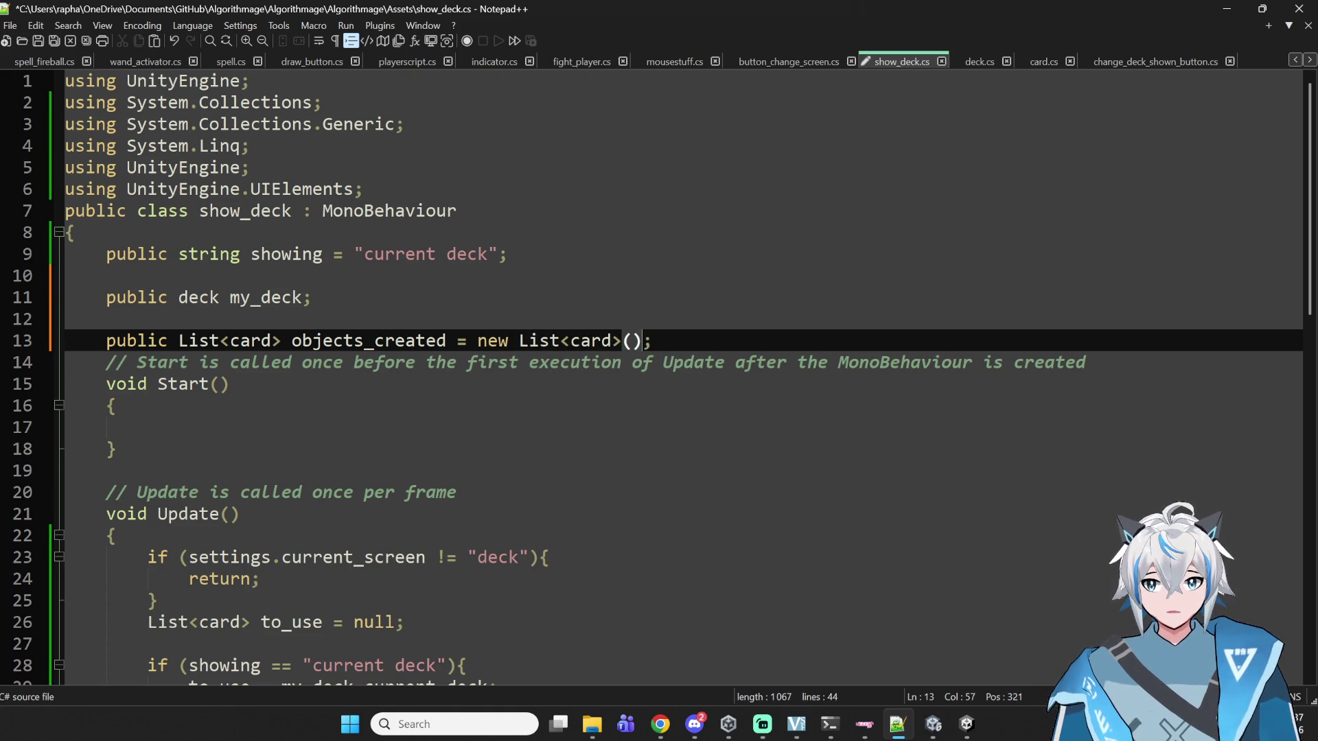
- Add an empty 'void refresh()' method with braces below the Start method
scroll(790, 336, down, 6)
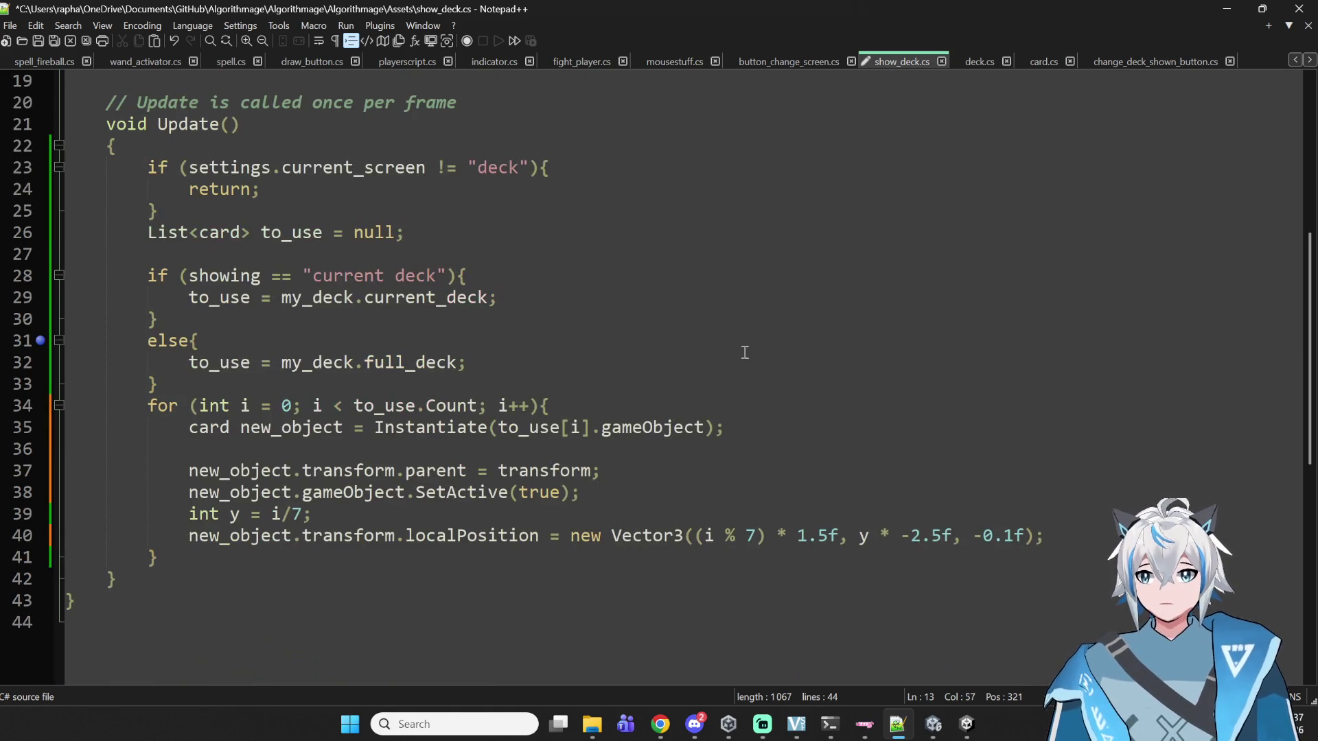
click(629, 407)
scroll(302, 346, up, 1)
scroll(302, 361, down, 1)
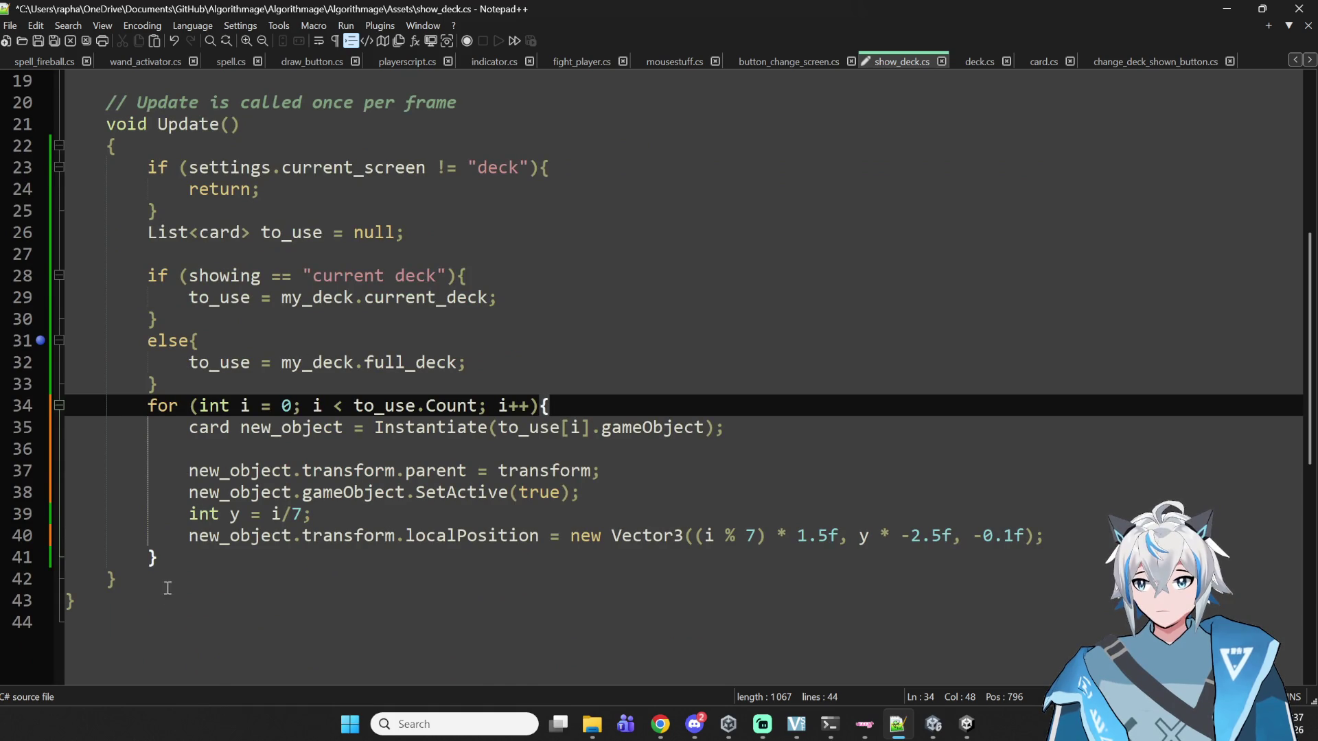
scroll(164, 595, up, 3)
click(206, 283)
key(Return)
key(Return)
key(Return)
key(Up)
key(Up)
key(Tab)
text(void int)
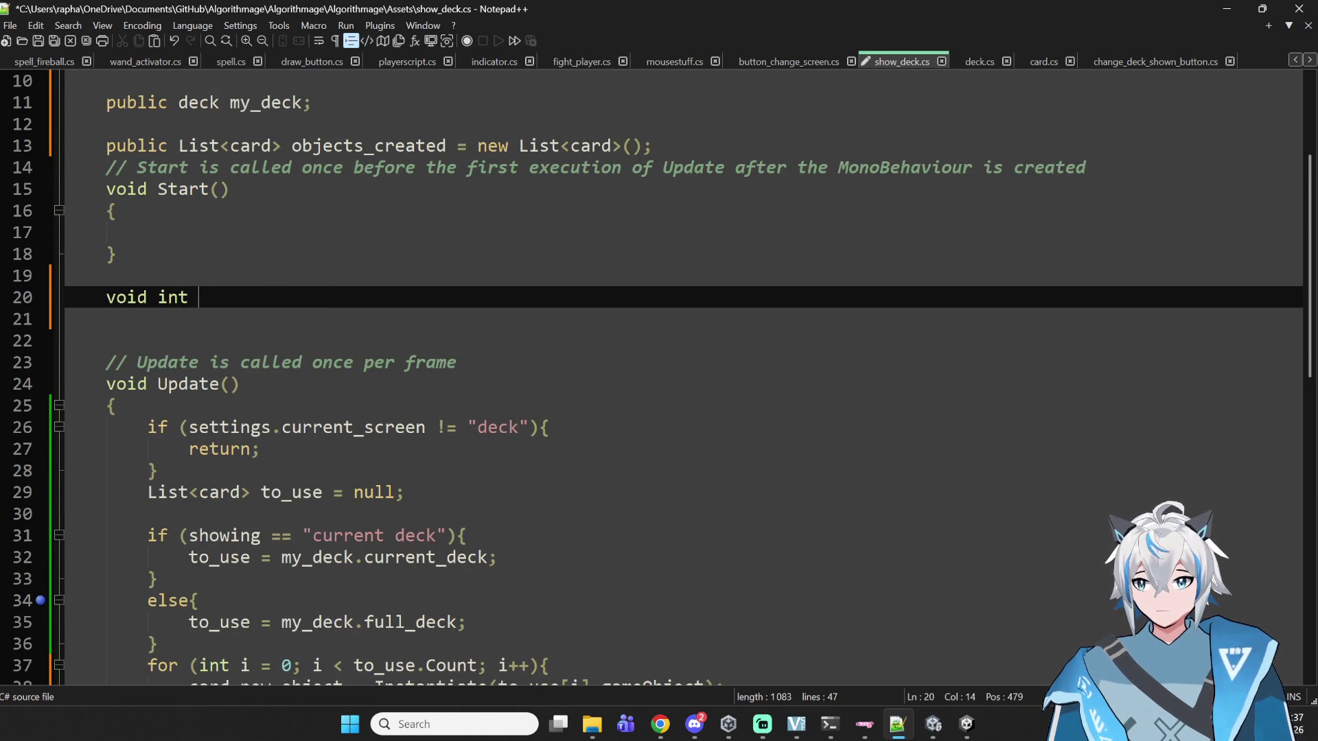
key(BackSpace)
key(BackSpace)
text(refrs)
key(BackSpace)
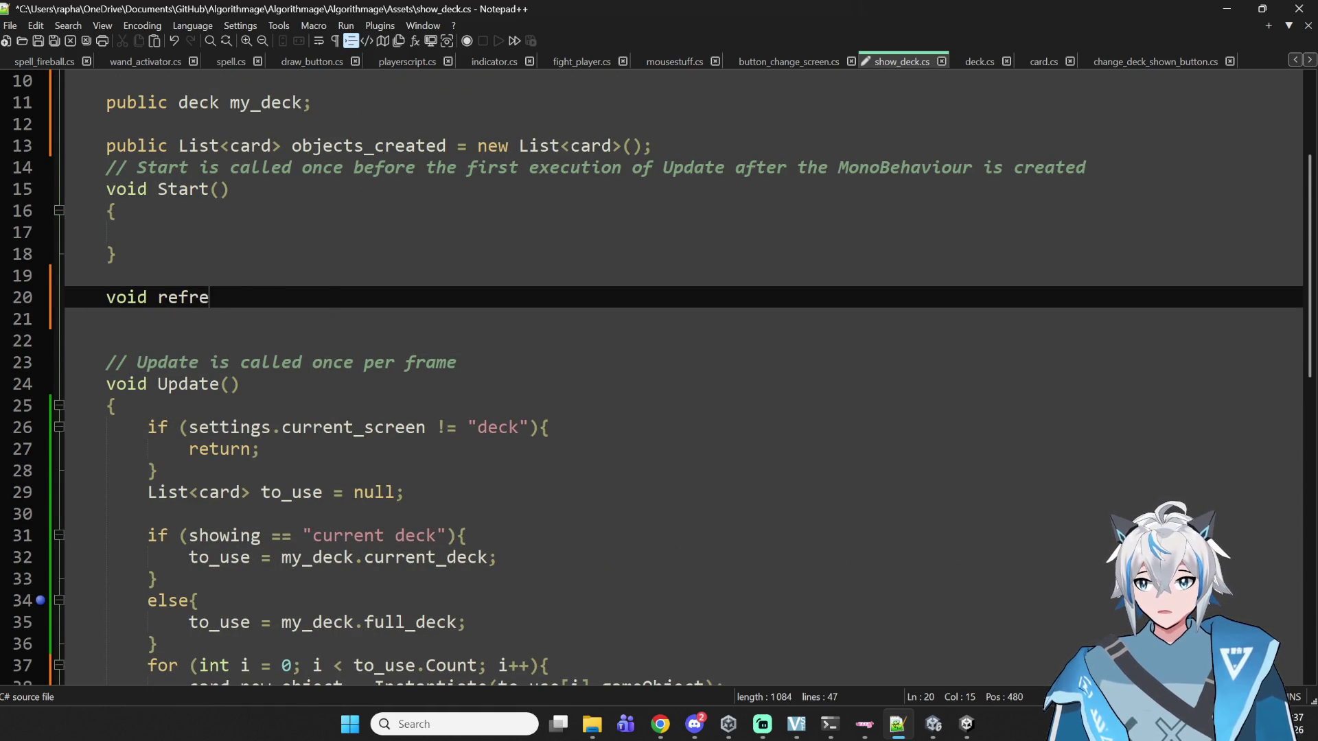
text(esh())
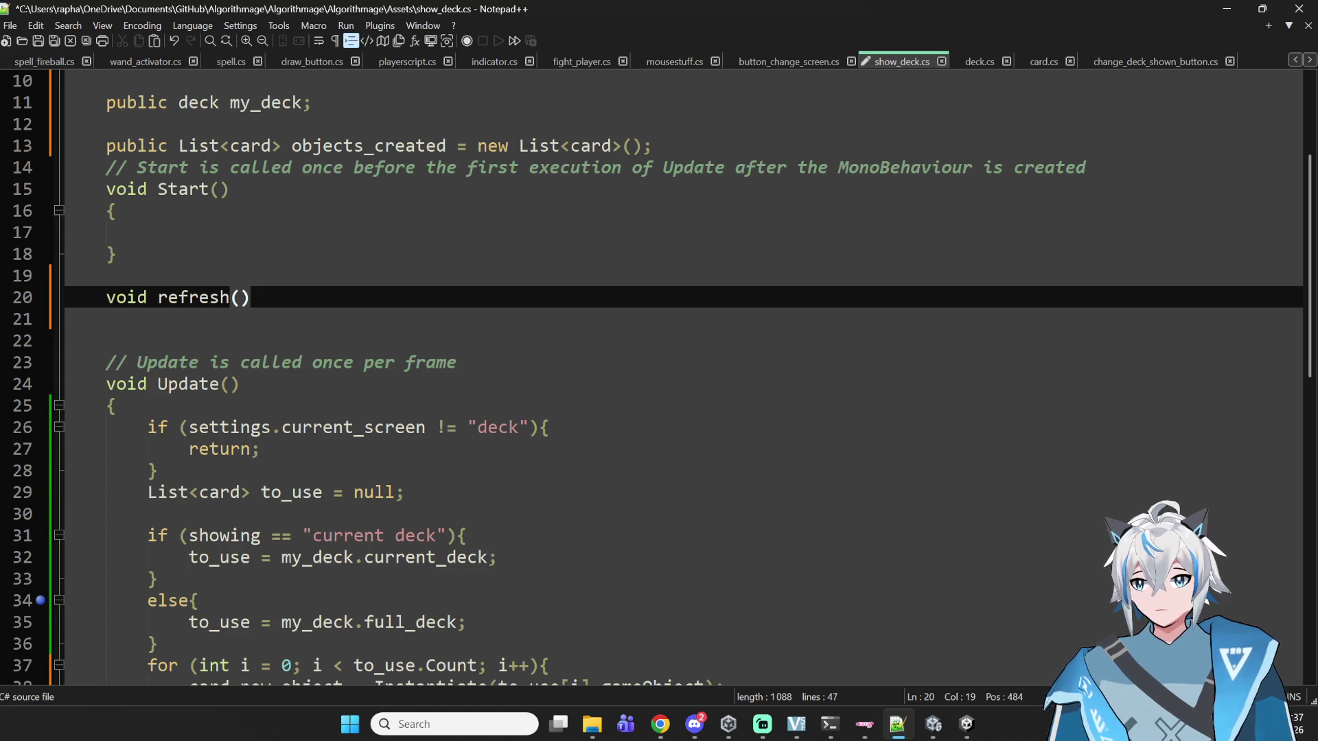
key(Return)
text({)
key(Return)
key(Return)
text(})
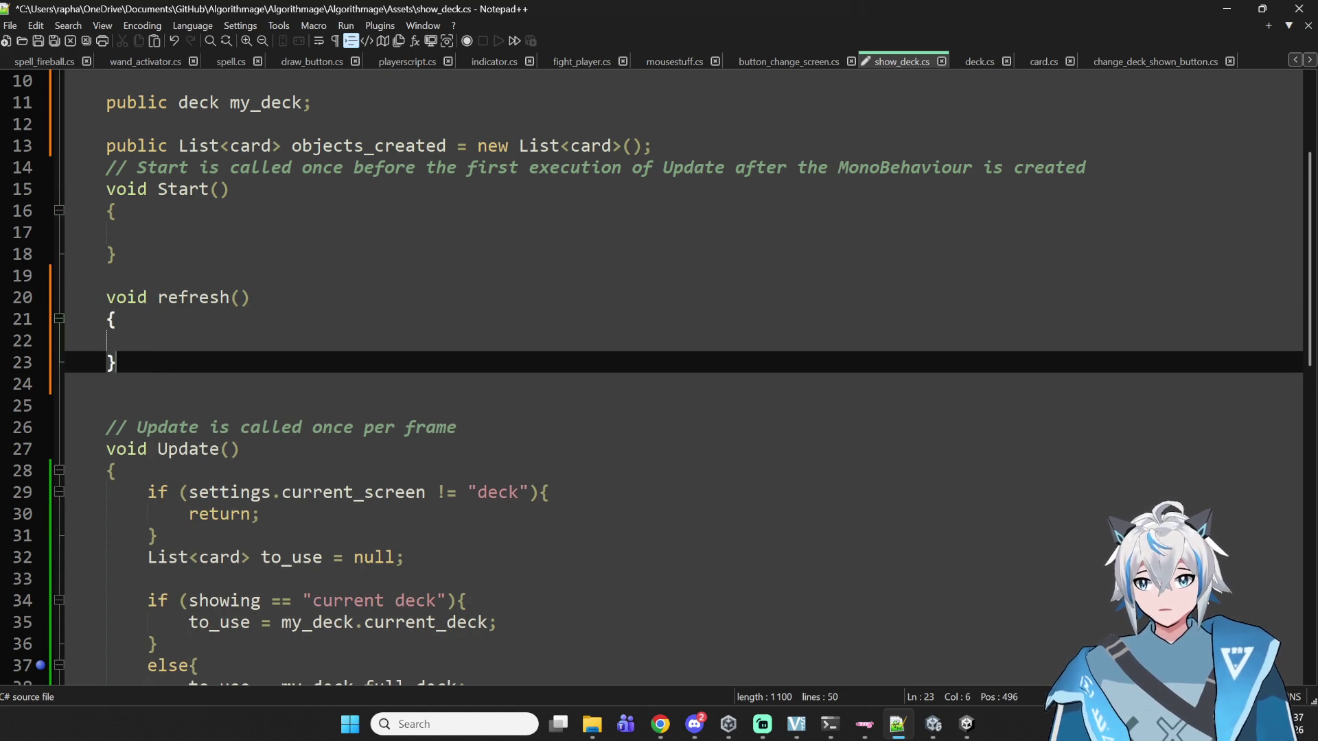
- Cut the card-display loop out of Update() and paste it inside refresh(), leaving Update() empty
scroll(314, 437, down, 4)
mouse_move(147, 232)
mouse_down()
mouse_move(206, 535)
mouse_move(264, 623)
mouse_up()
key(ctrl+c)
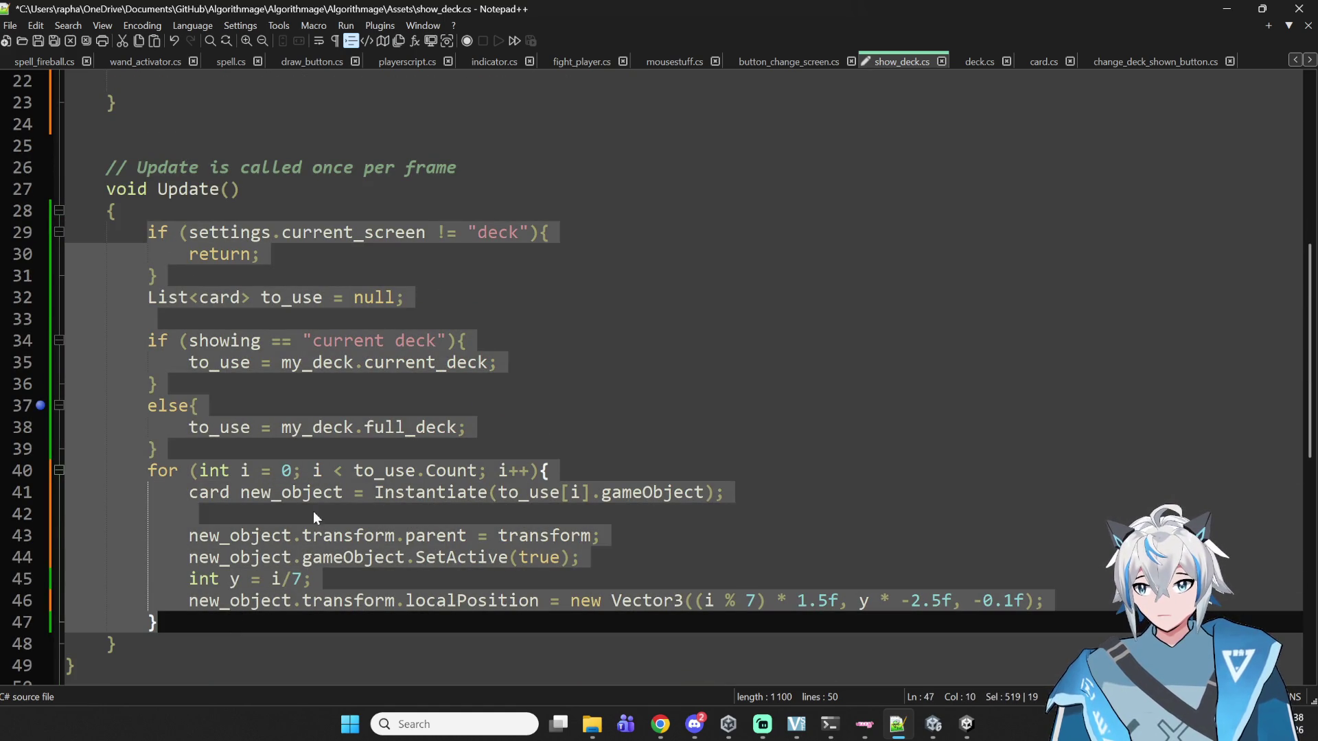
key(BackSpace)
click(183, 341)
key(ctrl+v)
scroll(245, 531, down, 3)
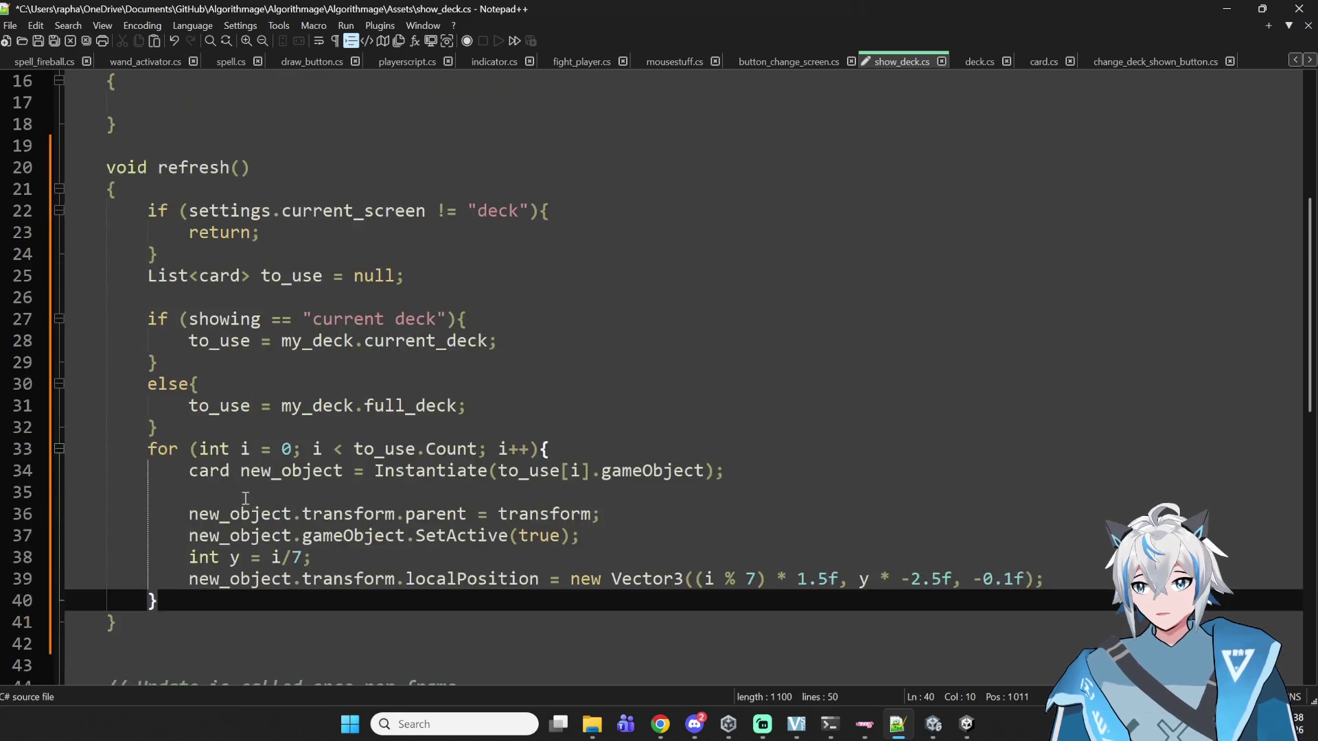
click(194, 600)
click(182, 622)
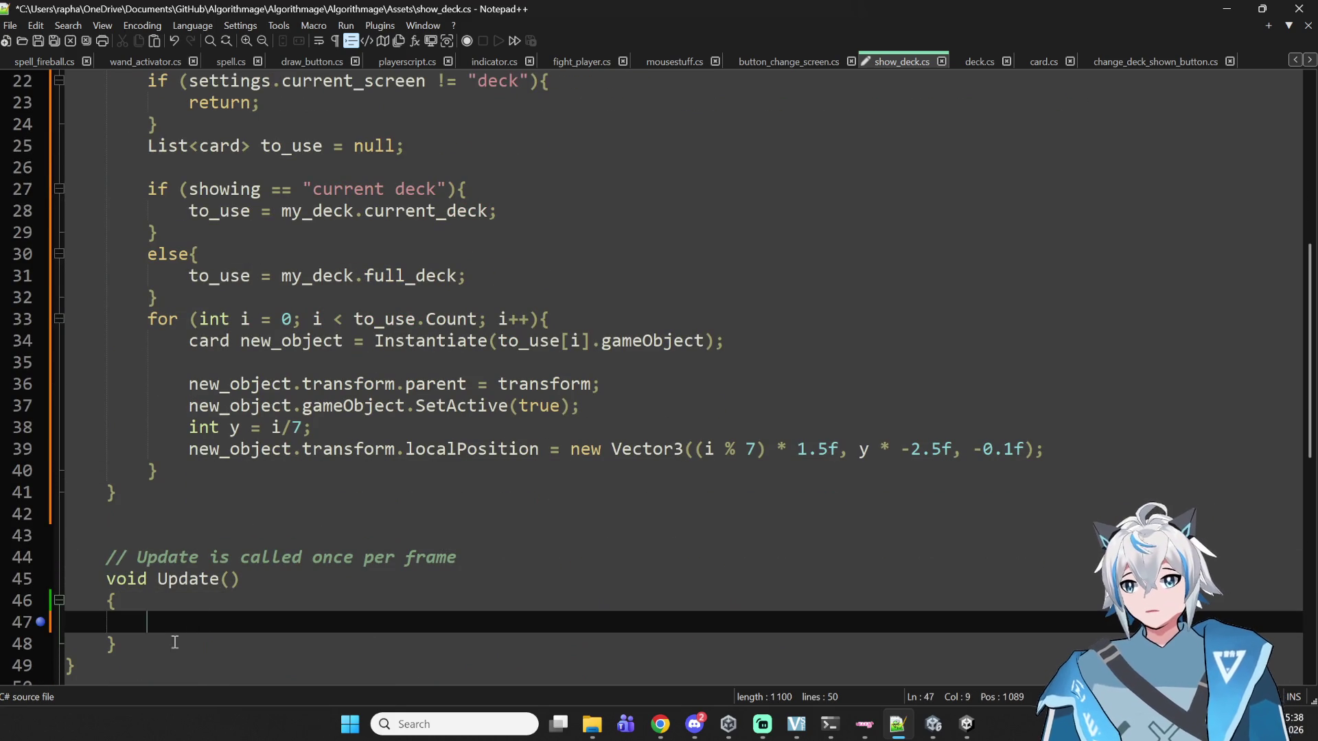
double_click(199, 580)
click(231, 584)
click(286, 620)
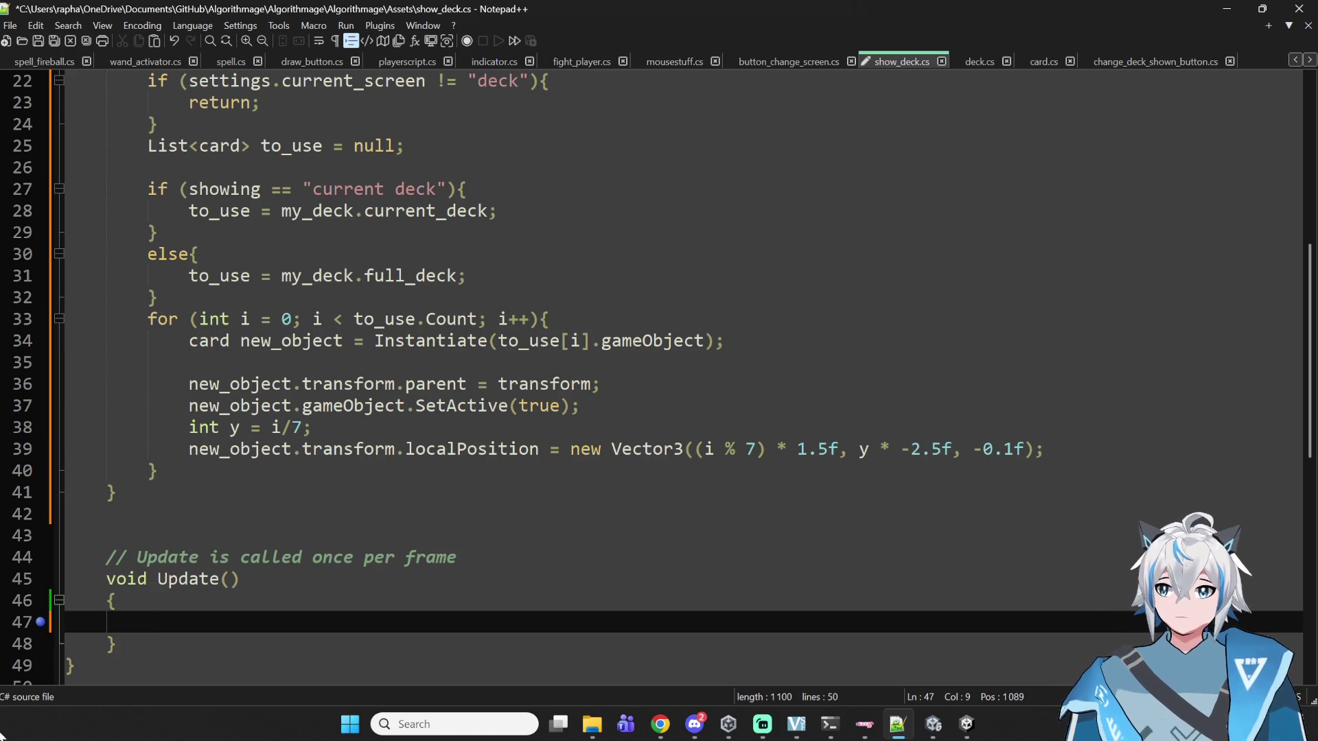
scroll(665, 518, up, 3)
- Review the objects_created declaration and the card loop inside refresh()
click(182, 275)
scroll(307, 289, up, 4)
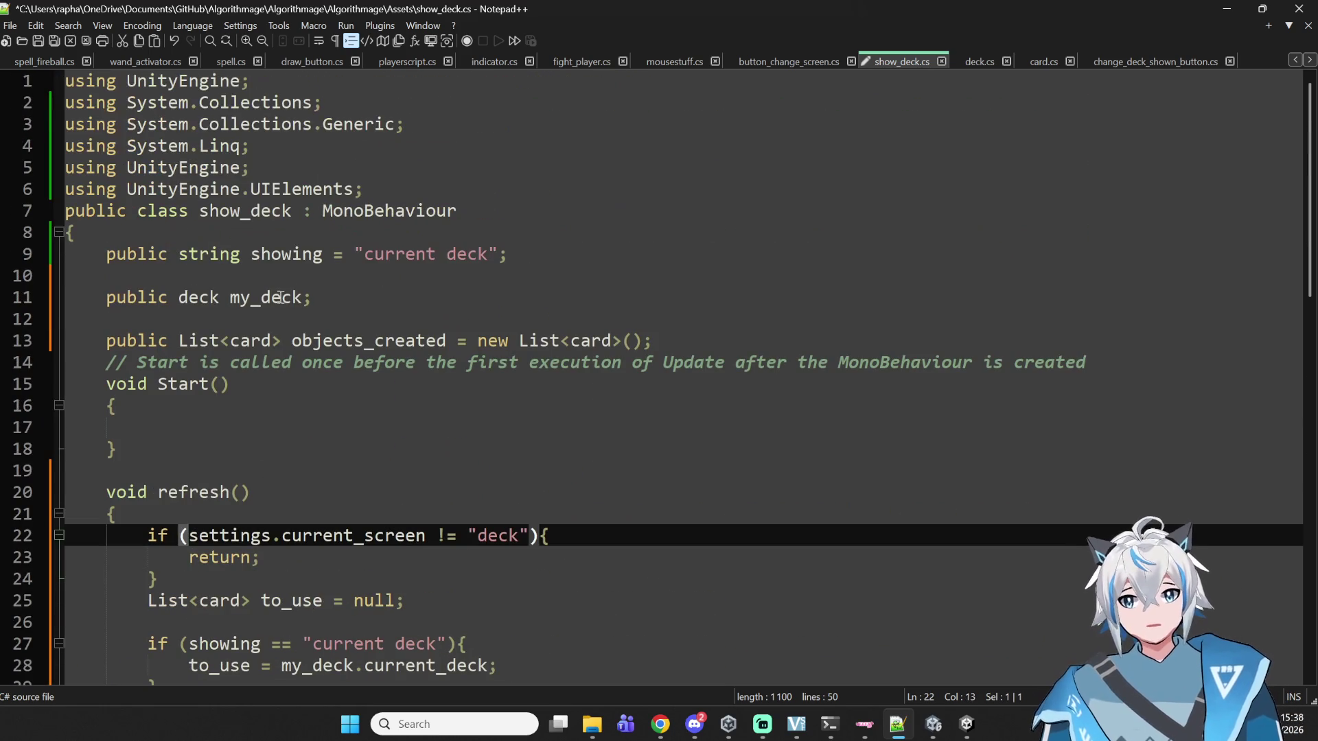
click(576, 341)
double_click(577, 341)
scroll(560, 509, down, 1)
scroll(560, 509, down, 6)
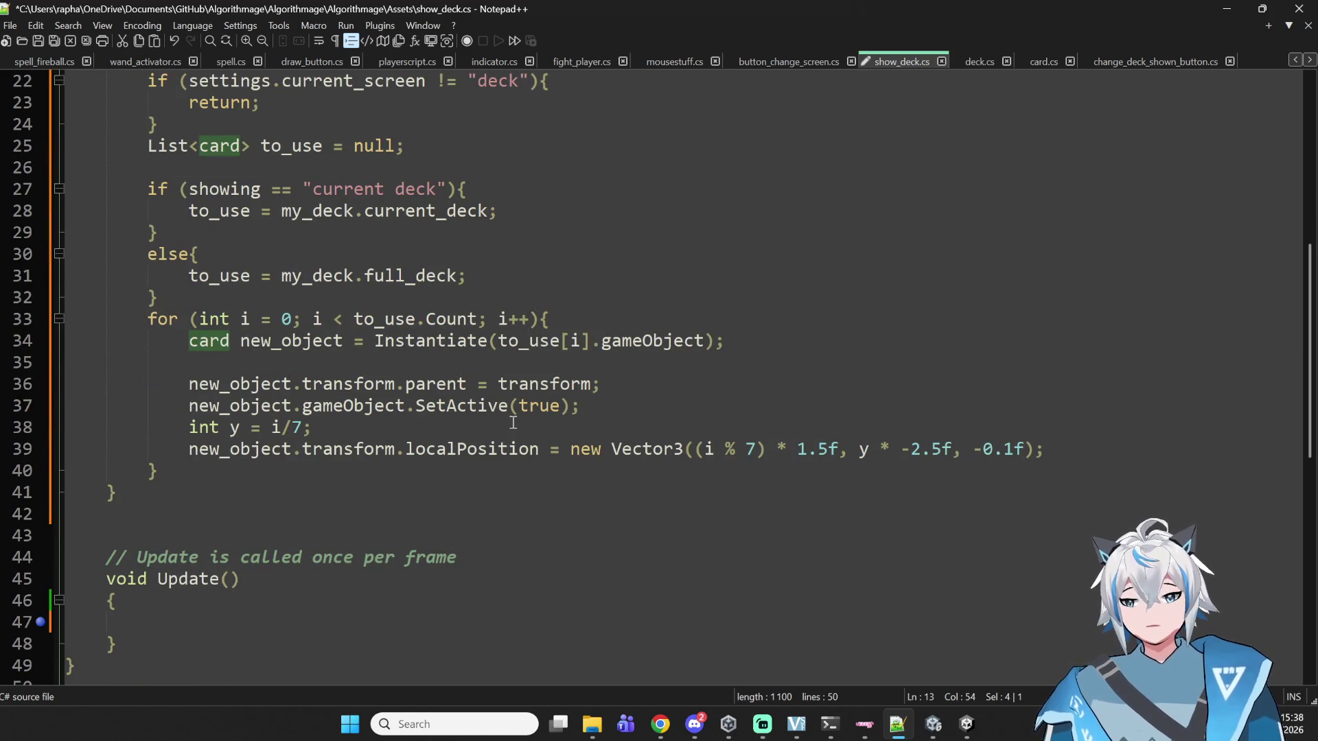
drag(1111, 476, 106, 254)
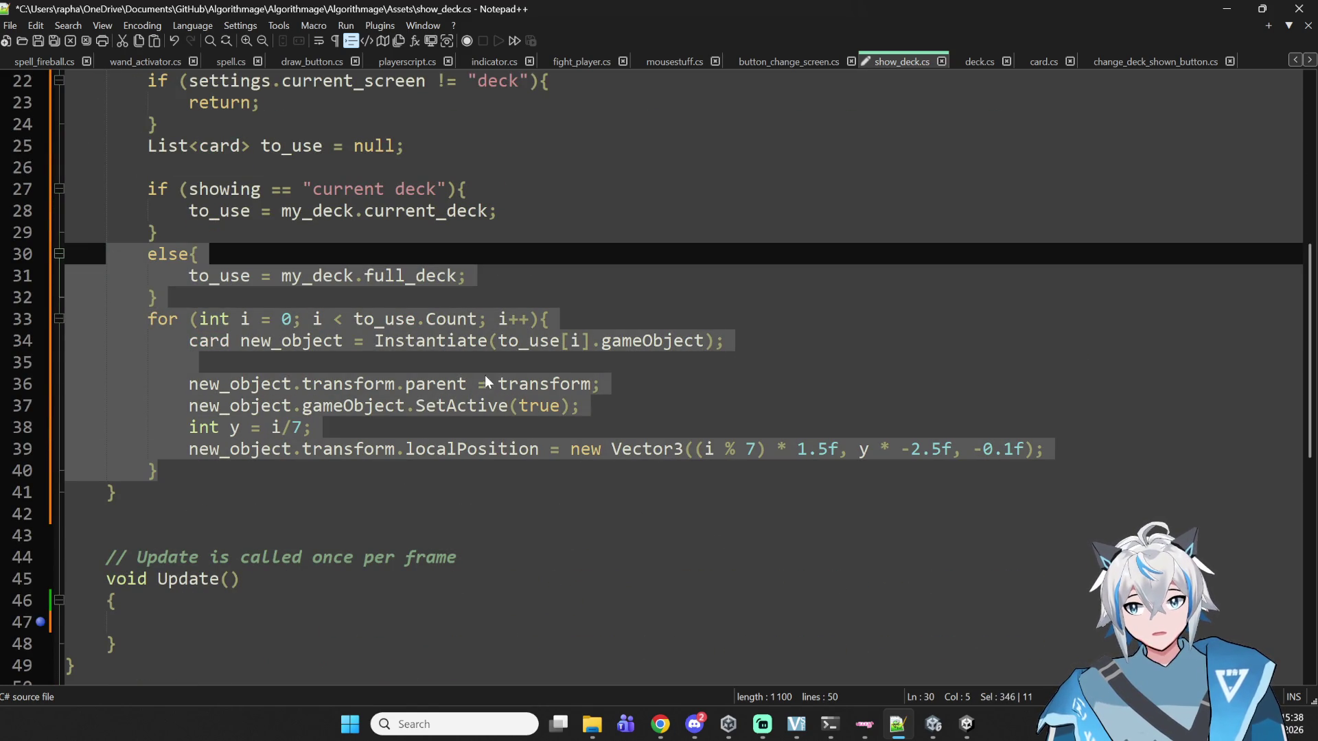
scroll(171, 397, up, 1)
click(172, 392)
click(184, 403)
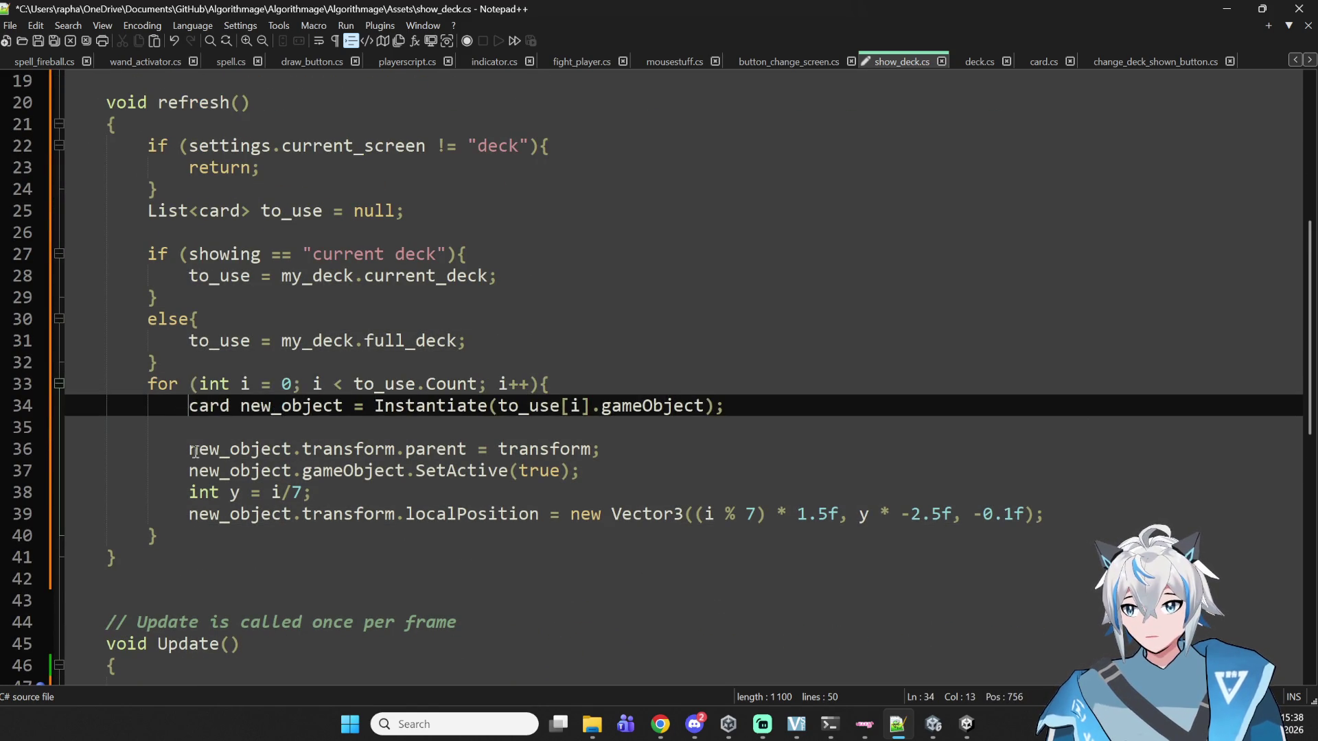
click(235, 431)
- Delete the blank line after the Instantiate call in refresh()'s loop
scroll(183, 580, down, 4)
click(147, 427)
click(372, 364)
click(400, 315)
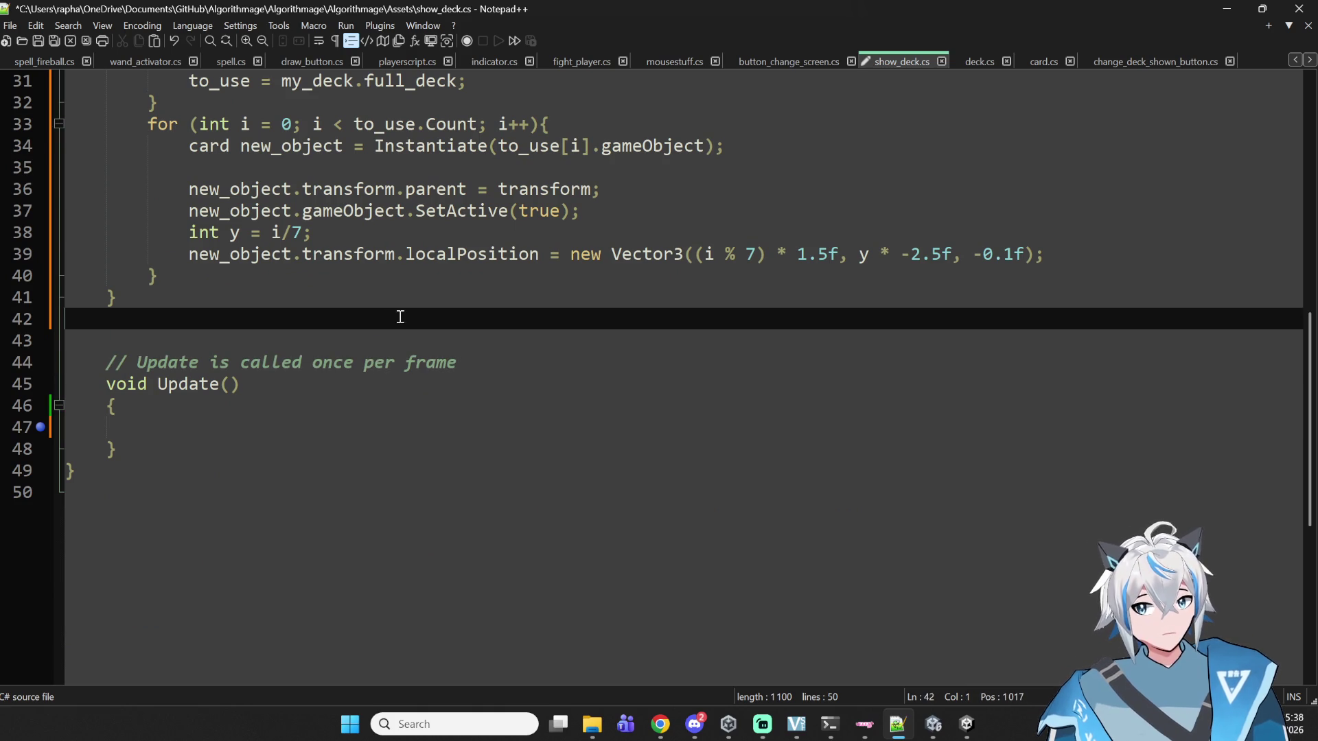
click(236, 155)
click(236, 163)
key(BackSpace)
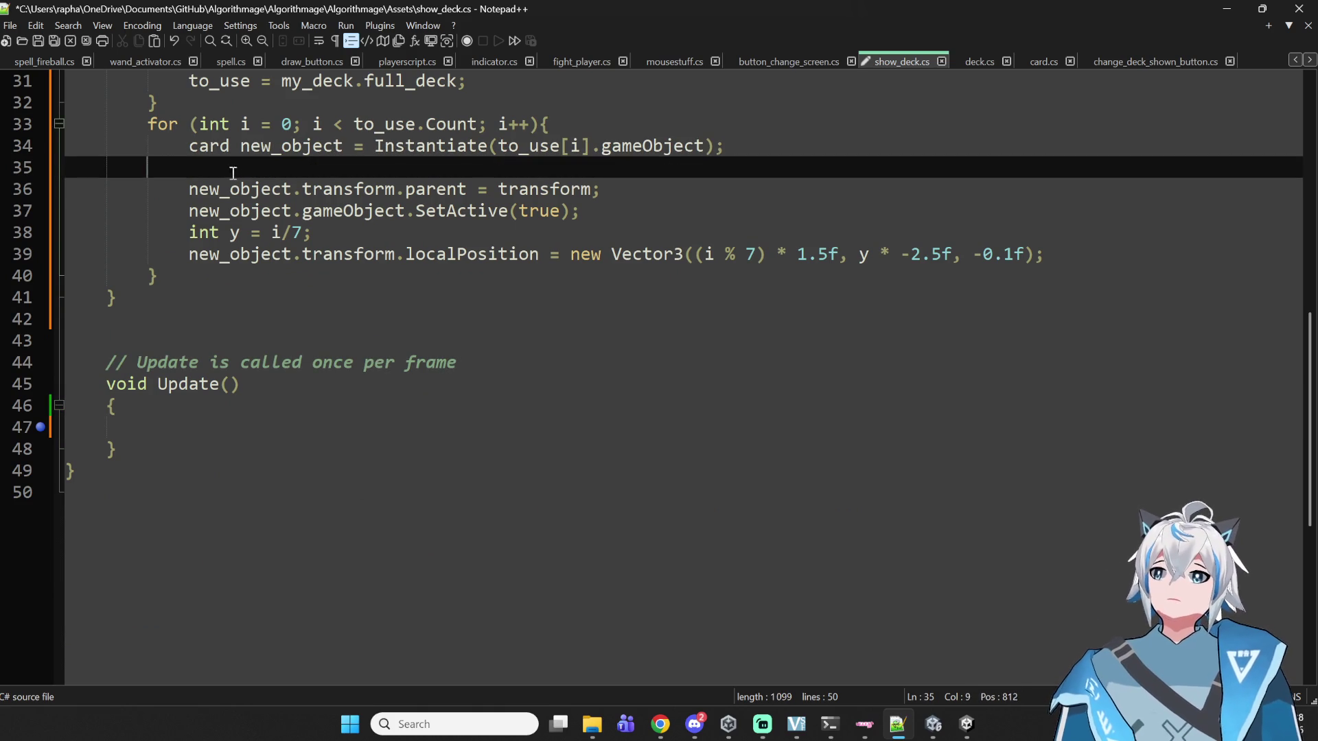
key(BackSpace)
- Put the caret after the closing brace of refresh()'s current_screen check
scroll(301, 237, up, 6)
click(320, 312)
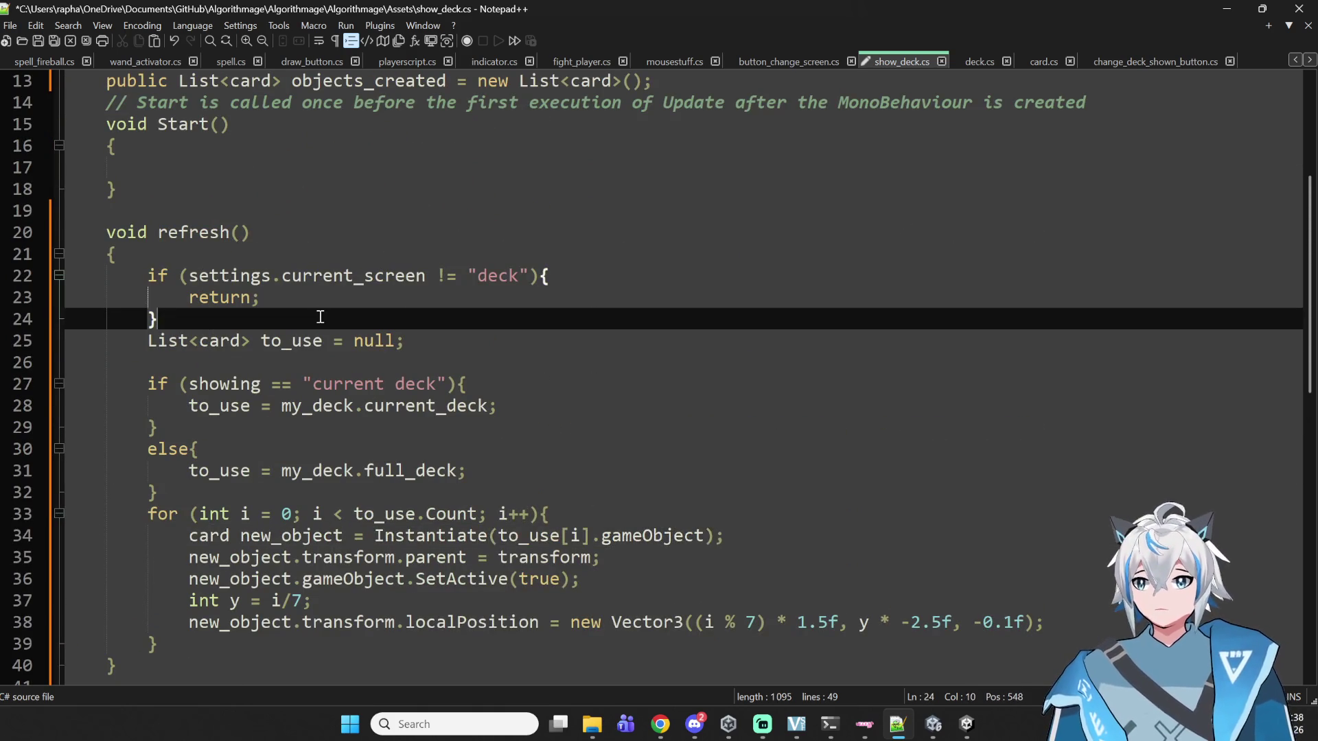
scroll(366, 202, up, 2)
scroll(314, 237, up, 2)
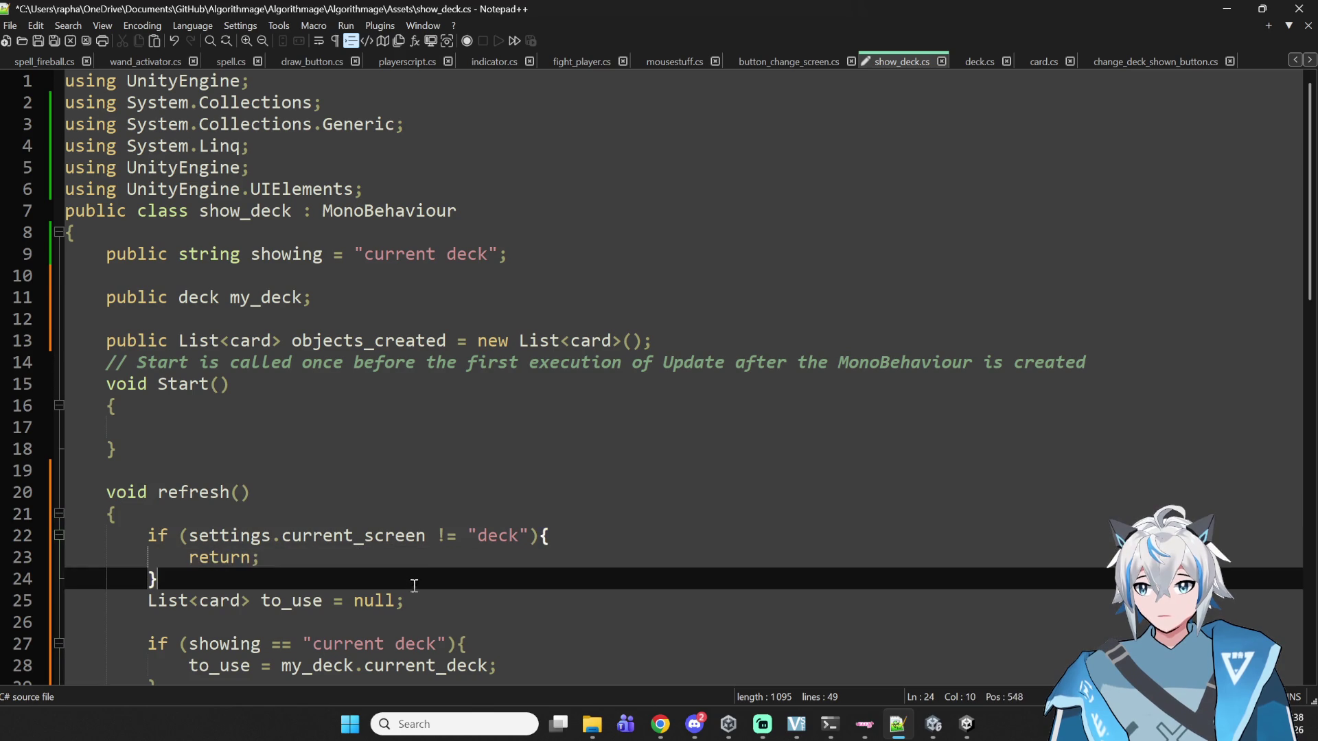
double_click(356, 536)
scroll(357, 536, down, 2)
click(281, 455)
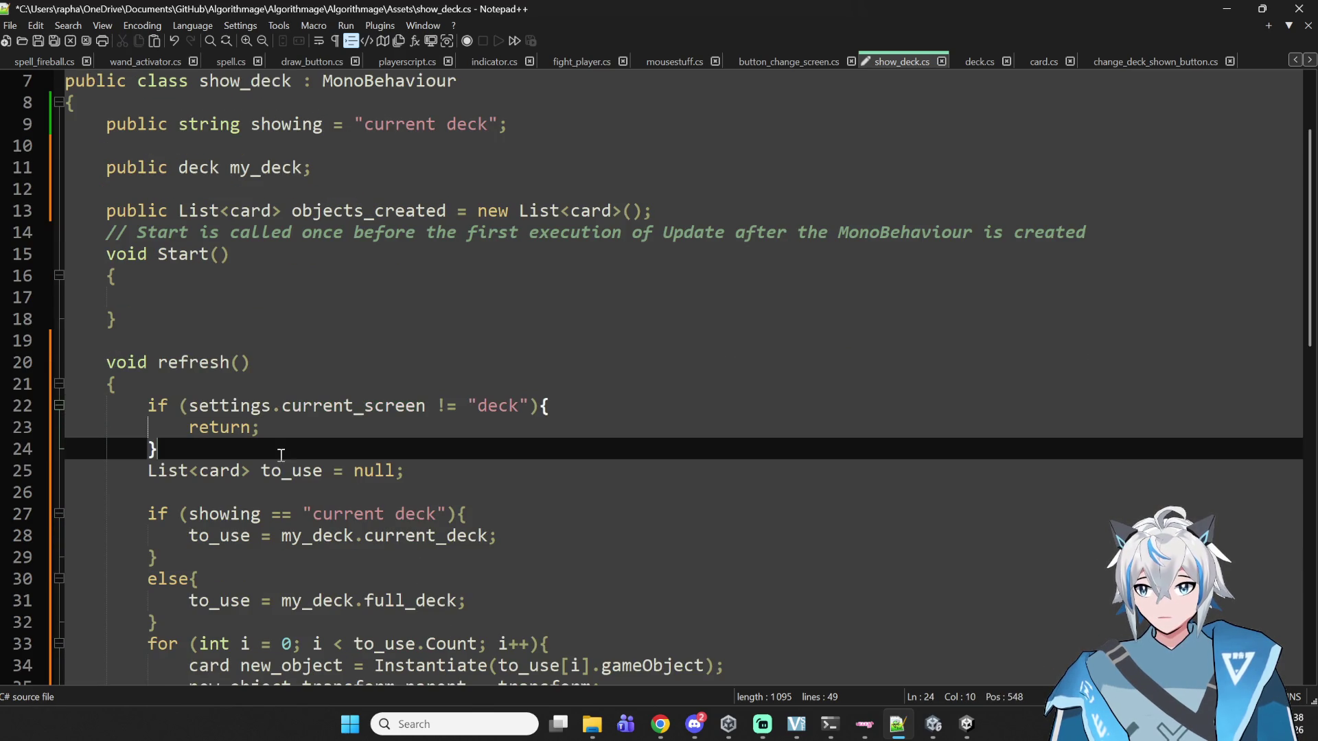
- Insert blank lines after the screen check, discarding a started 'if ()' statement
key(Return)
key(Return)
key(Return)
key(Up)
text(if ())
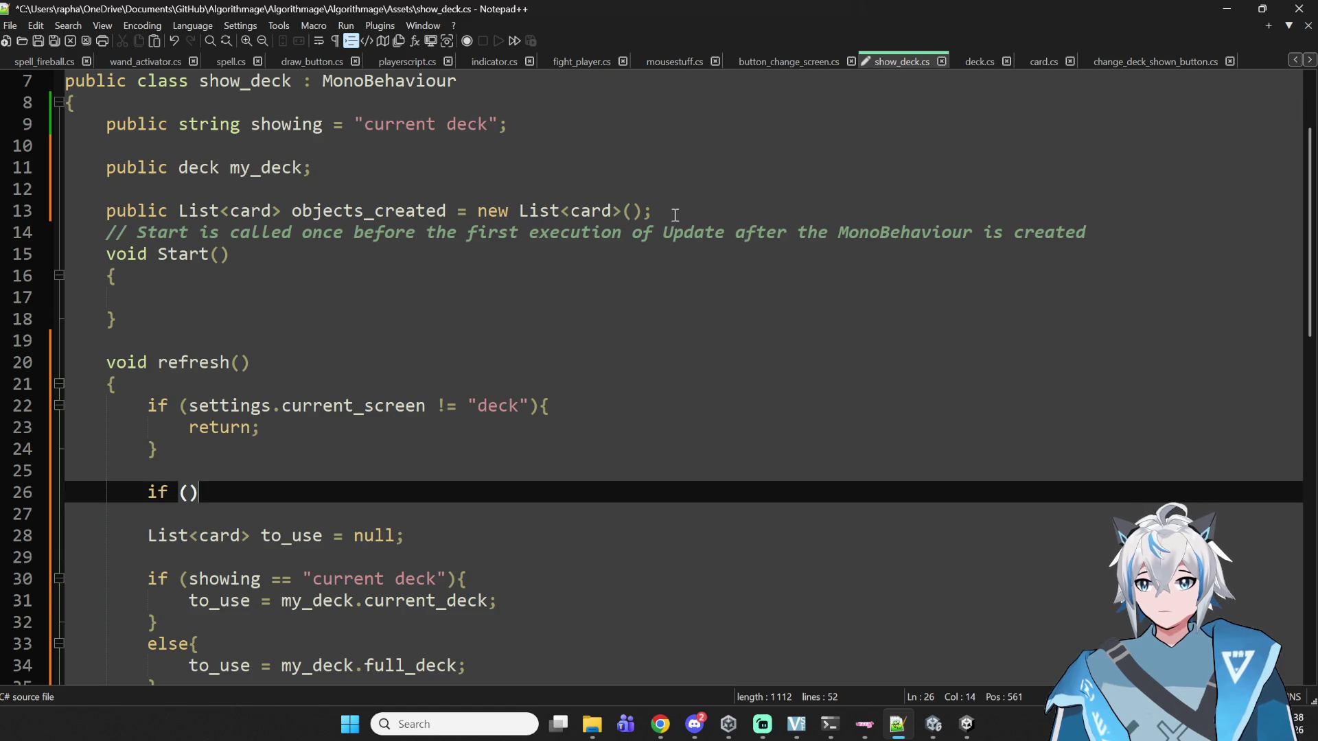
drag(198, 493, 149, 493)
key(BackSpace)
scroll(330, 449, down, 2)
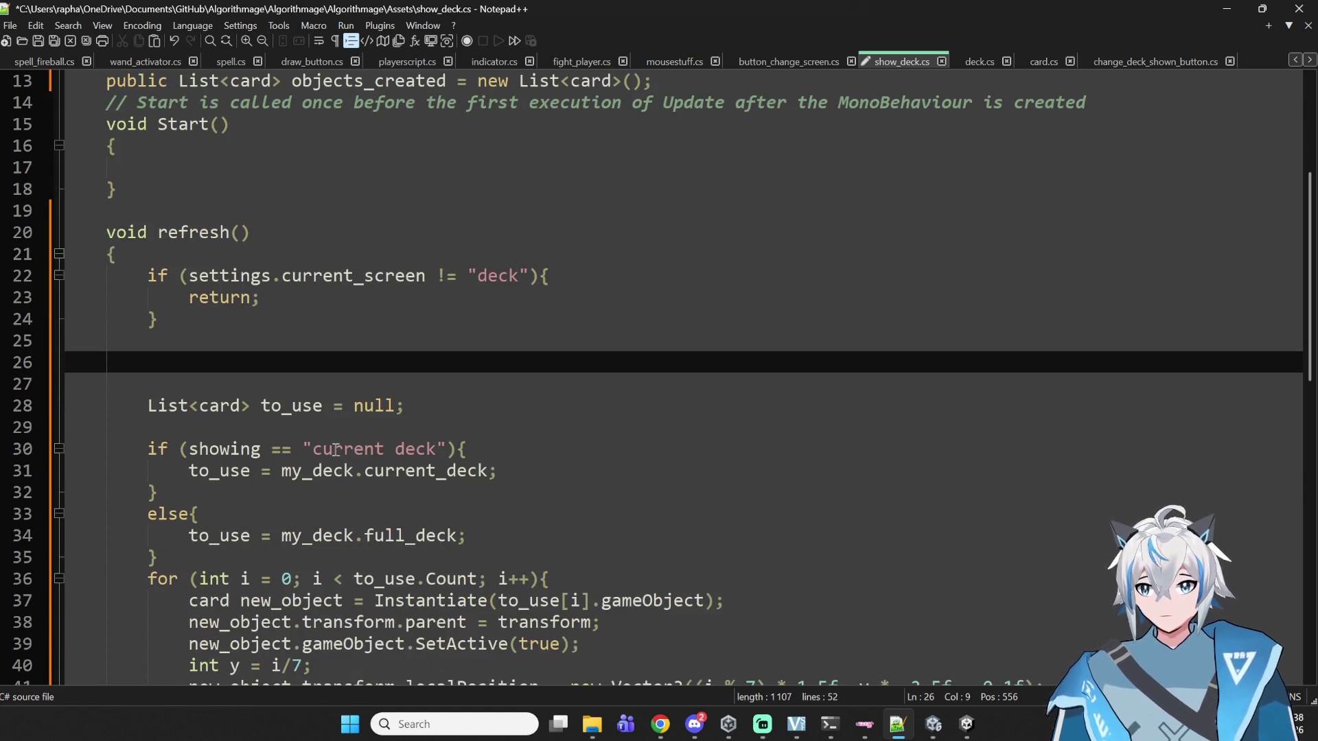
scroll(354, 286, up, 1)
scroll(364, 384, down, 1)
- Write the loop 'for (int i = 0; i < objects_created.Count; i++)' with empty braces
text(for int i = )
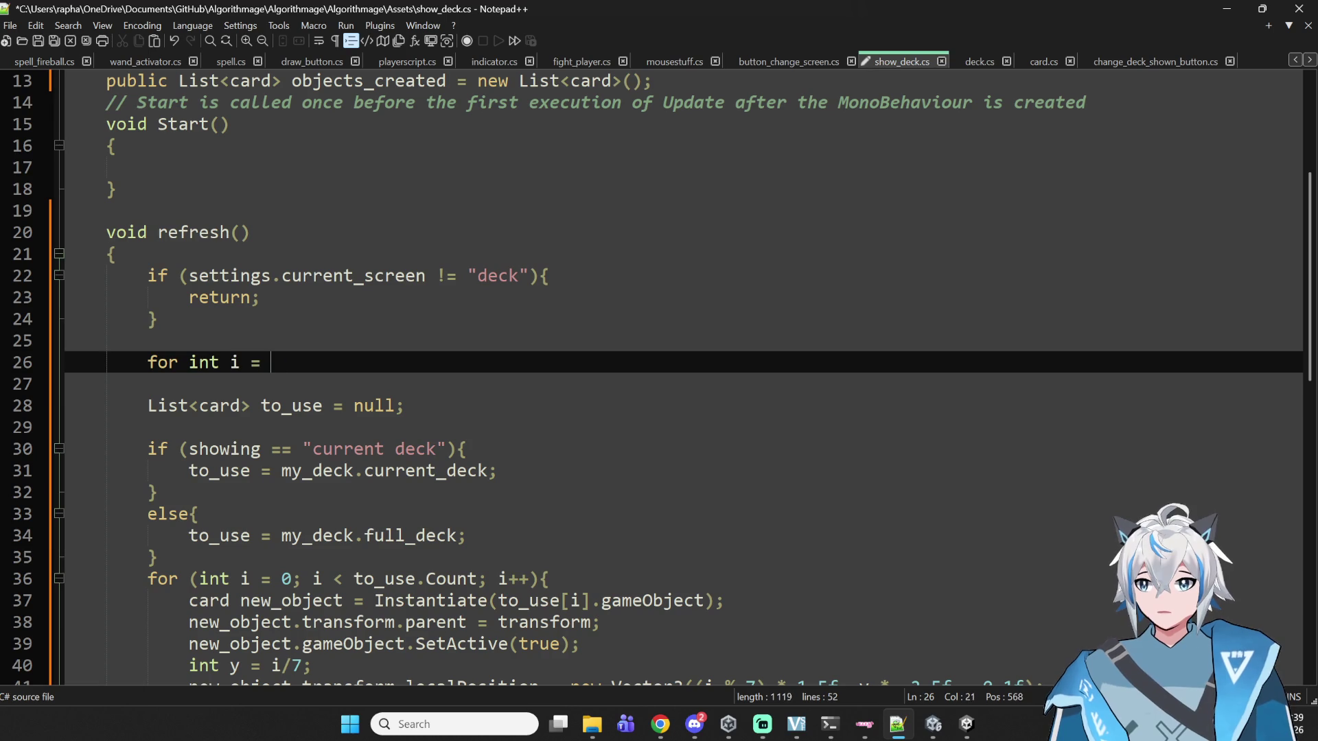
text(0; i <)
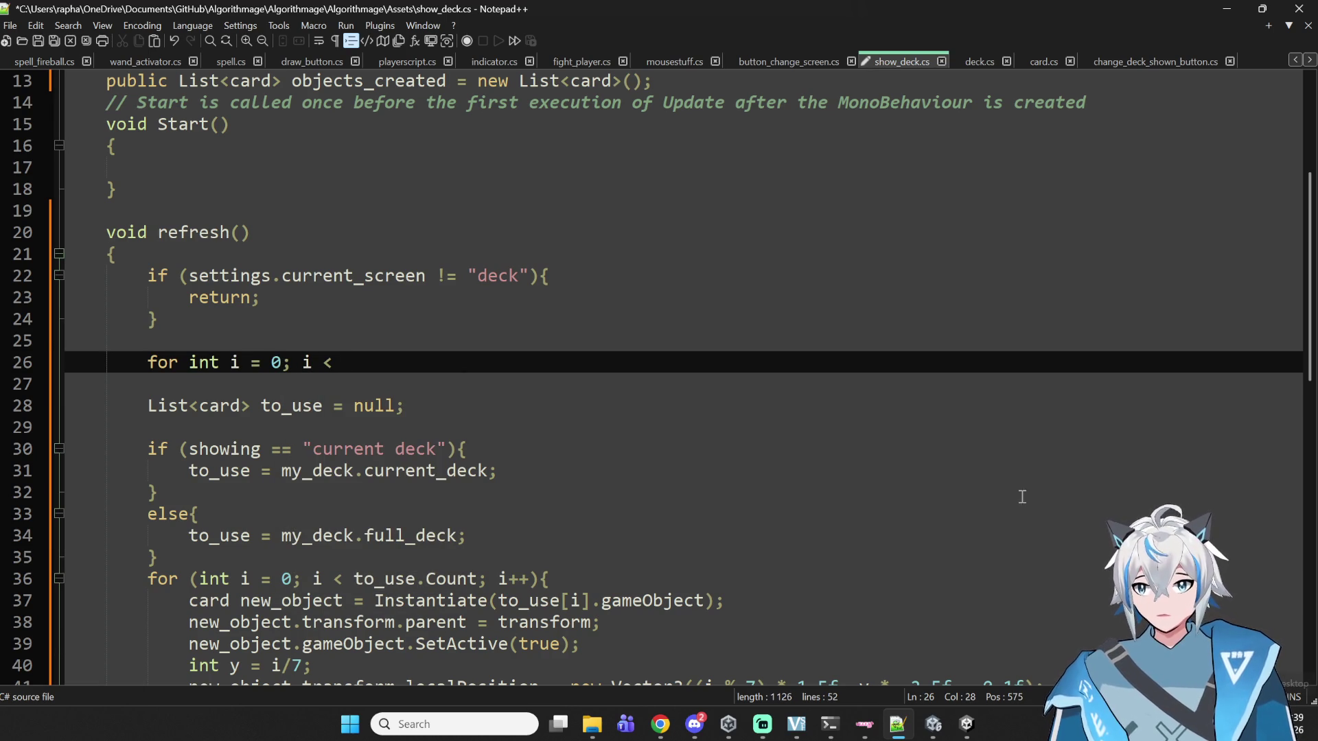
scroll(307, 236, up, 2)
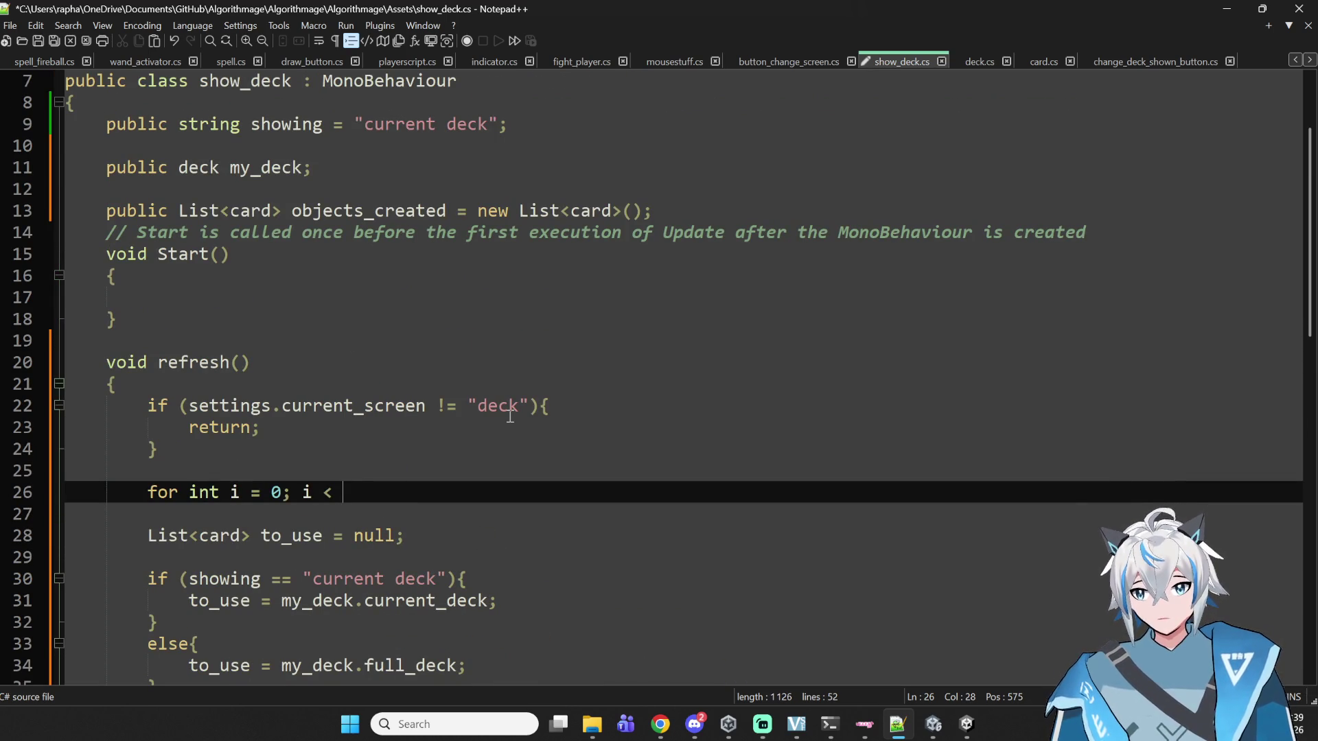
text(o)
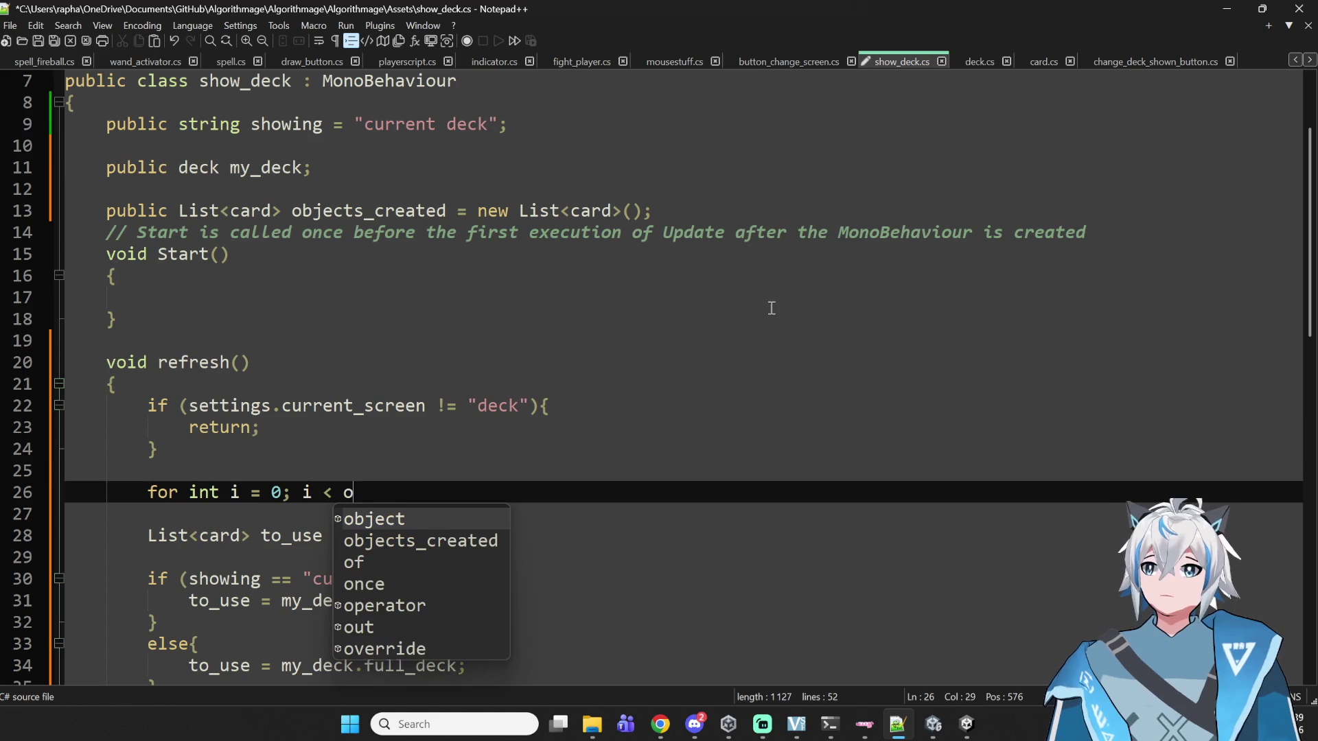
text(bjects_created.Co)
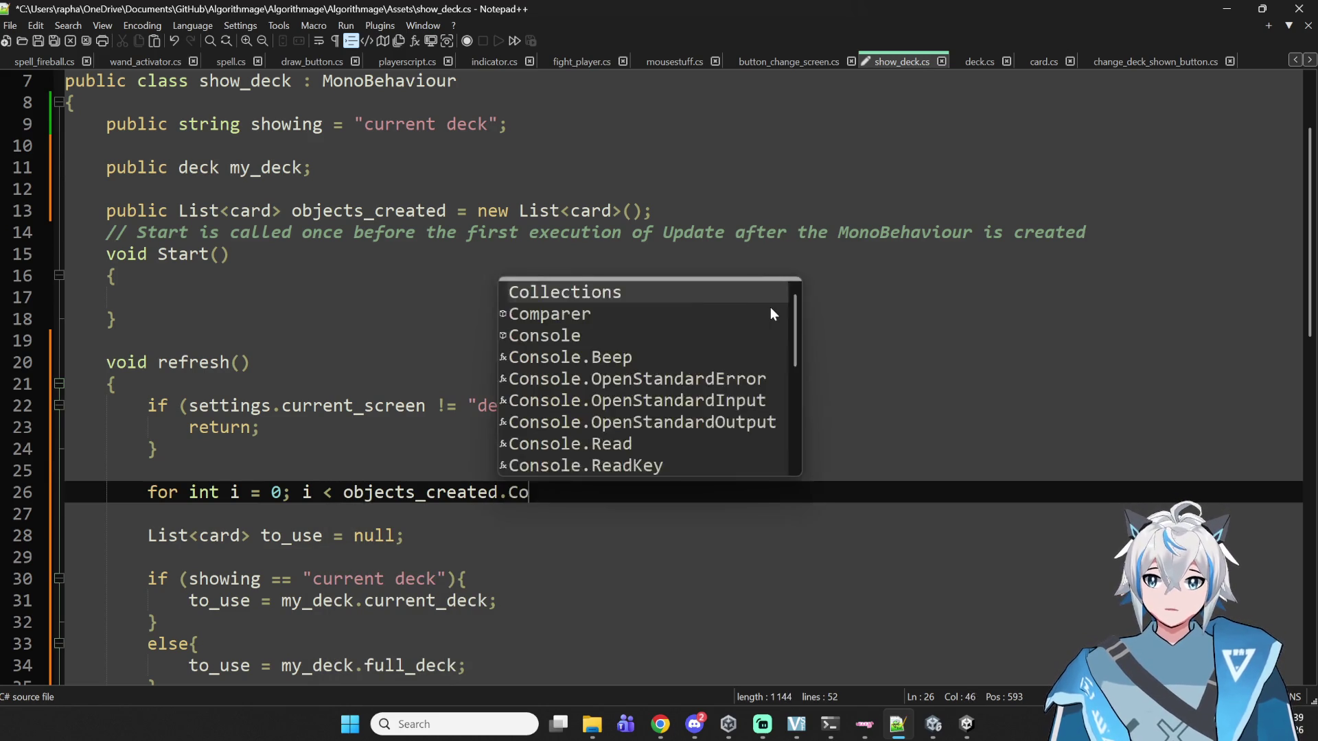
text(unt; i++))
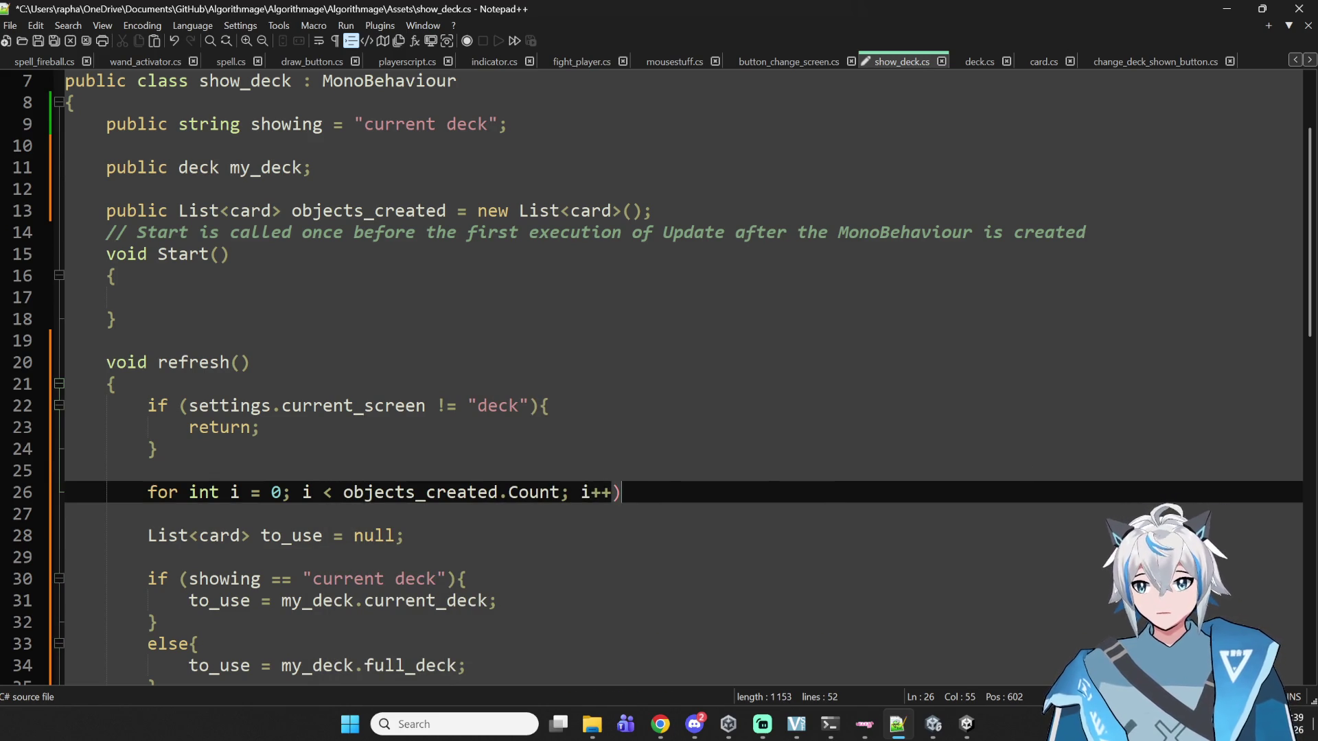
click(184, 487)
text(()
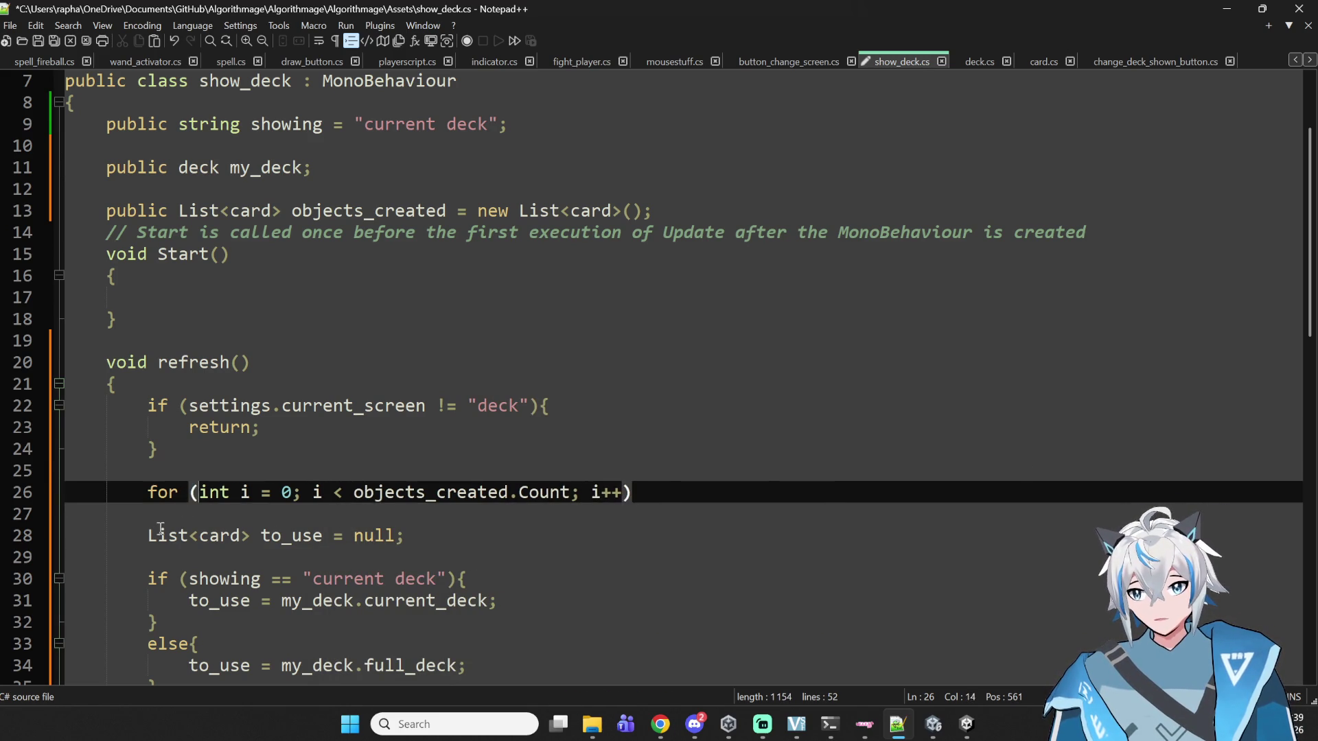
click(165, 534)
click(177, 511)
key(Up)
key(End)
text({)
key(Return)
key(Return)
text(})
- Fill the loop body with 'Destroy(objects_created[i].gameObject);'
key(Up)
key(End)
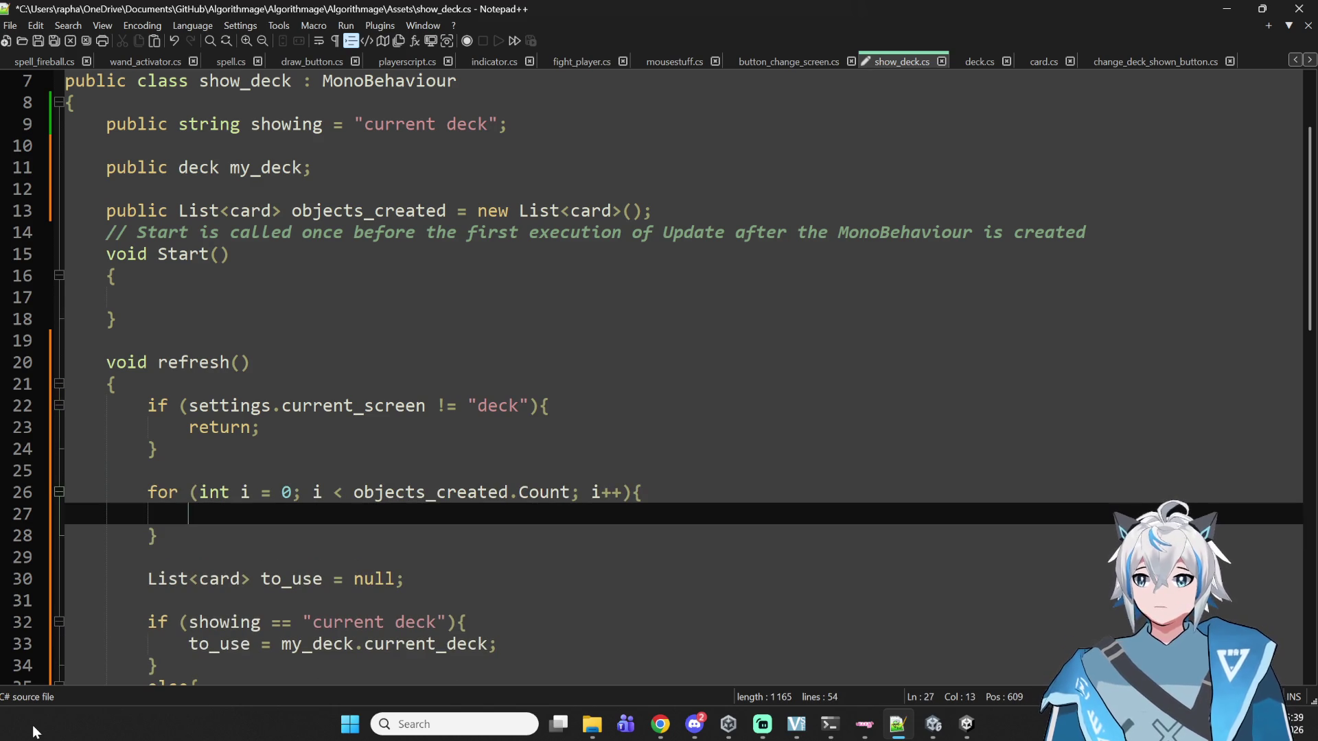
text(ob)
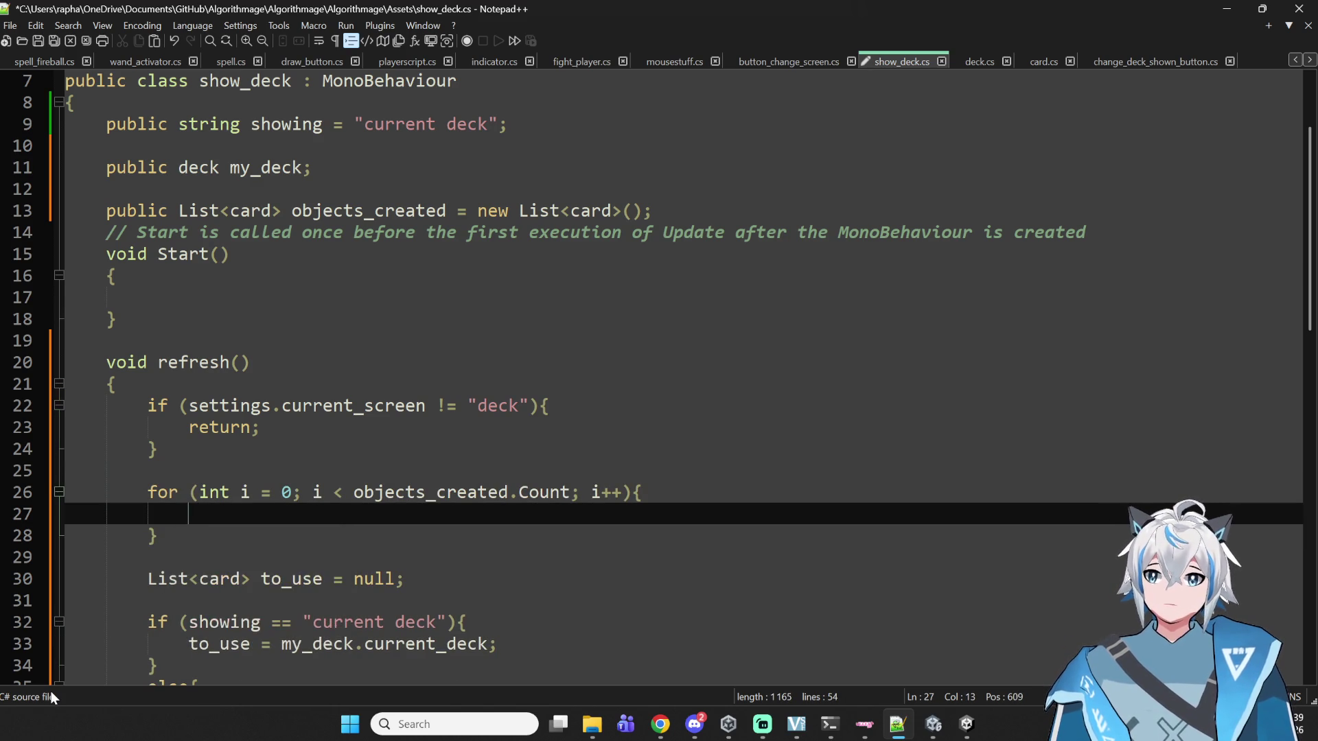
key(BackSpace)
key(BackSpace)
text(Destroy())
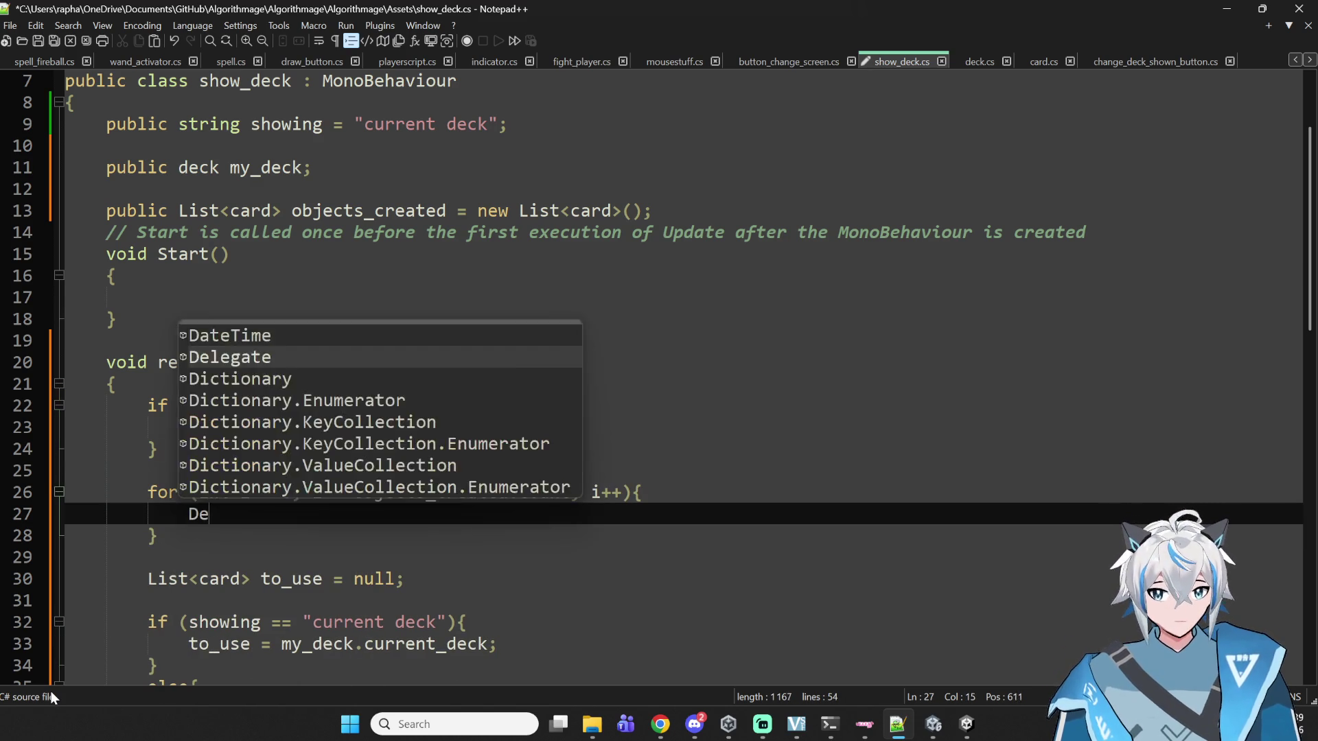
key(Down)
key(Up)
key(End)
key(Left)
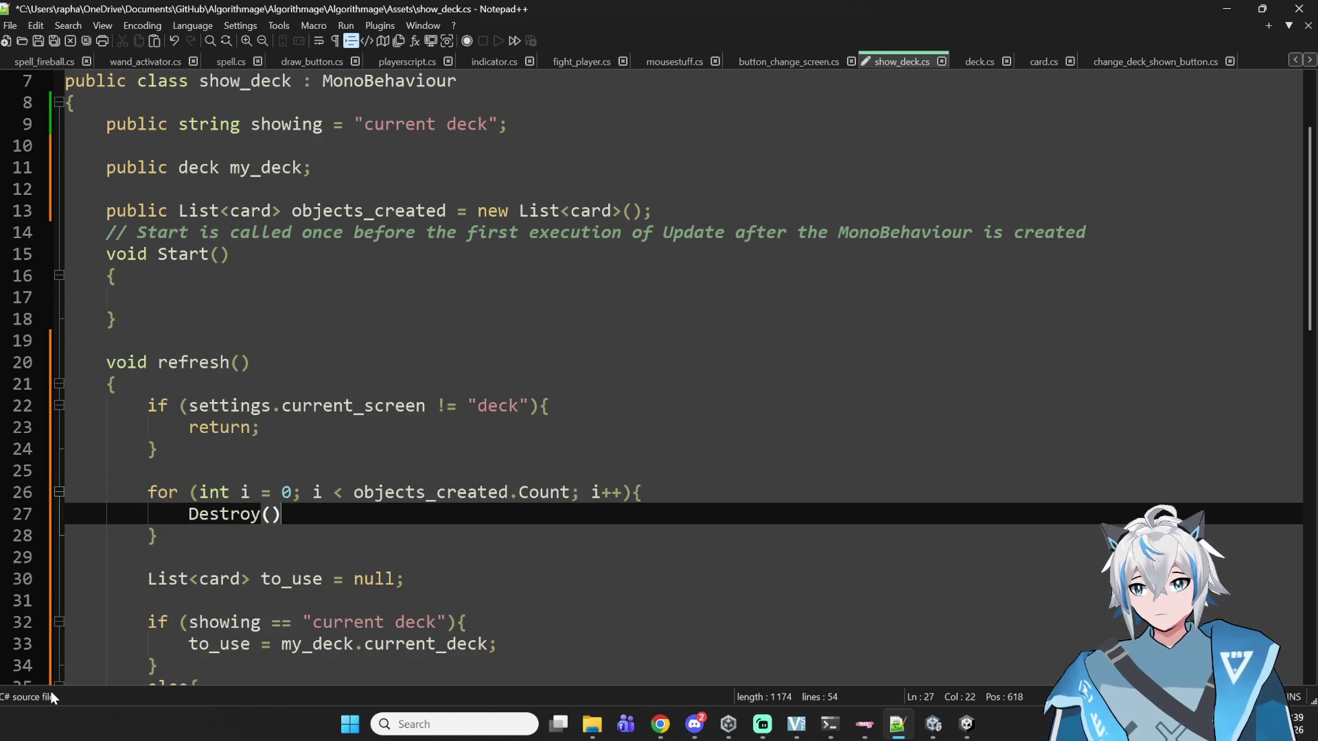
text(obj)
key(Return)
text([i].G)
key(BackSpace)
text(gam)
key(Return)
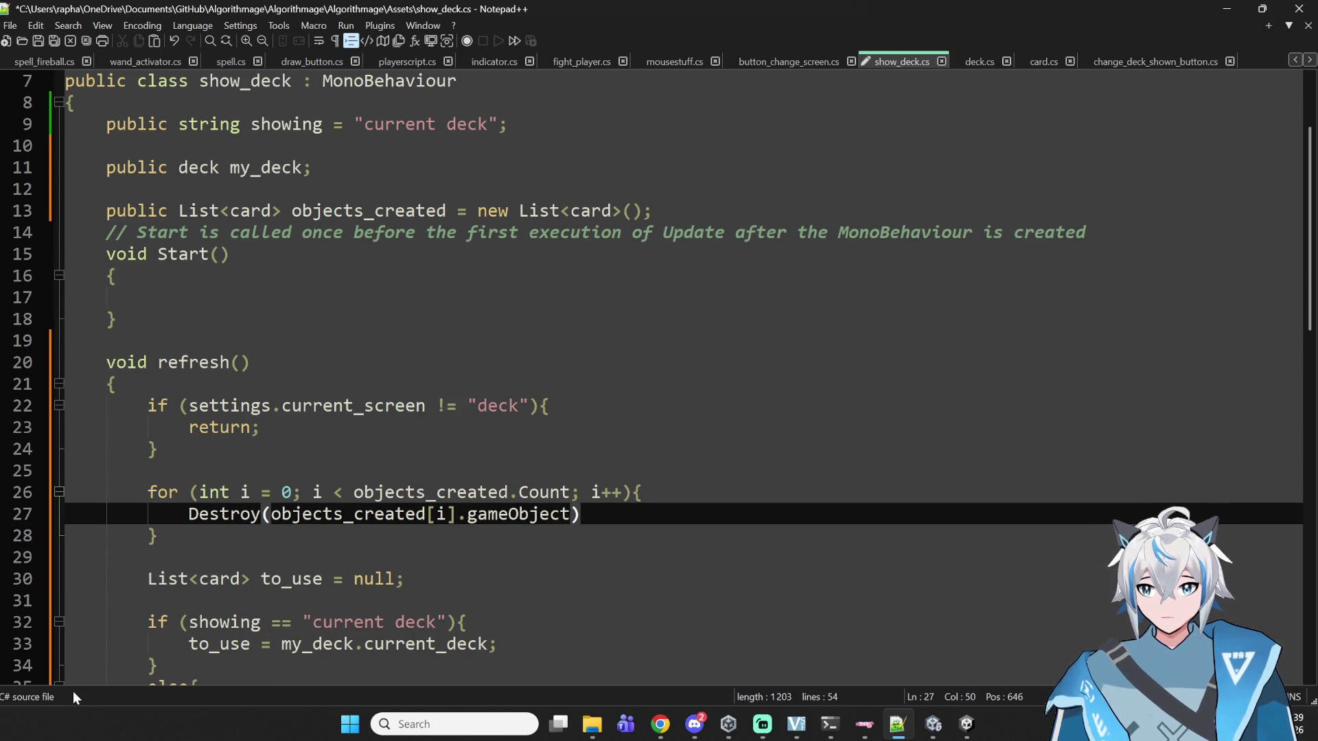
text(;:)
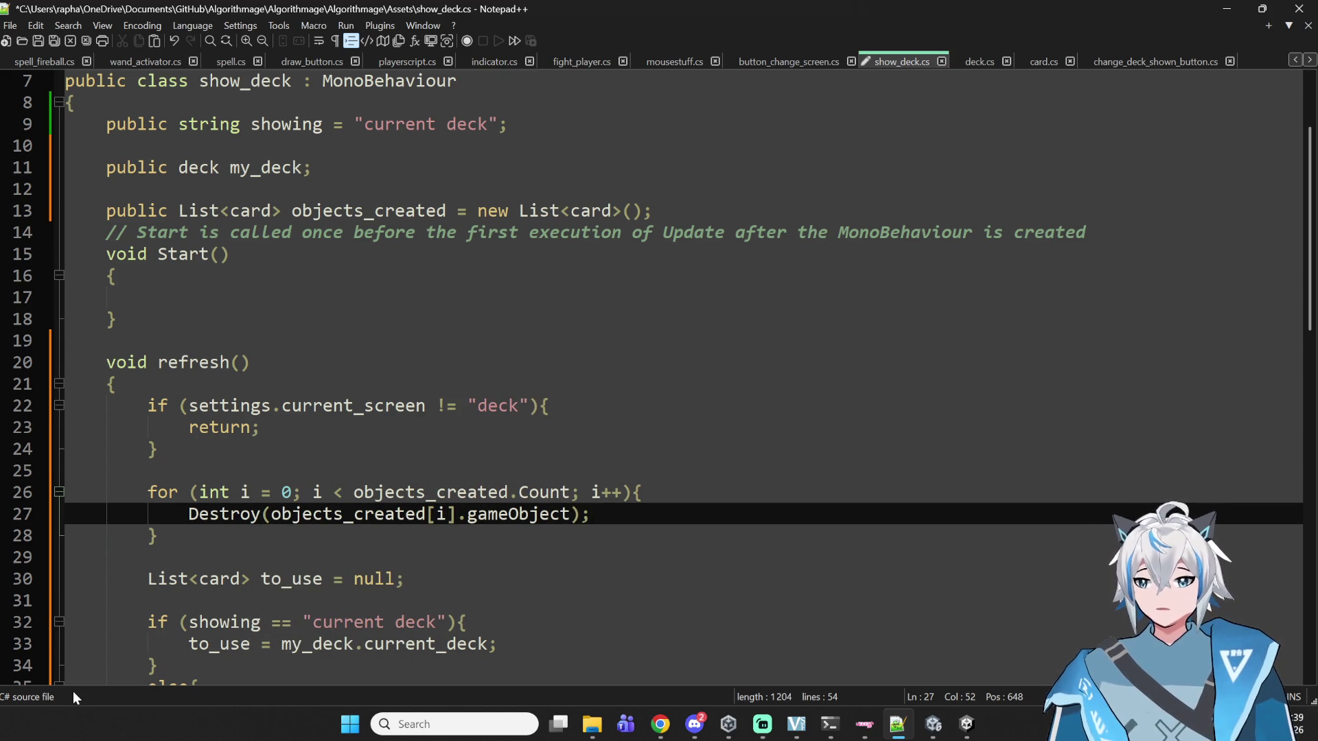
- Reset objects_created to 'new List<card>();' after the loop and save show_deck.cs
key(Down)
key(Return)
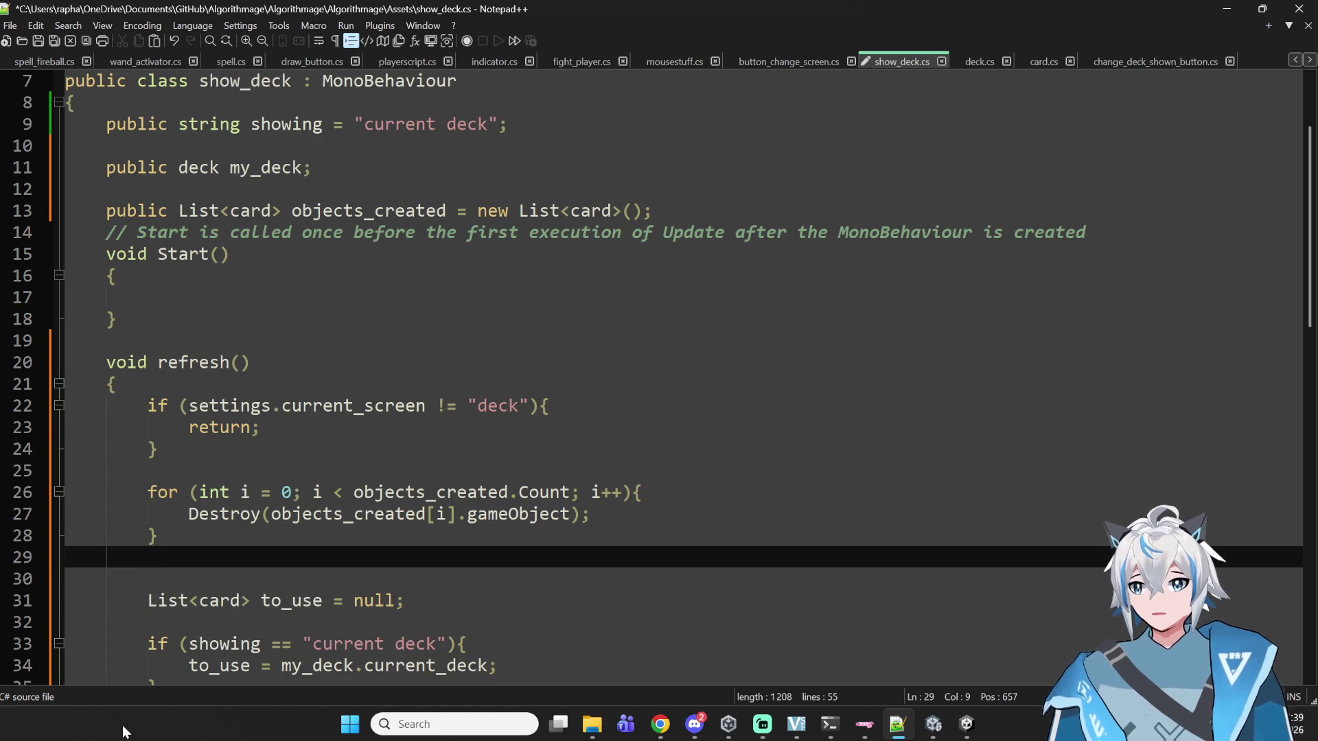
text(o)
key(BackSpace)
text(obe)
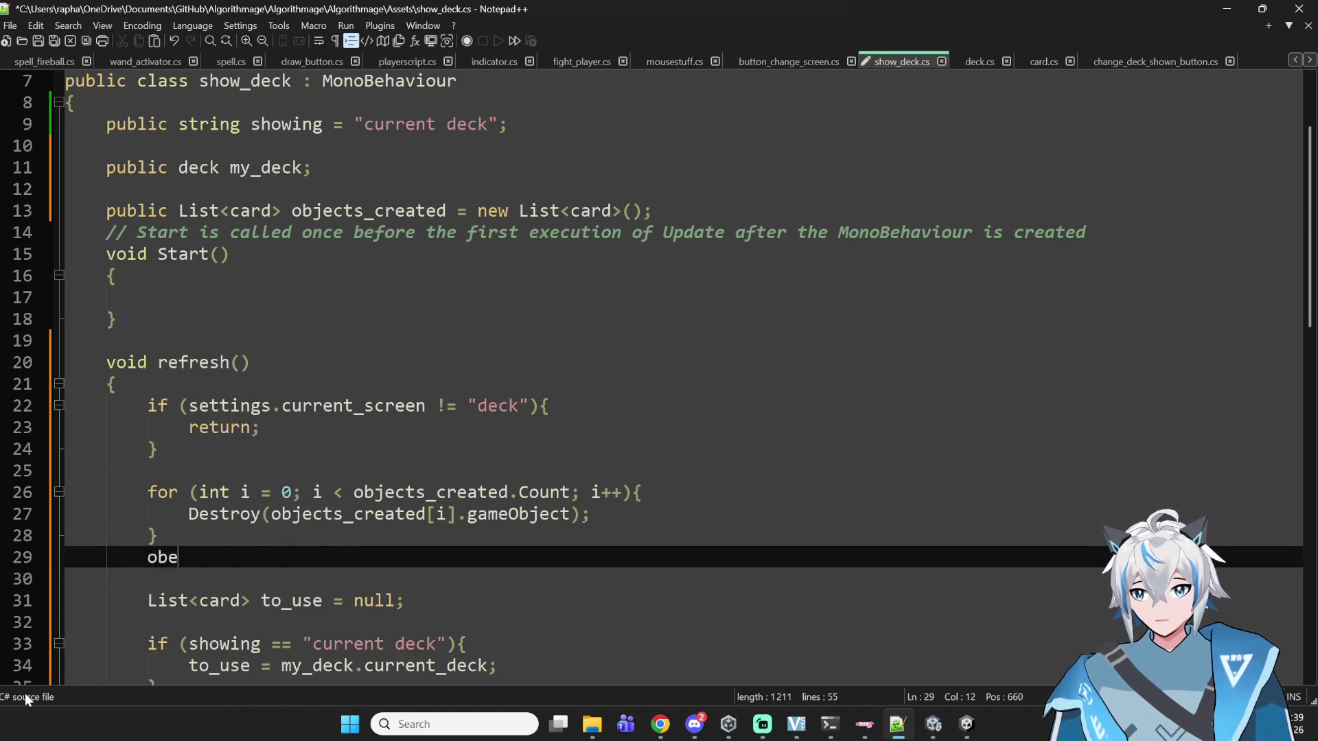
key(BackSpace)
text(ject)
key(Down)
key(Return)
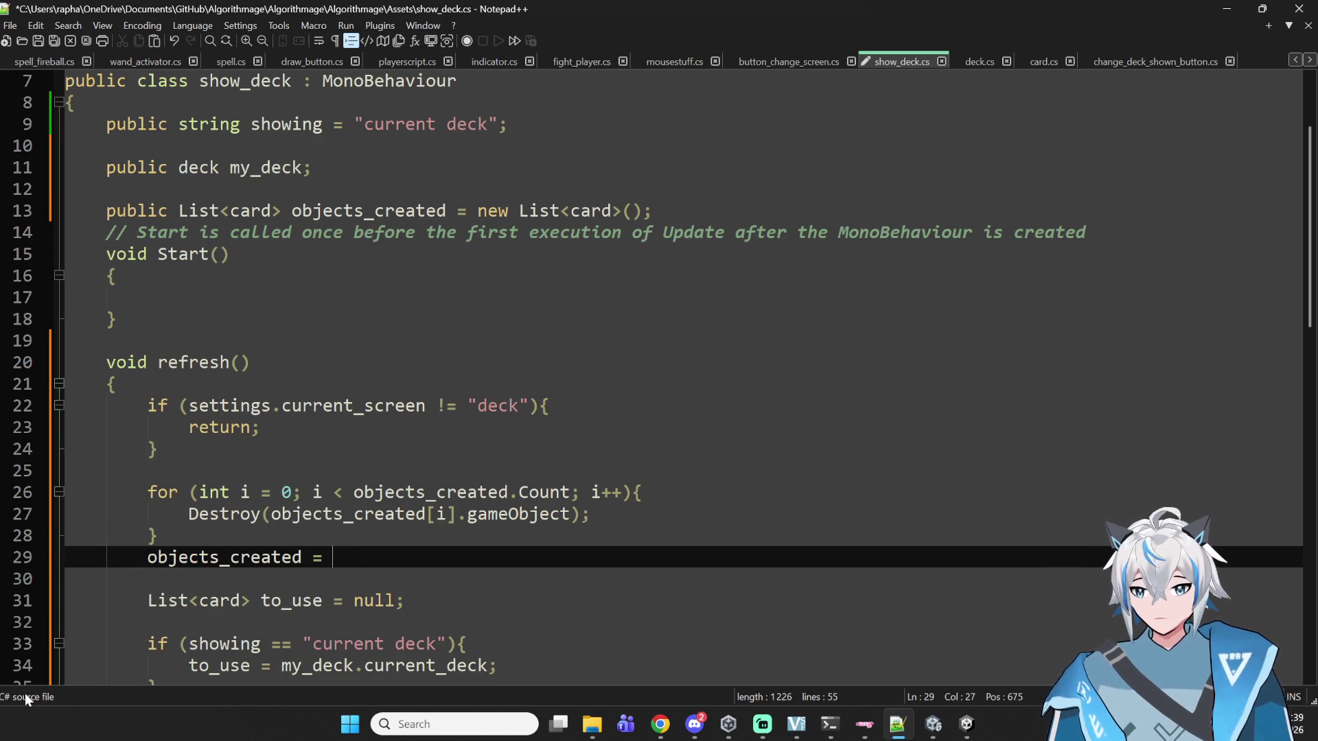
text(new )
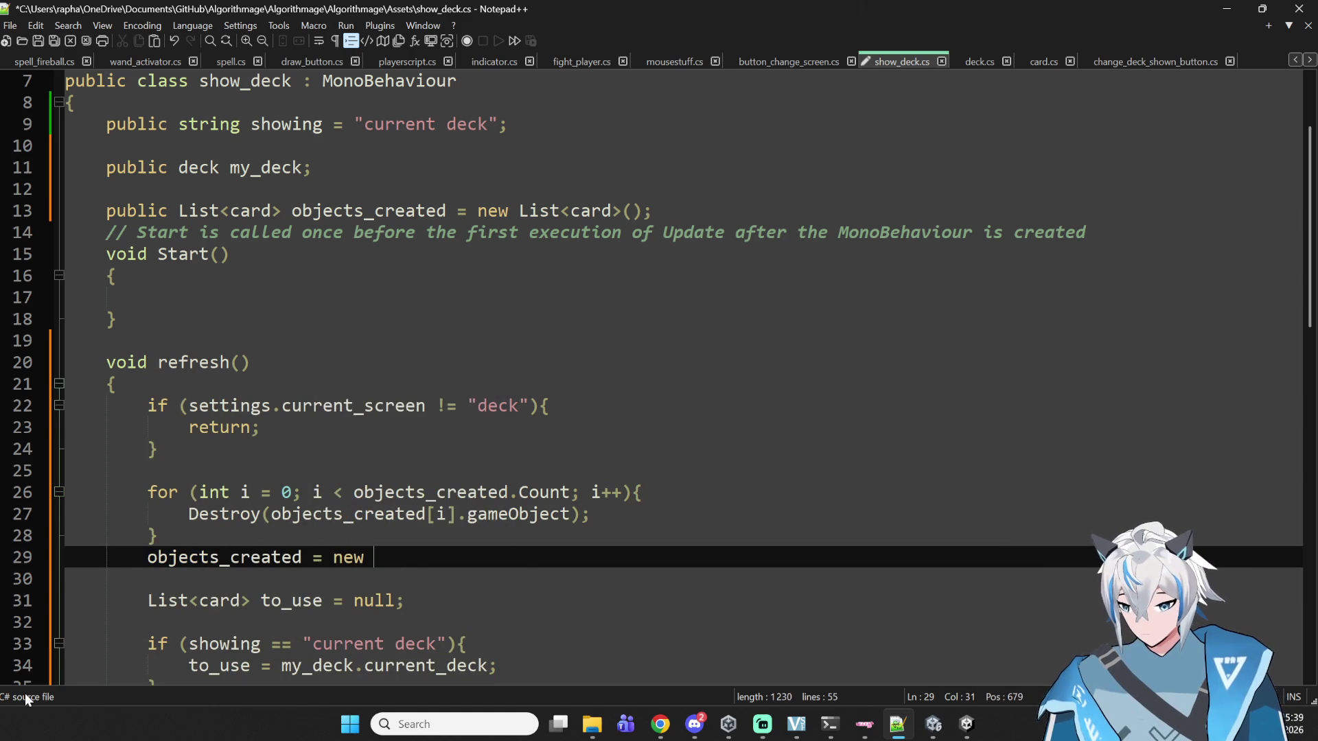
text(List<>)
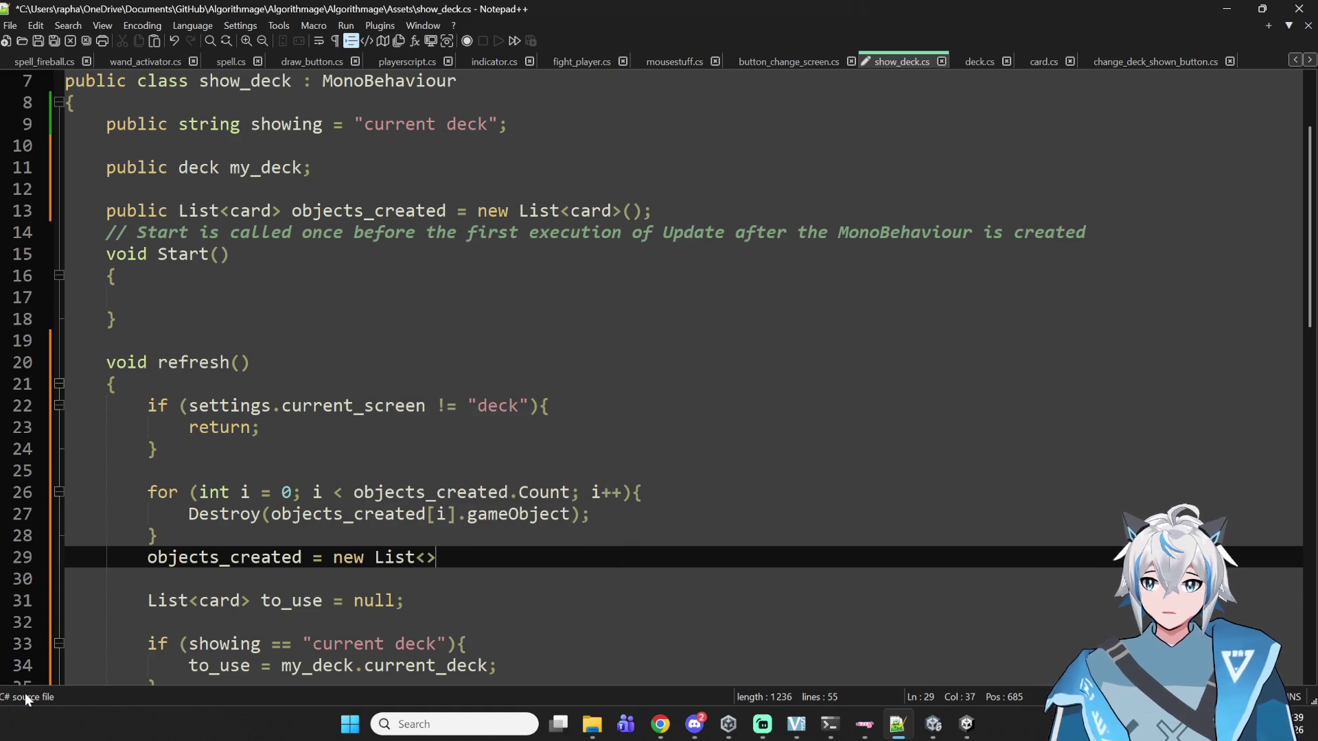
text(card>();)
key(ctrl+s)
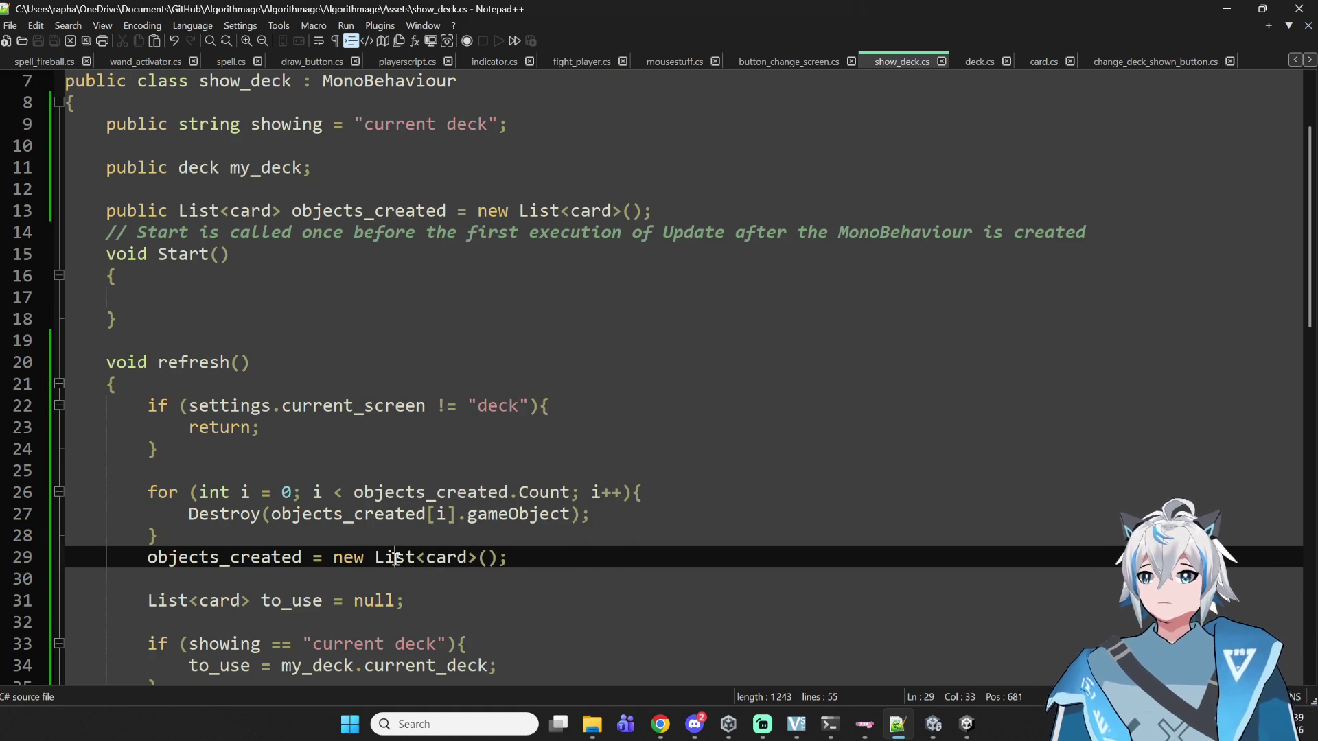
drag(538, 568, 1, 556)
- Add objects_created.Add(new_object); after line 44 in the refresh() loop and save show_deck.cs
scroll(727, 576, down, 2)
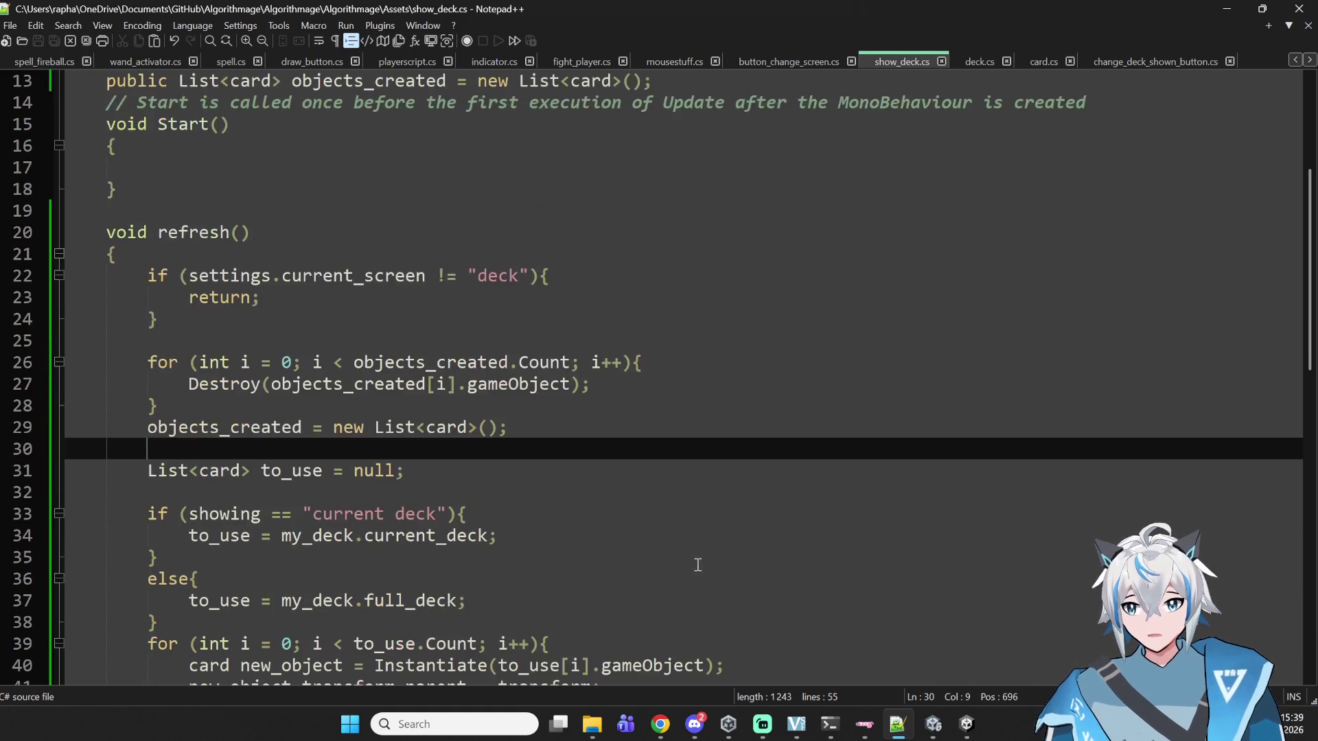
double_click(234, 426)
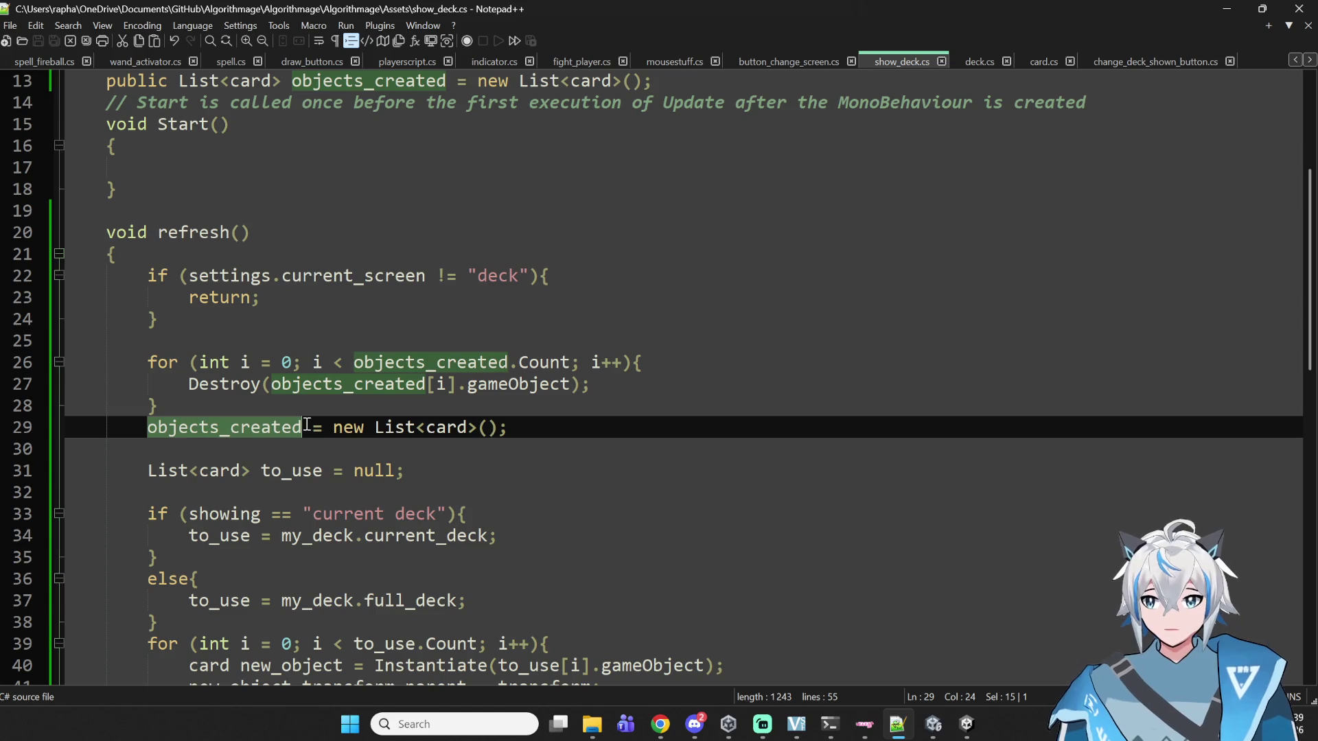
scroll(234, 427, down, 5)
click(961, 421)
click(1122, 391)
click(1083, 410)
key(Return)
text(objects_created.Add(new_)
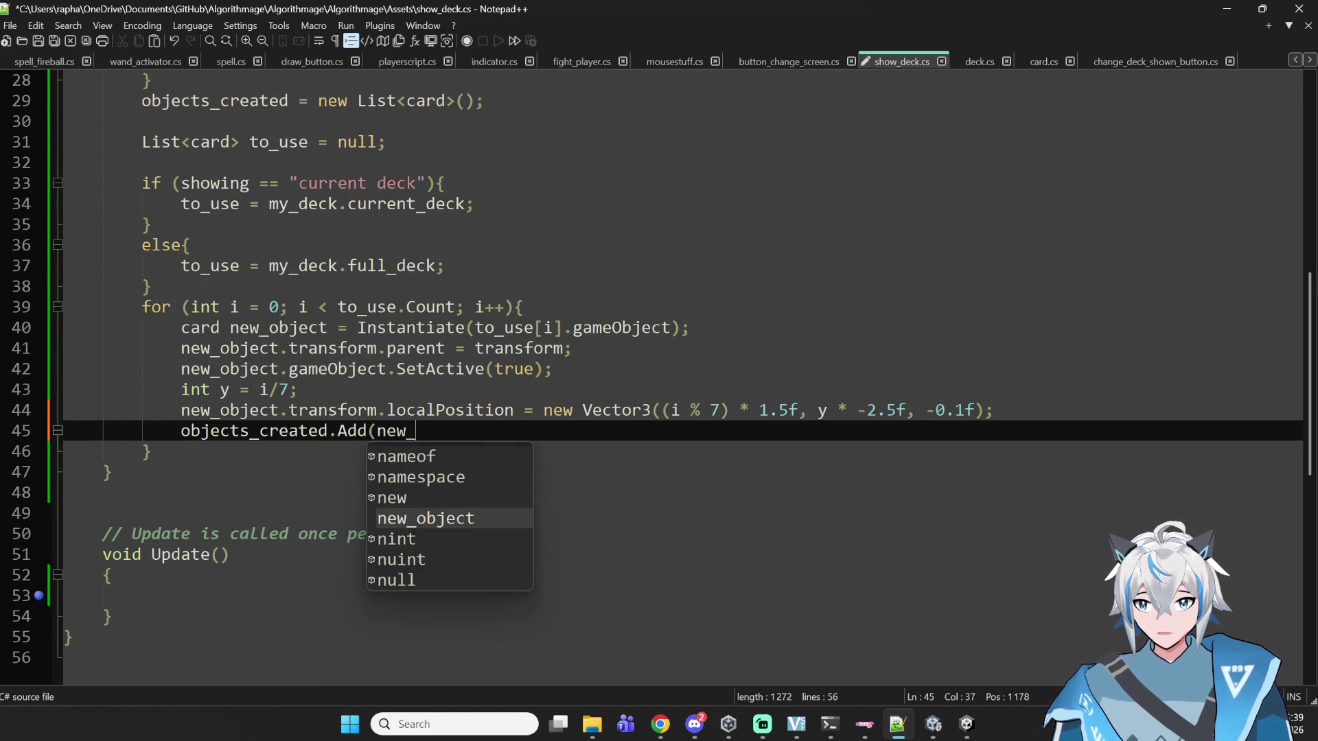
text(obje)
key(Return)
text();)
key(ctrl+s)
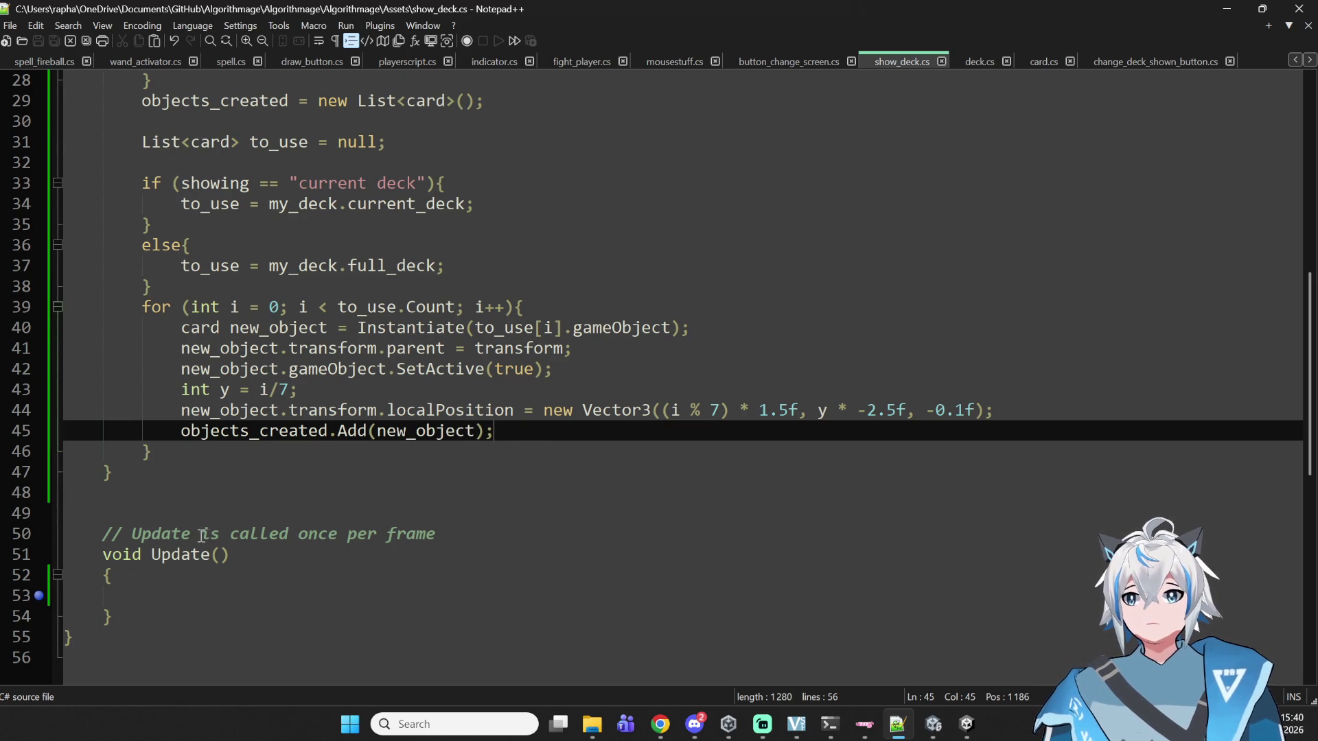
- Go back to the void refresh() declaration and select refresh() on line 20
scroll(477, 415, up, 9)
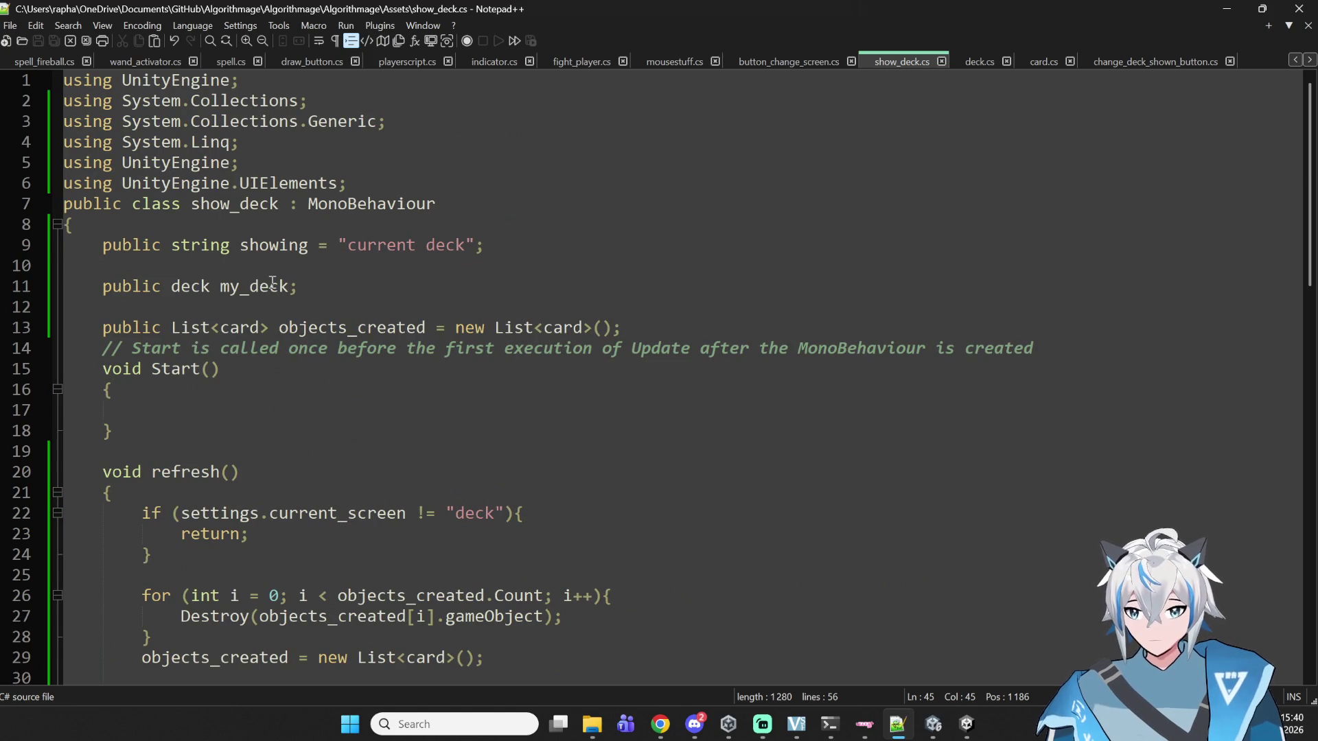
scroll(343, 272, down, 12)
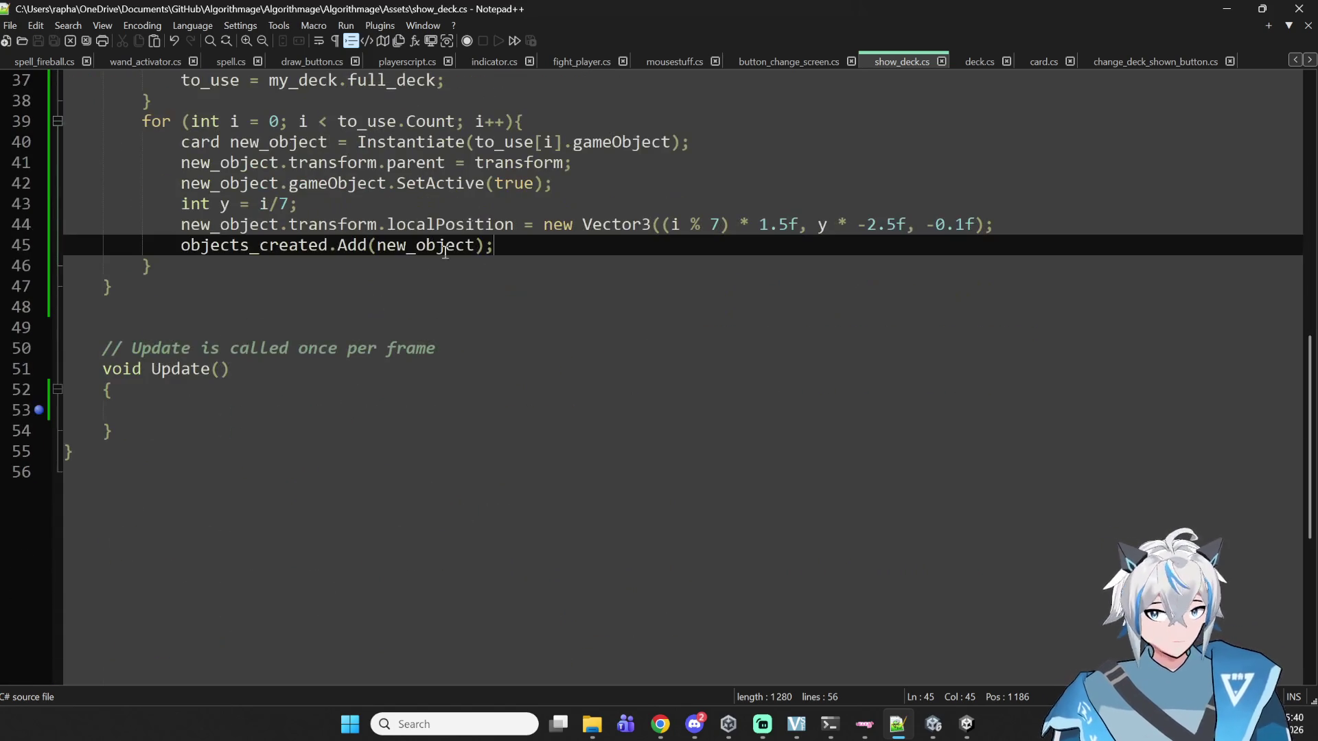
scroll(462, 216, up, 6)
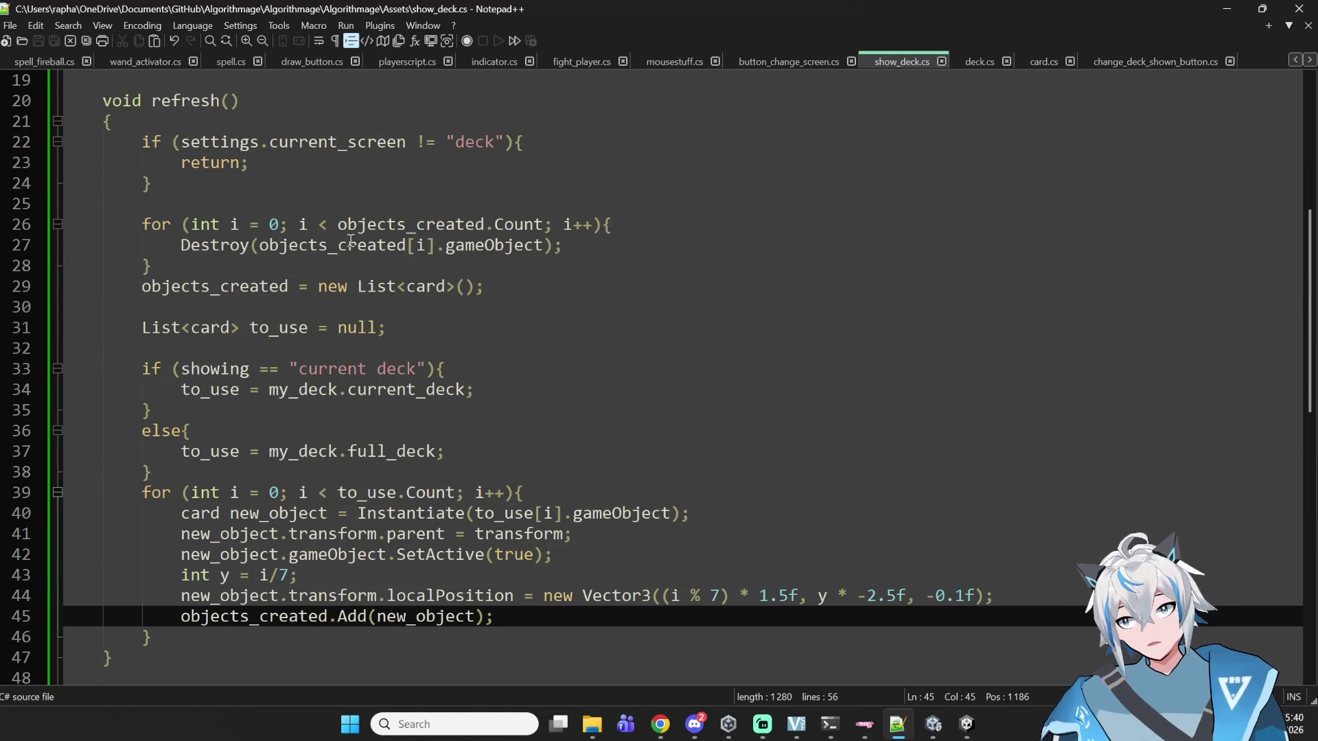
click(238, 100)
scroll(179, 158, up, 2)
shift+click(103, 206)
scroll(103, 212, down, 8)
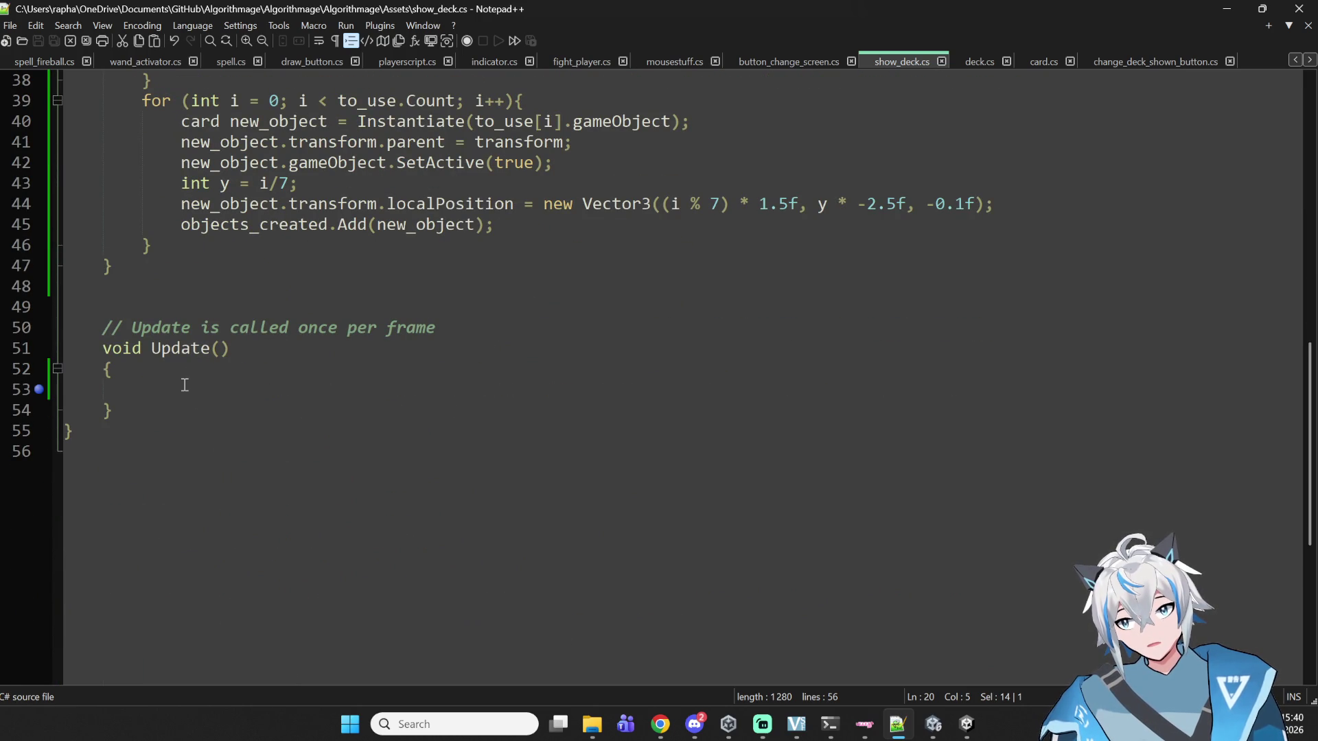
scroll(183, 385, up, 8)
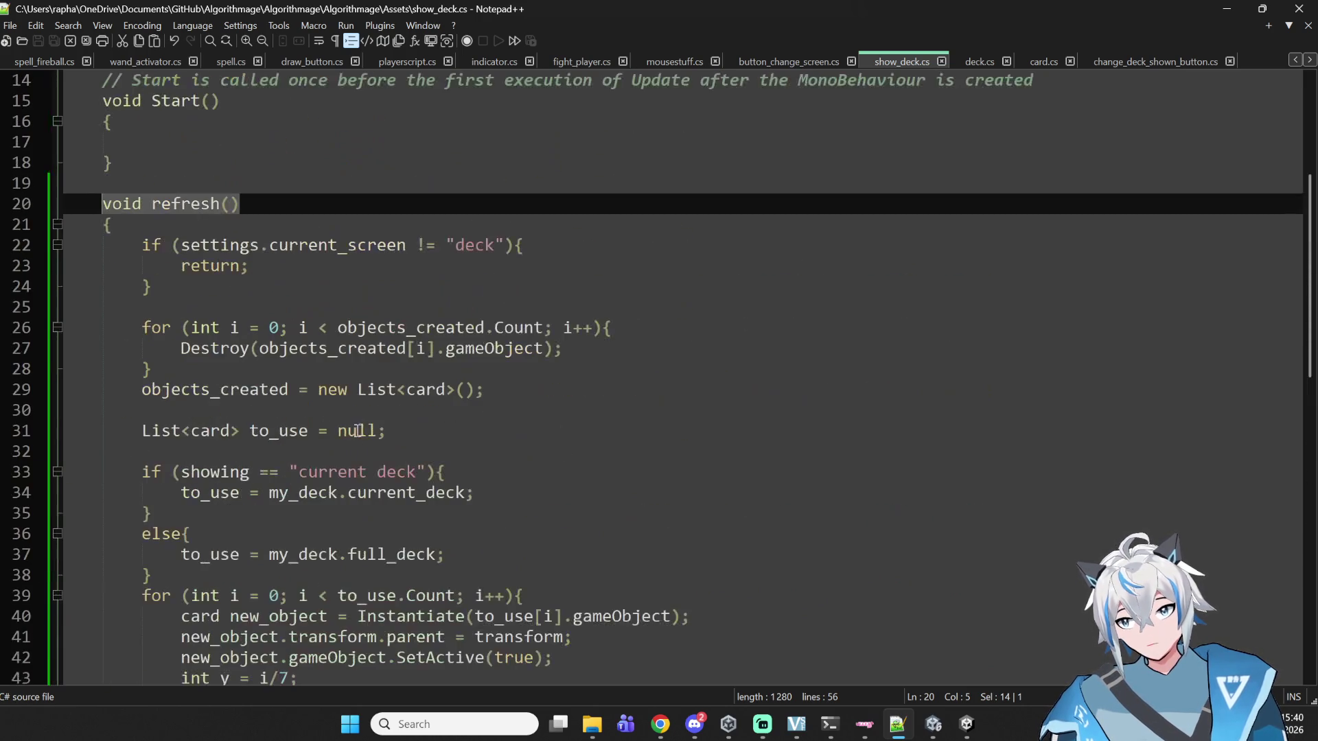
scroll(369, 431, down, 2)
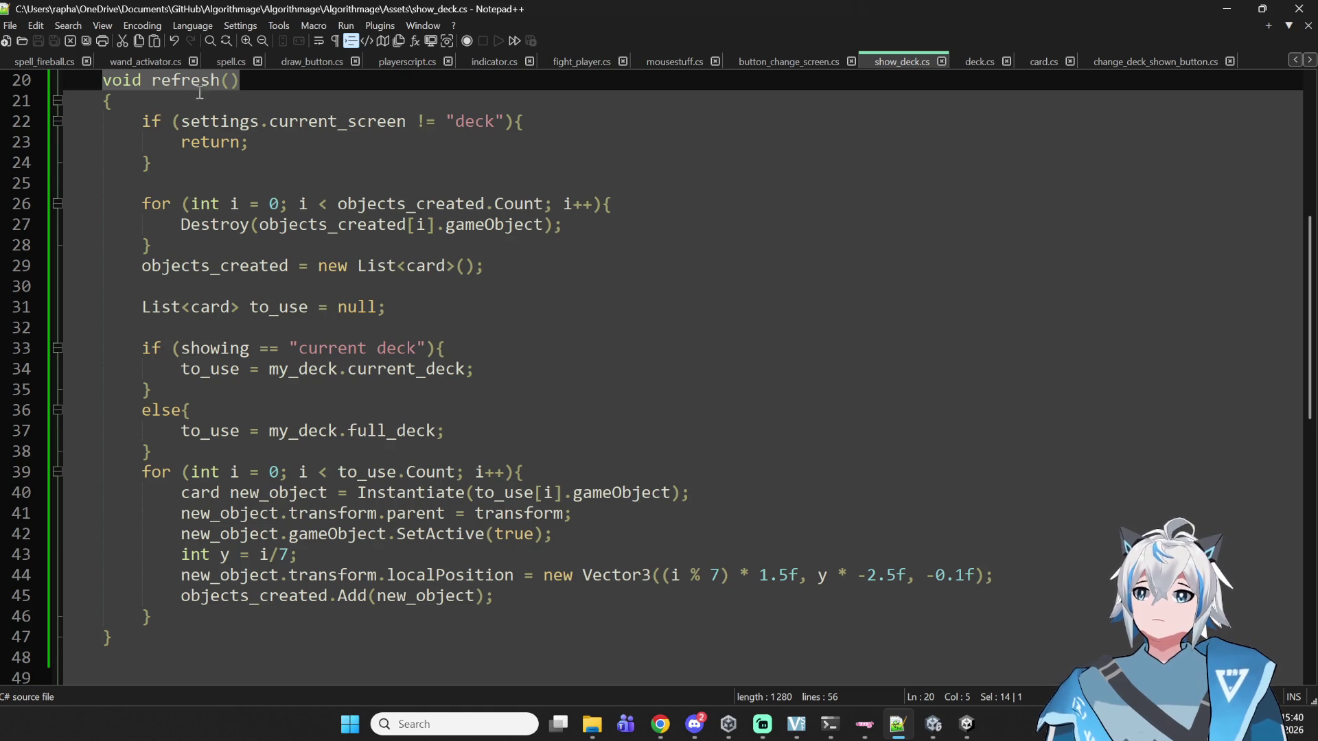
drag(239, 81, 151, 80)
drag(239, 80, 151, 81)
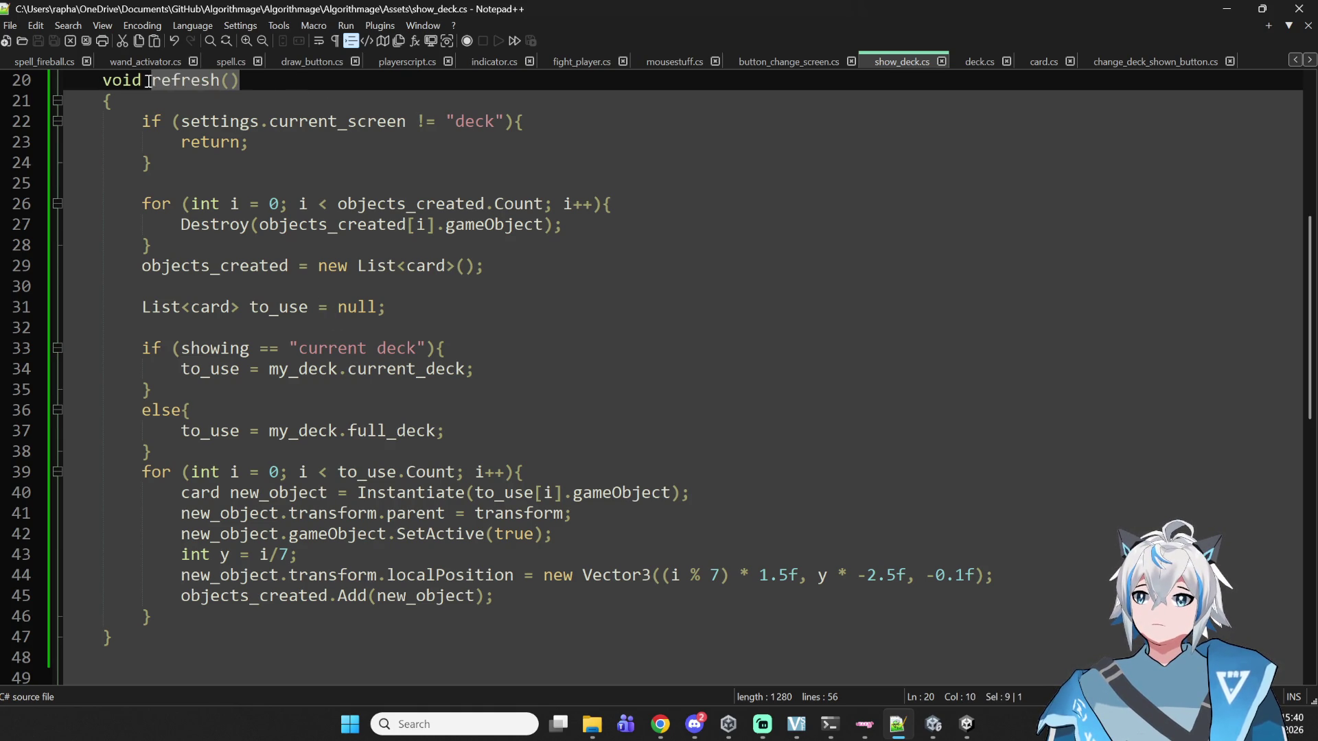
- Add show_object.refresh(); as line 17 in change_deck_shown_button.cs and save it
click(1135, 61)
click(481, 387)
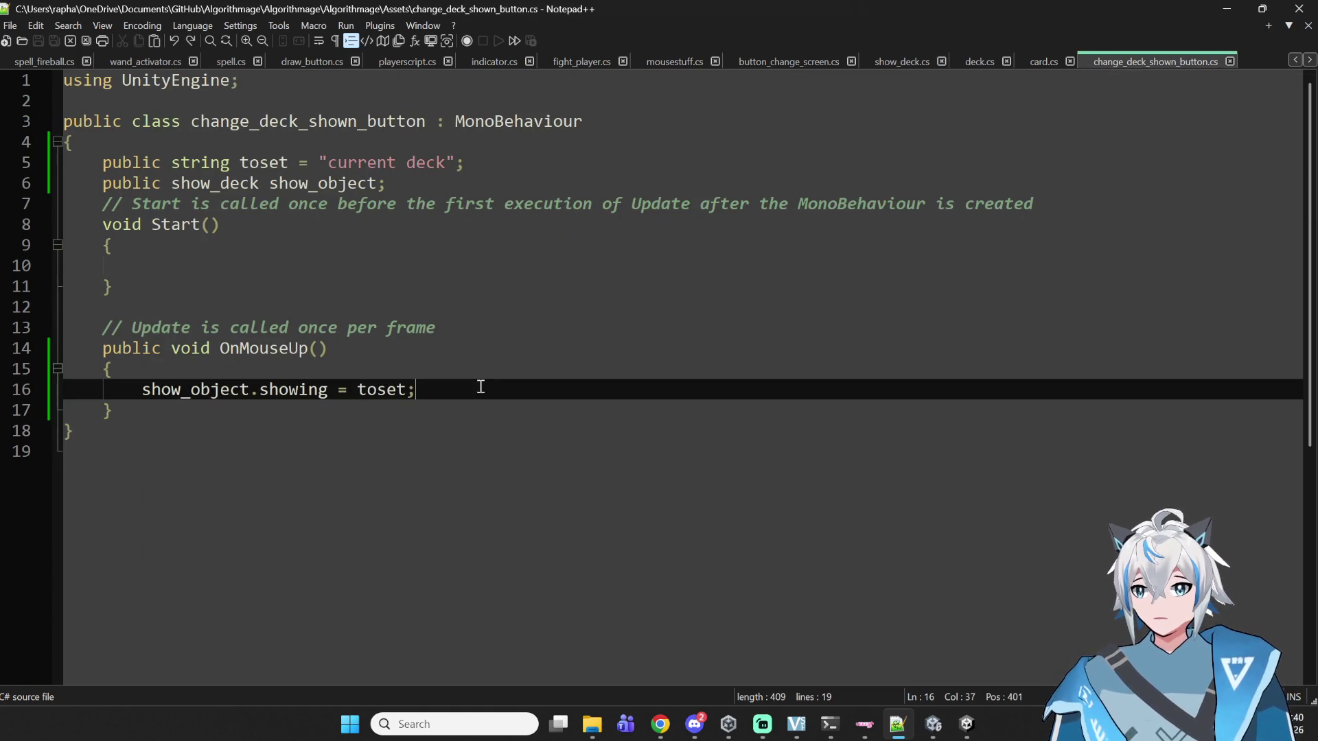
key(Return)
text(show_)
key(Down)
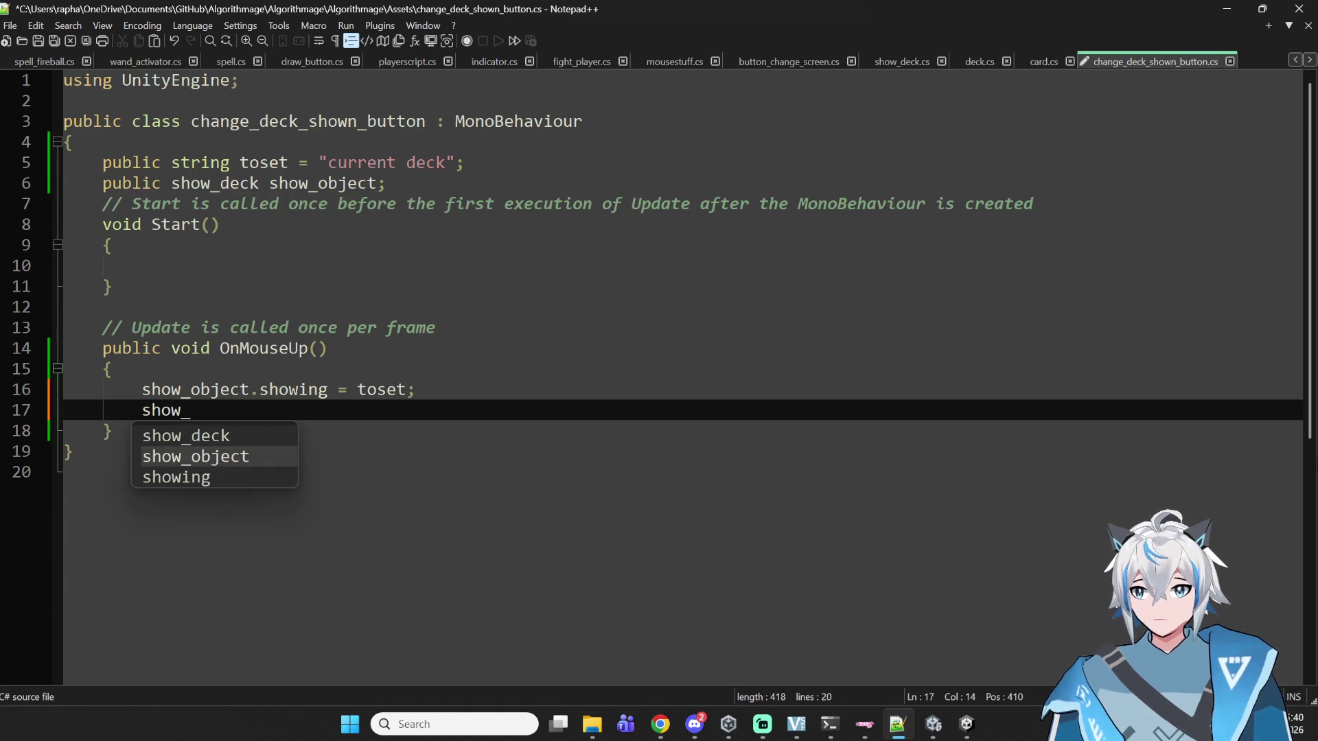
key(Return)
text(refresh())
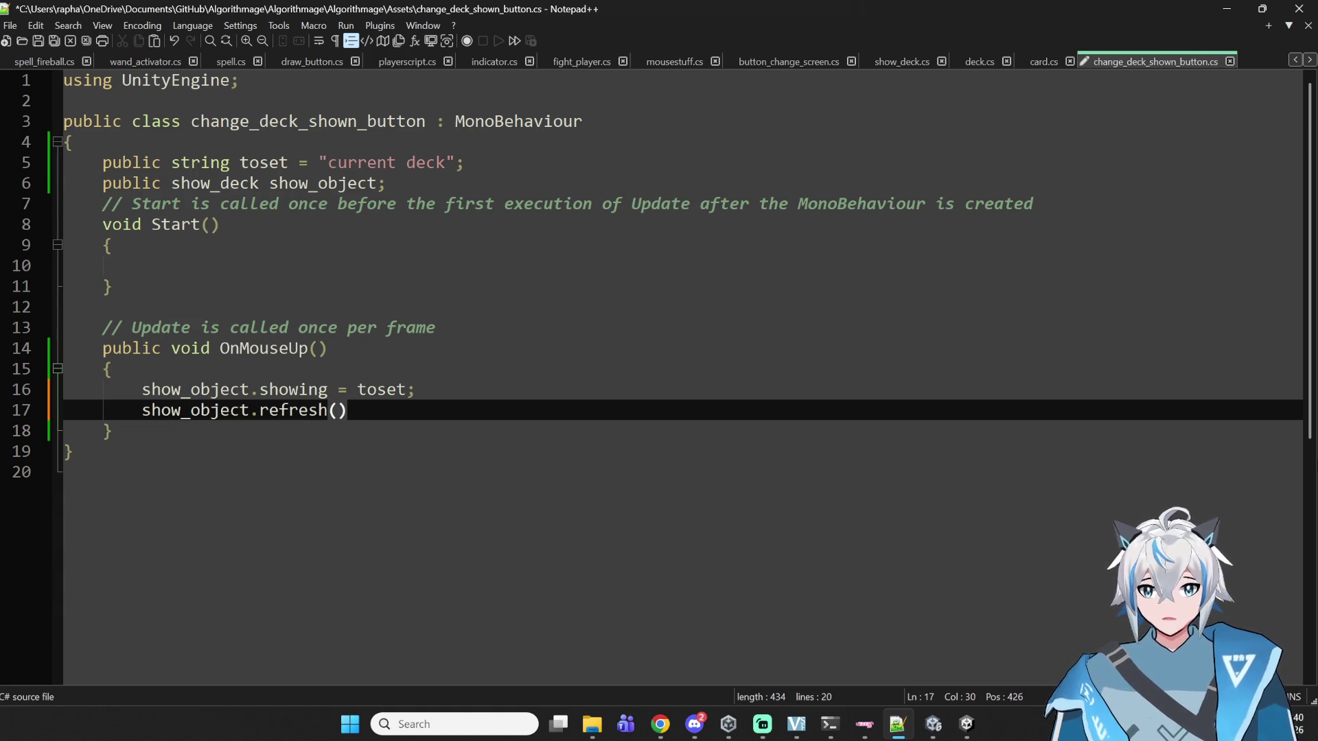
text(.;)
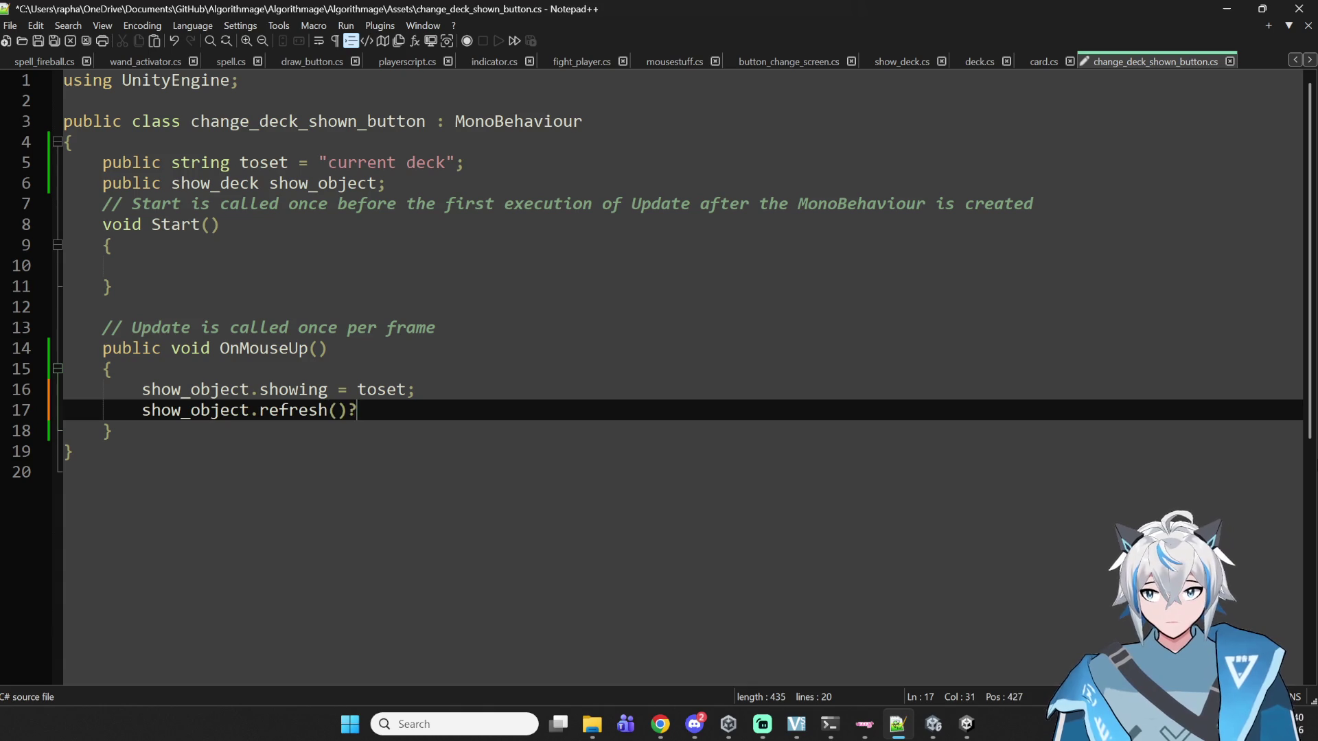
key(BackSpace)
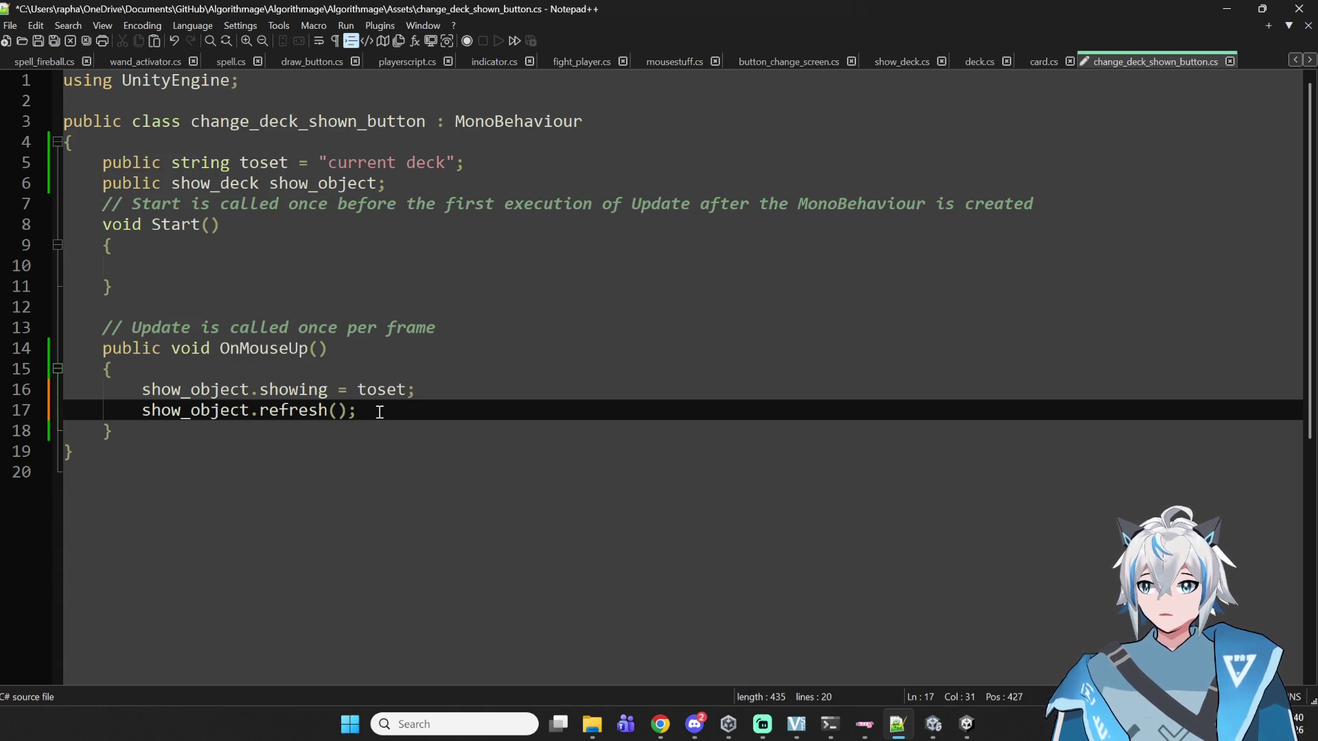
key(ctrl+s)
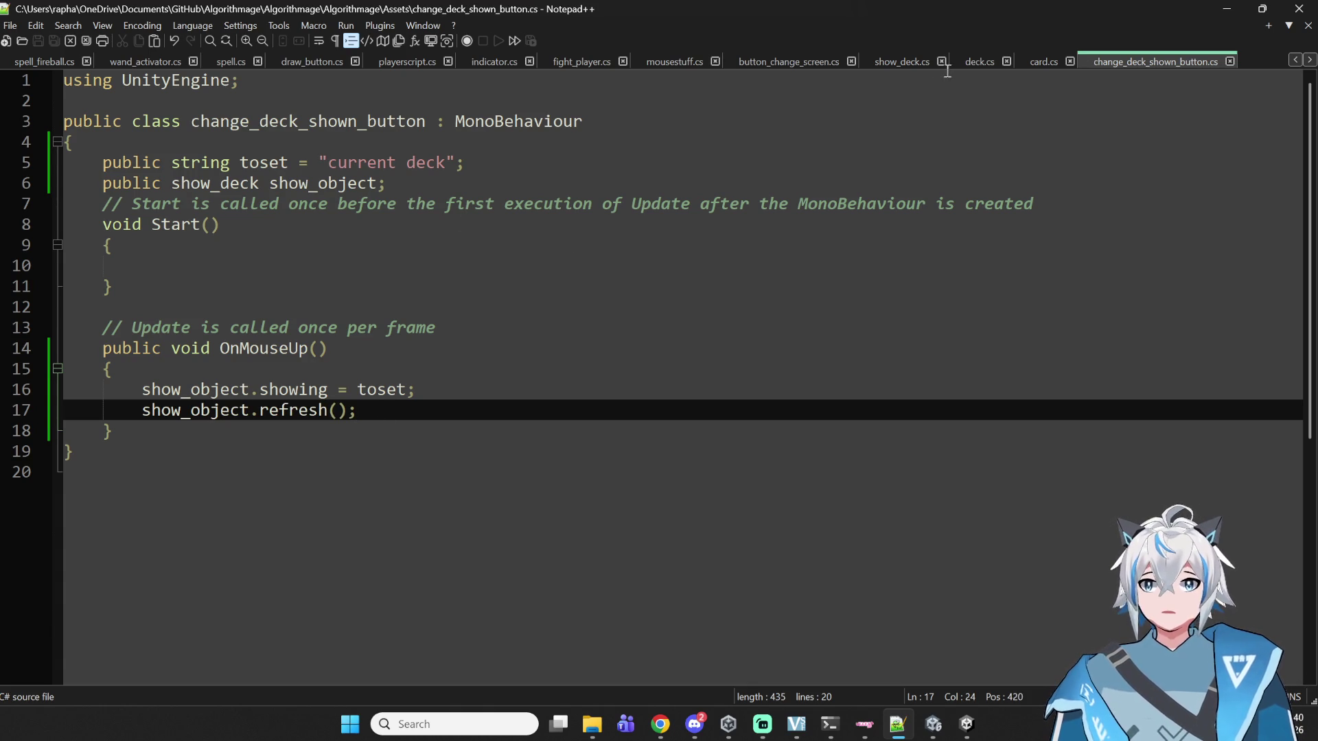
- Prefix refresh() on line 20 of show_deck.cs with 'public' and save
click(893, 59)
scroll(392, 289, up, 2)
click(110, 203)
key(Left)
text(pu)
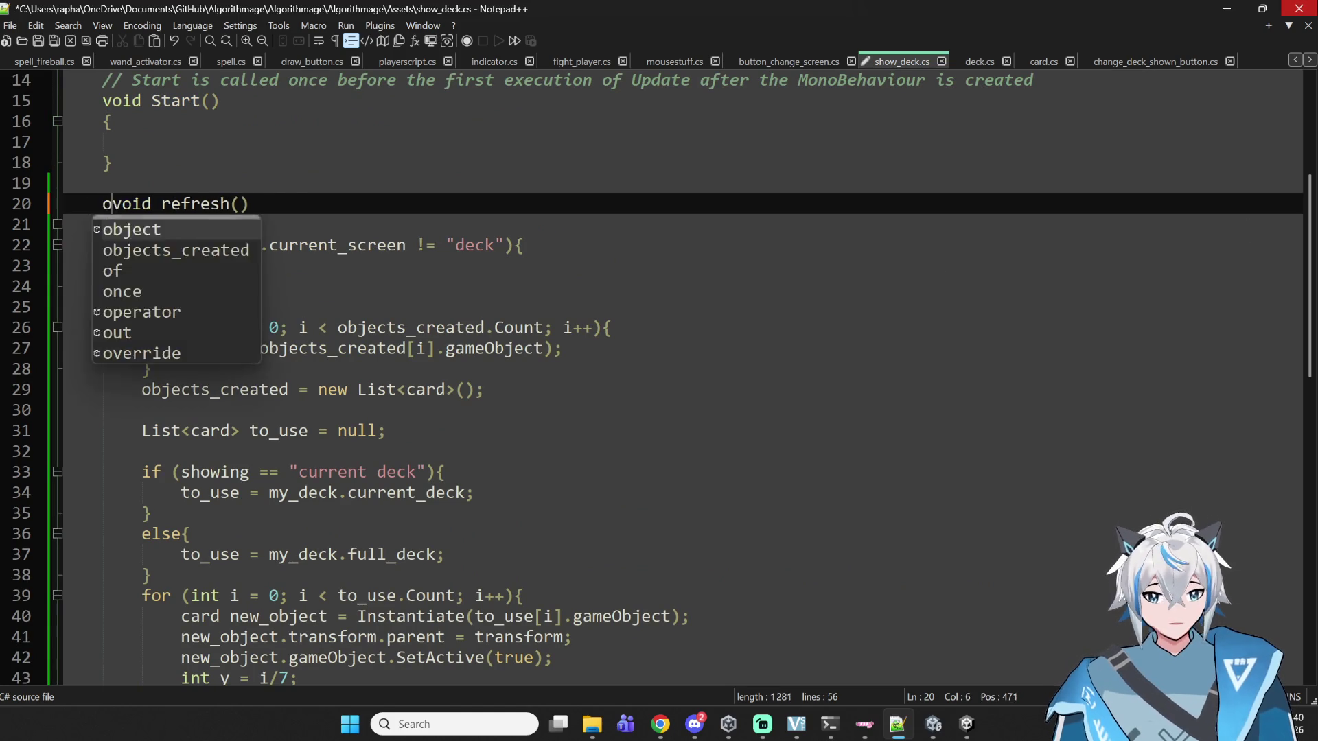
text(blic)
key(ctrl+s)
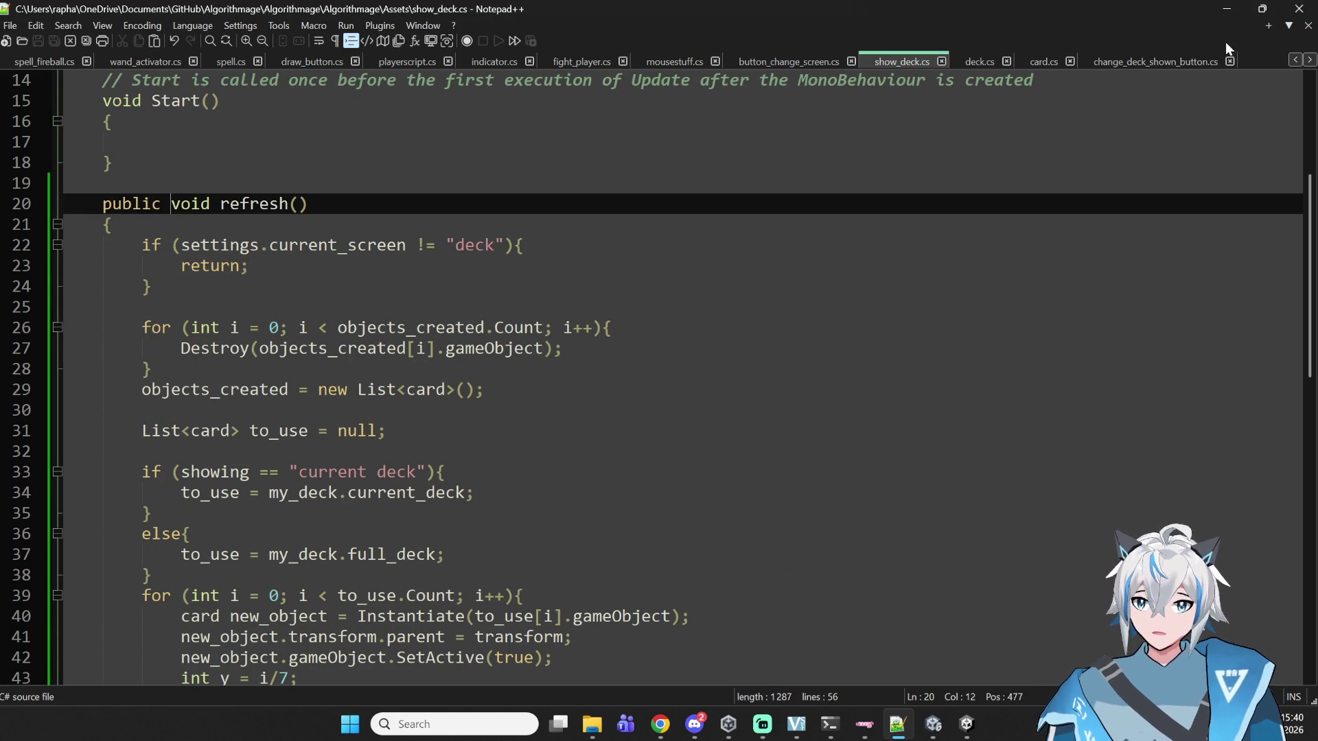
- Review the new show_object.refresh() call on line 17 of change_deck_shown_button.cs
click(727, 372)
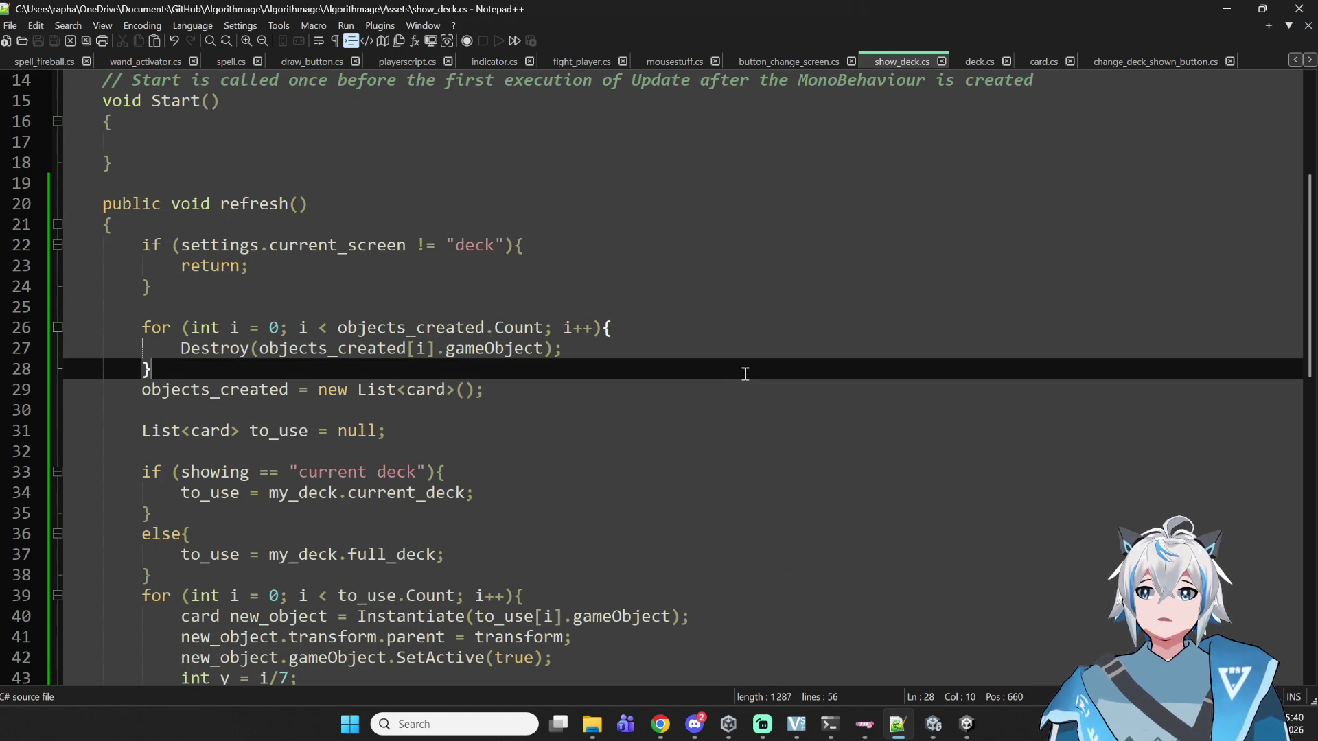
key(Up)
key(Up)
key(Up)
key(shift+Up)
click(1145, 61)
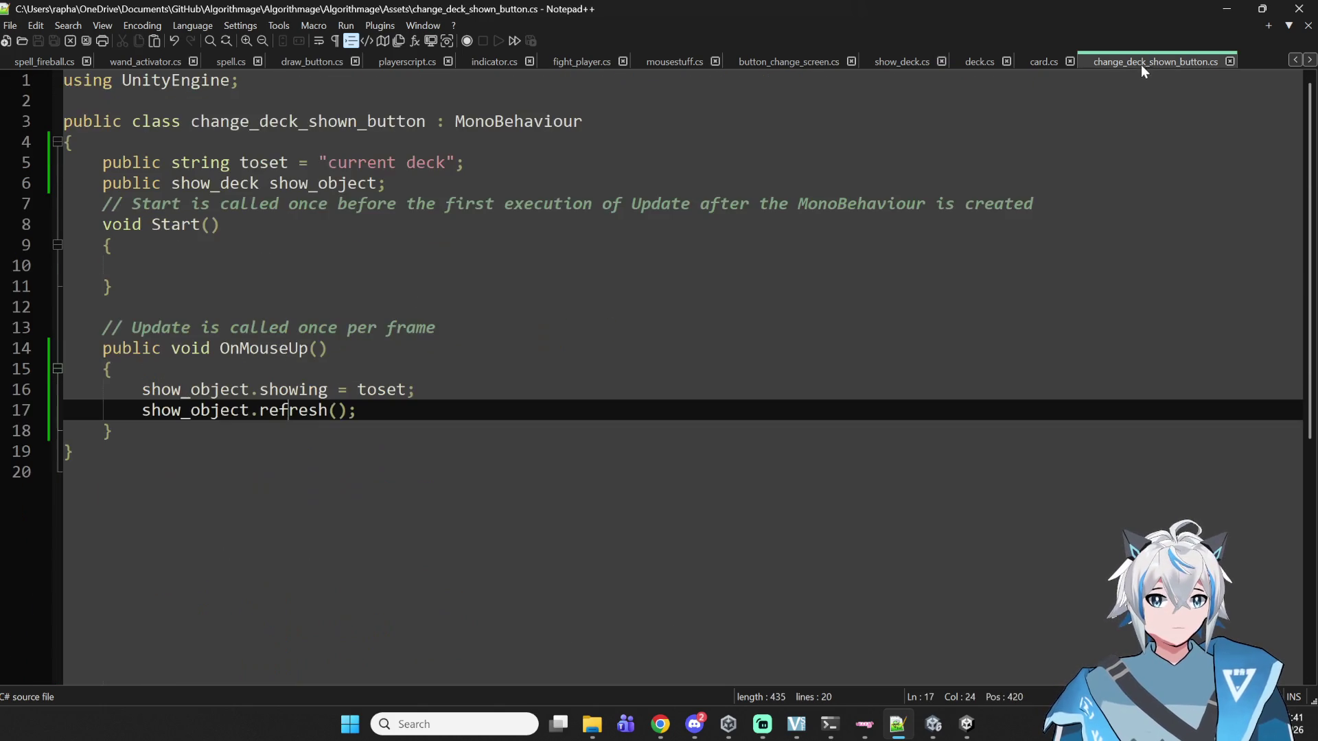
drag(356, 410, 142, 410)
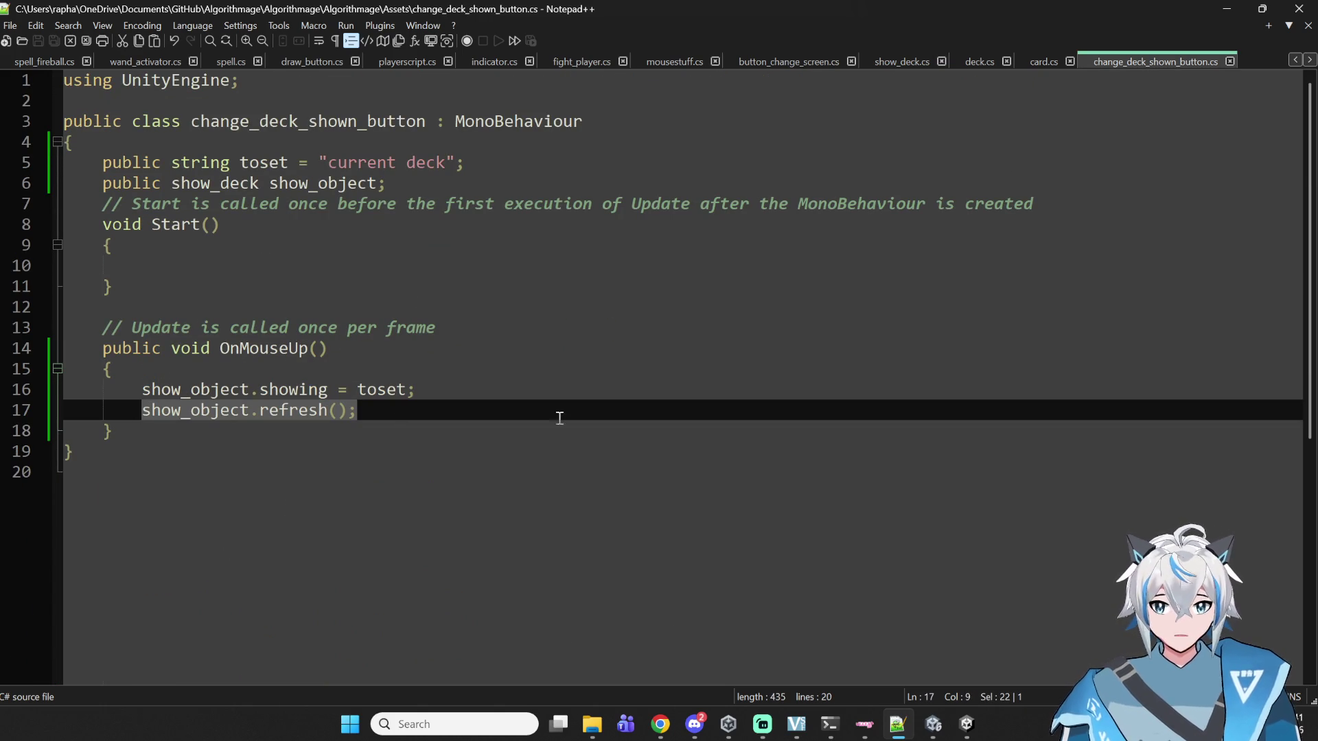
click(905, 314)
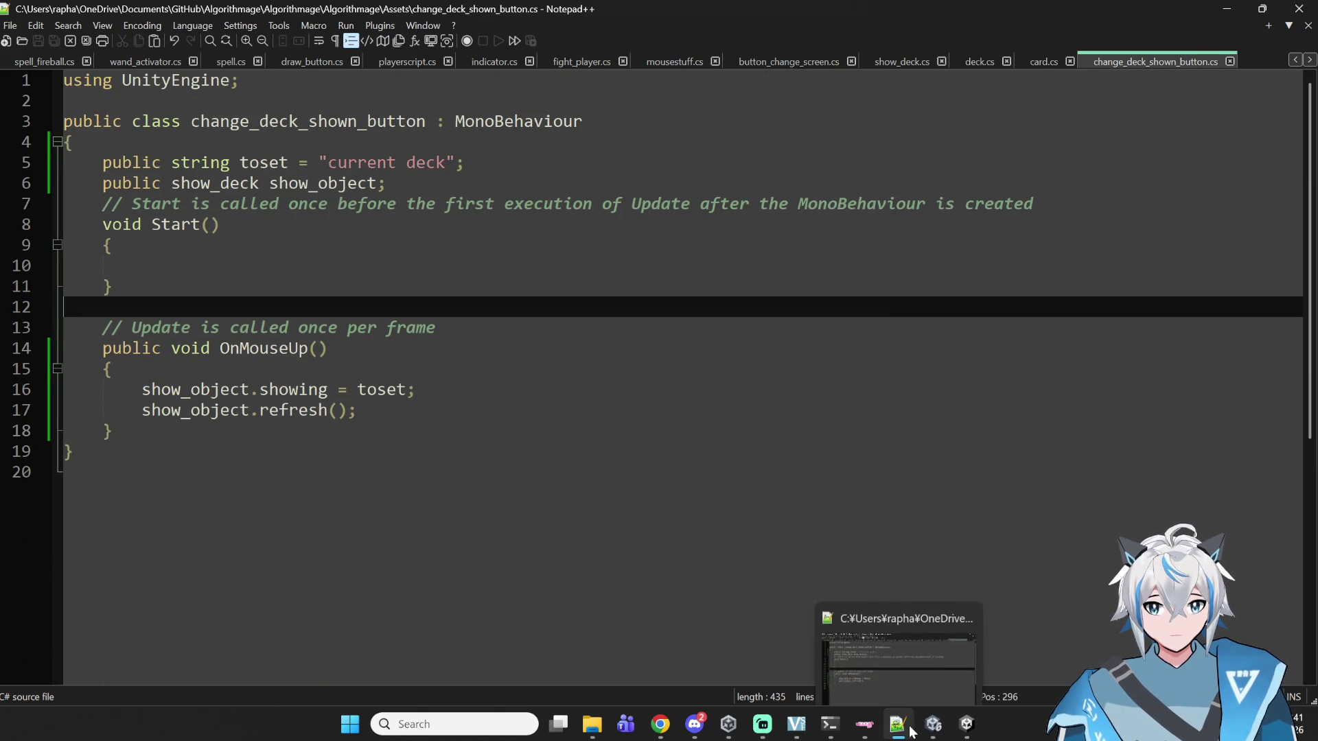
- Let Unity compile, read the CS0029 GameObject-to-card error at show_deck.cs line 40, and return to Notepad++
click(933, 724)
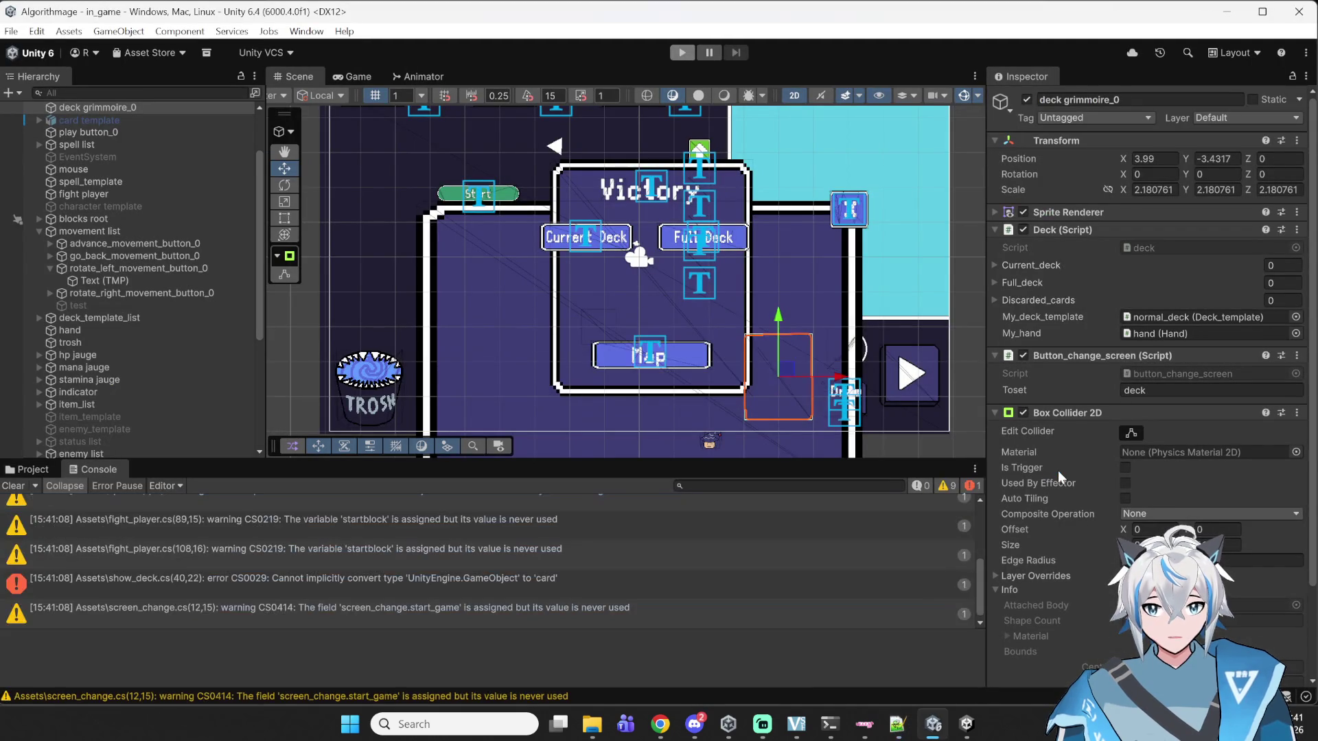
click(456, 579)
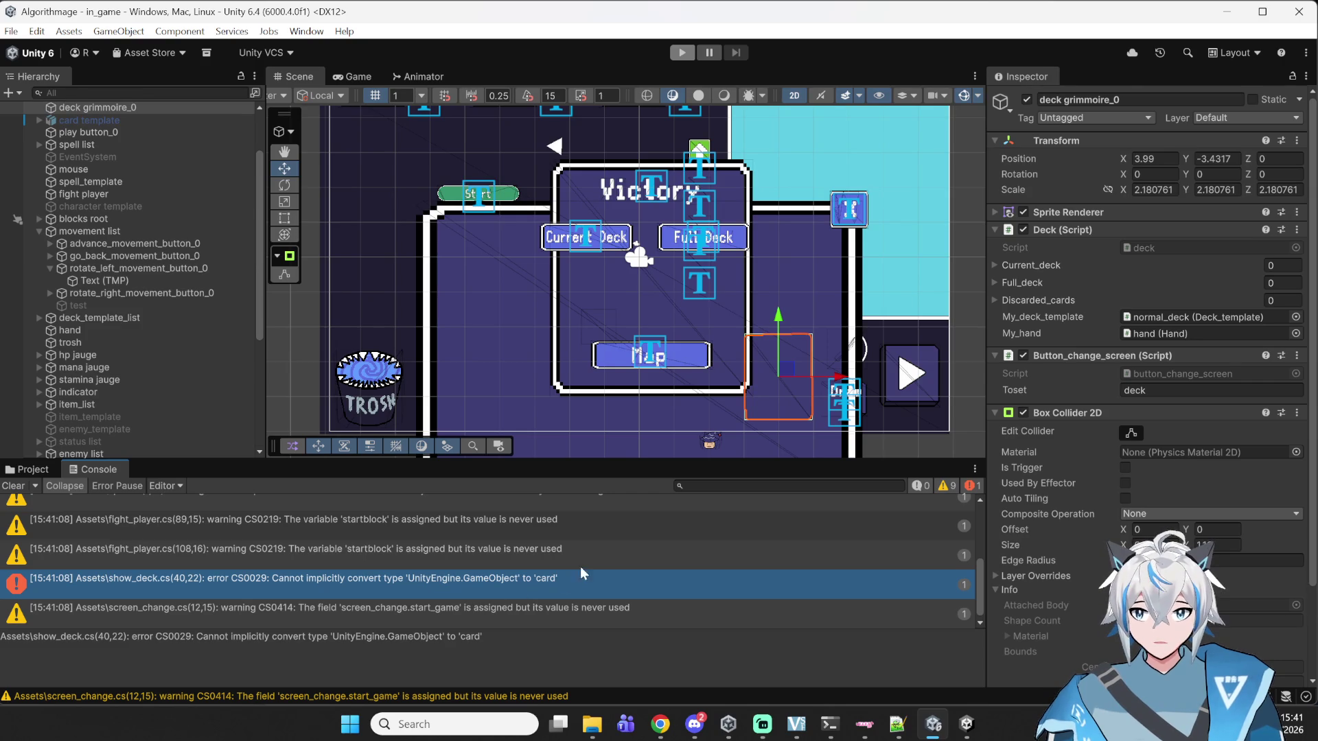
mouse_move(888, 728)
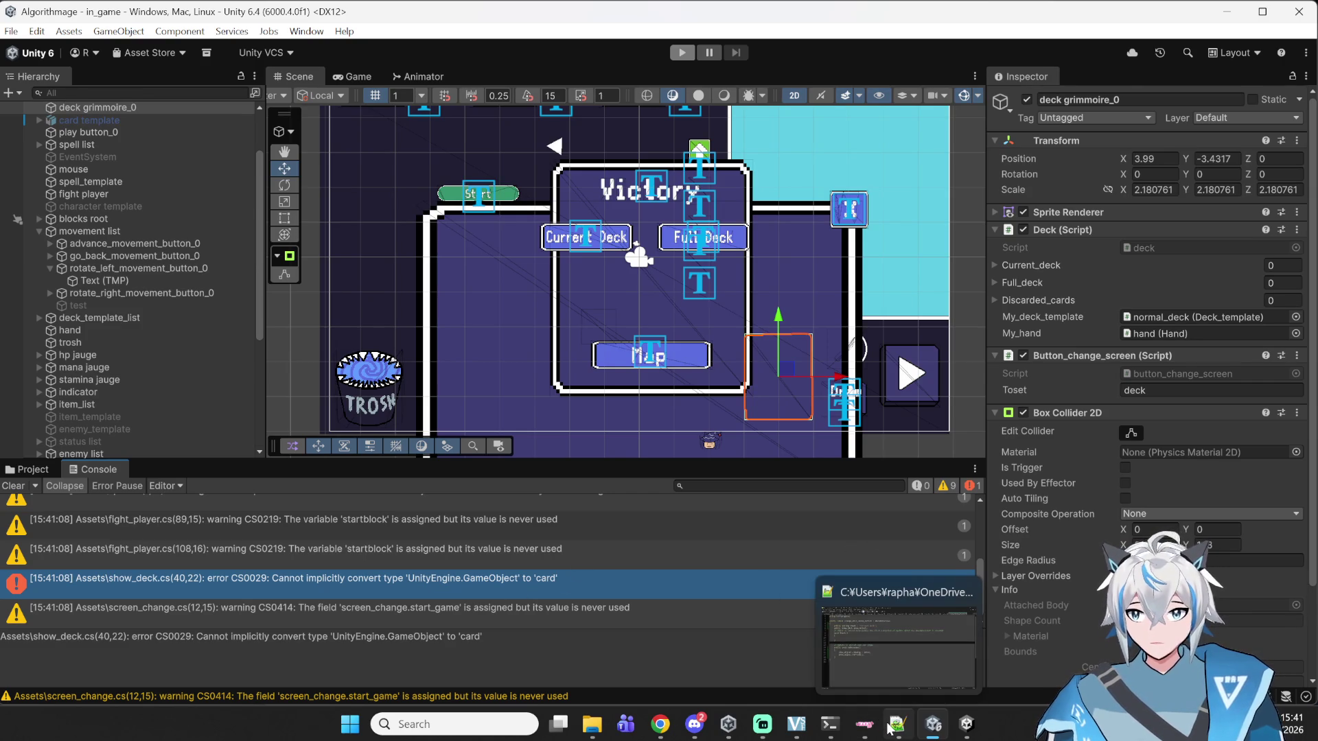
click(889, 728)
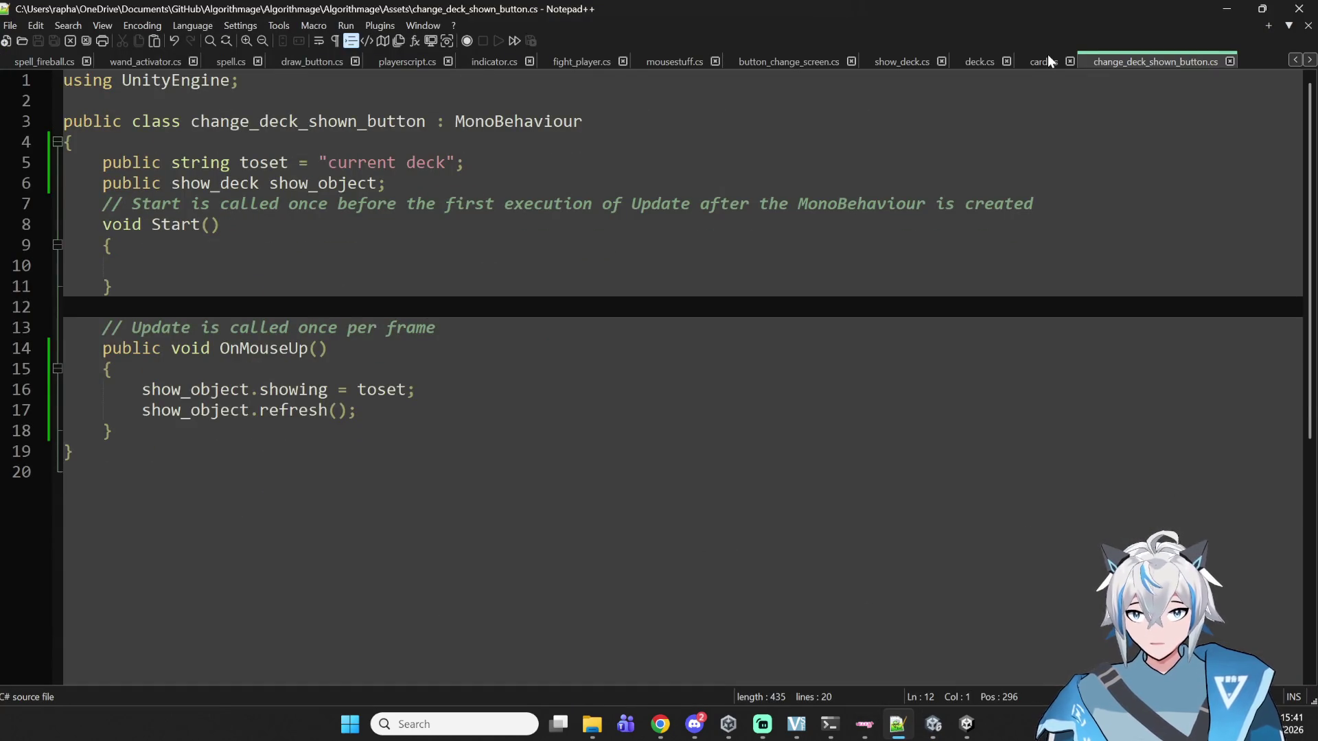
- Inspect the text and spell_description properties in card.cs and the refresh_deck code in deck.cs
click(1044, 61)
scroll(371, 264, up, 20)
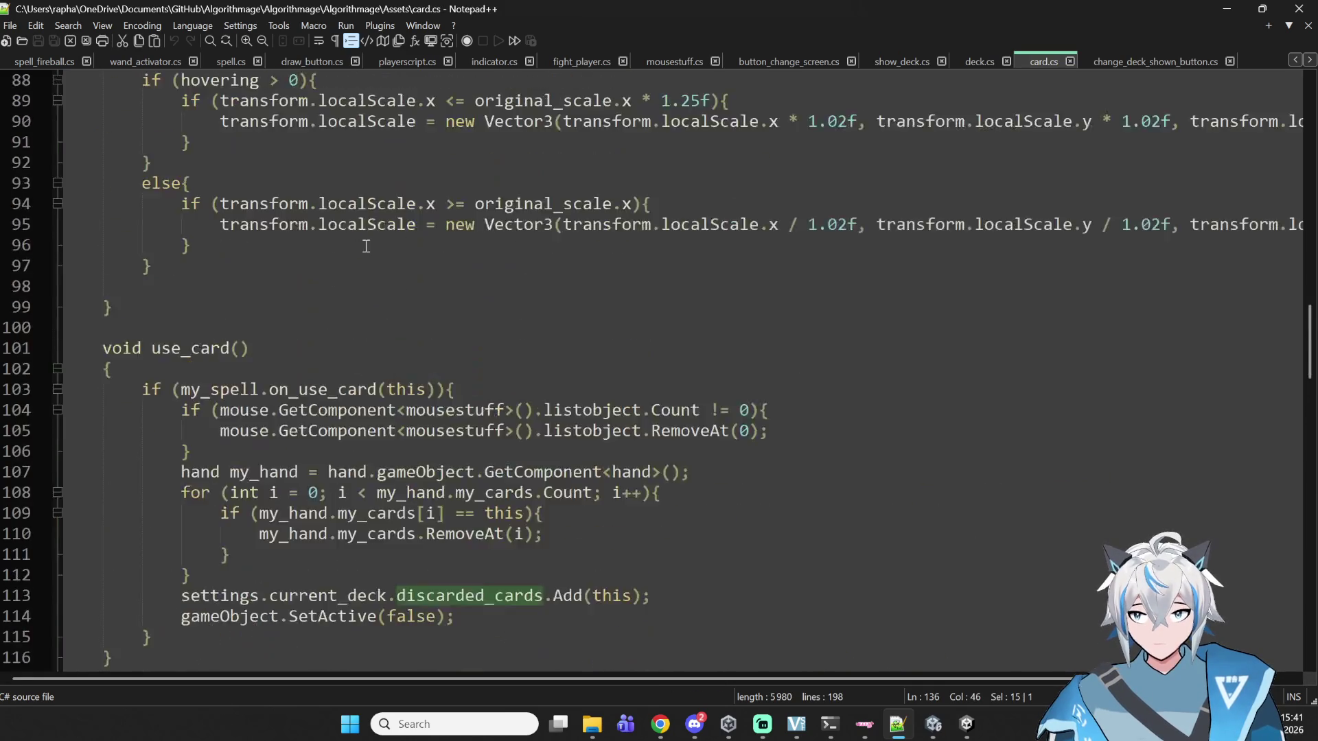
scroll(371, 265, up, 5)
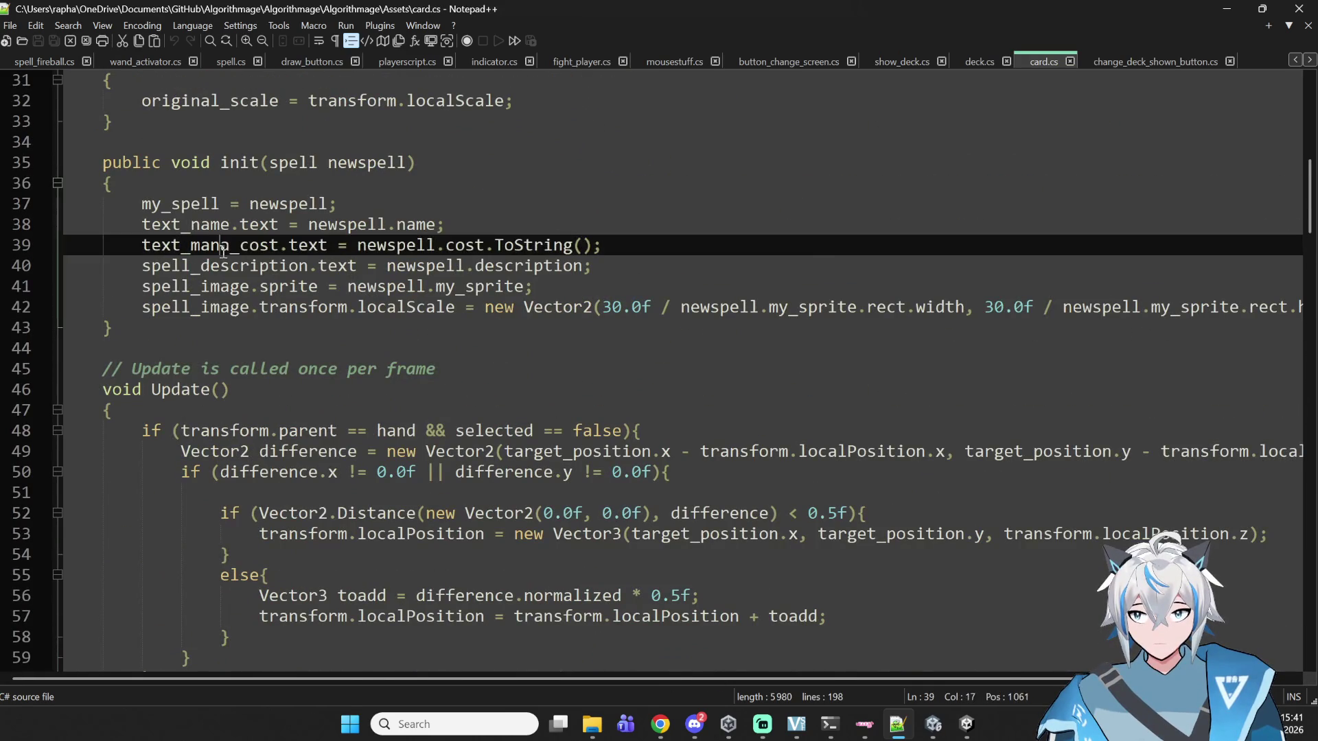
click(165, 266)
double_click(227, 266)
click(333, 265)
double_click(336, 266)
double_click(274, 265)
double_click(336, 265)
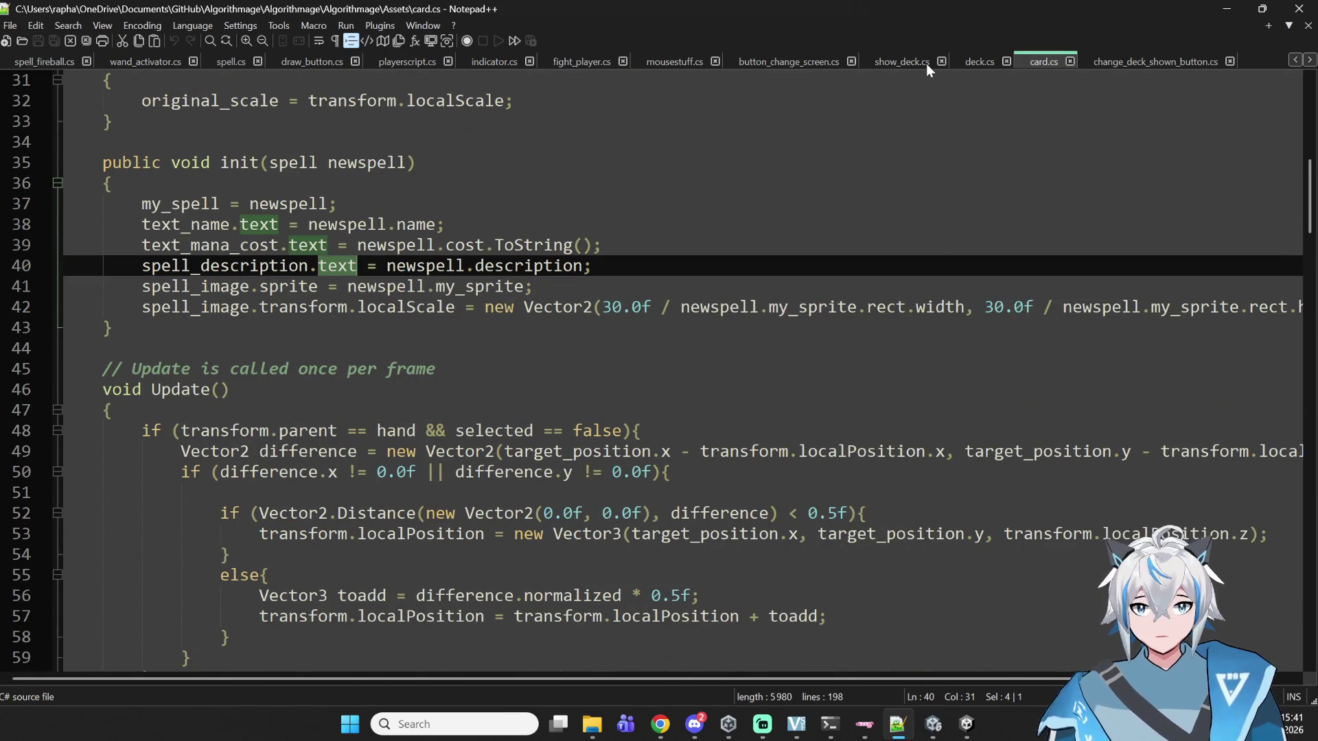
click(977, 63)
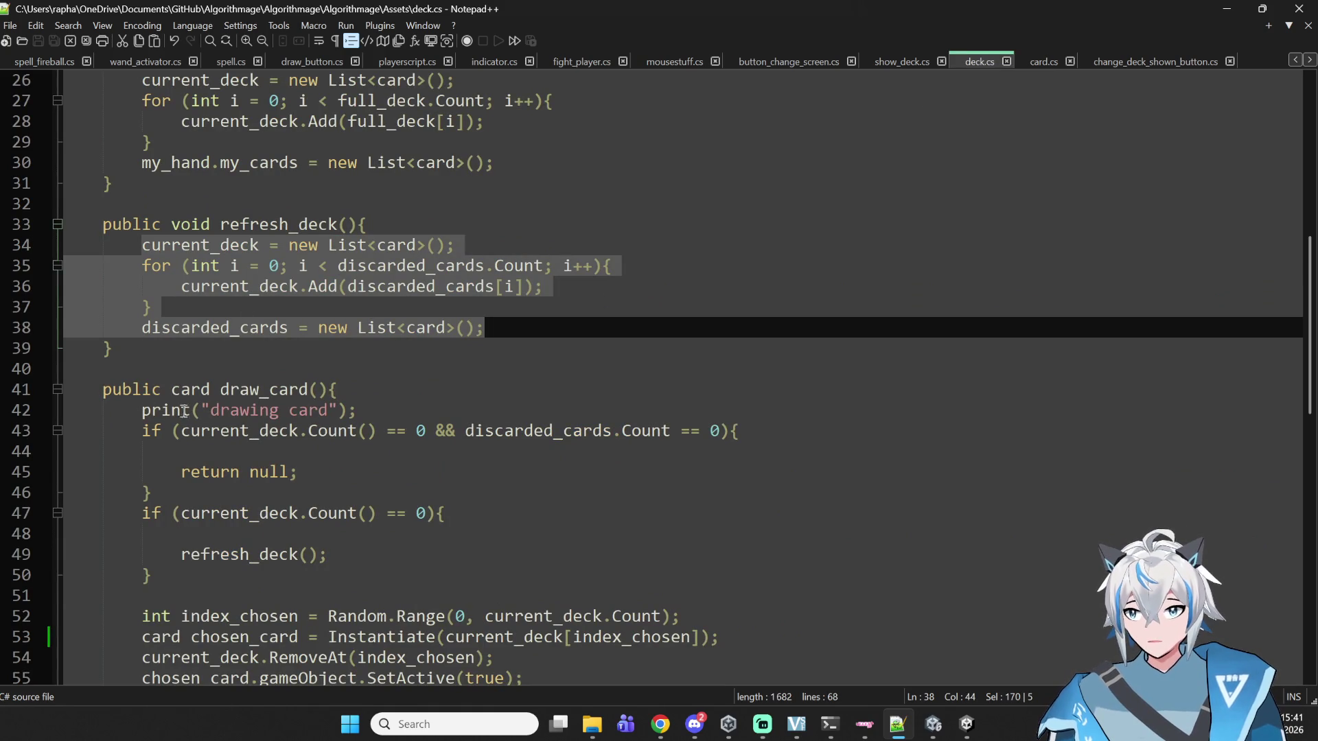
click(200, 365)
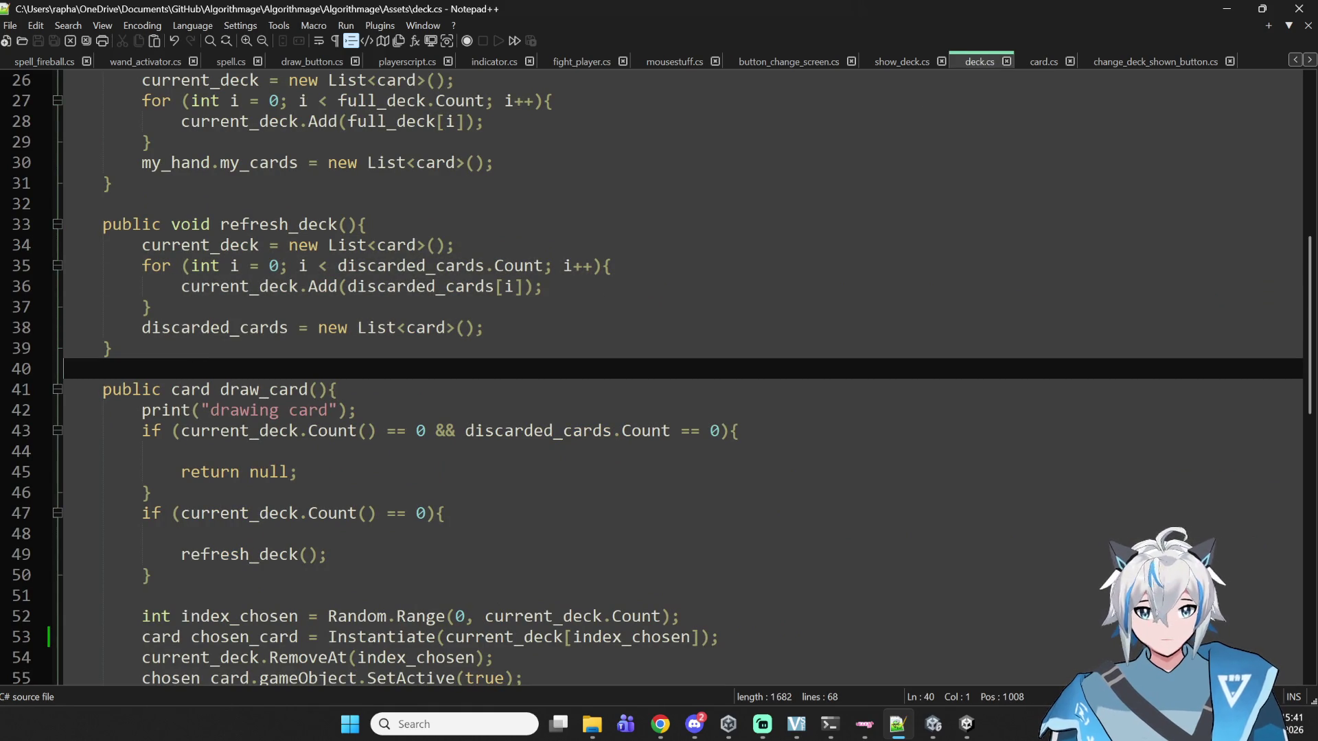
- Locate the Instantiate(to_use[i].gameObject) call on line 40 of show_deck.cs
click(885, 62)
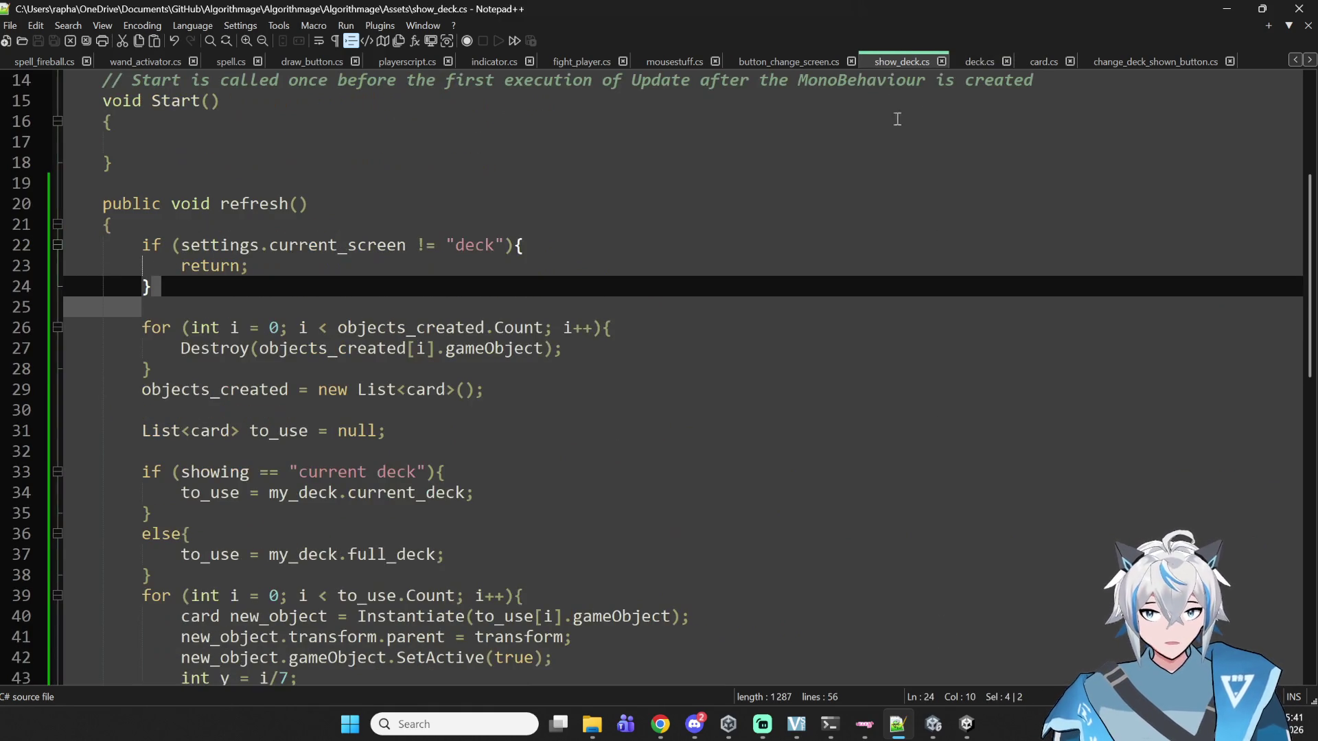
scroll(162, 444, down, 4)
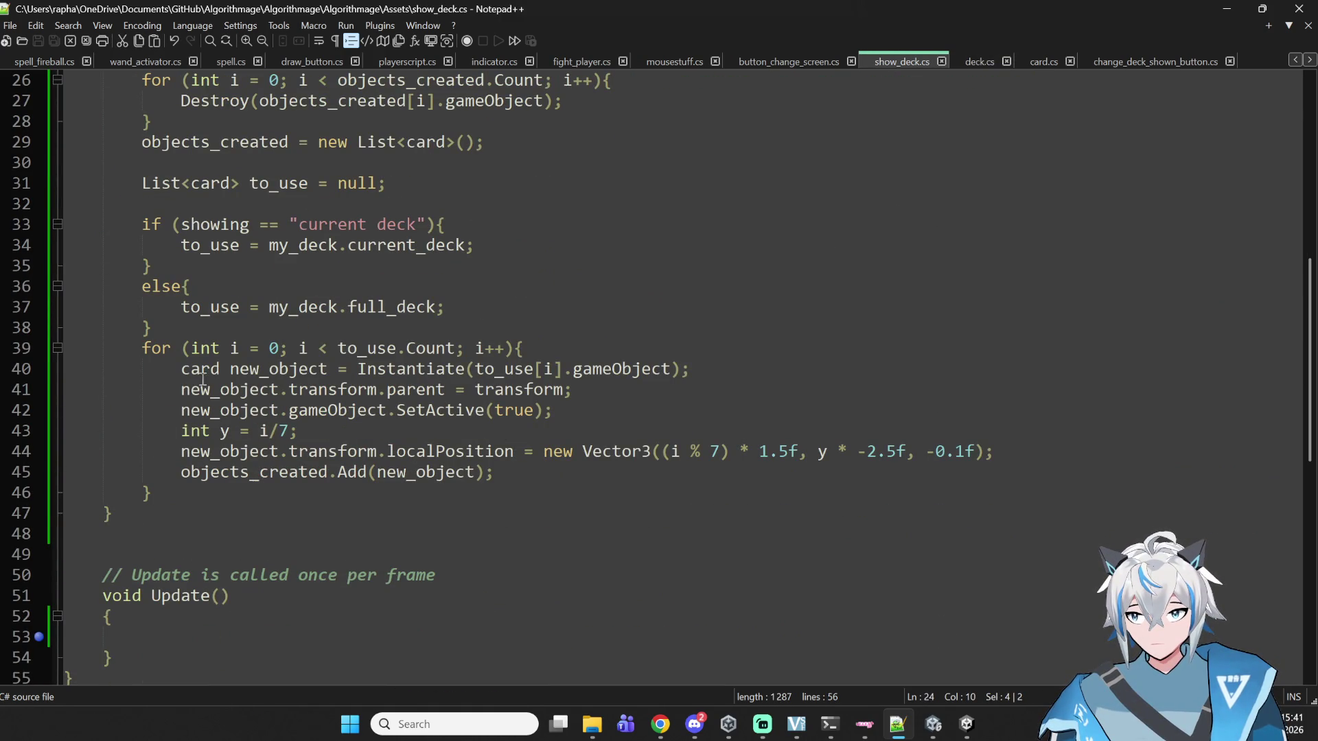
click(220, 368)
click(473, 369)
click(308, 369)
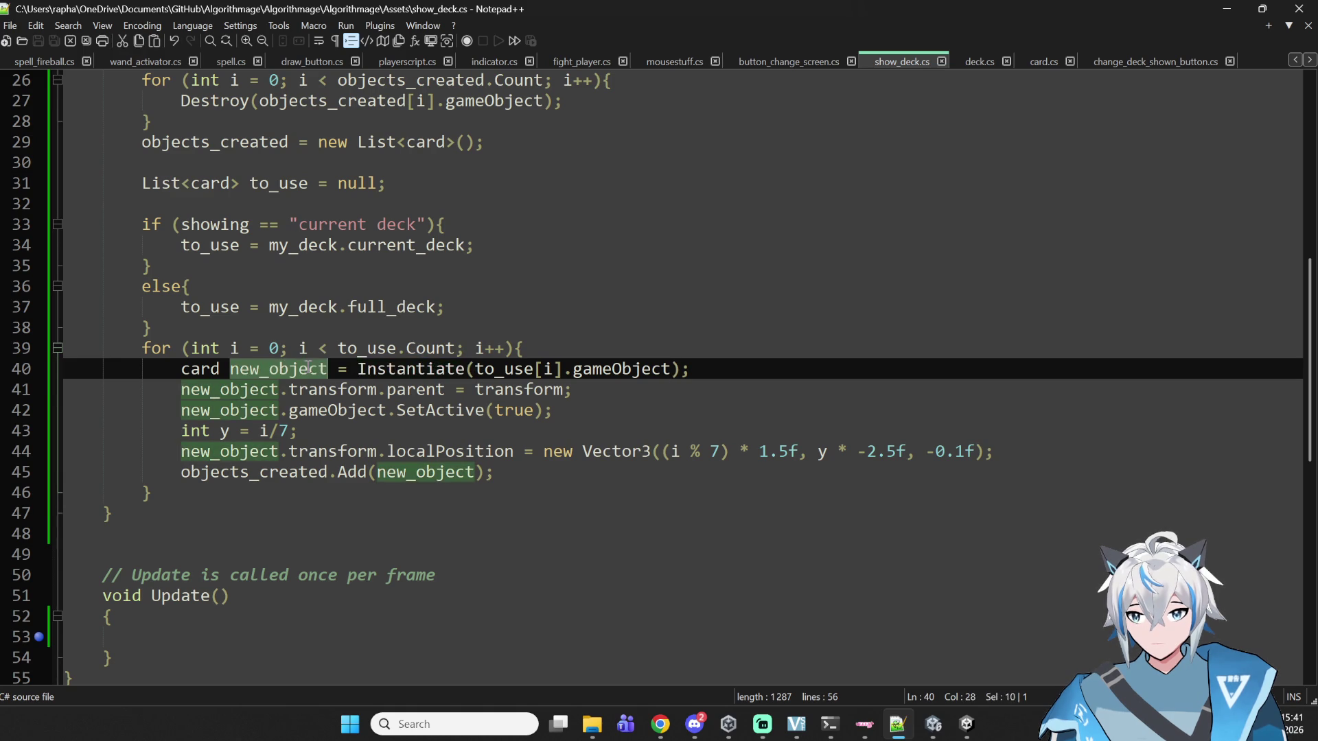
click(683, 368)
click(661, 368)
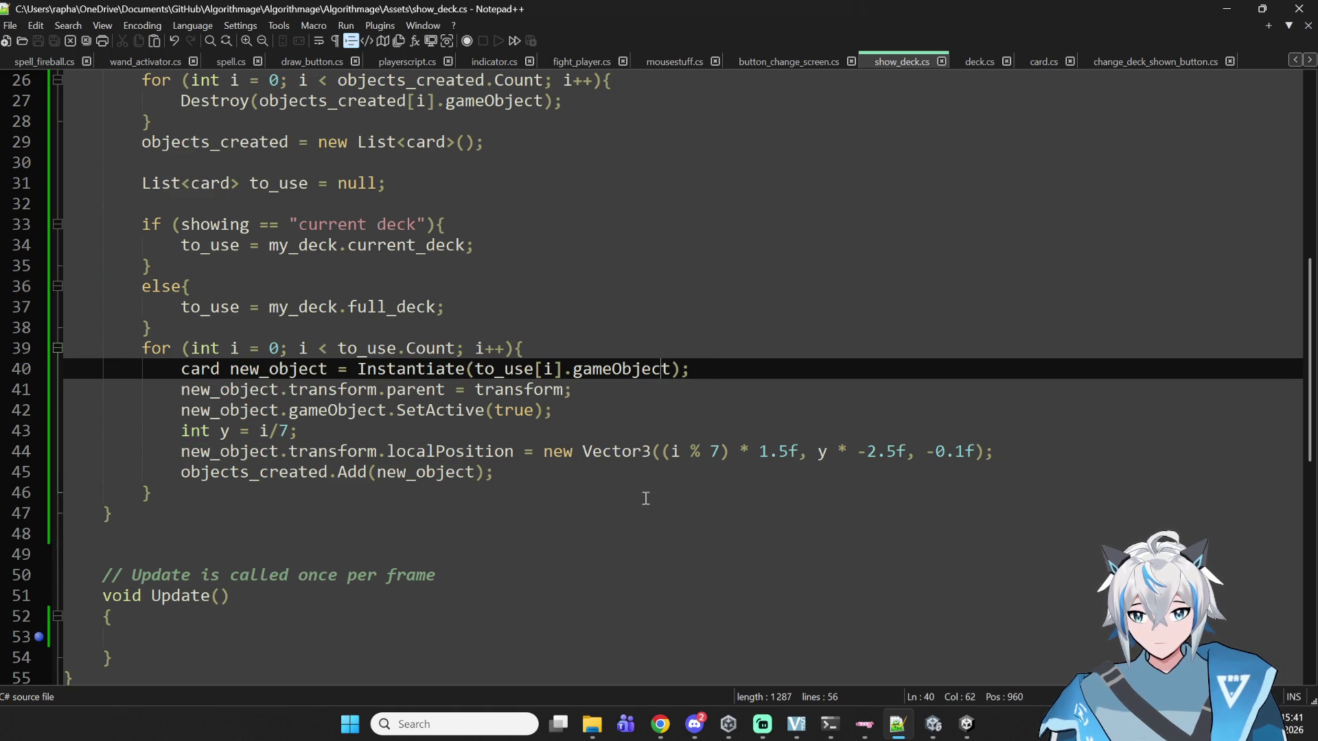
click(672, 369)
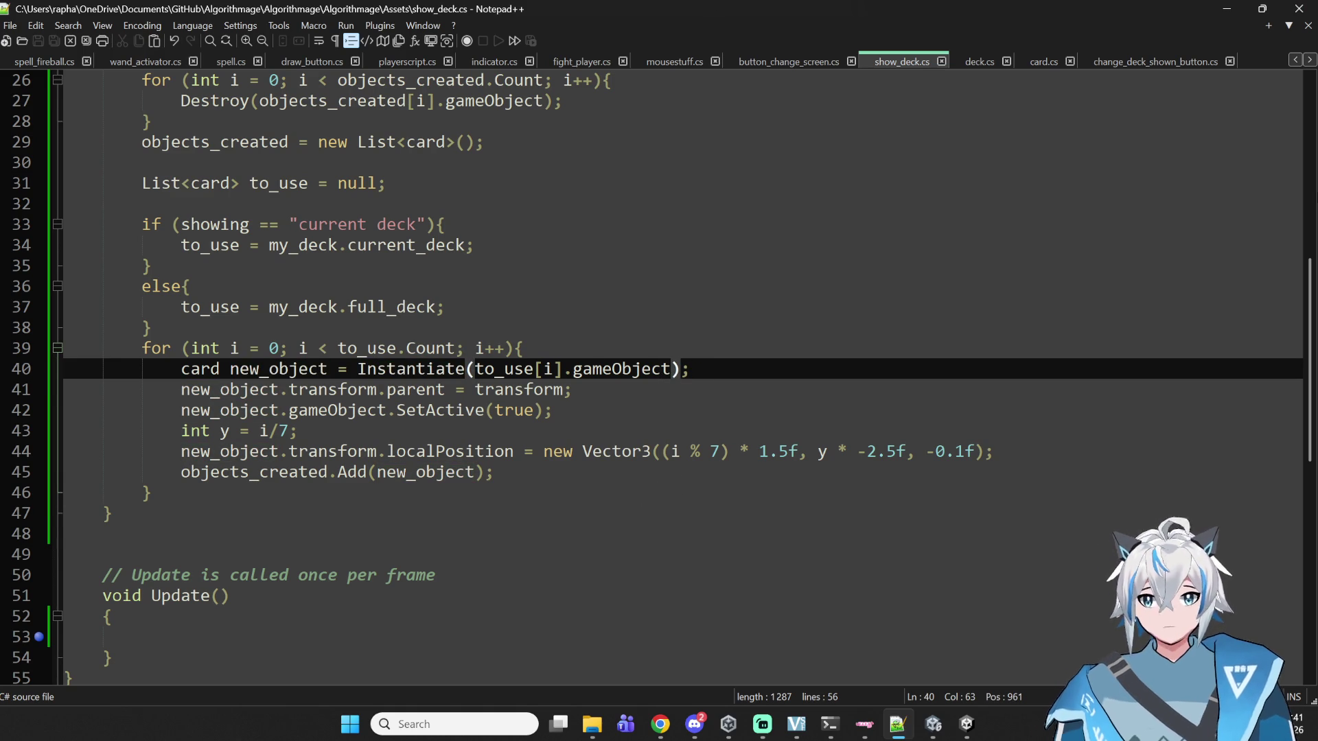
- Append .GetComponent<card>() to the Instantiate call, remove the extra semicolon, save, and let Unity recompile
text(.GetCom)
key(BackSpace)
key(BackSpace)
key(BackSpace)
key(Right)
text(.GetC)
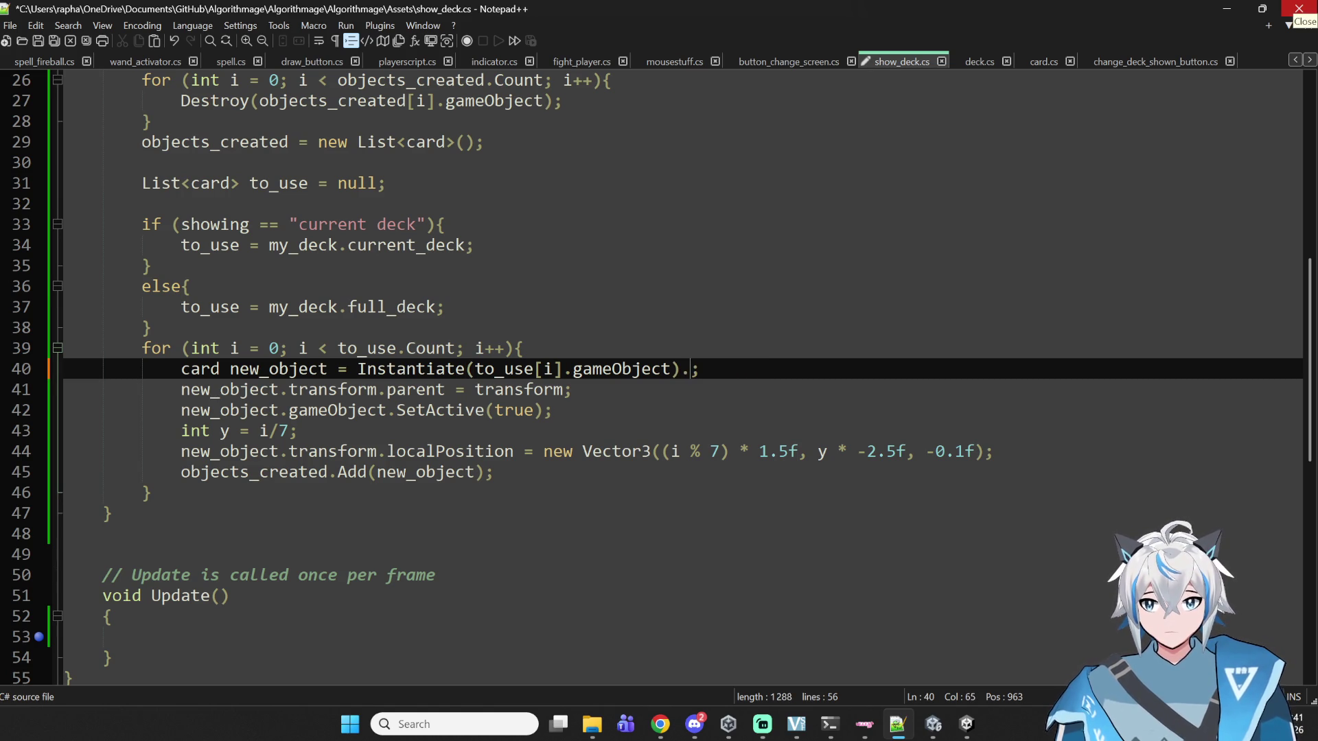
text(omponent/)
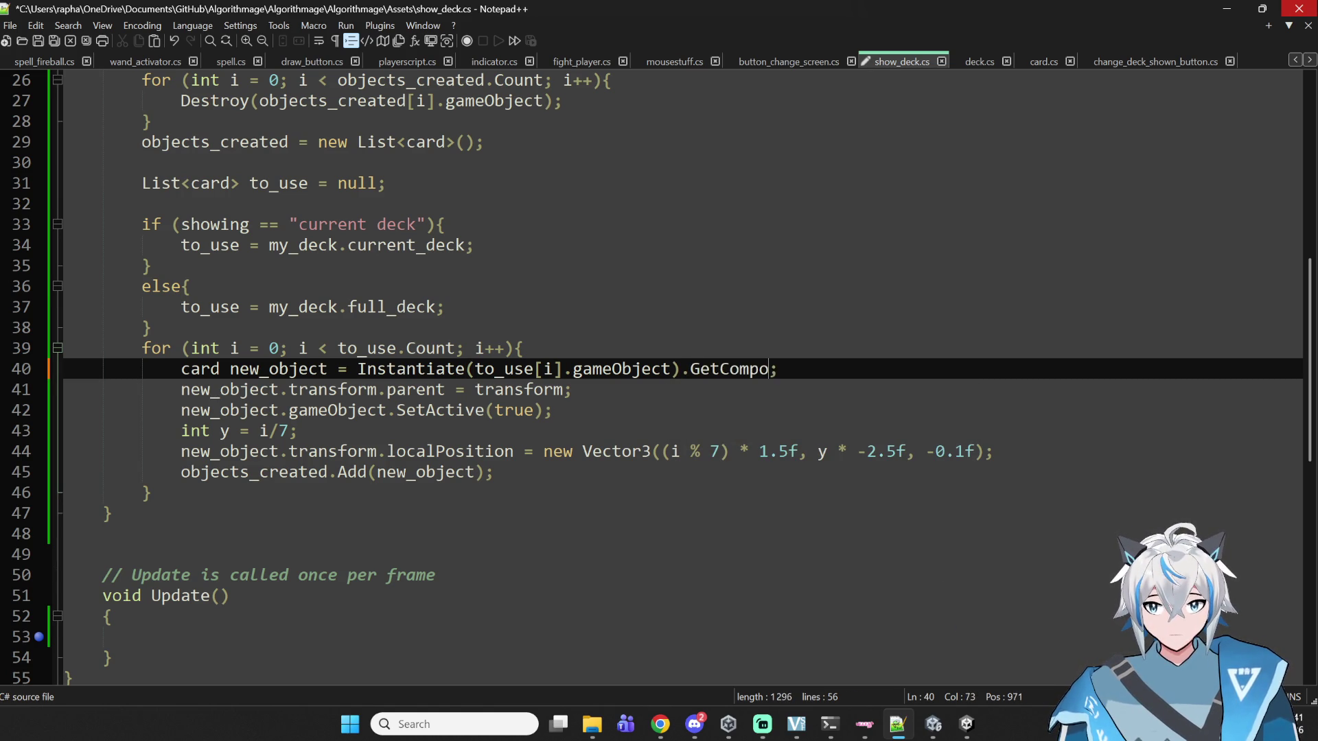
key(BackSpace)
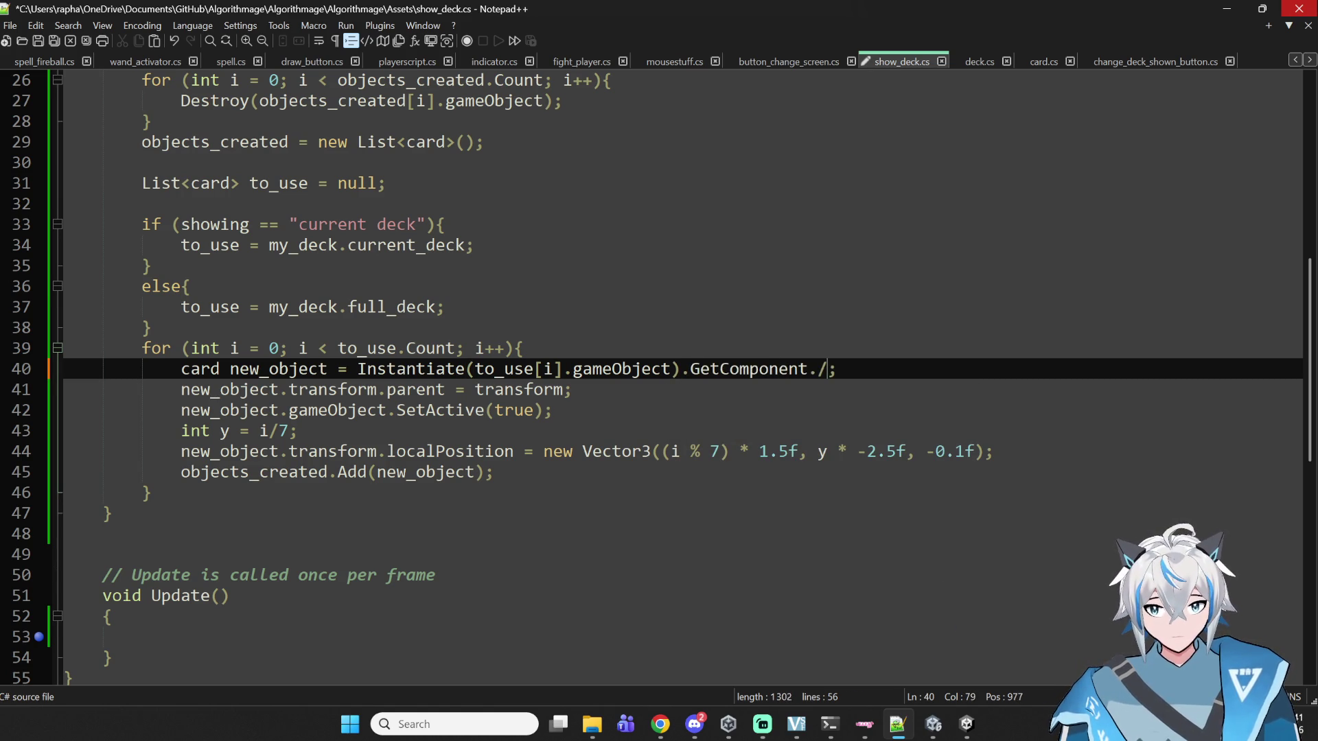
text(<card)
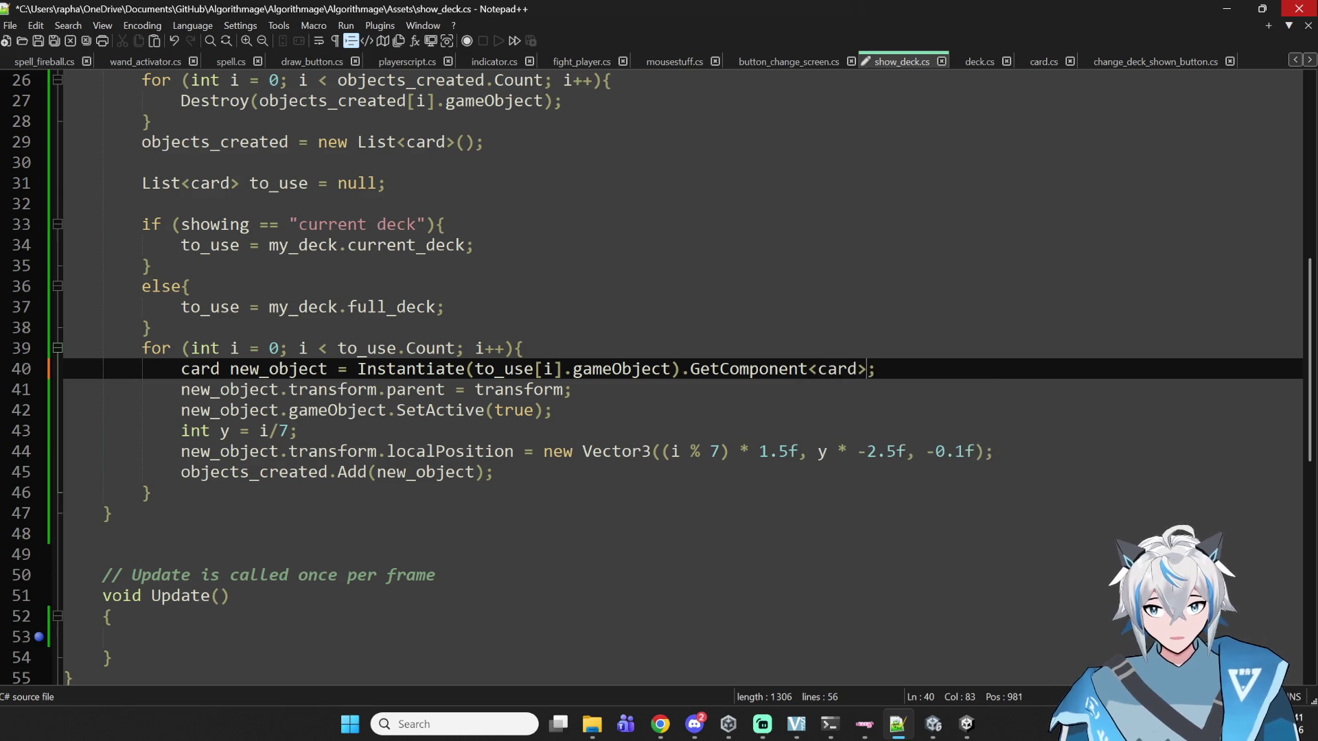
text(>();)
key(BackSpace)
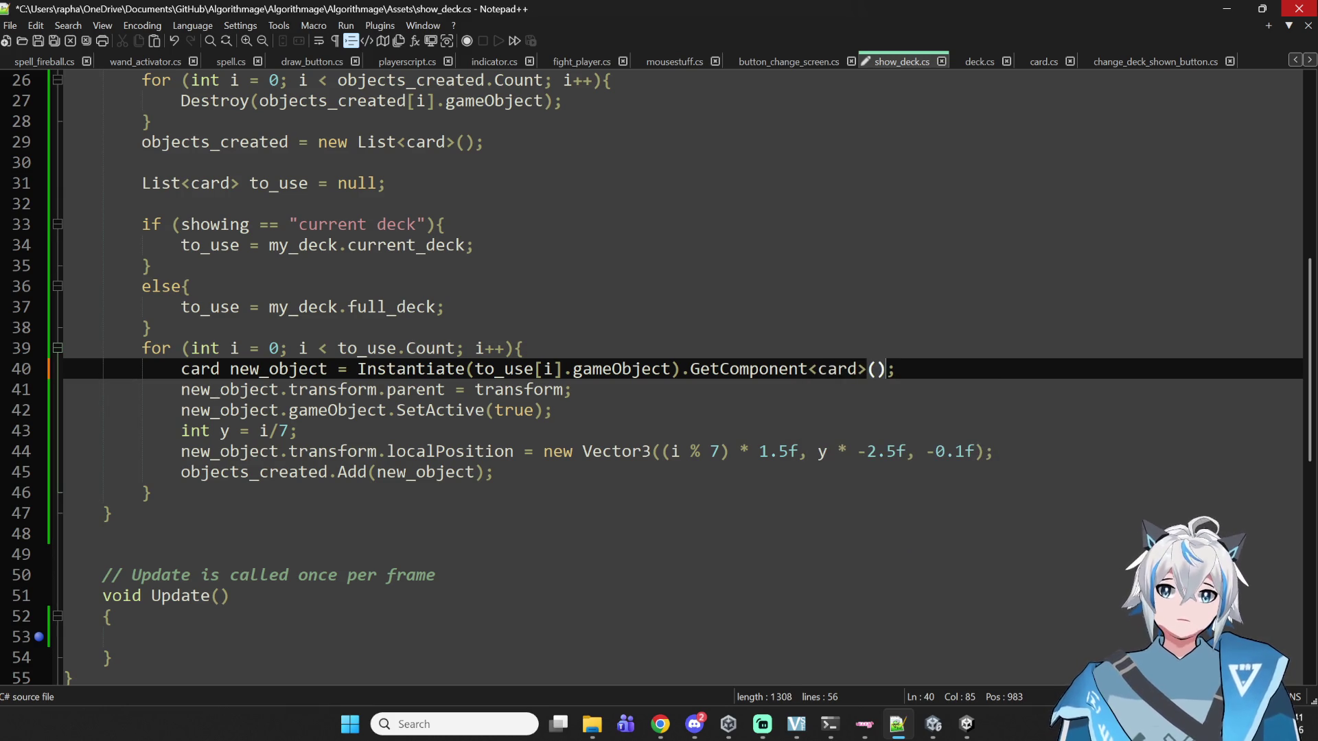
key(ctrl+s)
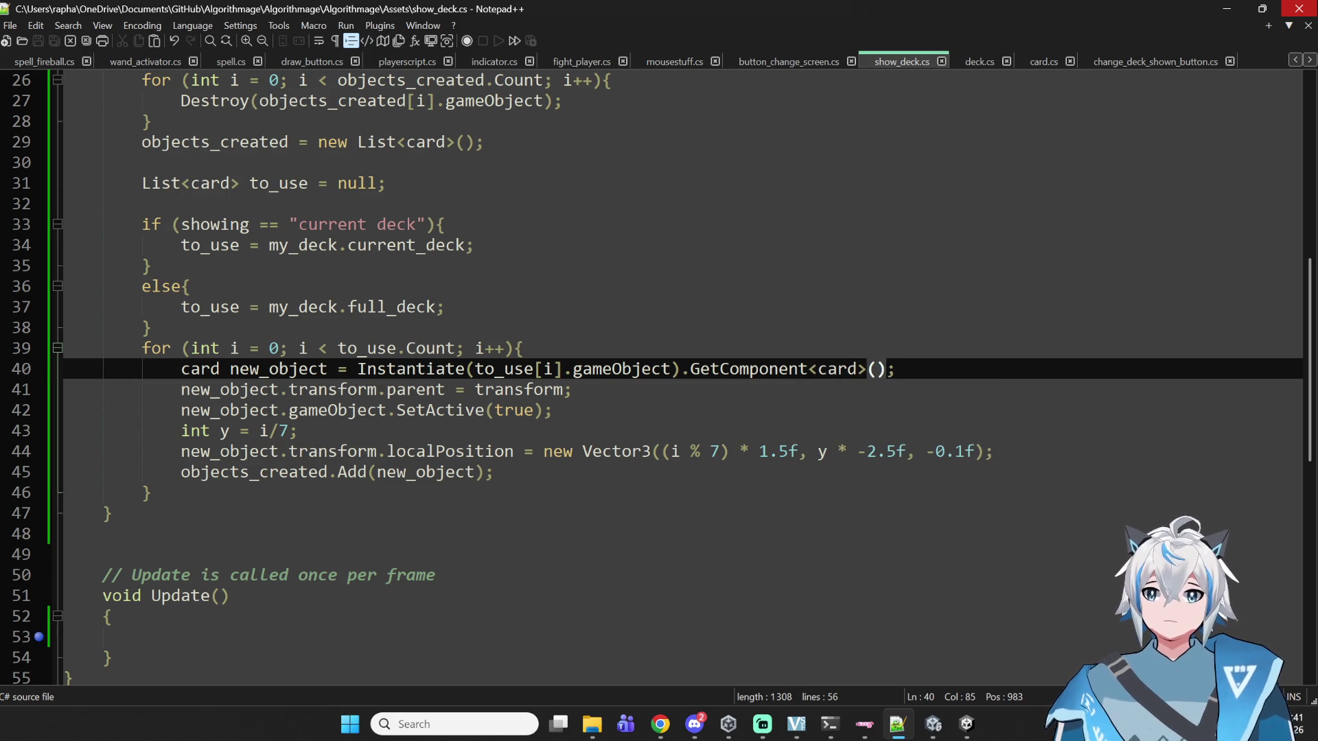
key(Right)
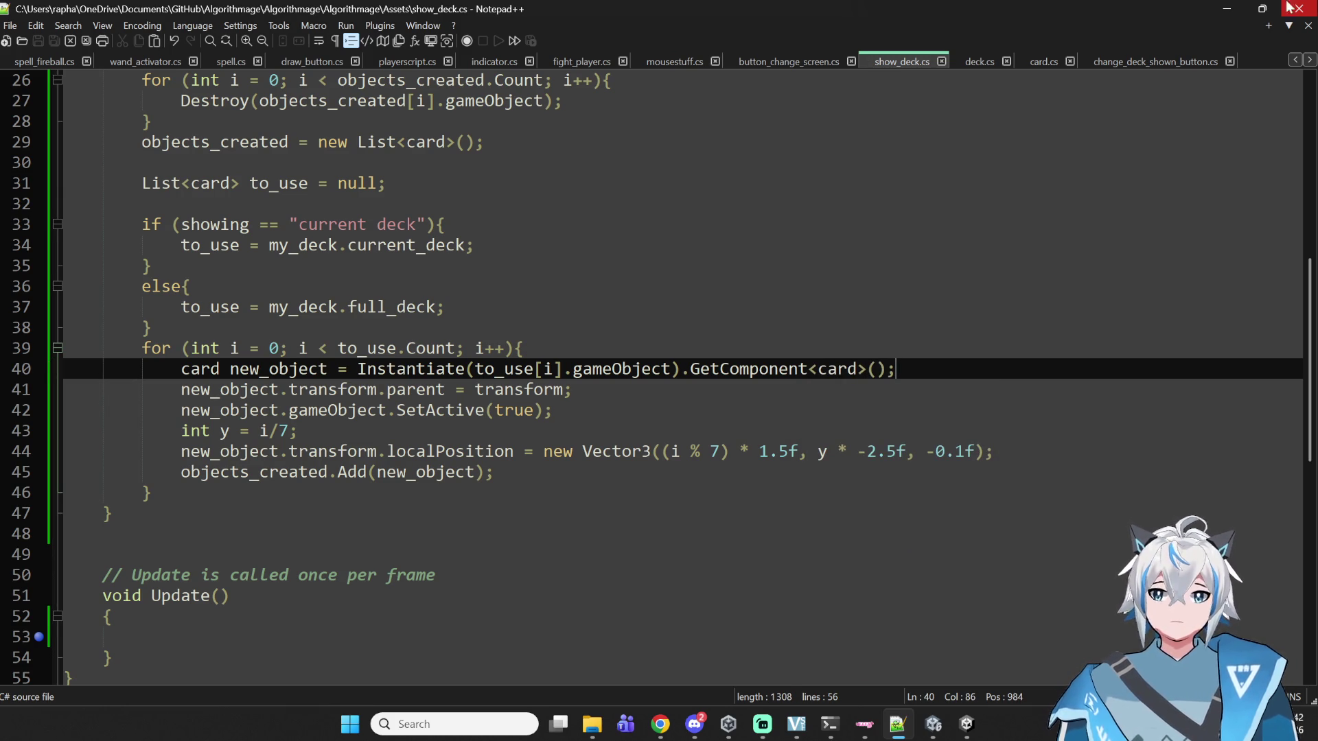
mouse_move(933, 724)
click(933, 616)
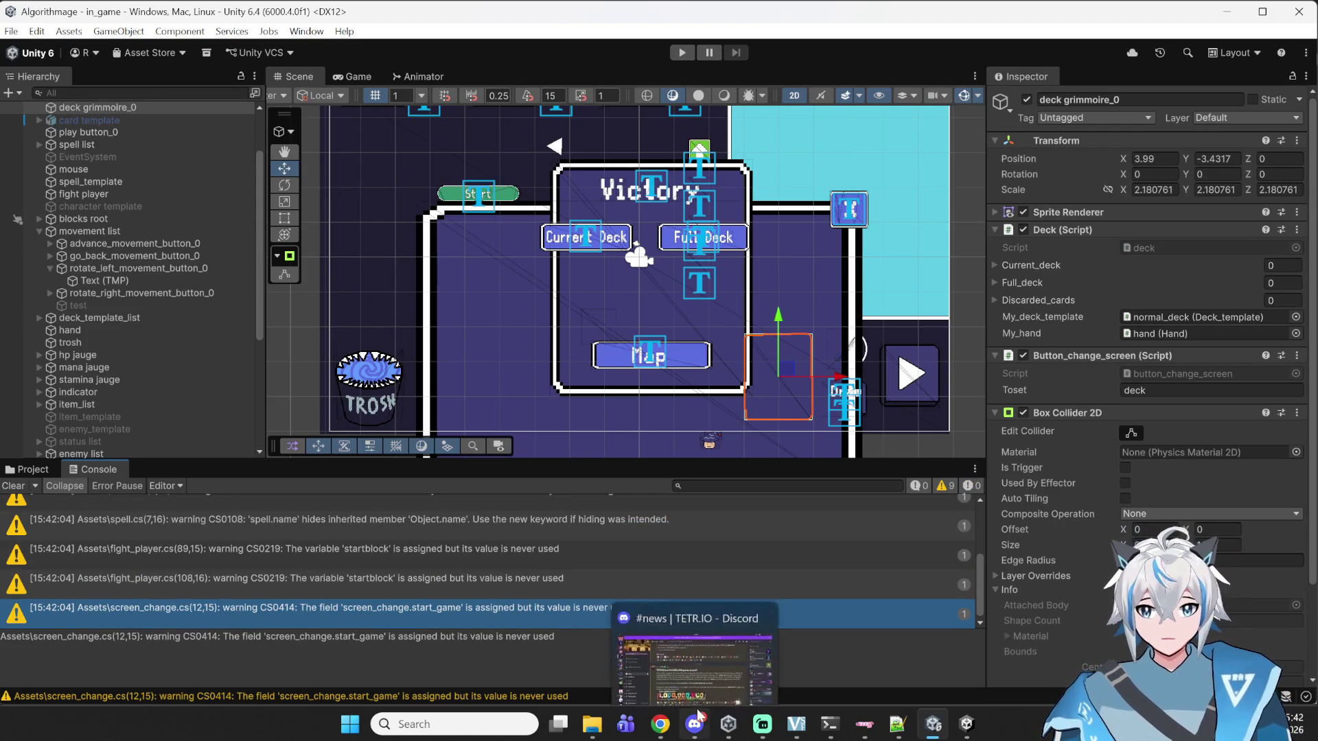
- Bring the Algorithmage Unity project forward to reload the scripts, then return to Notepad++
click(892, 726)
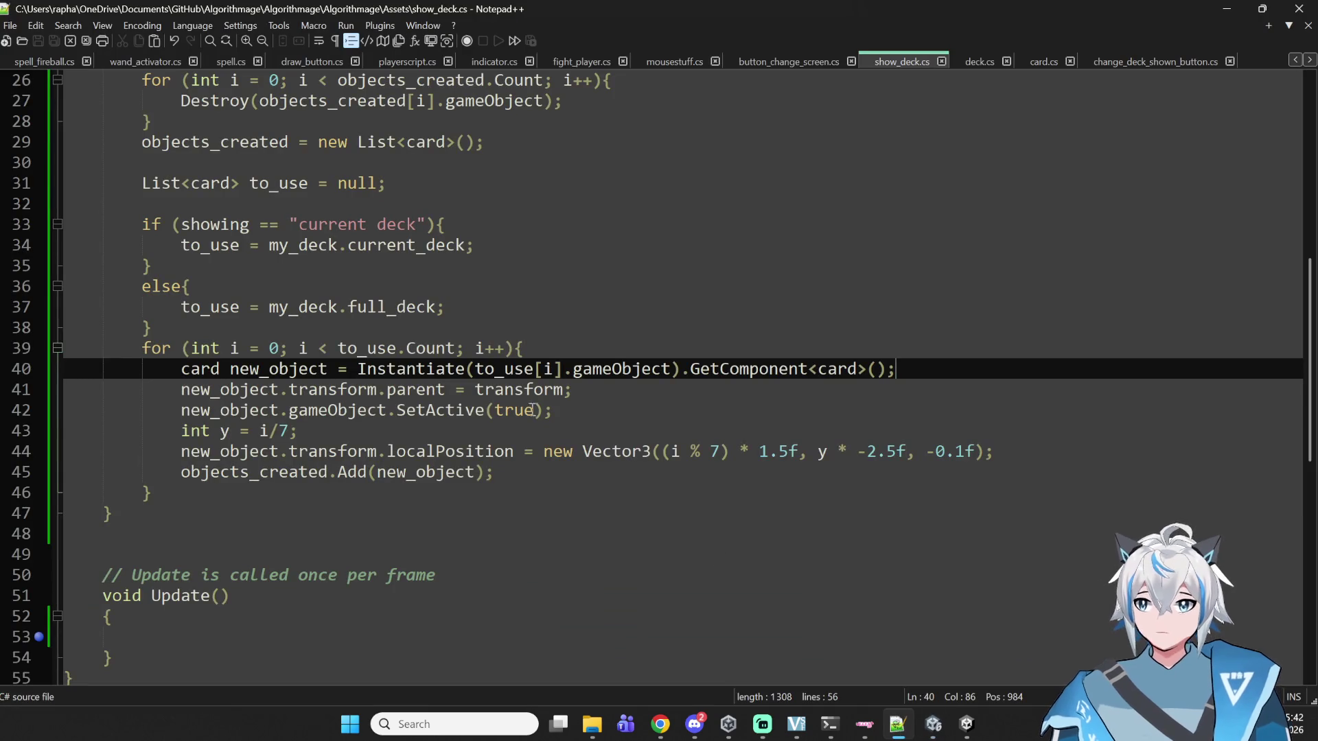
click(932, 727)
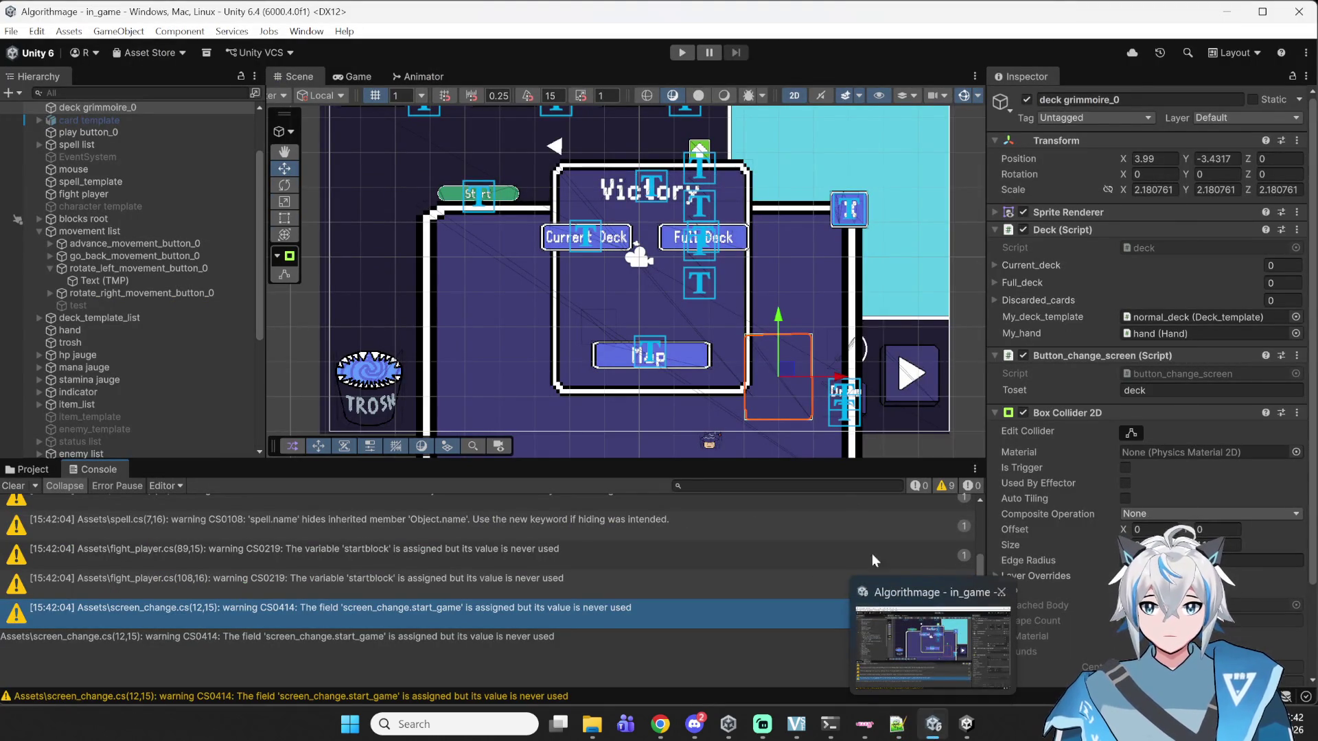
click(966, 726)
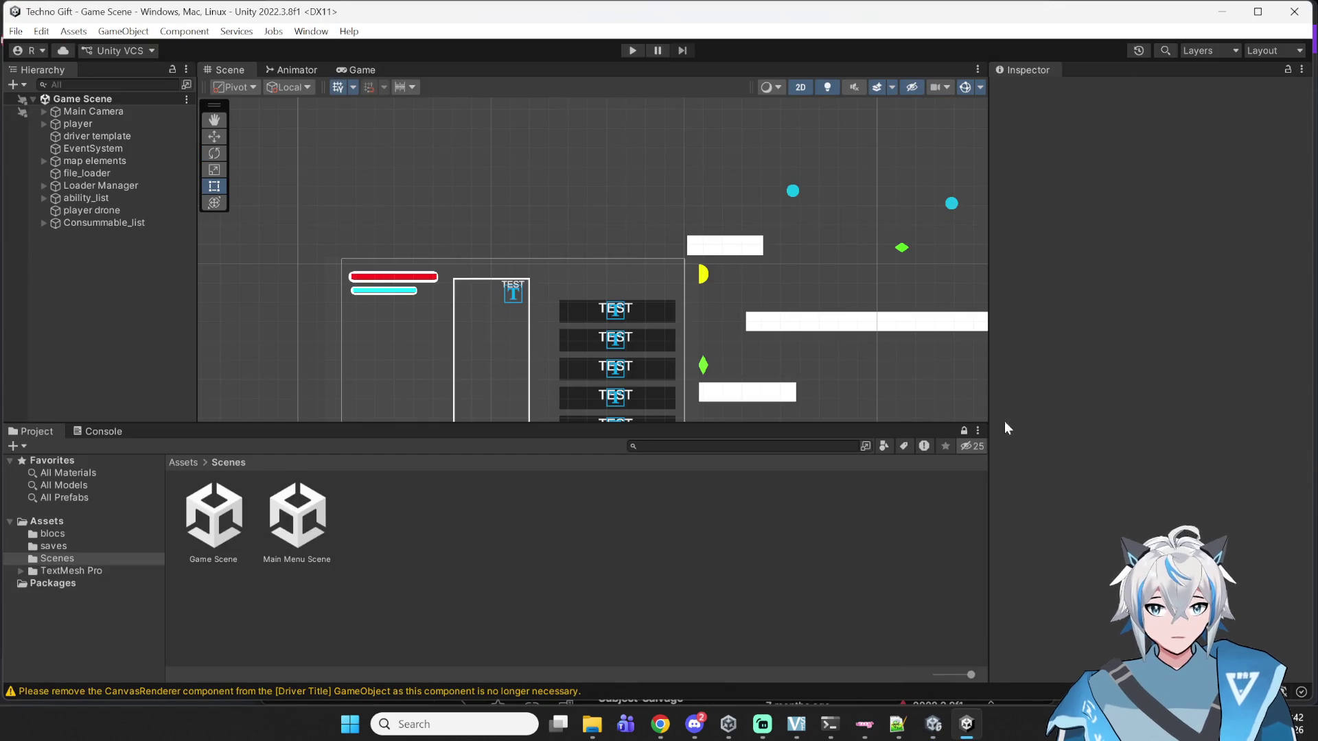
click(932, 726)
click(896, 726)
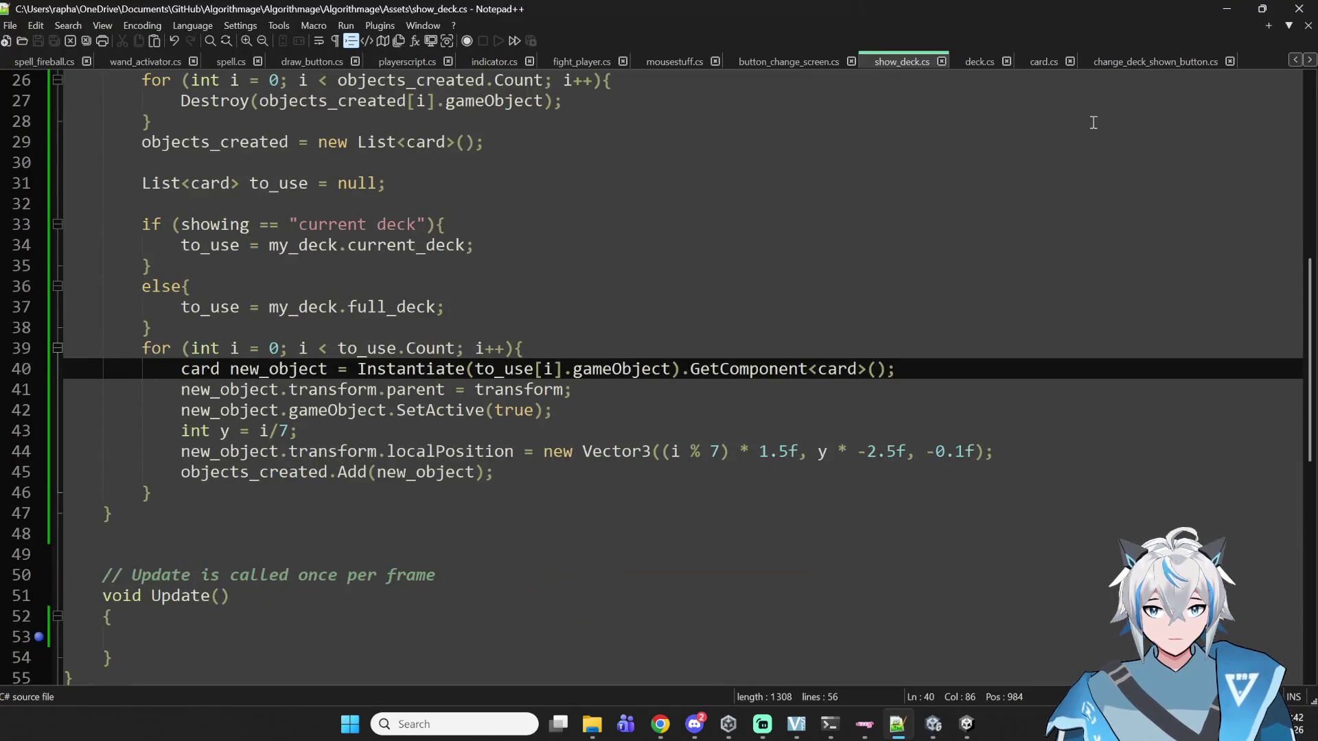
- Review OnMouseUp and its show_object.refresh() call in change_deck_shown_button.cs
click(1140, 63)
double_click(305, 350)
drag(347, 346, 224, 339)
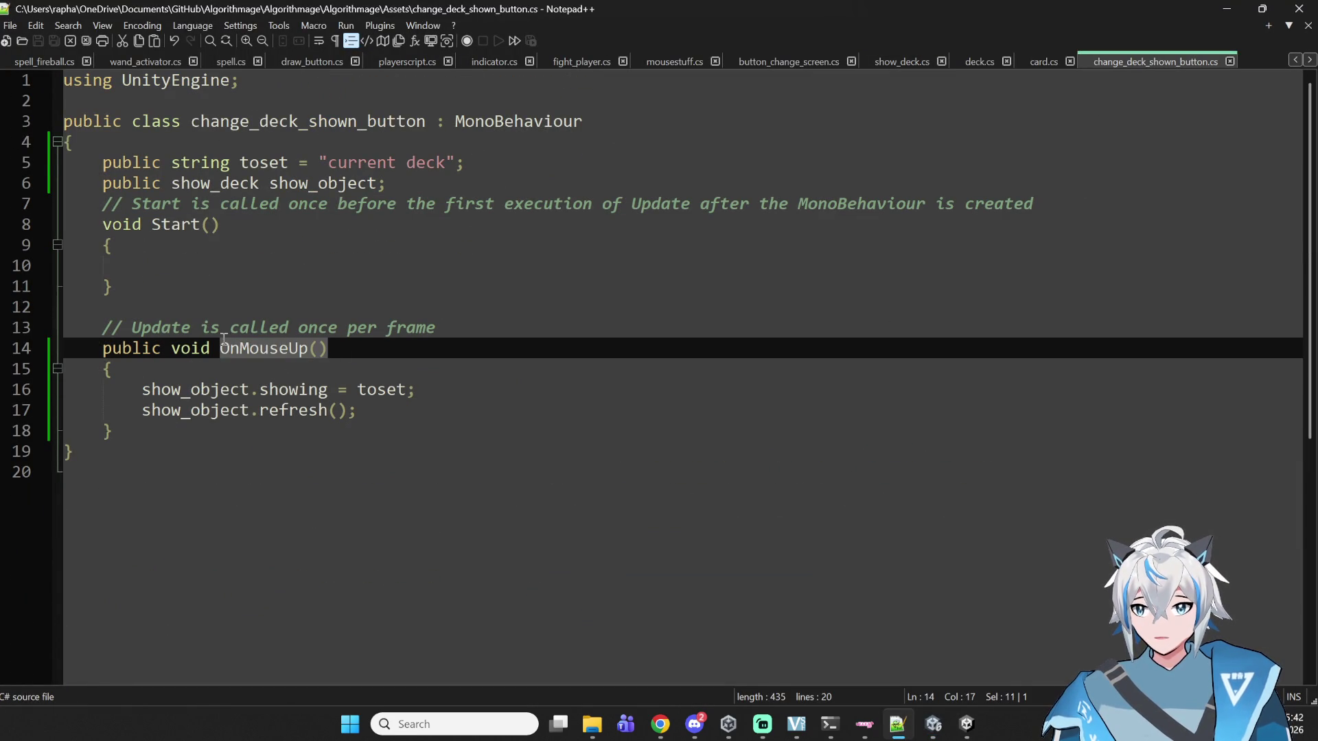
click(344, 468)
drag(358, 409, 140, 410)
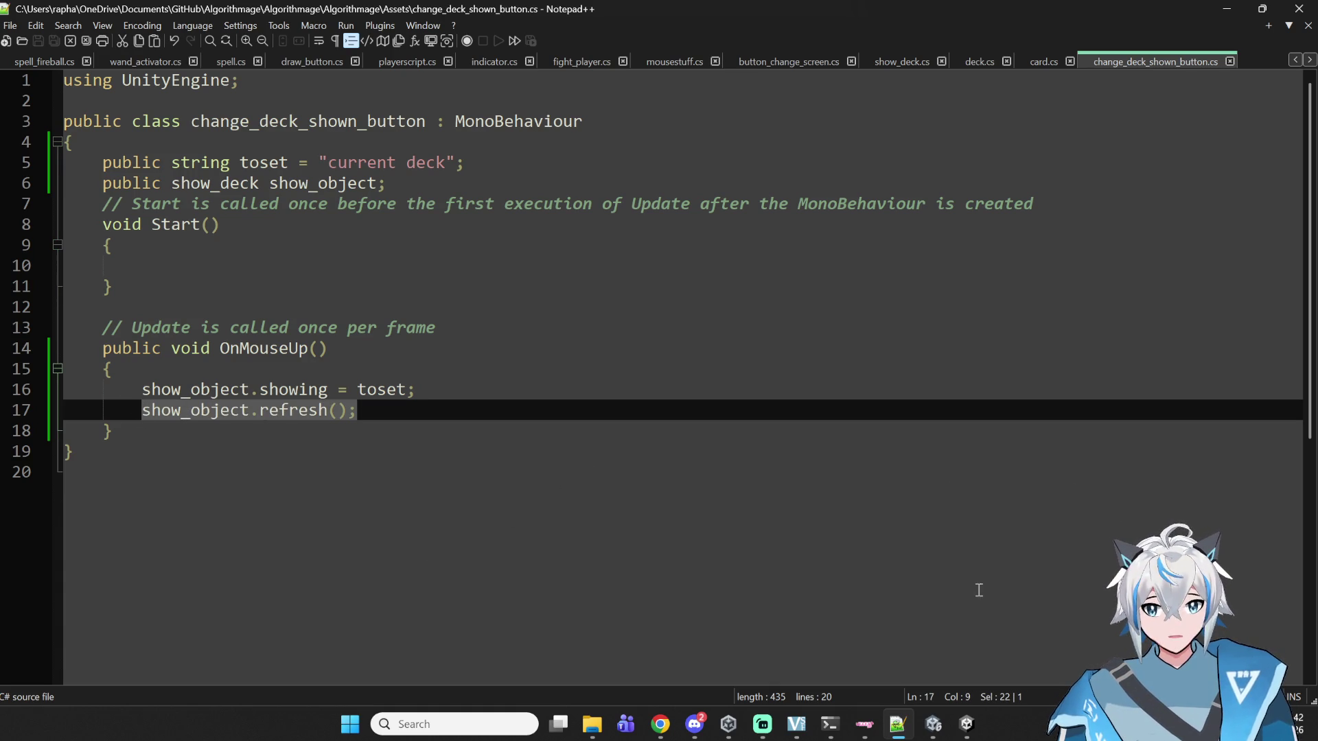
mouse_move(899, 727)
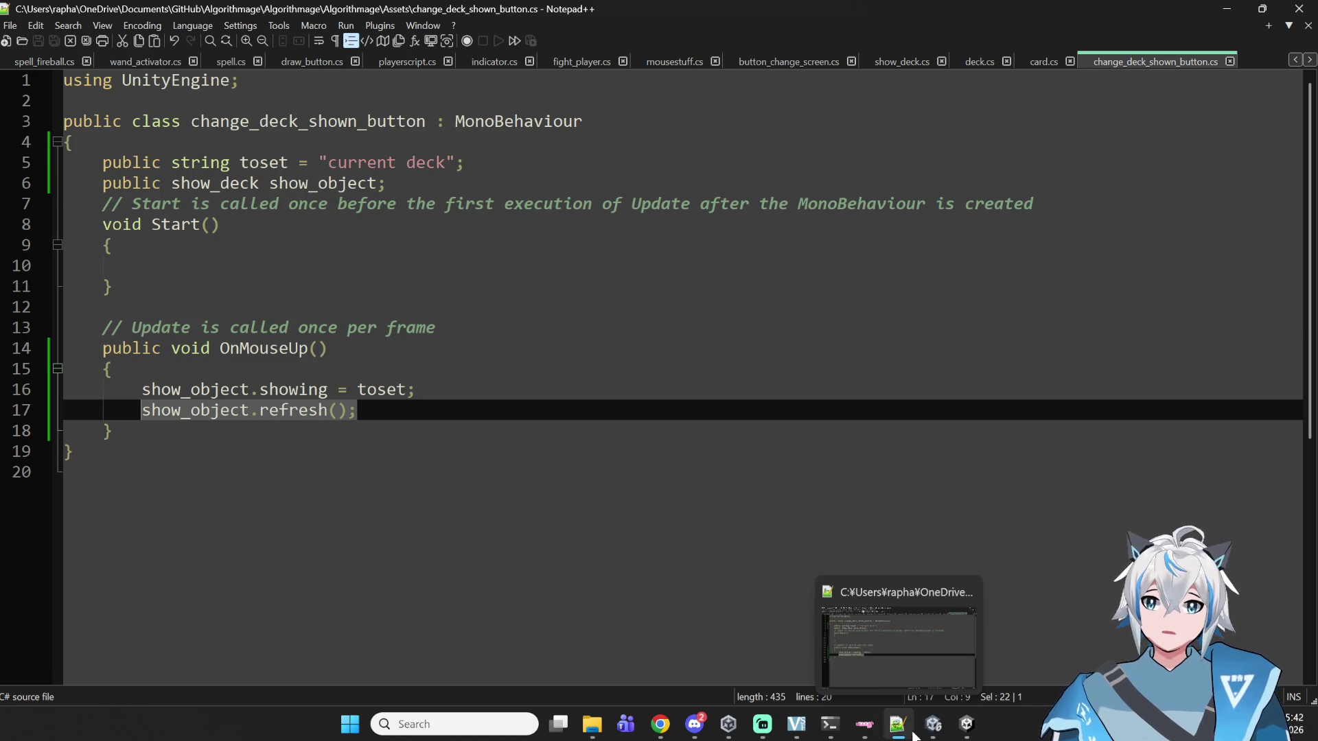
mouse_move(898, 722)
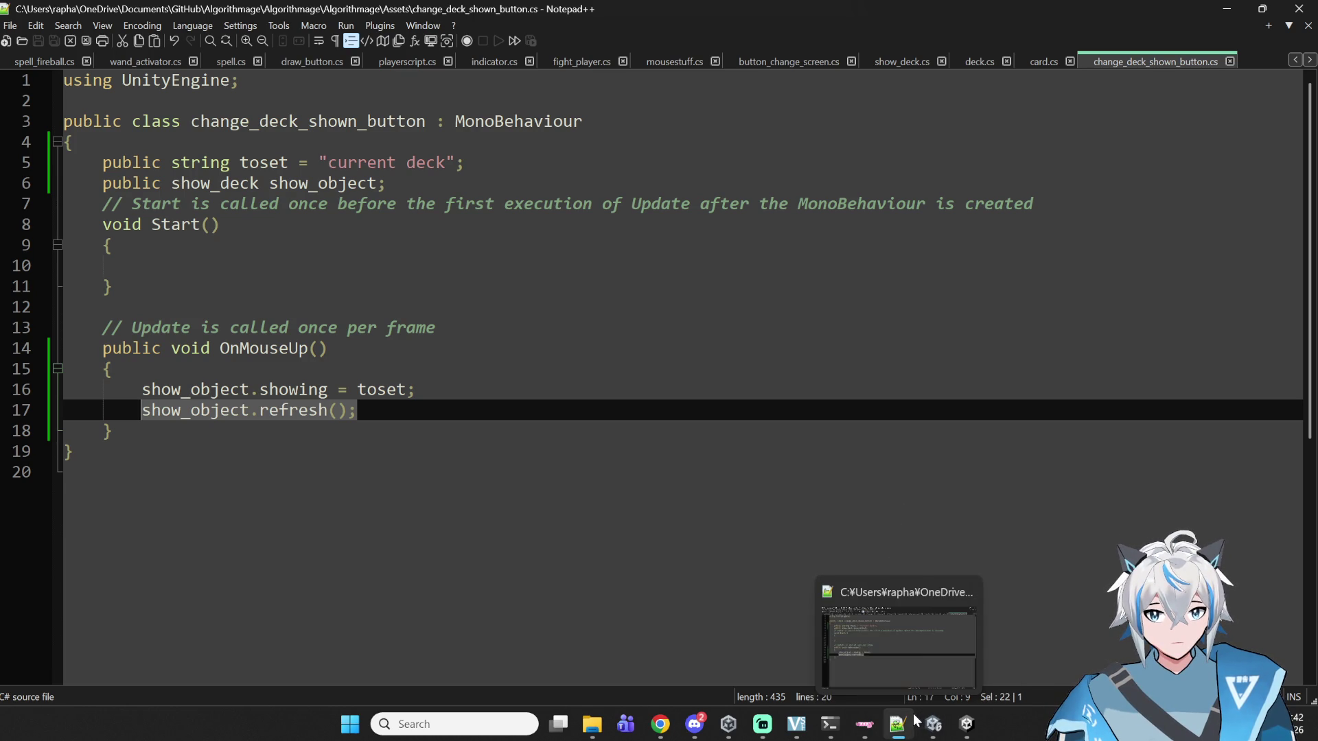
- Search Add Component for 'button_' on deck grimmoire_0, then cancel without adding anything
click(923, 668)
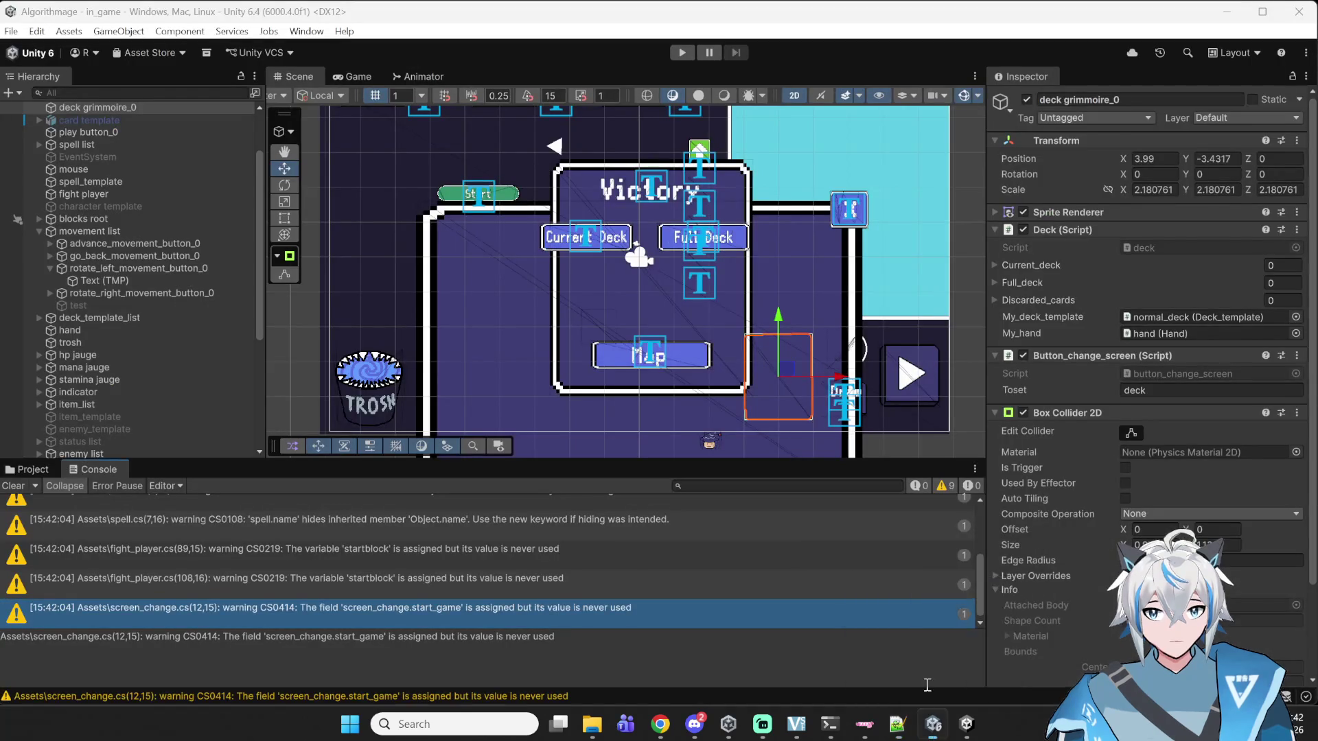
scroll(1051, 472, down, 2)
scroll(1064, 500, up, 2)
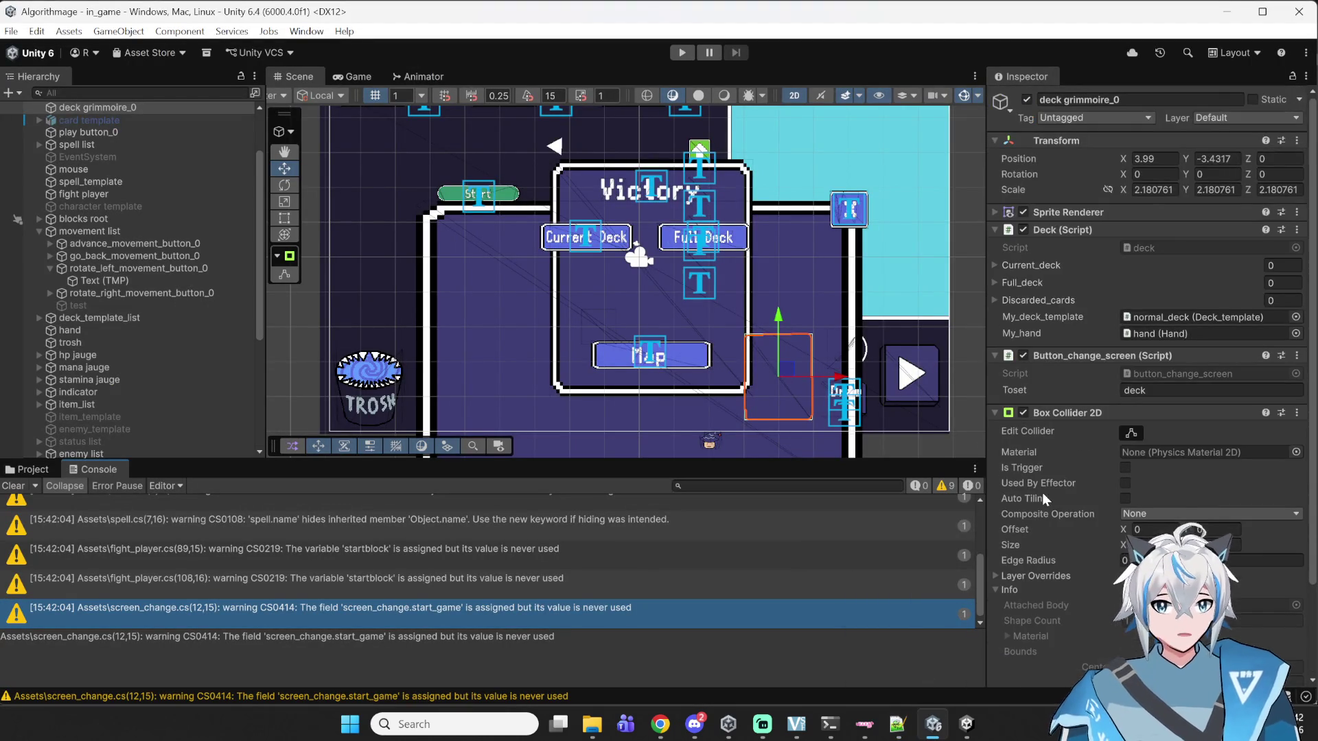
scroll(1085, 490, down, 3)
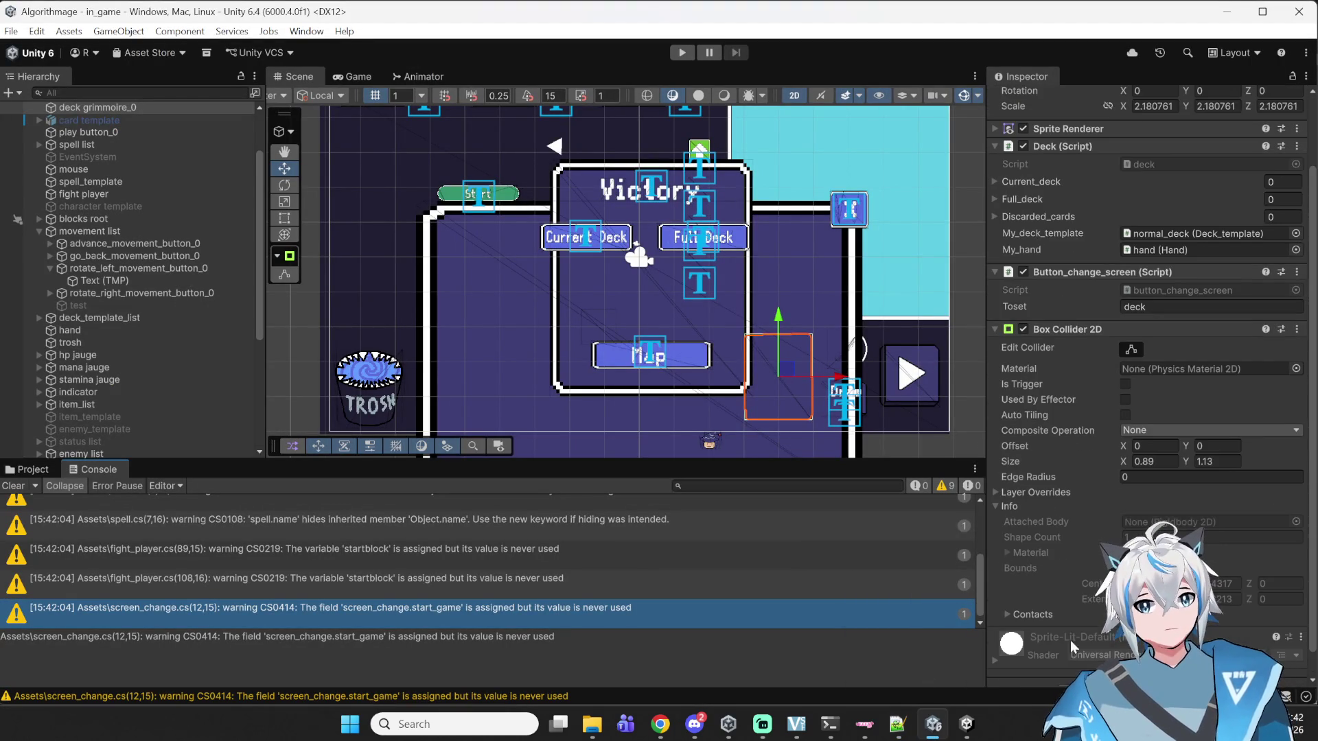
scroll(1072, 627, down, 1)
click(1146, 662)
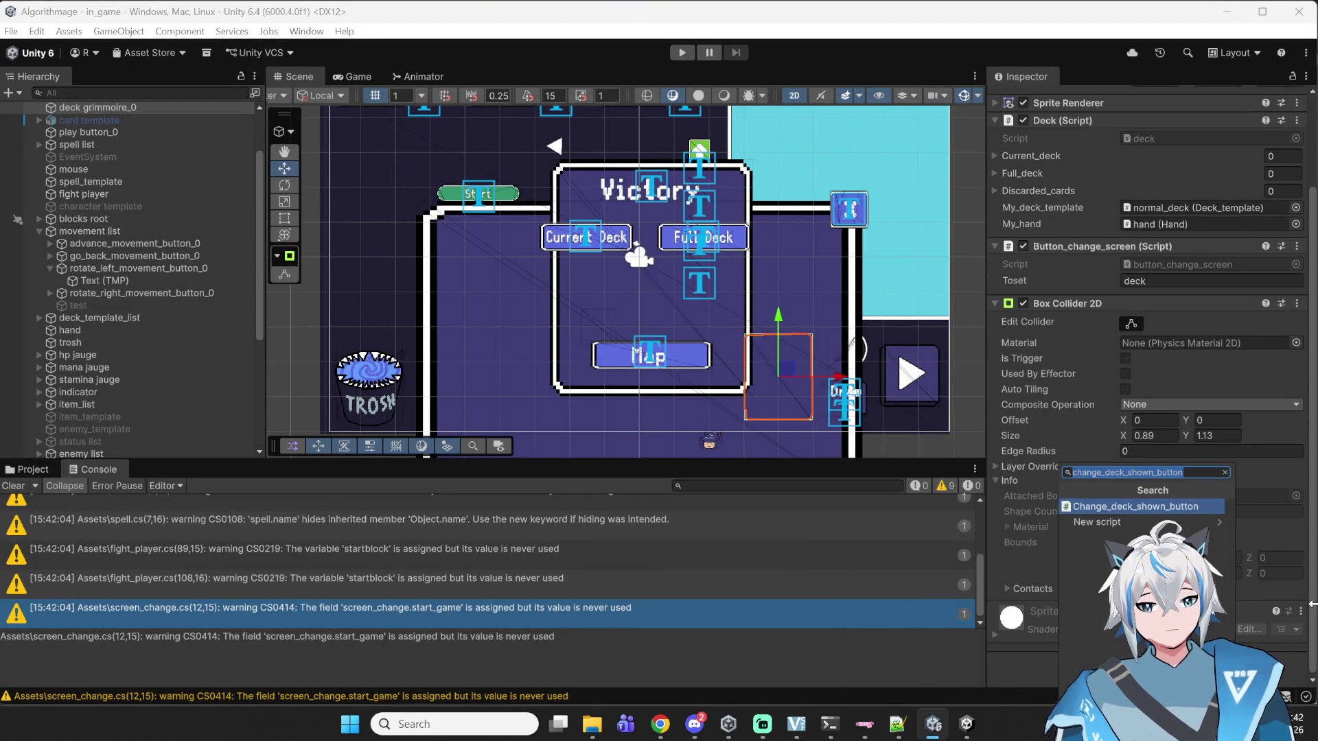
text(button)
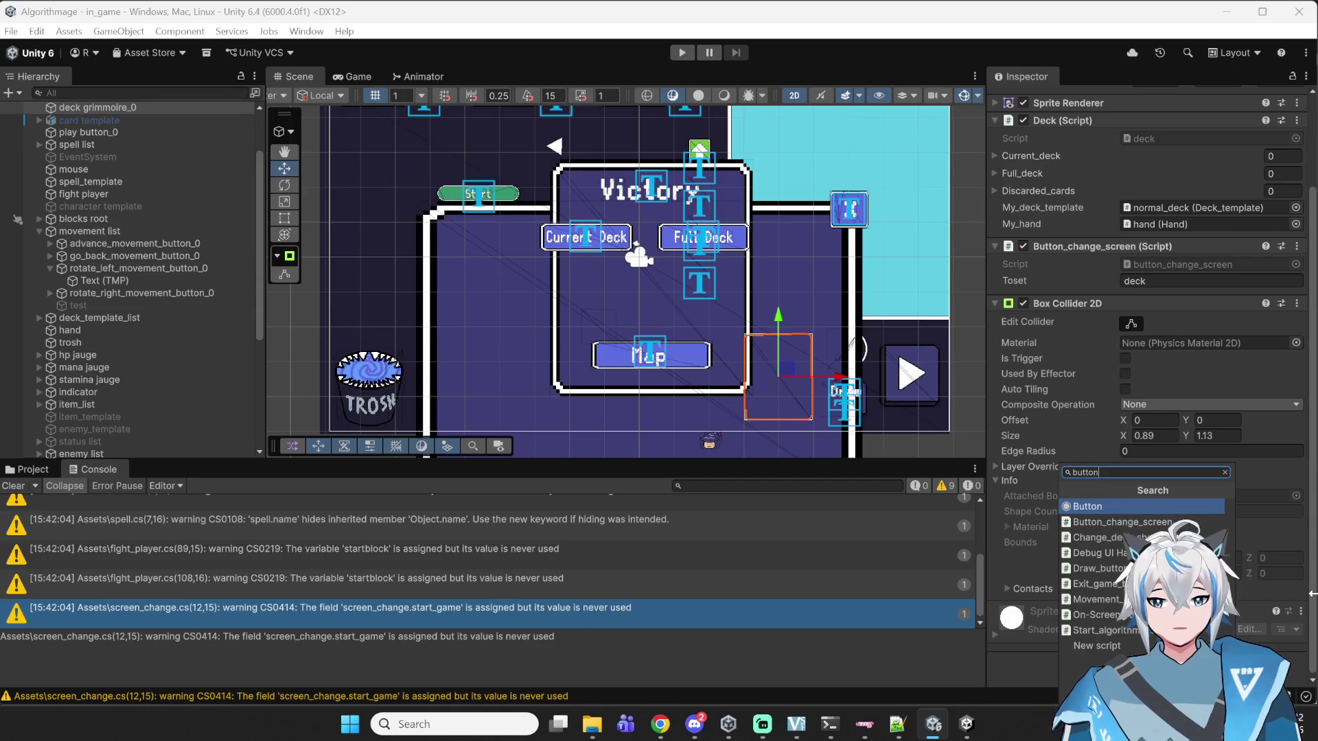
text(_)
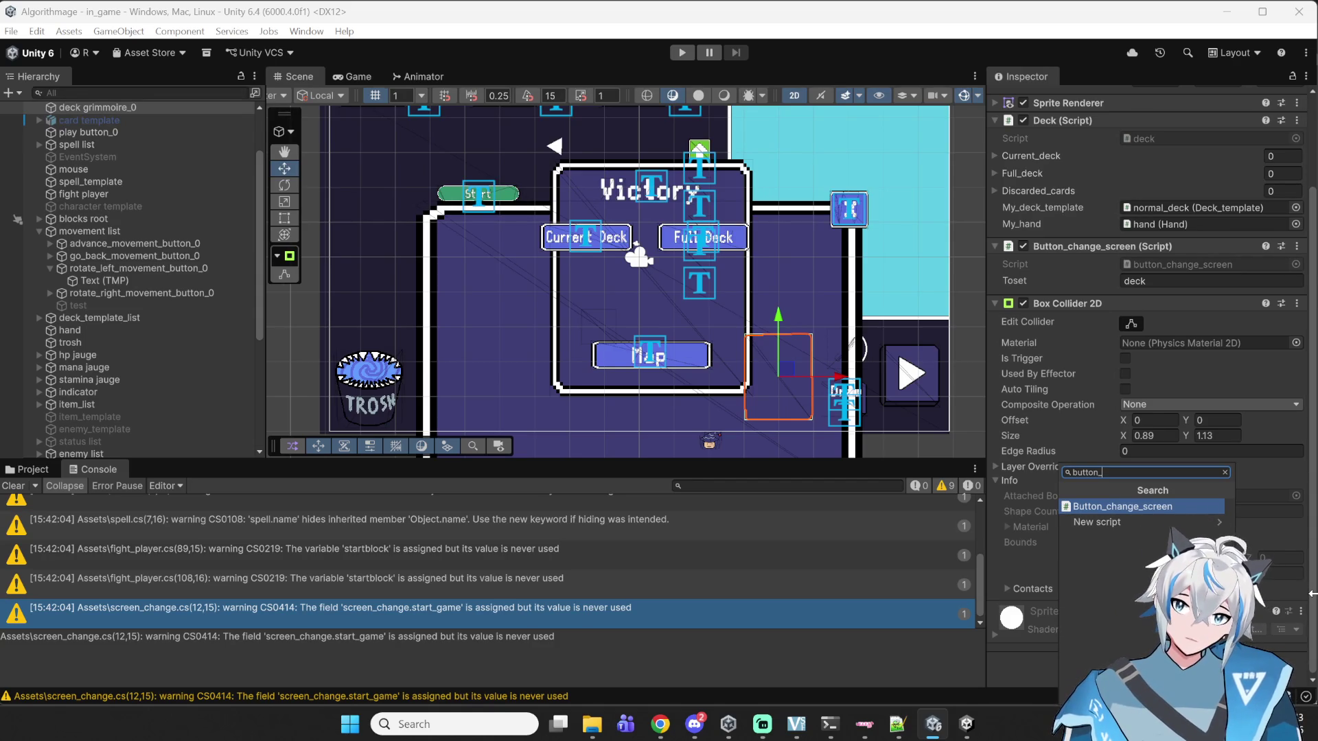
key(BackSpace)
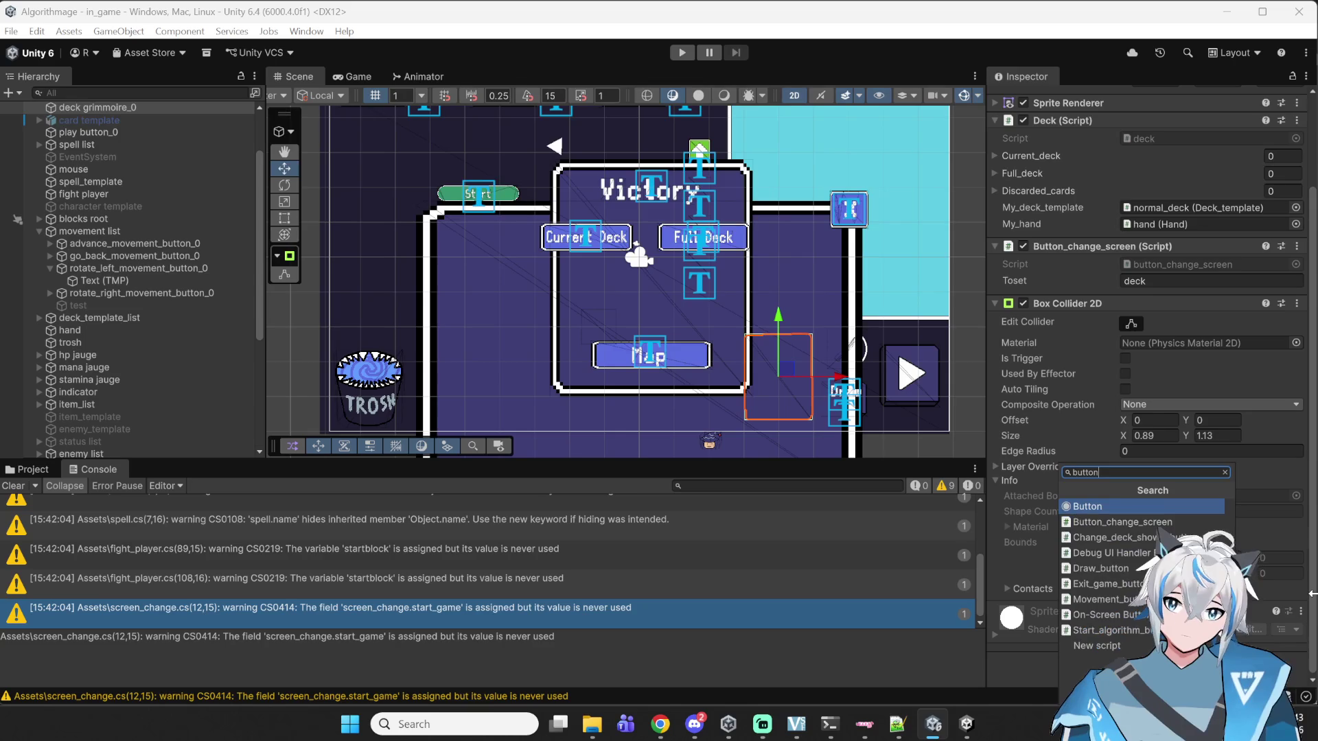
key(BackSpace)
key(BackSpace)
key(BackSpace)
click(1010, 659)
- Move Deck (Script) below Button_change_screen and open deck.cs from its script field
mouse_move(1010, 660)
mouse_down()
mouse_move(1076, 68)
mouse_move(1049, 291)
mouse_up()
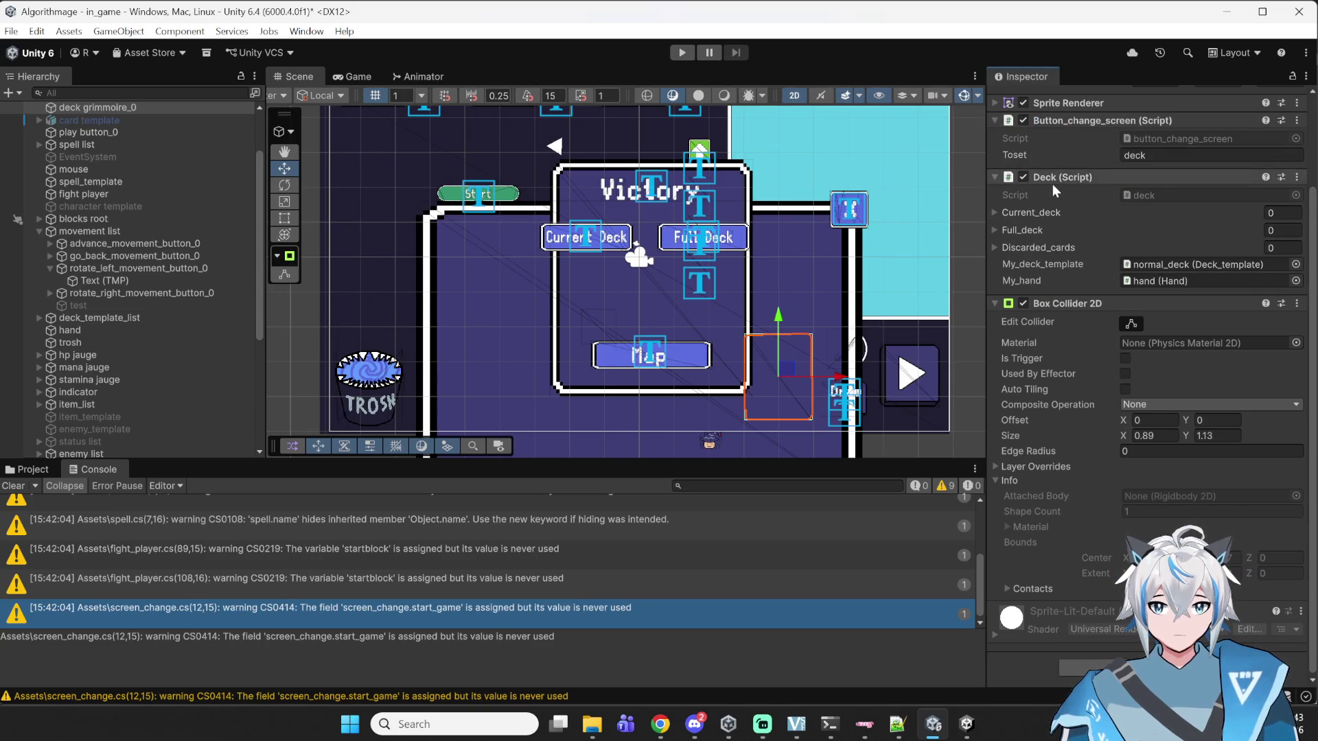
double_click(1140, 195)
scroll(222, 494, down, 10)
scroll(261, 458, up, 7)
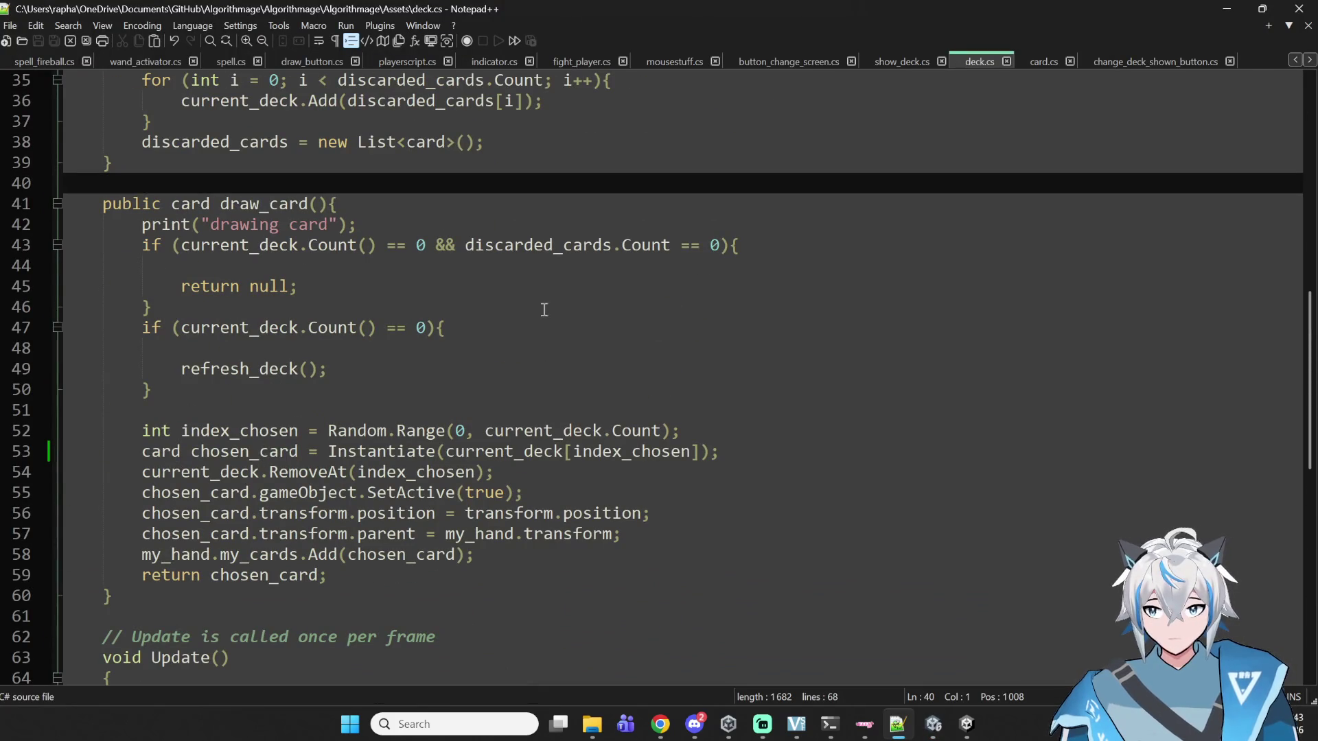
click(1146, 61)
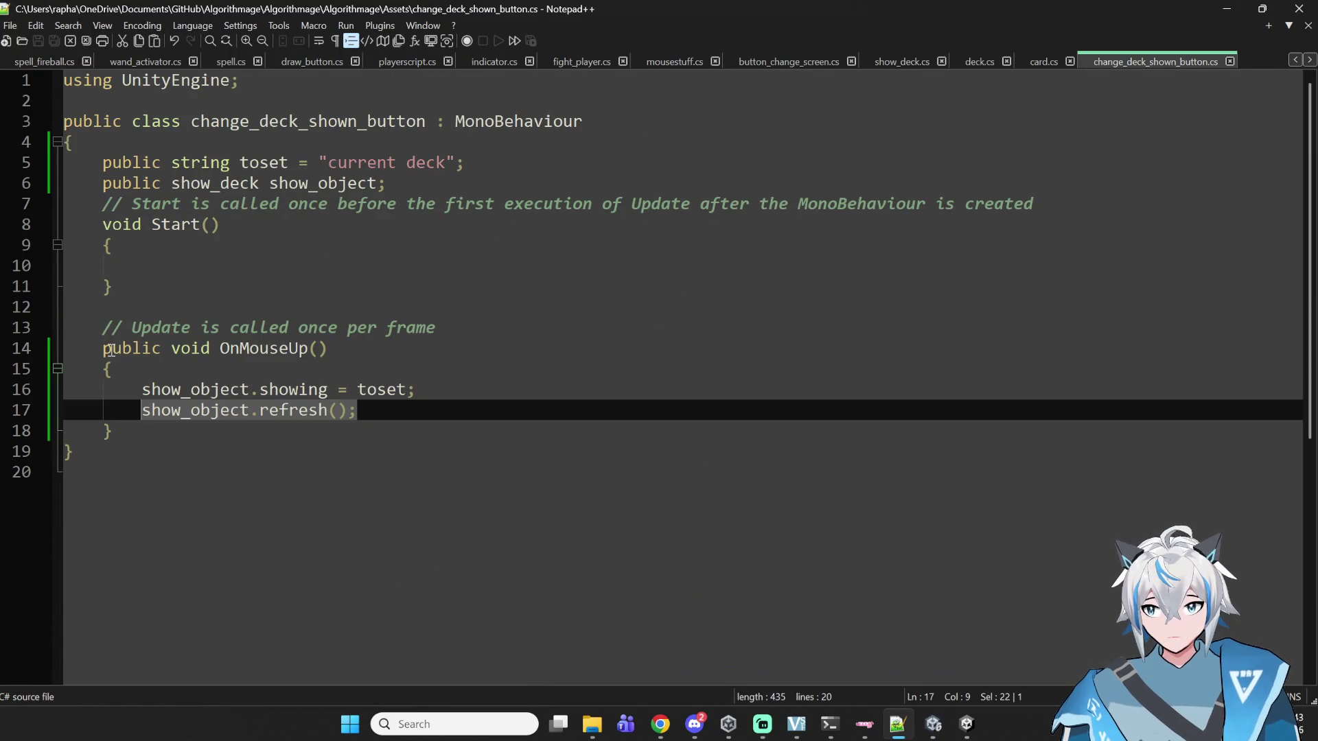
- Copy OnMouseUp into deck.cs after Update and delete its showing assignment line
drag(106, 350, 163, 429)
key(ctrl+c)
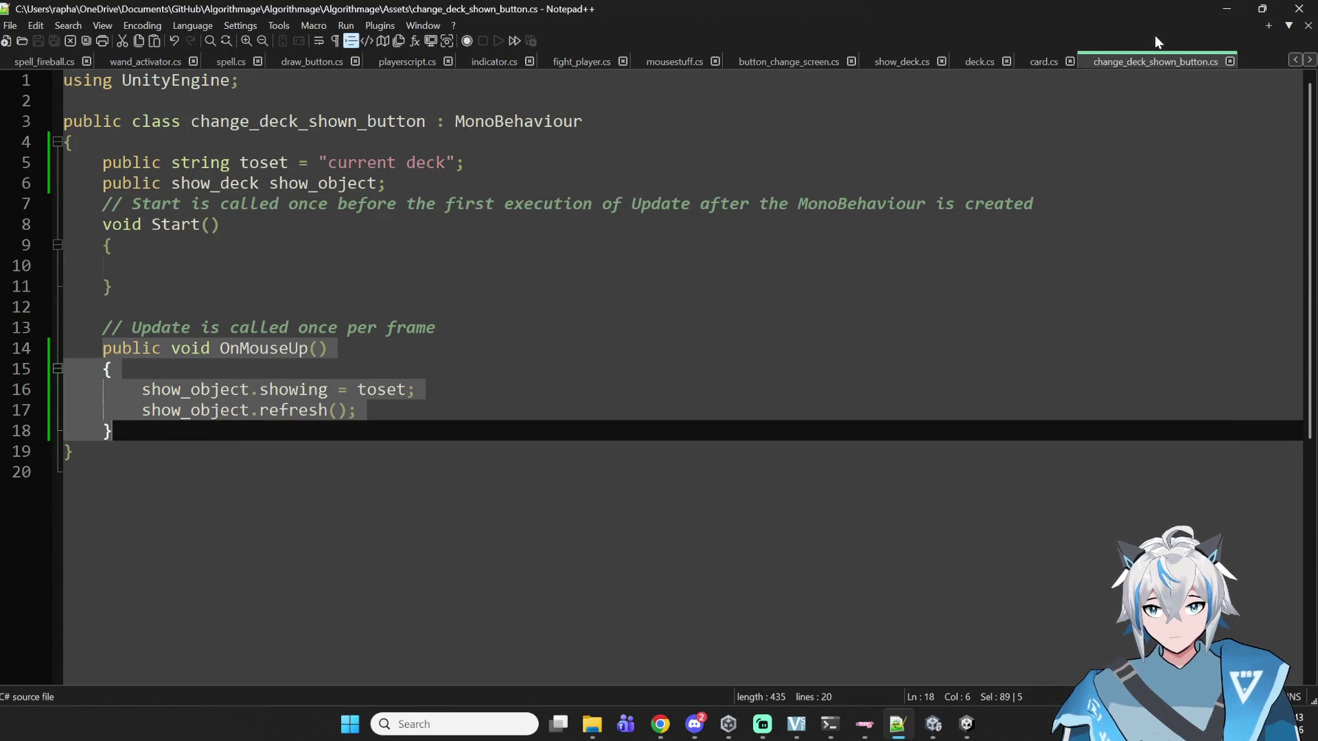
click(979, 61)
scroll(261, 500, down, 5)
click(187, 369)
click(197, 351)
key(Return)
key(Return)
key(ctrl+v)
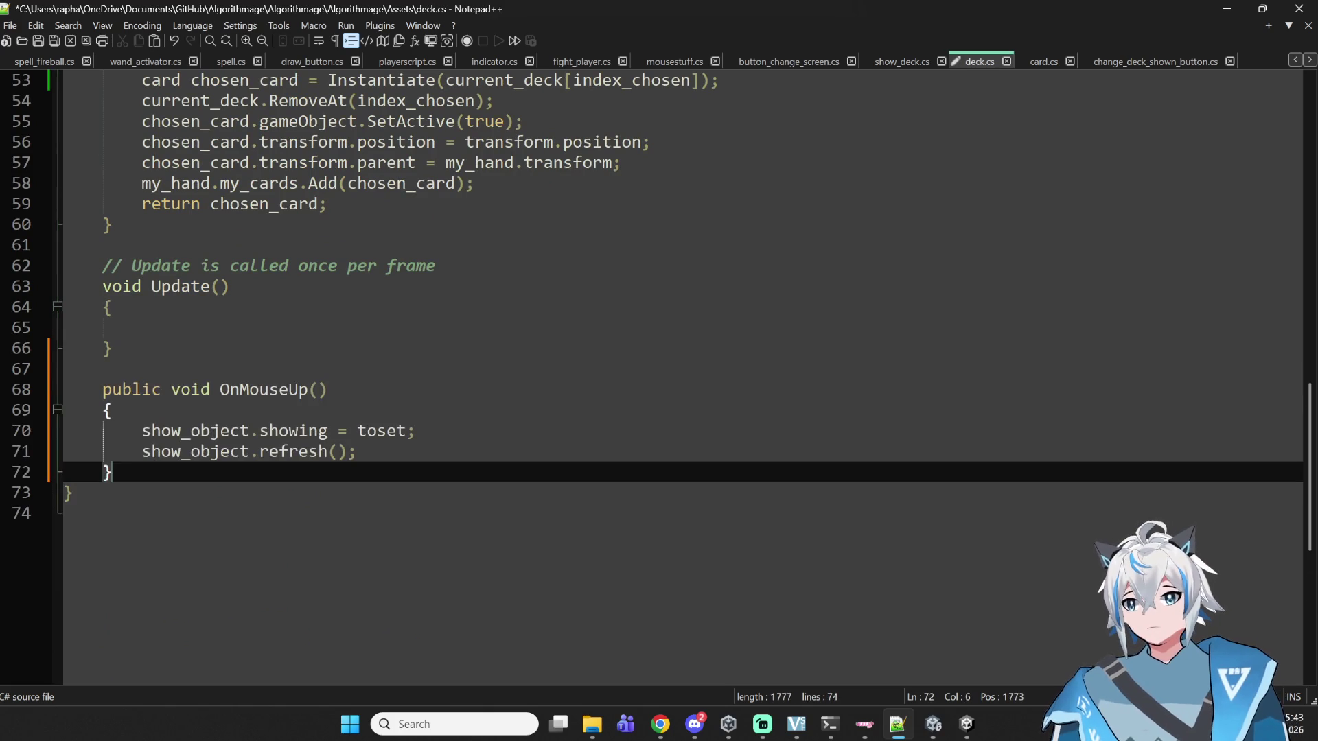
drag(415, 430, 24, 423)
key(BackSpace)
key(BackSpace)
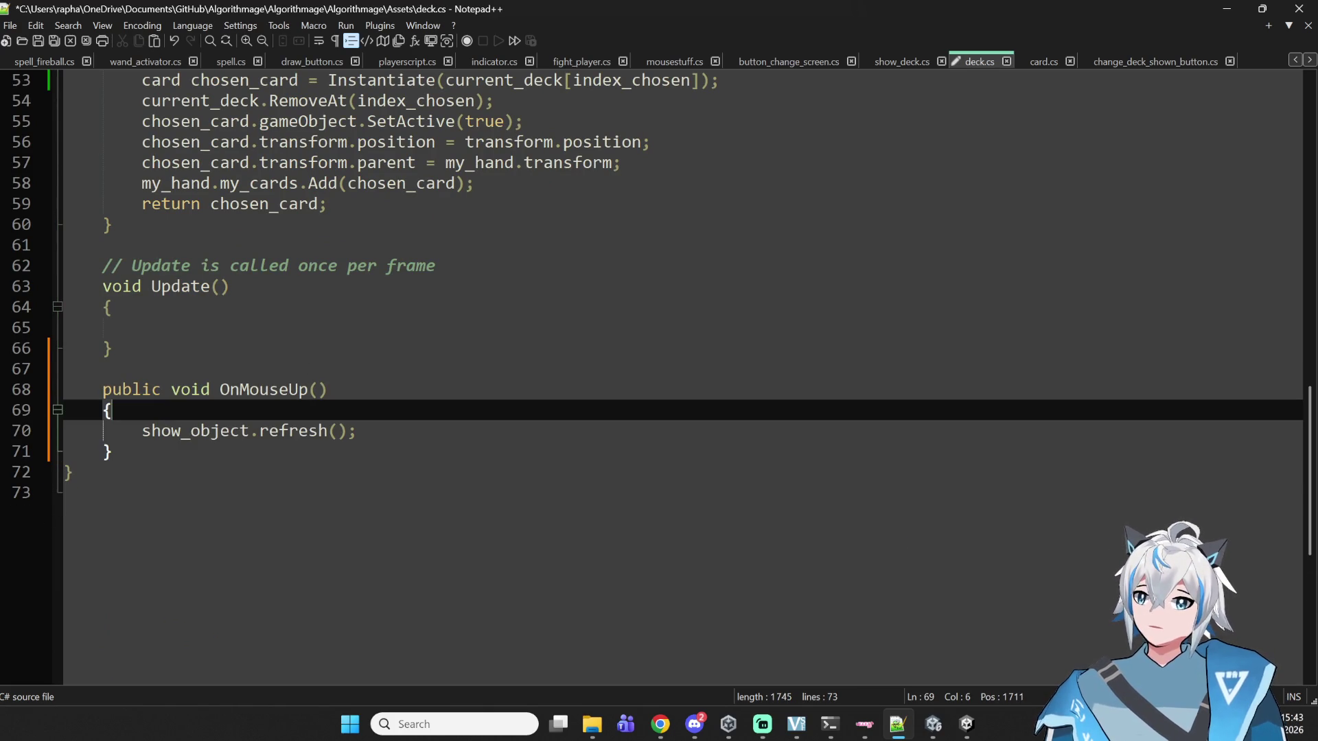
- Declare 'public show_deck show_object;' among deck.cs's fields and save the file
double_click(192, 433)
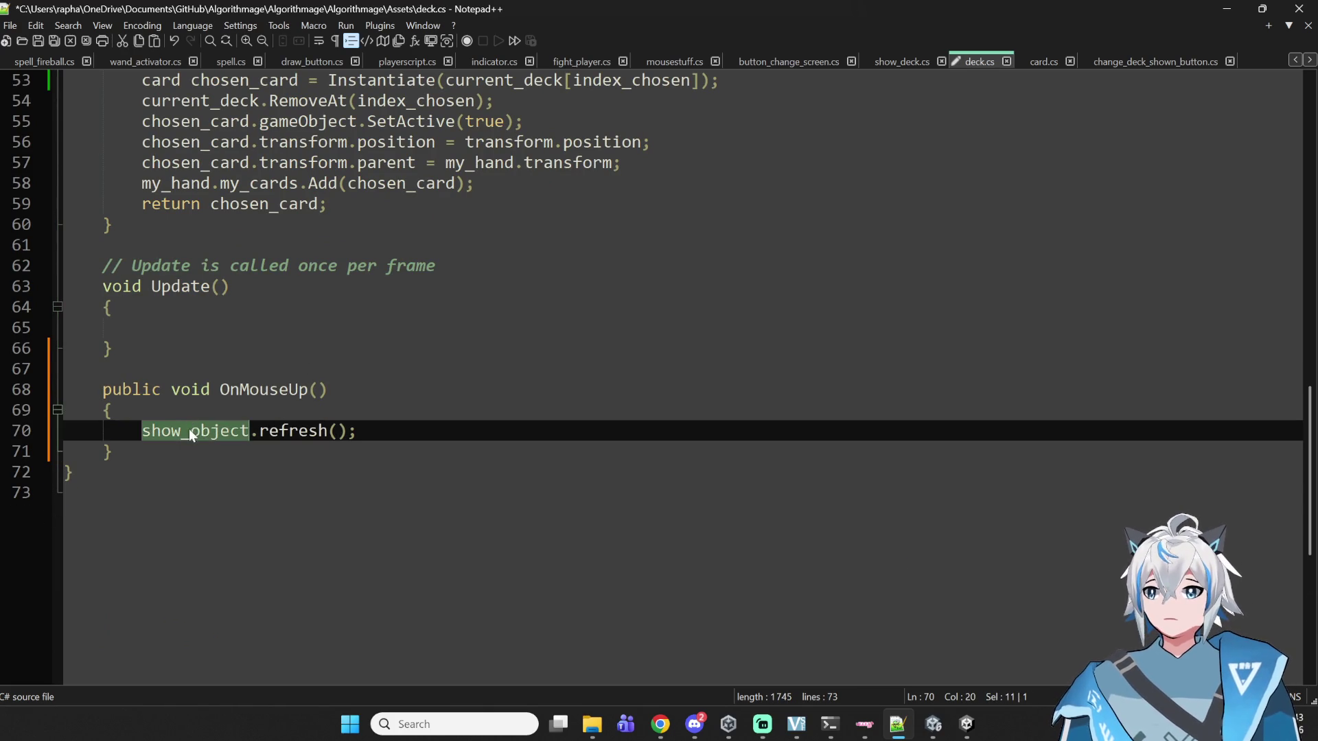
scroll(343, 384, up, 17)
click(351, 386)
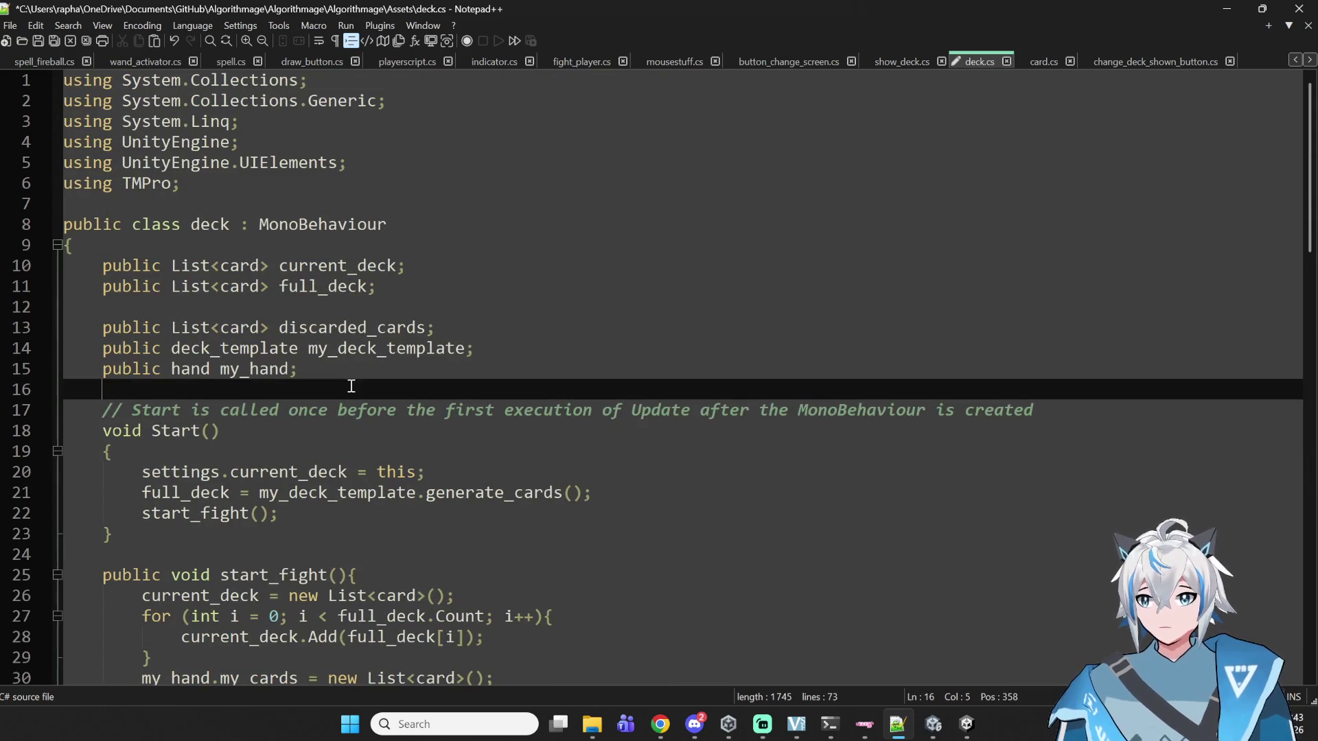
key(Return)
key(Return)
key(Up)
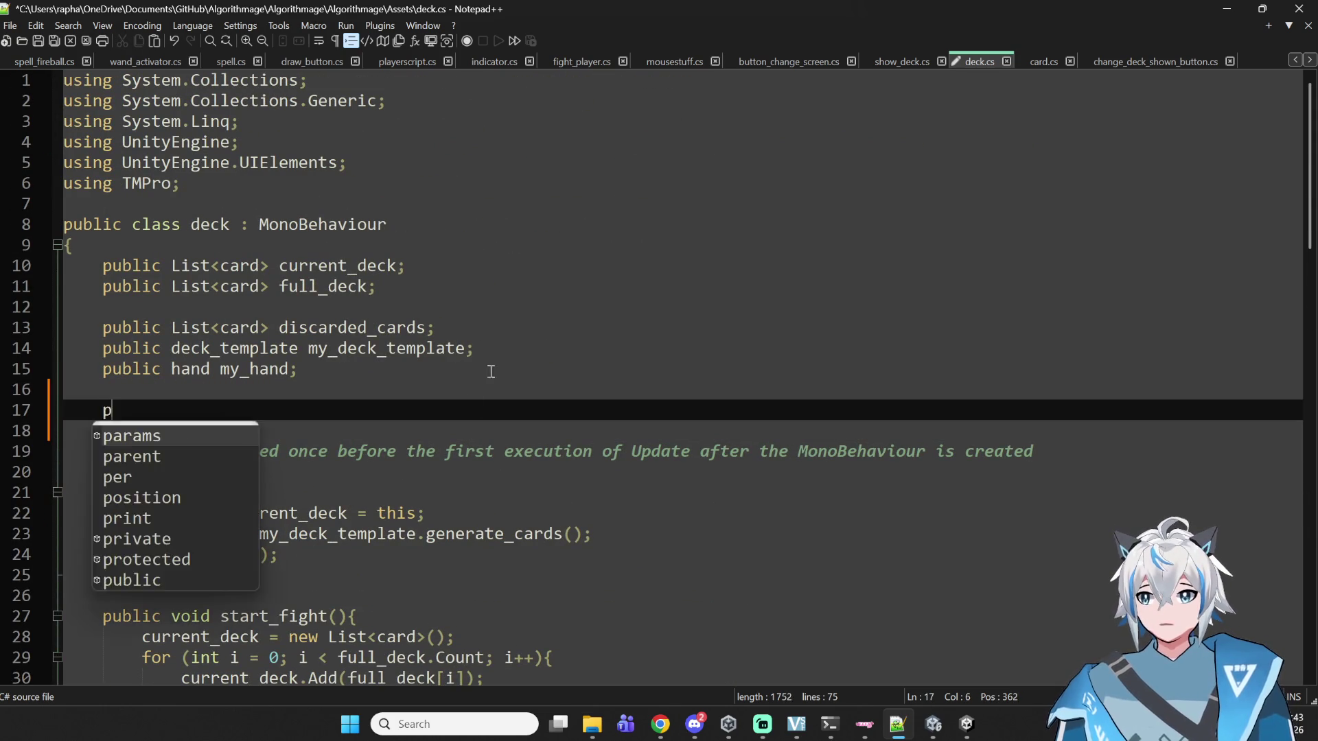
text(public show_object)
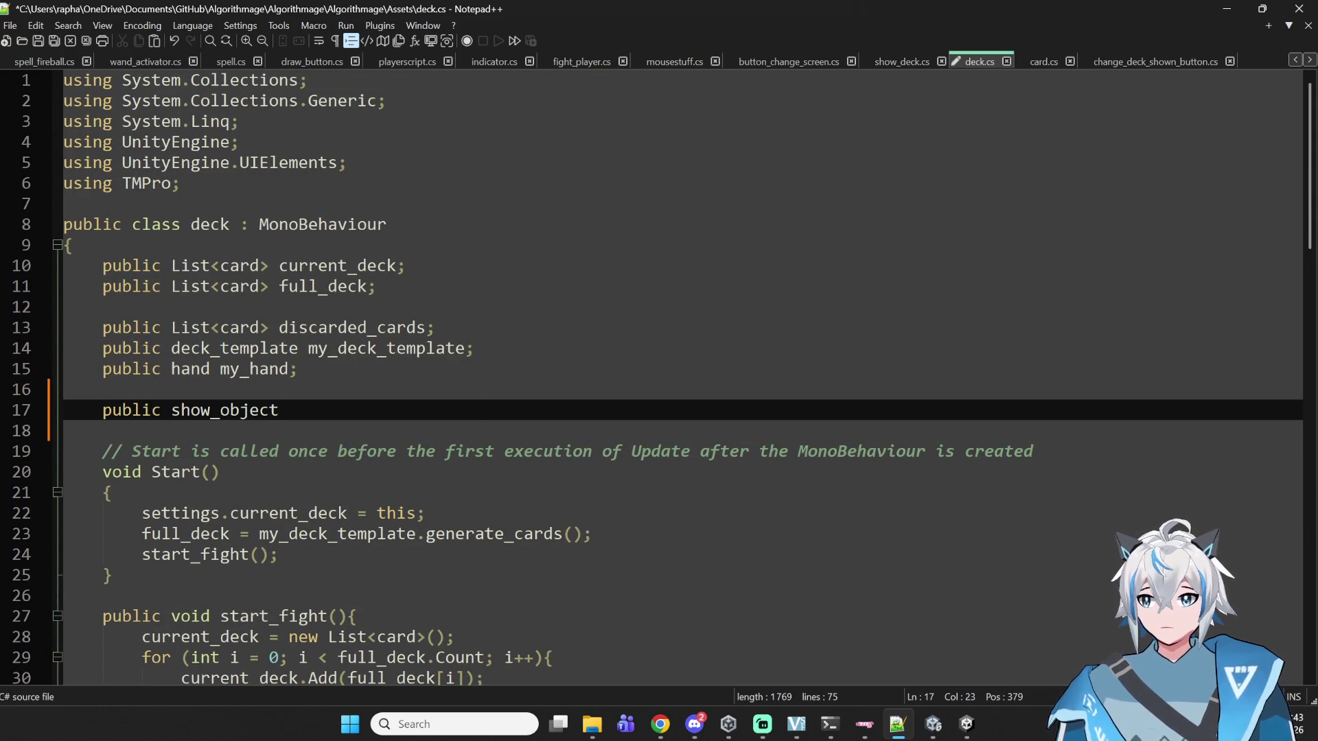
click(1146, 65)
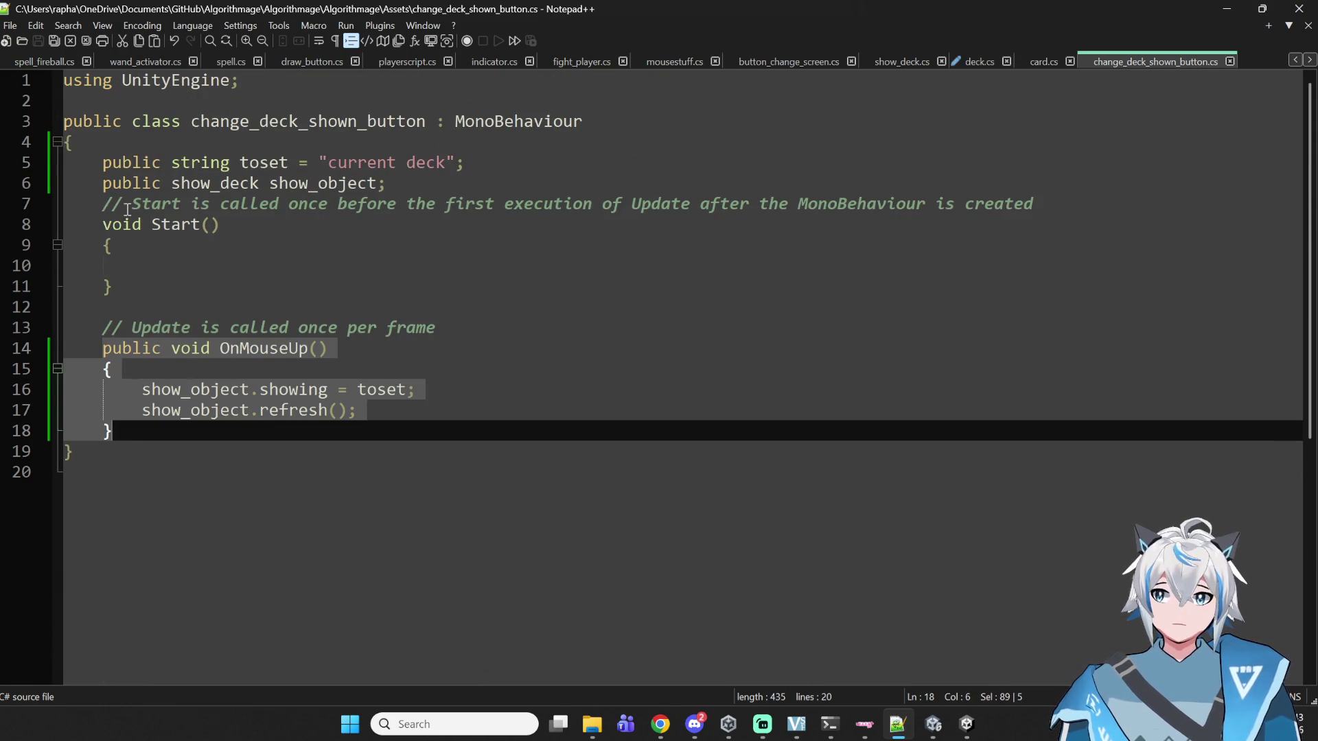
double_click(191, 187)
click(988, 64)
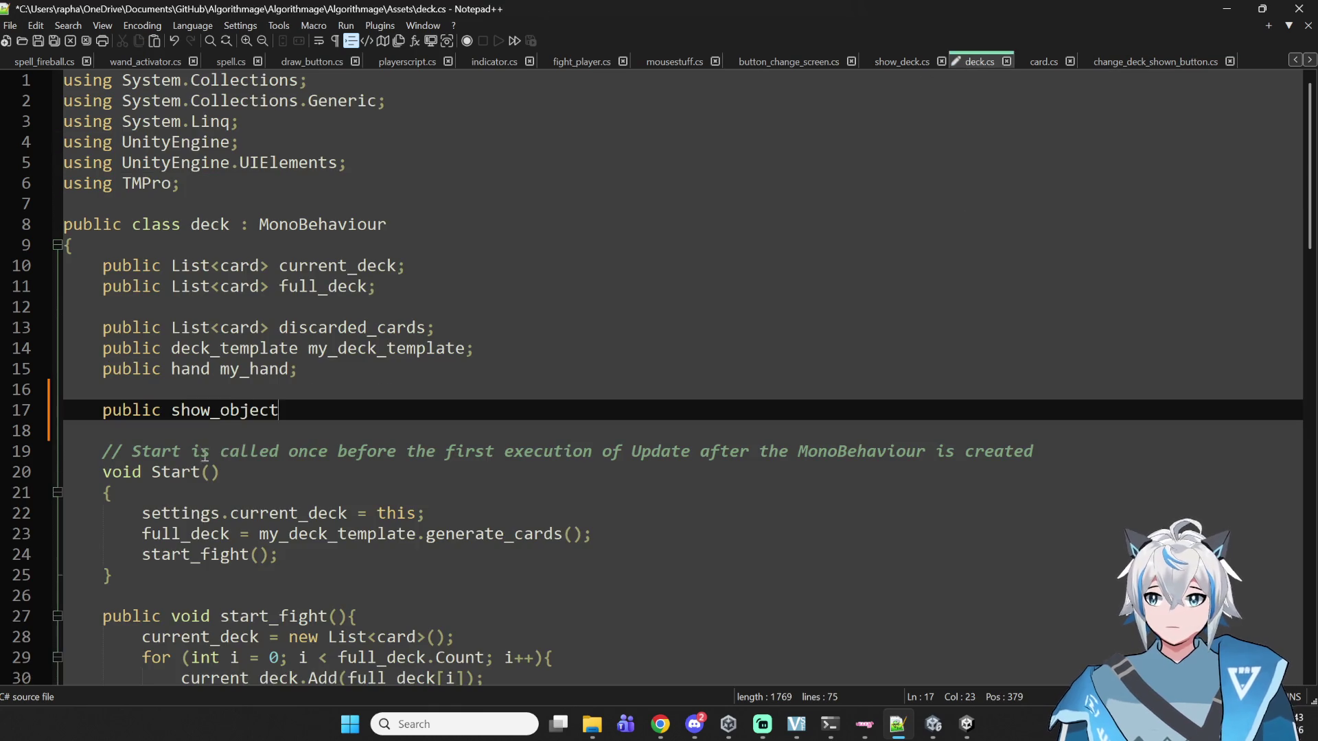
text(show_deck)
click(449, 408)
text(;)
key(ctrl+s)
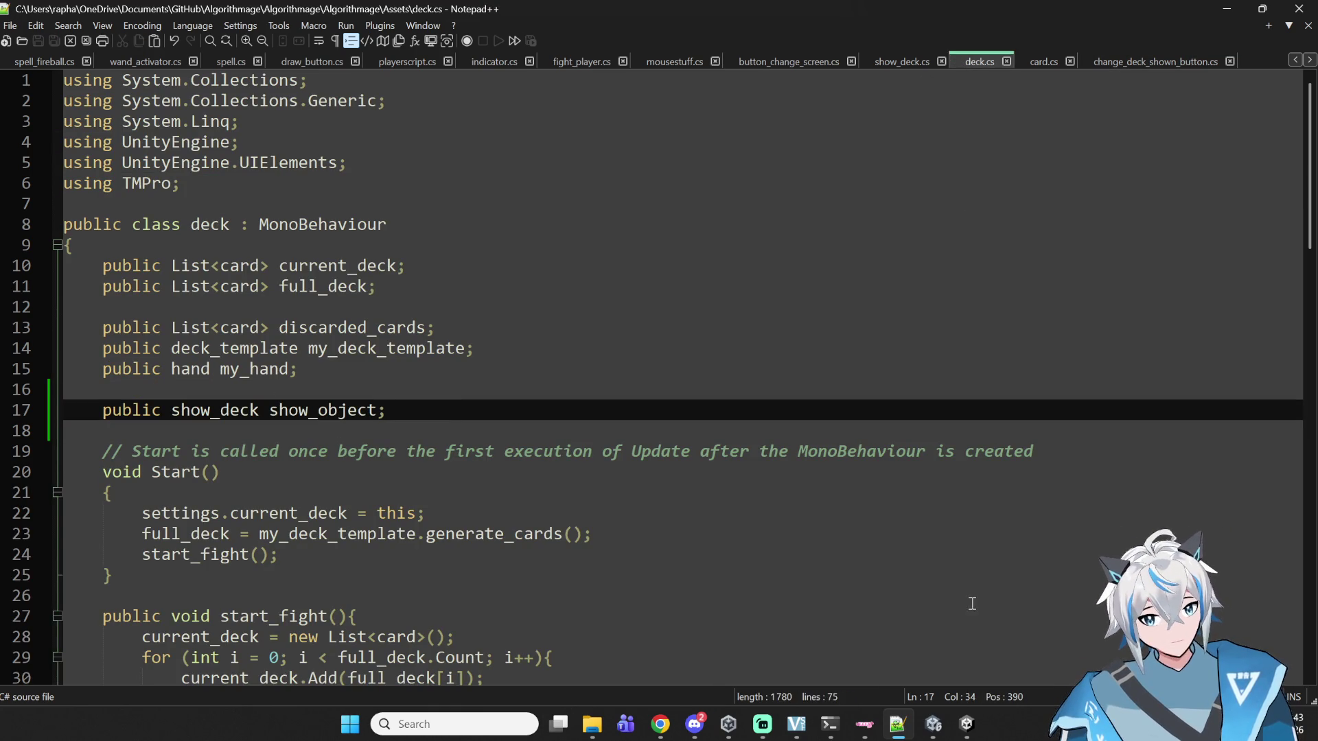
click(935, 726)
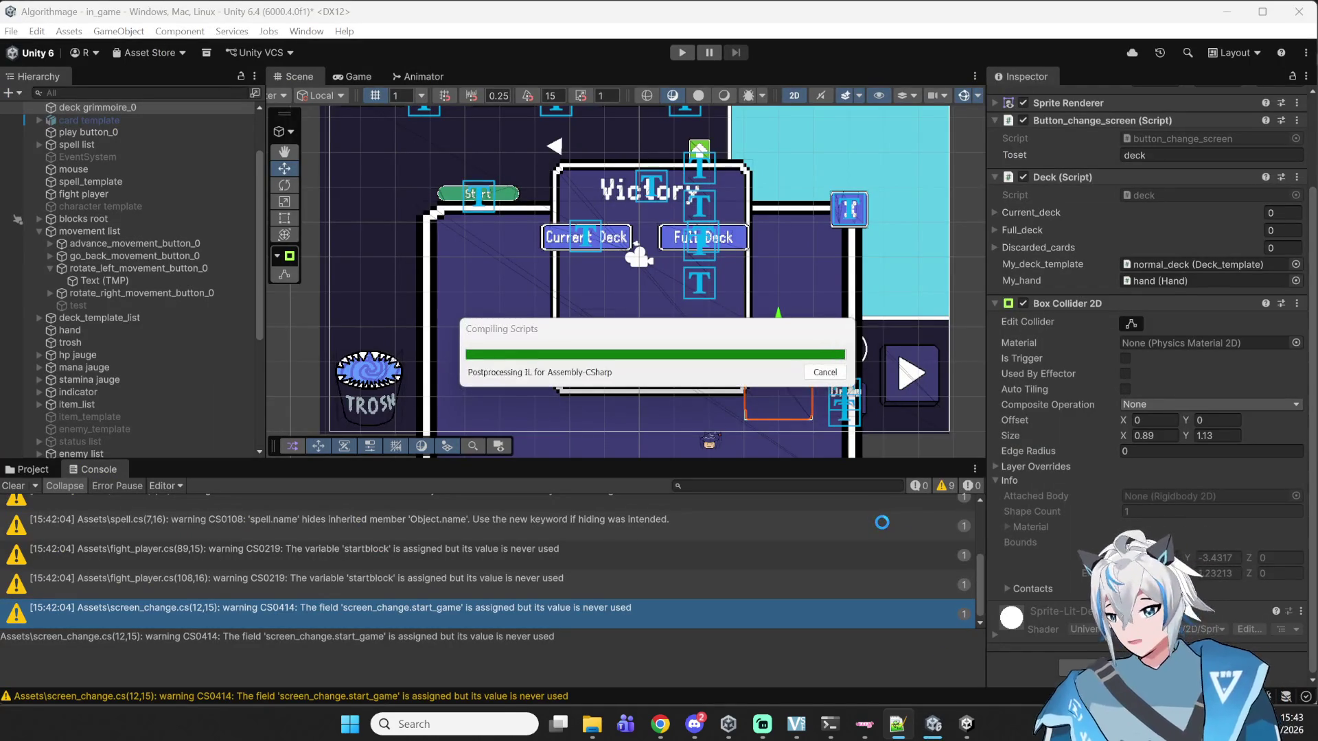
- Dismiss the YouTube Music window and run the recompiled game in Play mode
mouse_move(660, 724)
click(643, 685)
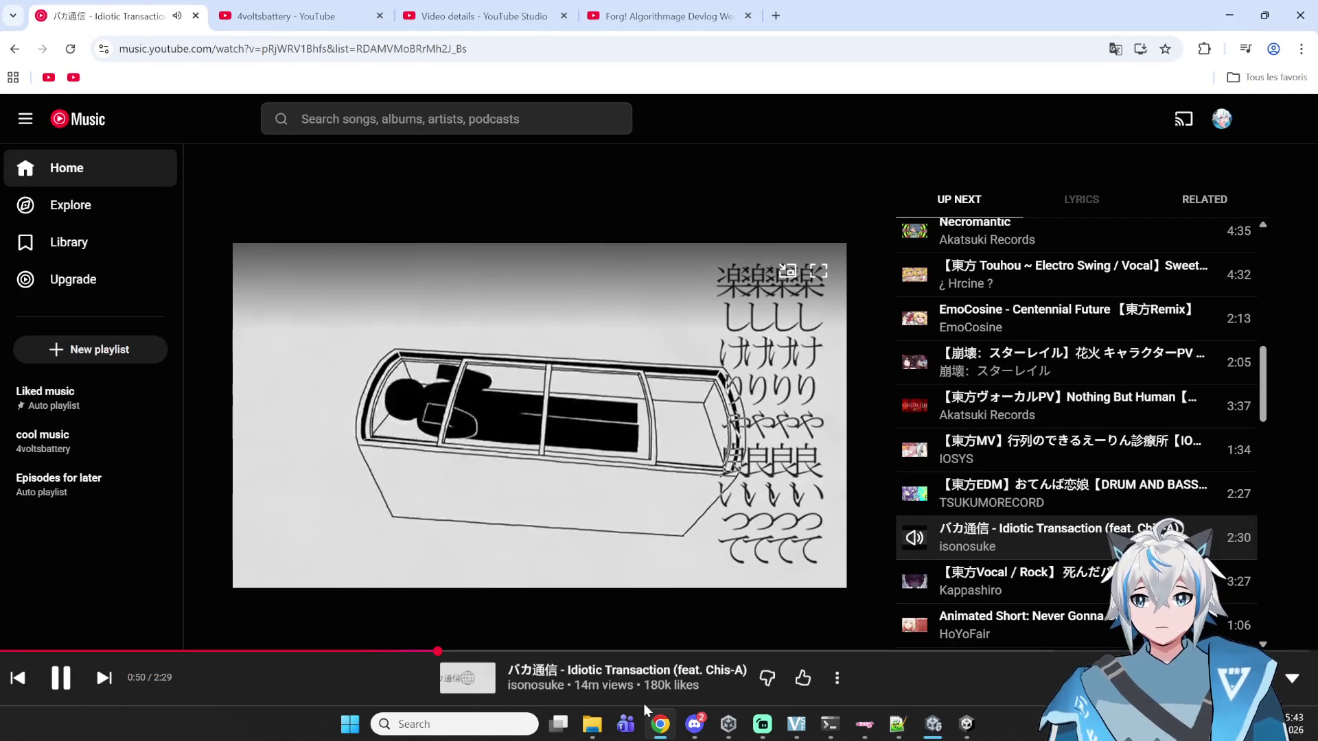
click(651, 733)
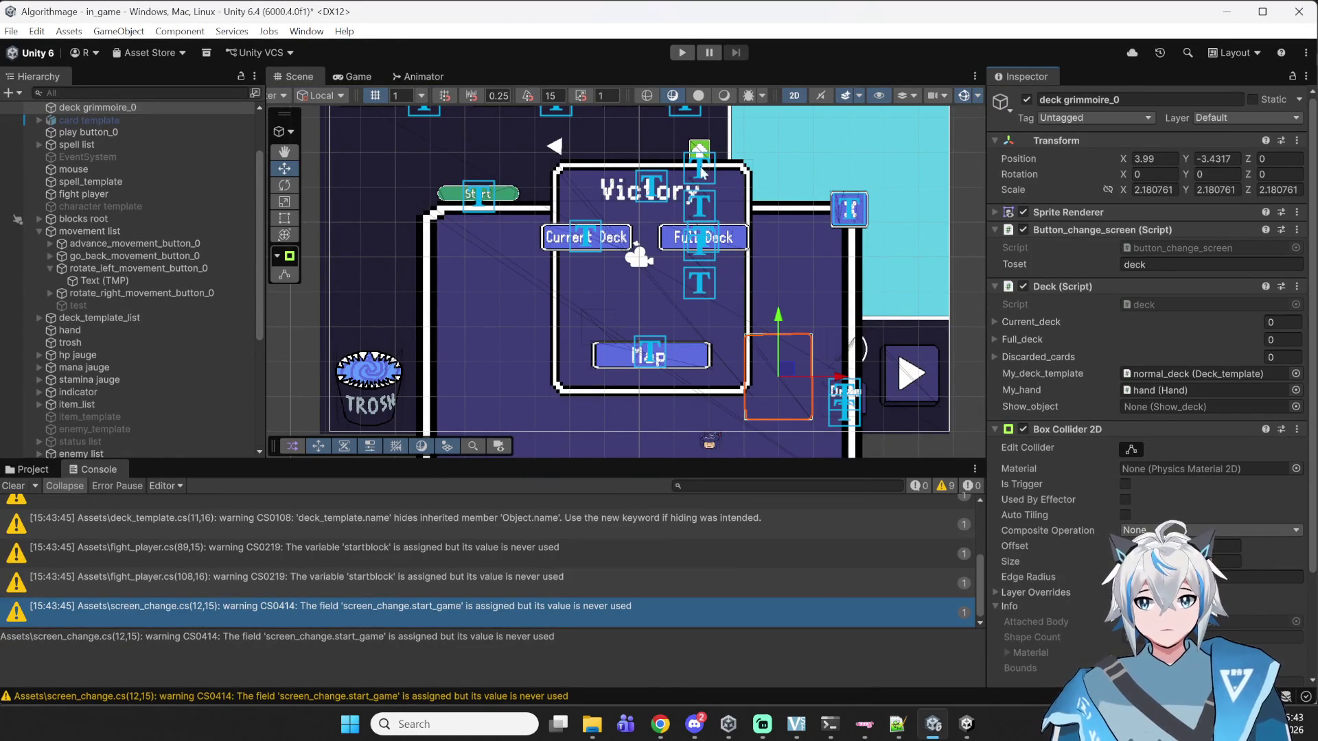
click(682, 52)
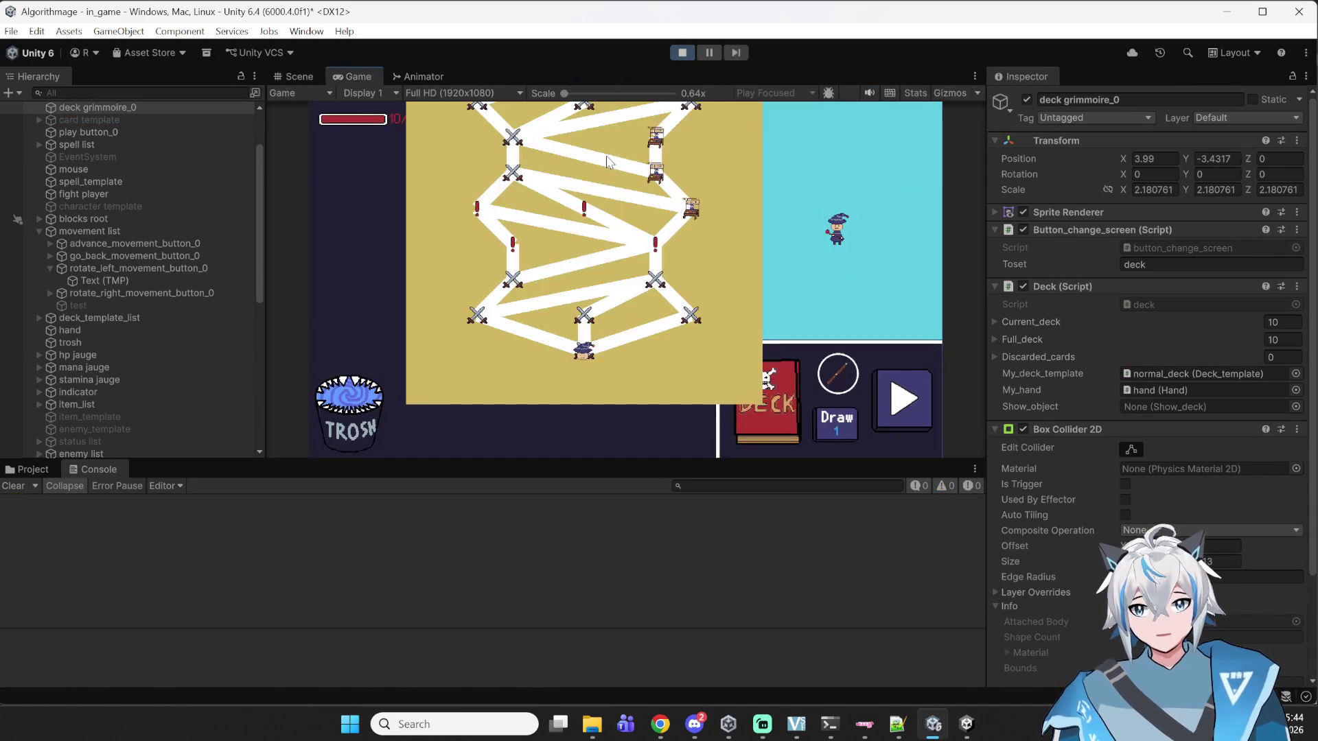
- Enter a fight, open the deck viewer, switch between Current Deck and Full Deck several times, and close it
click(580, 330)
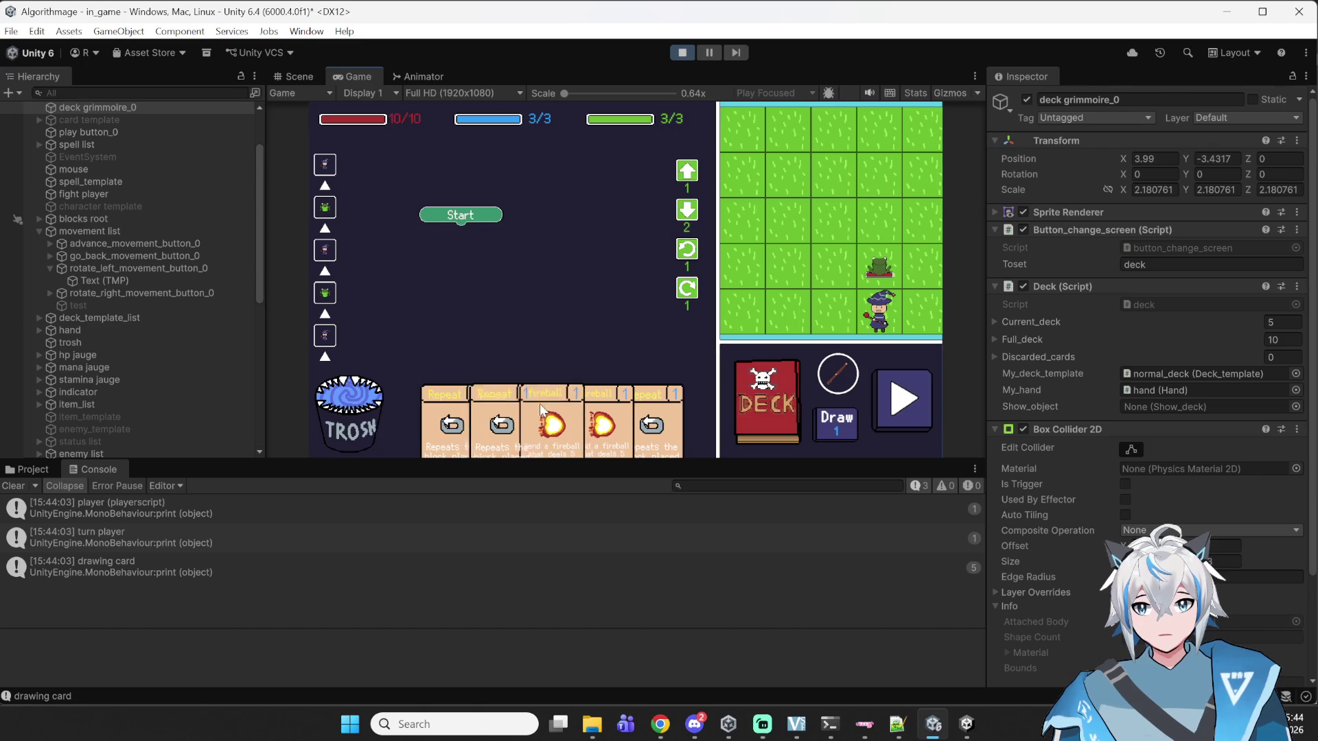
click(753, 426)
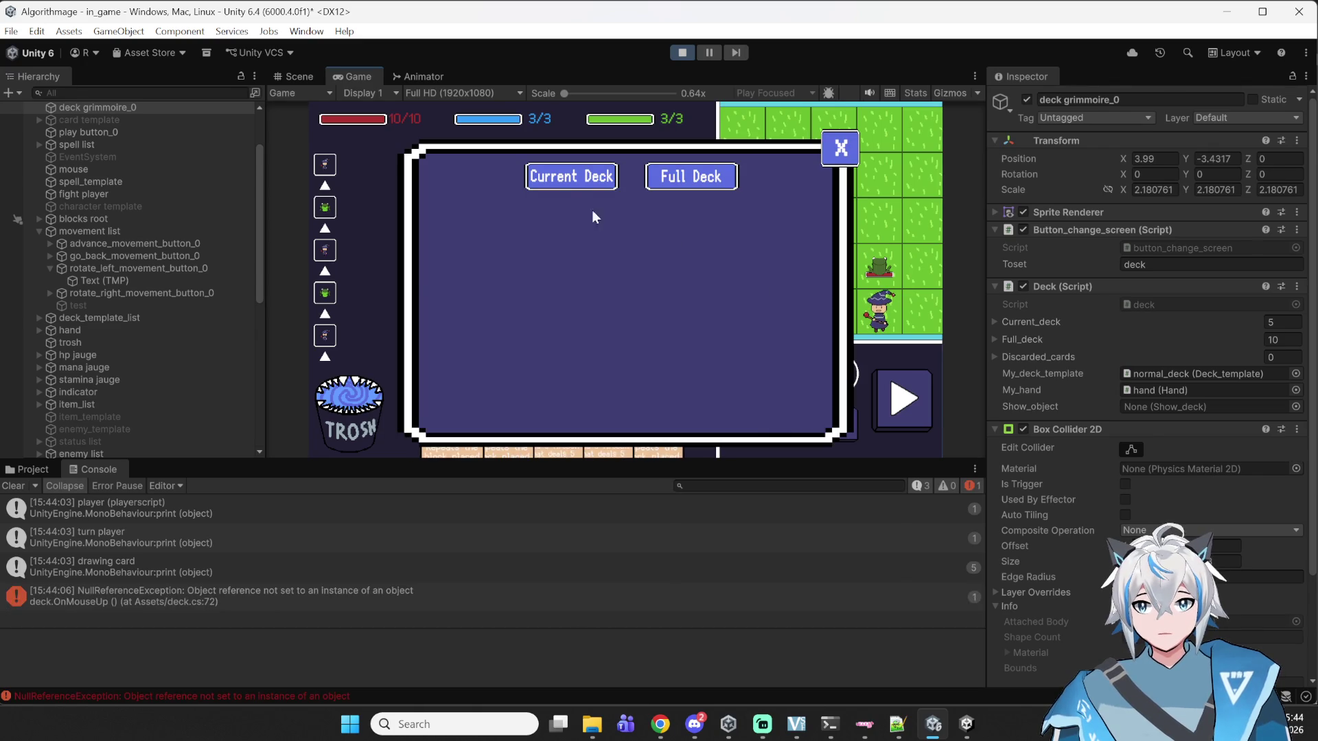
click(566, 179)
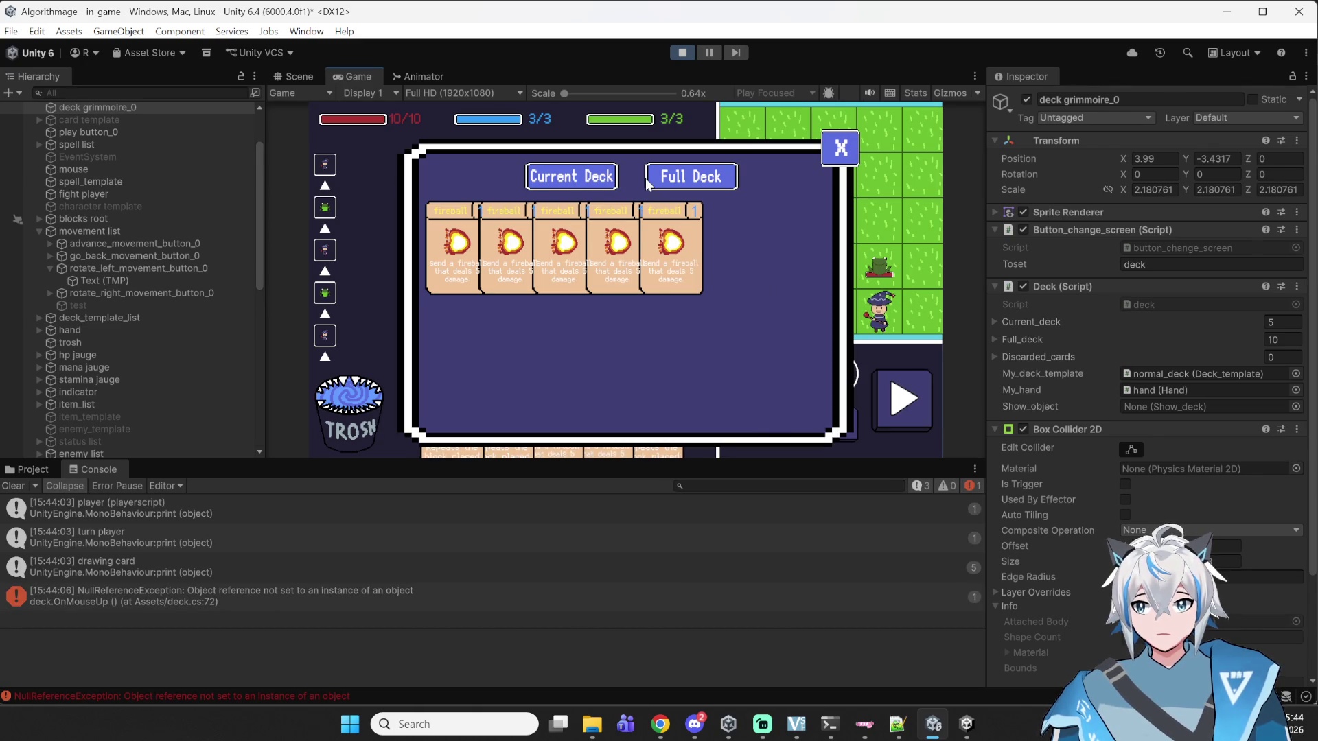
click(710, 180)
click(549, 180)
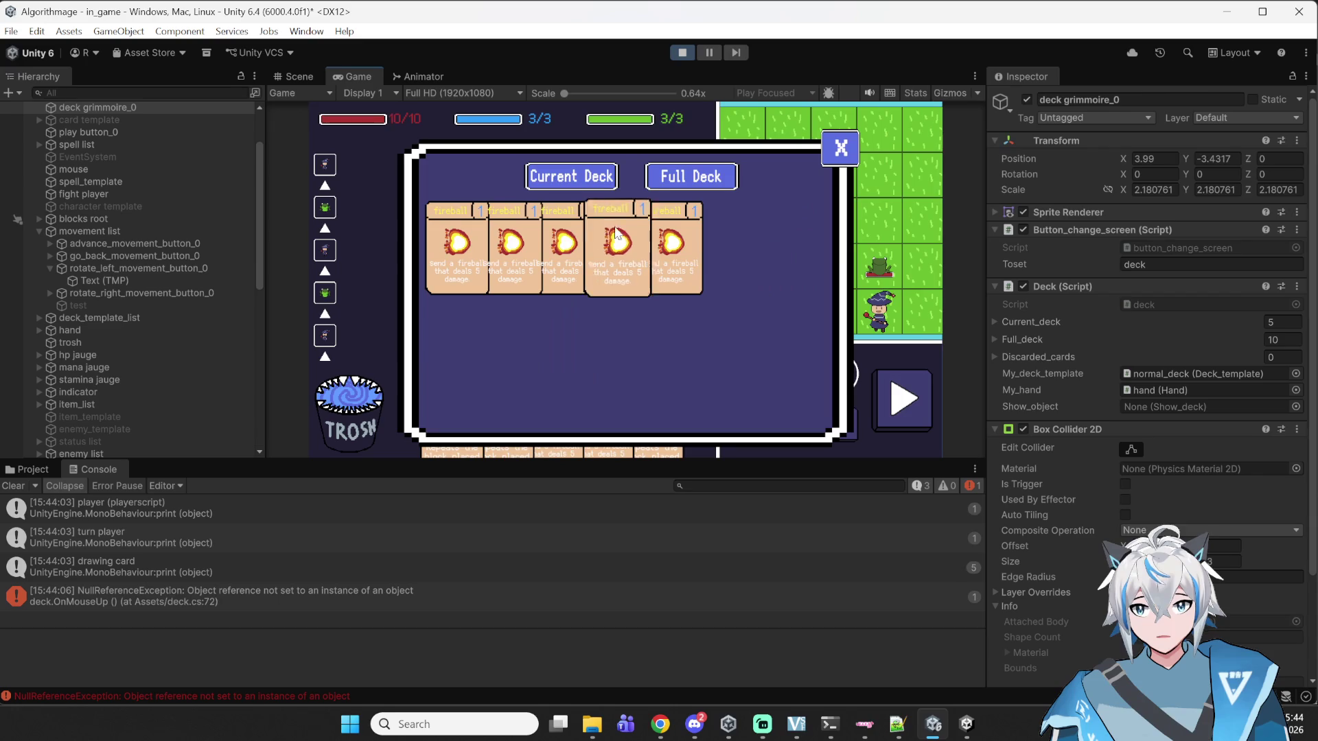
click(696, 180)
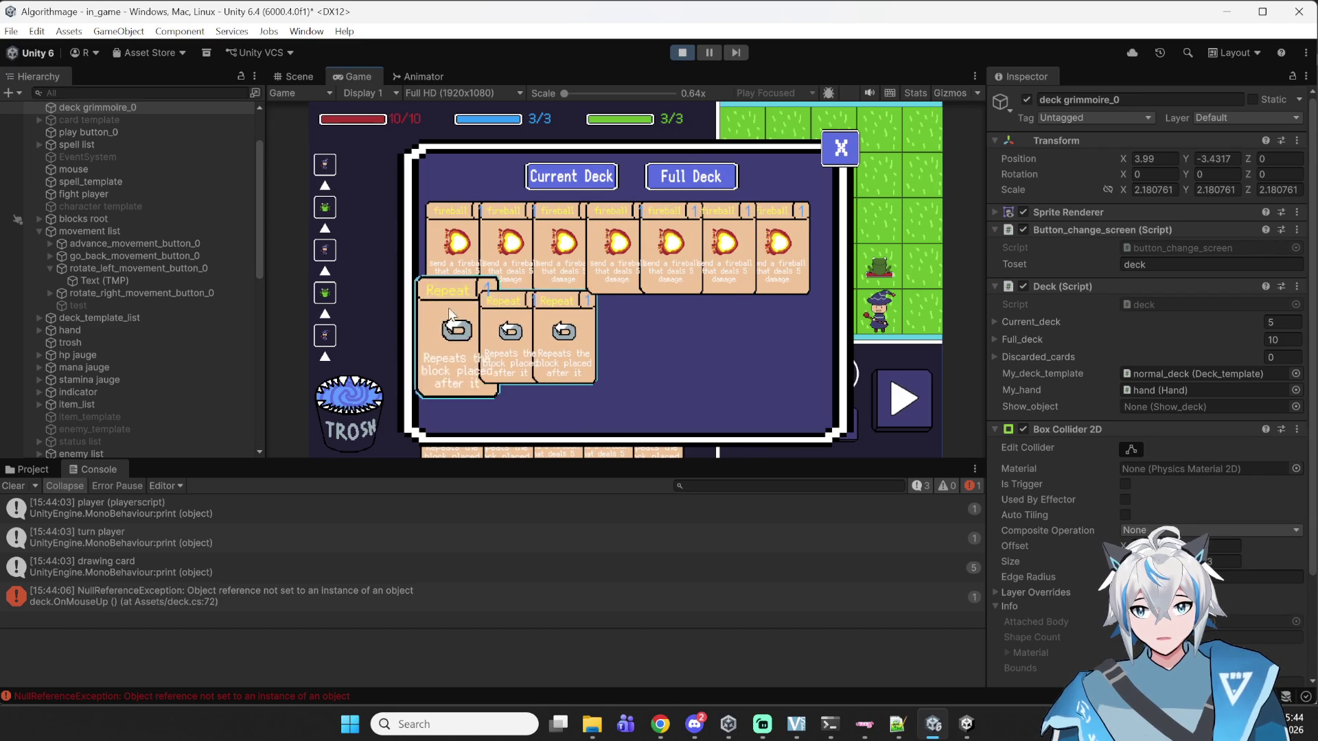
click(584, 182)
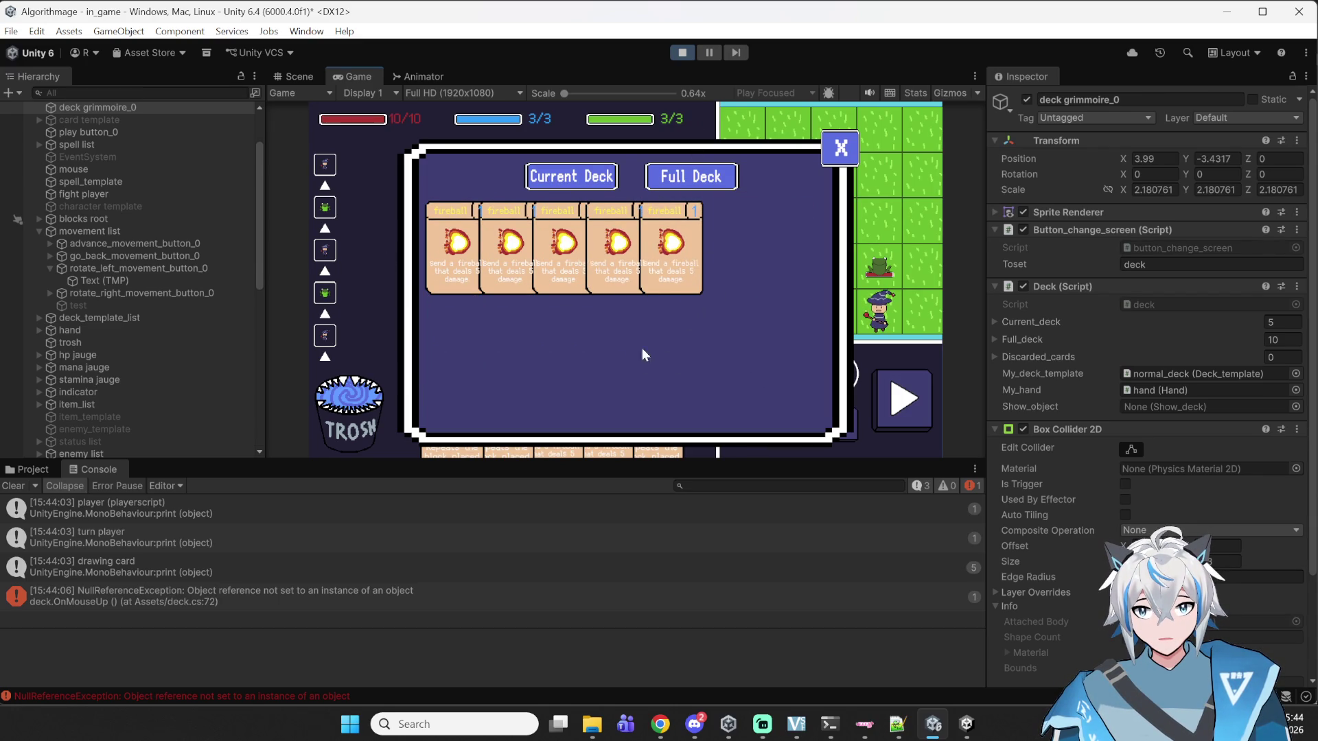
click(842, 149)
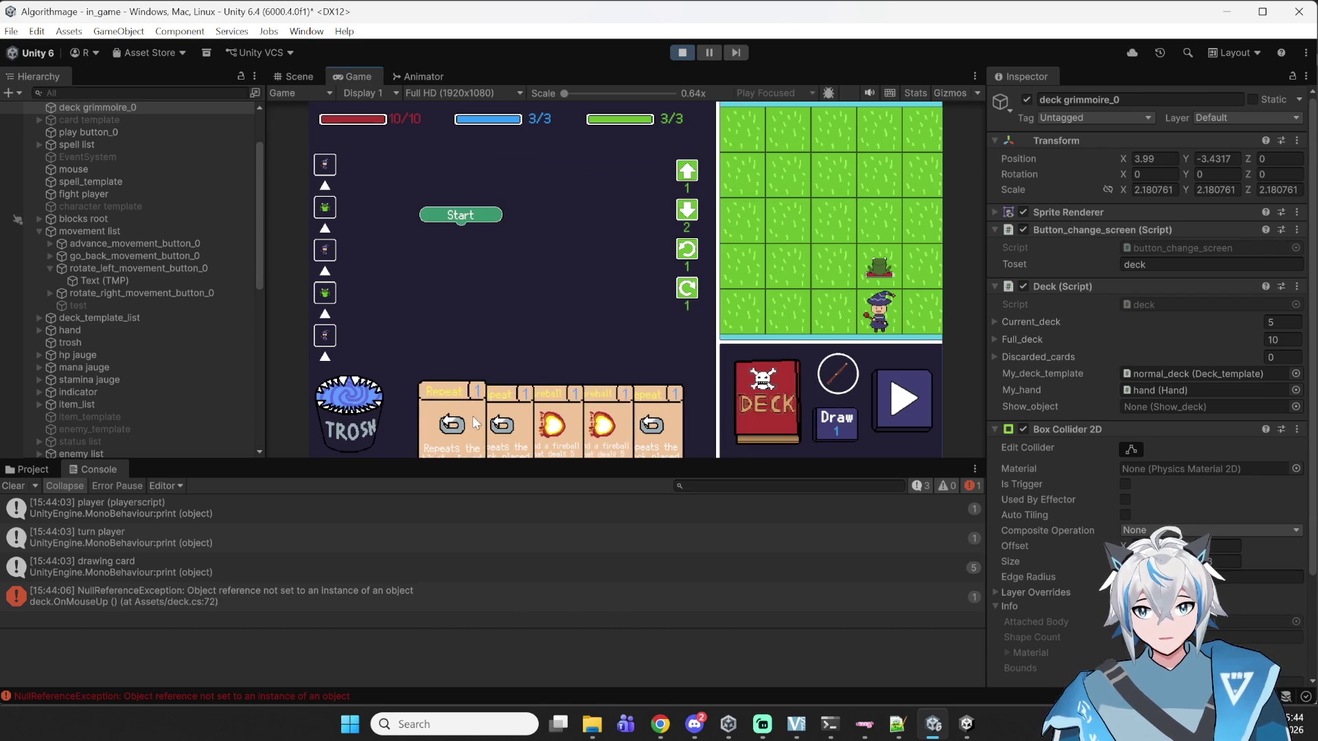
- Reopen the deck viewer, try dragging a fireball card, close it, and show the NullReferenceException stack trace
click(786, 407)
mouse_move(611, 254)
mouse_down()
mouse_move(627, 298)
mouse_move(613, 246)
mouse_move(653, 192)
mouse_move(655, 134)
mouse_move(610, 264)
mouse_move(614, 219)
mouse_move(592, 237)
mouse_move(685, 336)
mouse_move(615, 247)
mouse_up()
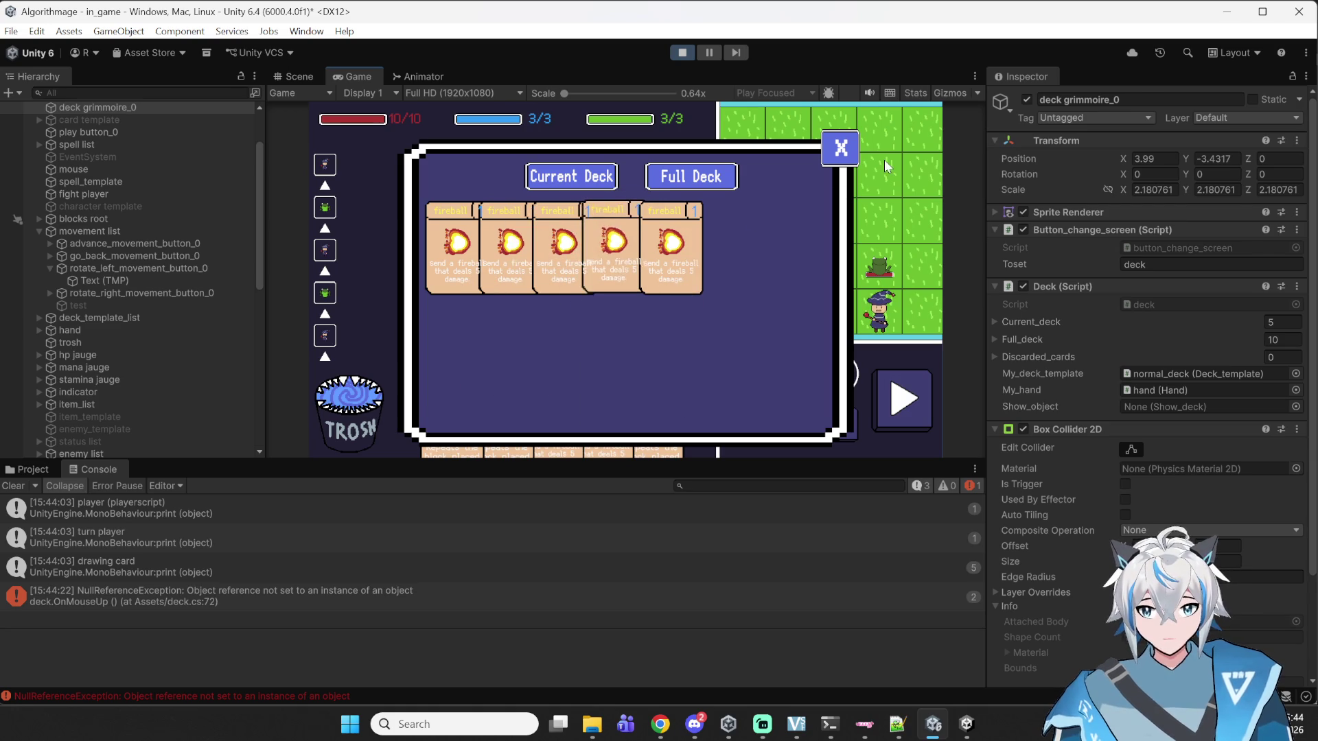
click(841, 148)
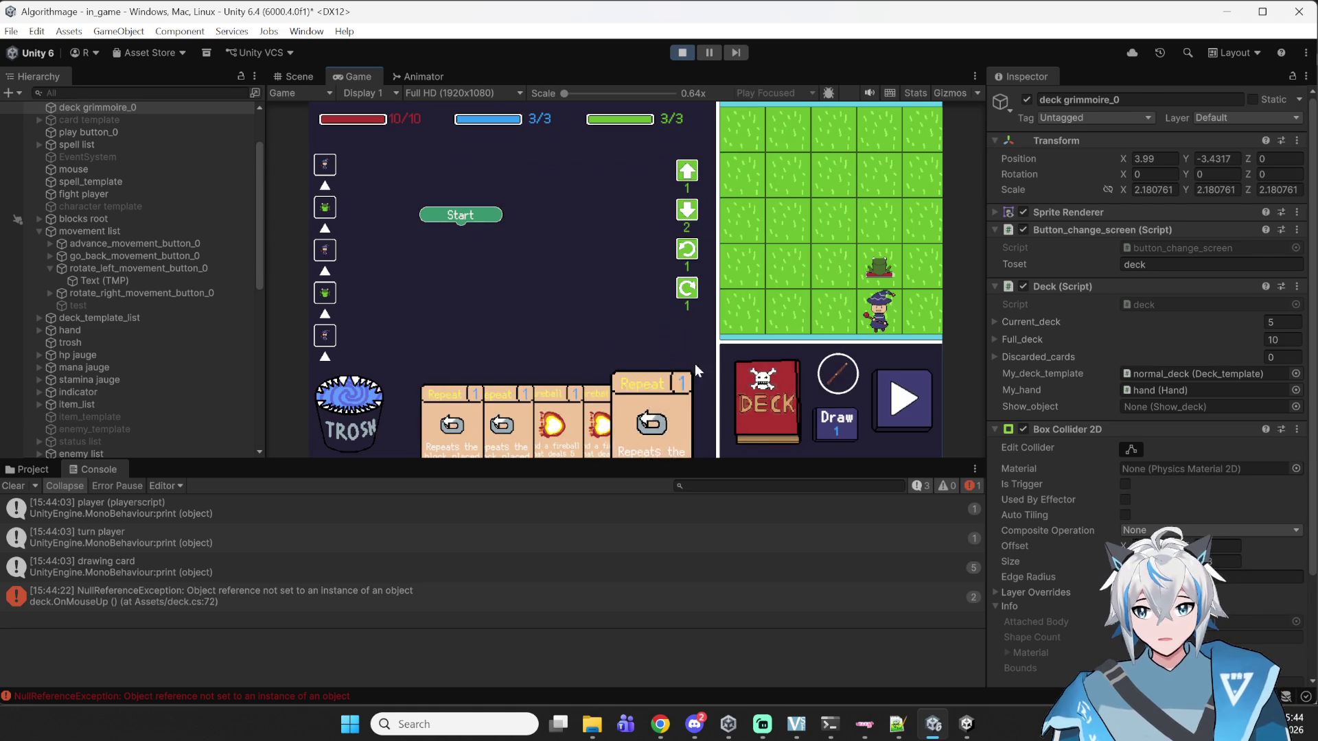
click(308, 609)
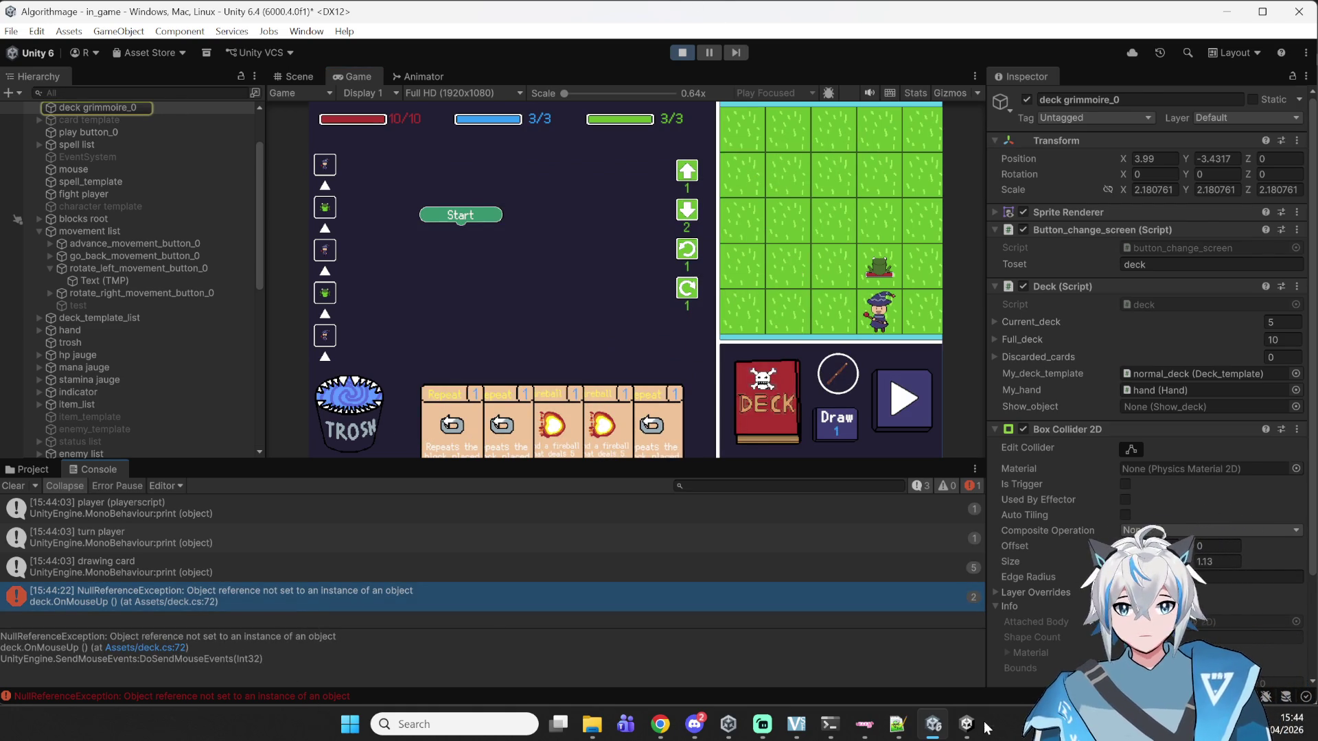
- Stop the game, drop show_deck into the Deck script's Show_object field, and press Play again
click(673, 55)
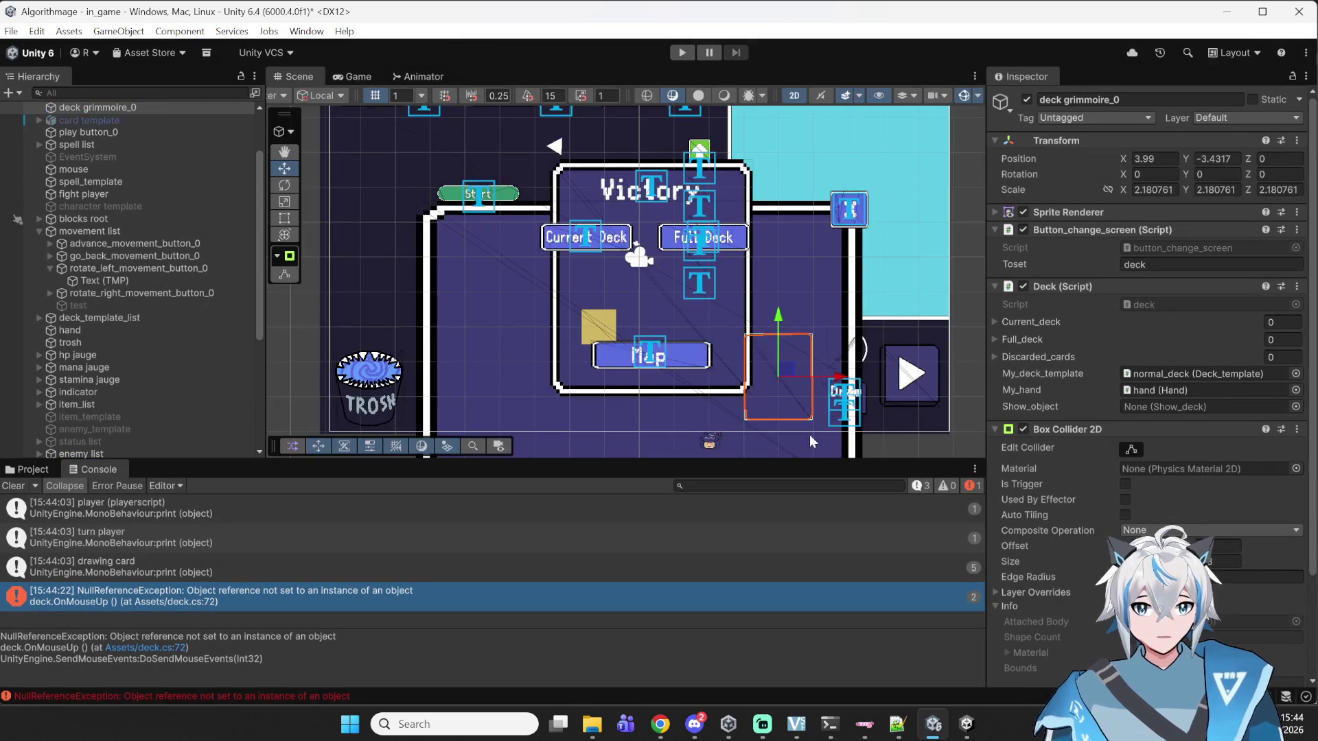
scroll(1040, 422, down, 3)
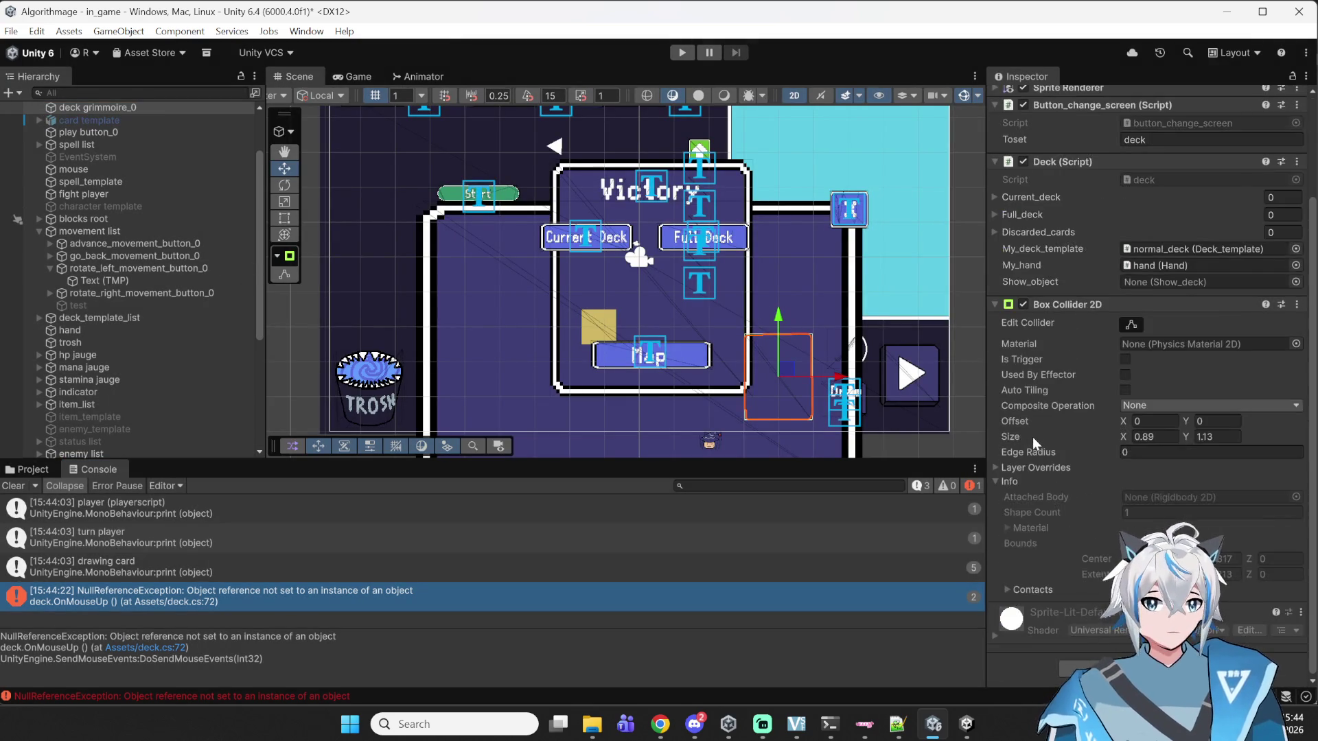
scroll(1014, 389, up, 1)
scroll(165, 294, down, 5)
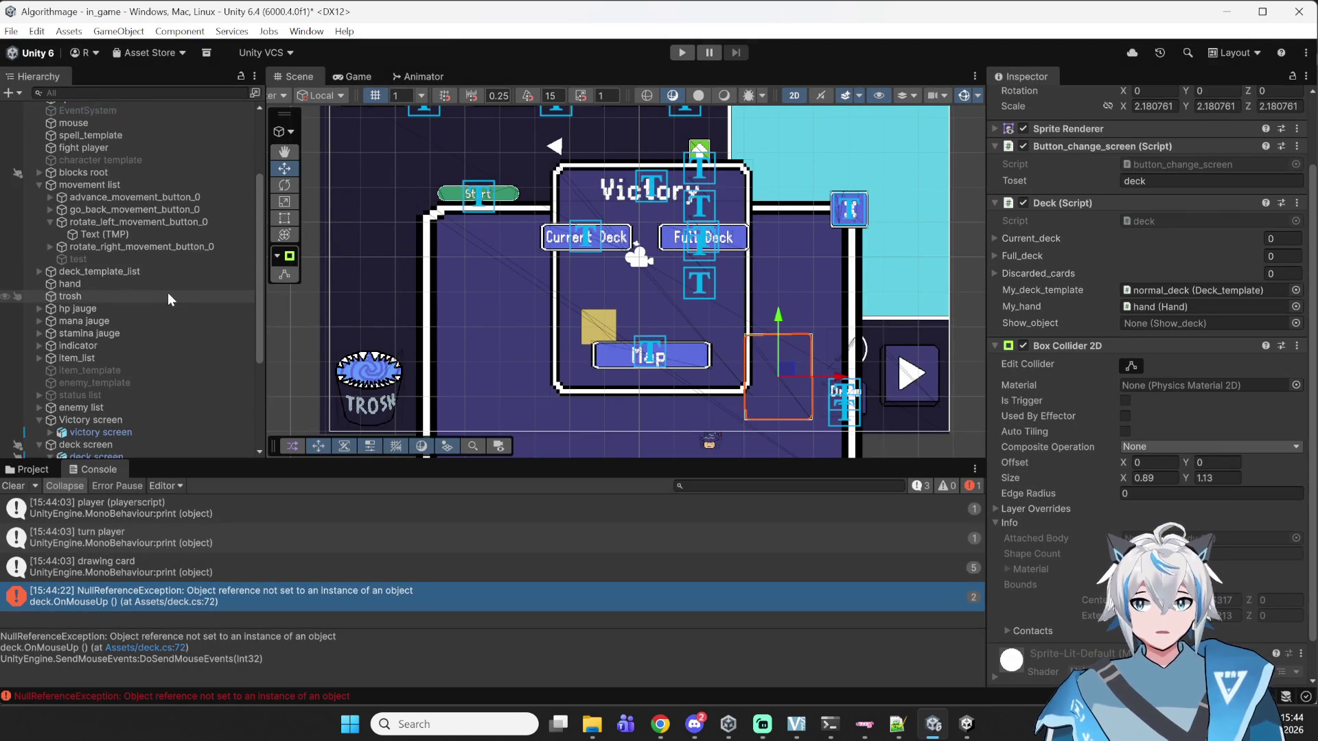
scroll(167, 293, down, 1)
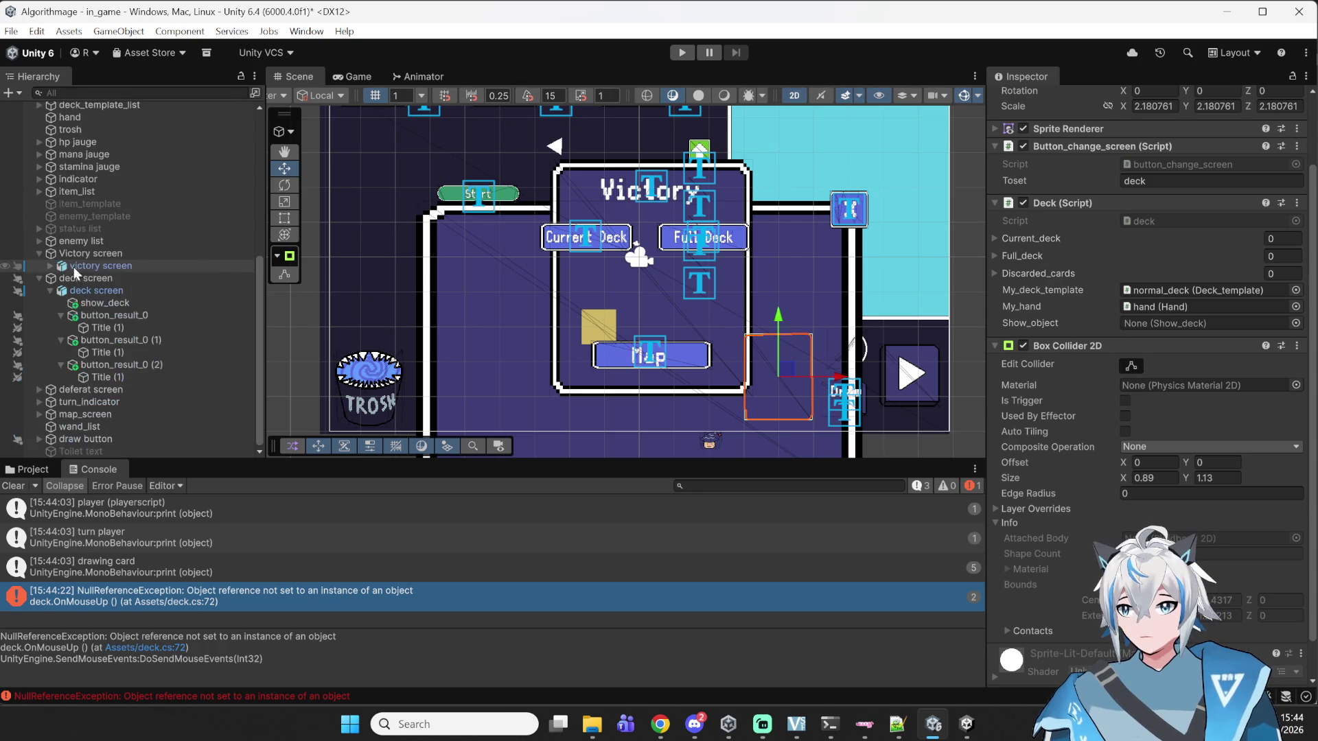
drag(110, 303, 1207, 323)
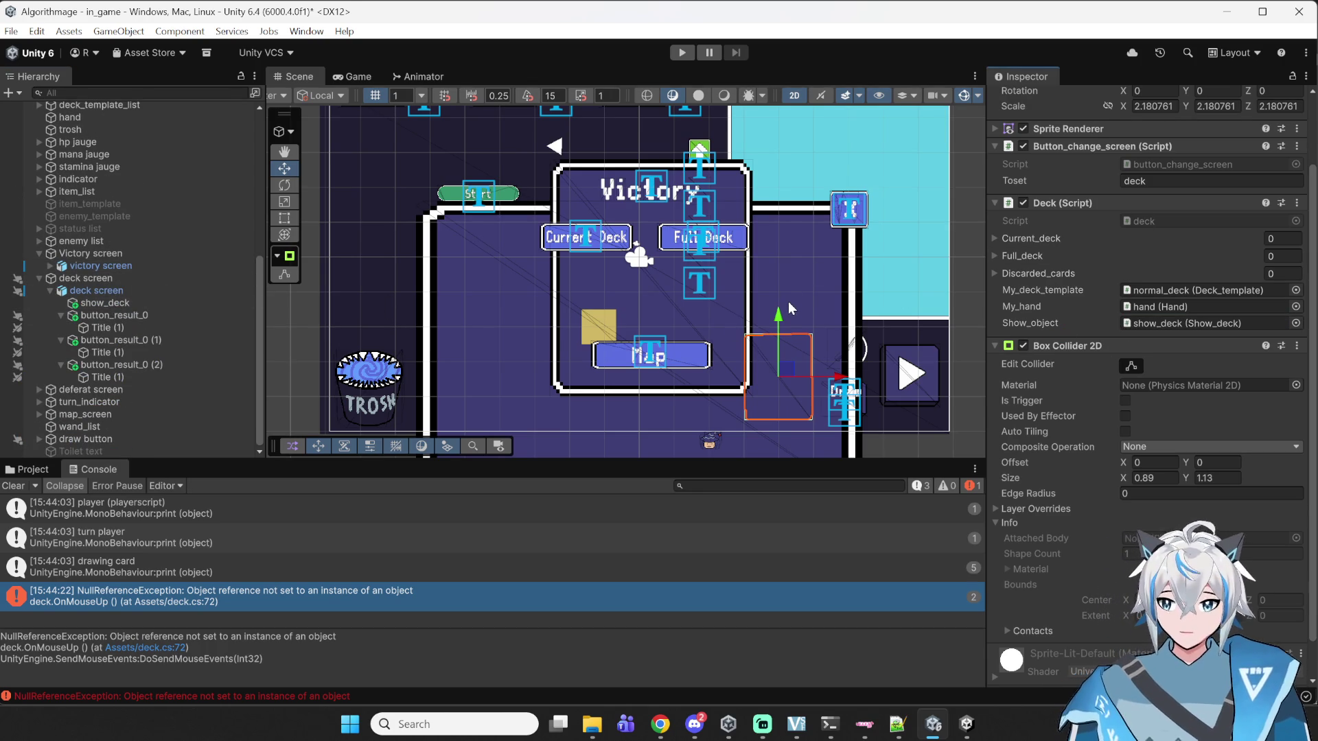
click(677, 52)
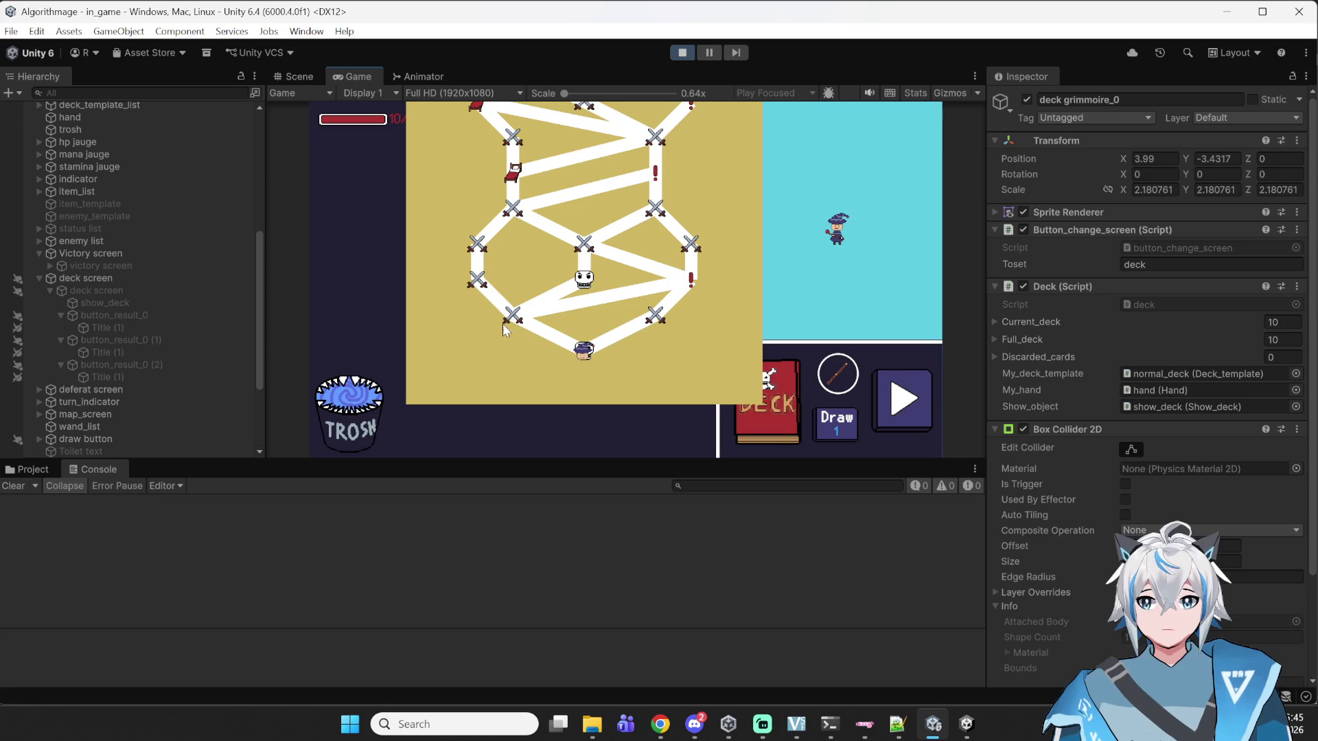
- Enter a fight and switch the deck viewer between the ten-card Full Deck and five-fireball Current Deck
click(515, 323)
click(757, 390)
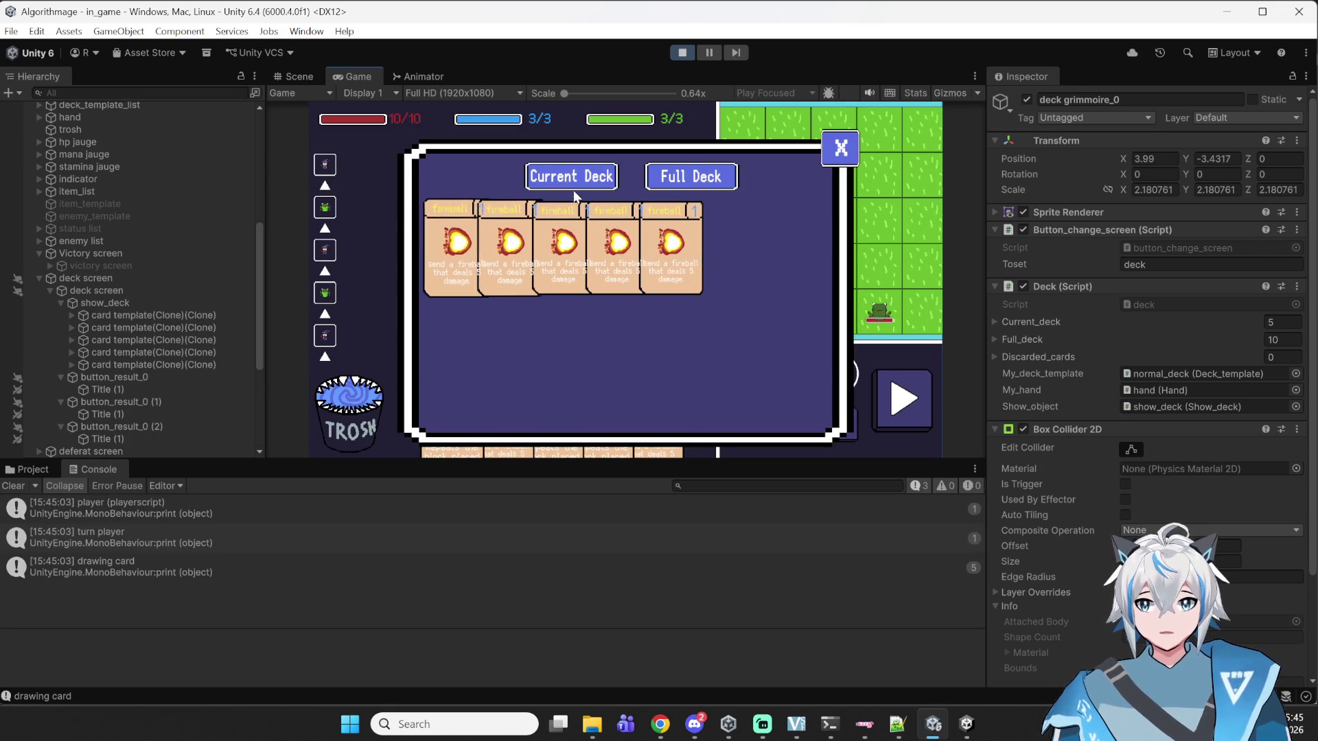
click(661, 181)
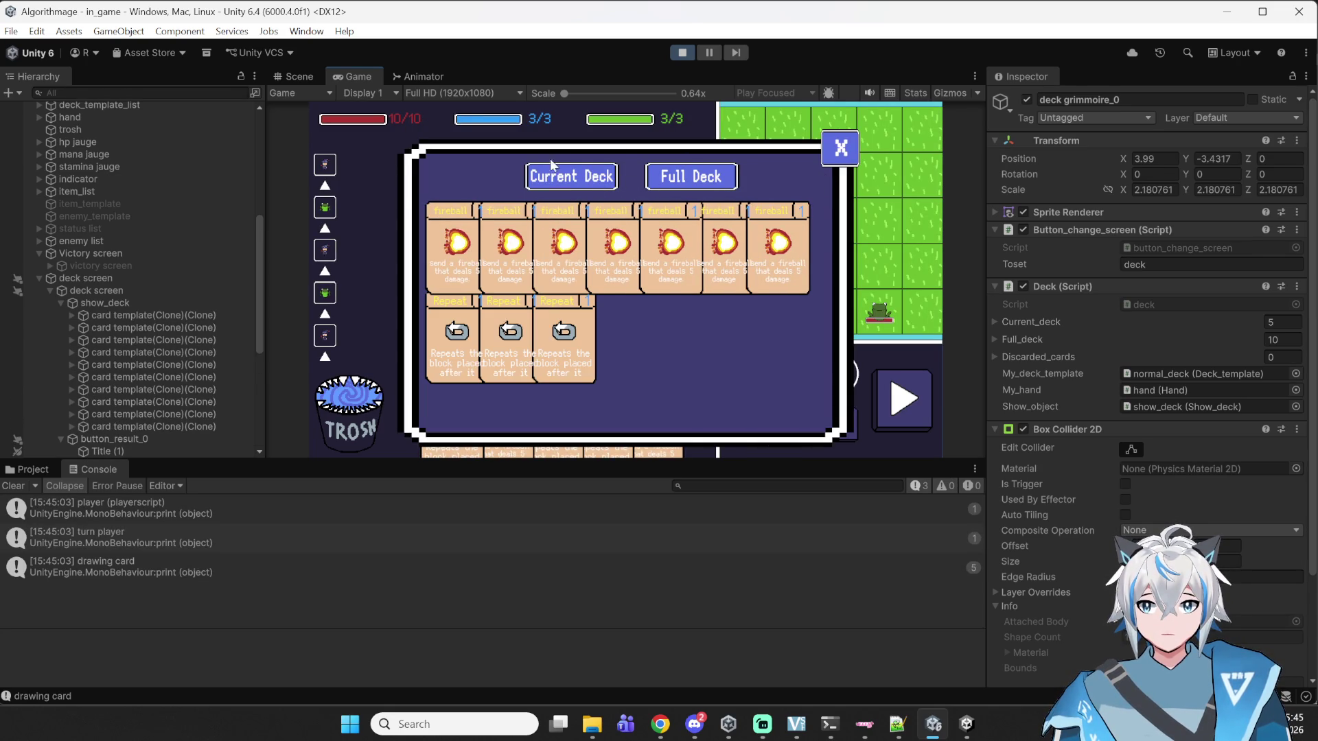
click(558, 170)
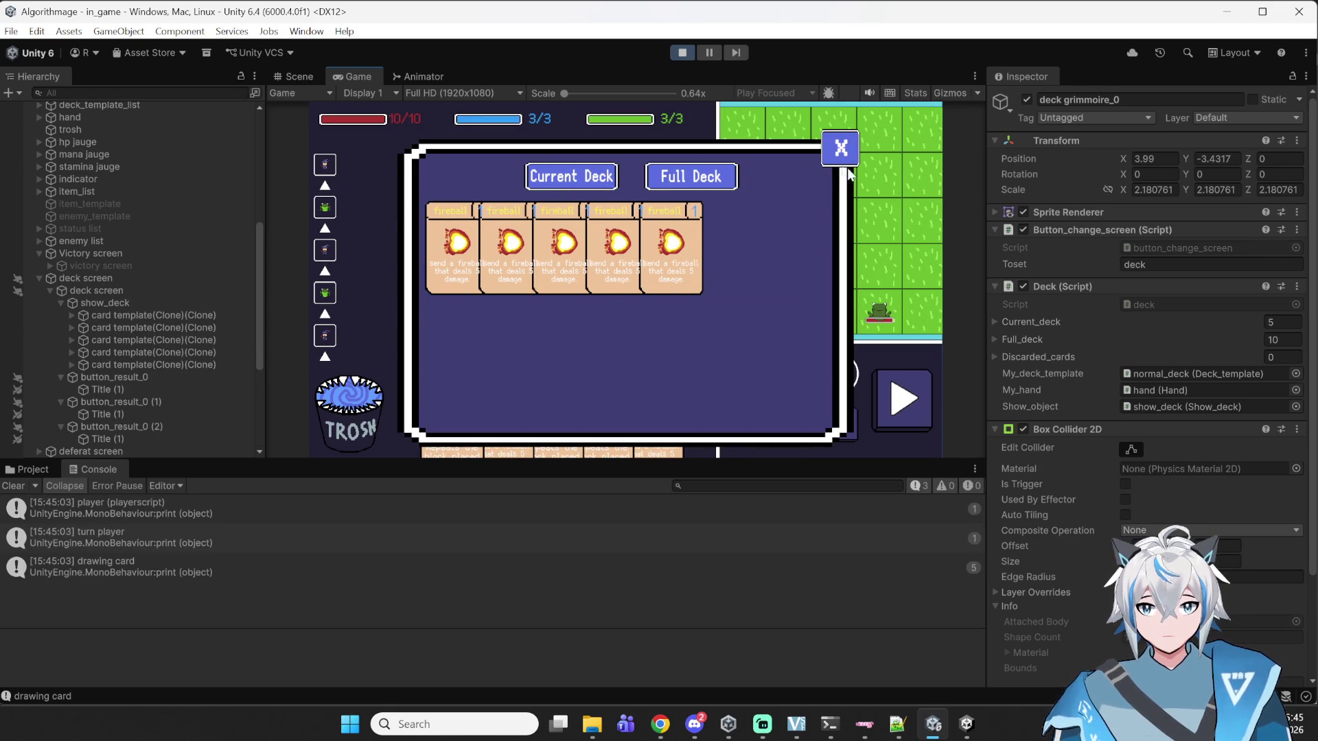
click(848, 158)
click(738, 407)
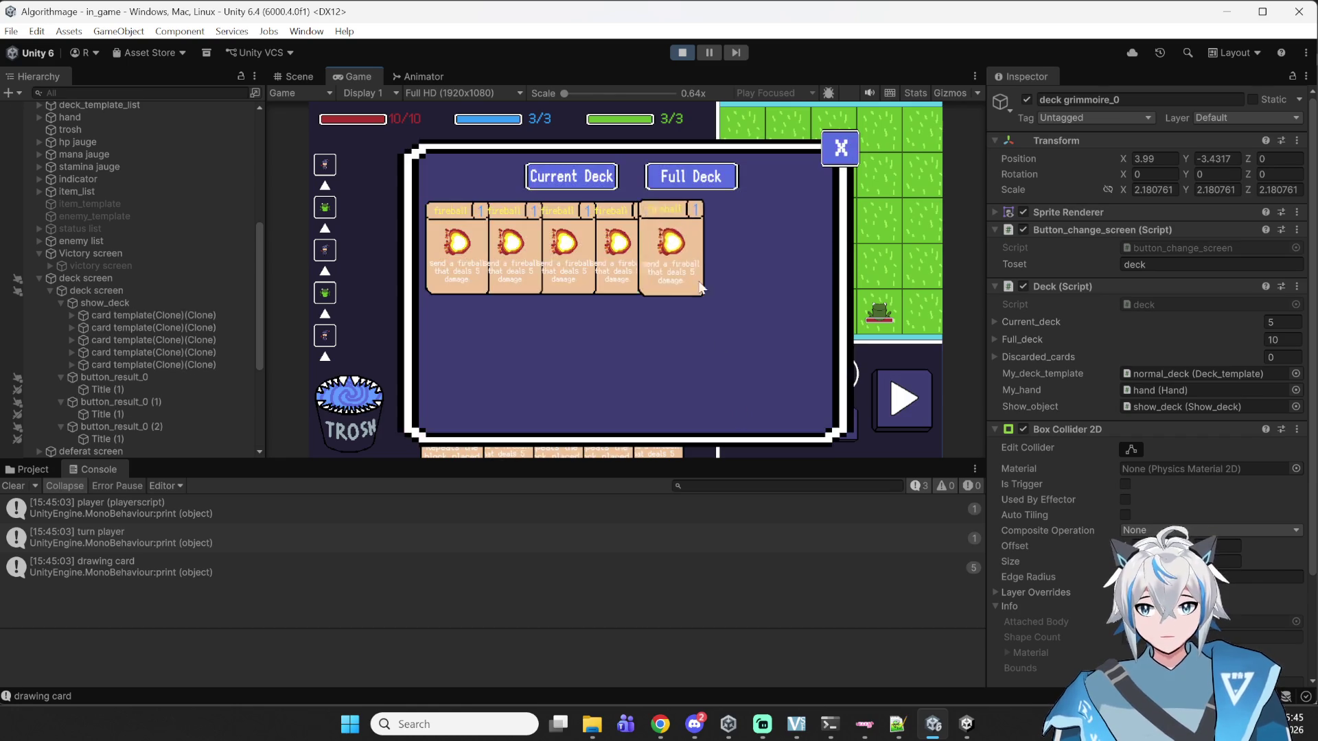
click(699, 179)
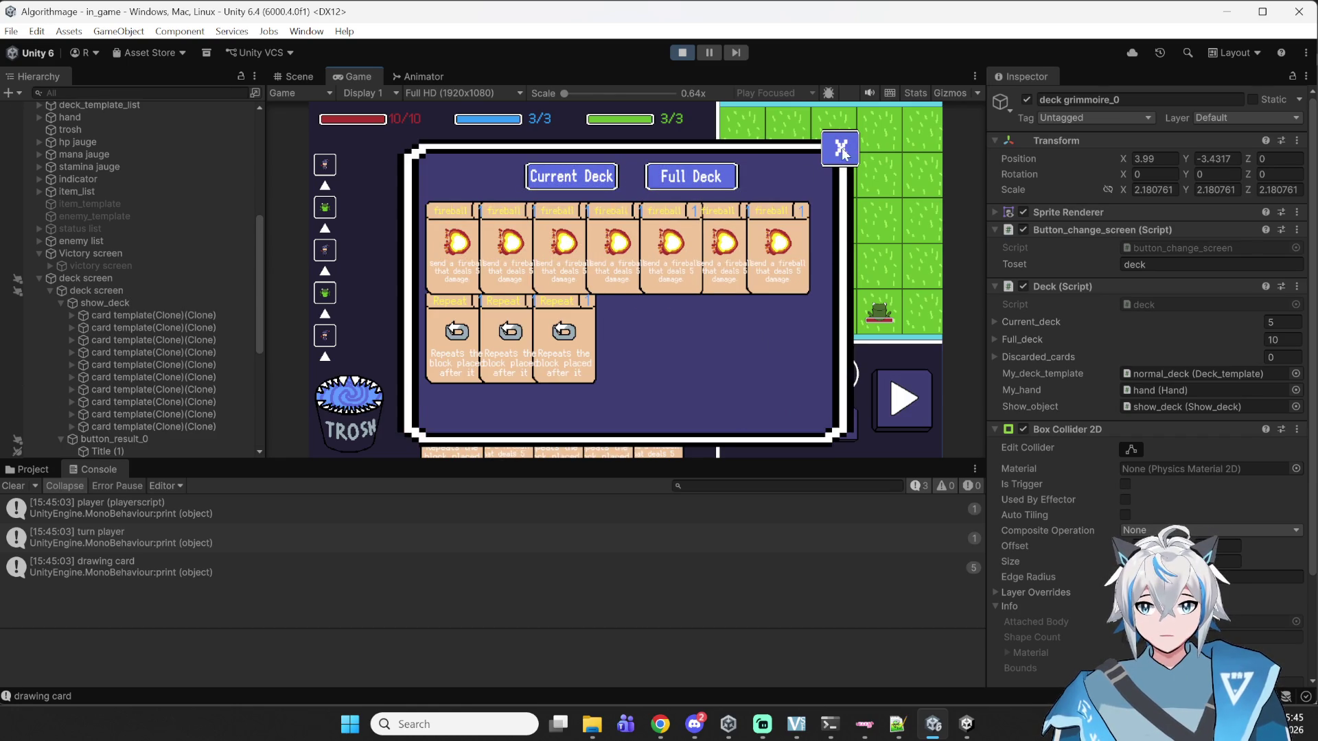
click(841, 149)
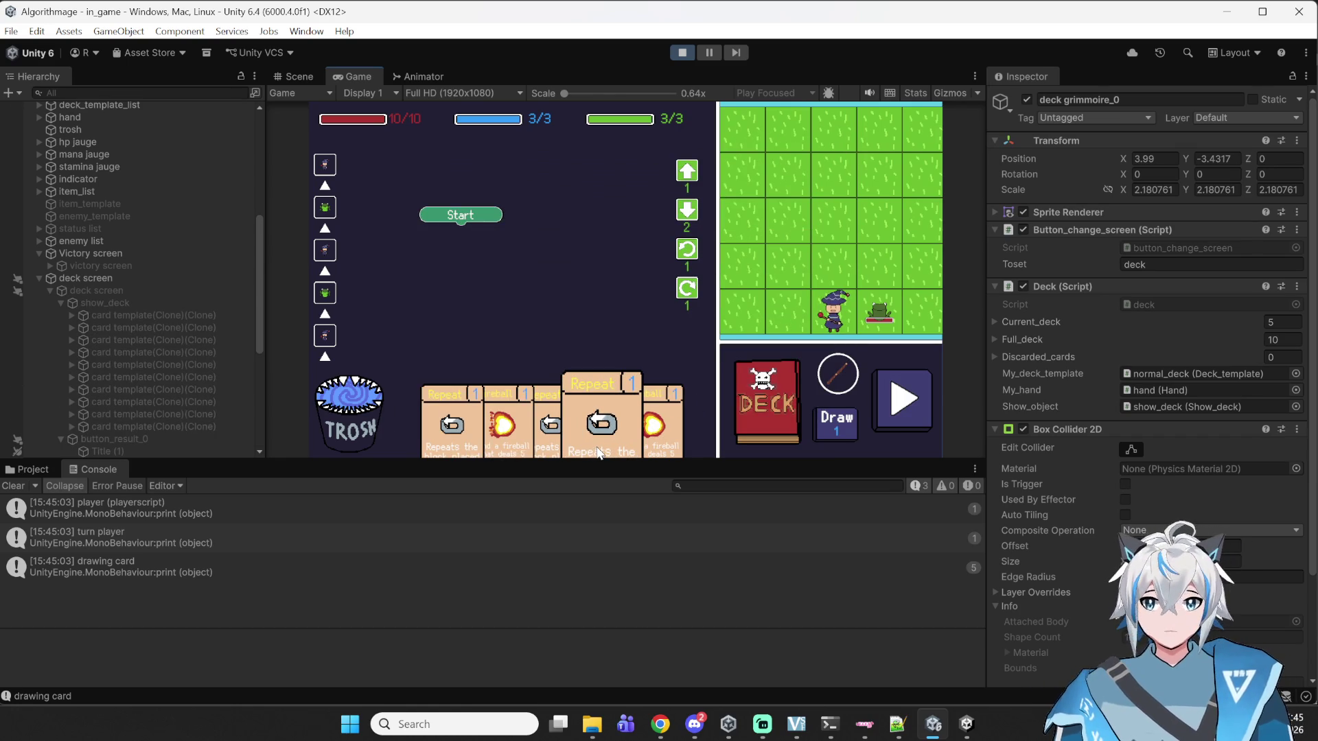
- Reopen the deck viewer, toggle Current Deck and Full Deck again, close it, and stop the game
click(763, 404)
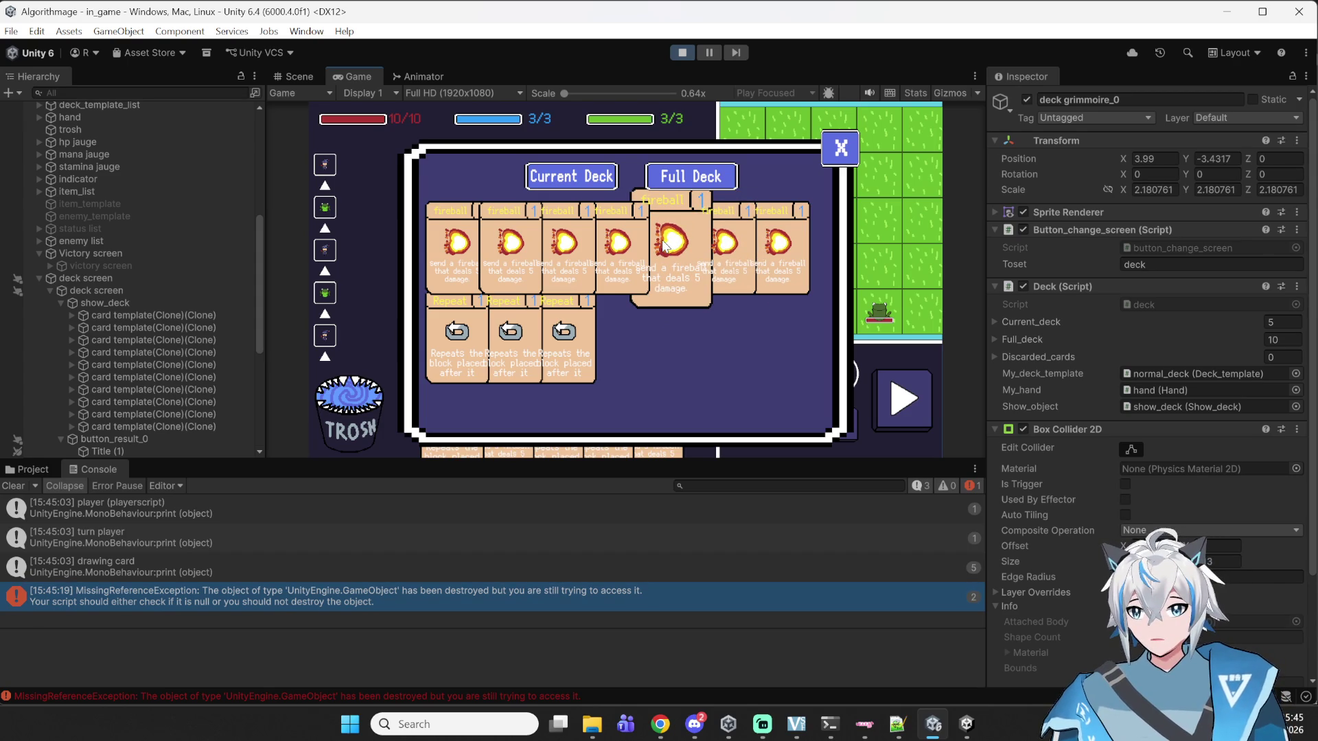
click(841, 150)
click(766, 402)
click(573, 178)
click(689, 180)
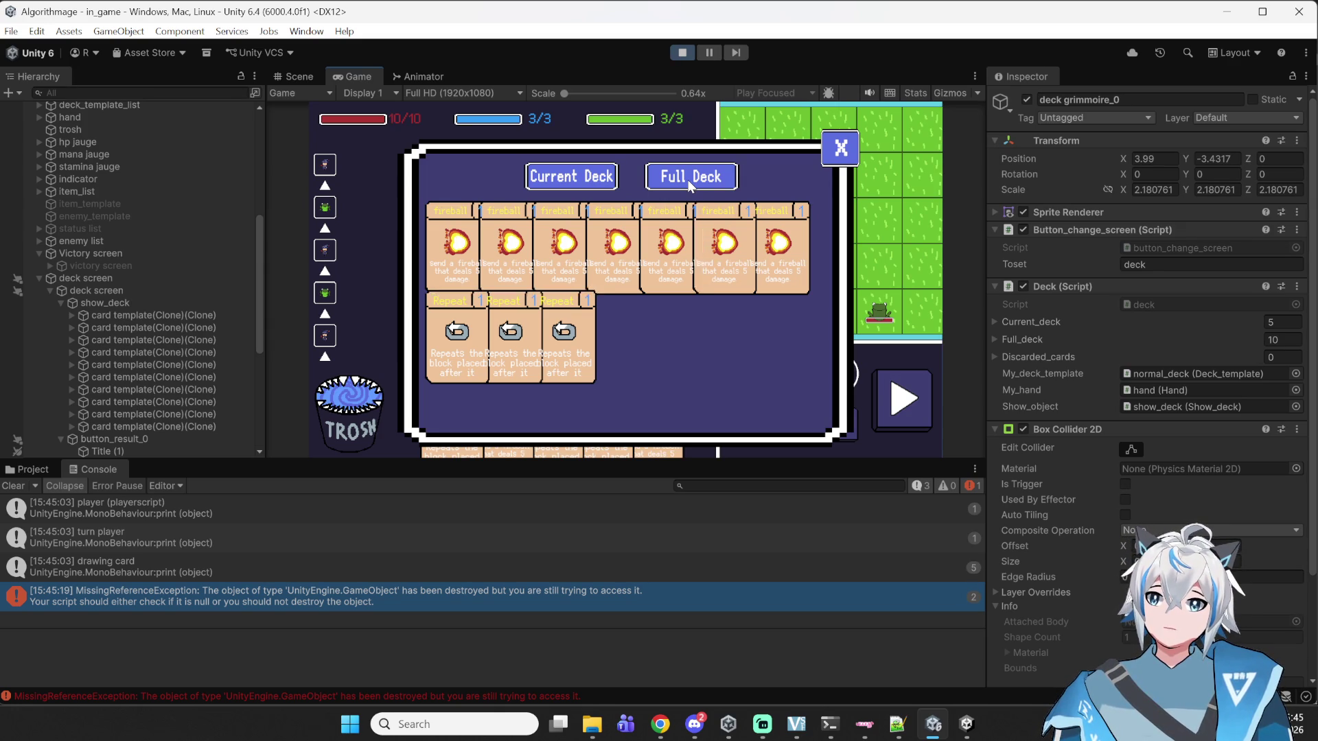
click(597, 177)
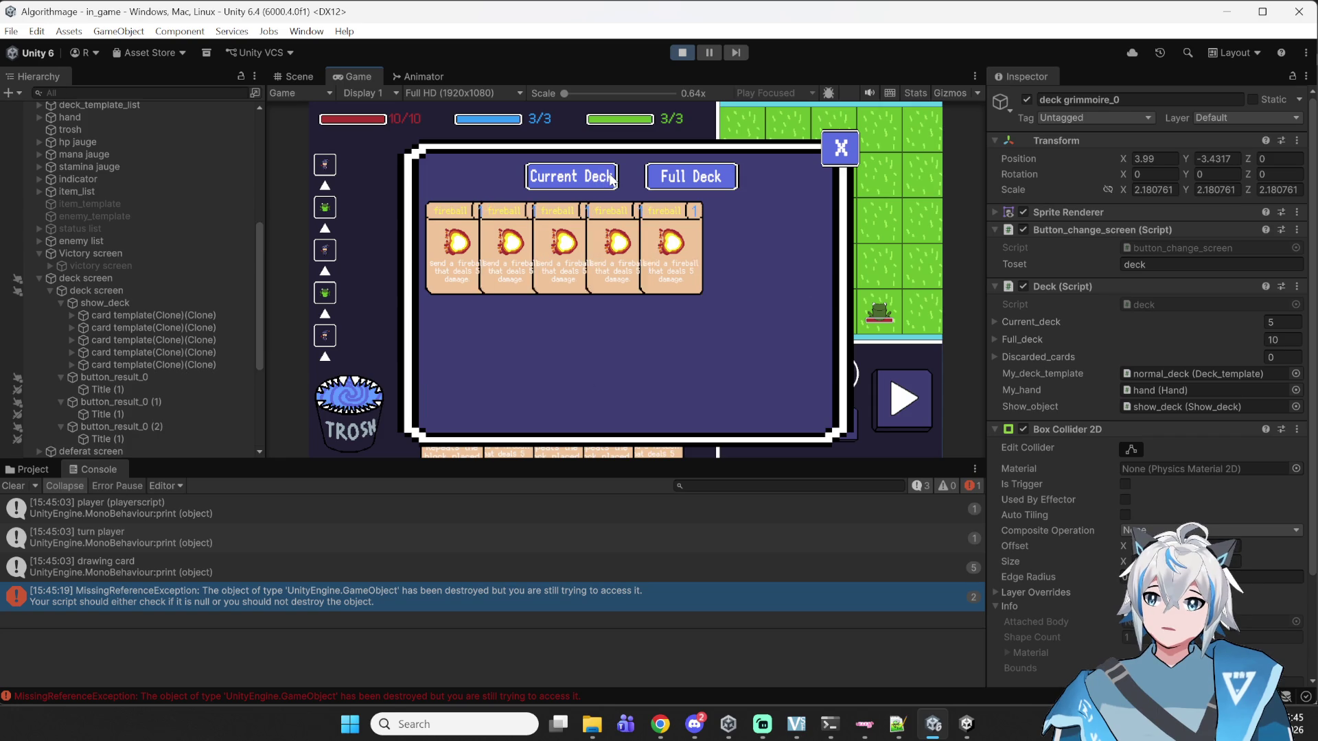
click(597, 178)
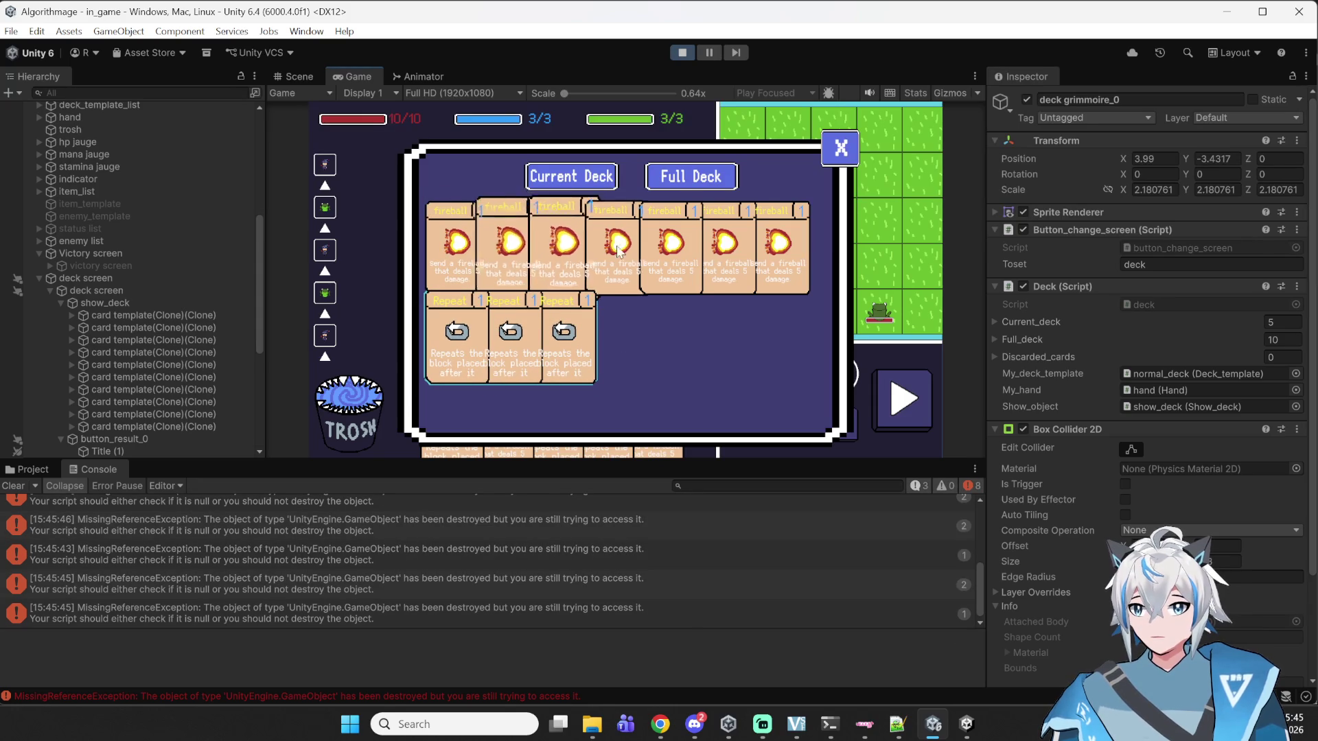
click(842, 148)
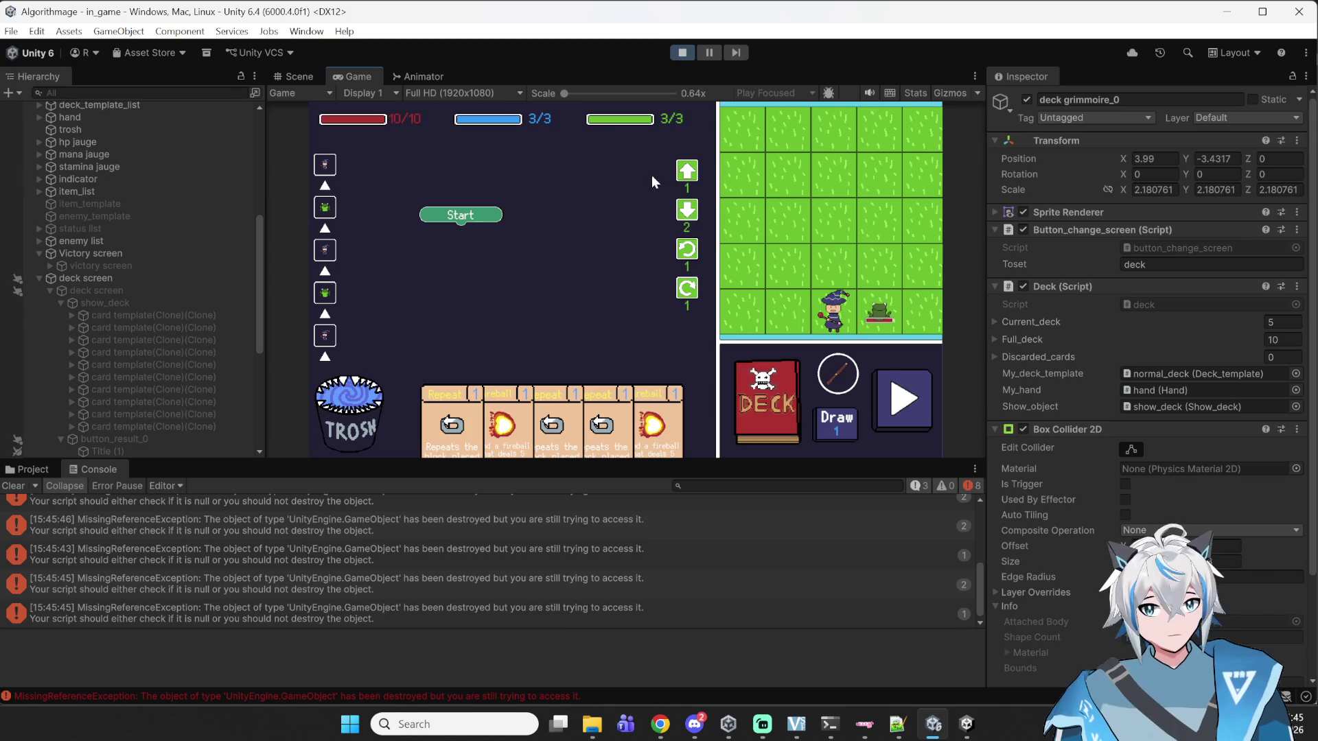
click(682, 53)
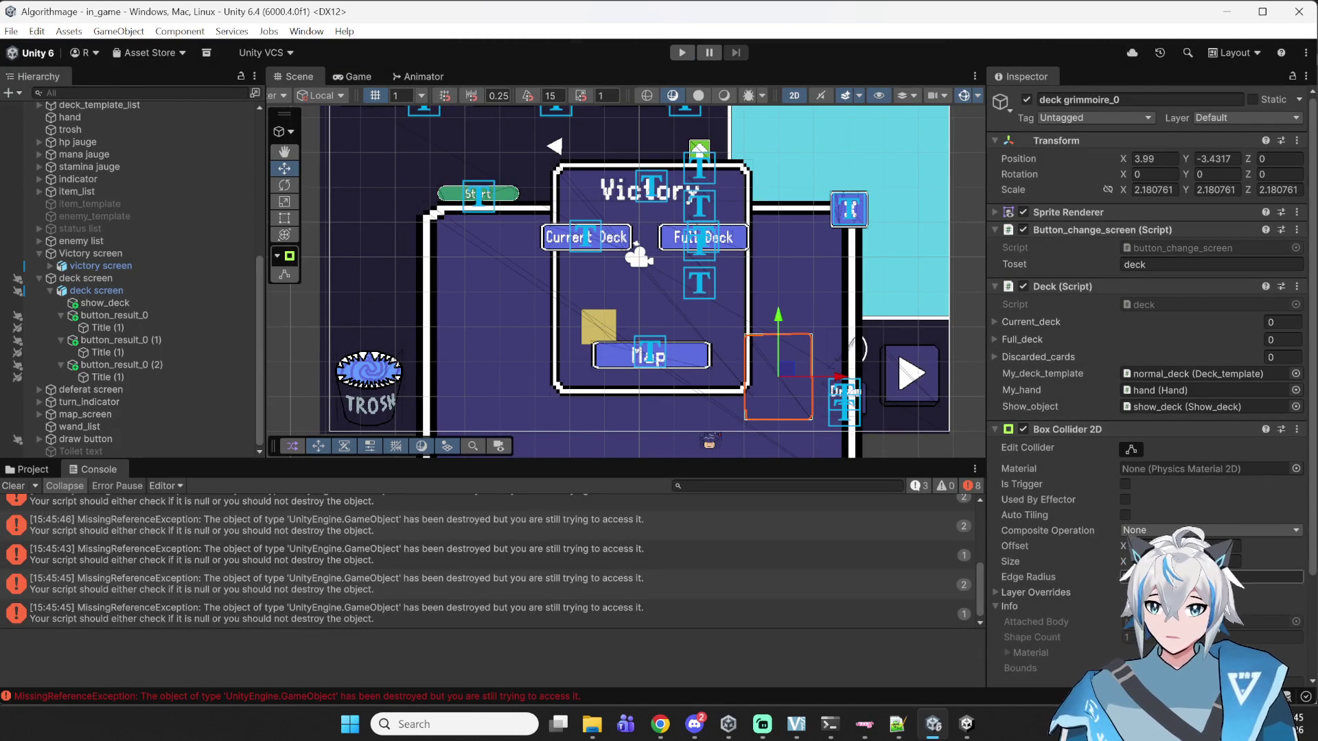
scroll(964, 394, up, 2)
- Switch to Notepad++ and read through card.cs's init and Update methods down to OnMouseDown
key(alt+Tab)
scroll(522, 382, up, 10)
click(272, 406)
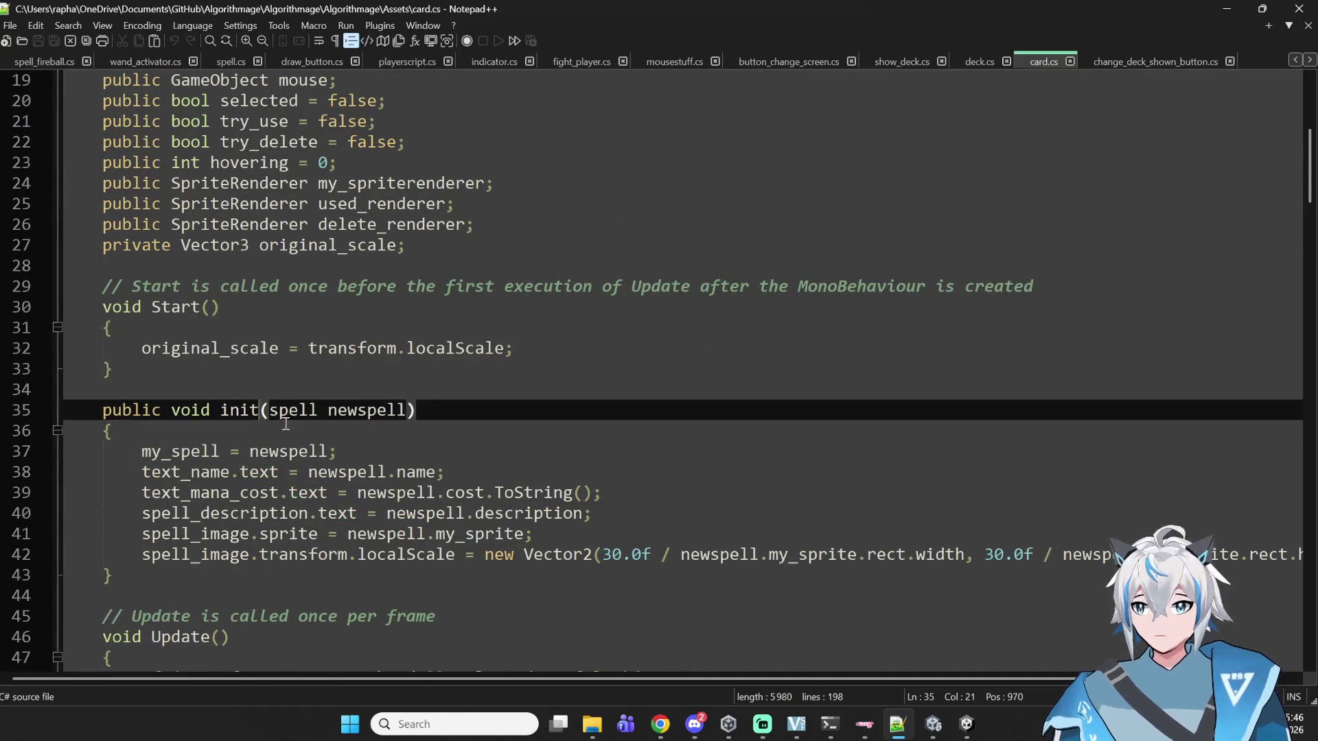
click(295, 430)
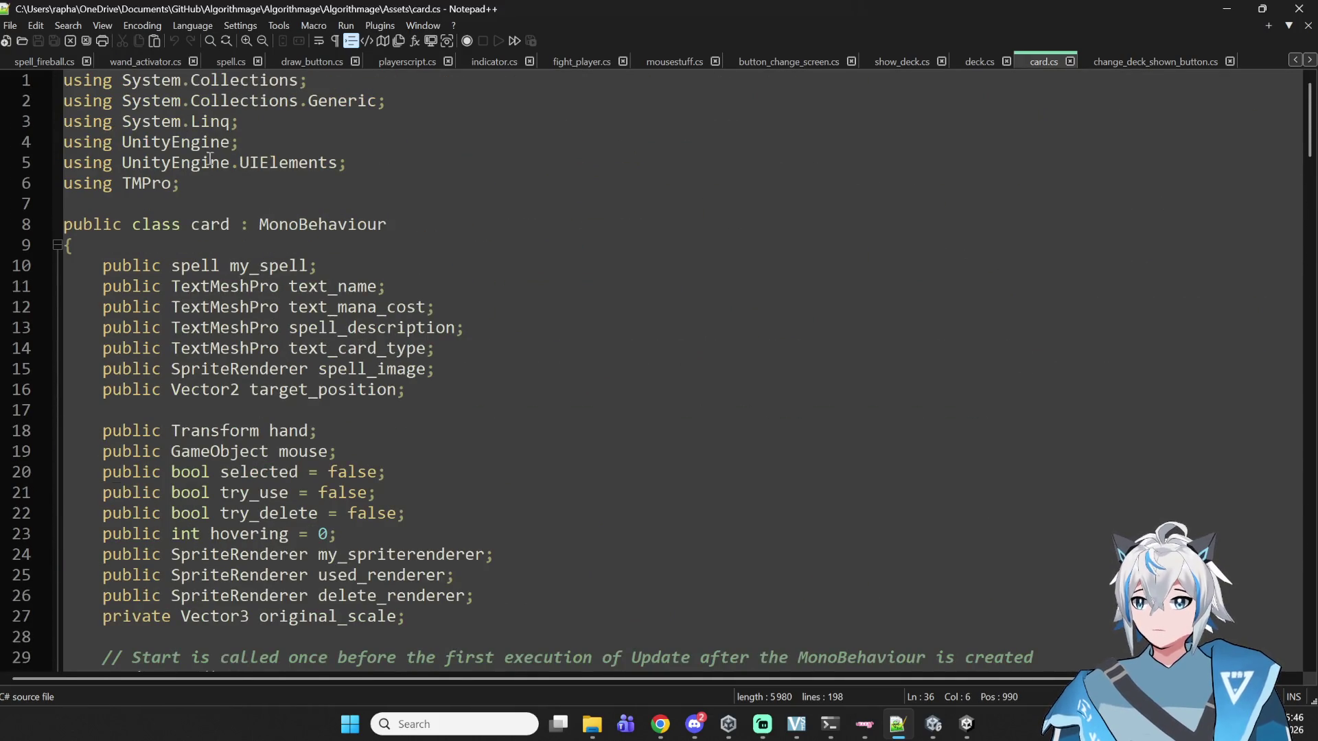
scroll(199, 165, down, 13)
click(217, 234)
scroll(396, 249, down, 8)
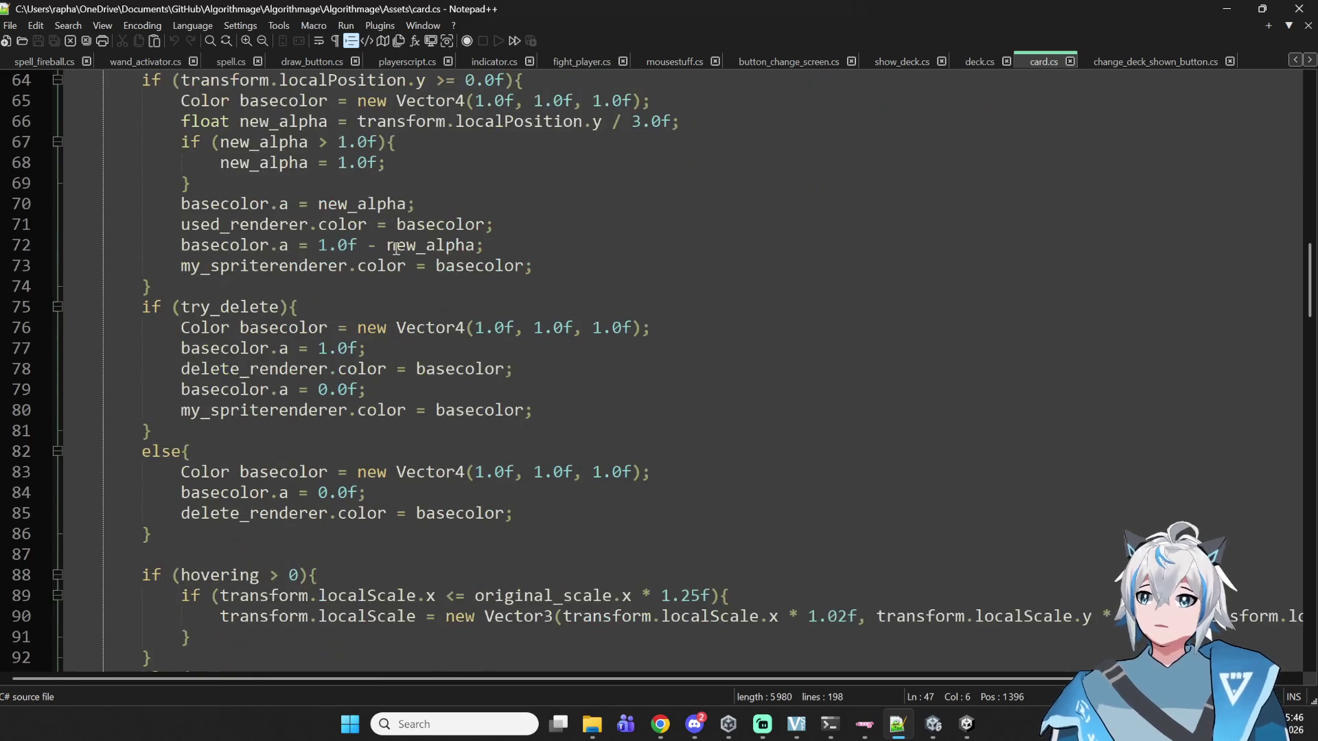
scroll(397, 250, up, 10)
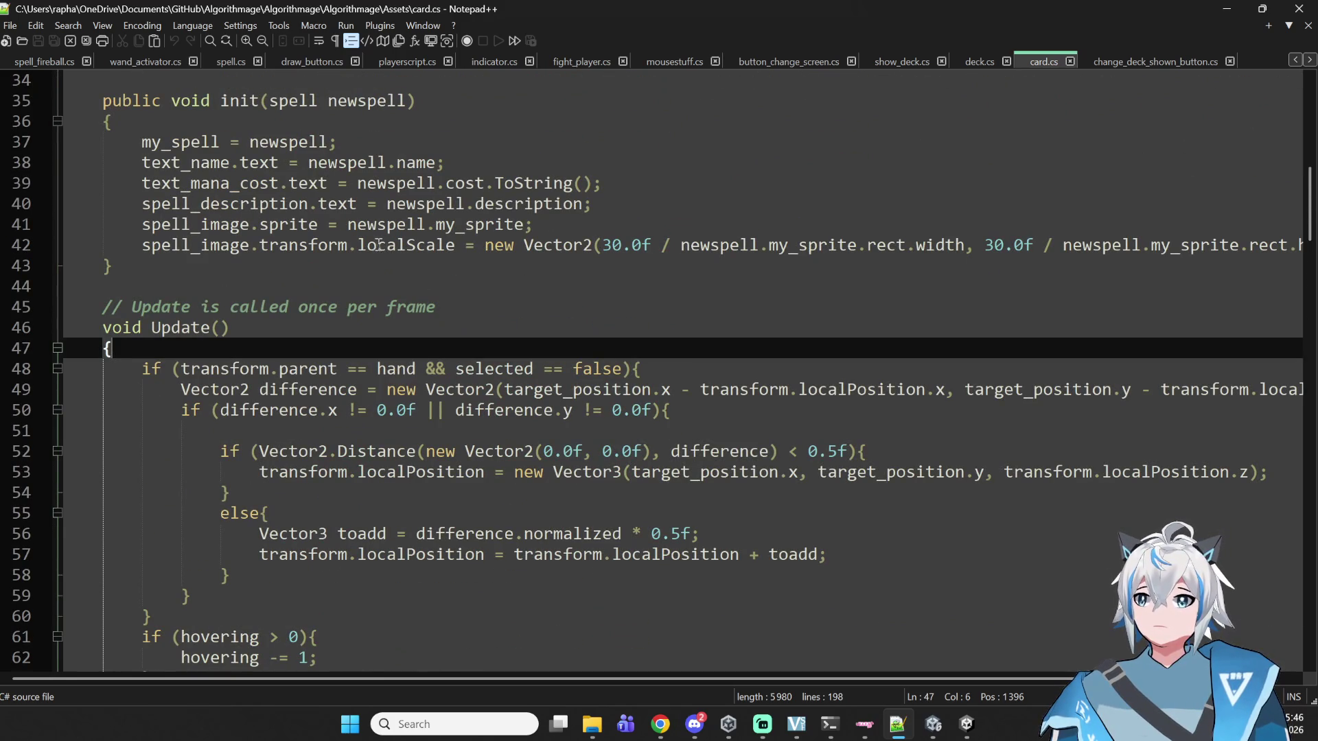
scroll(533, 381, down, 19)
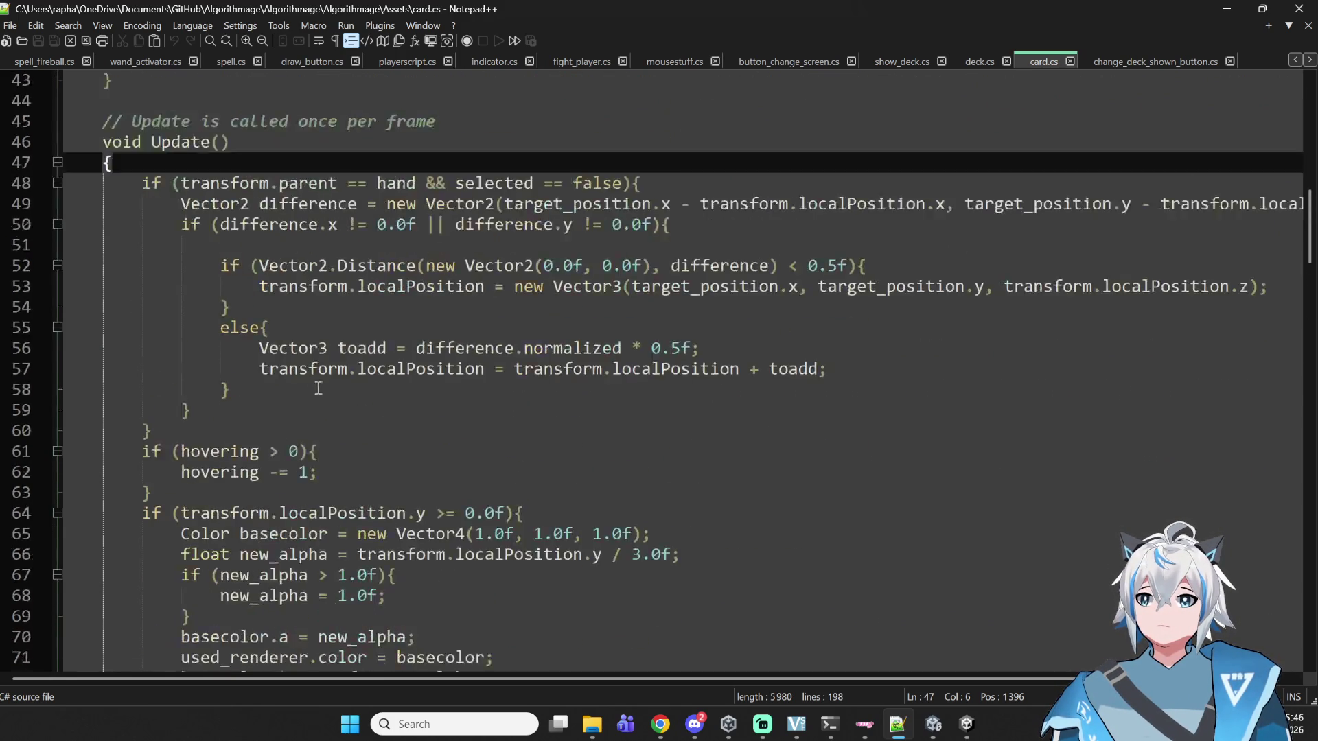
scroll(330, 372, down, 15)
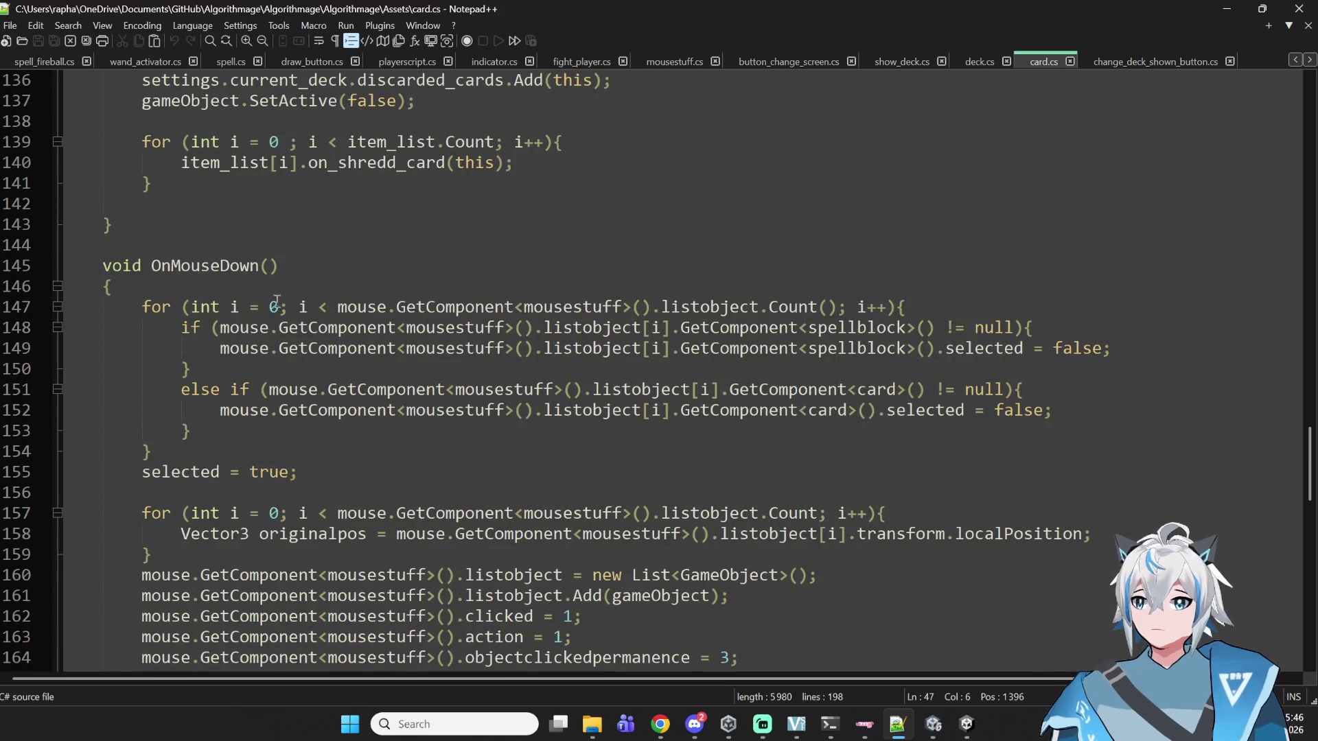
- Add a new first line in OnMouseDown with the condition settings.current_screen != "fight"
click(302, 285)
scroll(79, 369, down, 3)
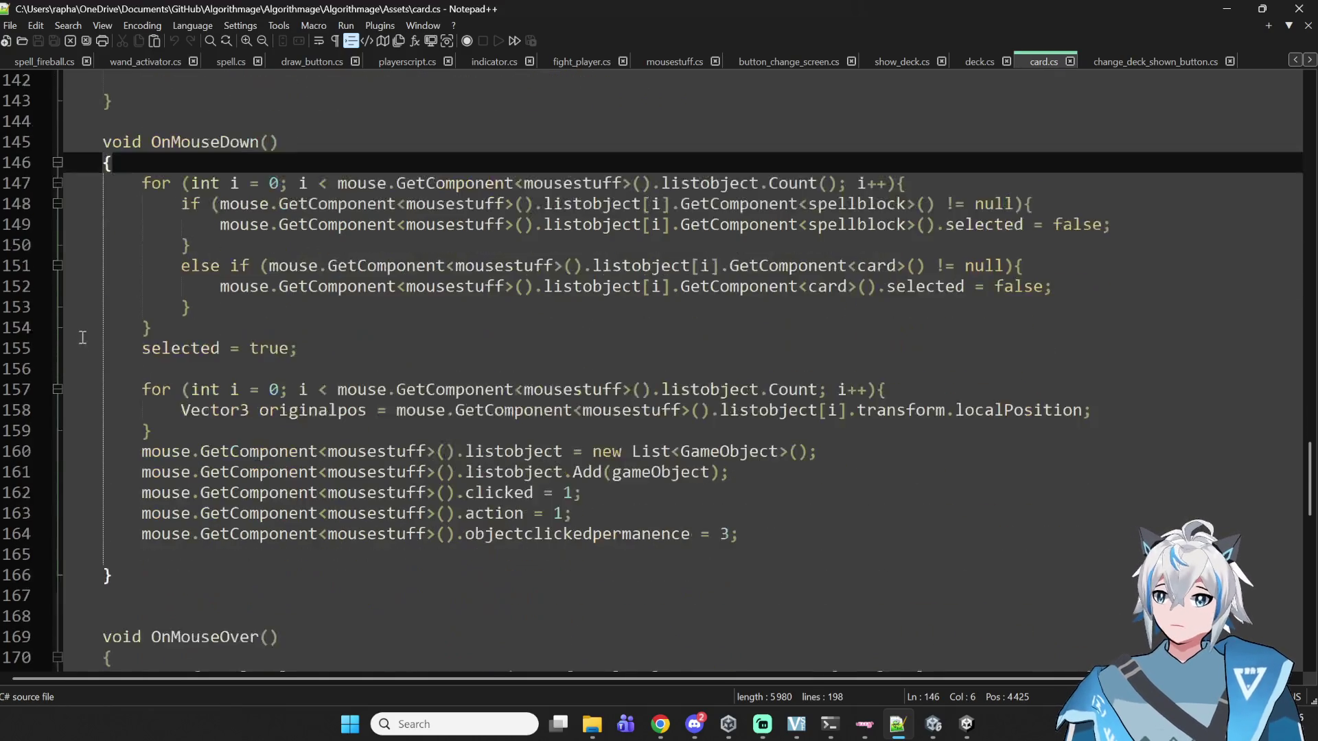
key(Return)
key(Return)
key(Up)
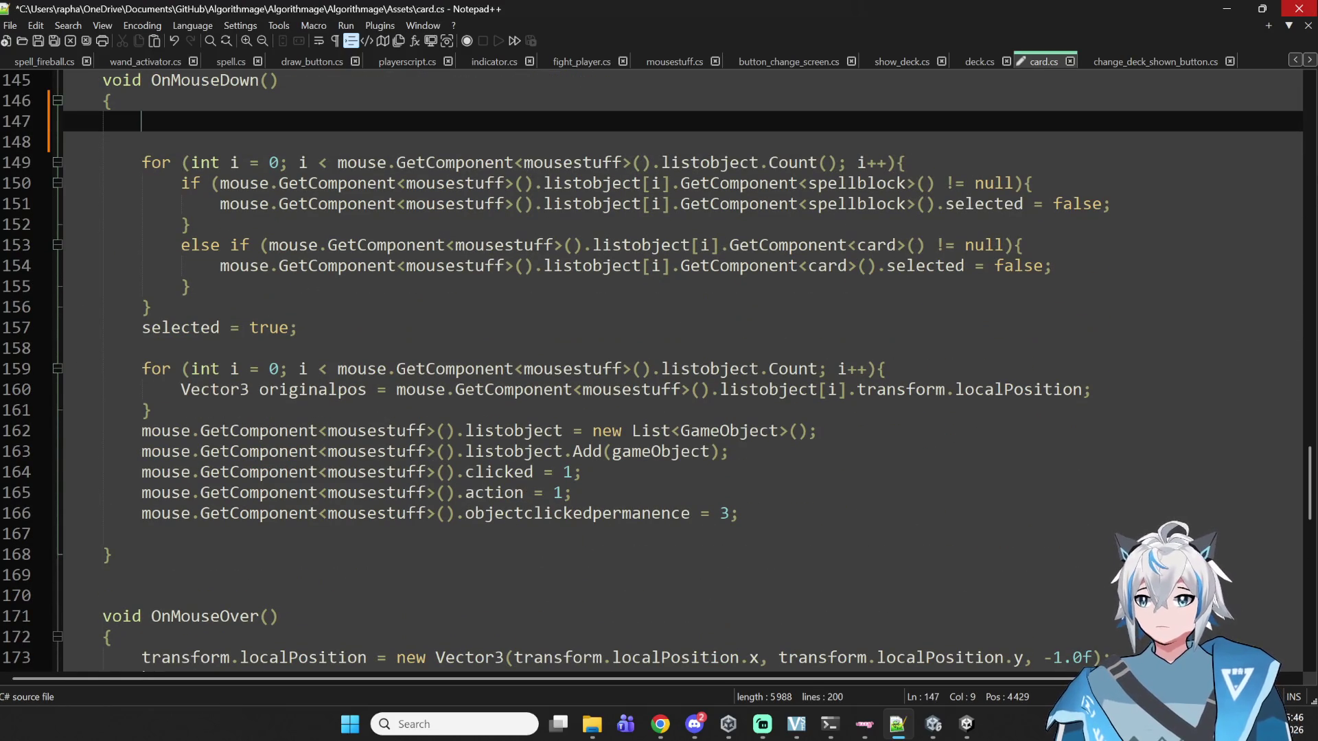
text(if settings)
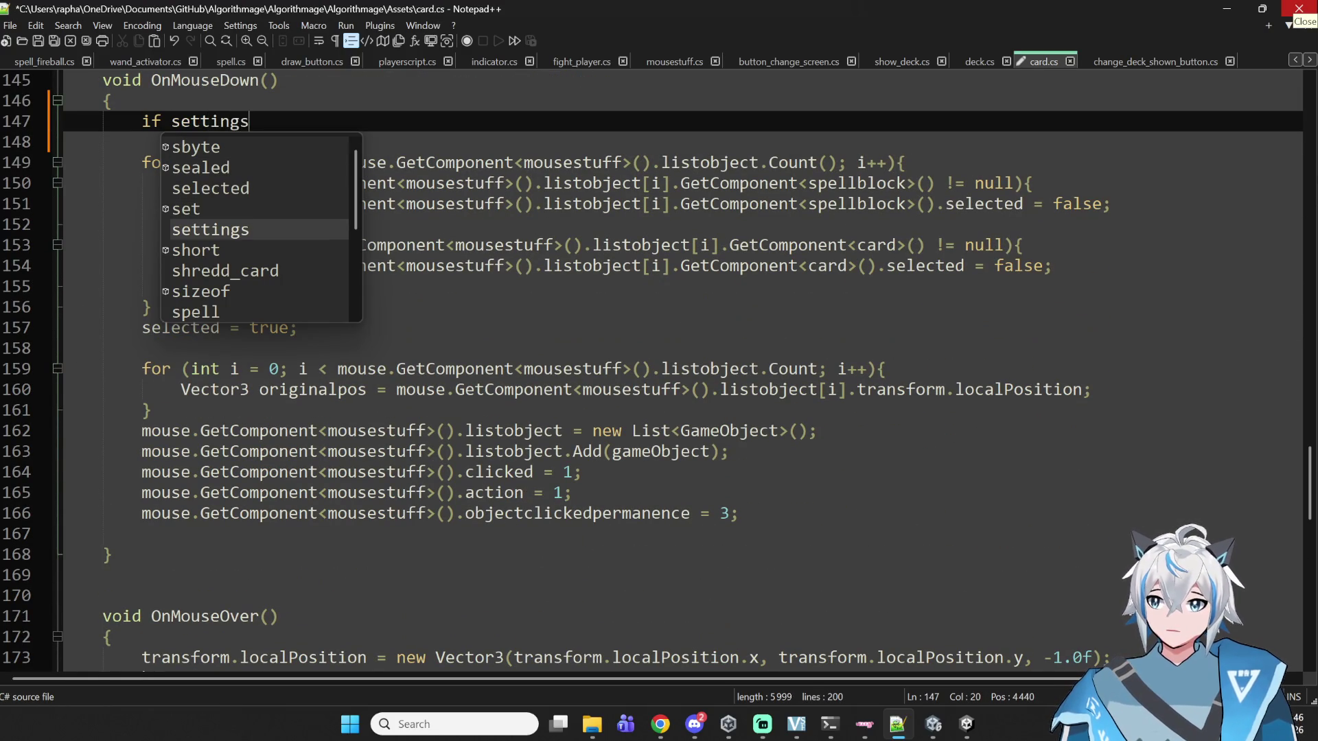
text(.)
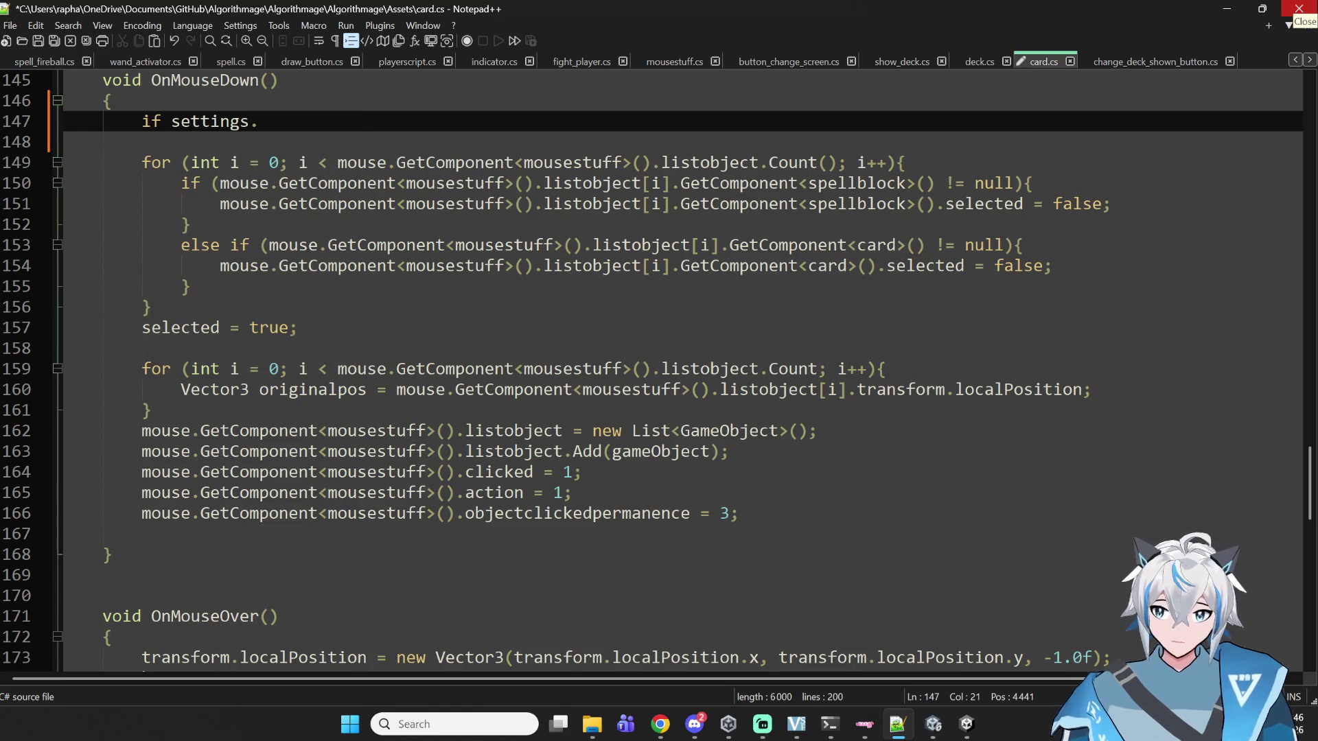
text(Card)
key(BackSpace)
key(BackSpace)
key(BackSpace)
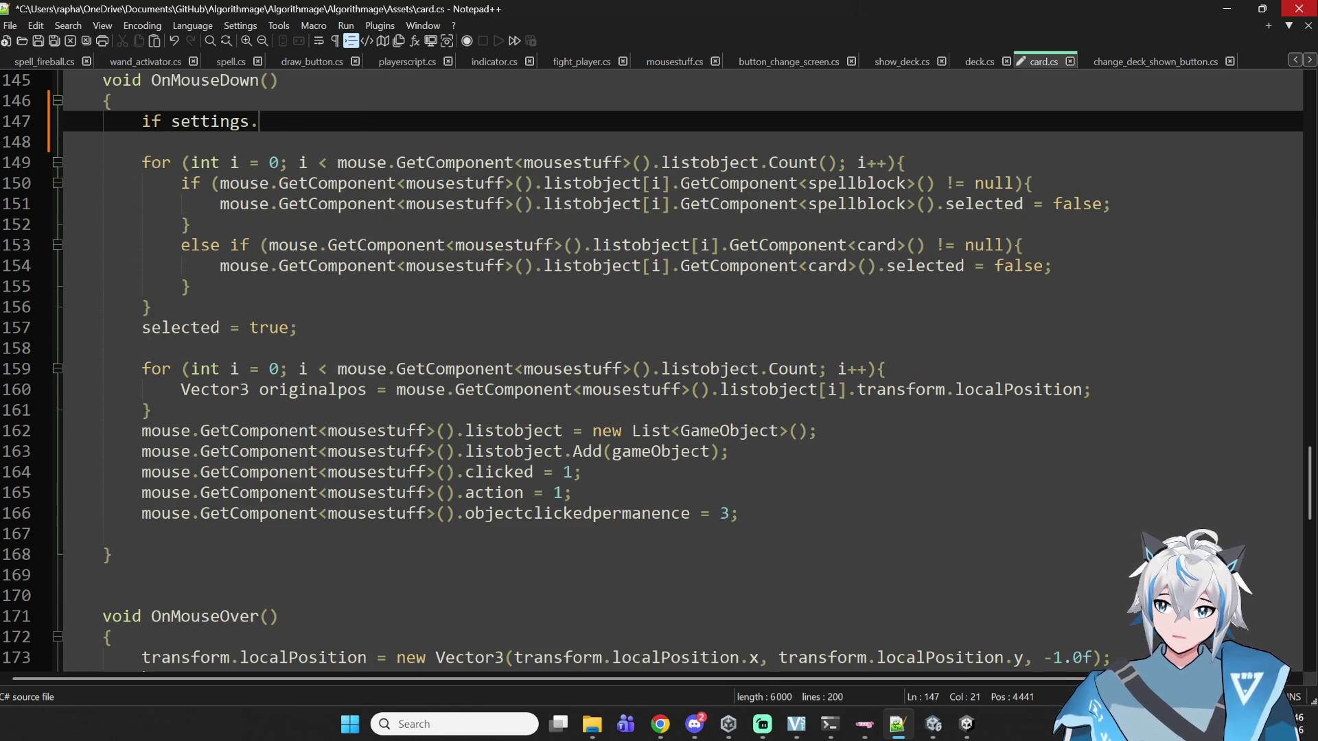
text(current_screen :))
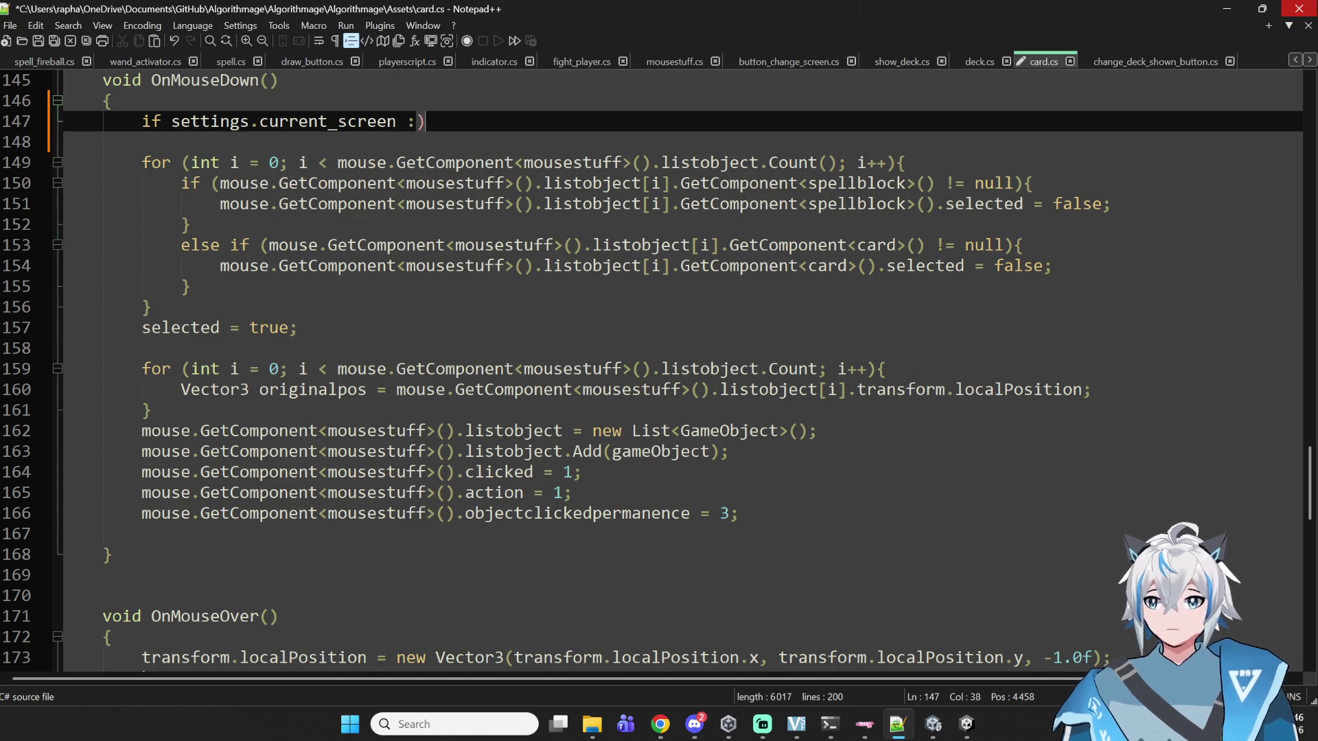
key(BackSpace)
text(!= "fight"))
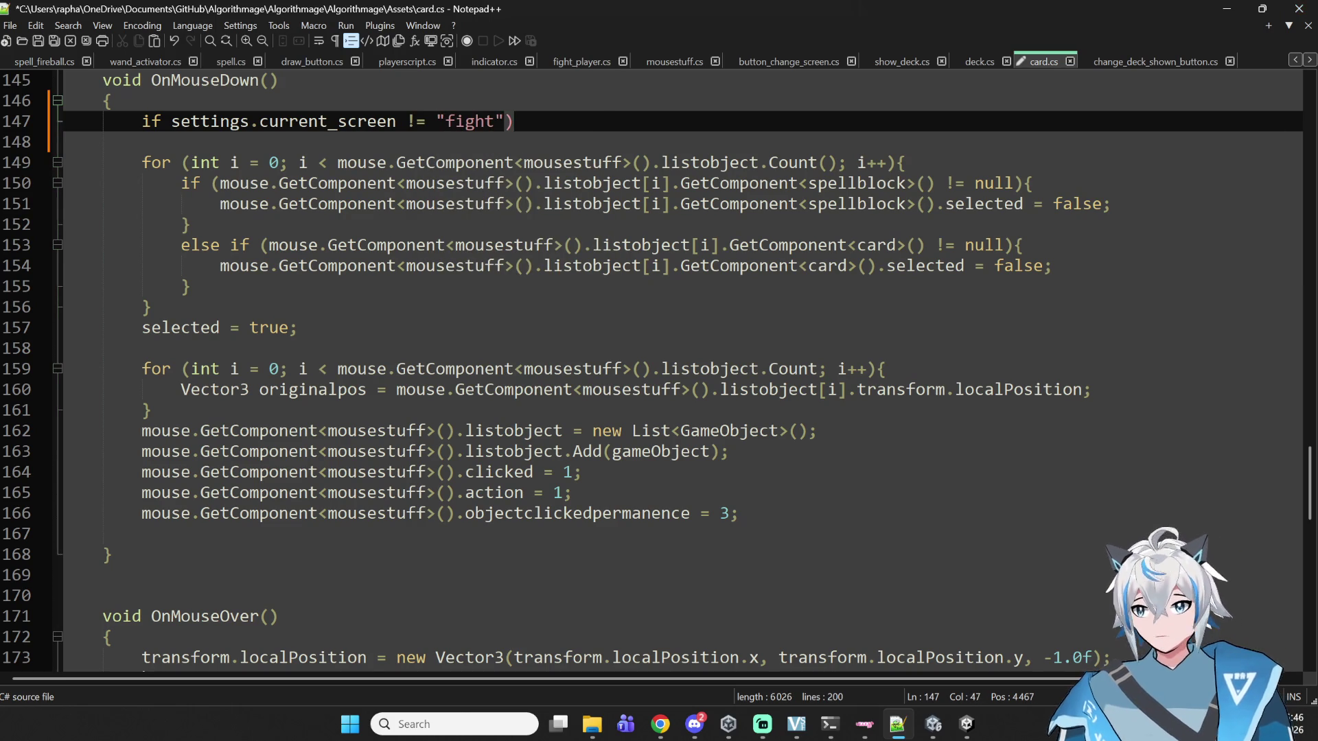
- Finish it as if (settings.current_screen != "fight") { return; } and save card.cs
click(171, 121)
text(()
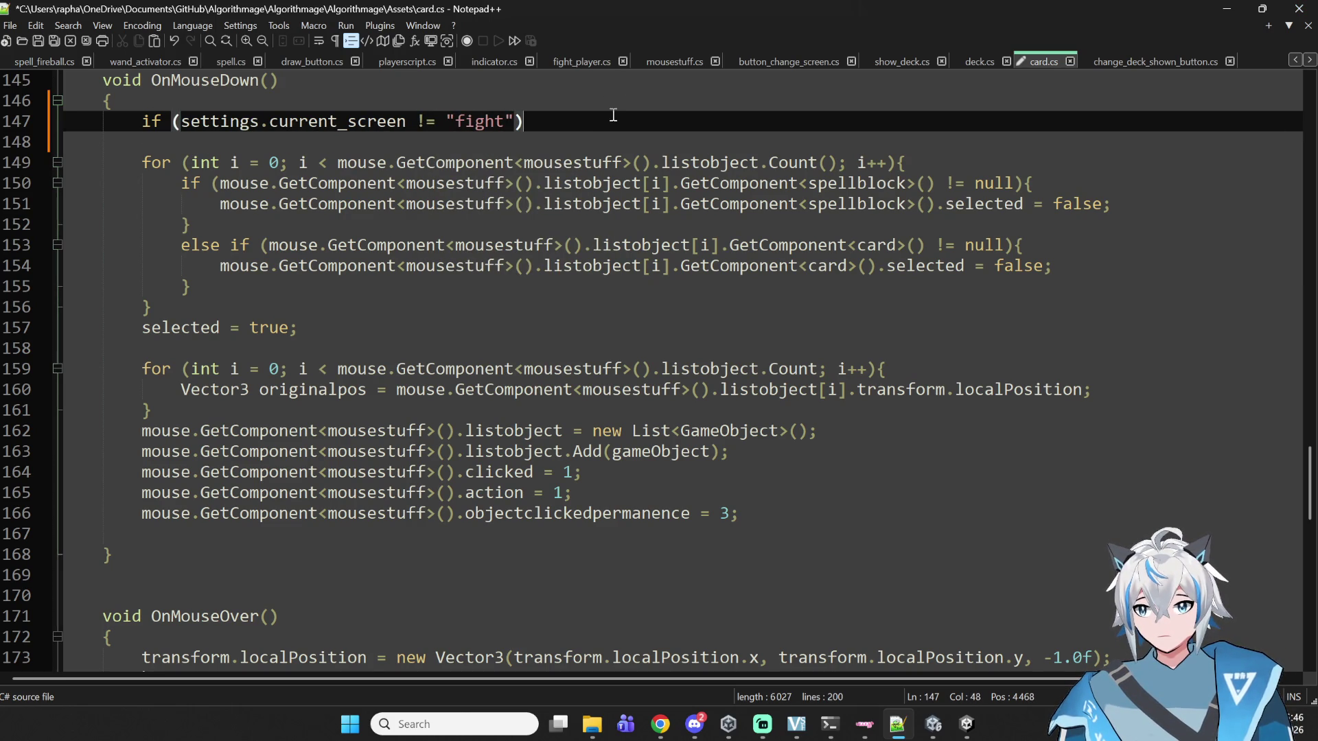
click(613, 116)
text({)
key(Return)
key(Return)
text(})
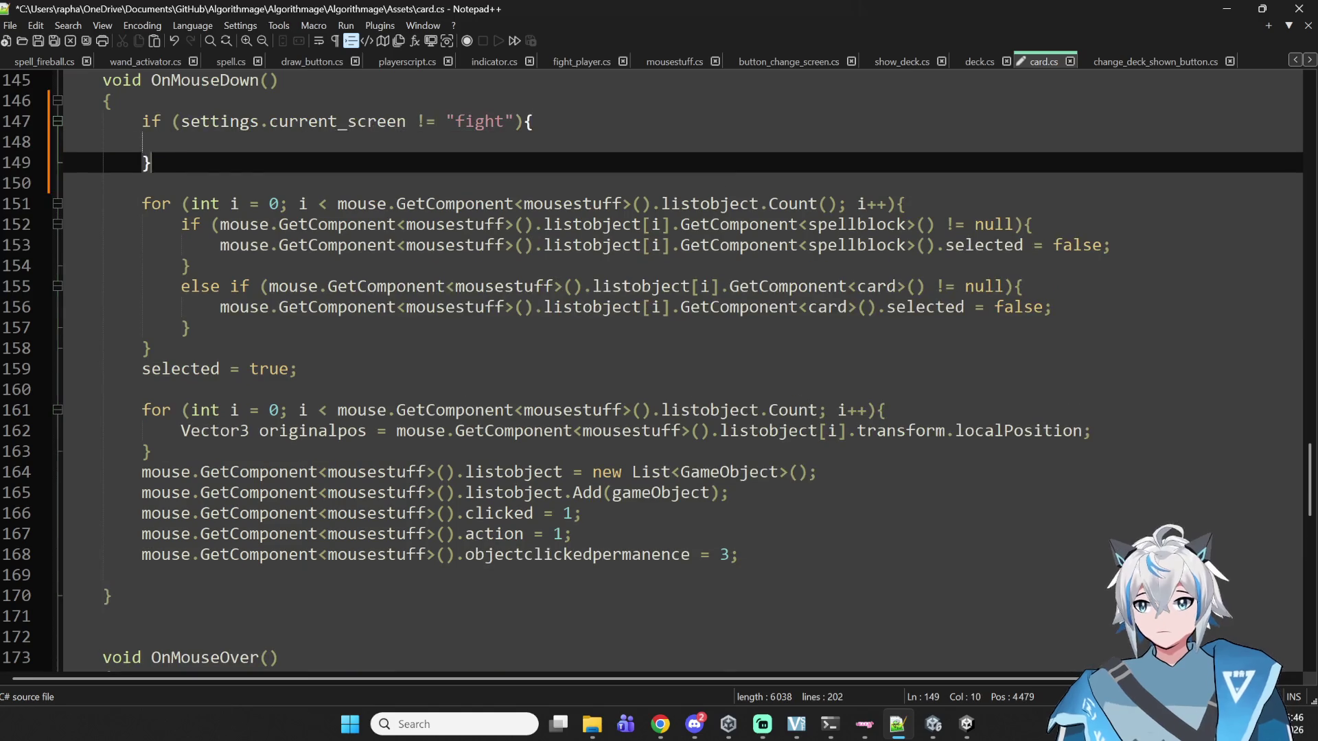
click(180, 142)
text(return;)
key(ctrl+s)
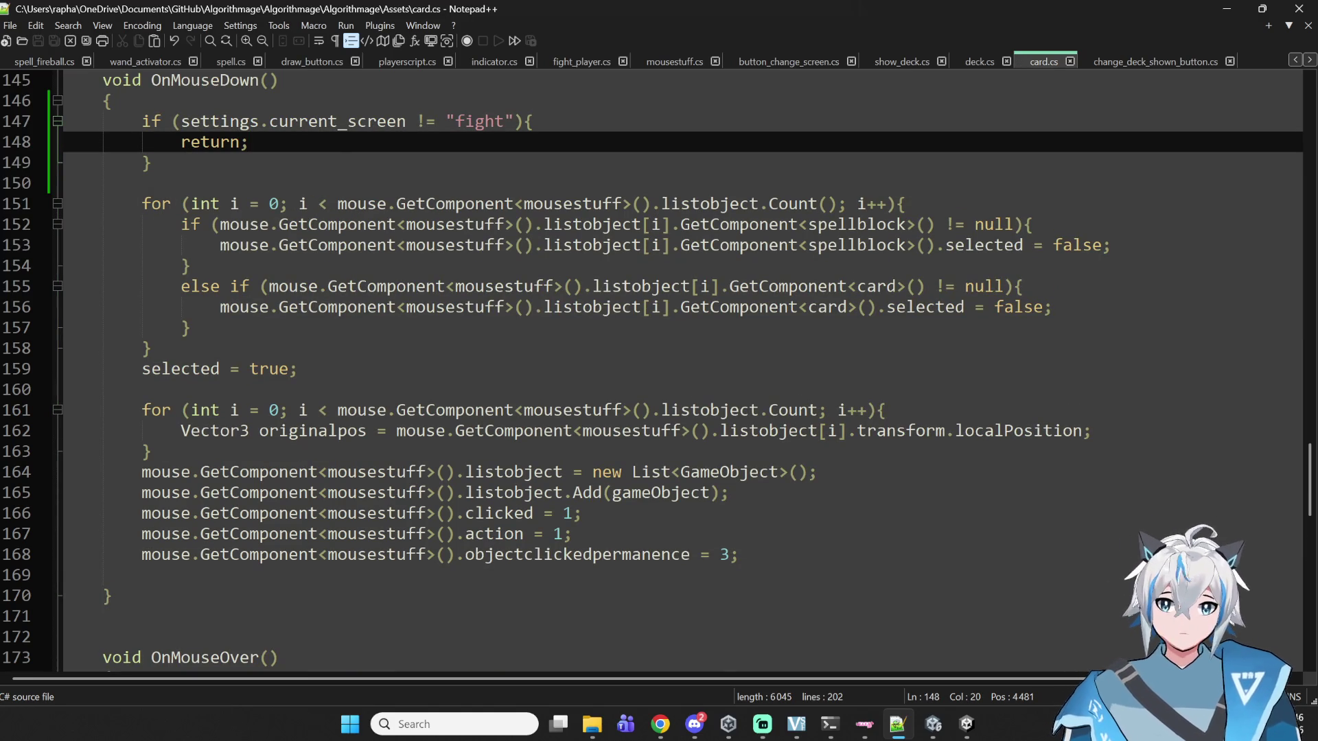
mouse_move(961, 732)
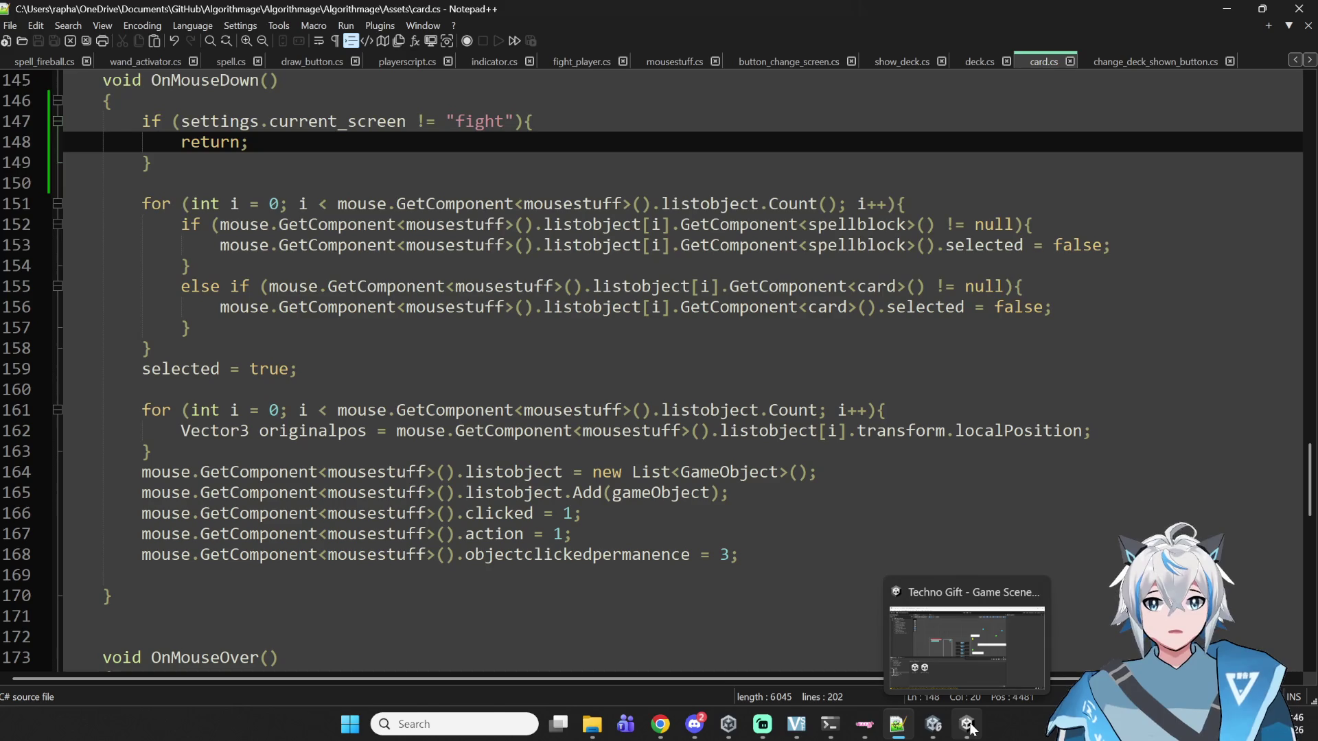
- Open show_deck.cs and find the -0.1f card depth value on line 44 in refresh
click(1153, 68)
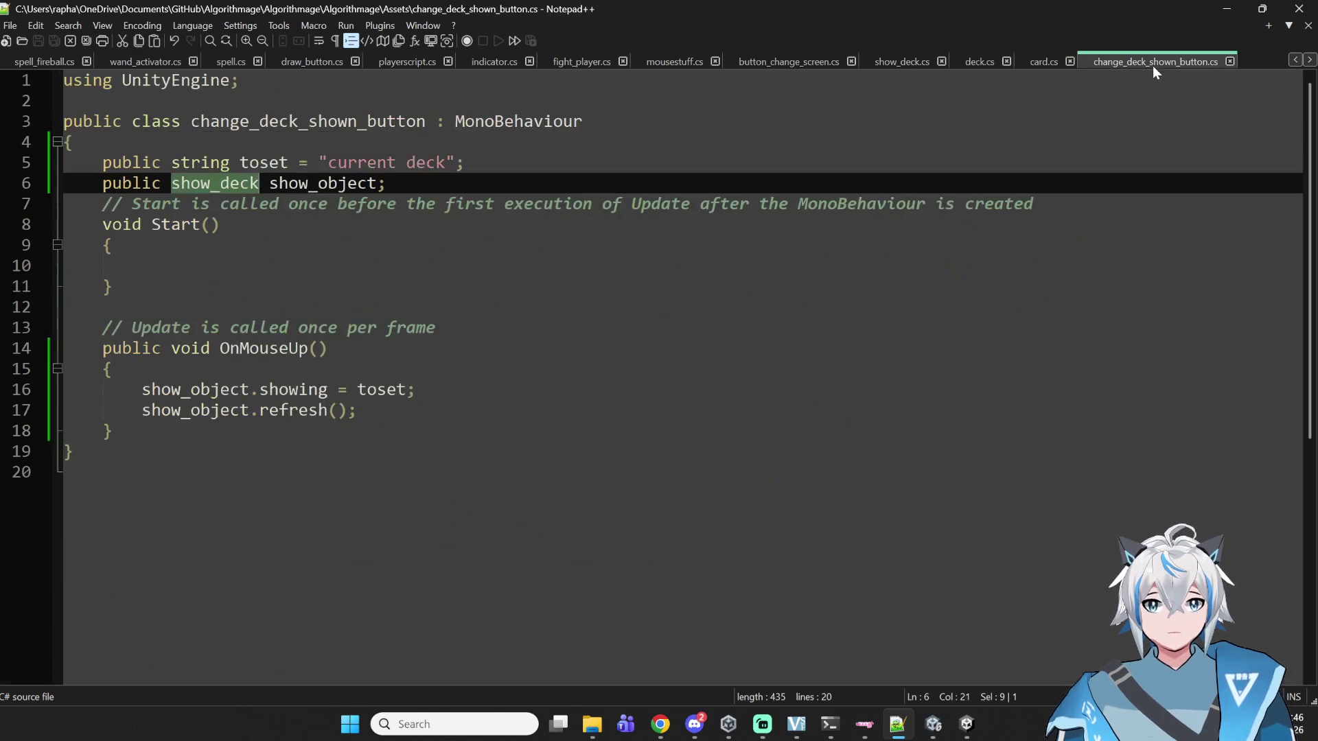
click(974, 63)
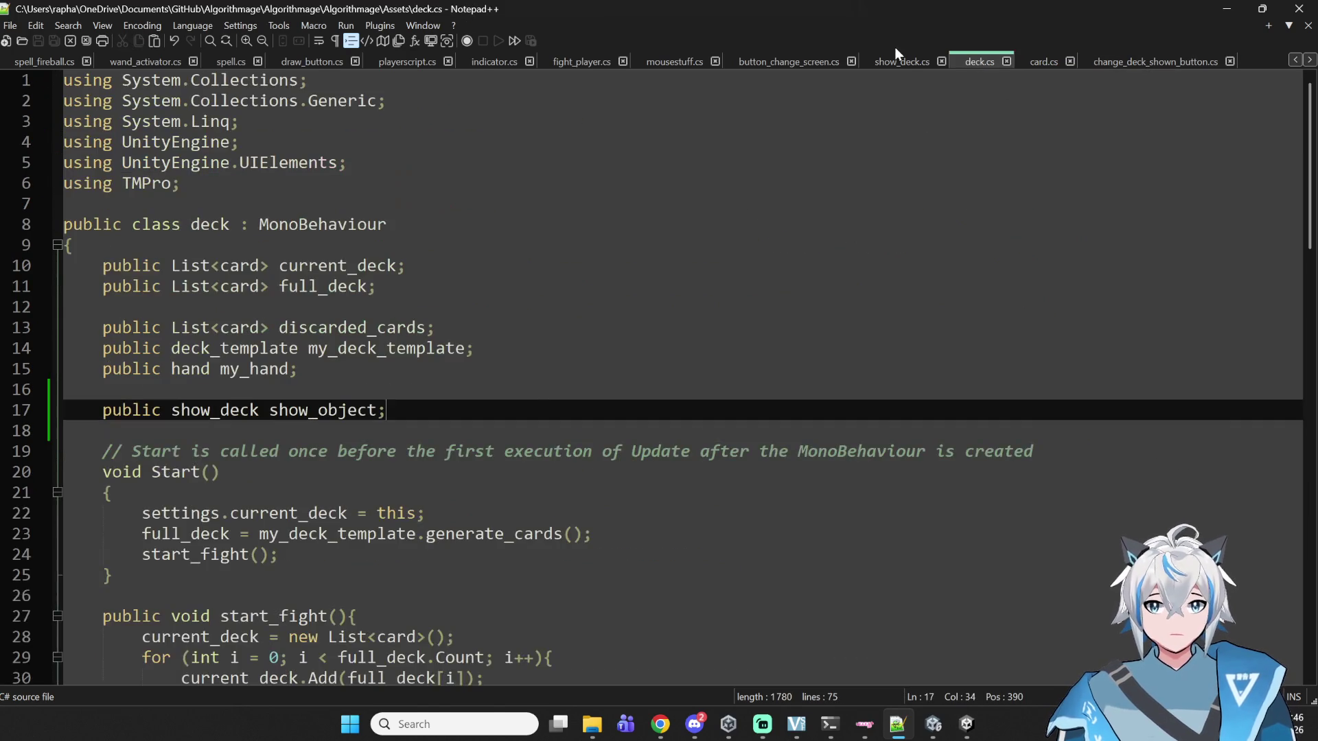
click(887, 62)
click(896, 471)
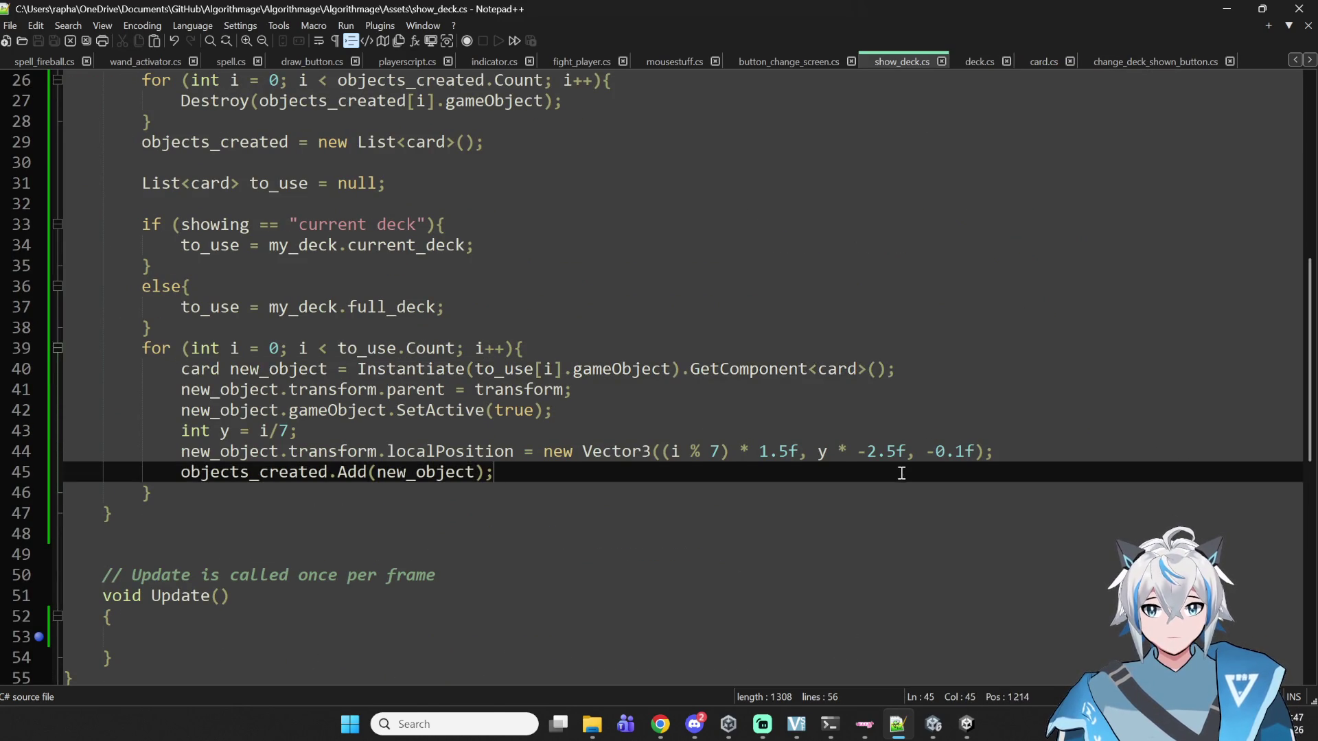
click(956, 456)
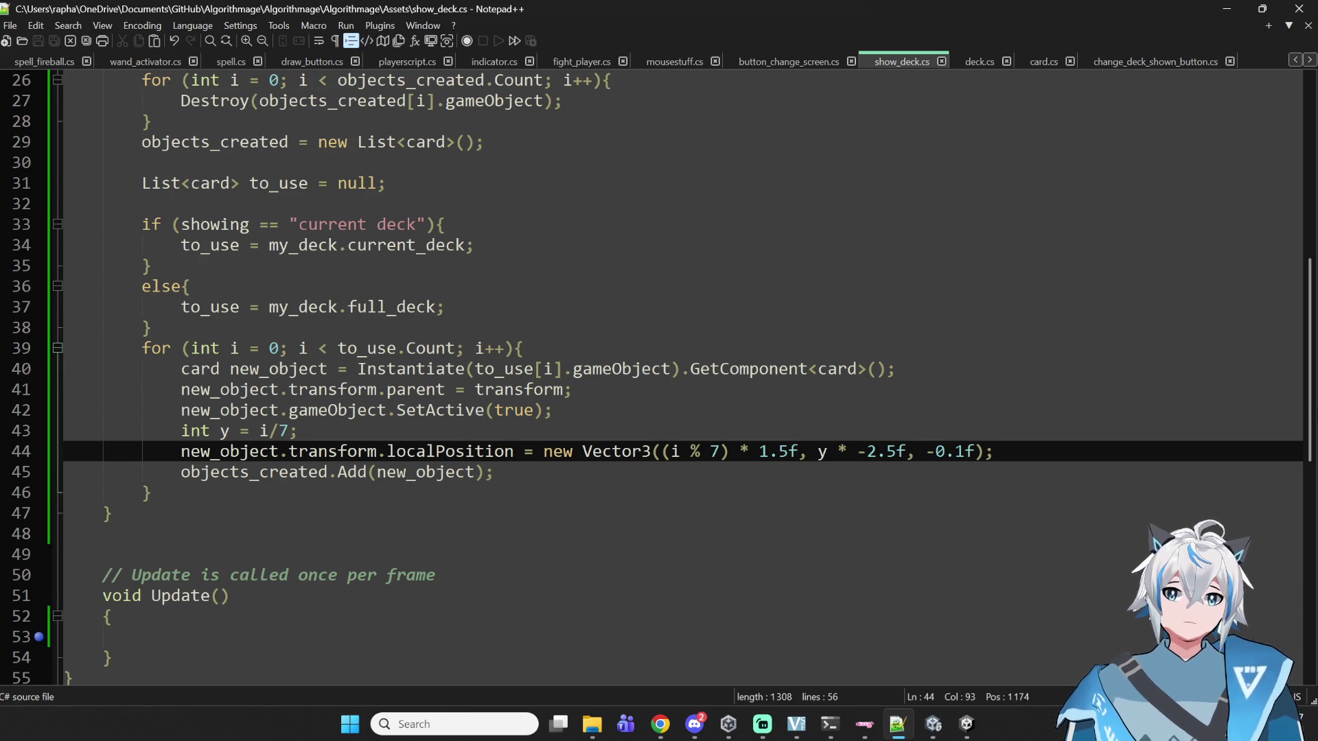
- Change the z offset to -0.1f * (i%7), remove the stray space, and save show_deck.cs
click(975, 451)
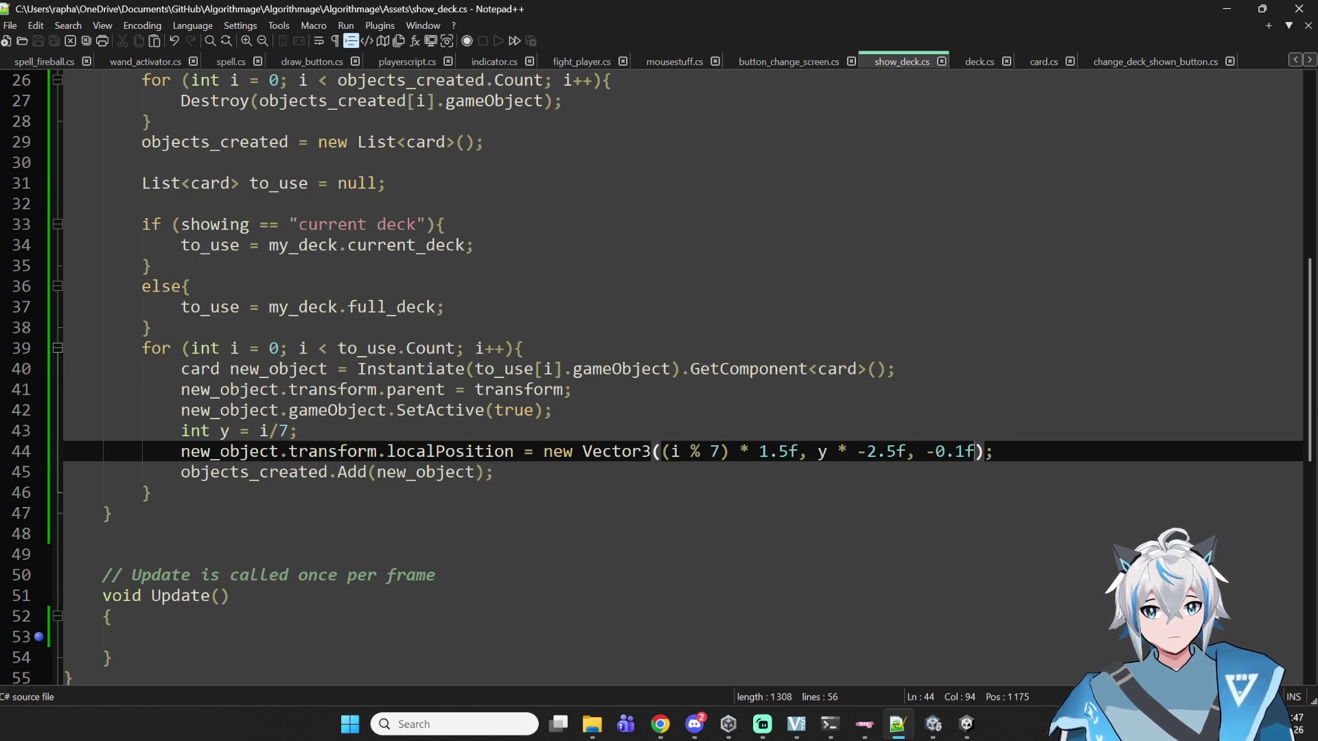
key(Delete)
text(* )
text())
key(Left)
key(Left)
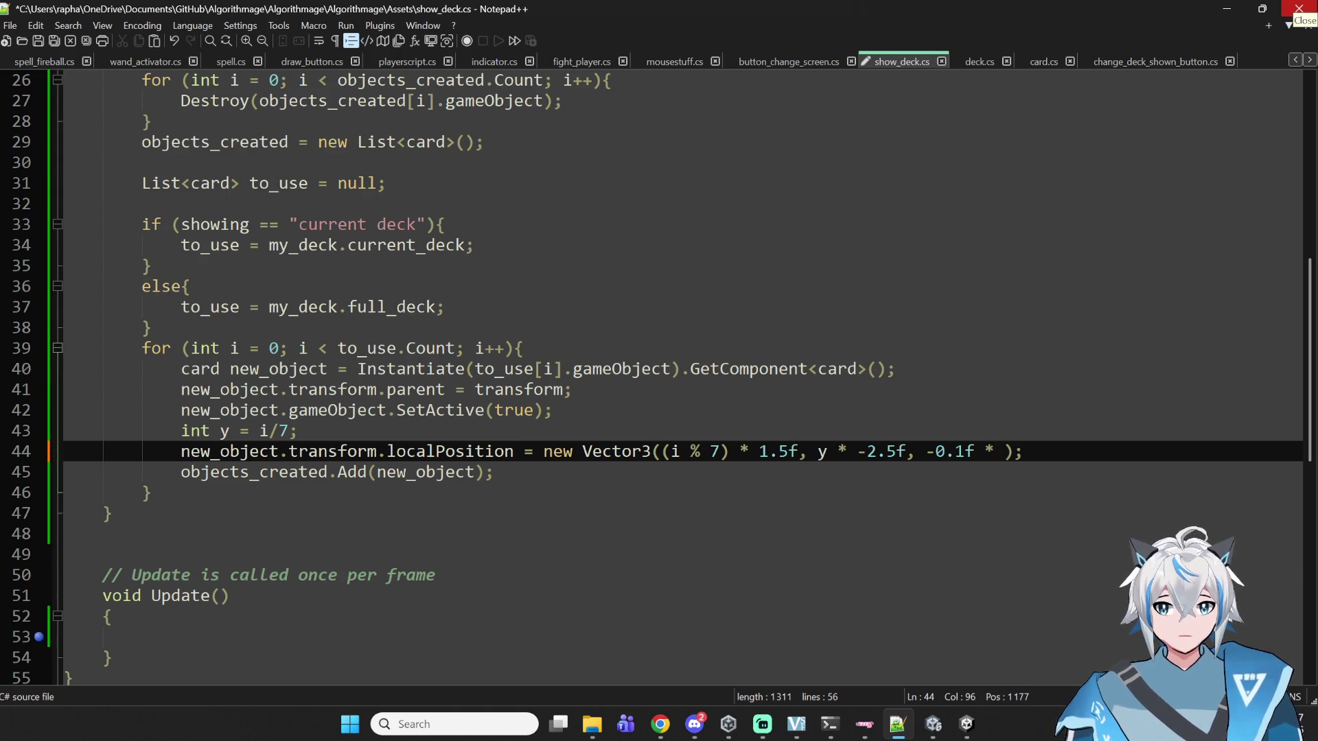
text((i )
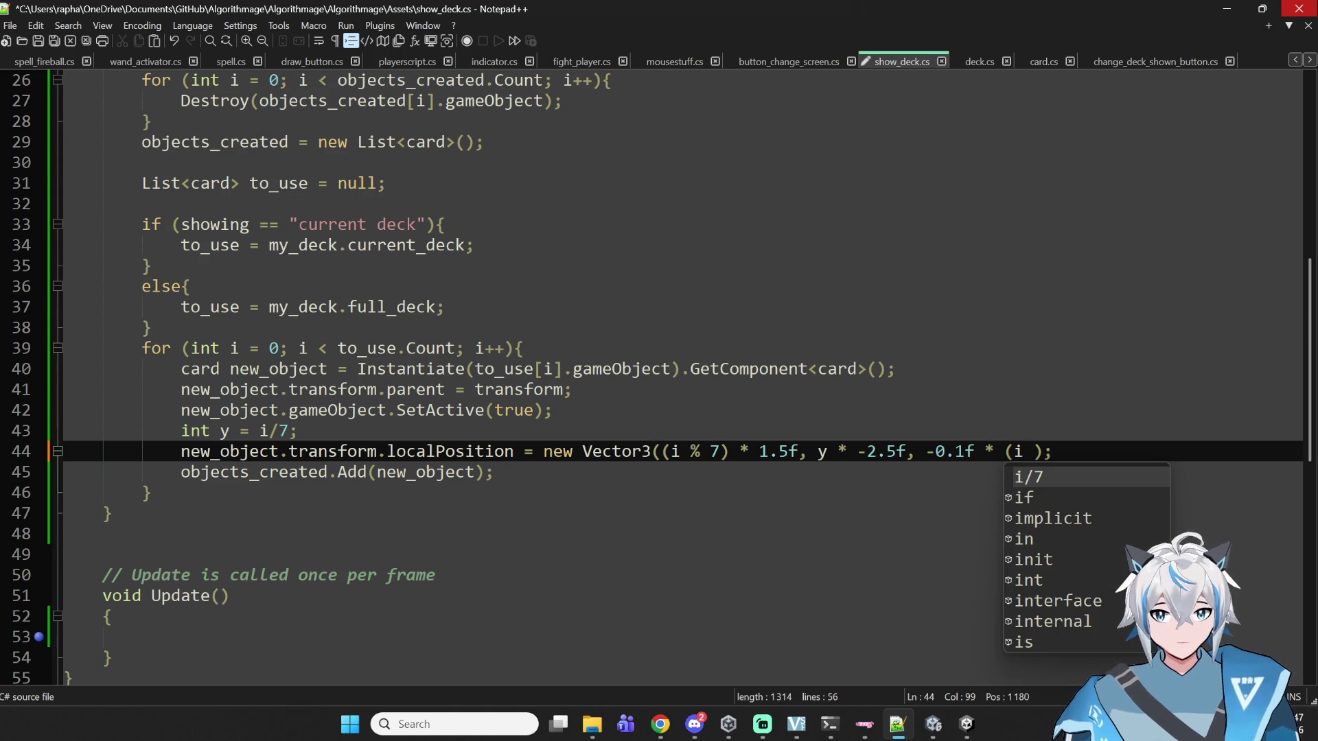
text(%7))
key(ctrl+s)
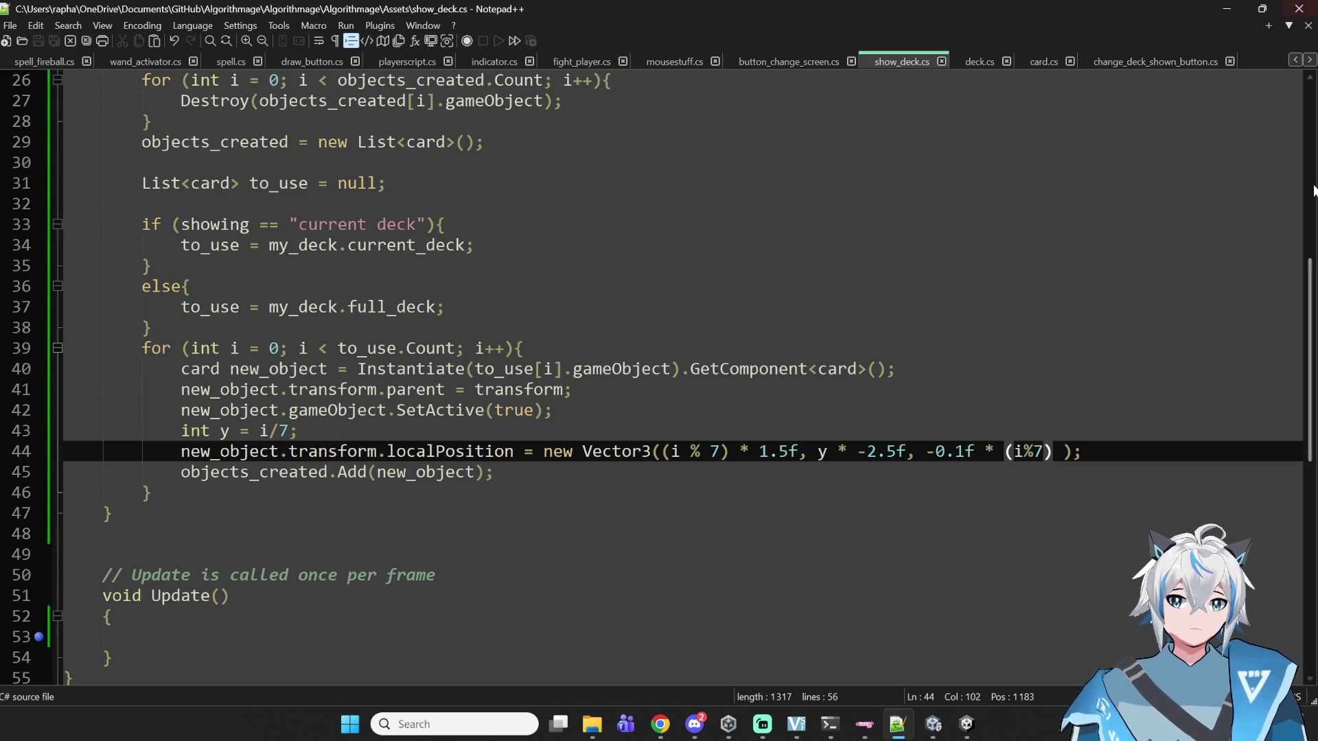
key(Delete)
key(ctrl+s)
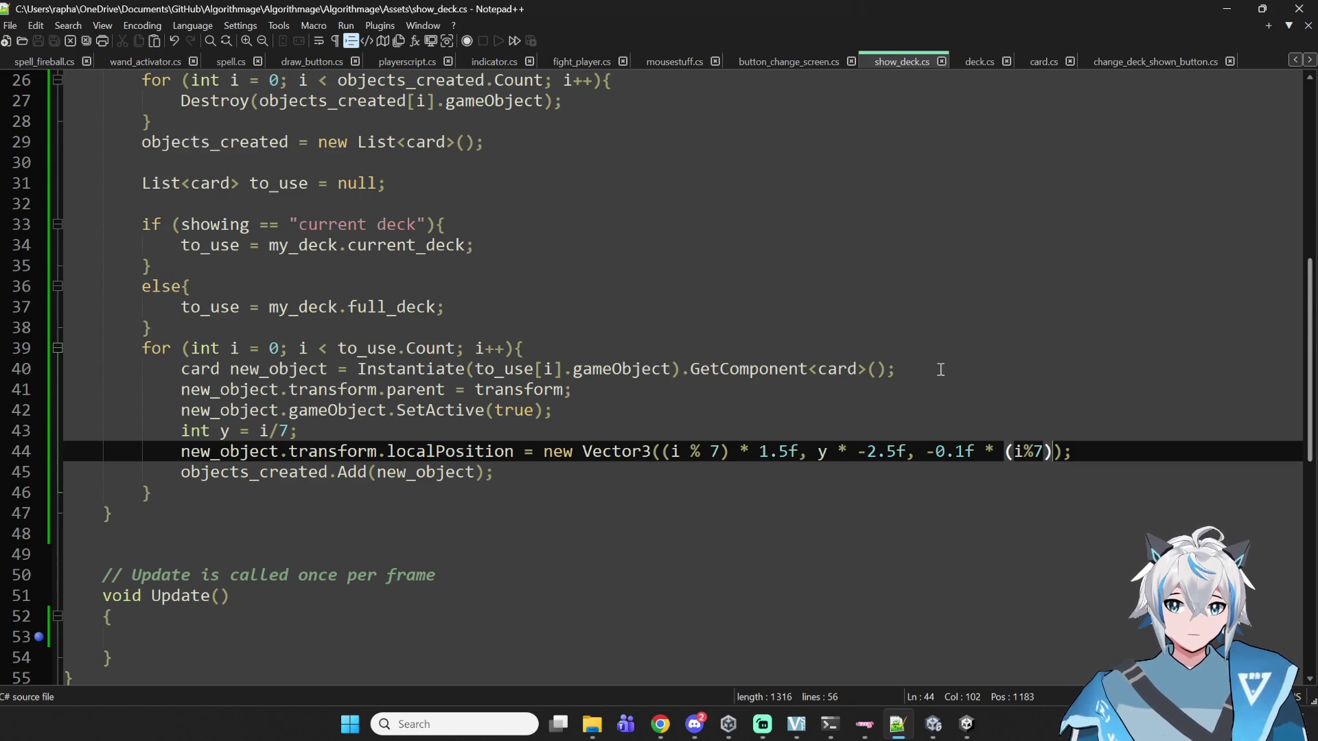
click(961, 631)
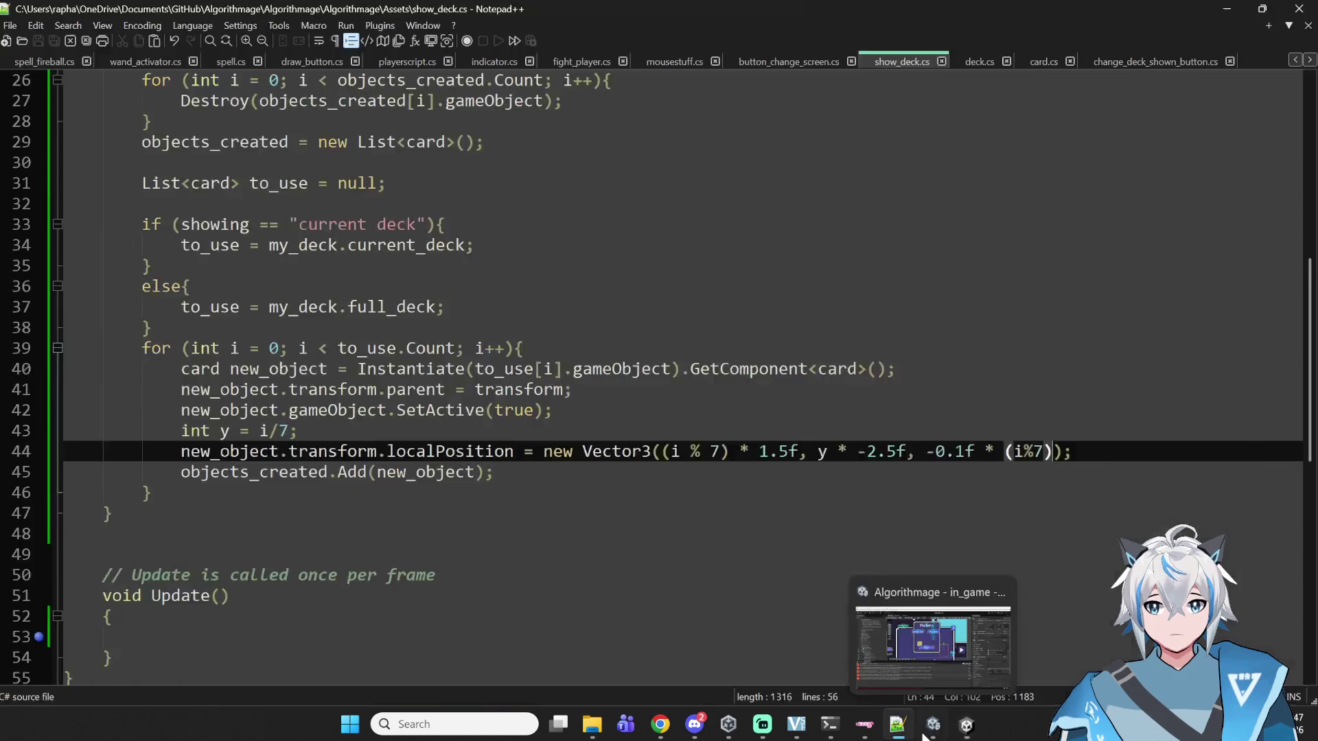
- Play Algorithmage into a fight, toggle the deck viewer between Full Deck and Current Deck, then pause
click(900, 624)
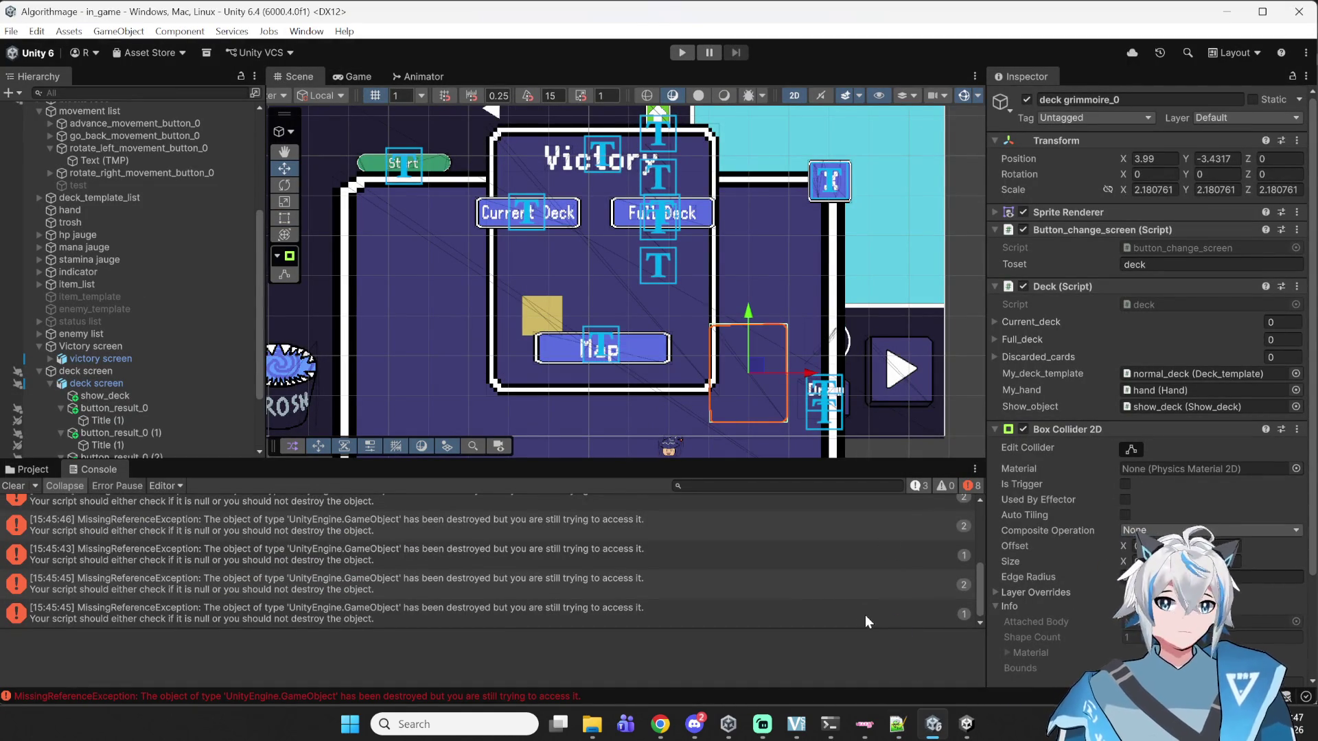
click(681, 53)
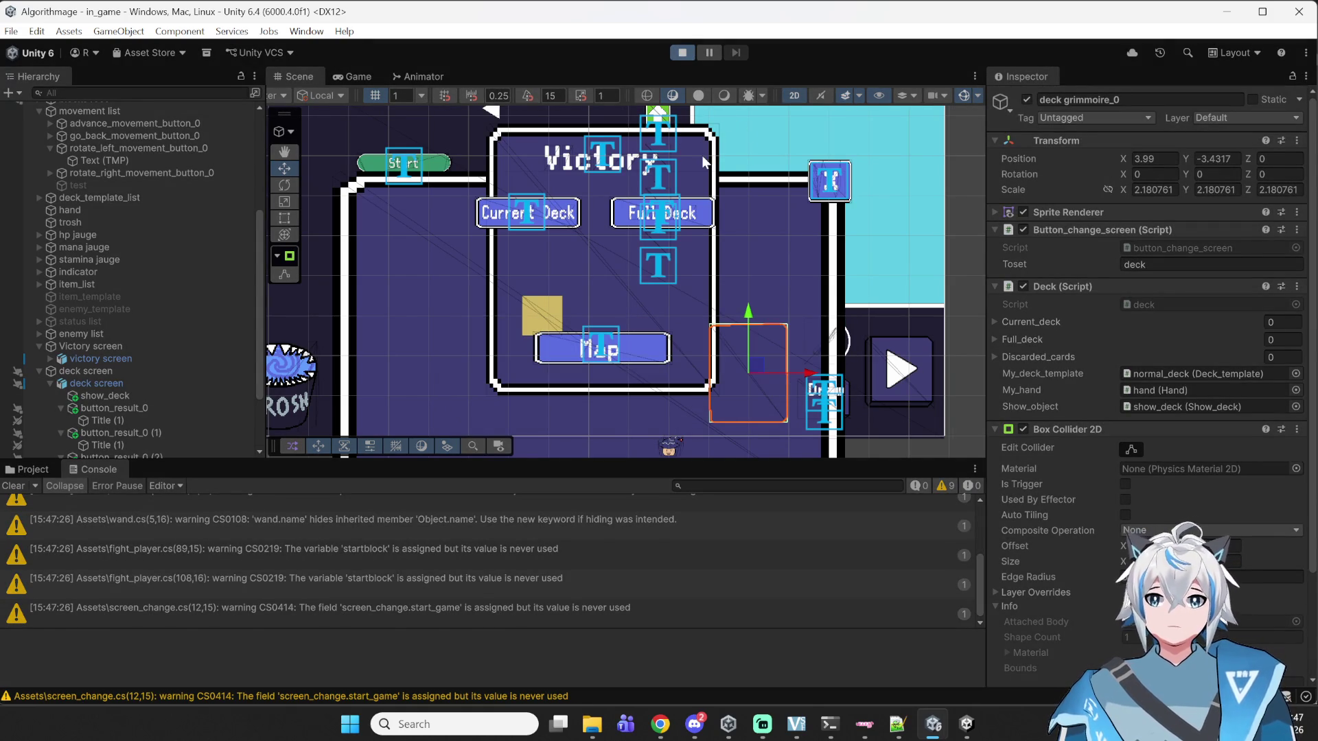
click(693, 315)
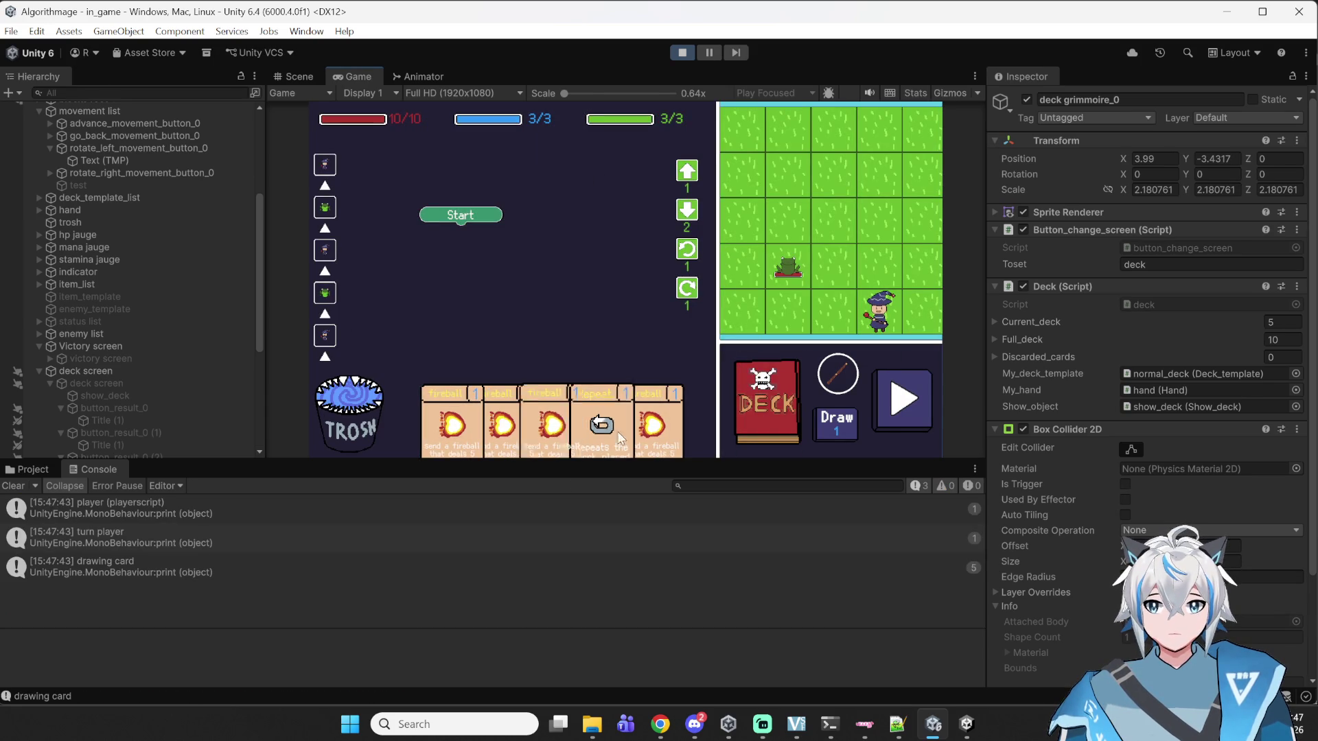
click(756, 406)
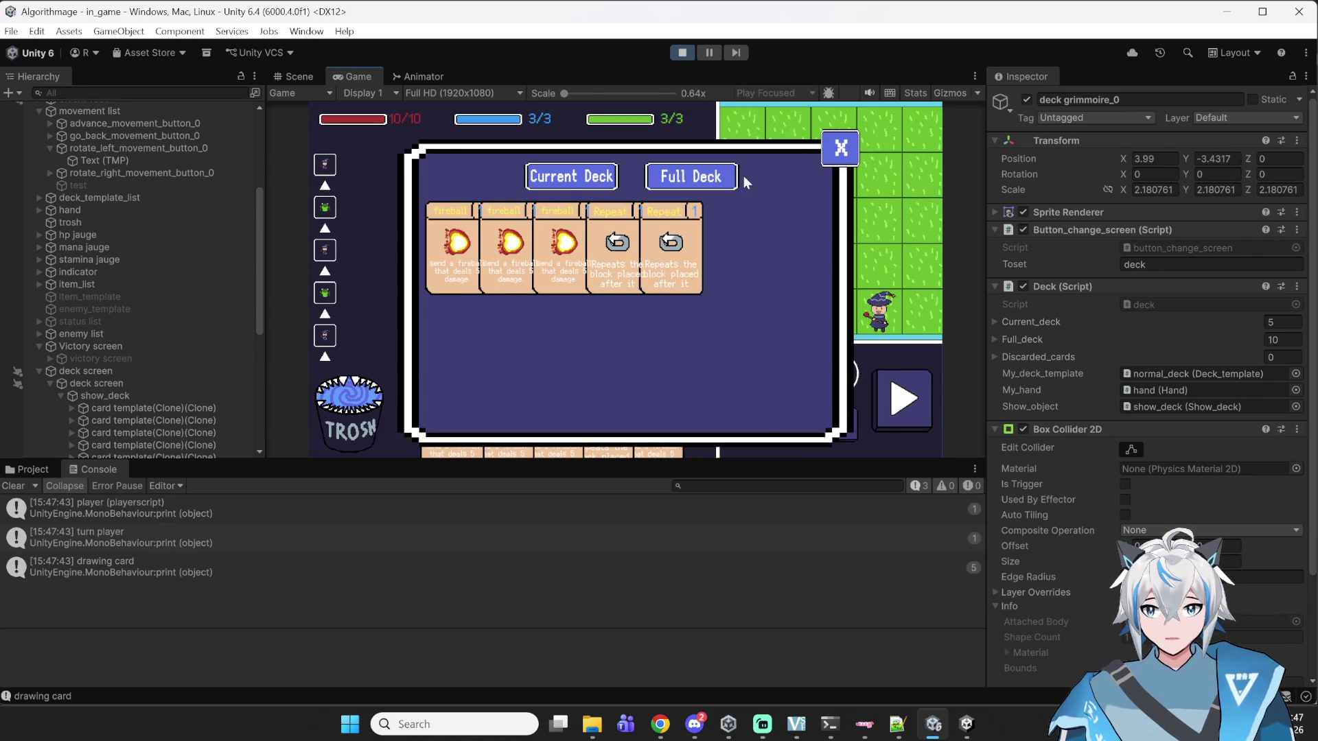
click(705, 179)
click(564, 177)
click(663, 177)
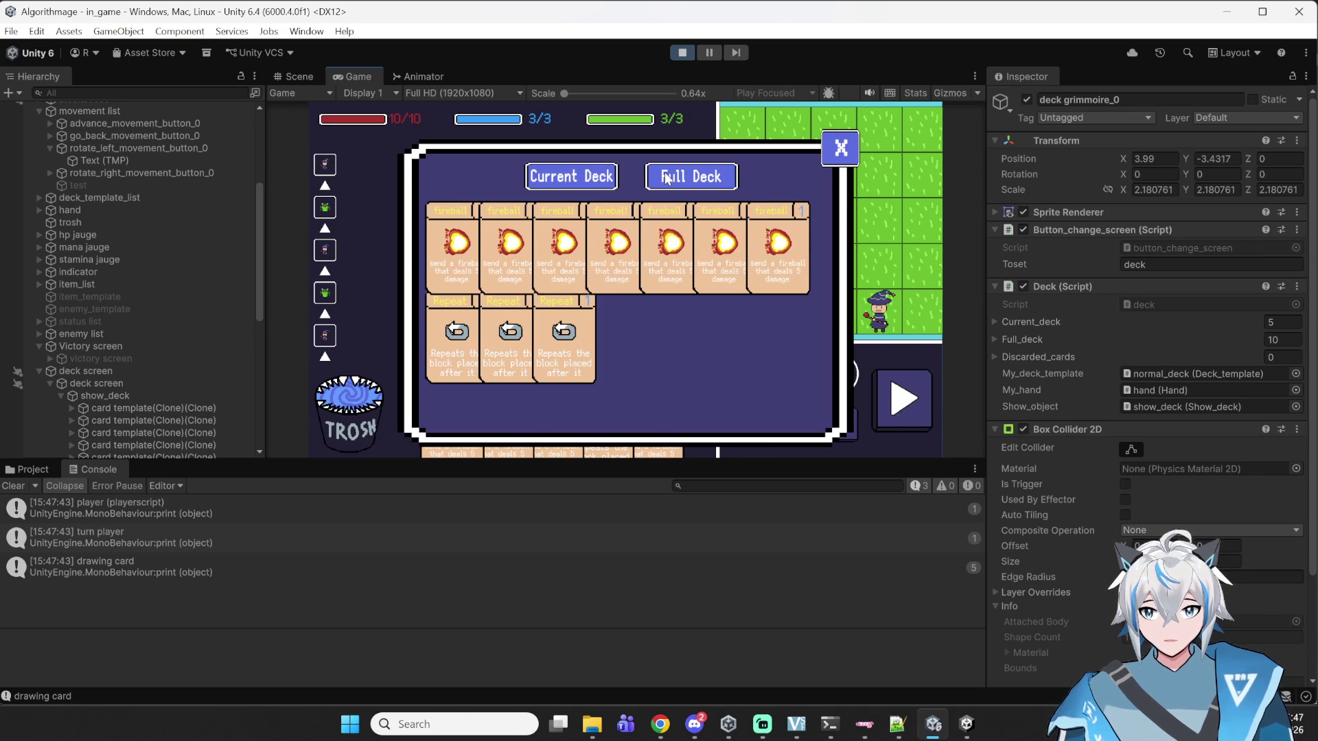
click(577, 180)
click(684, 182)
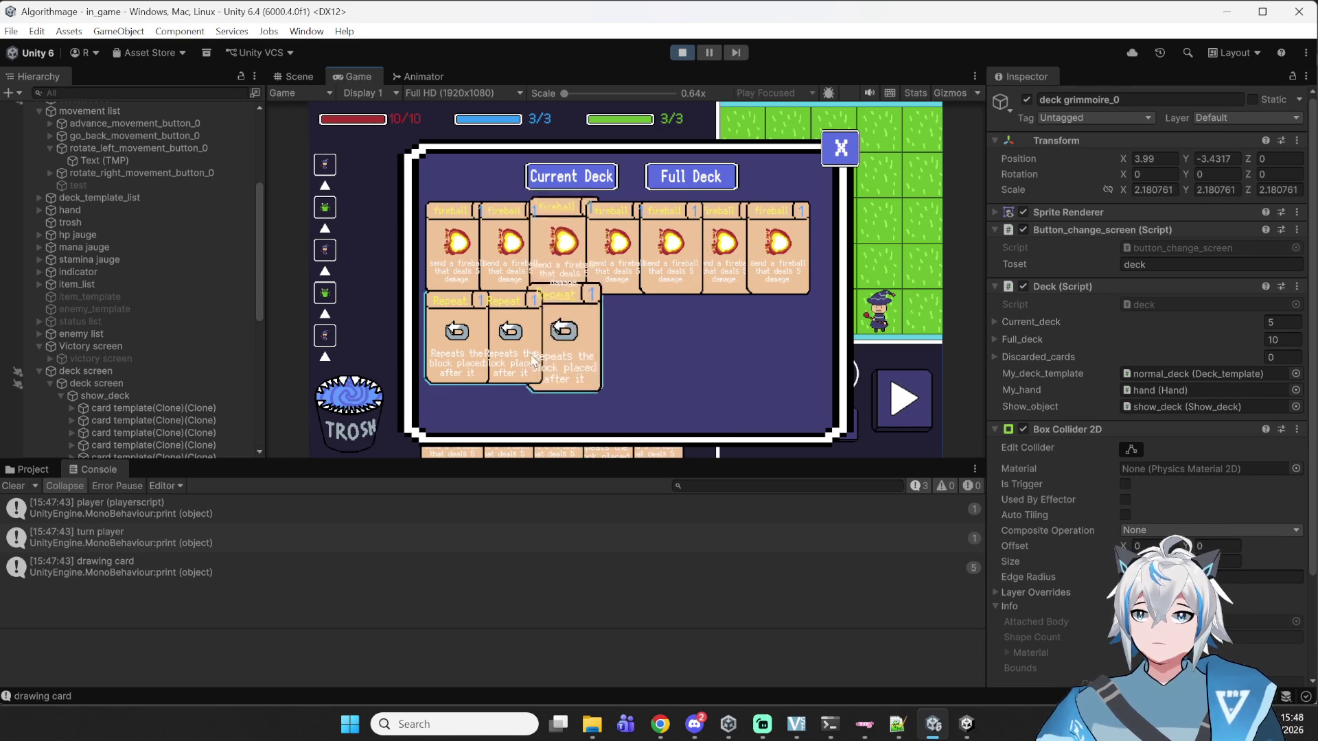
click(709, 53)
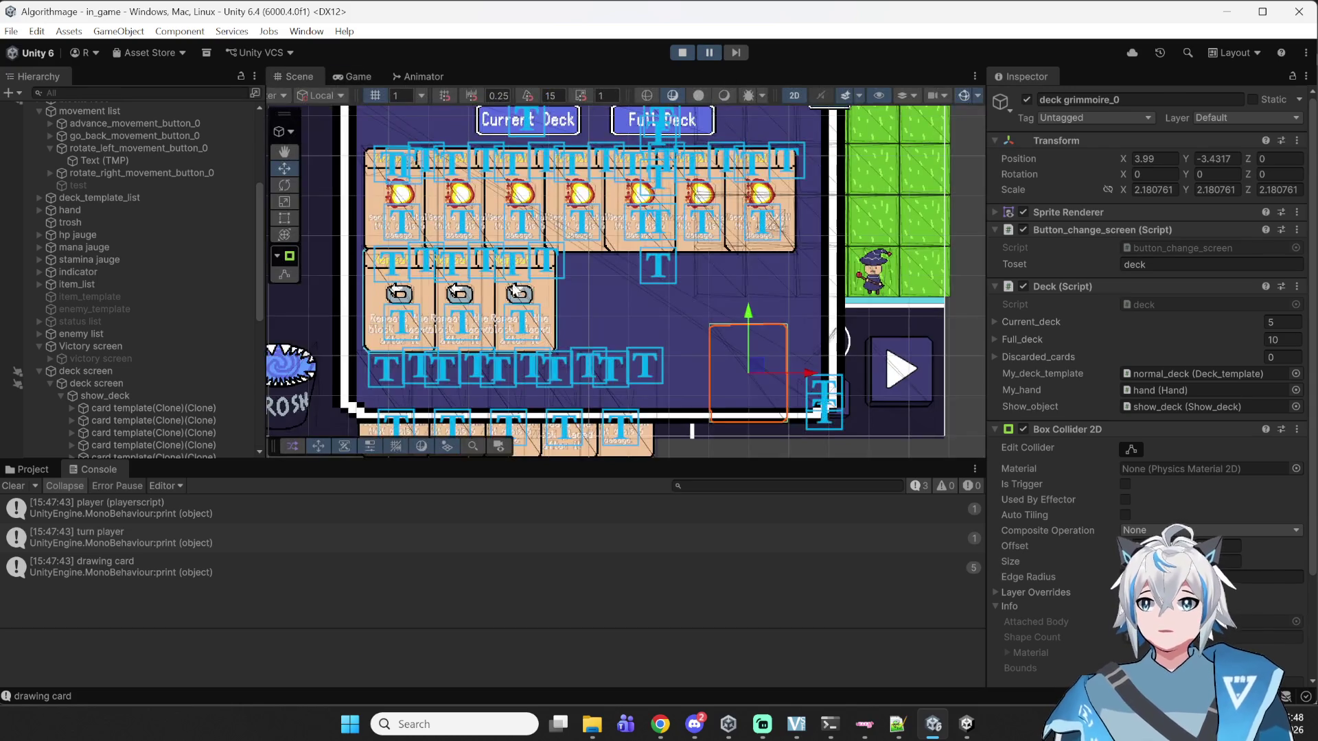
- Inspect the paused deck panel's card rows, resume the game, then stop play mode
scroll(549, 213, up, 3)
scroll(603, 209, down, 3)
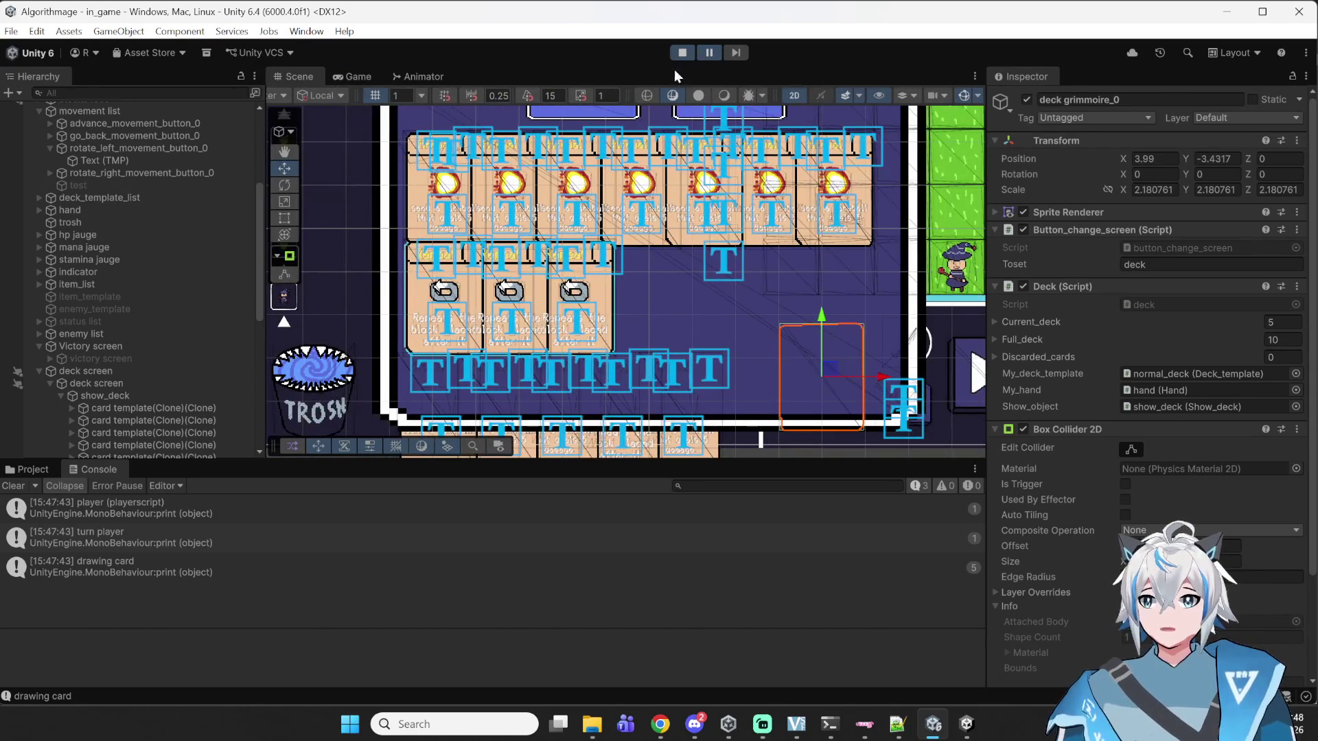
click(709, 53)
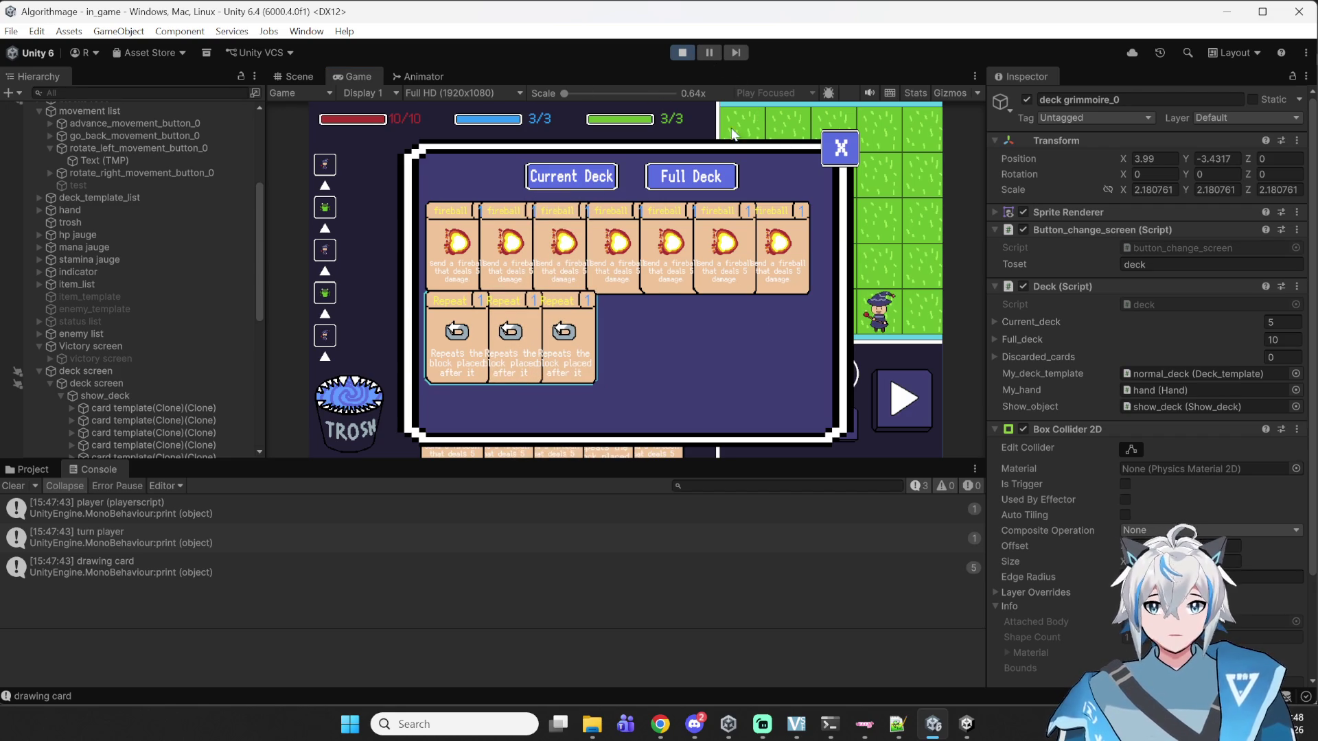
click(682, 52)
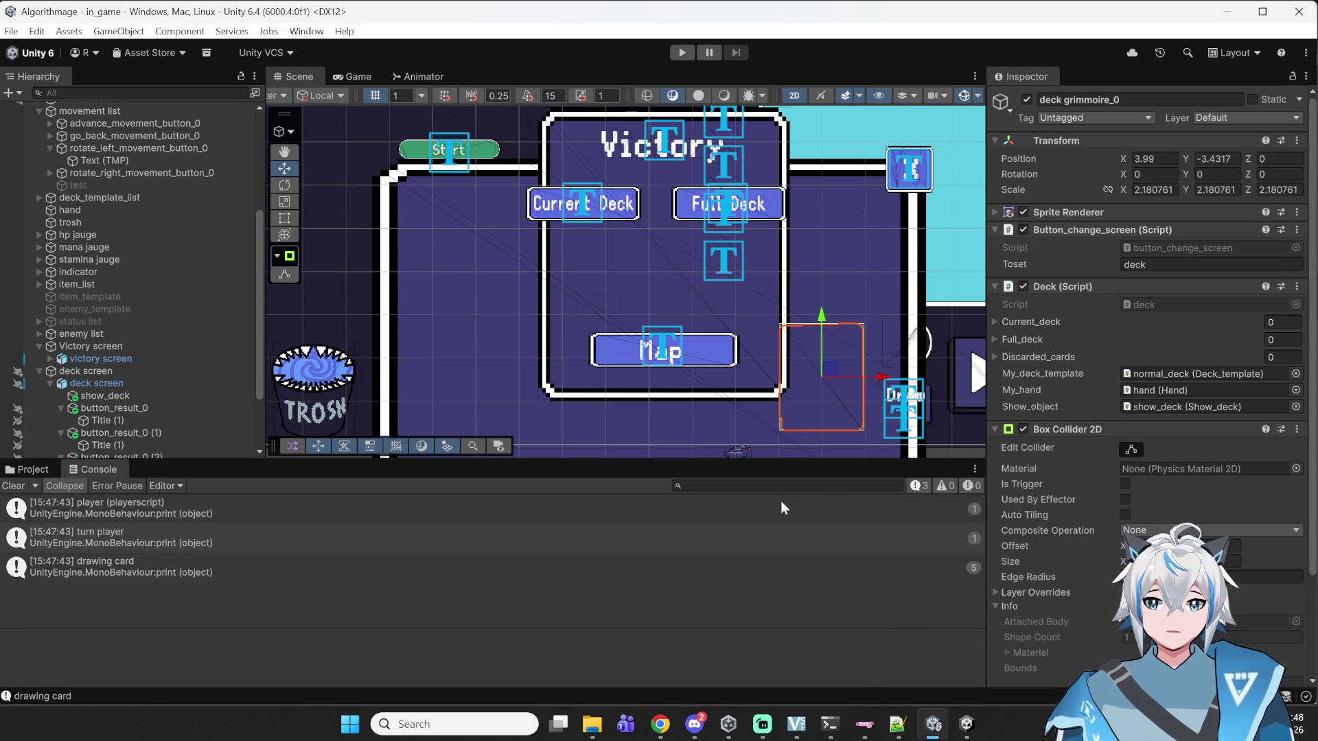
mouse_move(695, 724)
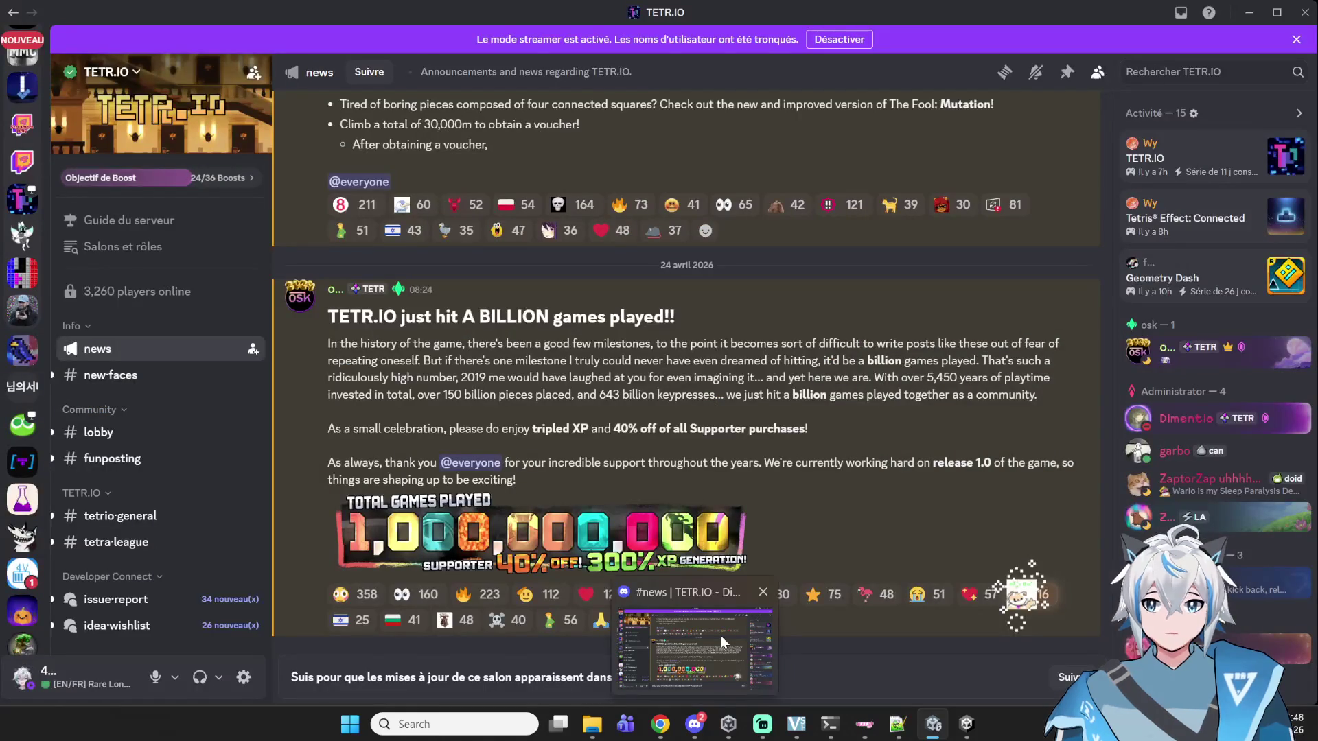
click(721, 636)
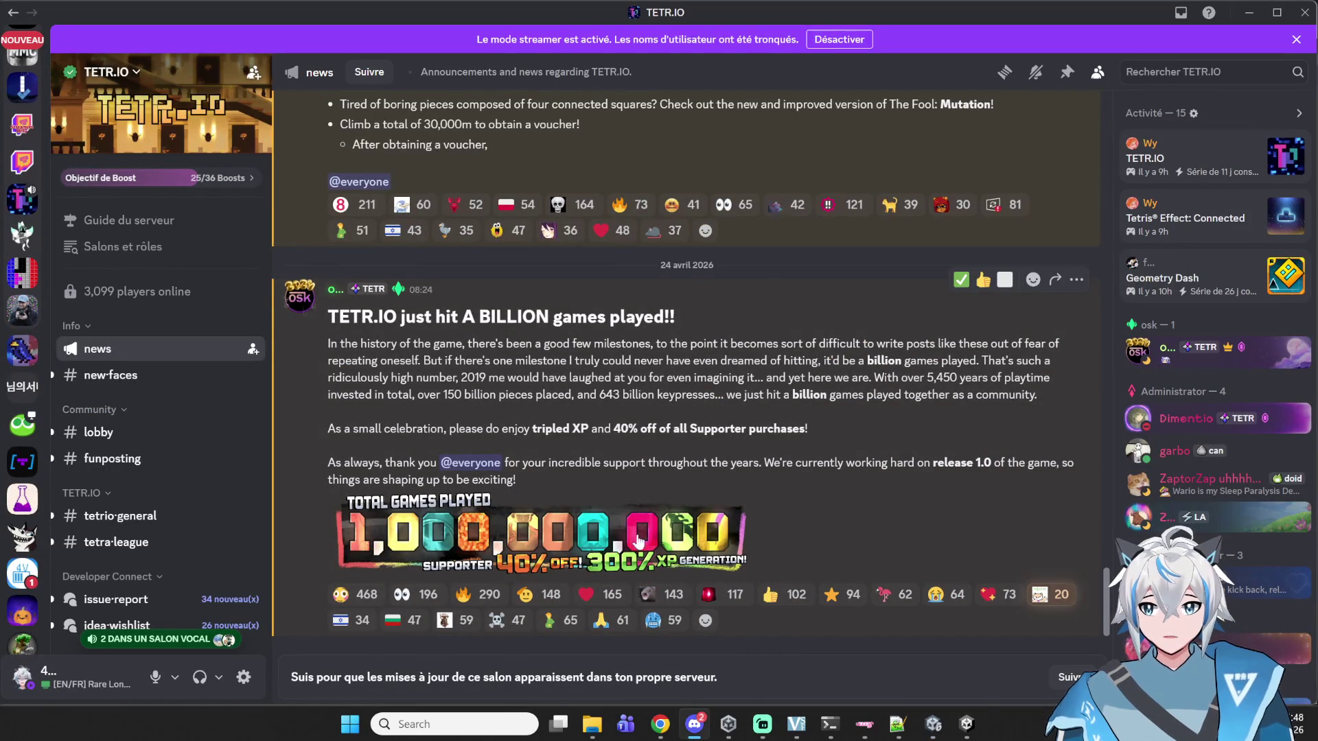
click(695, 726)
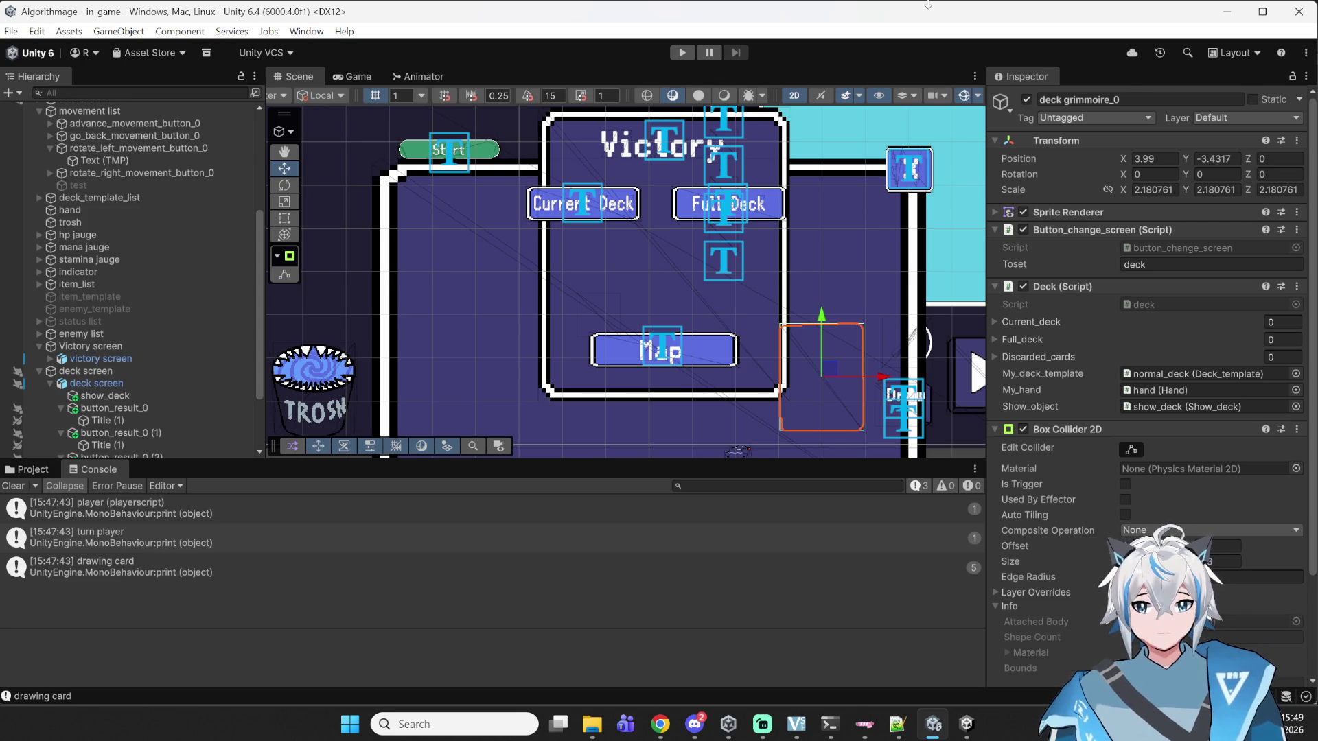
- Expand YouTube Music's mini-player for the Honkai: Star Rail short, briefly re-centring Unity's Victory panel
click(660, 724)
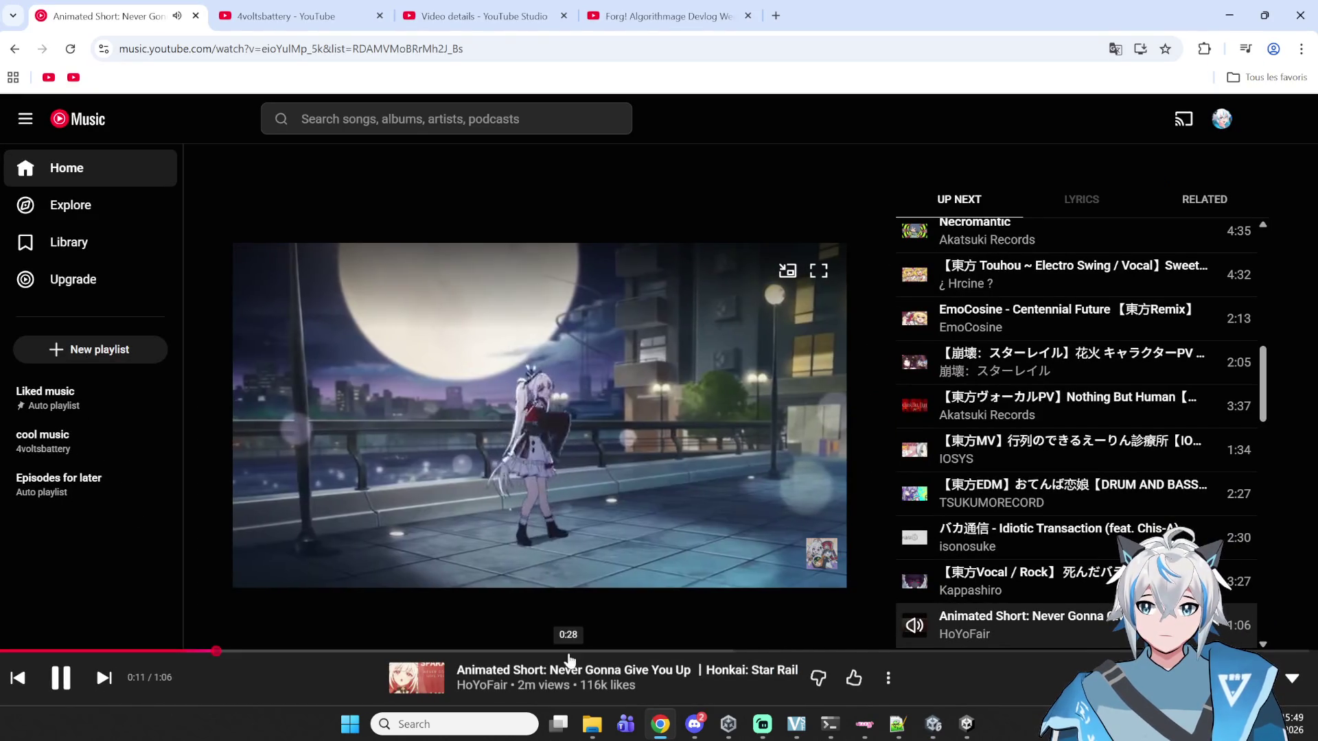
drag(551, 677, 692, 676)
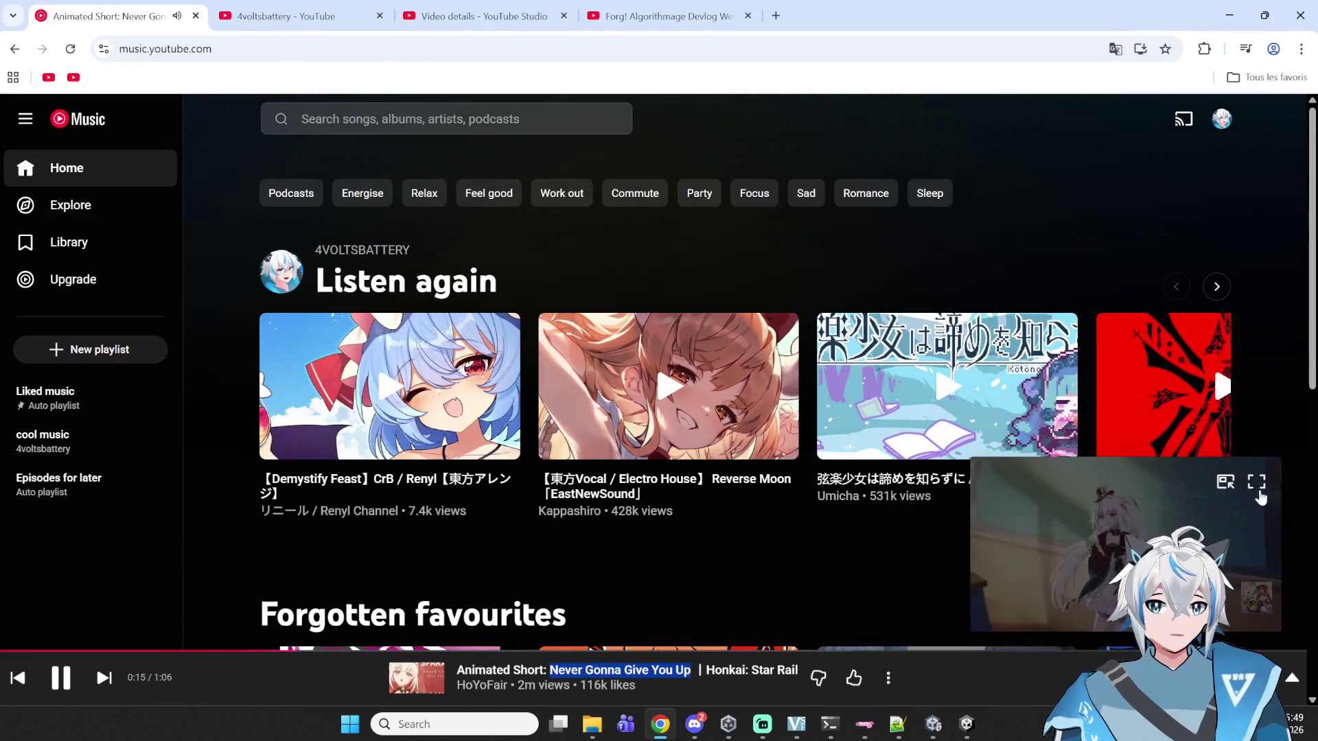
click(1226, 483)
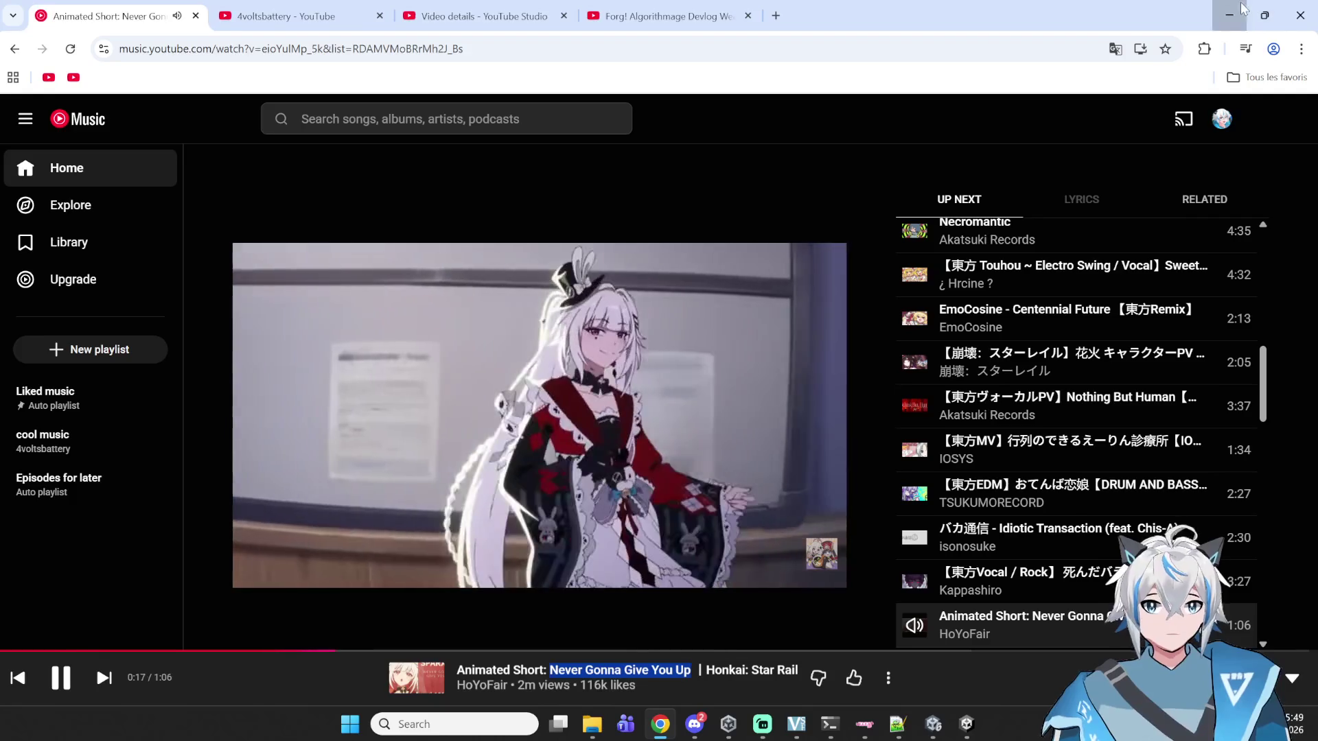
click(933, 724)
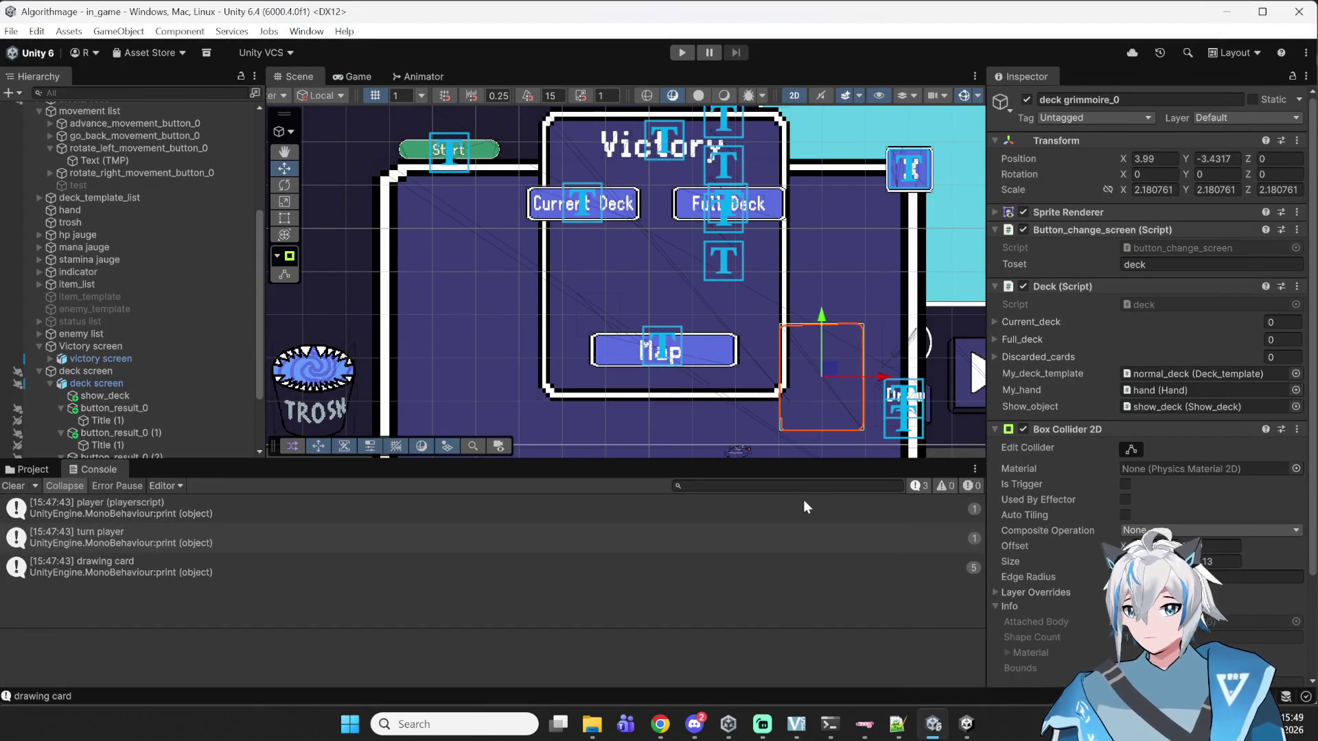
mouse_move(649, 324)
mouse_down()
mouse_move(534, 341)
mouse_move(510, 319)
mouse_up()
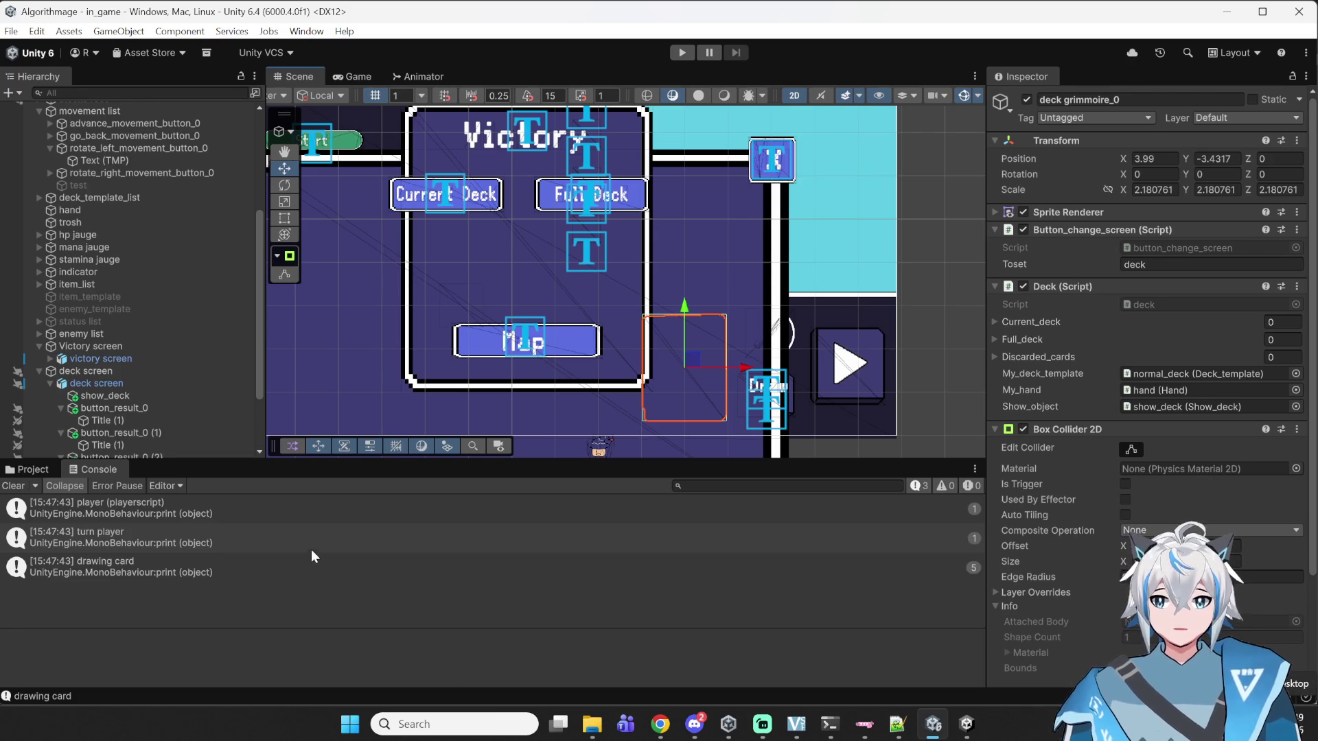
click(661, 724)
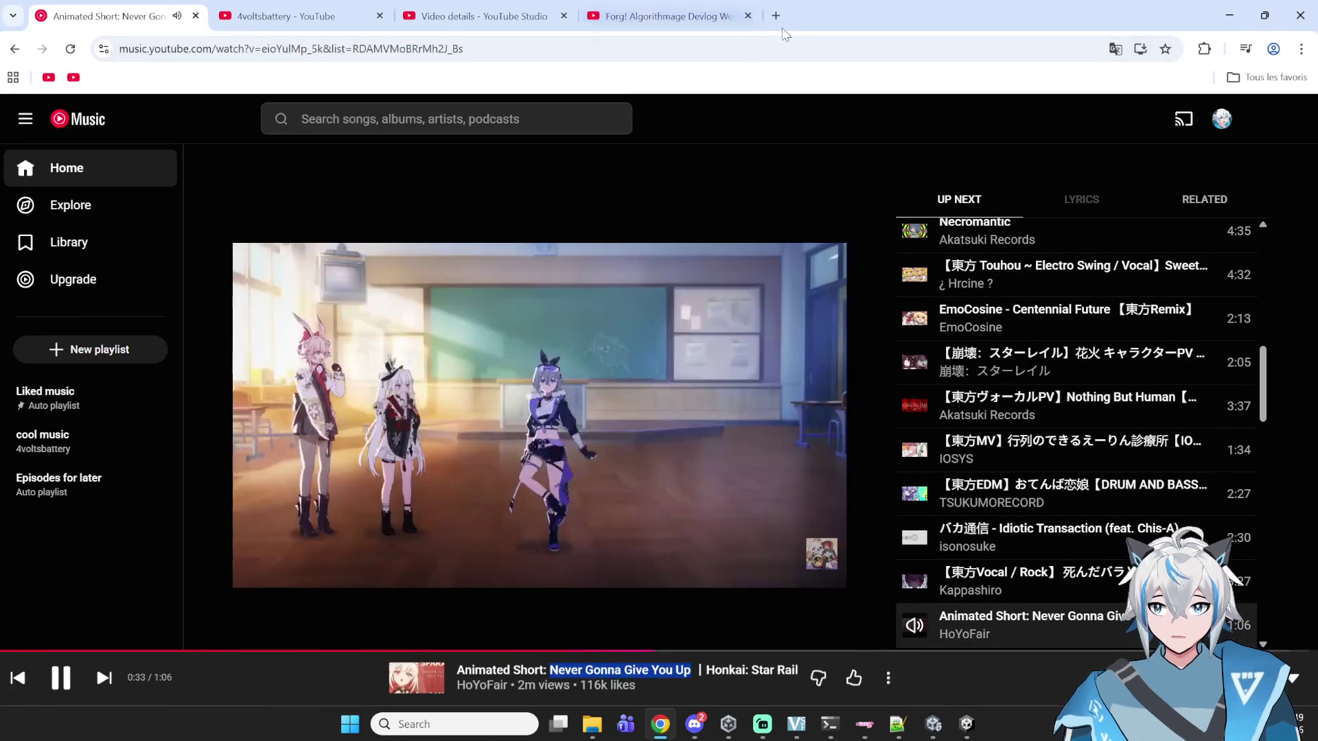
- Open the suggested TETR.IO profile in a new tab and scroll to its 21,231.56 TR rating
click(776, 15)
text(tetra)
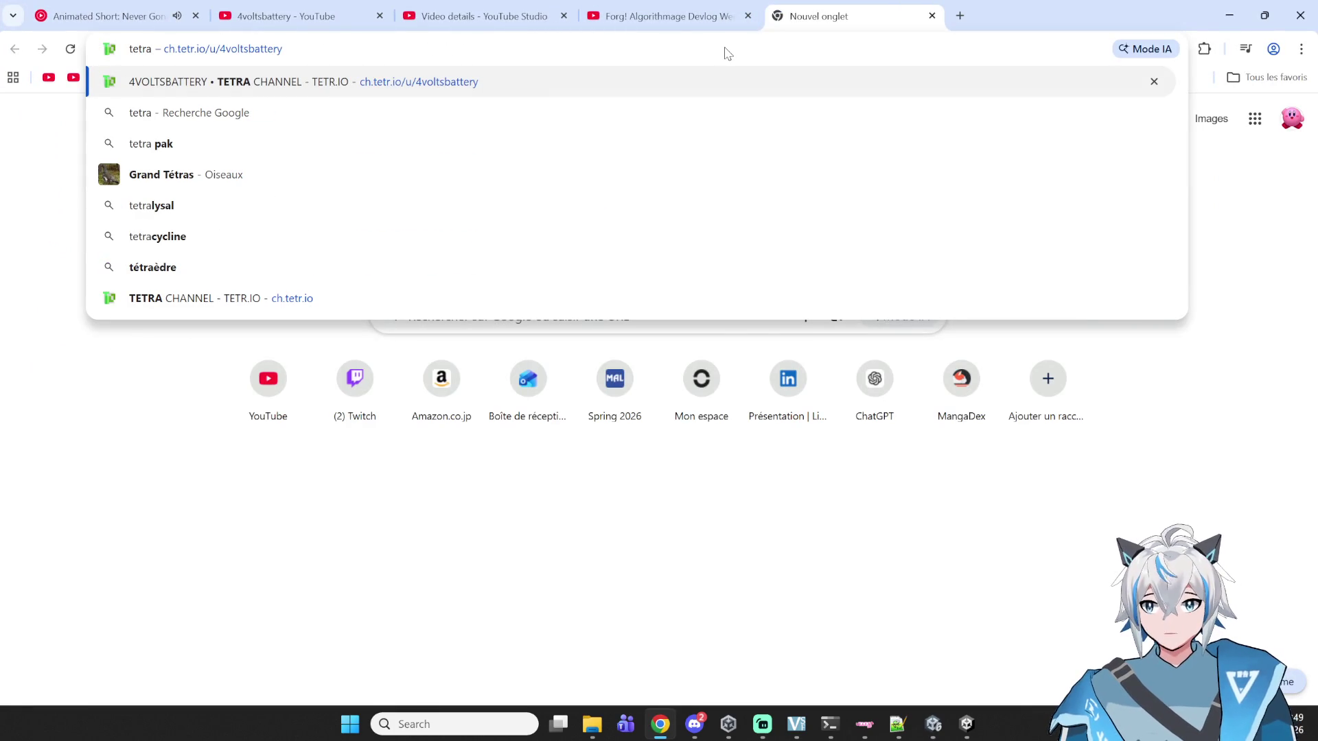
key(Return)
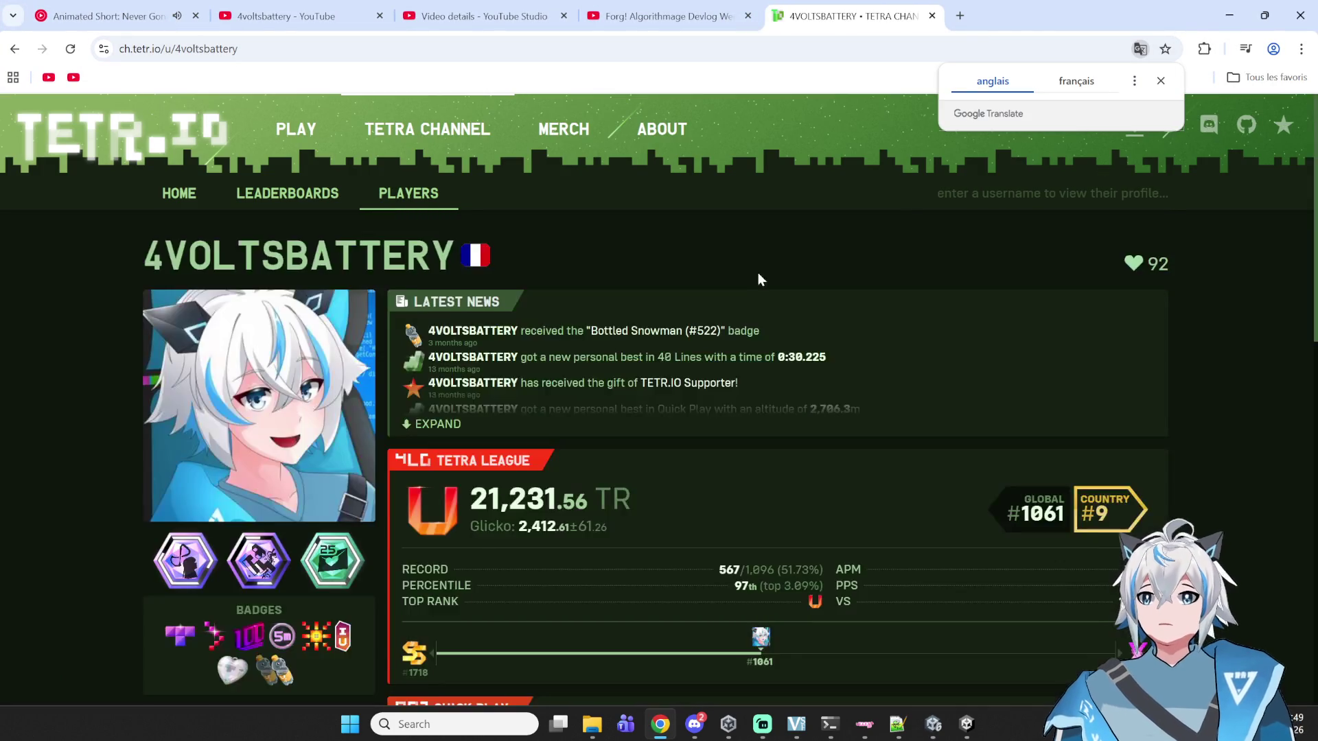
scroll(759, 282, down, 5)
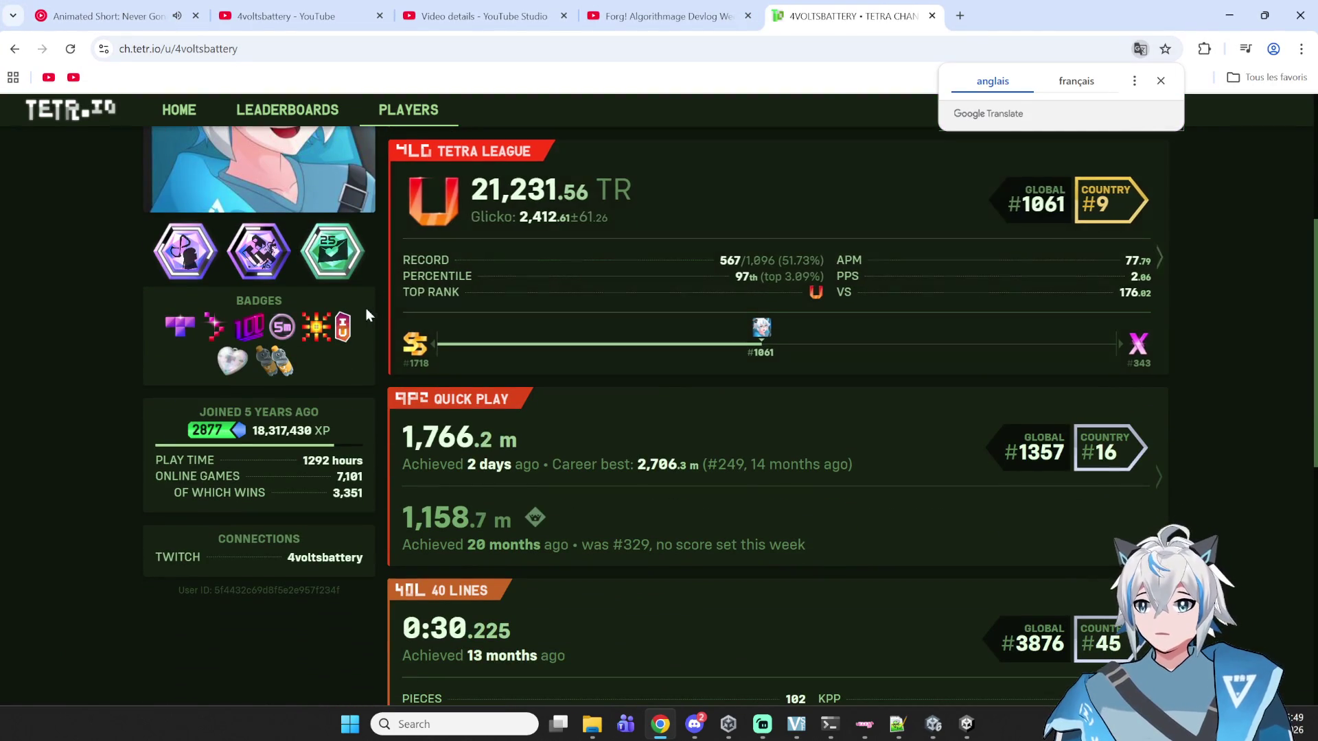
mouse_move(281, 331)
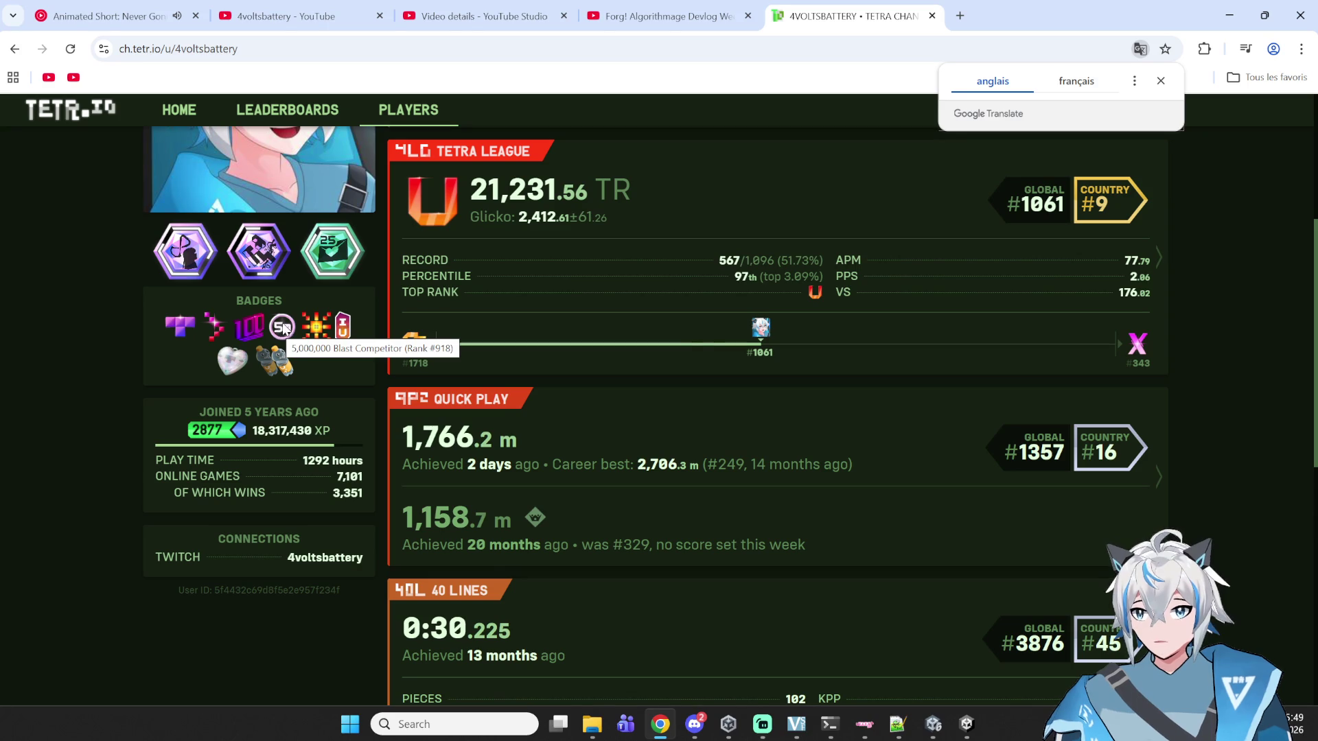
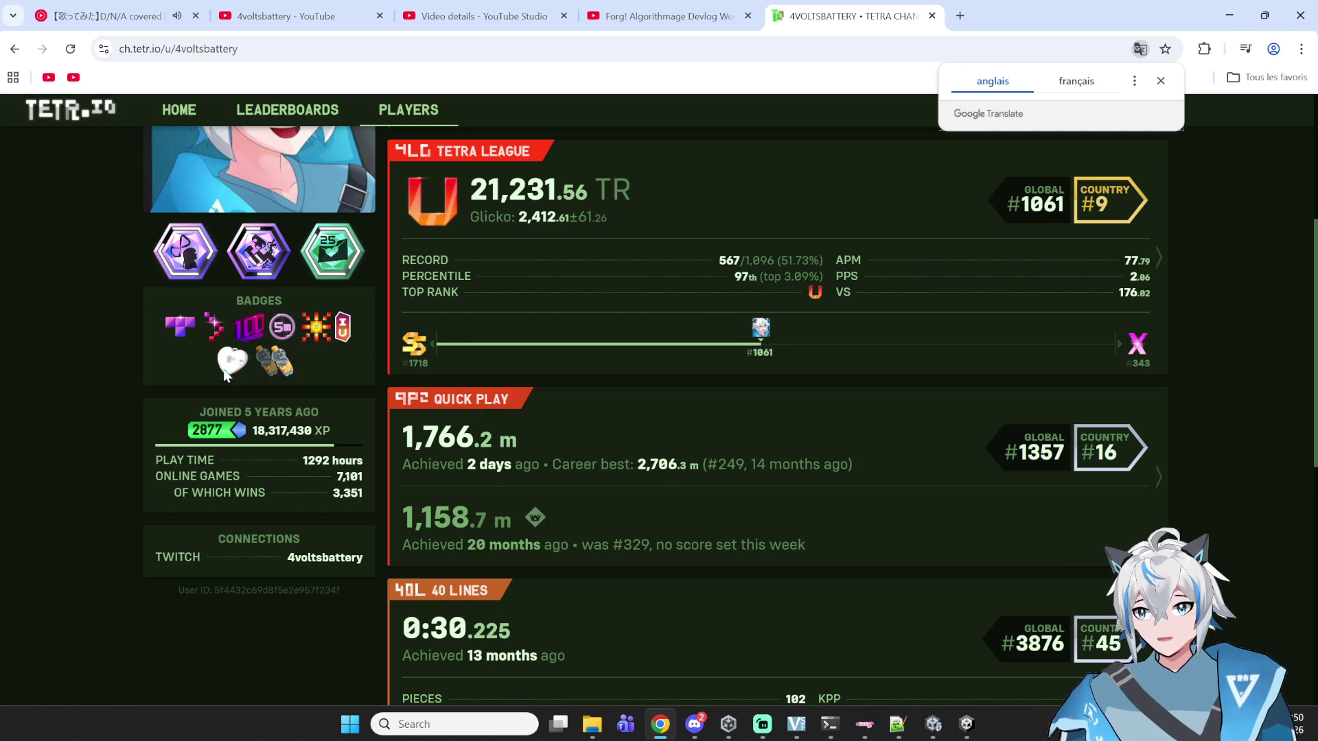
- Go from the player profile to the Tetra Channel home page
scroll(271, 405, up, 1)
scroll(310, 409, up, 4)
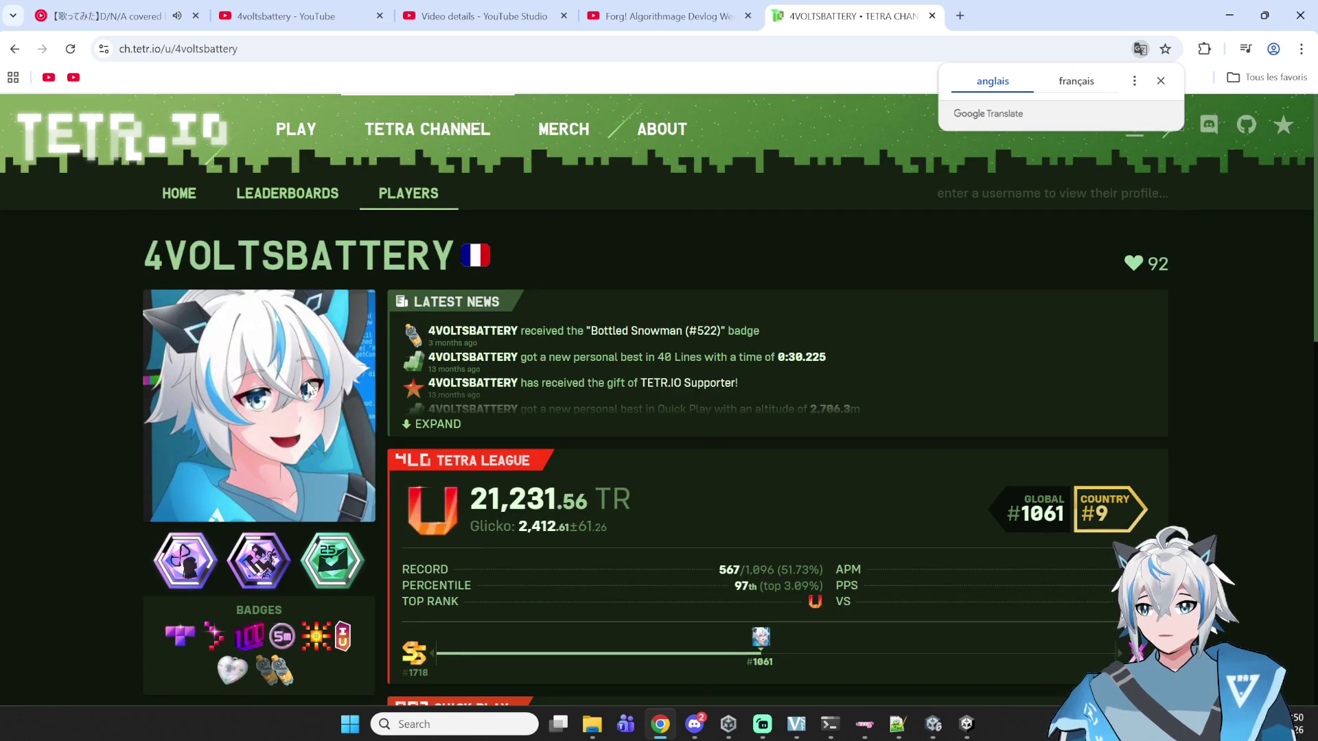
click(175, 196)
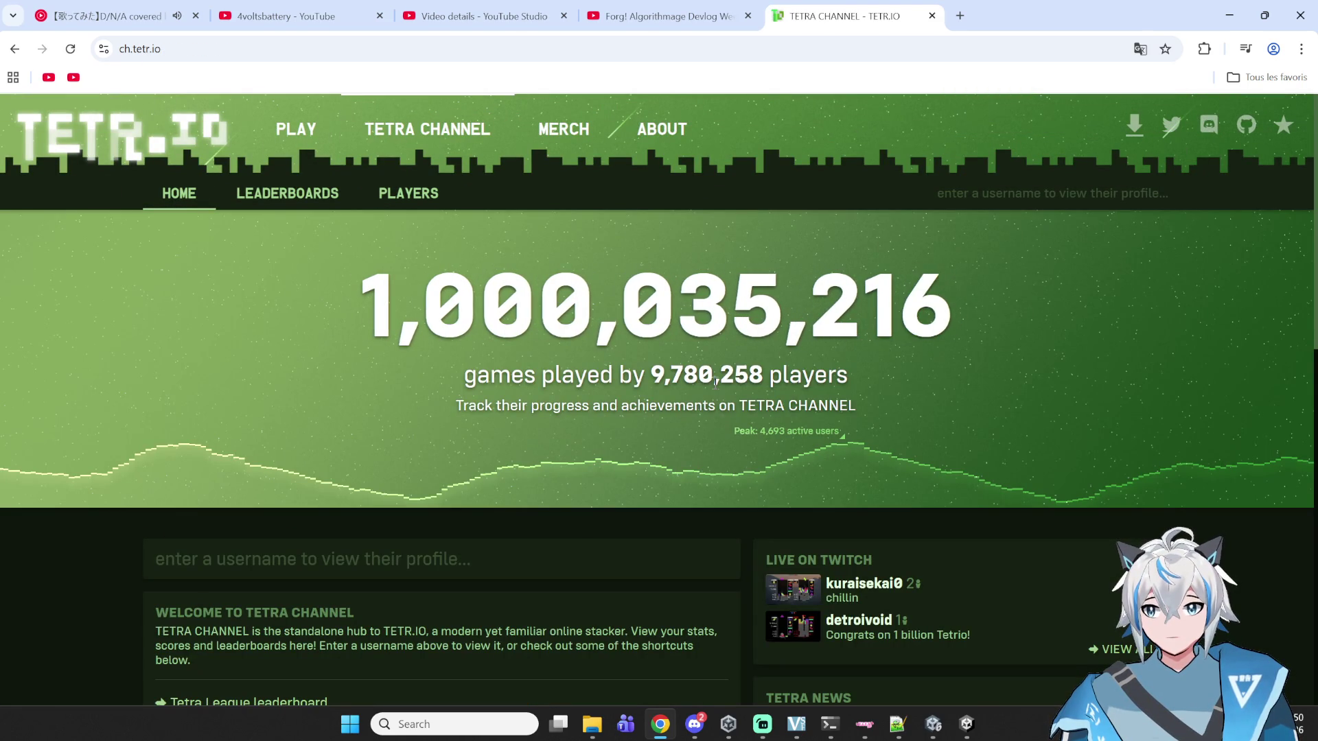
- Select the 1,000,035,279 games-played counter, then return to the Unity editor
mouse_move(651, 375)
mouse_down()
mouse_move(754, 376)
mouse_move(698, 374)
mouse_up()
click(755, 376)
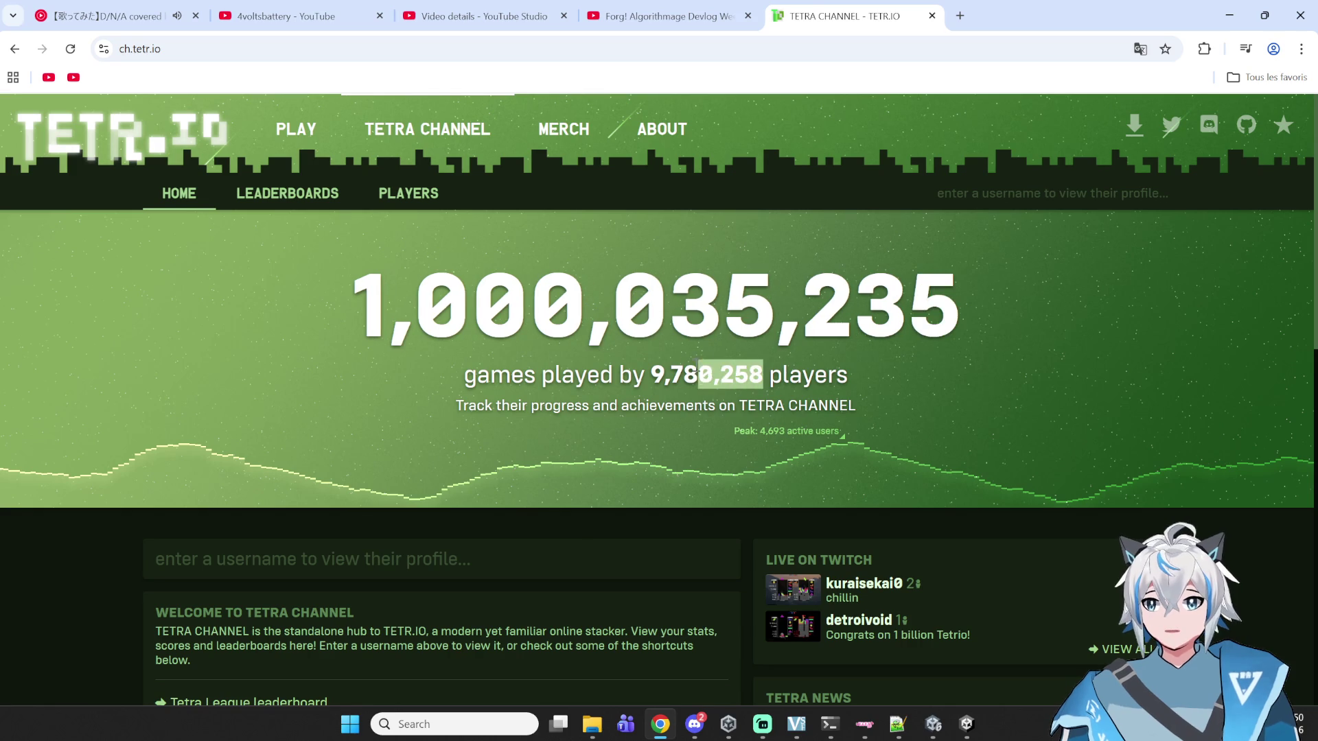
double_click(687, 375)
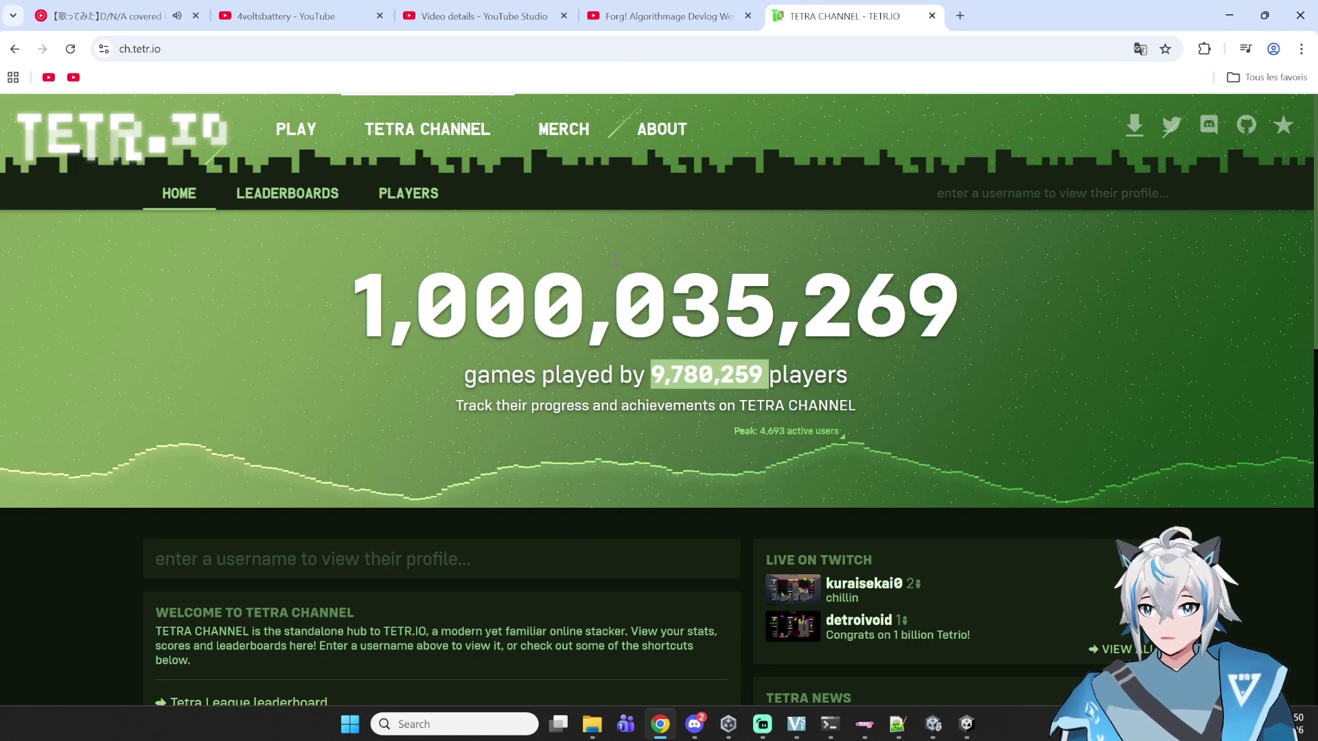
click(879, 323)
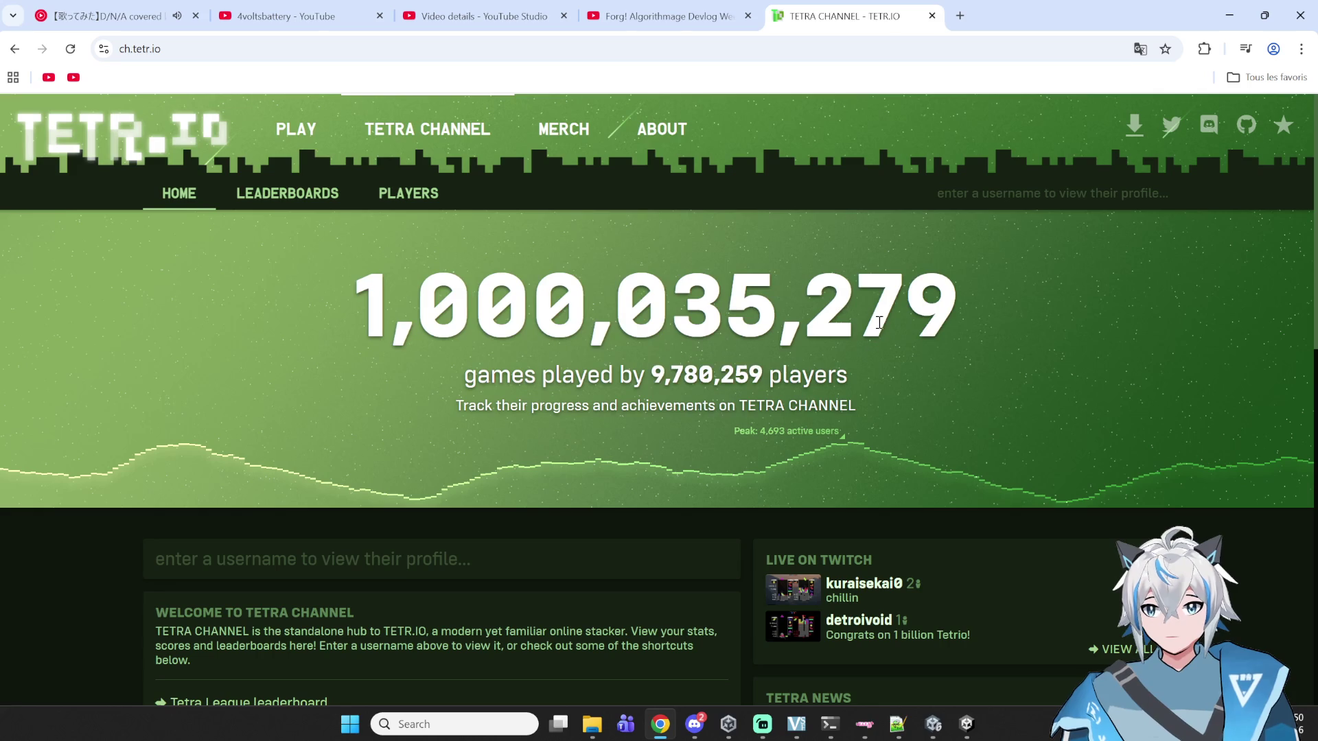
key(alt+Tab)
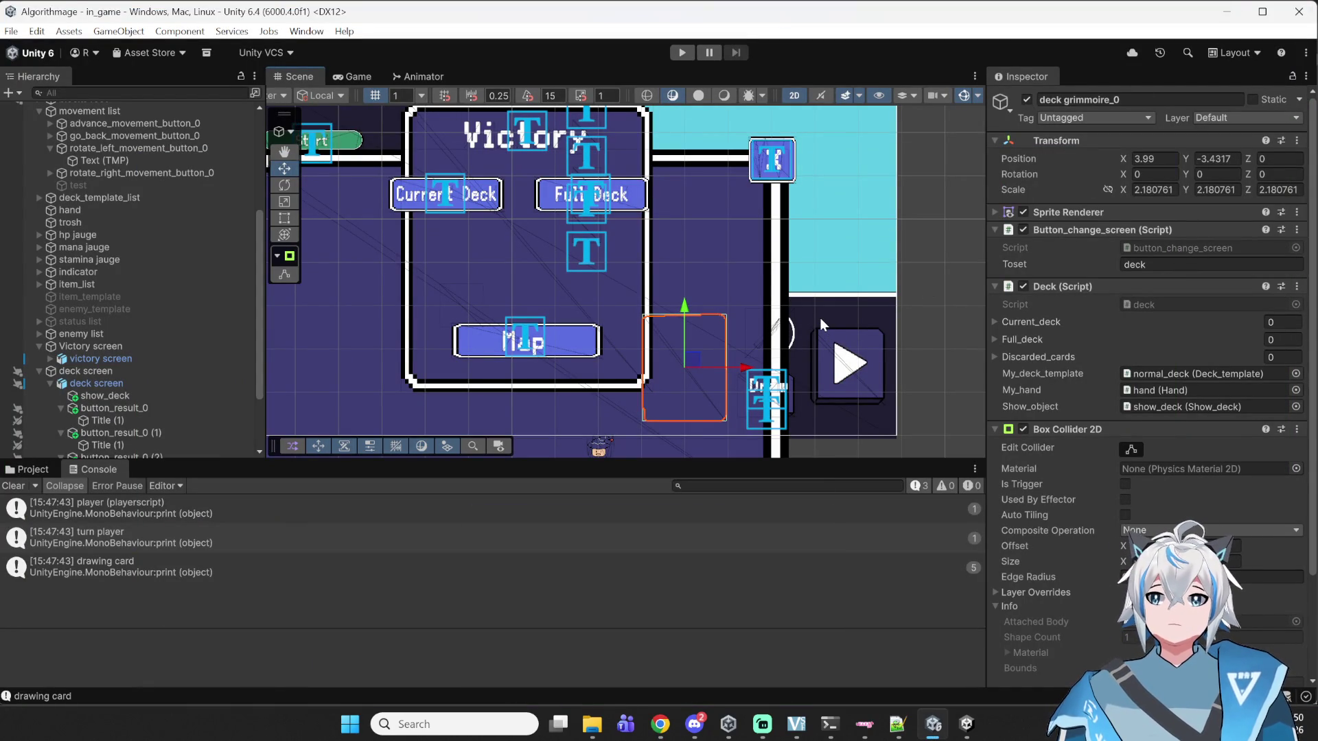
drag(695, 280, 906, 315)
scroll(871, 264, down, 5)
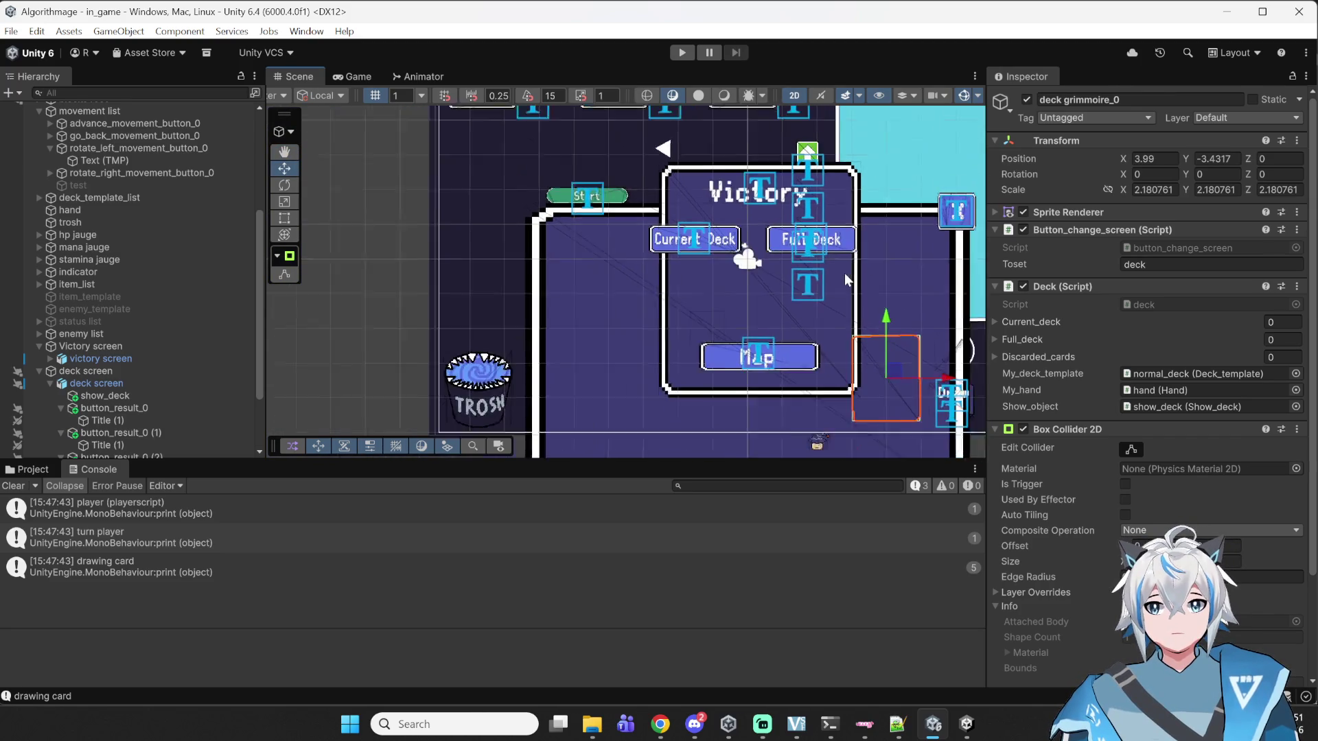
scroll(641, 269, up, 2)
drag(645, 270, 717, 251)
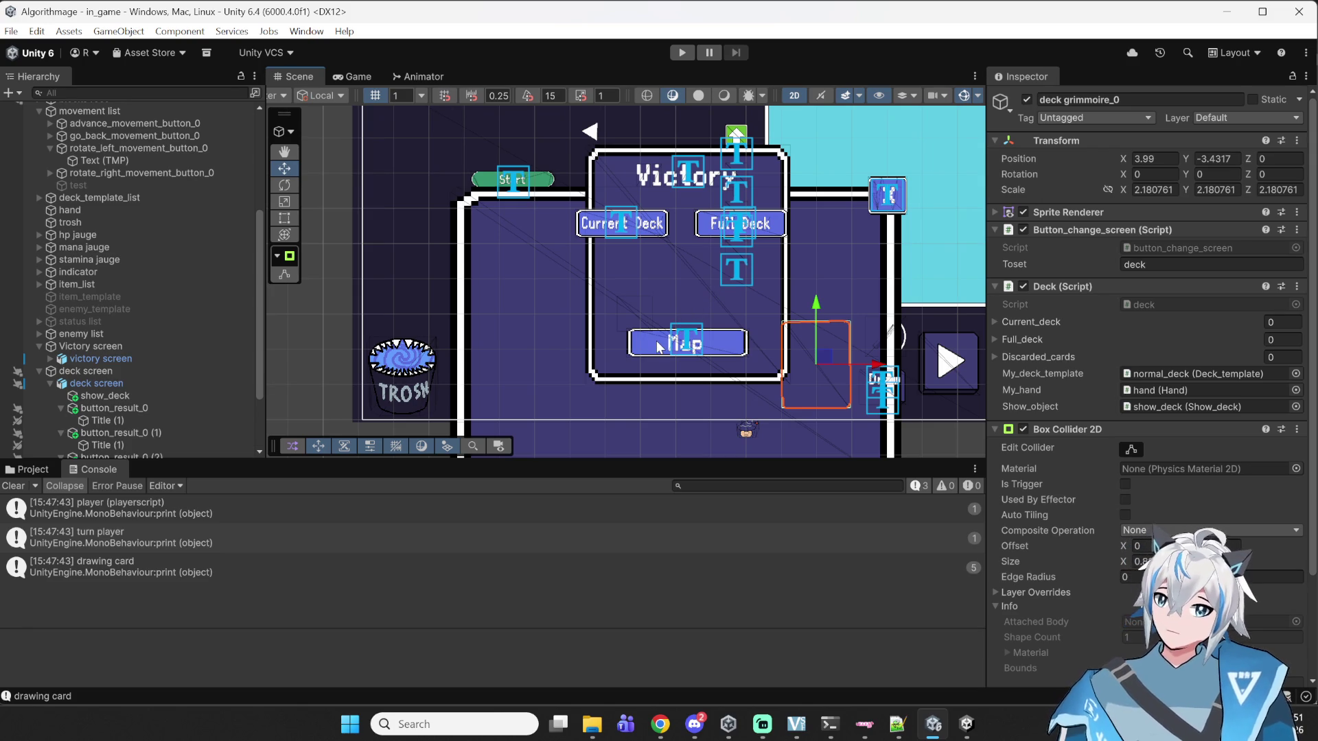
scroll(683, 198, down, 3)
drag(834, 338, 808, 381)
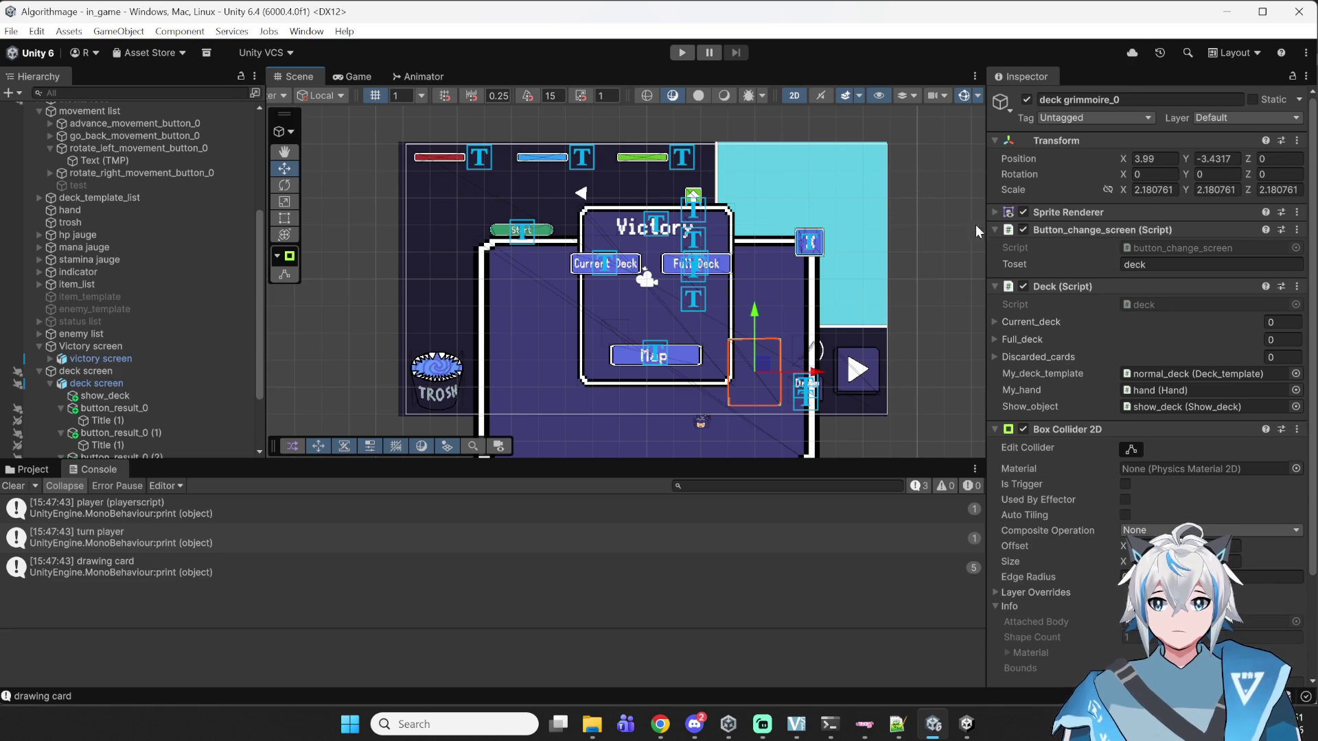
scroll(855, 203, up, 6)
mouse_move(843, 202)
mouse_down()
mouse_move(859, 244)
mouse_move(875, 207)
mouse_move(892, 252)
mouse_move(927, 178)
mouse_up()
scroll(805, 227, down, 2)
mouse_move(805, 227)
mouse_down()
mouse_move(689, 226)
mouse_move(693, 283)
mouse_move(763, 296)
mouse_move(751, 320)
mouse_move(728, 258)
mouse_up()
scroll(751, 314, down, 2)
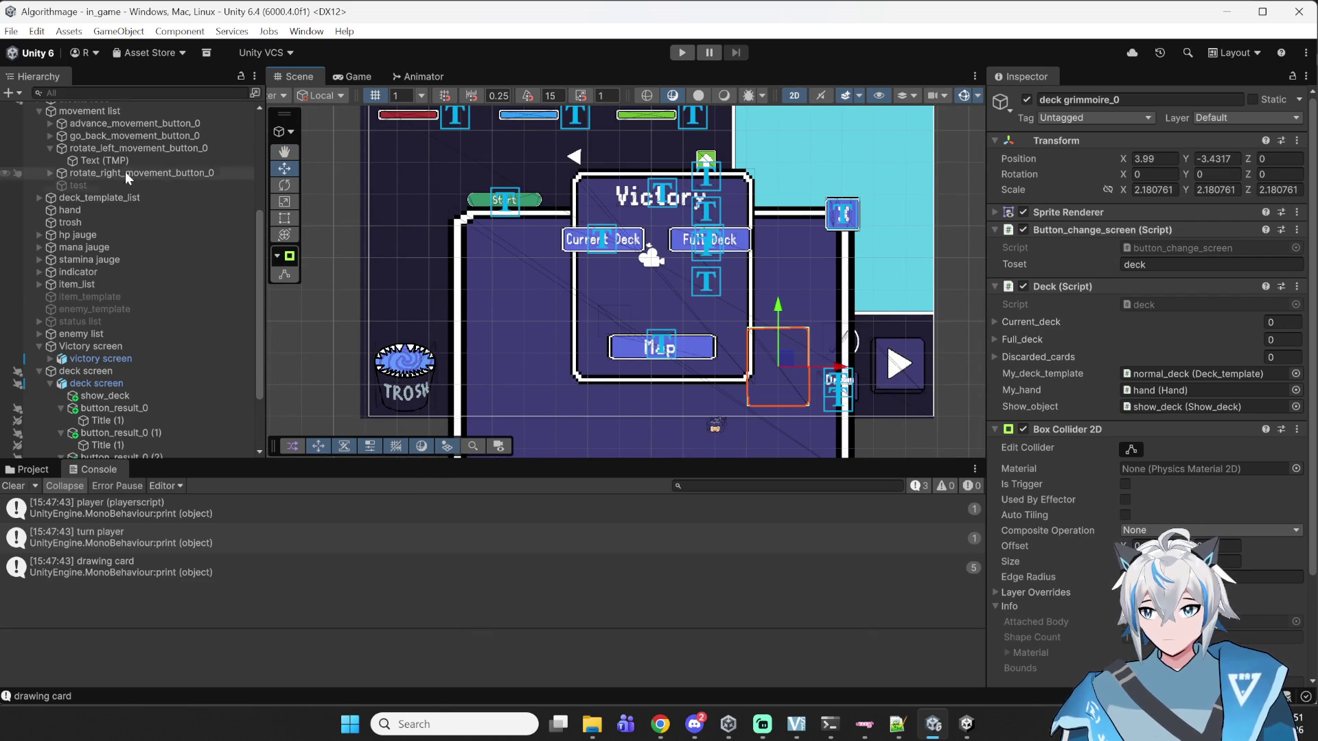
scroll(77, 273, down, 3)
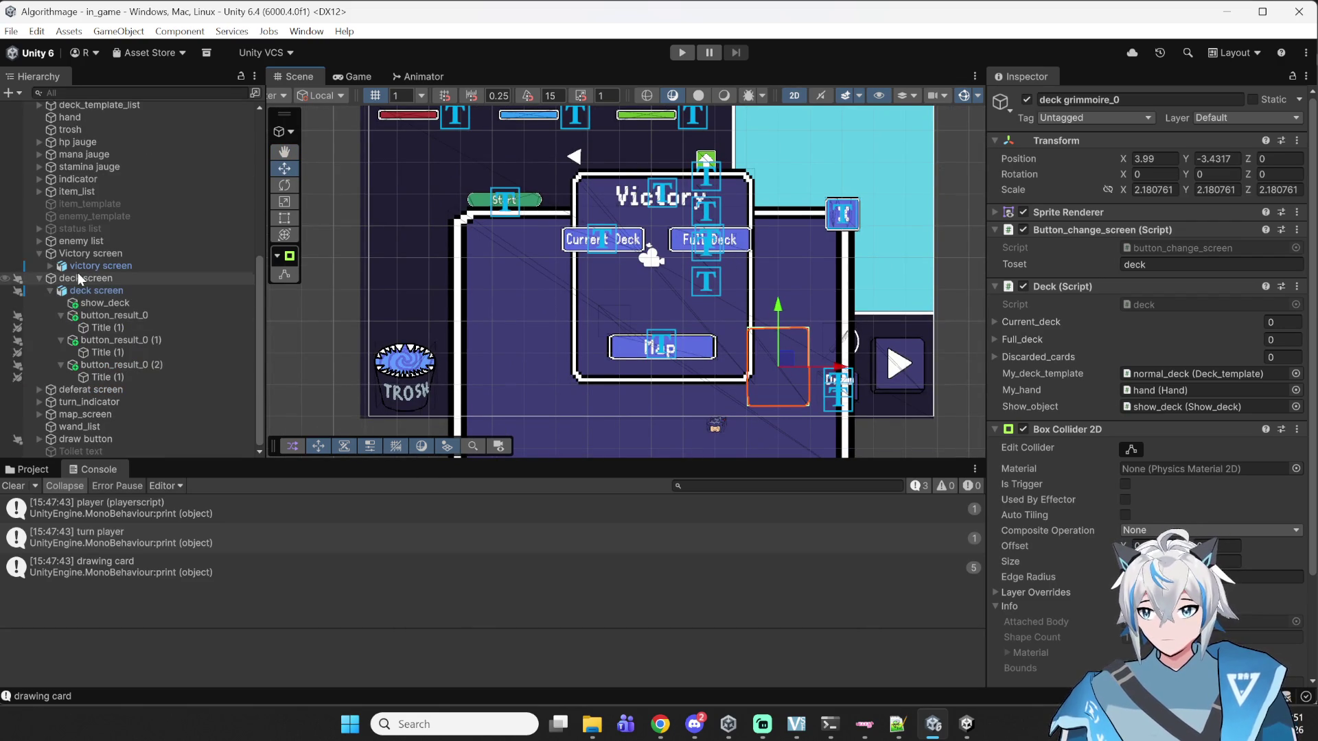
- Frame the deck screen and move it down and to the right, off the board
click(43, 466)
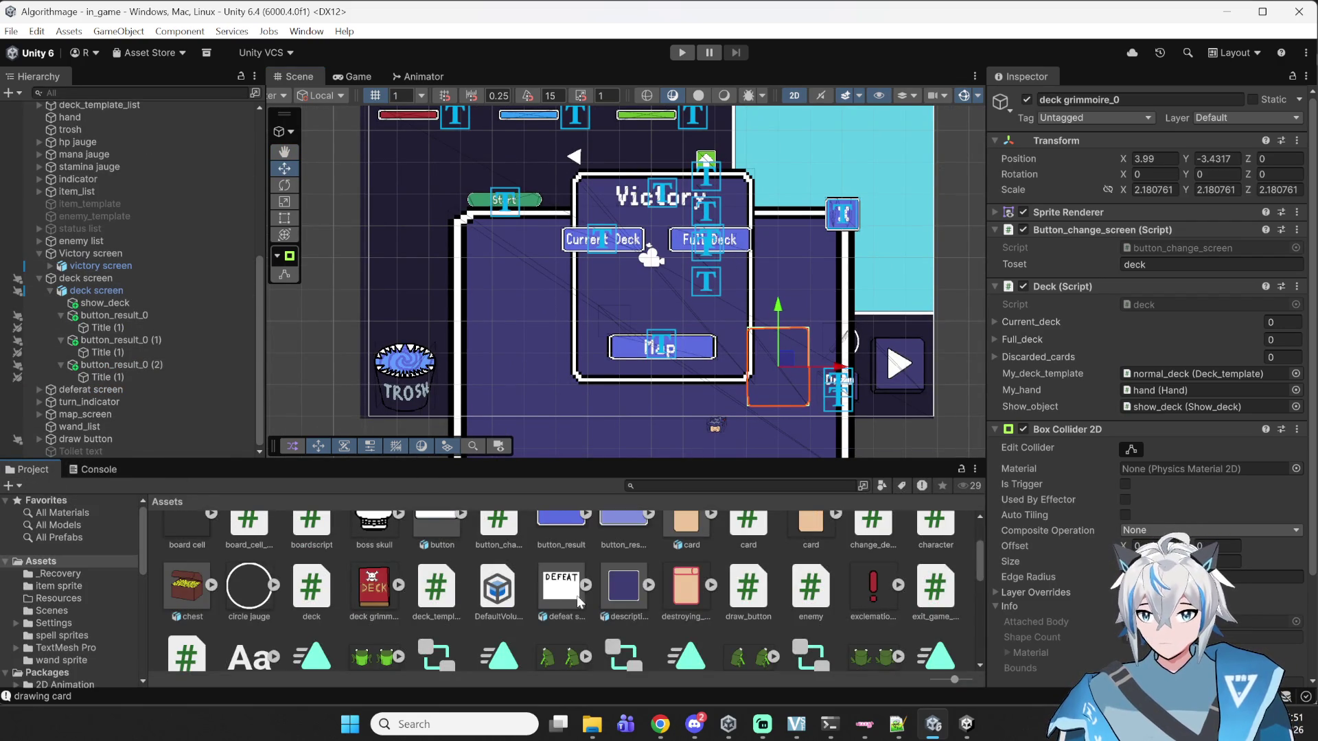
scroll(613, 594, up, 3)
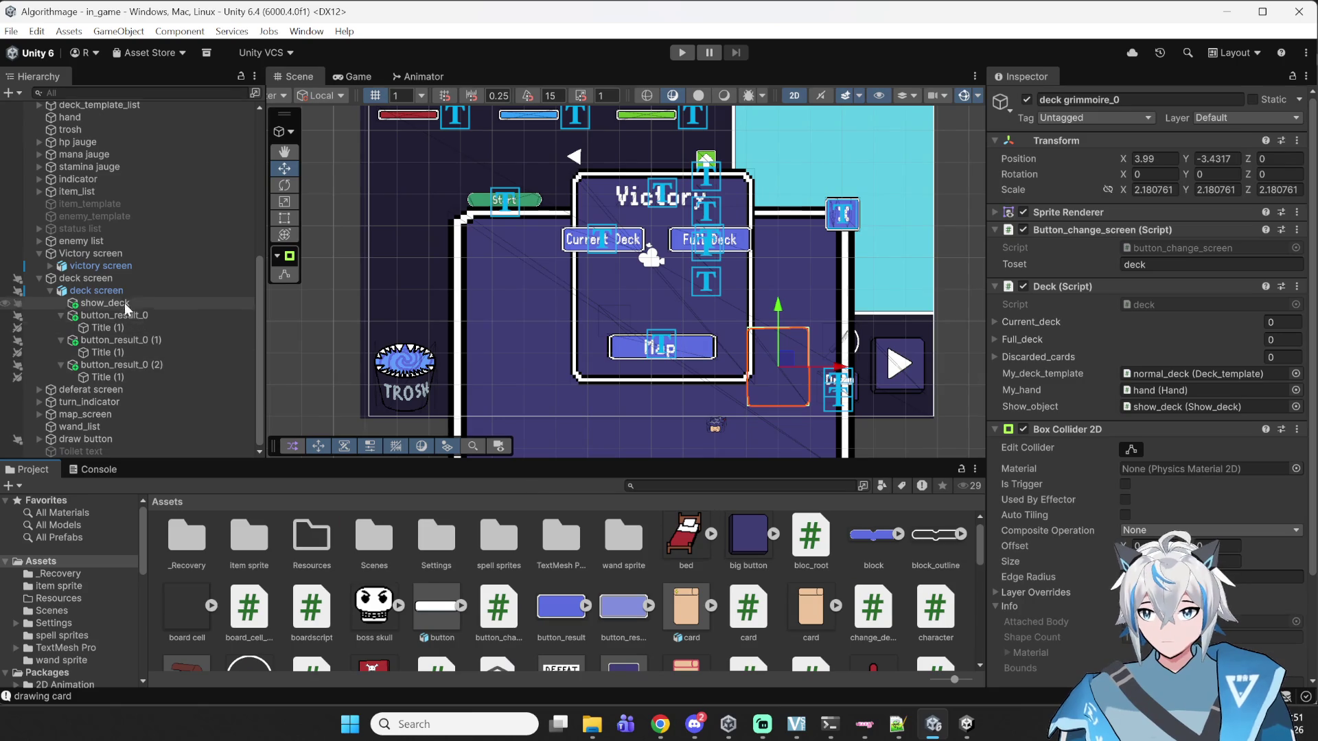
click(103, 278)
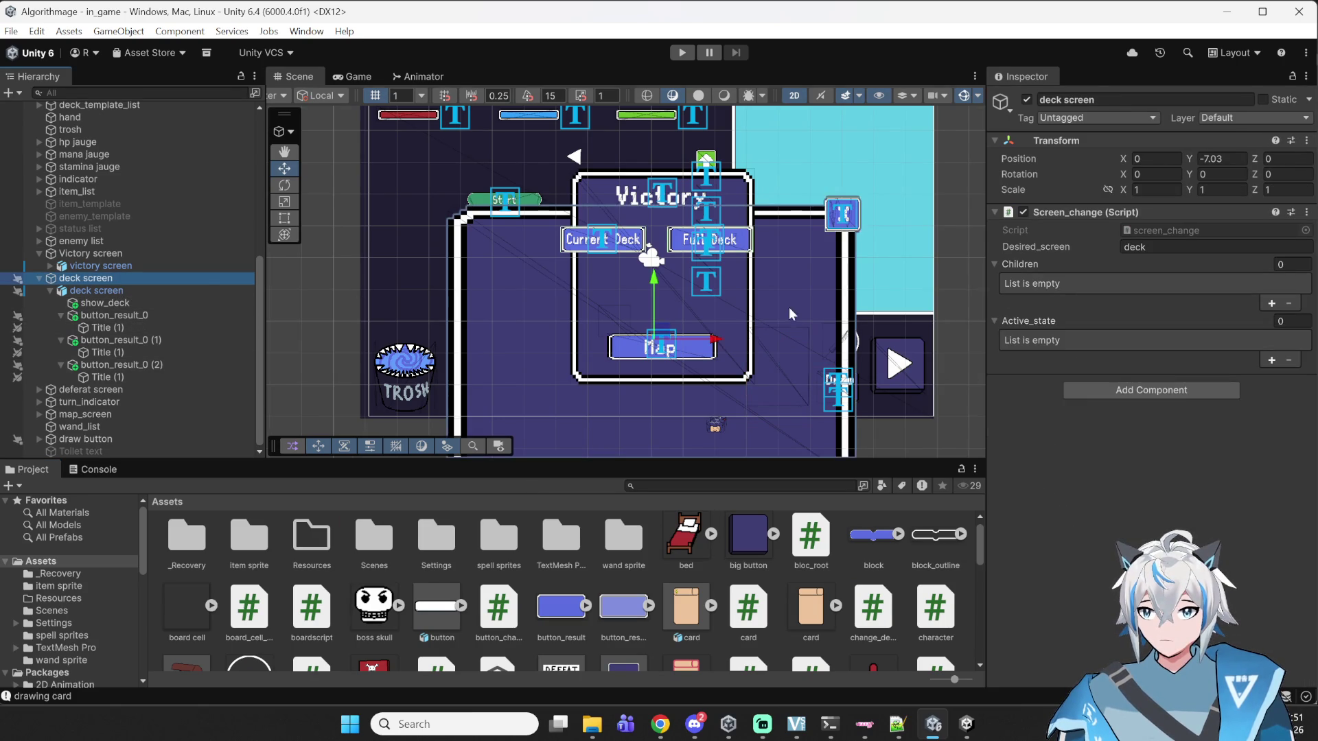
key(f)
drag(686, 284, 700, 412)
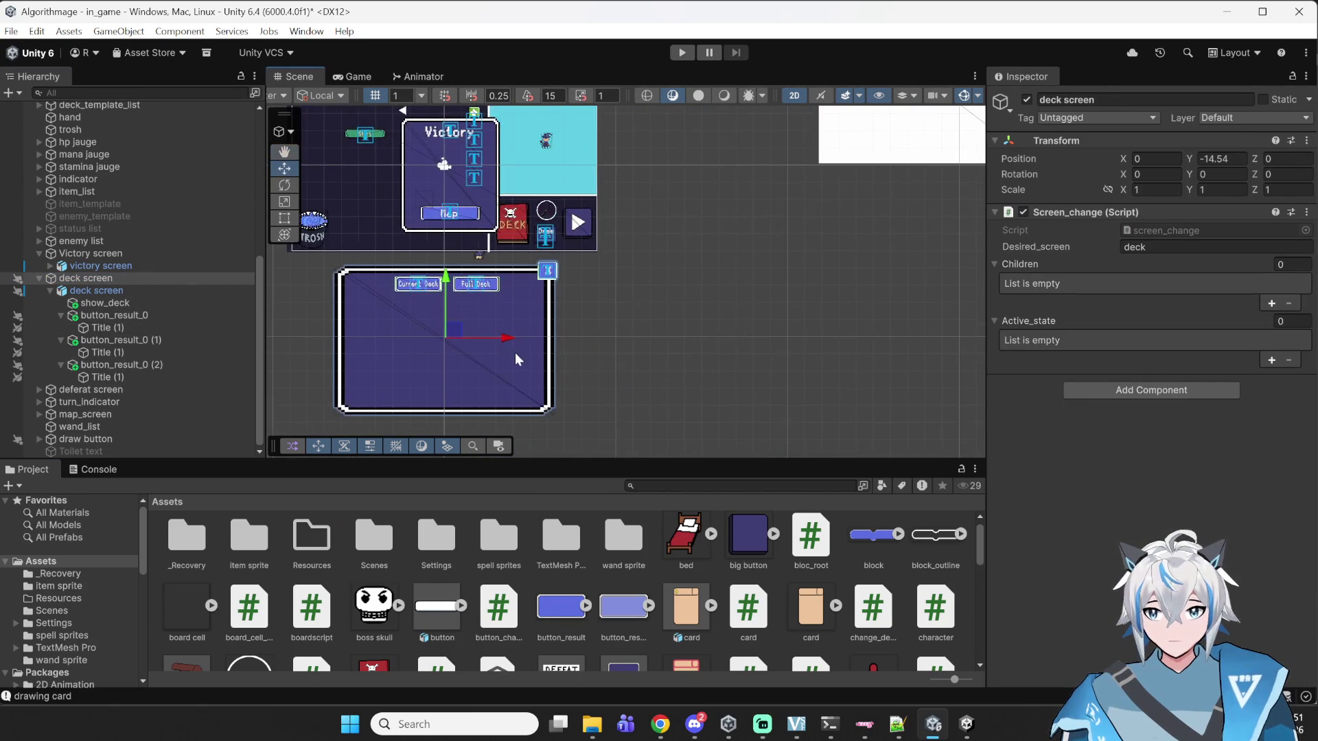
drag(516, 299, 890, 299)
mouse_move(714, 218)
mouse_down()
mouse_move(688, 247)
mouse_move(714, 362)
mouse_move(295, 330)
mouse_move(537, 311)
mouse_move(794, 323)
mouse_up()
- Move the Victory screen right beside the board to X 13.24 and save the scene
scroll(481, 275, down, 1)
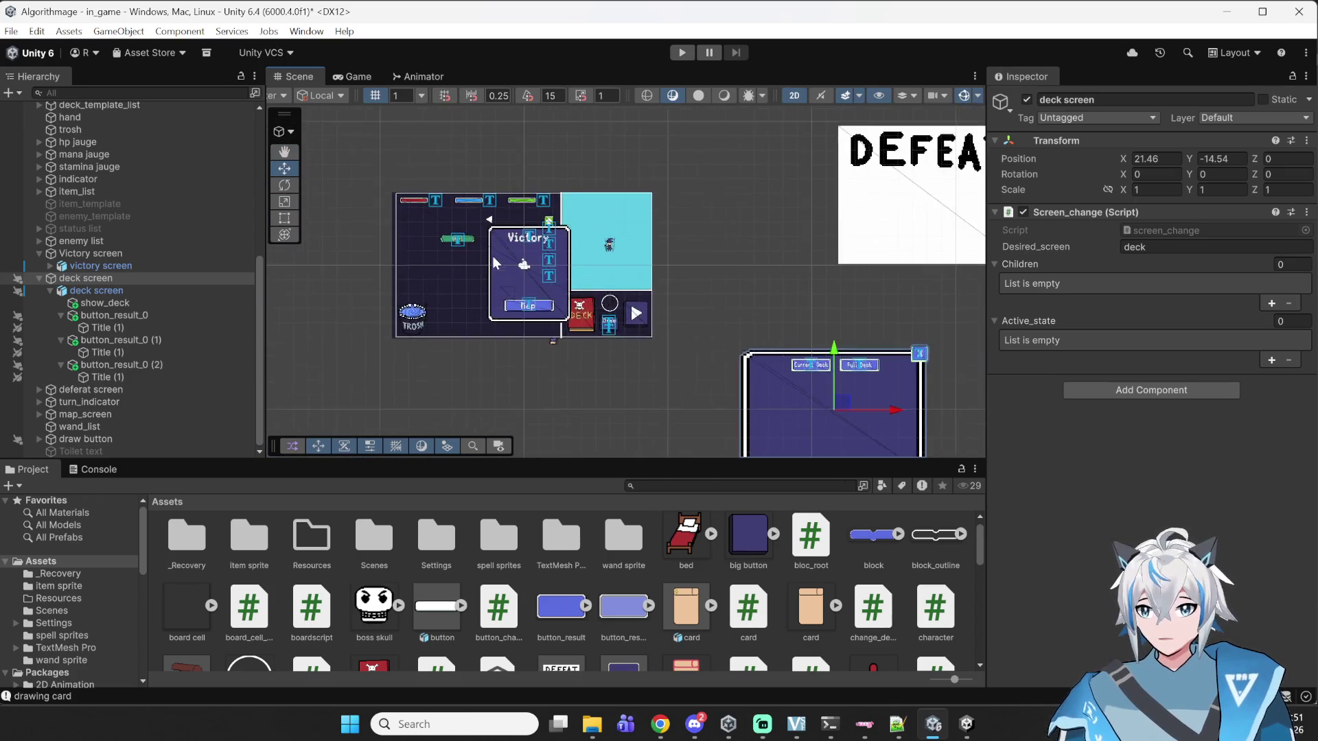
scroll(501, 275, up, 3)
click(192, 253)
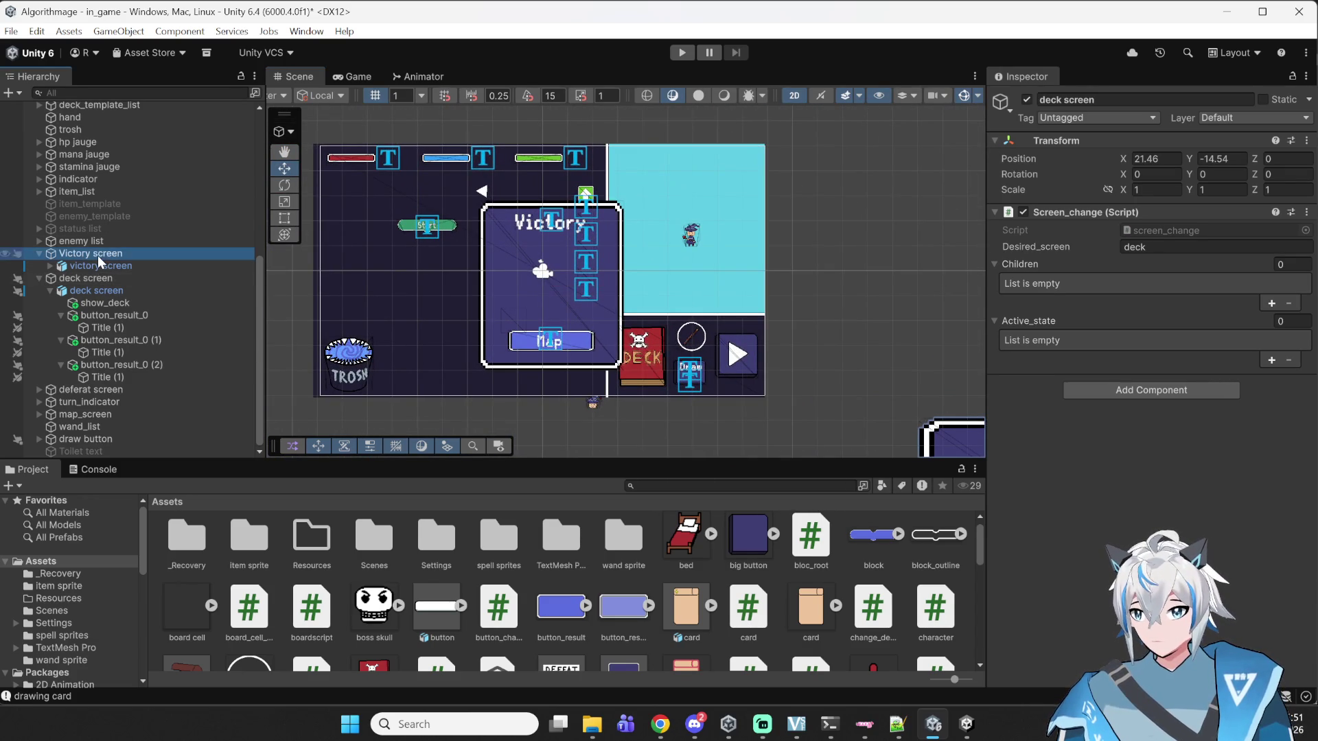
drag(598, 289, 929, 287)
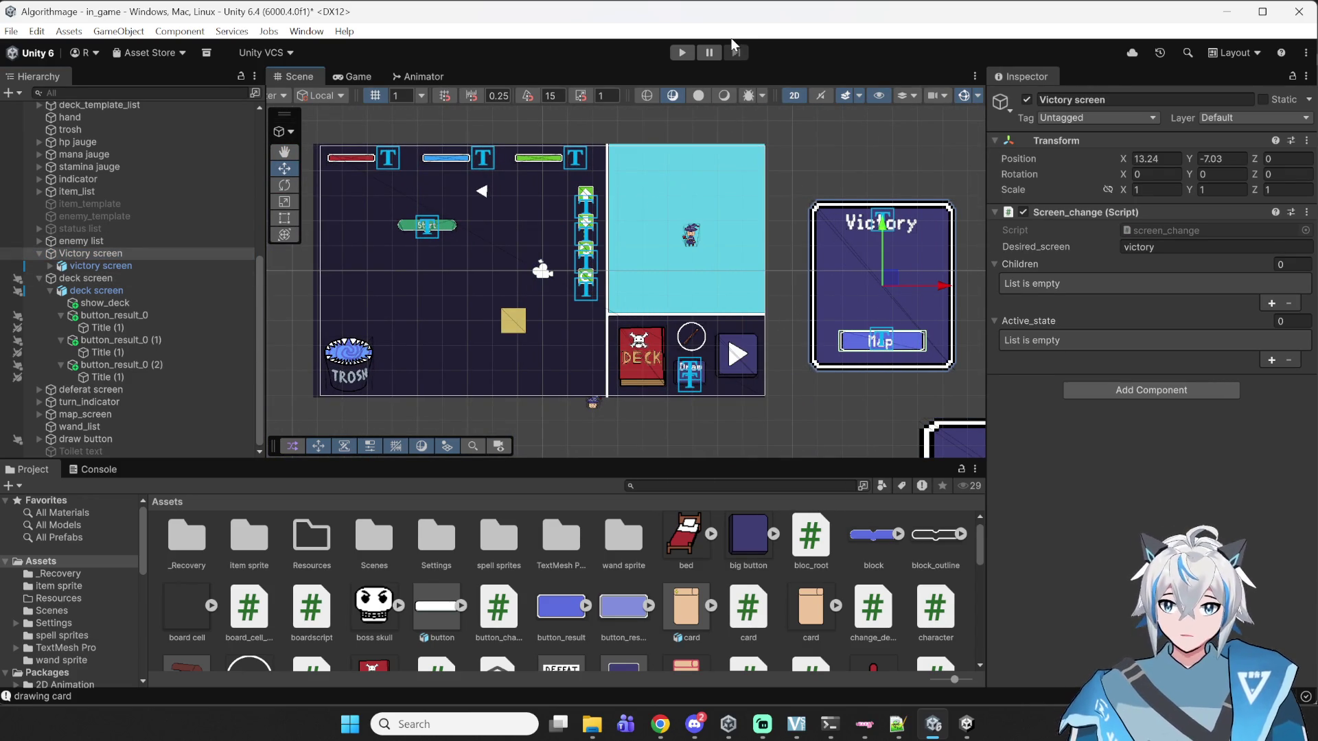
key(ctrl+s)
- Start Play mode and enter a battle from the level map
click(682, 52)
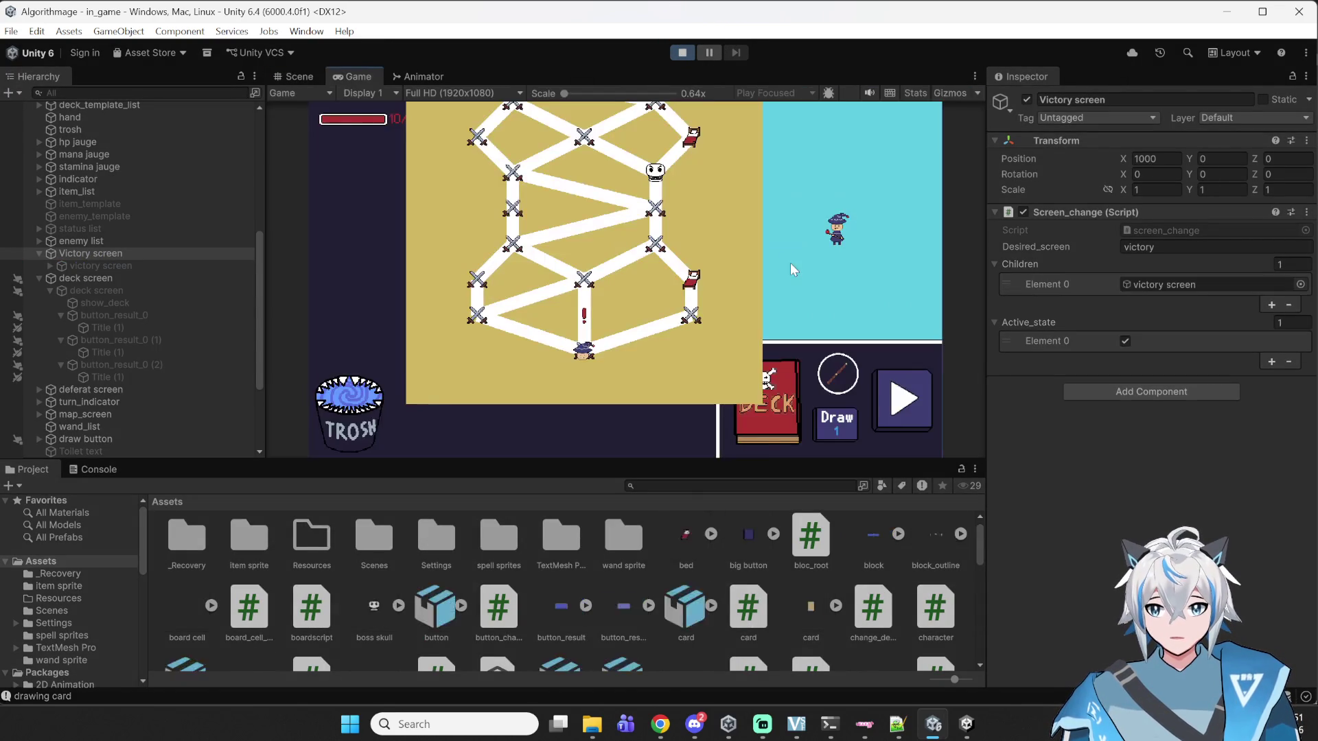
click(691, 317)
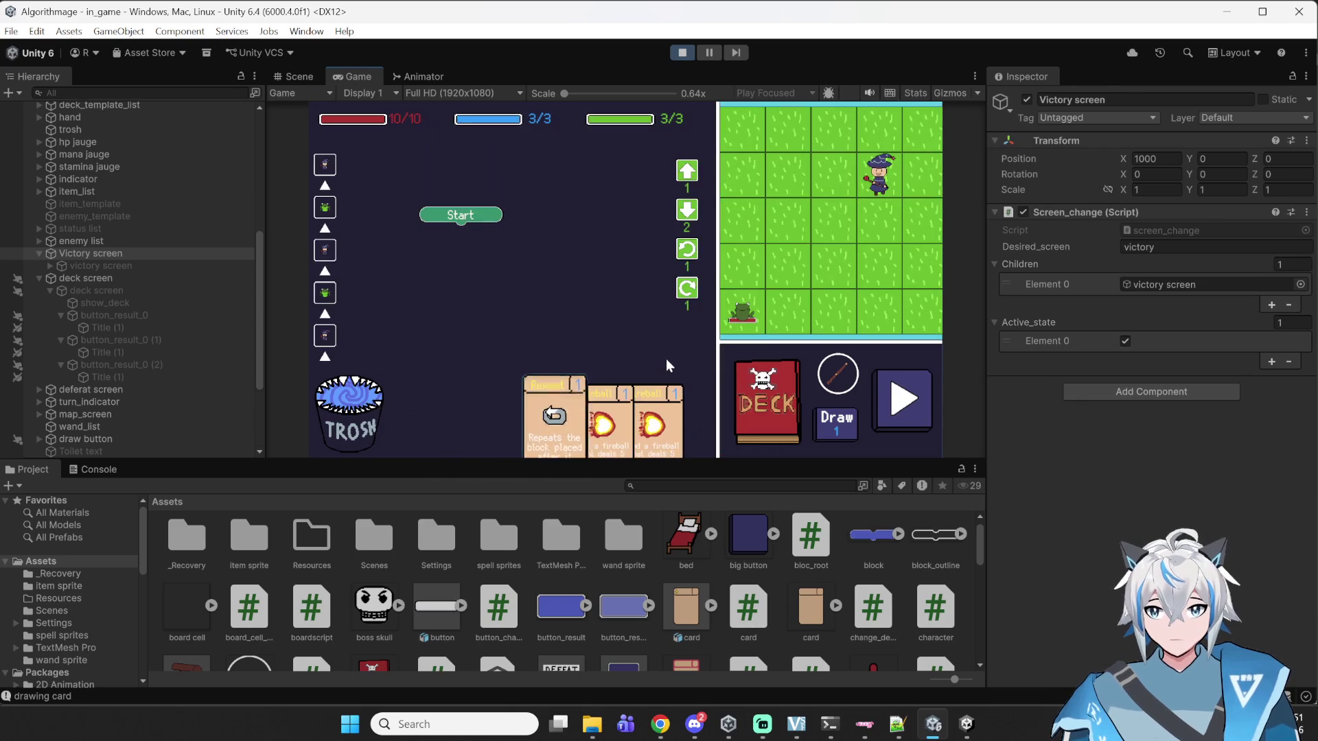
click(885, 398)
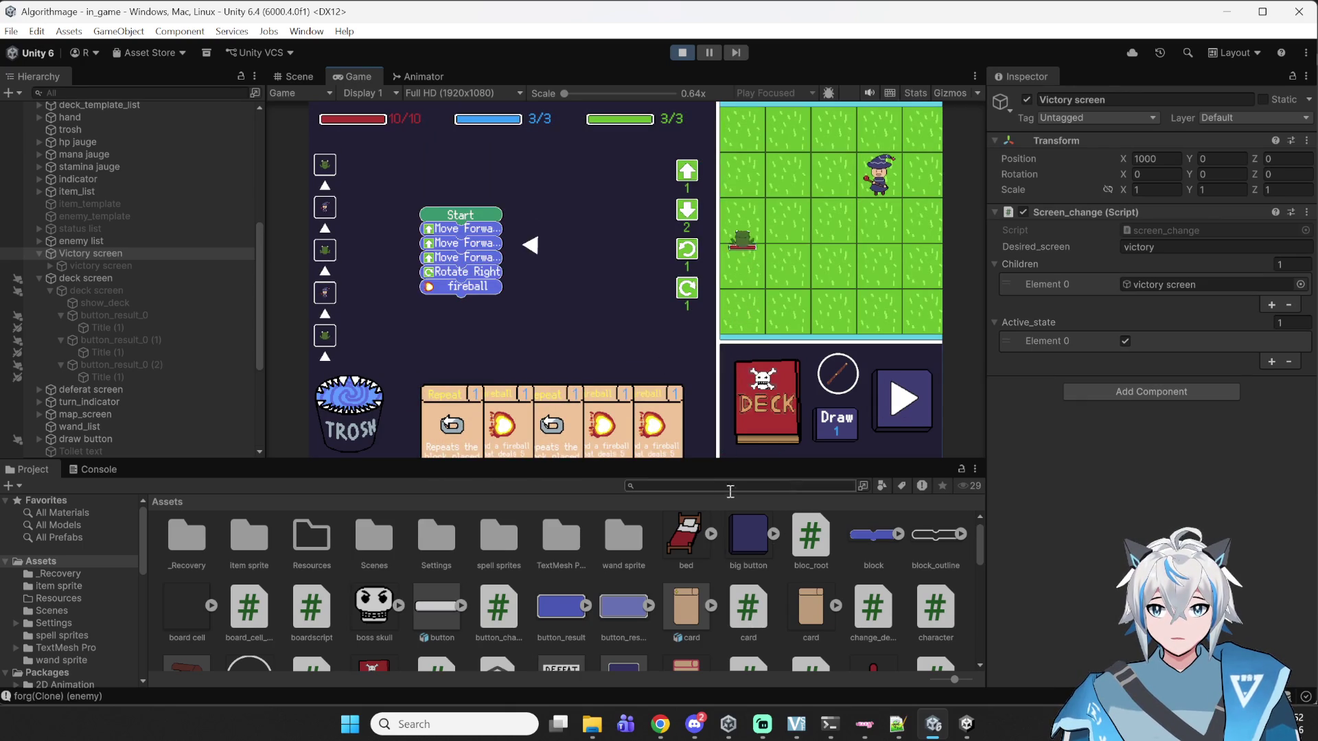
- Queue Rotate Right, Repeat and fireball, and run the turn to reach Victory
click(687, 248)
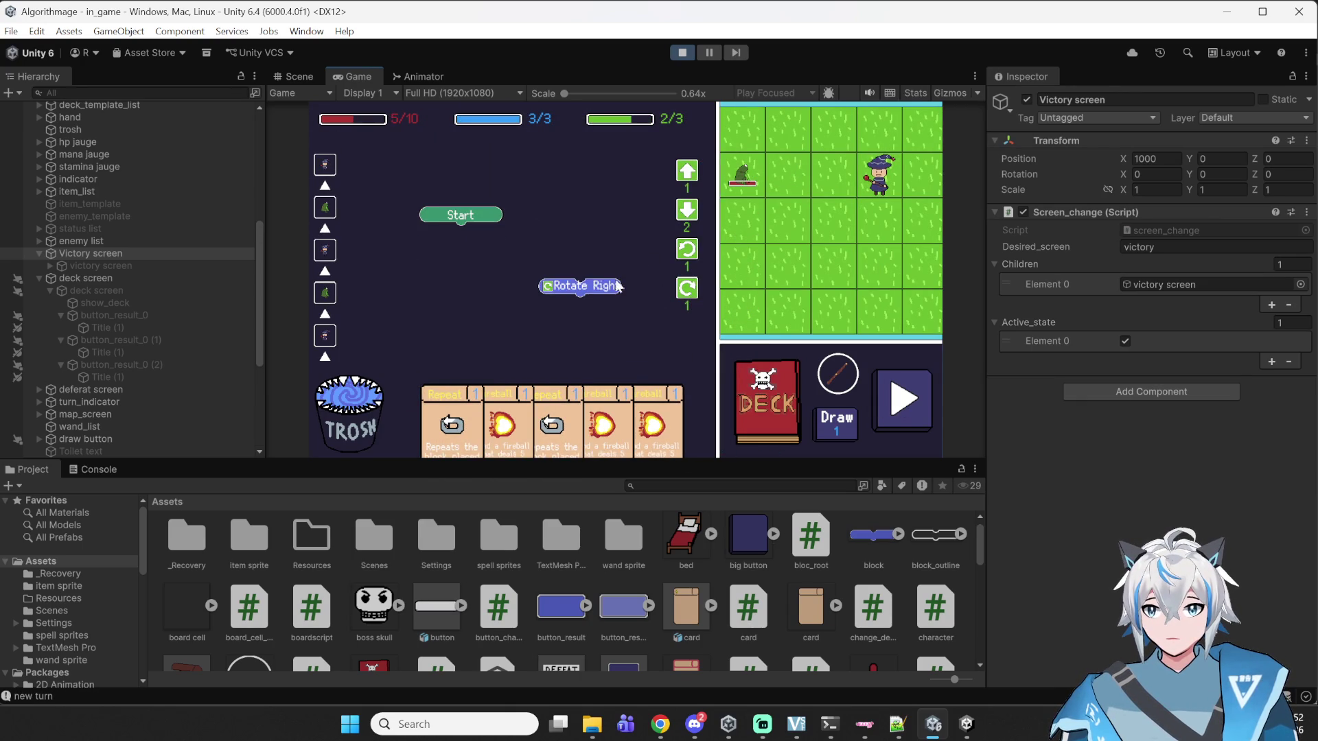
mouse_move(451, 422)
mouse_down()
mouse_move(480, 302)
mouse_move(469, 298)
mouse_up()
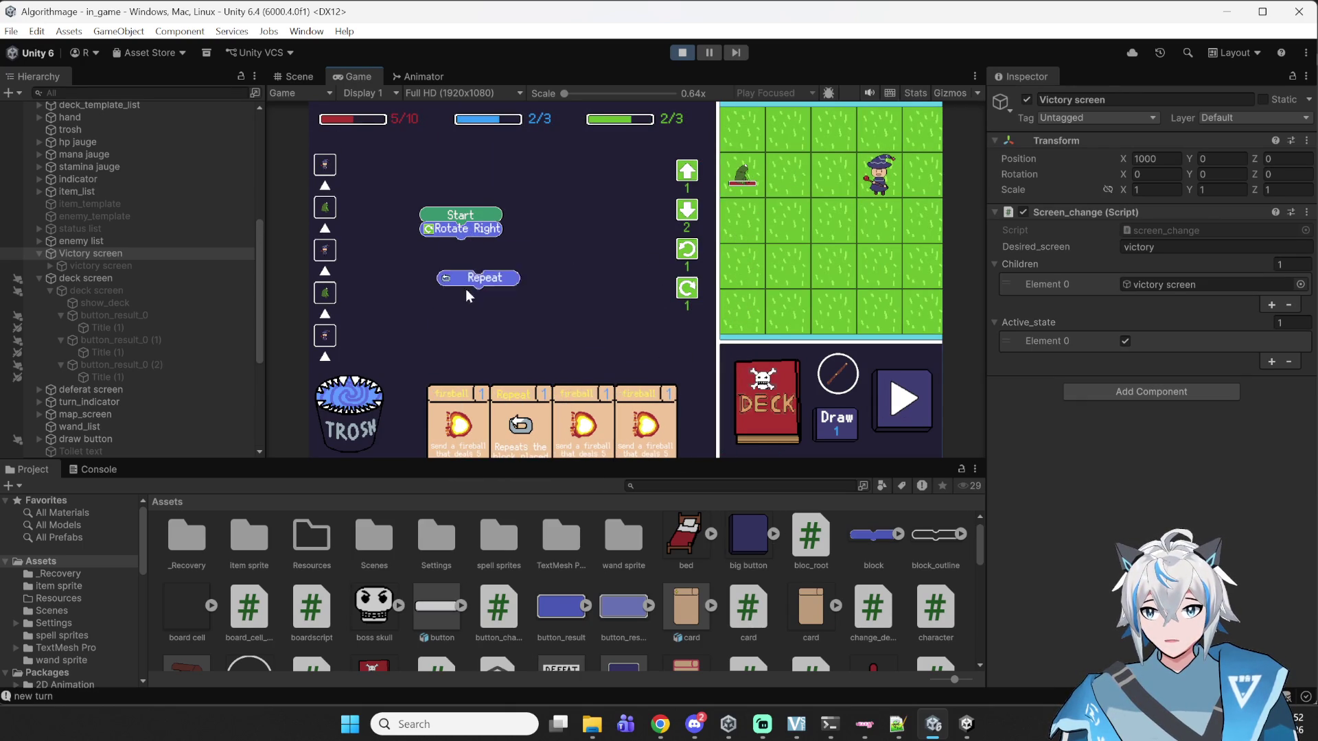
mouse_move(457, 372)
mouse_down()
mouse_move(484, 311)
mouse_move(459, 269)
mouse_up()
click(896, 397)
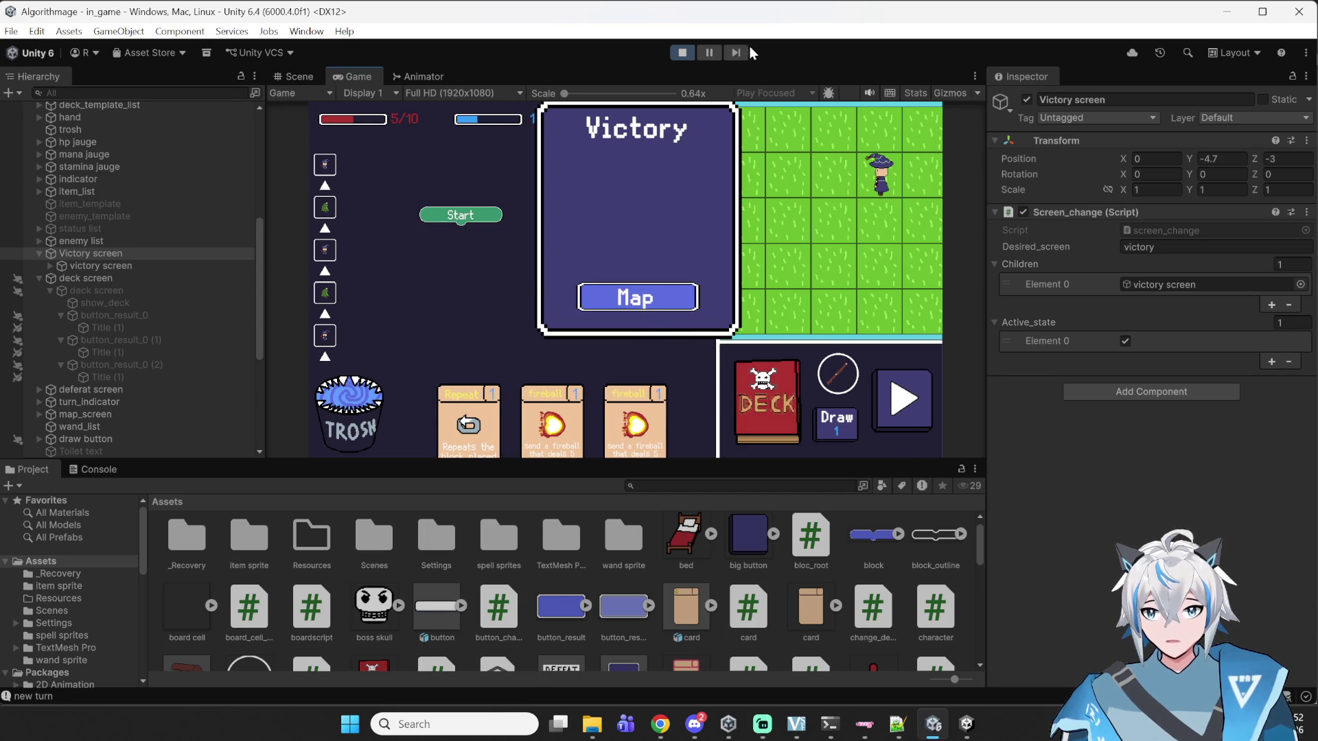
- Stop Play mode and select an object on the game board
click(681, 53)
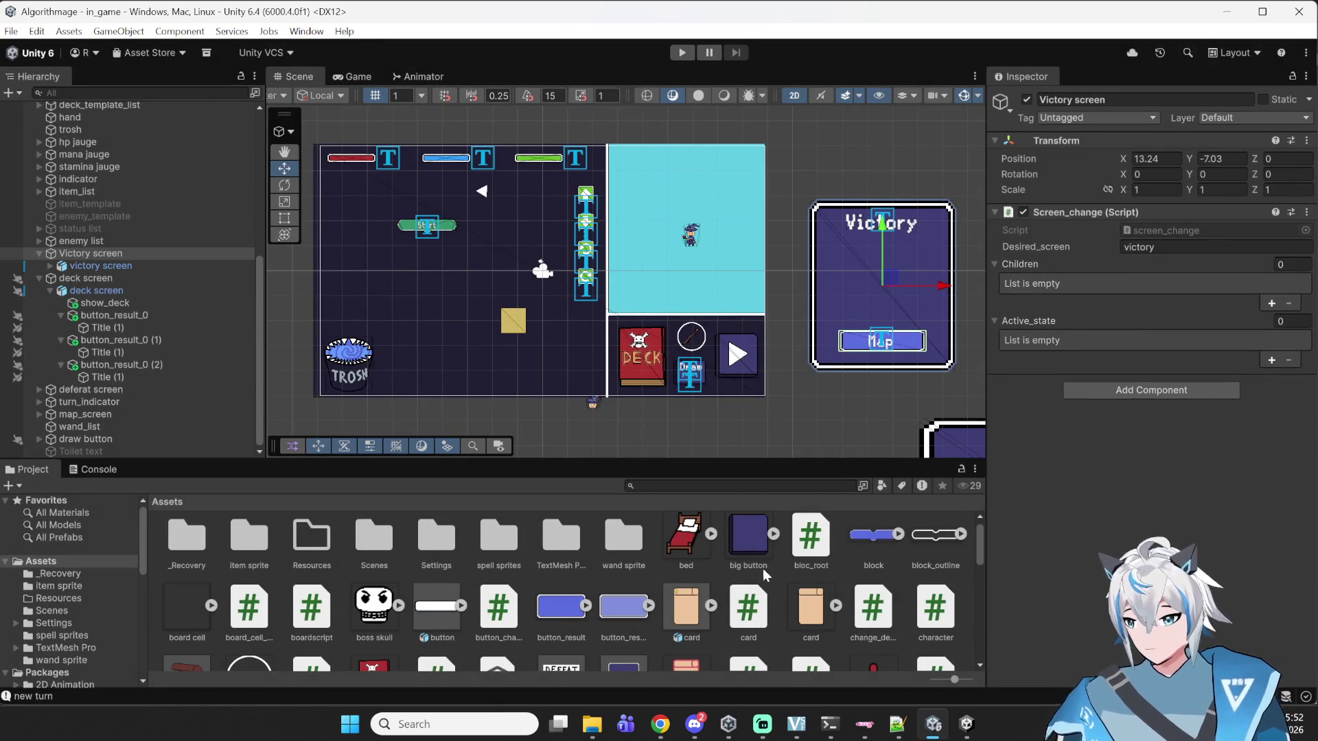
scroll(731, 253, up, 2)
scroll(719, 240, down, 1)
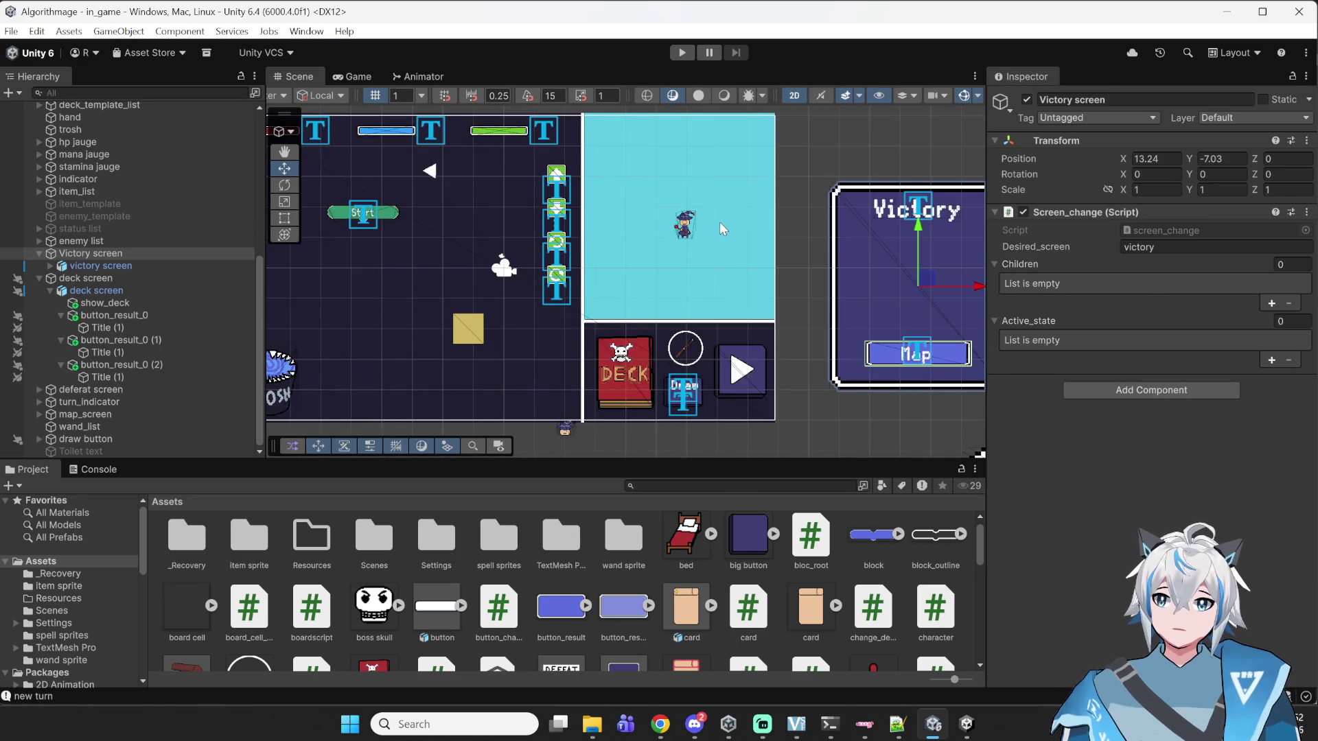
click(627, 380)
- Switch to Notepad++ and bring up card.cs after deck.cs
mouse_move(897, 724)
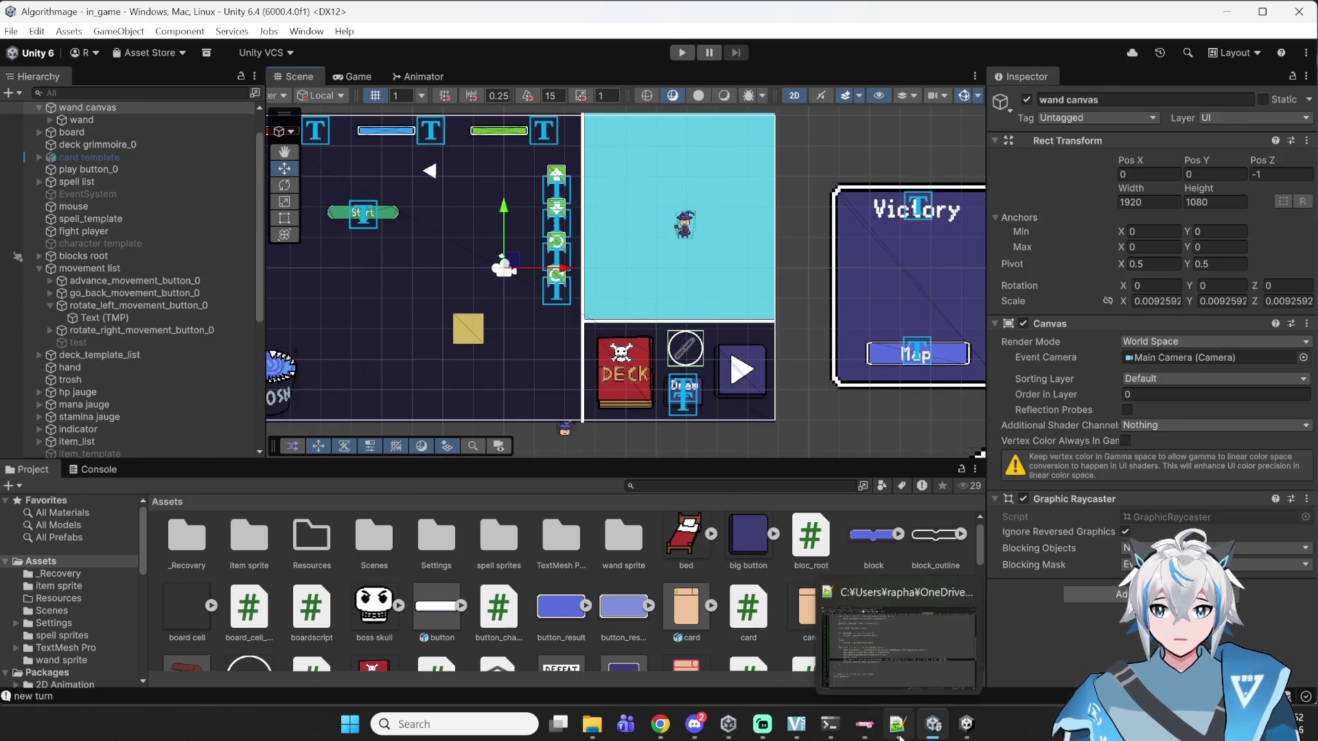
click(836, 601)
click(249, 230)
scroll(249, 233, up, 8)
scroll(554, 334, down, 10)
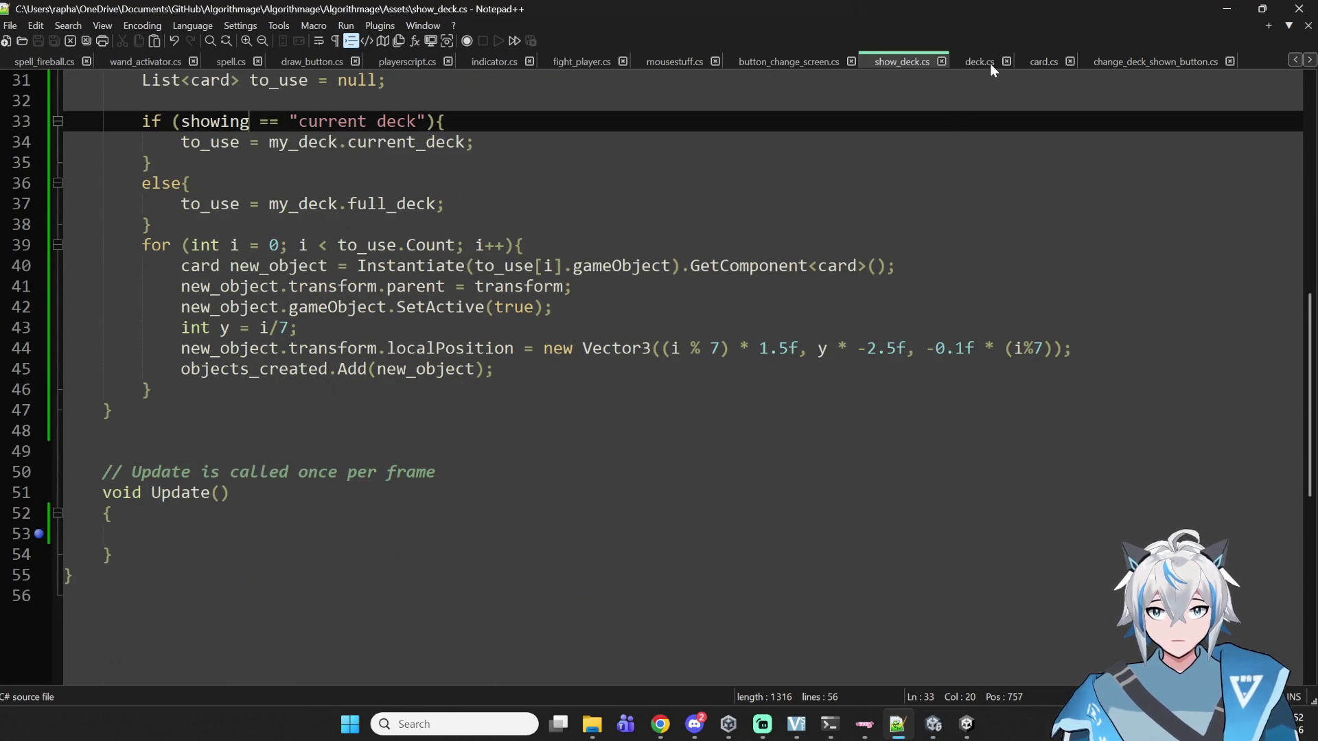
click(980, 61)
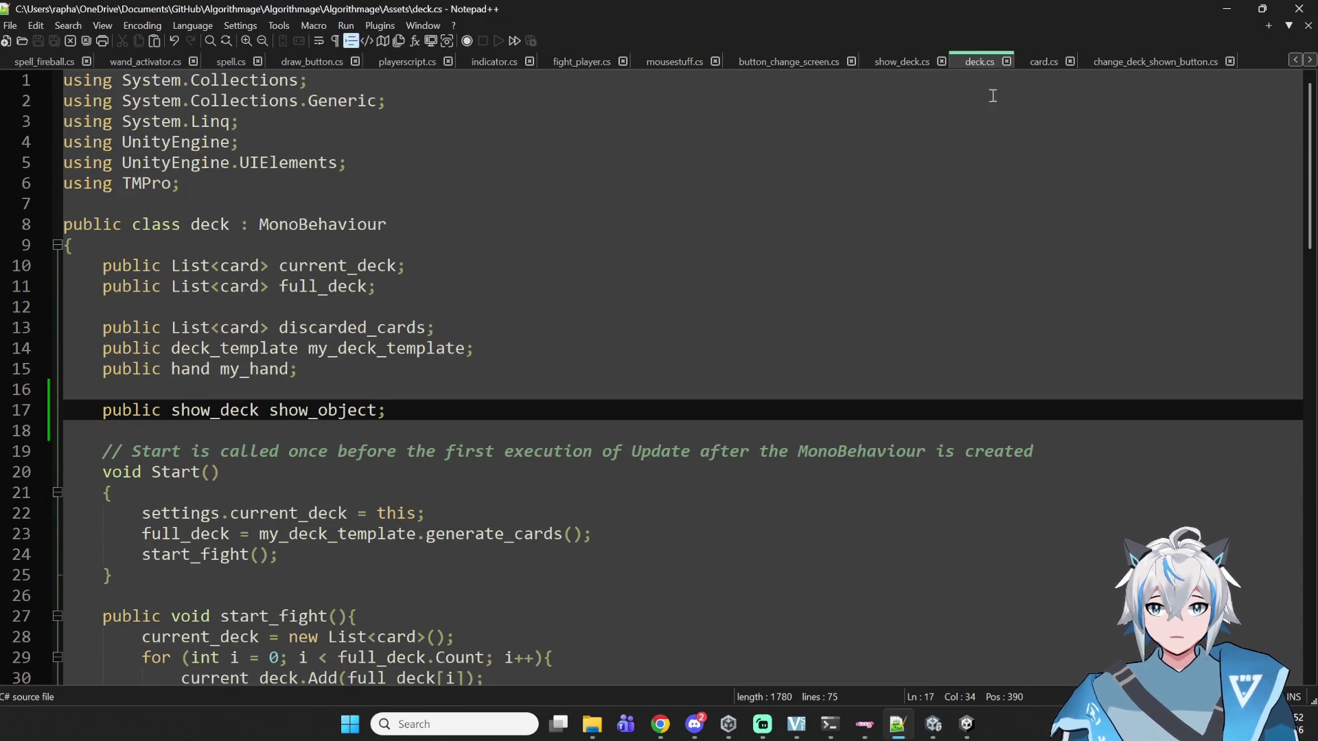
click(1029, 63)
- Review card.cs's OnMouseDown fight-screen check and highlight the SpriteRenderer field declarations
scroll(784, 397, down, 5)
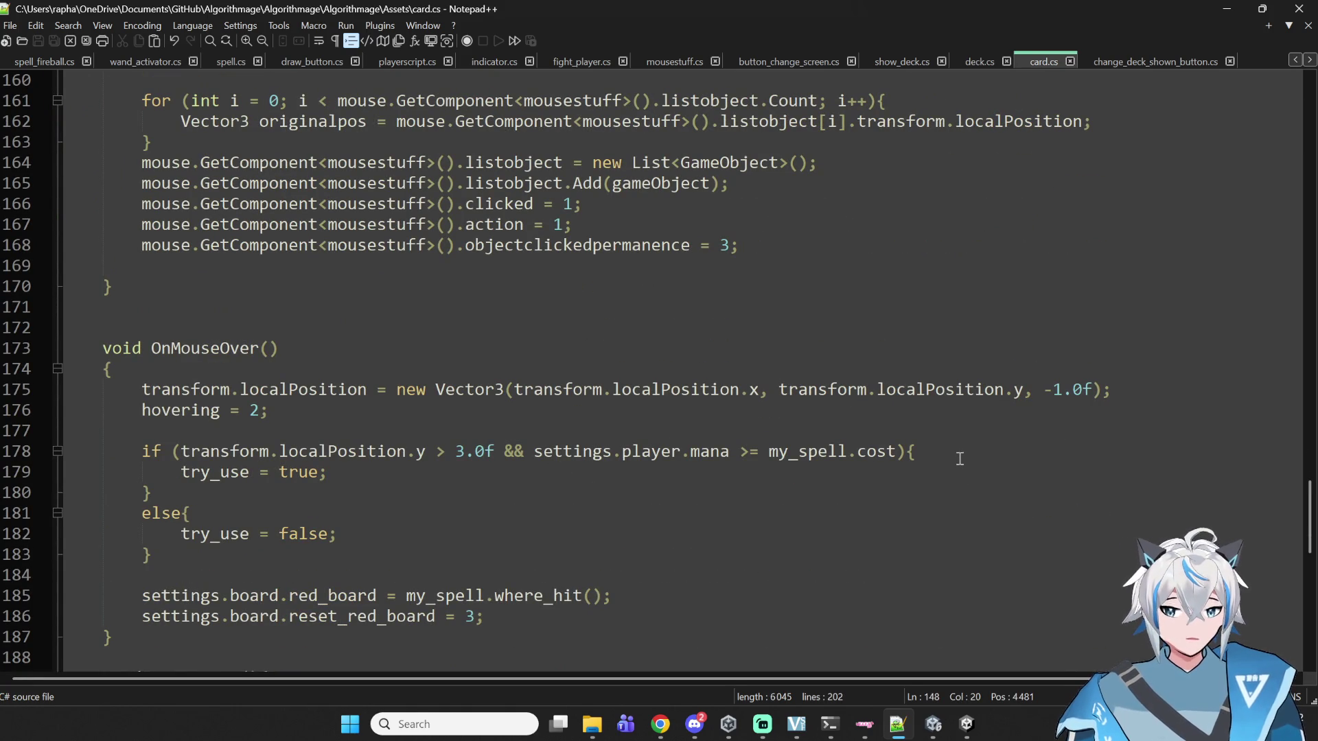
scroll(890, 595, up, 9)
scroll(538, 126, down, 4)
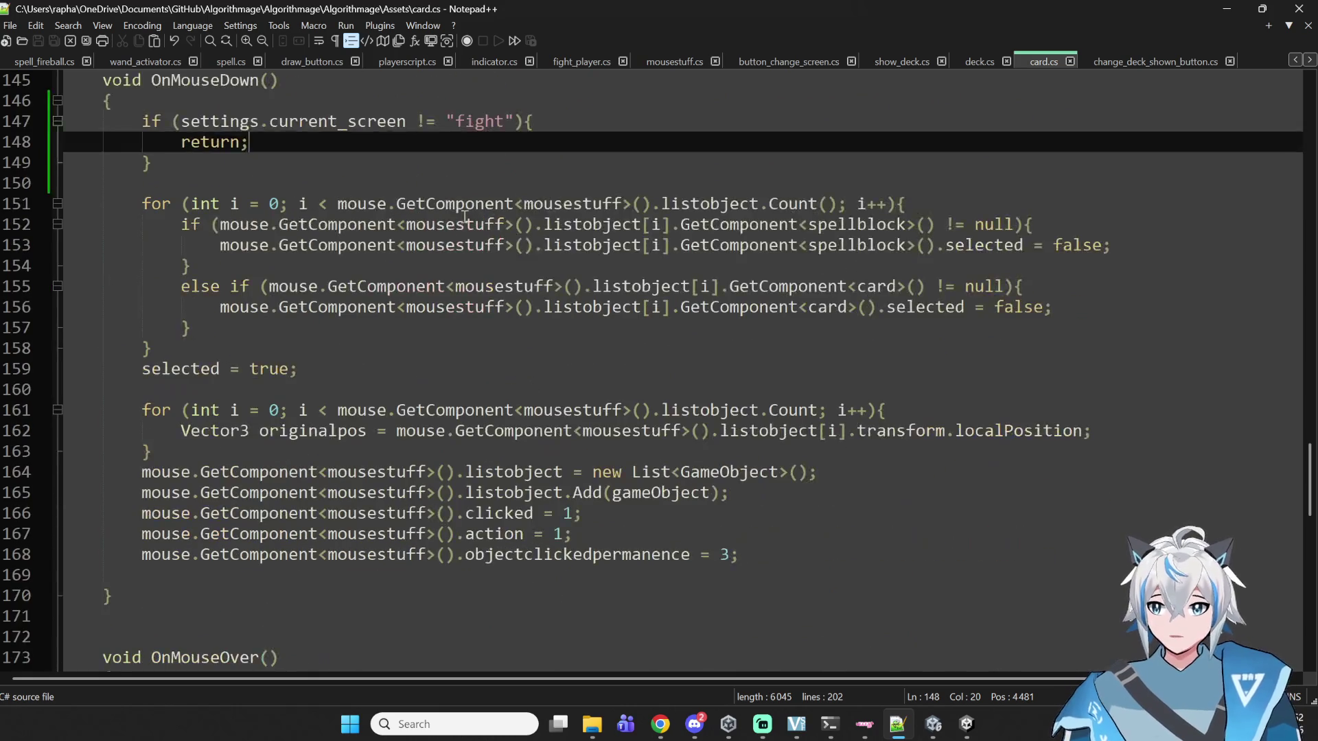
scroll(538, 126, up, 2)
drag(192, 225, 142, 183)
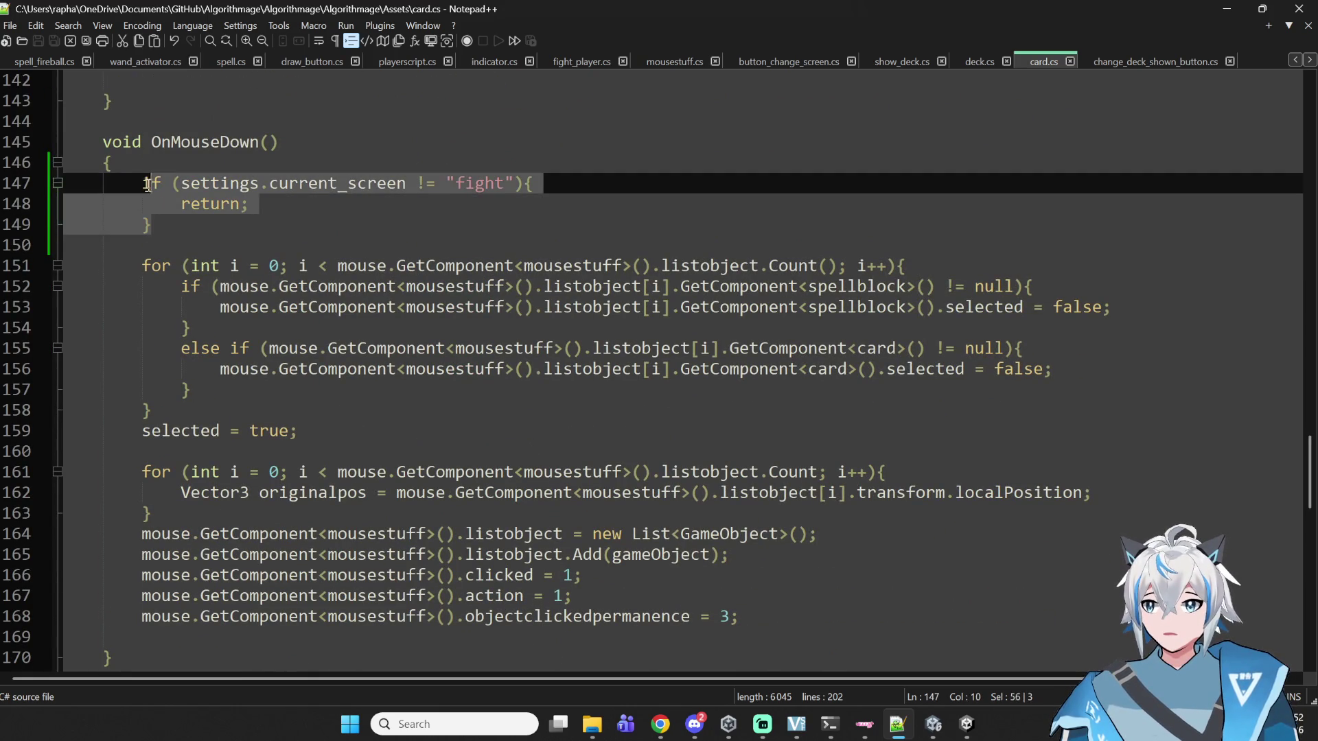
scroll(617, 318, down, 11)
scroll(763, 218, up, 3)
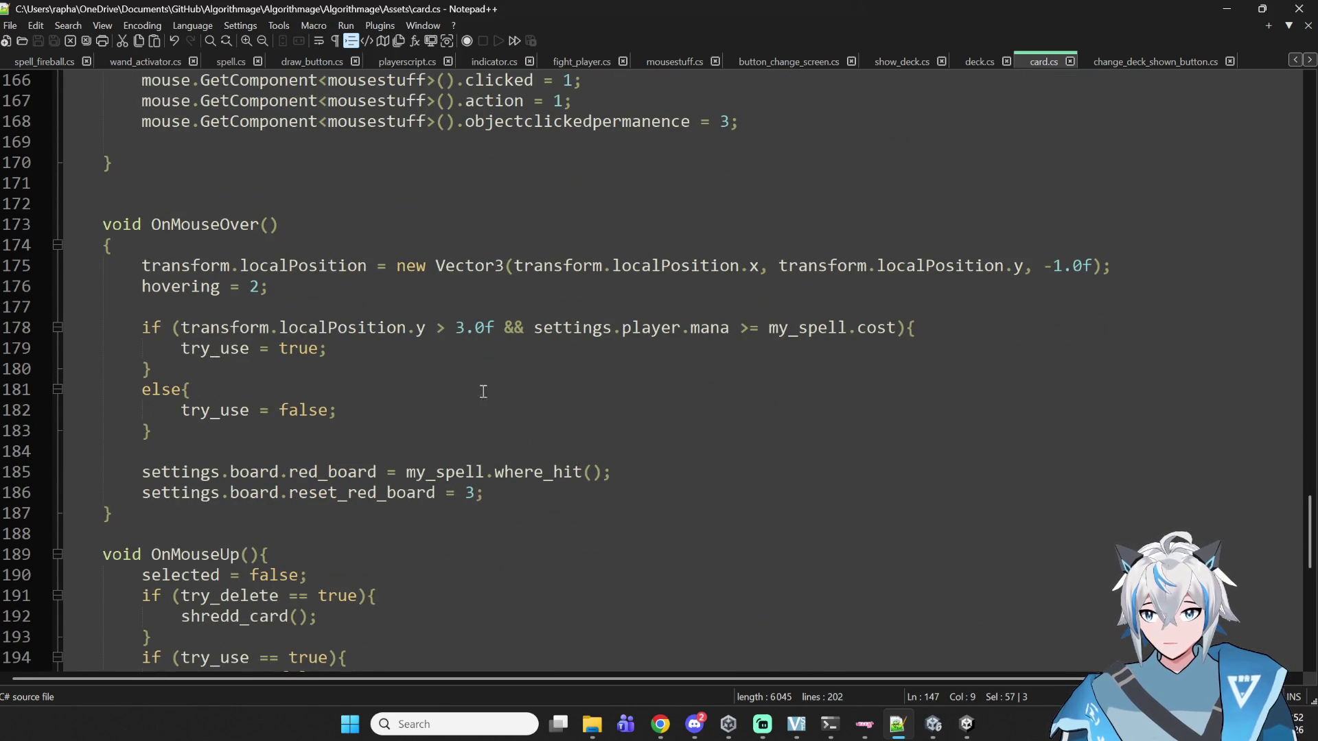
scroll(473, 388, down, 6)
mouse_move(1311, 590)
mouse_down()
mouse_move(1311, 124)
mouse_move(1311, 162)
mouse_up()
click(597, 162)
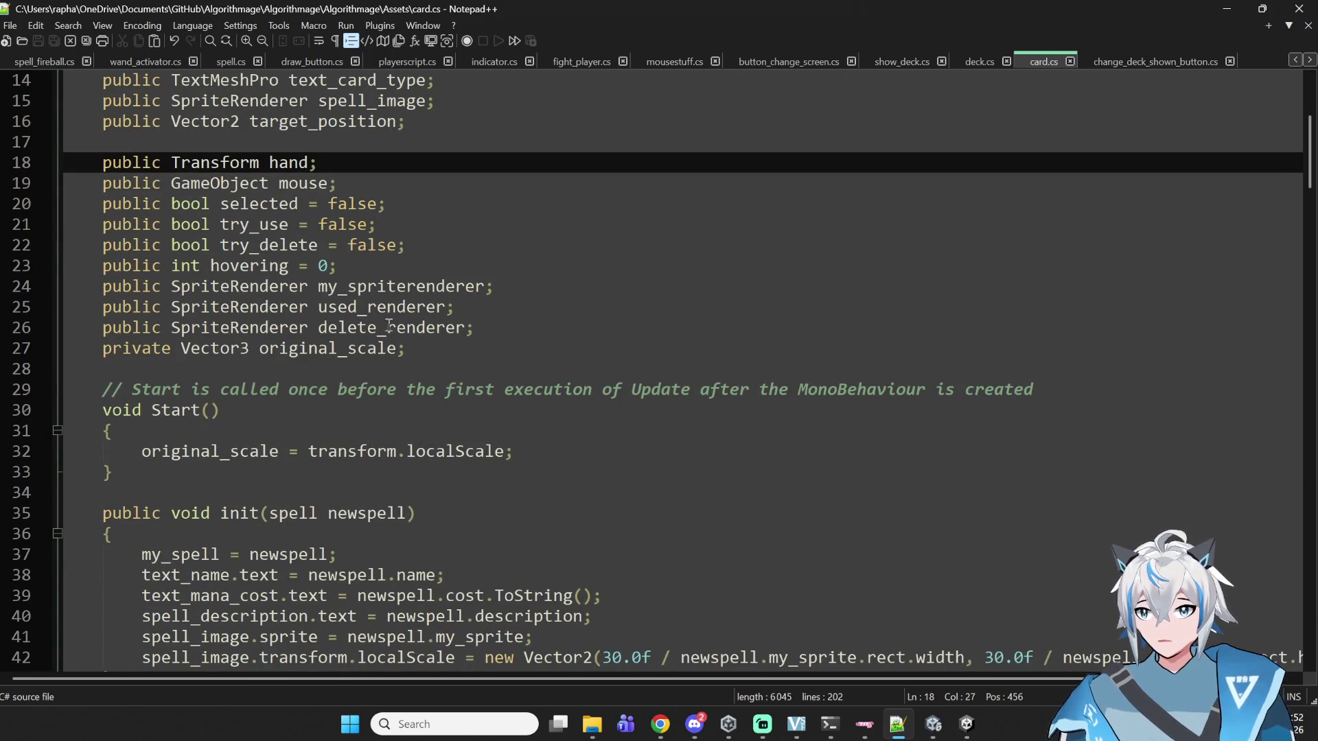
scroll(384, 297, up, 4)
click(341, 283)
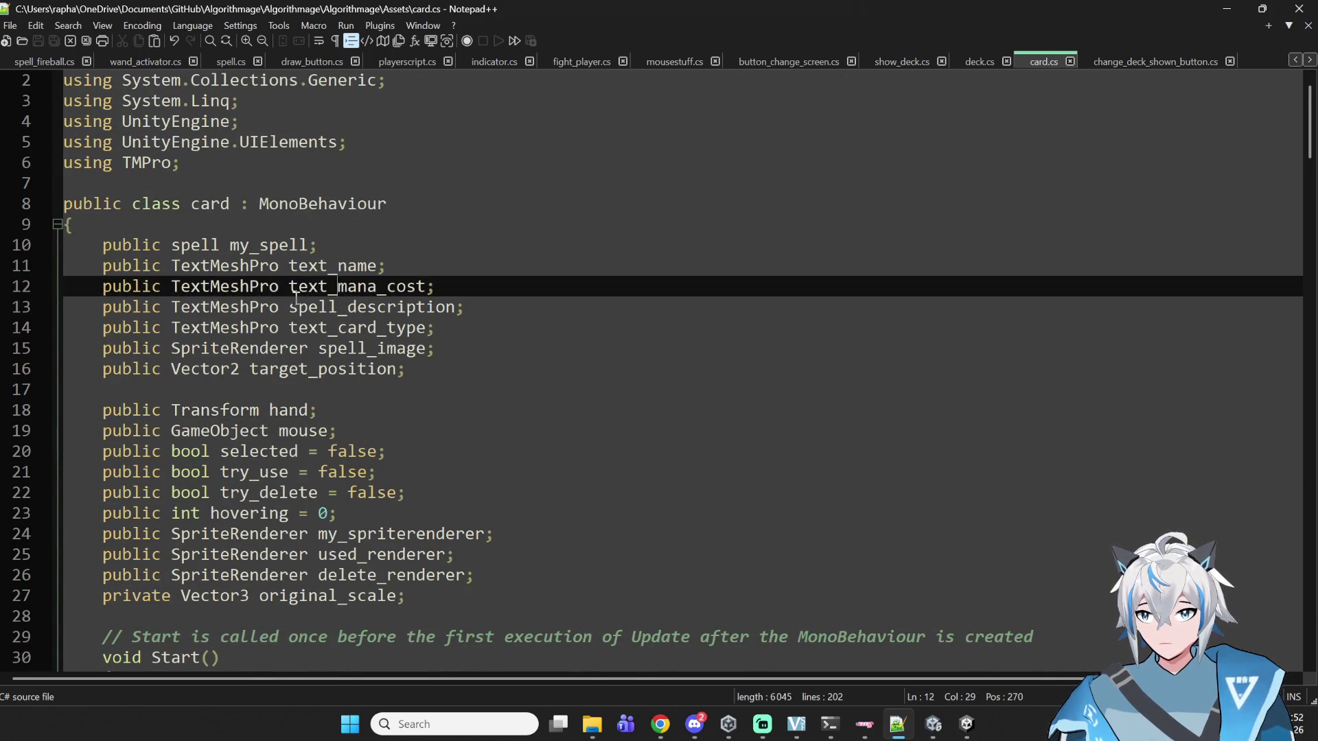
double_click(194, 286)
double_click(221, 348)
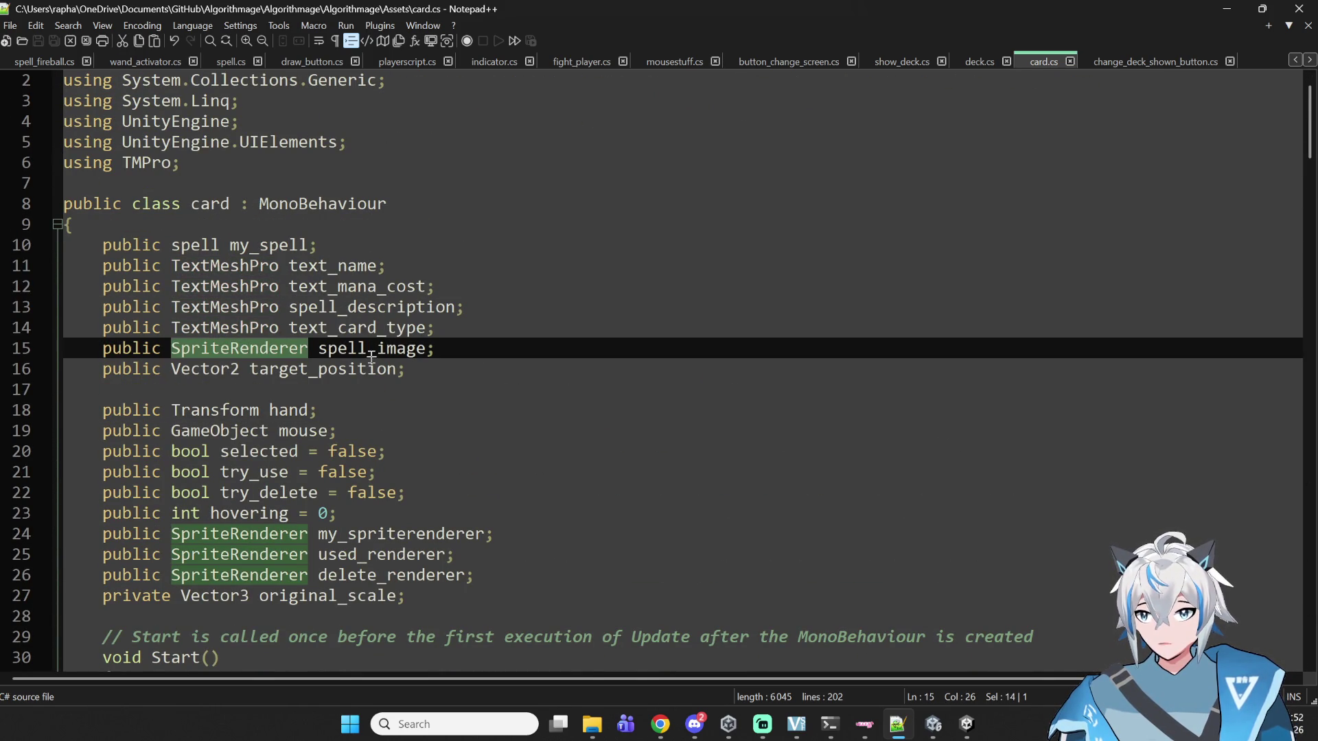
- Search card.cs for the used_renderer field with Find
double_click(381, 556)
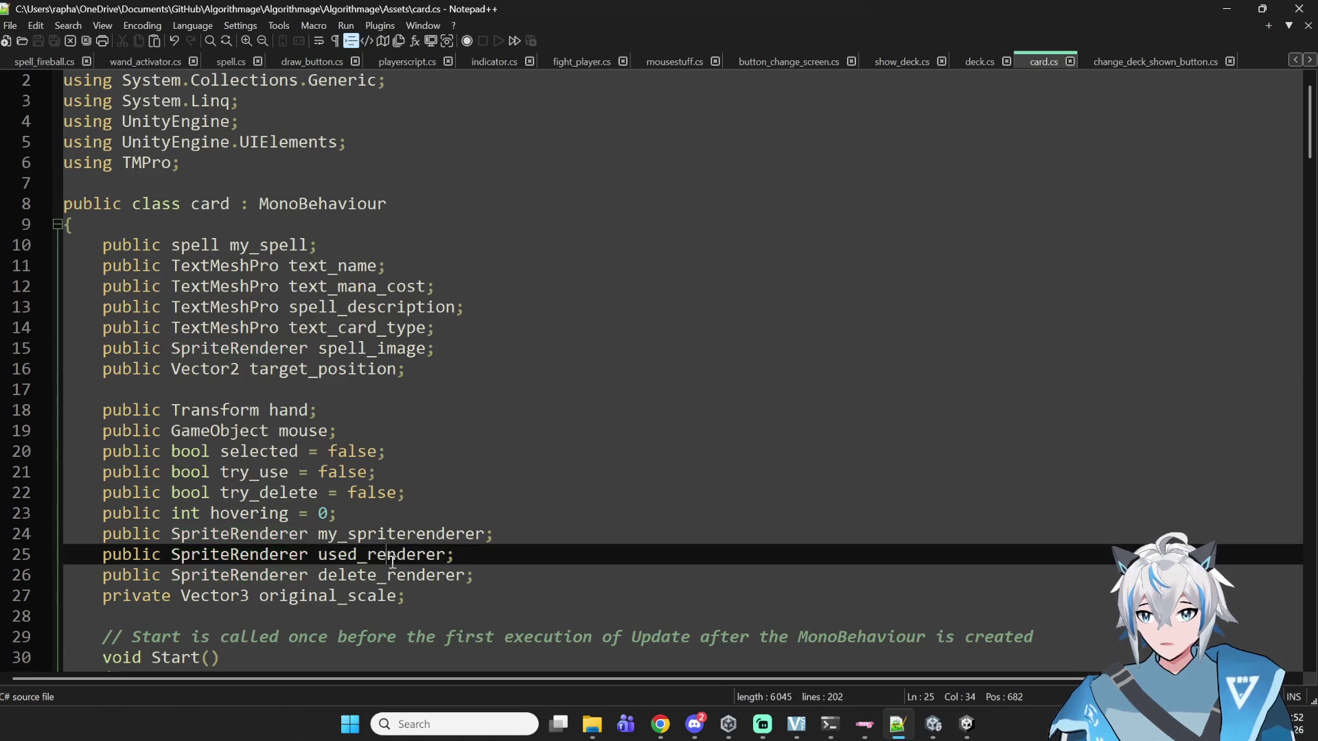
key(ctrl+f)
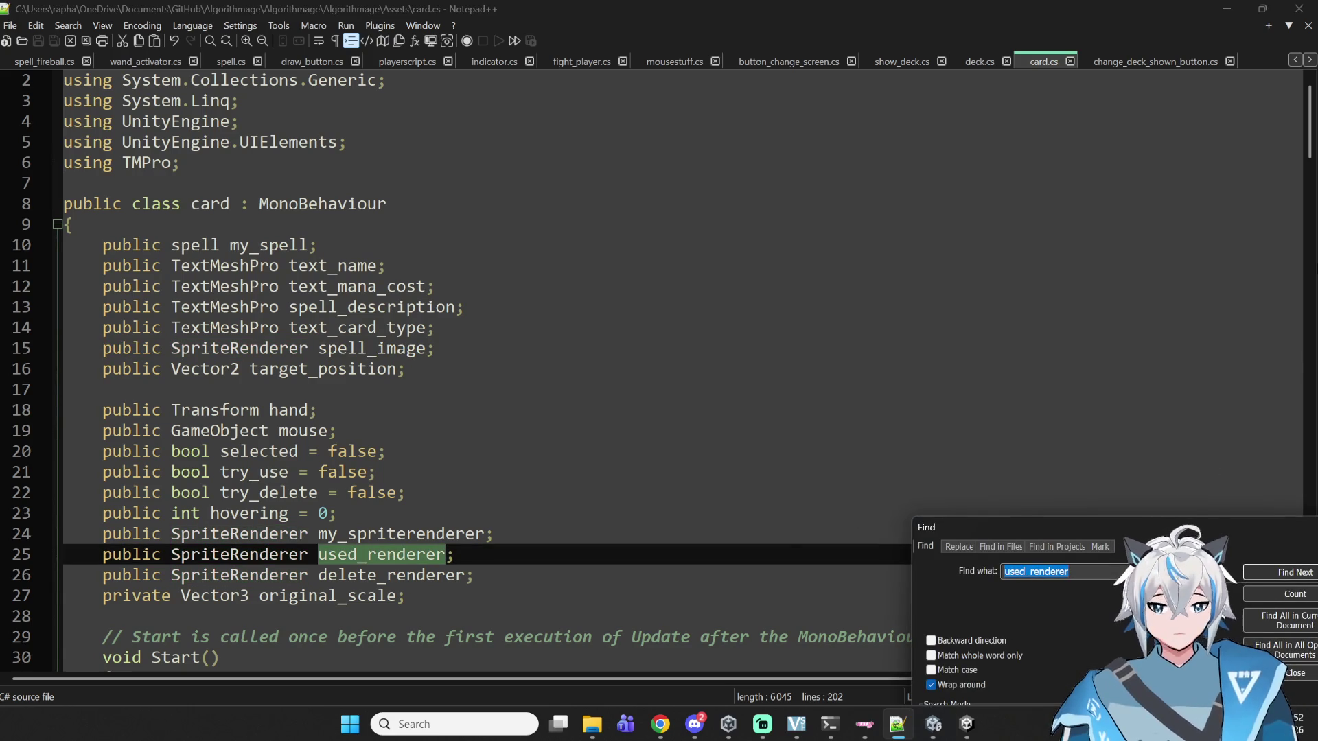
text(used_)
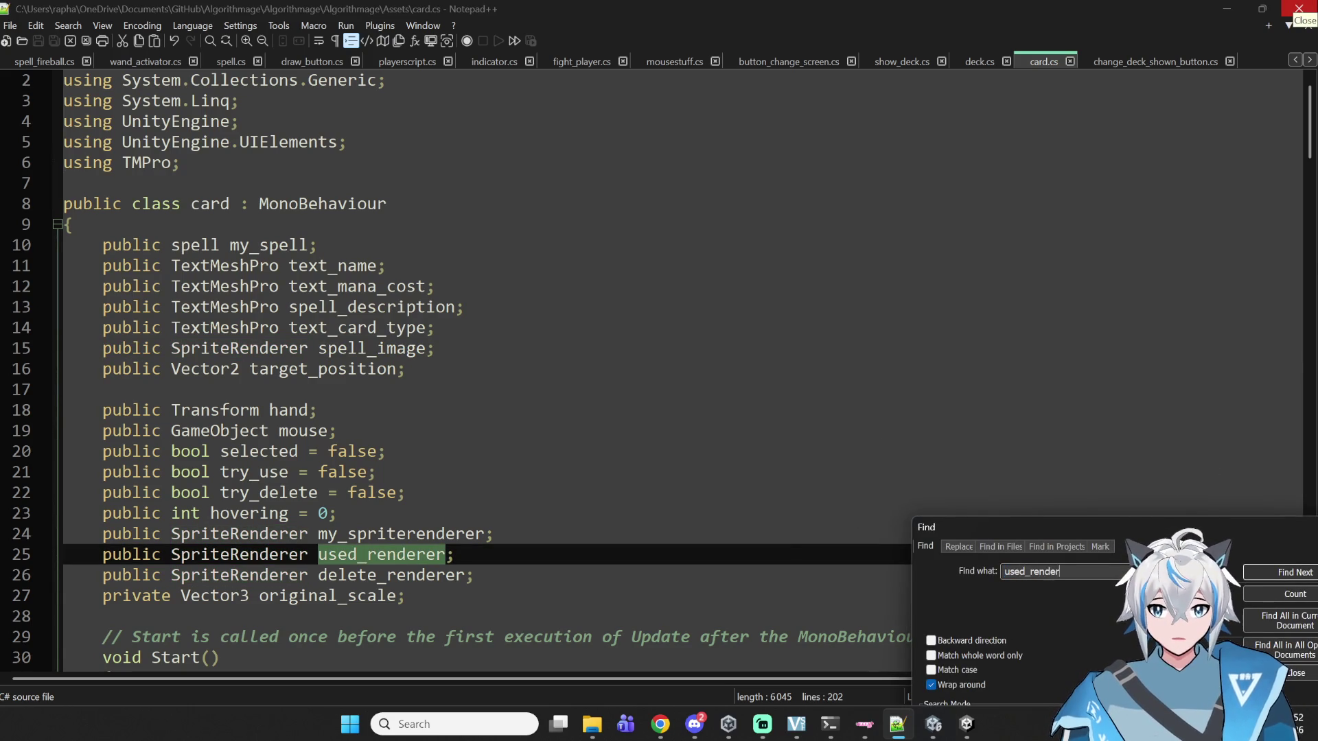
key(Return)
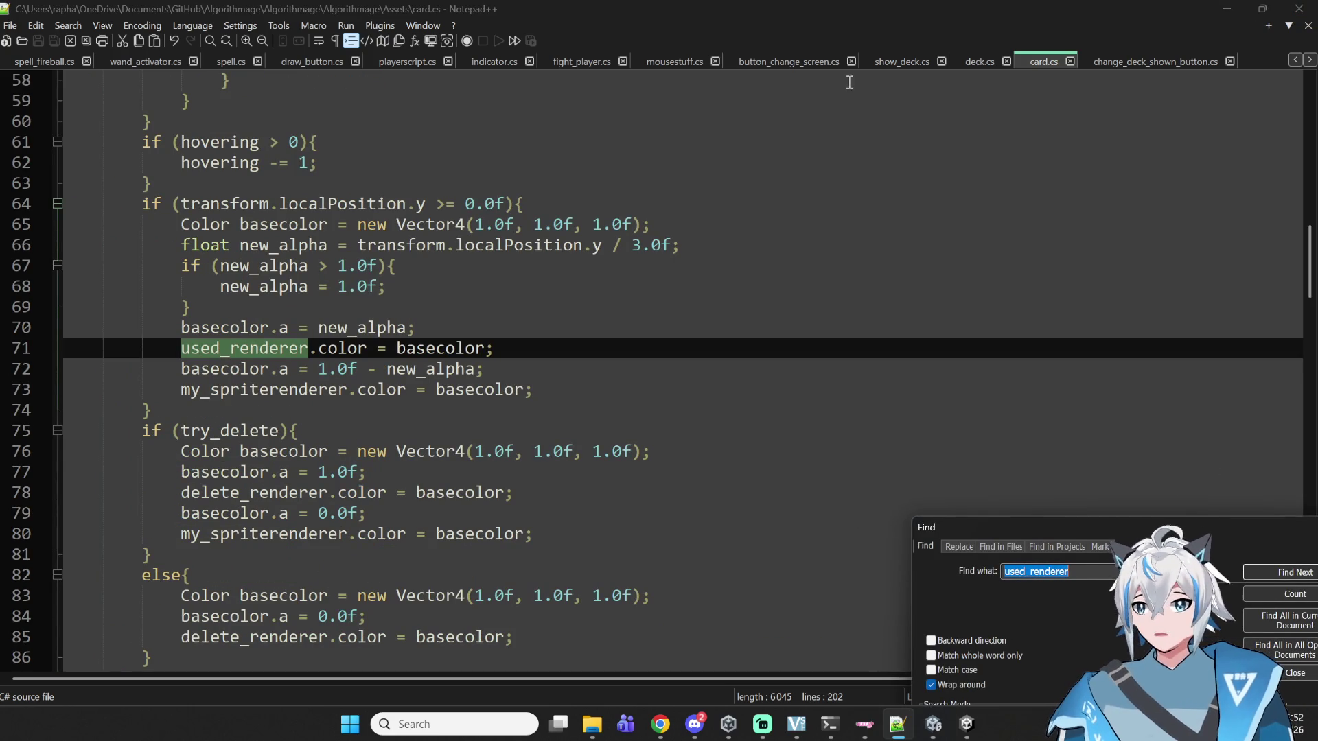
- Locate used_renderer's colour assignment on line 71 of the Update method
scroll(562, 431, up, 4)
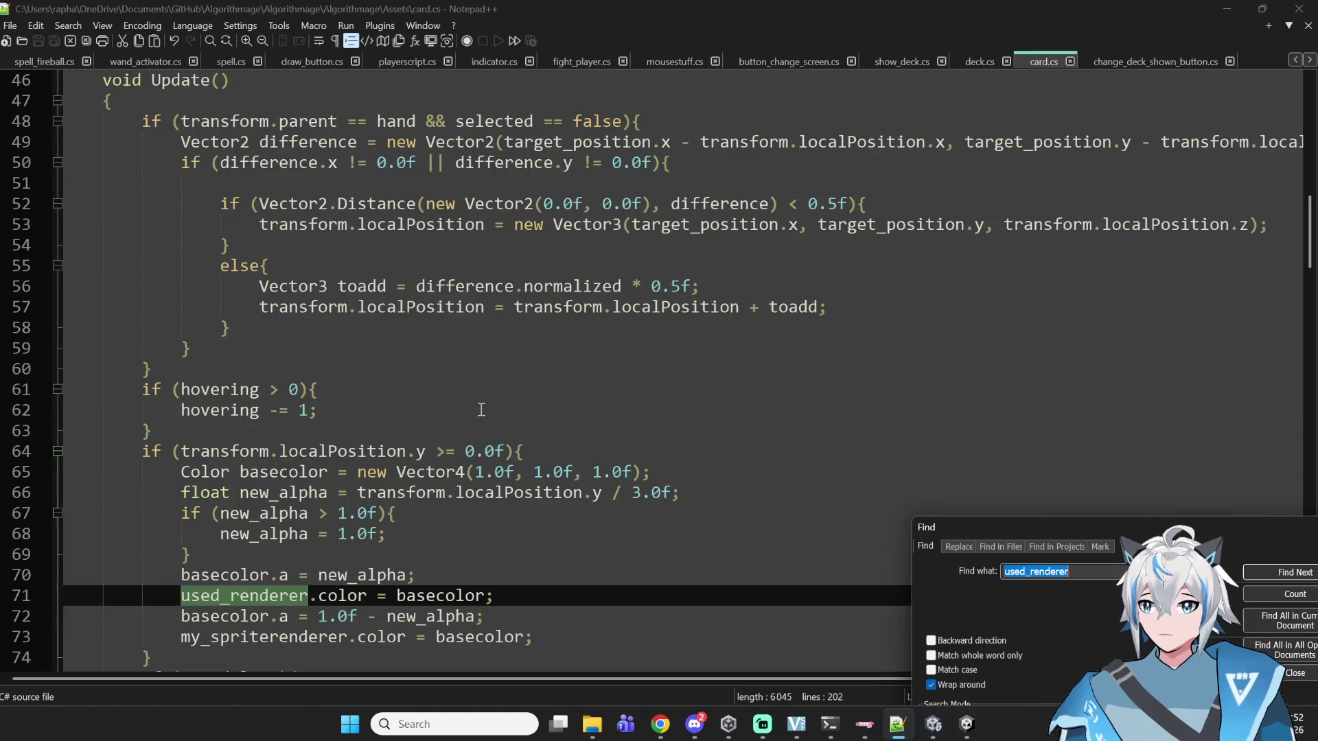
scroll(482, 409, down, 3)
scroll(469, 408, up, 2)
click(451, 376)
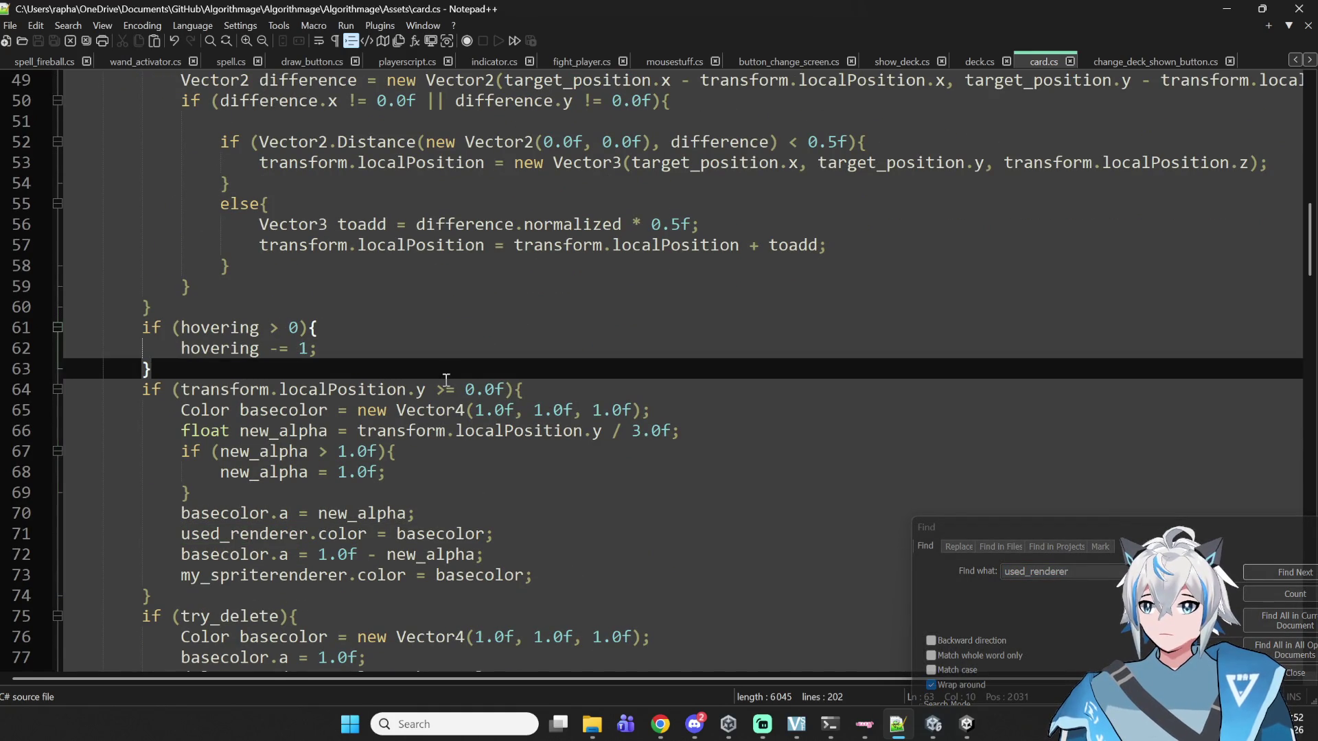
scroll(446, 379, down, 3)
scroll(438, 380, down, 3)
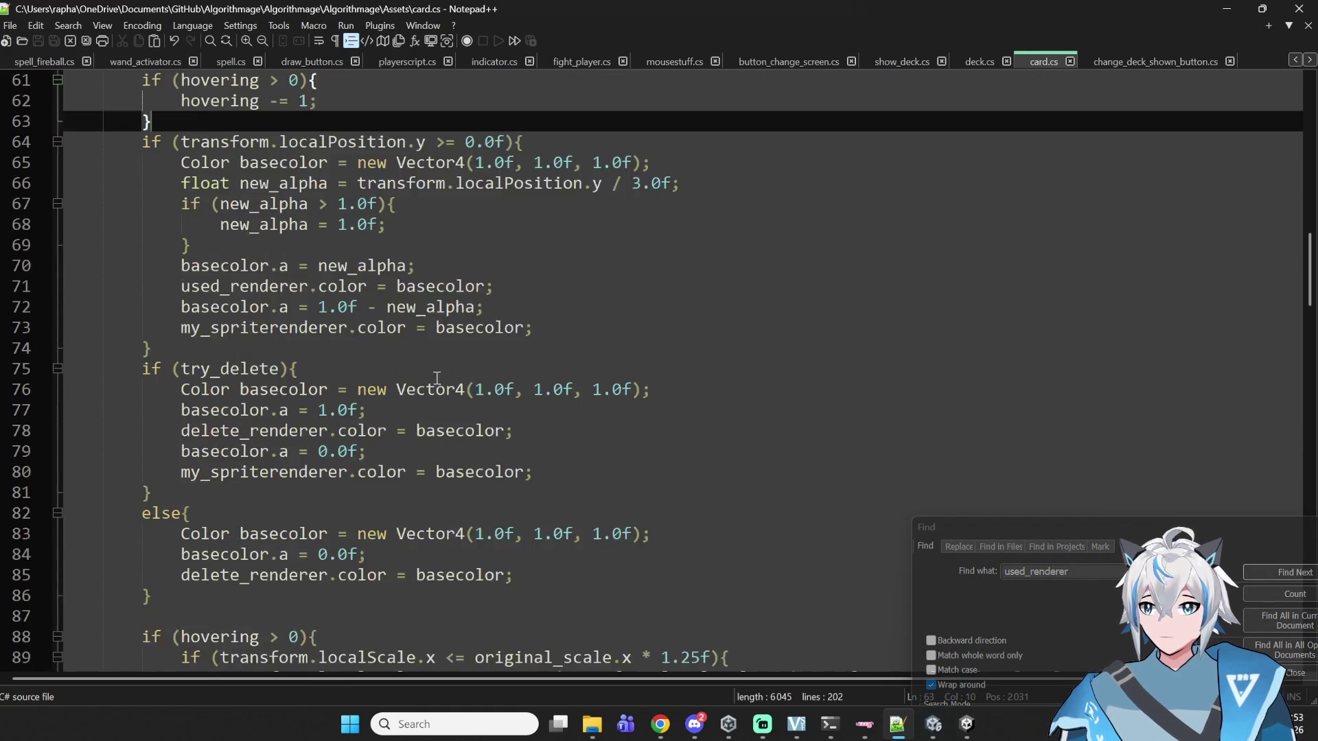
scroll(431, 371, up, 3)
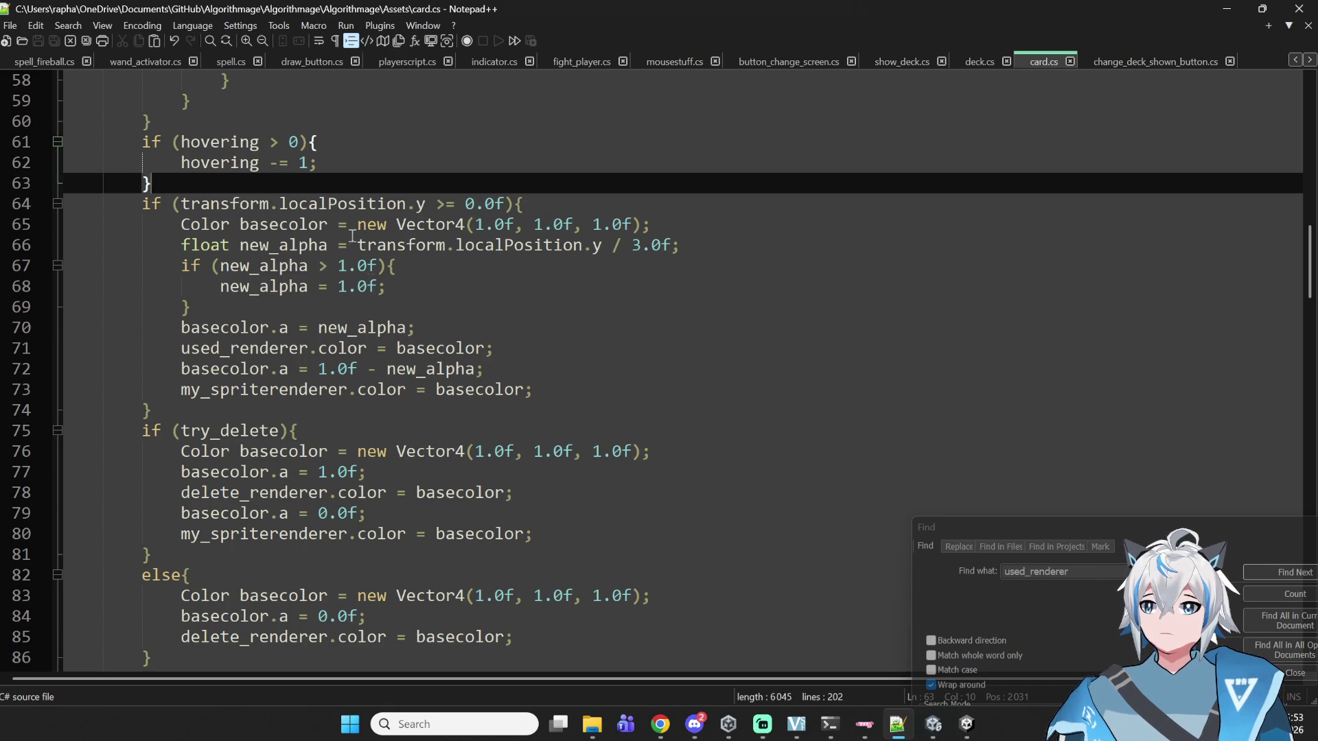
double_click(266, 348)
scroll(266, 349, down, 3)
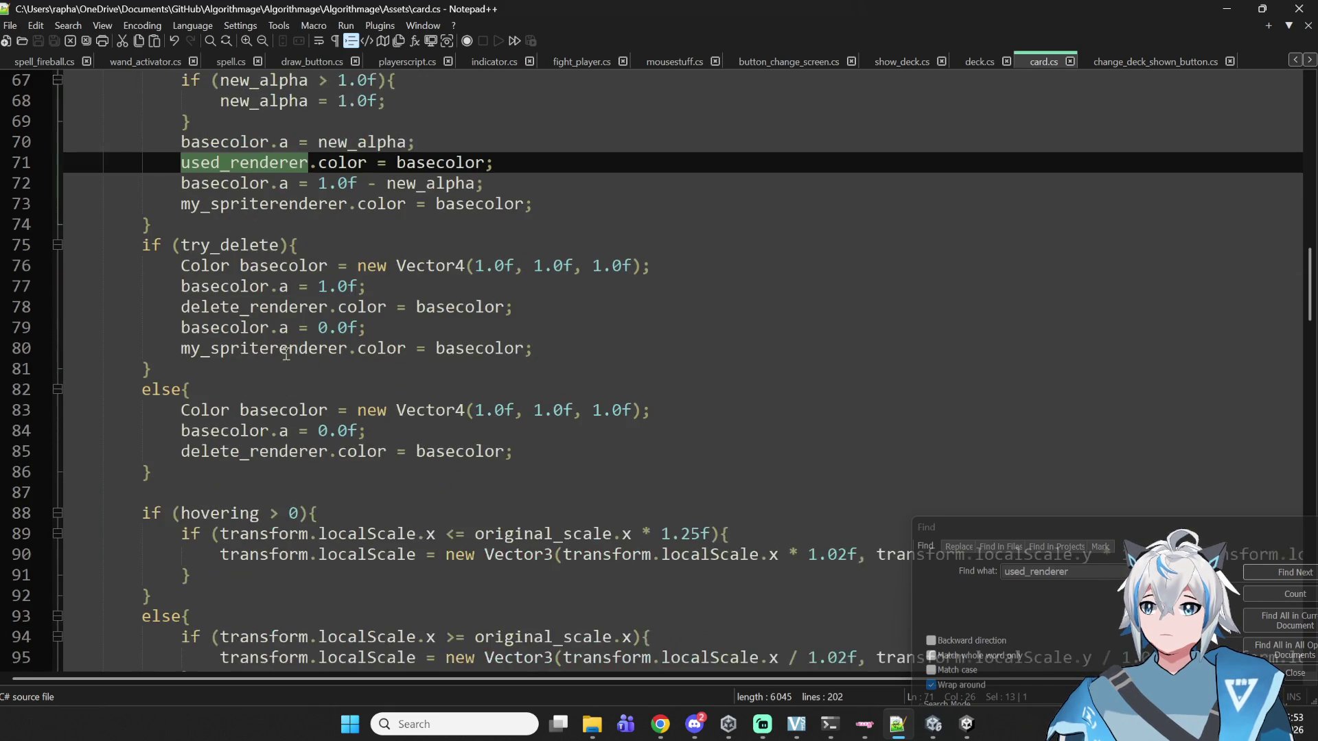
scroll(286, 352, down, 4)
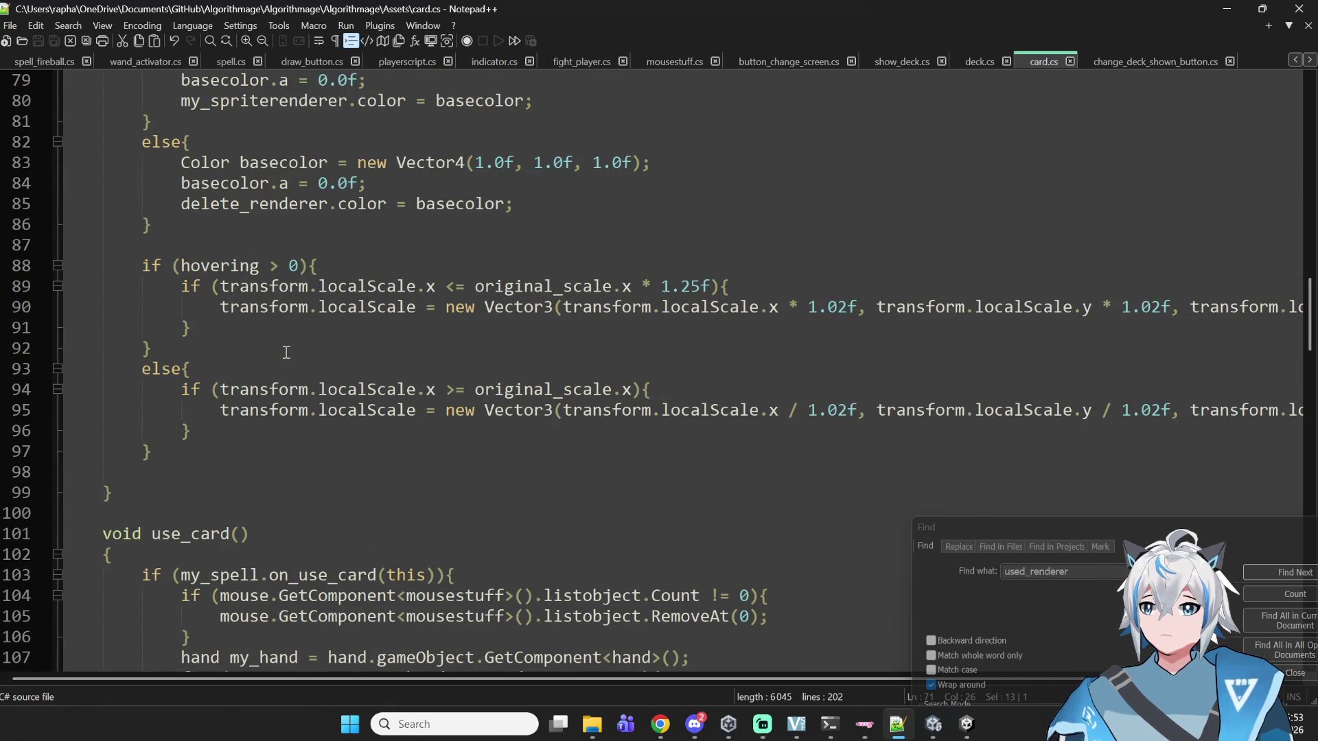
scroll(560, 369, up, 7)
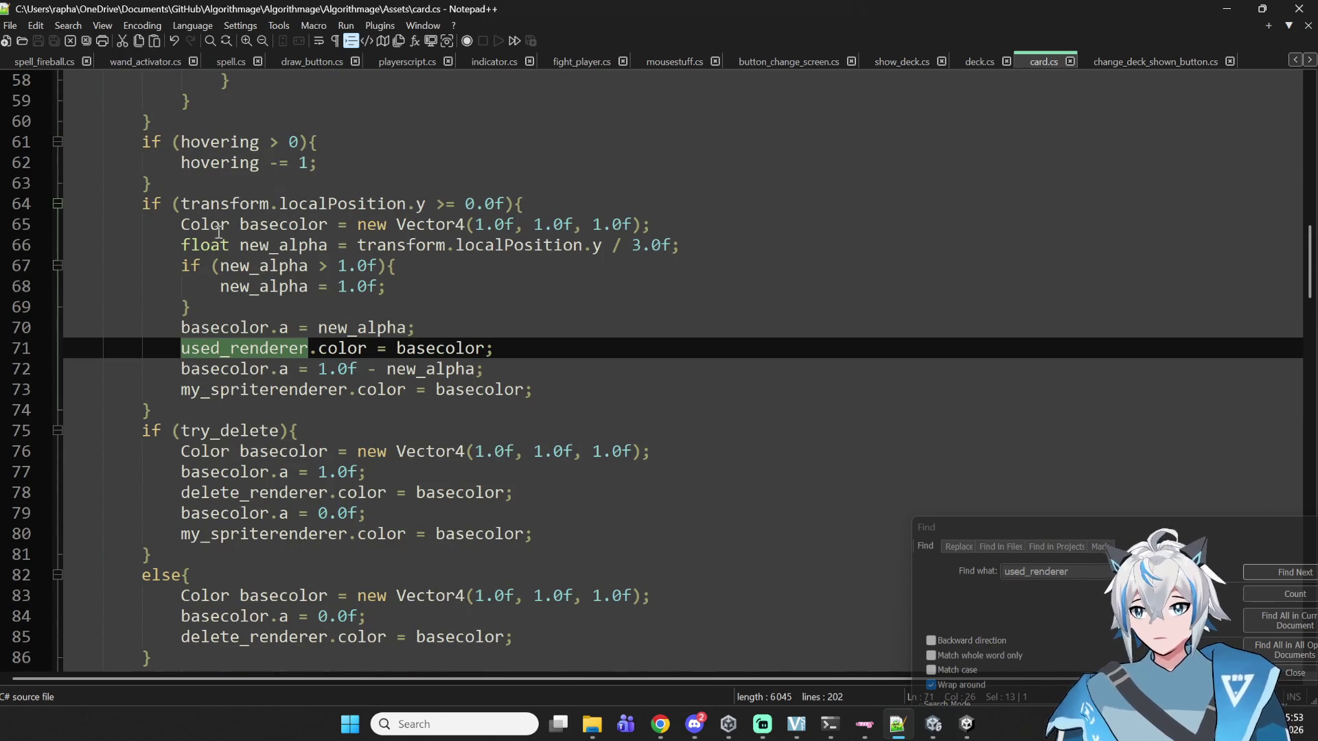
- Add line 64: if (settings.current_screen == "fight"){ after the hovering block
click(220, 181)
key(Return)
text(if ()=)
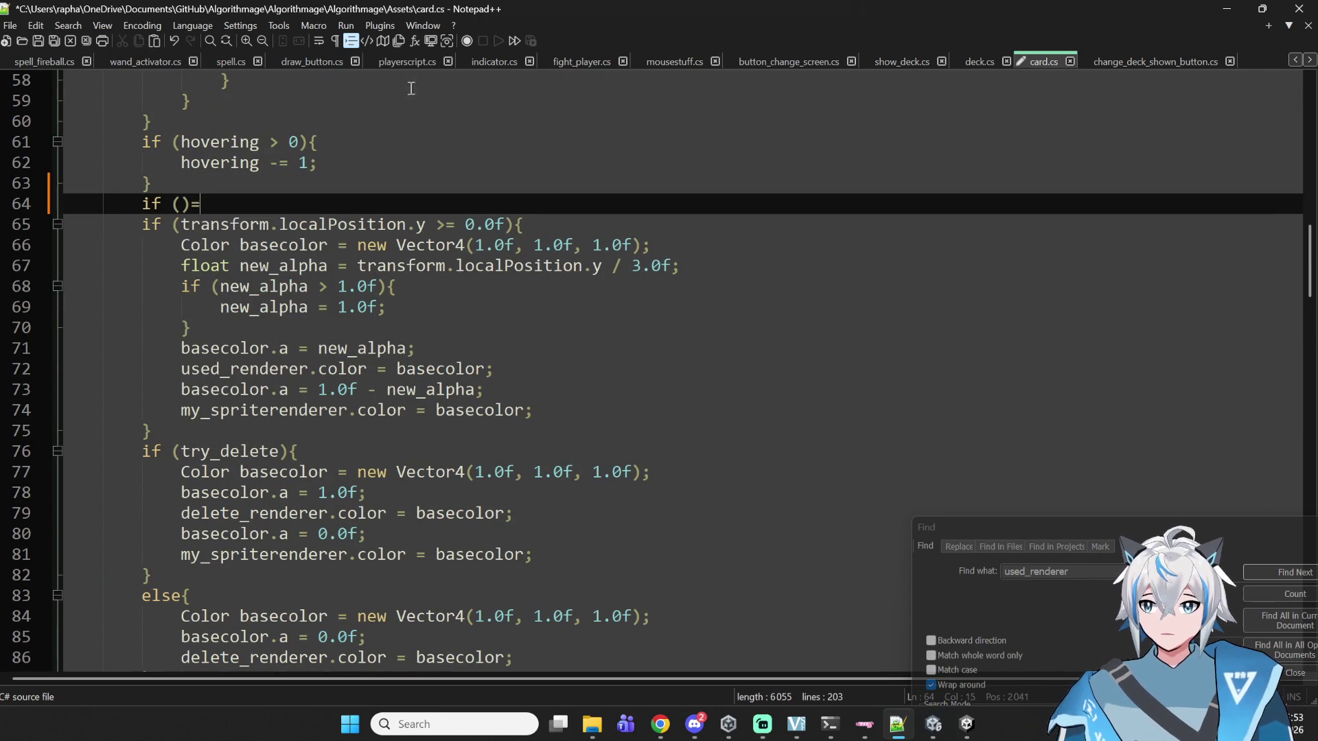
key(BackSpace)
key(Left)
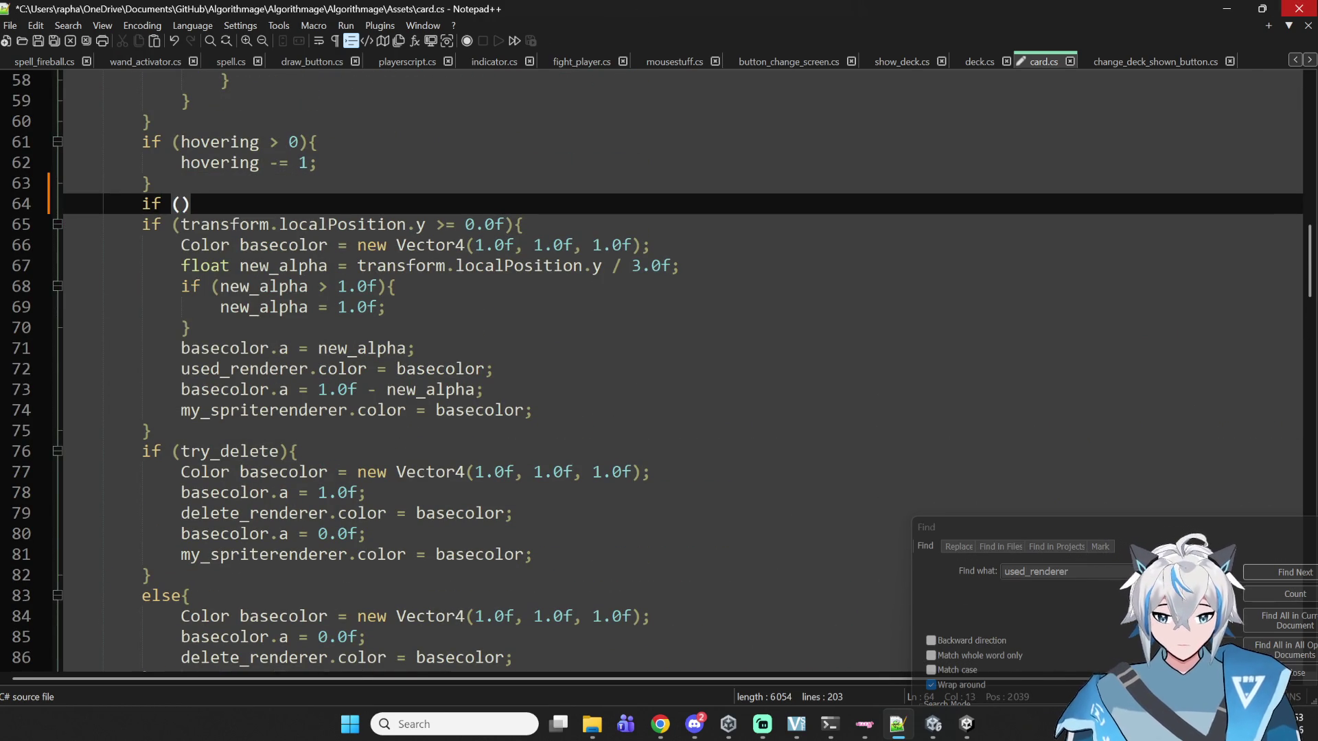
text(settings.curre)
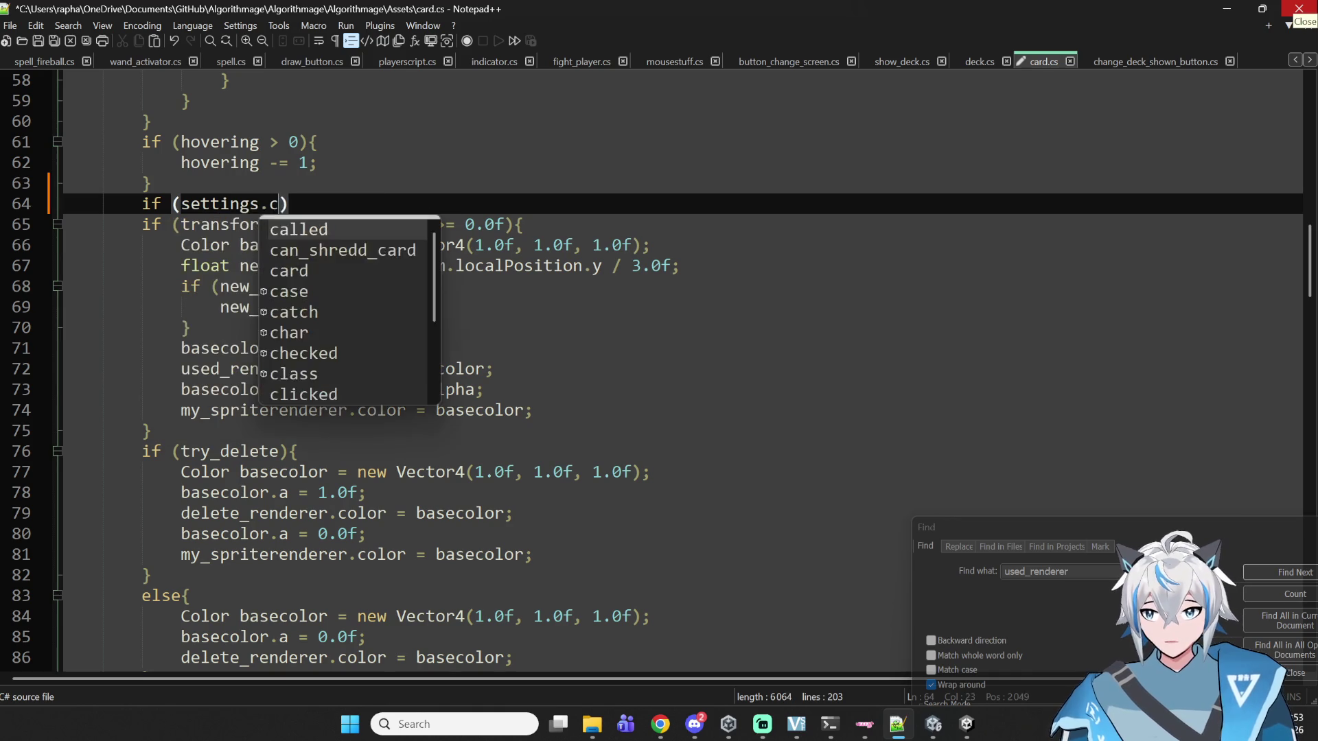
text(nt_screen ==)
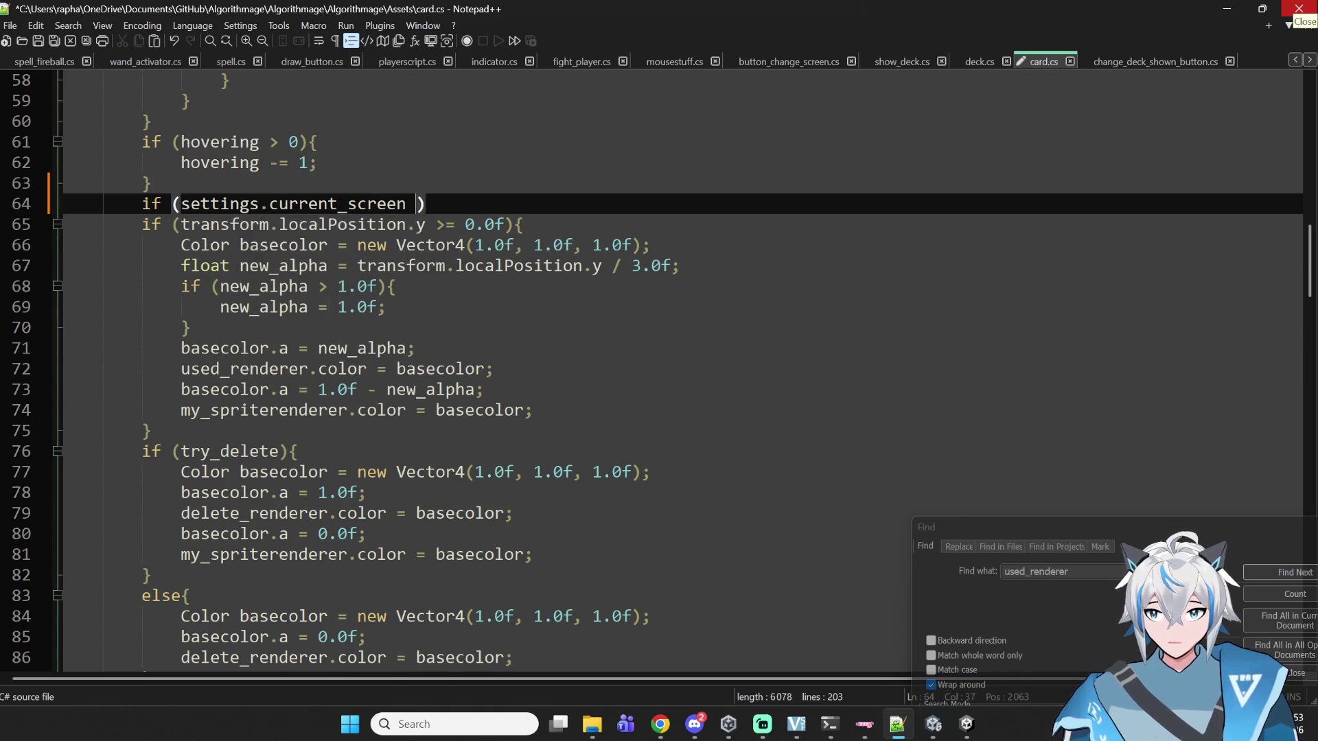
text( "fight"))
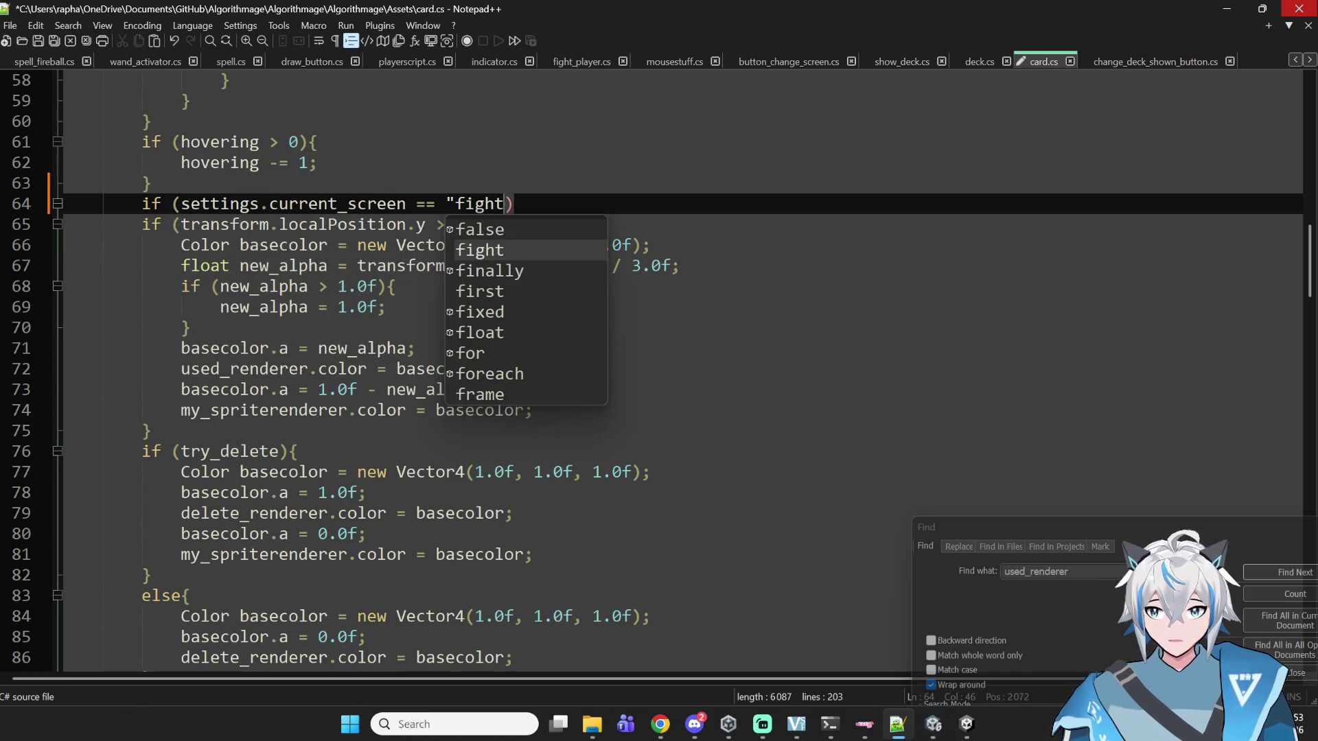
text({)
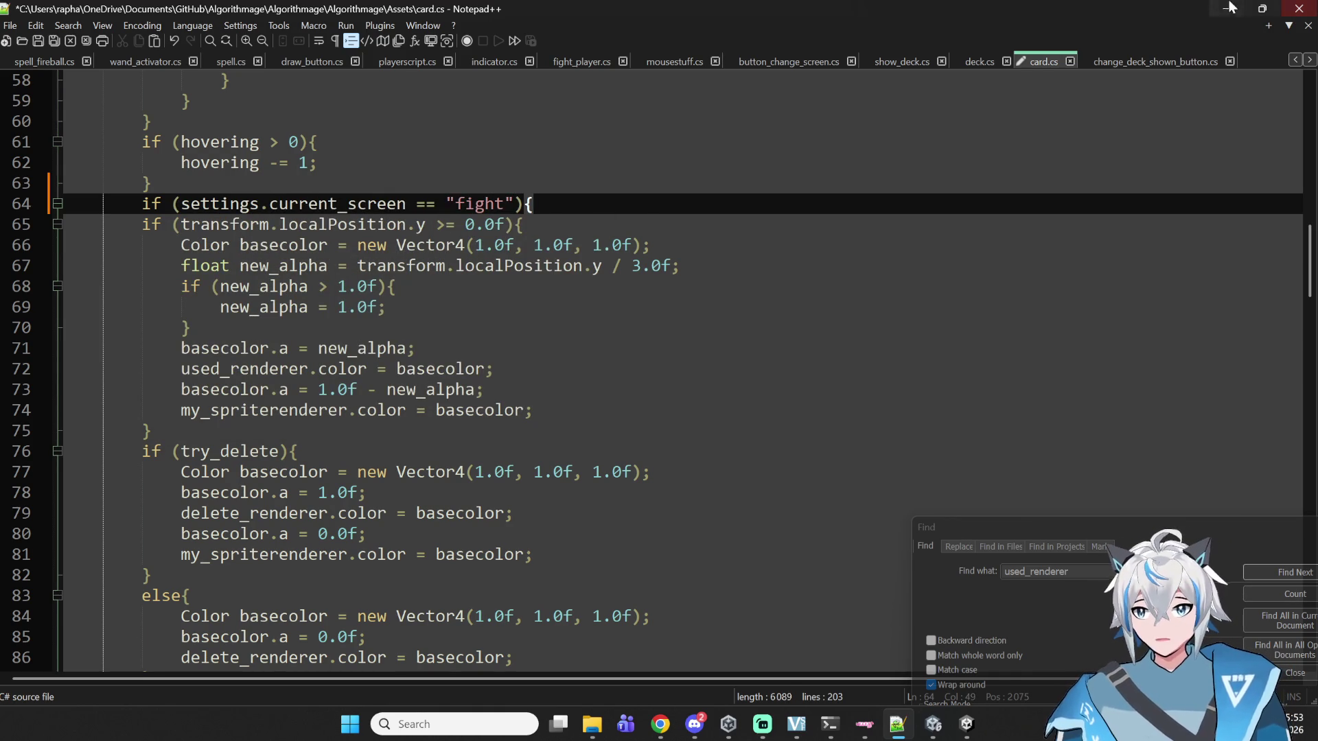
- Indent lines 65–87 under the condition, close it, and add an empty else block
mouse_move(129, 225)
mouse_down()
mouse_move(294, 327)
mouse_move(298, 374)
mouse_up()
scroll(303, 365, down, 5)
key(Tab)
click(263, 370)
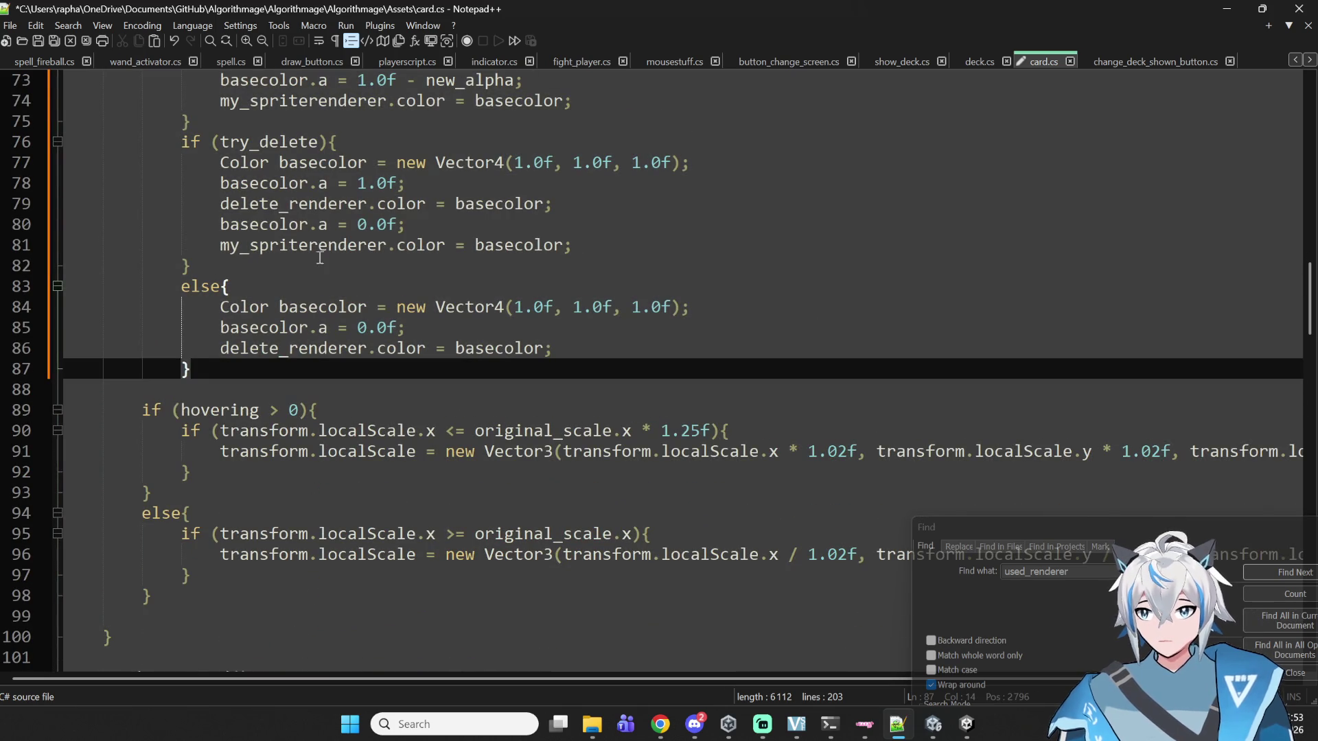
key(Return)
key(BackSpace)
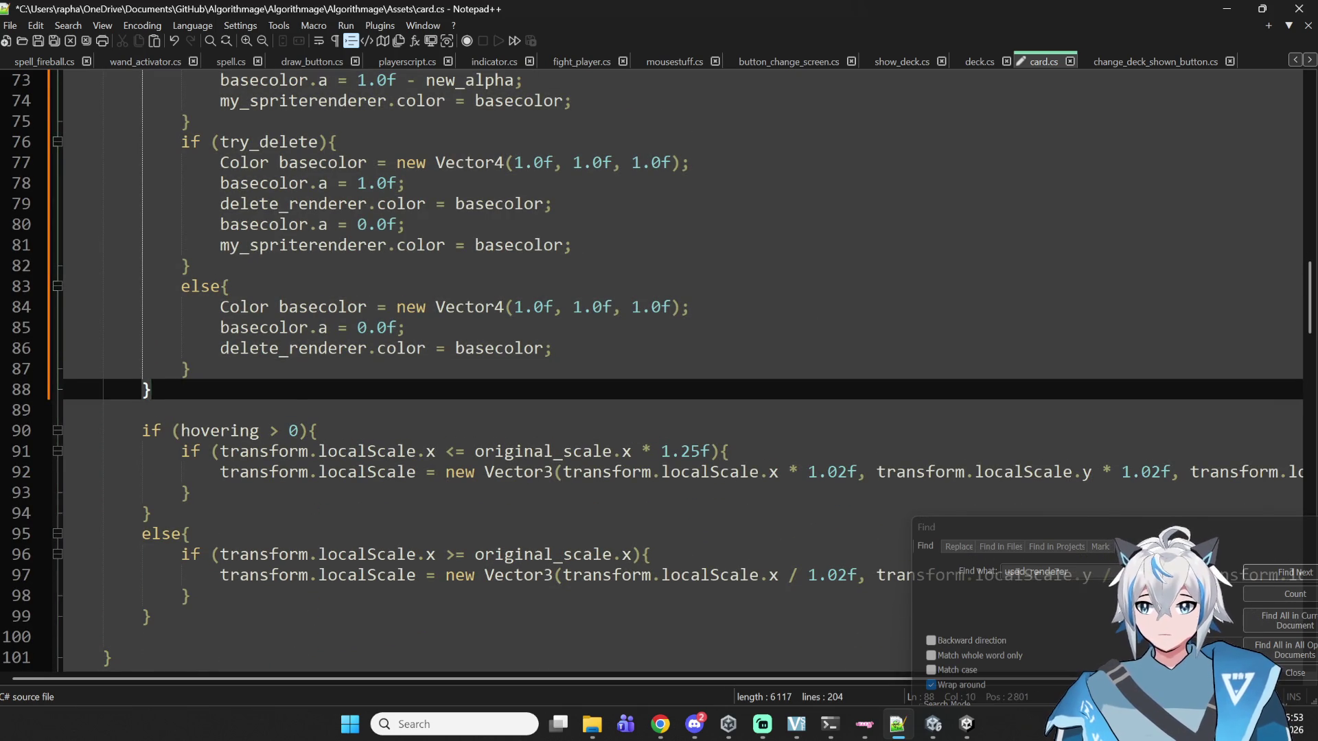
key(Return)
text(else{)
key(Return)
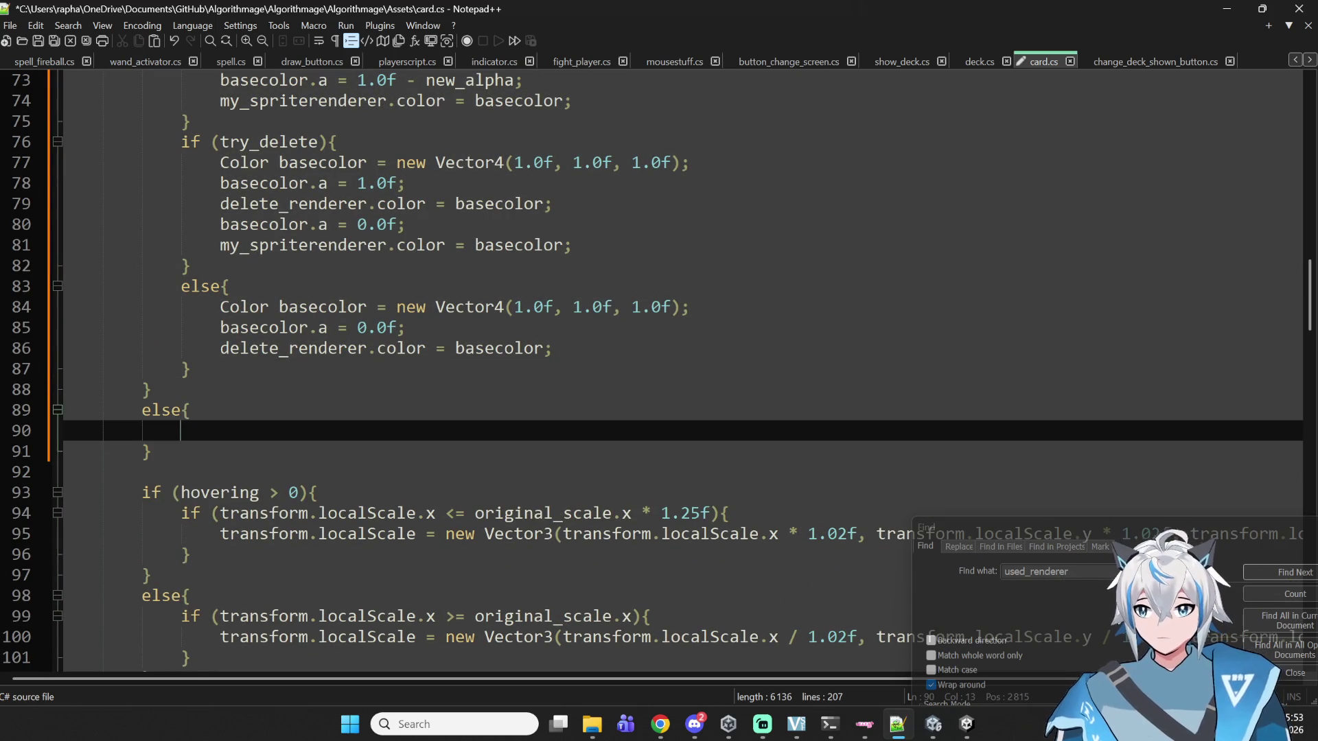
- Select the colour-fade code starting at line 66, then move into the empty else block
scroll(254, 315, up, 6)
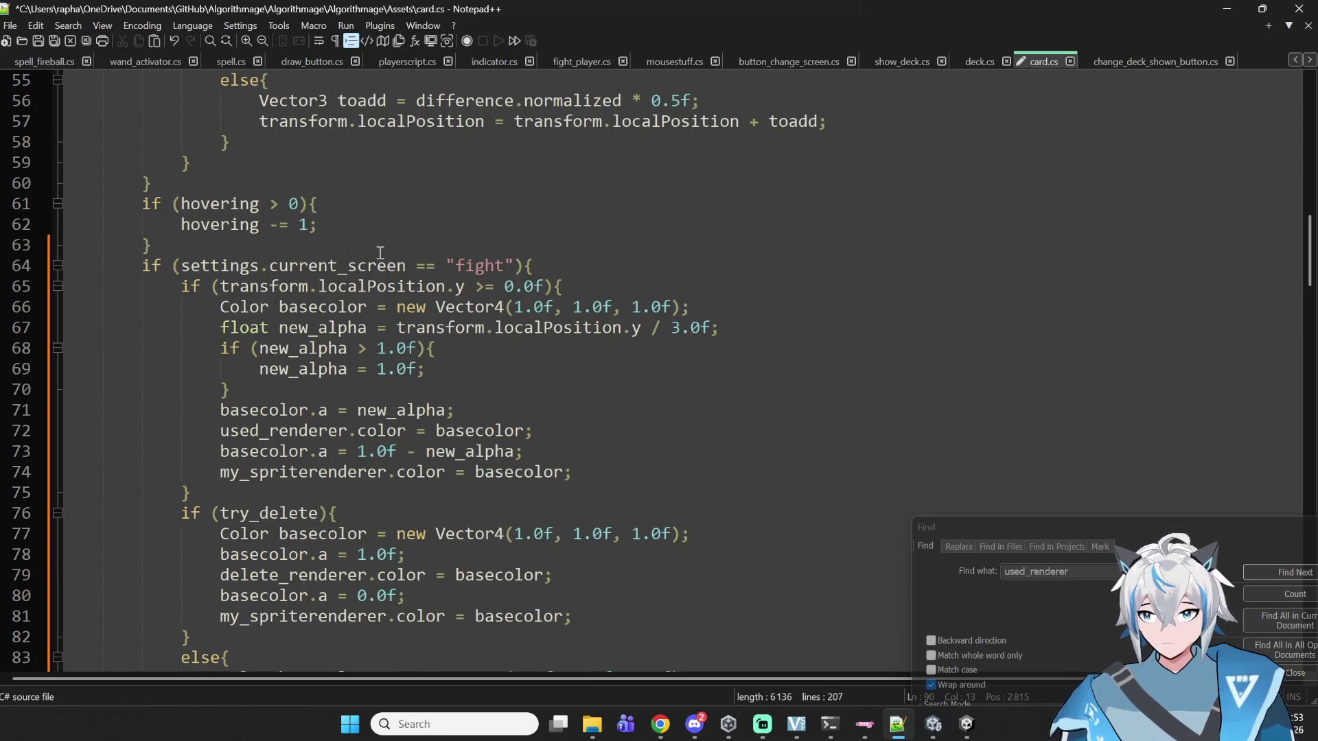
click(220, 308)
mouse_move(220, 307)
mouse_down()
mouse_move(542, 328)
mouse_move(614, 310)
mouse_move(696, 313)
mouse_move(711, 342)
mouse_move(760, 337)
mouse_move(682, 406)
mouse_move(663, 481)
mouse_up()
key(ctrl+c)
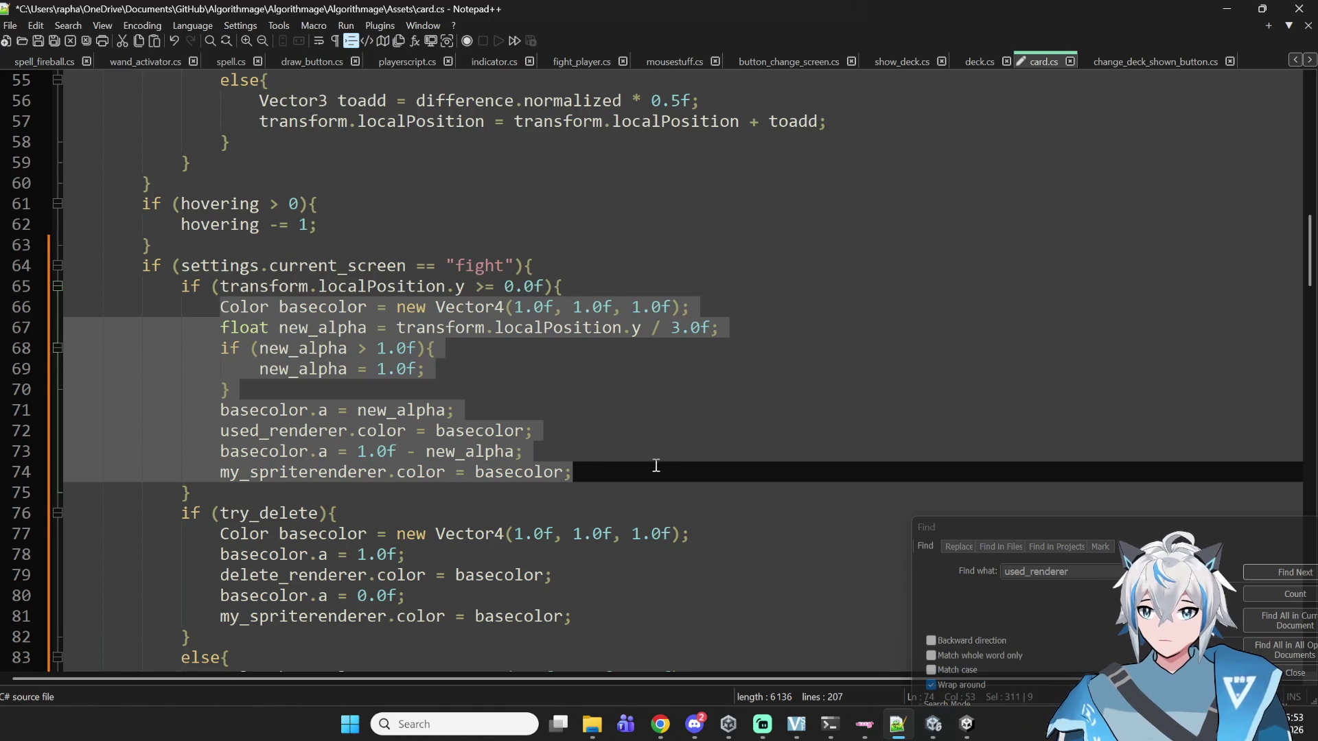
scroll(620, 451, down, 4)
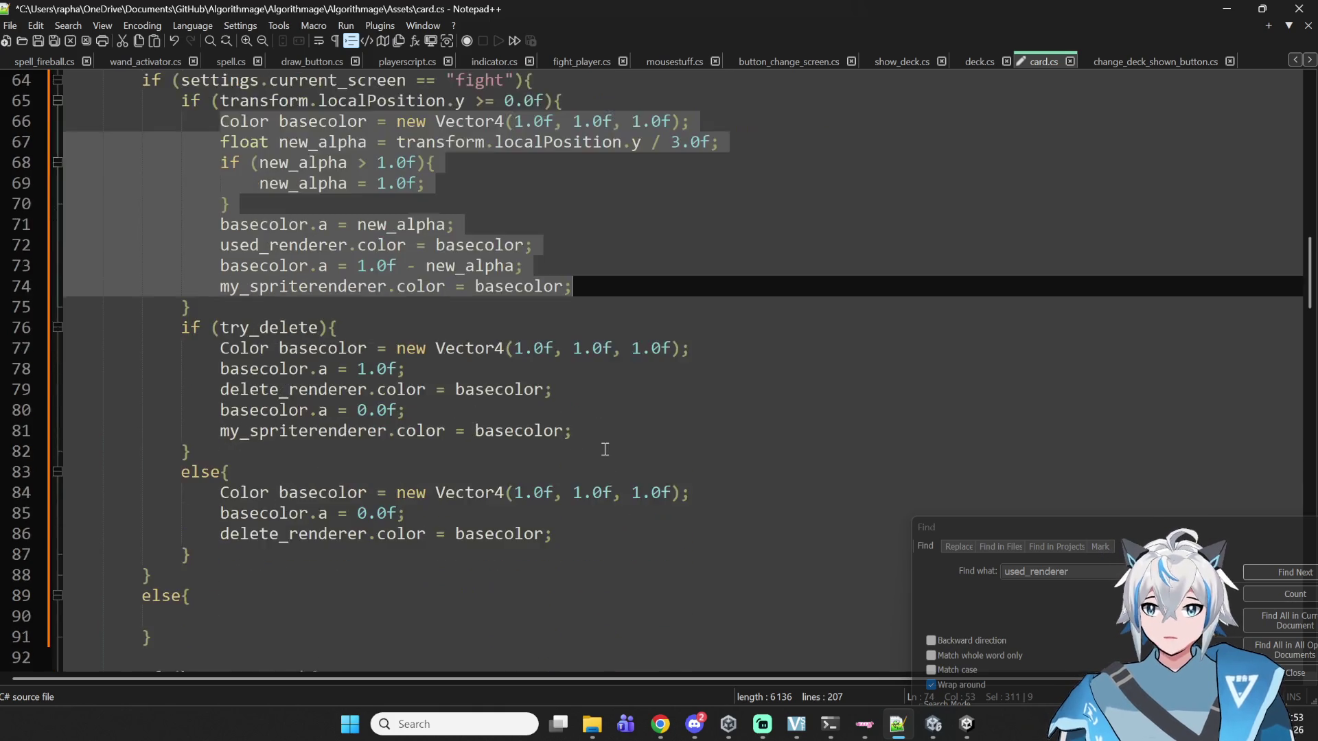
click(204, 559)
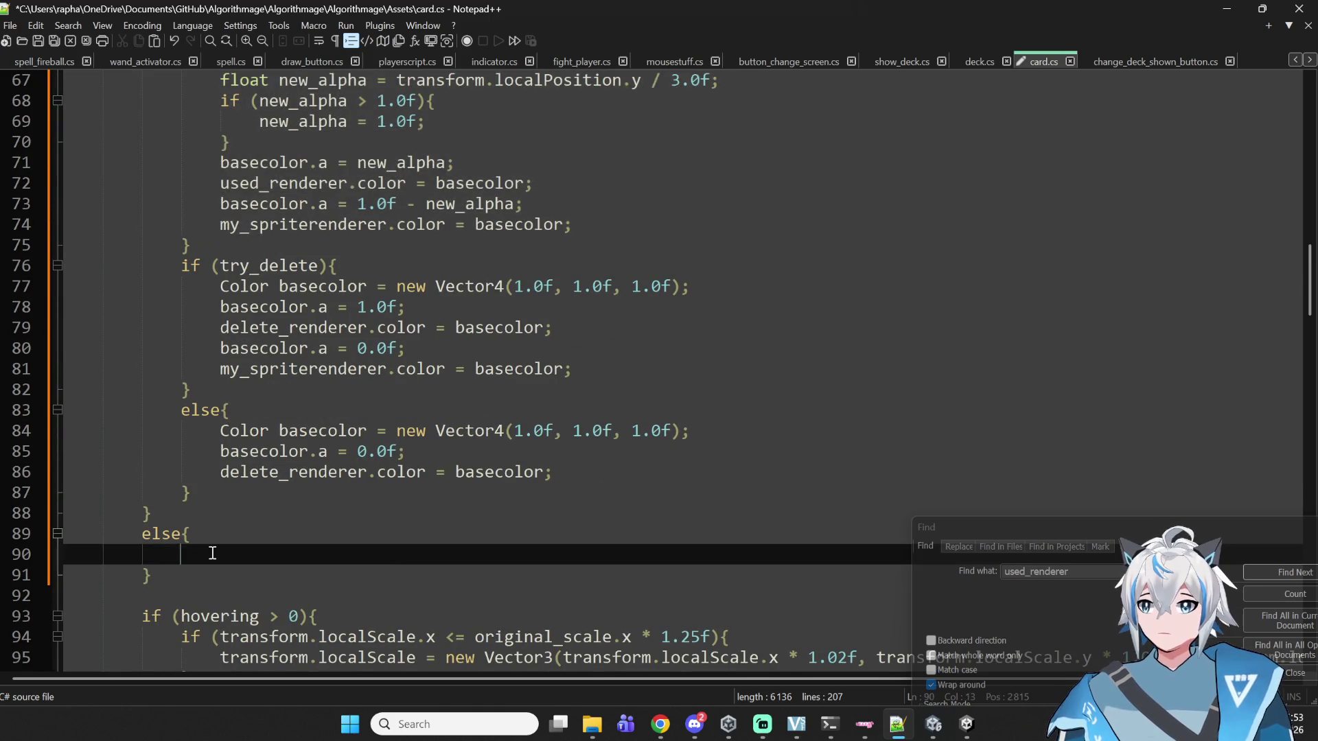
- Paste the fade code into the else block and unindent lines 91–98 one level
key(ctrl+v)
scroll(348, 549, down, 2)
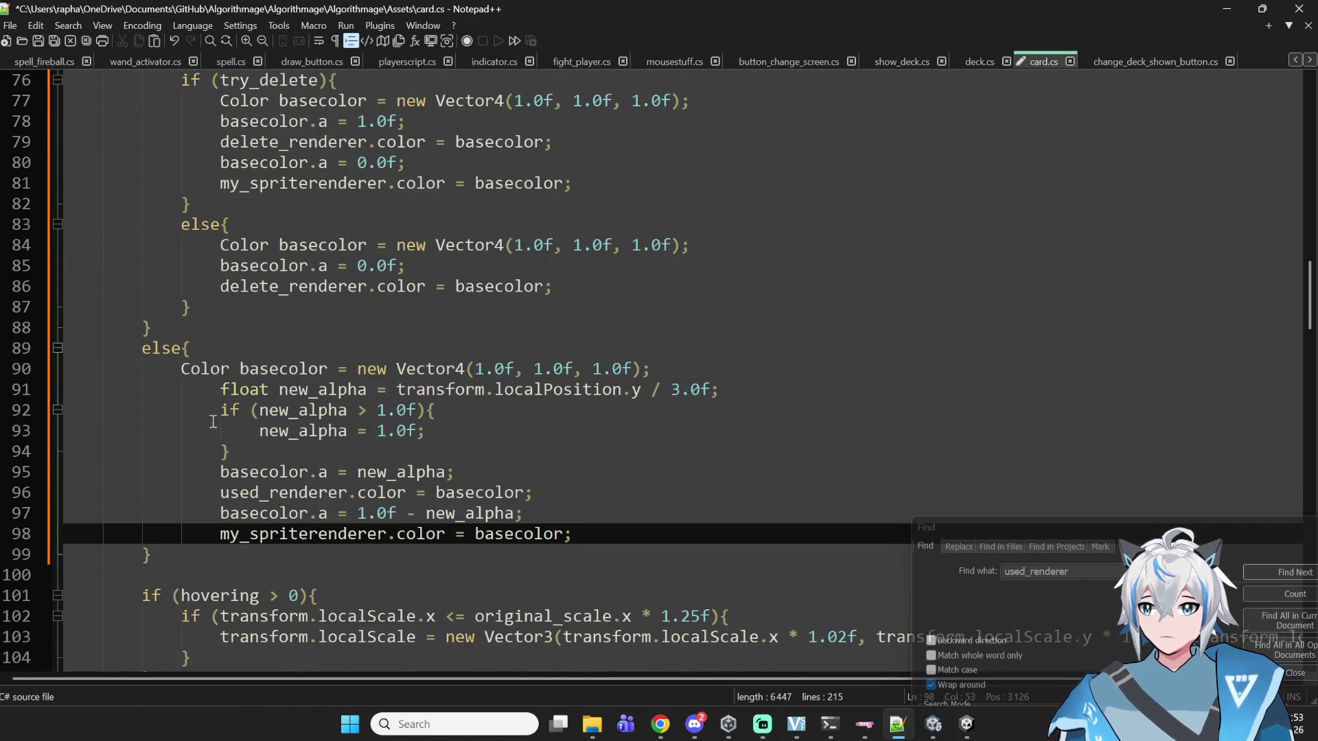
click(220, 411)
click(227, 386)
drag(221, 386, 608, 536)
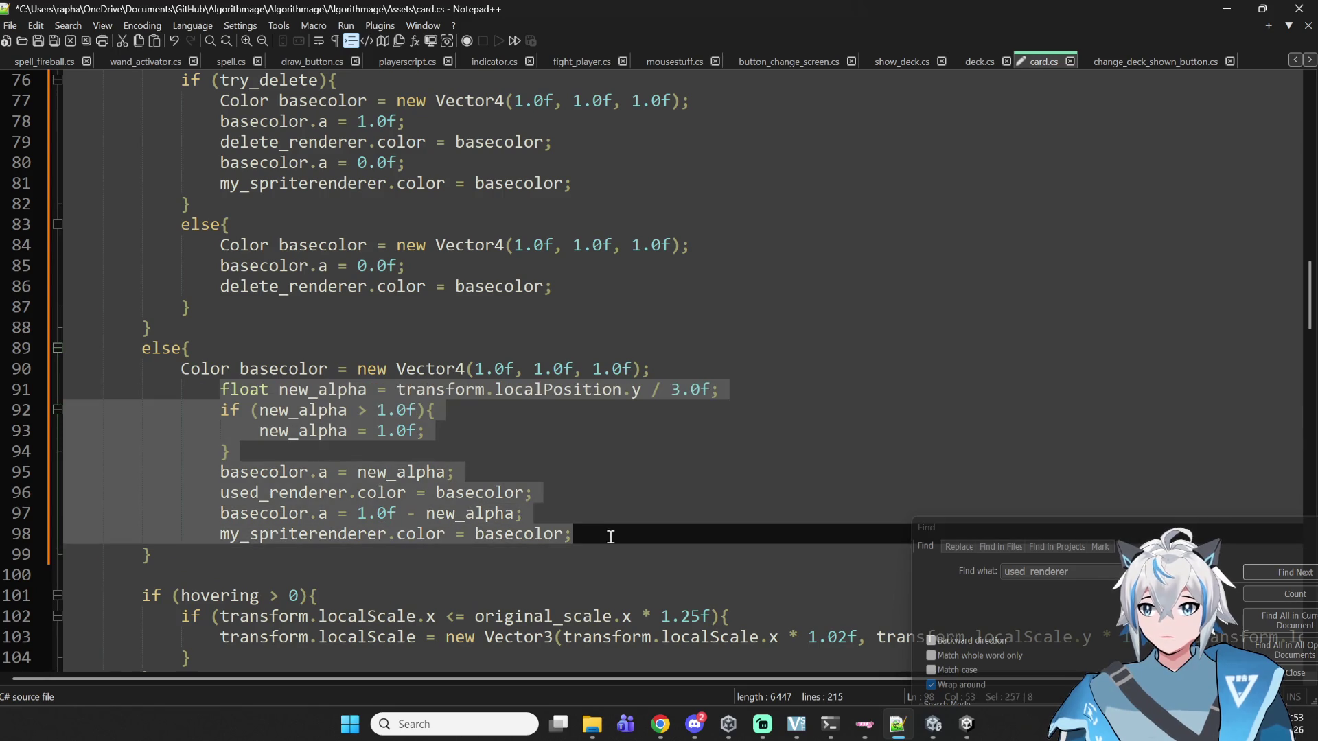
key(shift+Tab)
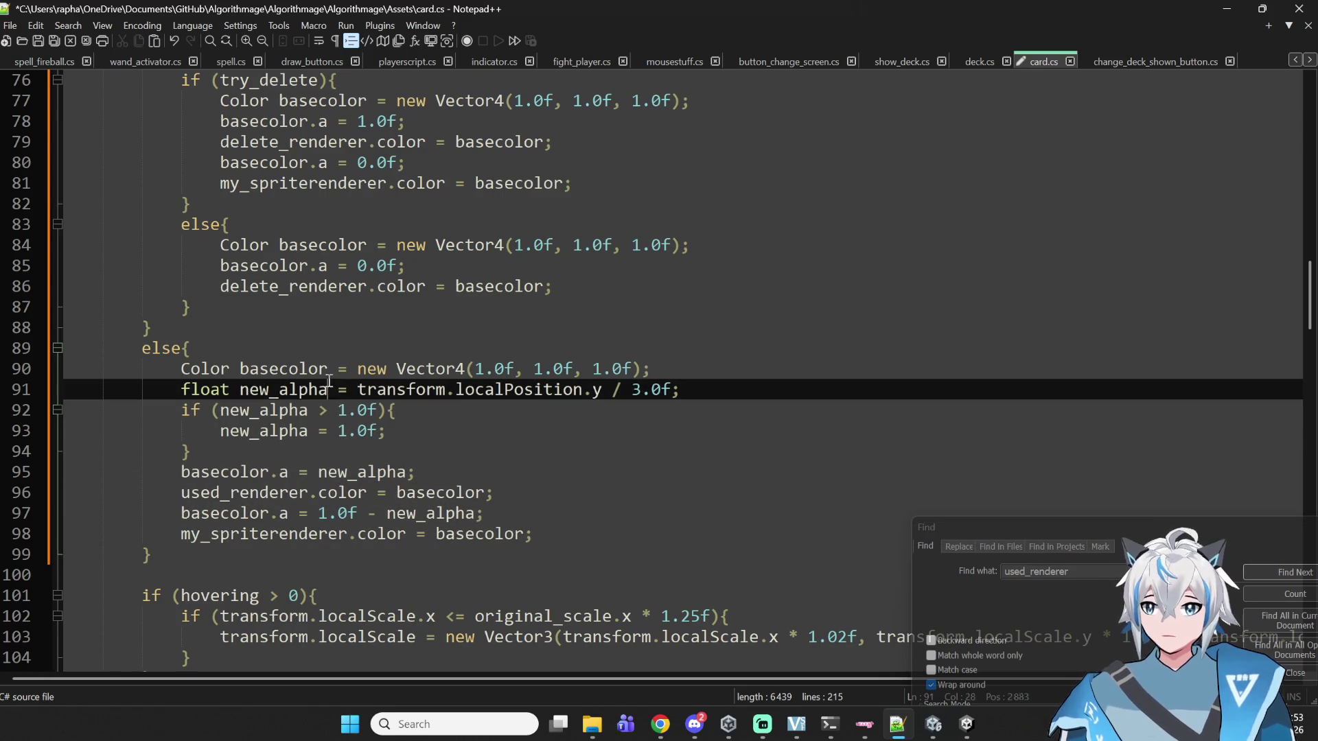
- Check the basecolor Vector4 values and delete the new_alpha declaration line
click(327, 370)
double_click(327, 370)
double_click(431, 371)
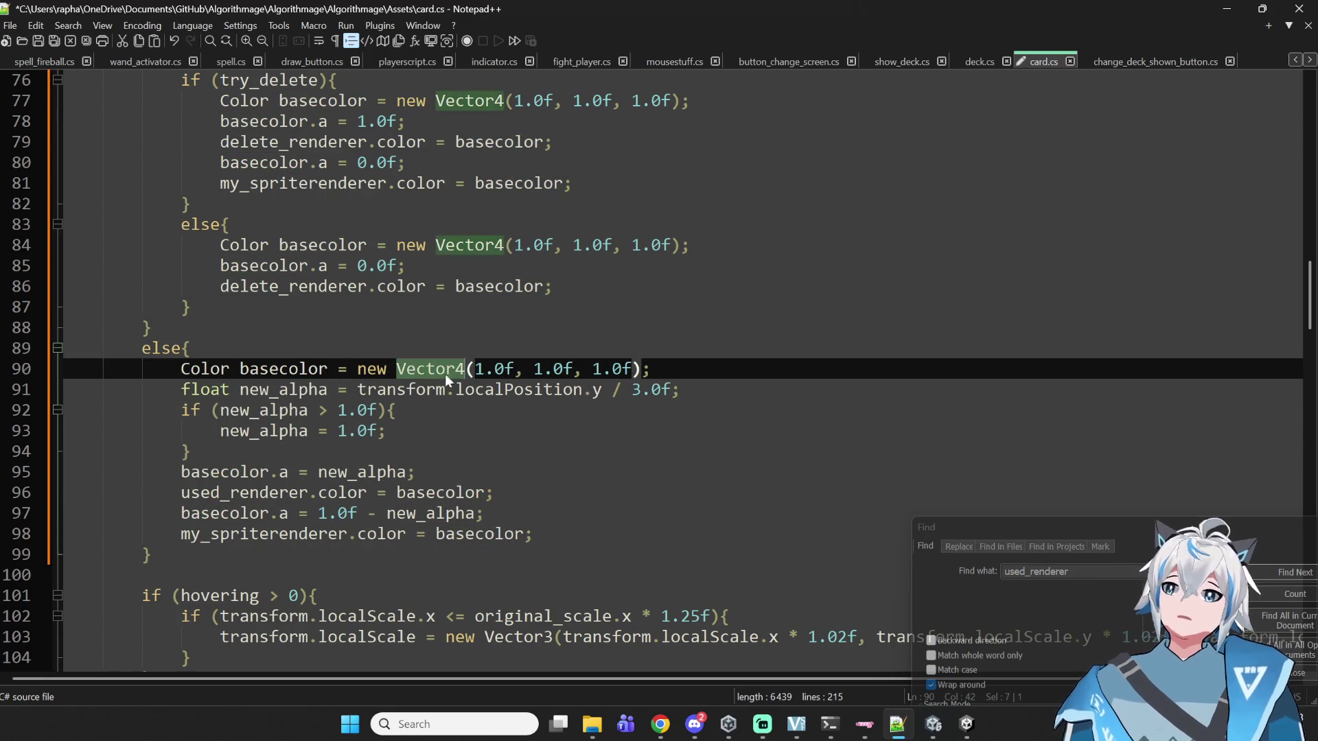
click(508, 370)
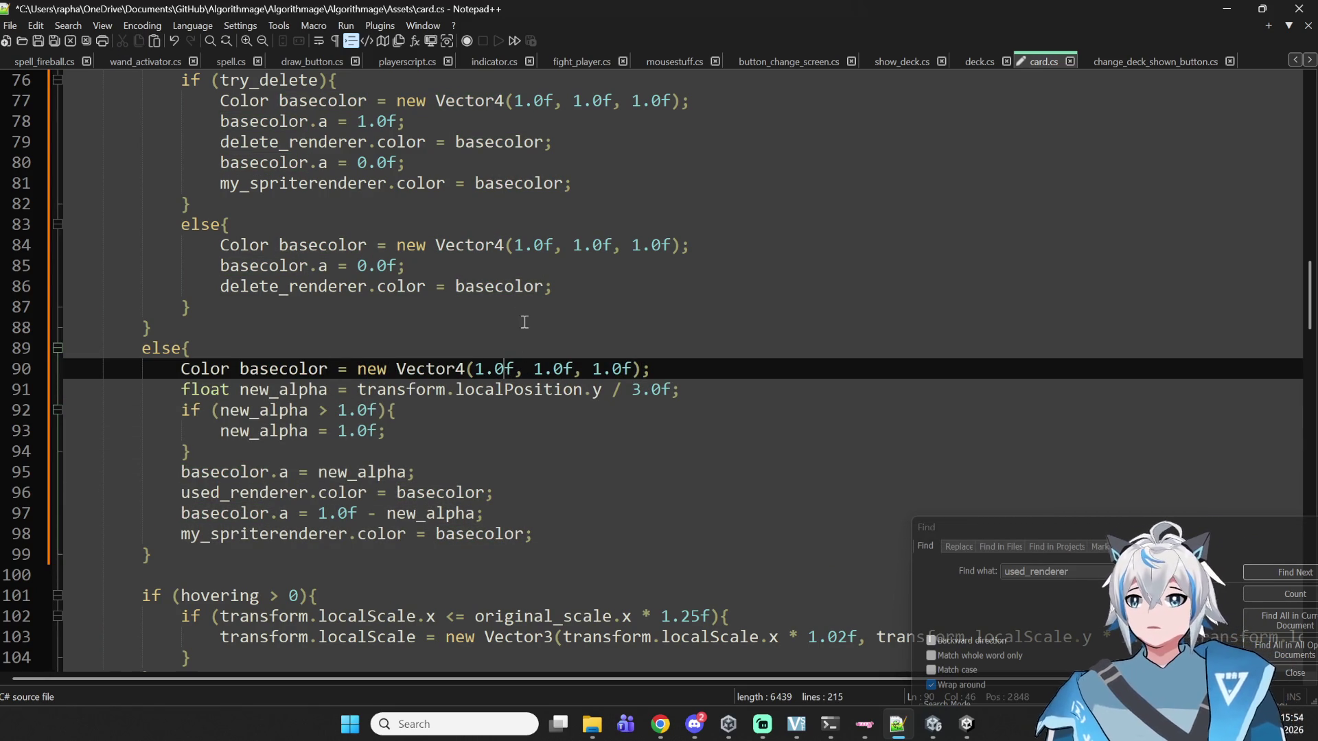
click(475, 402)
drag(697, 392, 356, 398)
click(706, 415)
mouse_move(681, 391)
mouse_down()
mouse_move(618, 371)
mouse_move(142, 393)
mouse_up()
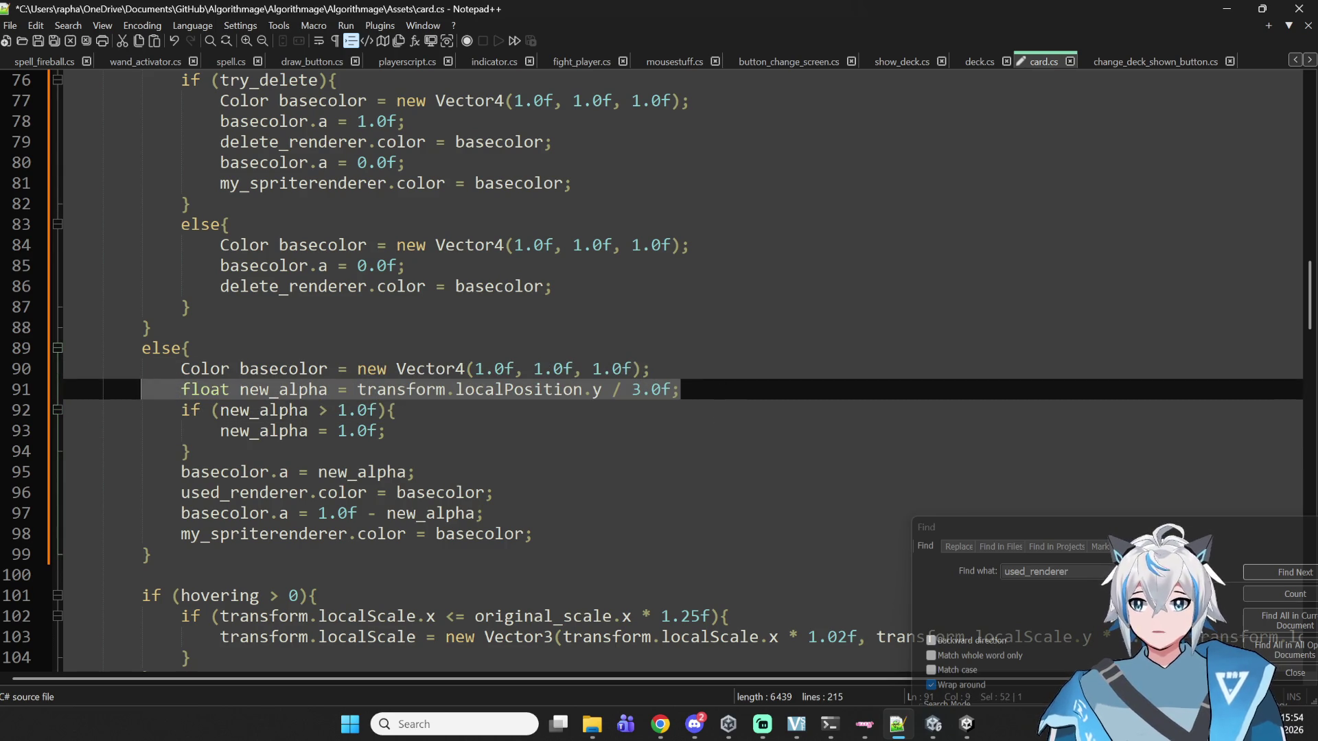
key(BackSpace)
key(BackSpace)
key(BackSpace)
- Delete the new_alpha clamping if block and replace new_alpha with a literal alpha
click(386, 409)
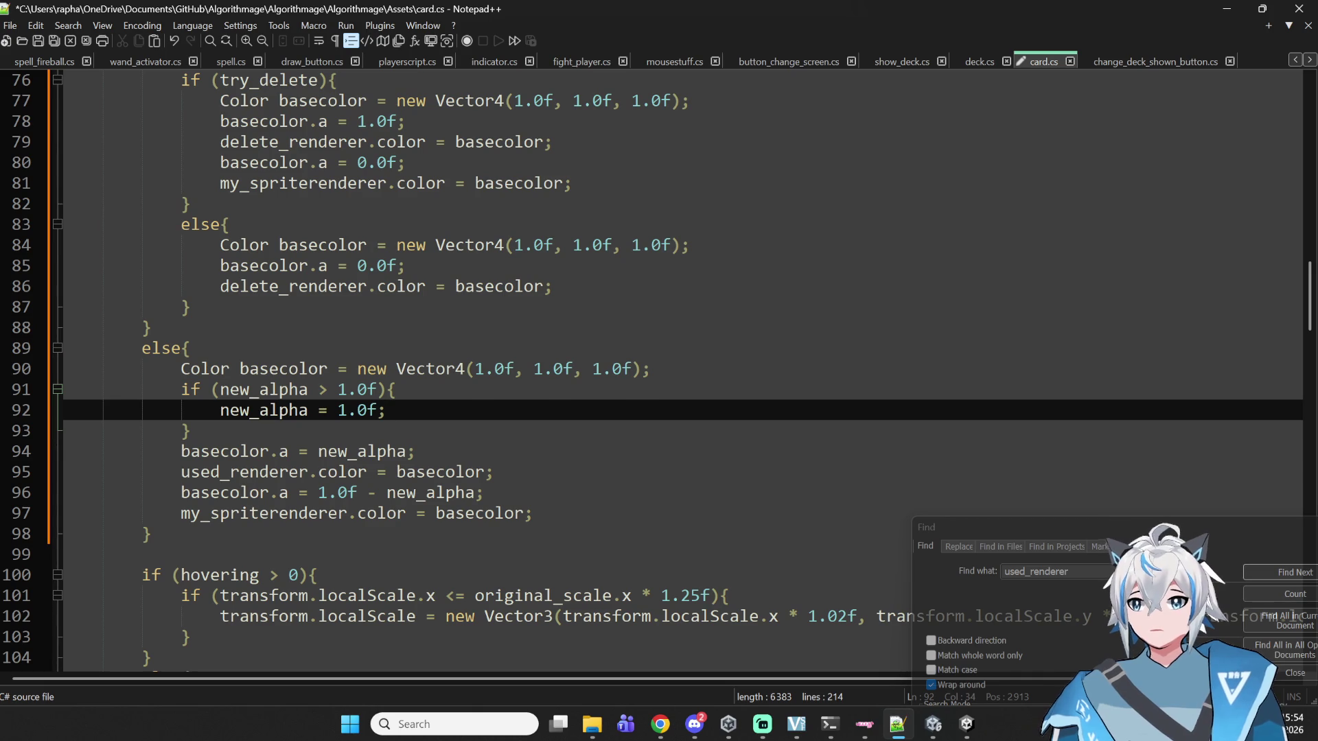
click(396, 389)
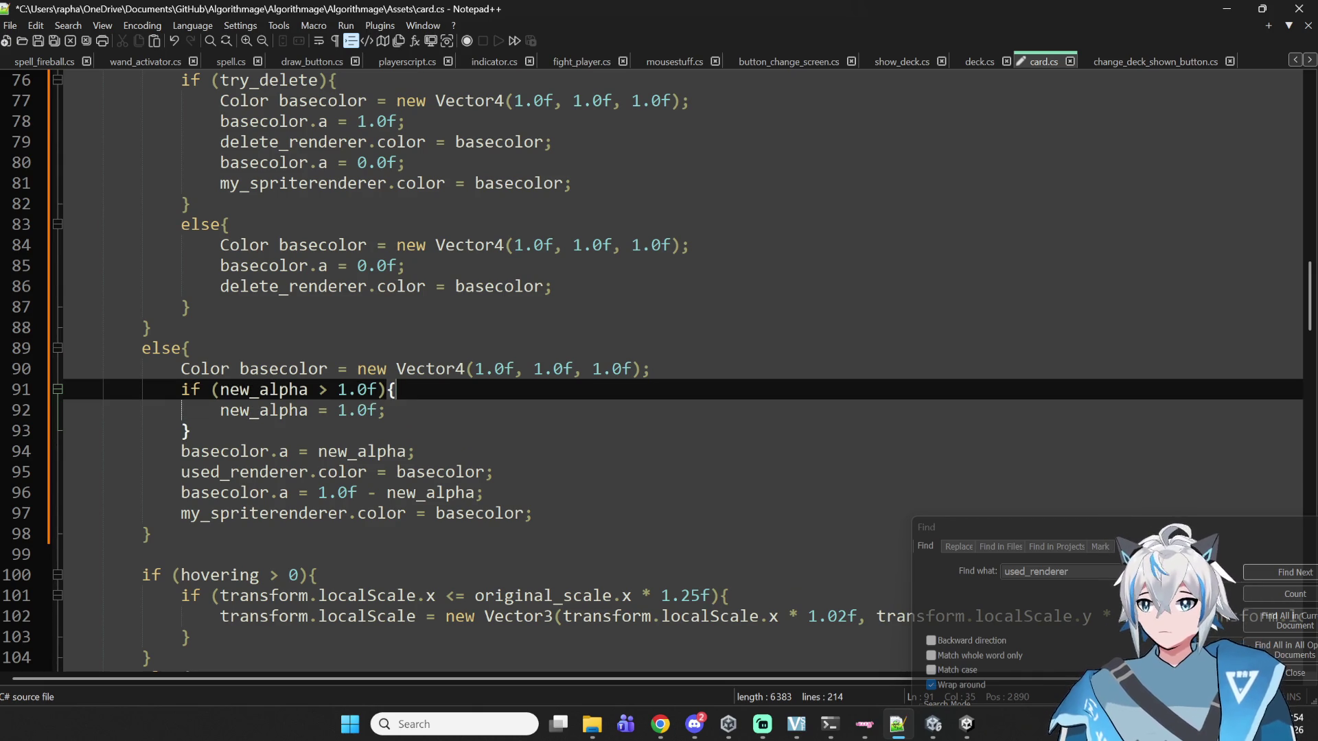
mouse_move(234, 425)
mouse_down()
mouse_move(21, 412)
mouse_move(6, 386)
mouse_up()
click(230, 441)
drag(230, 426, 18, 403)
key(Delete)
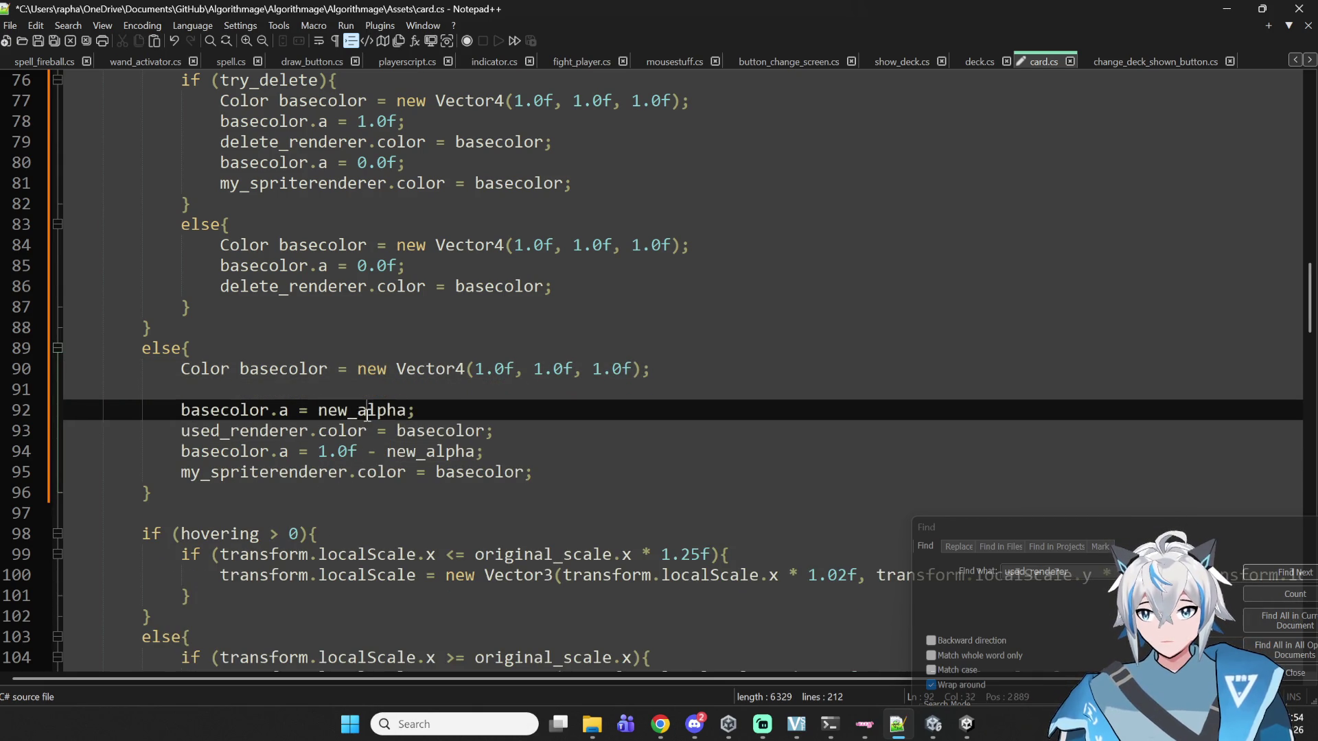
double_click(357, 410)
text(1.0f)
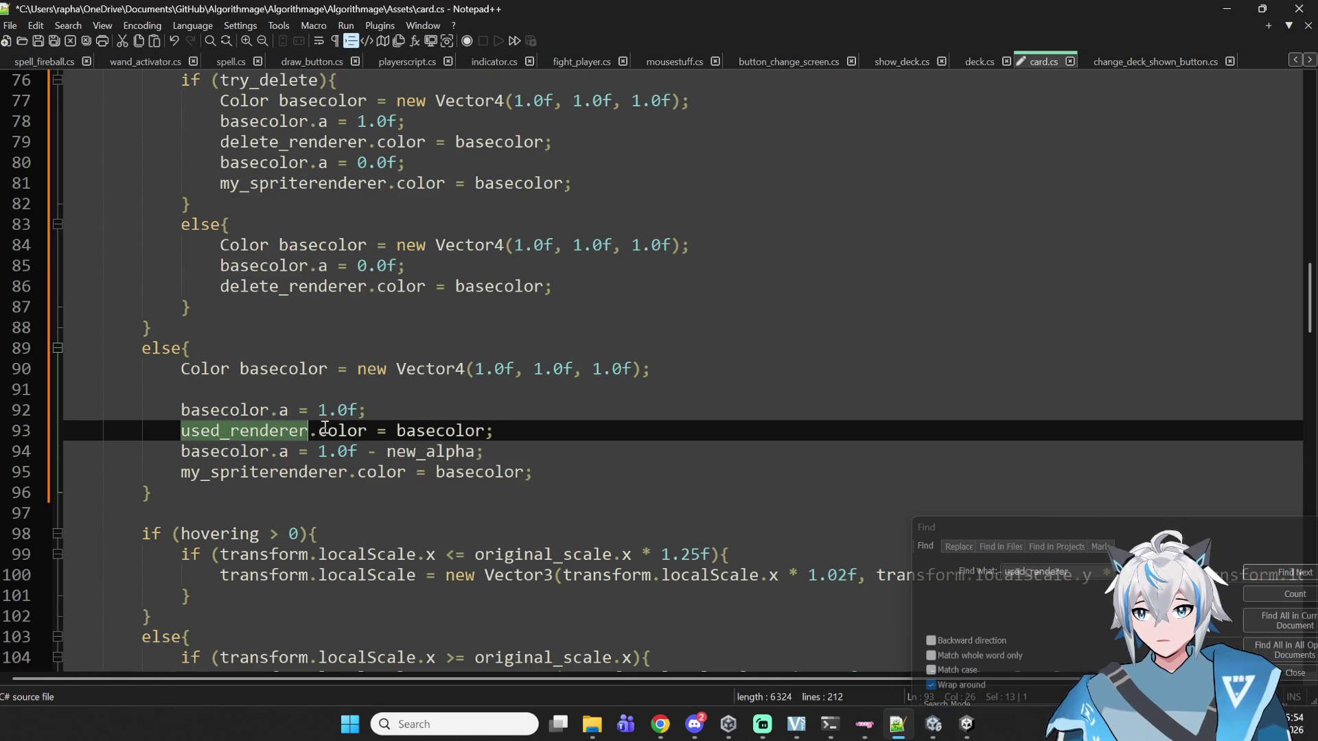
- Set used_renderer's alpha to 0.0f on line 92 and my_spriterenderer's to 1.0f on line 94
double_click(481, 430)
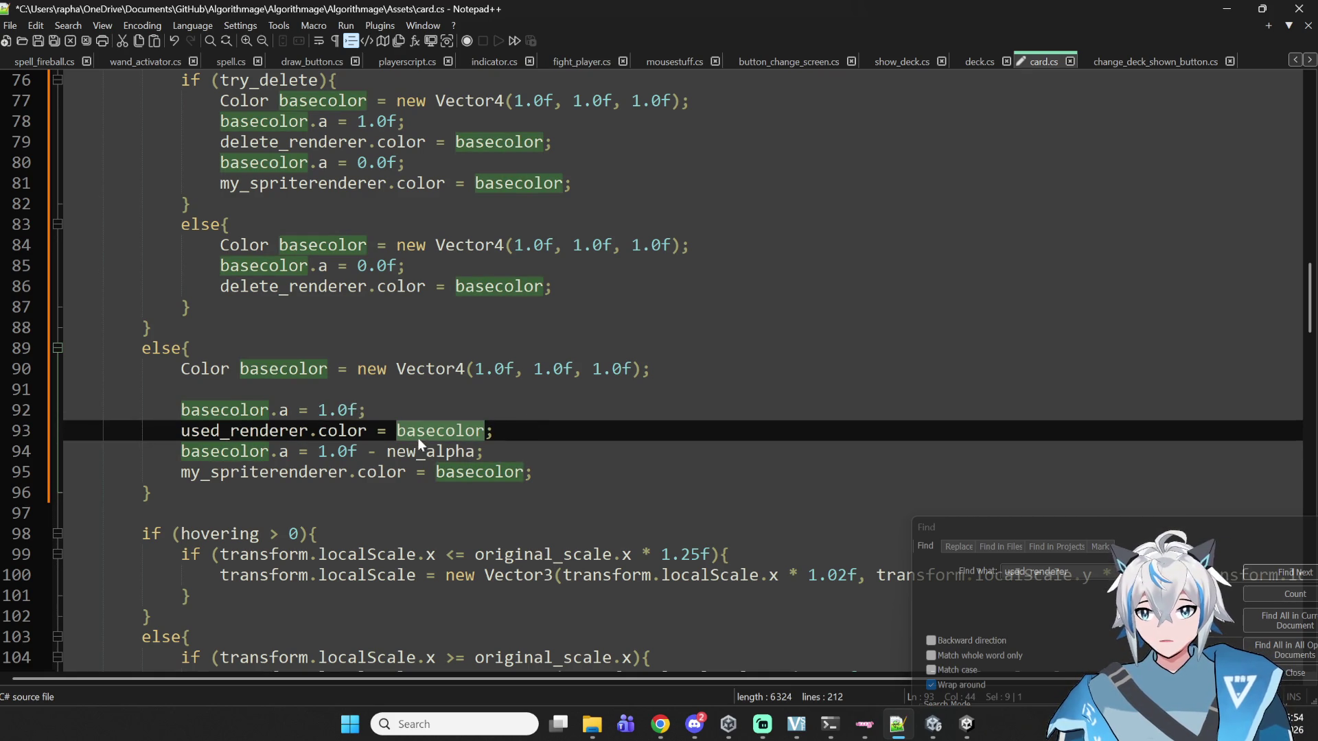
click(338, 429)
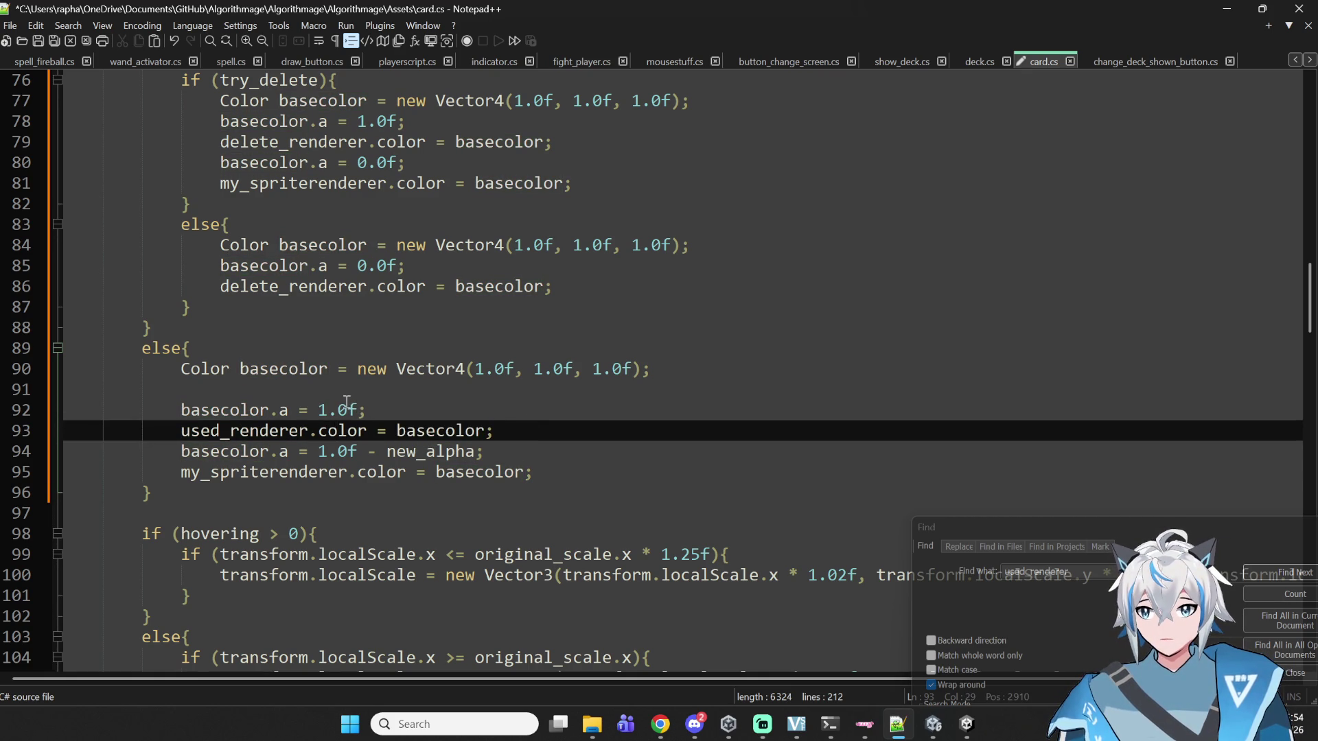
click(323, 410)
key(BackSpace)
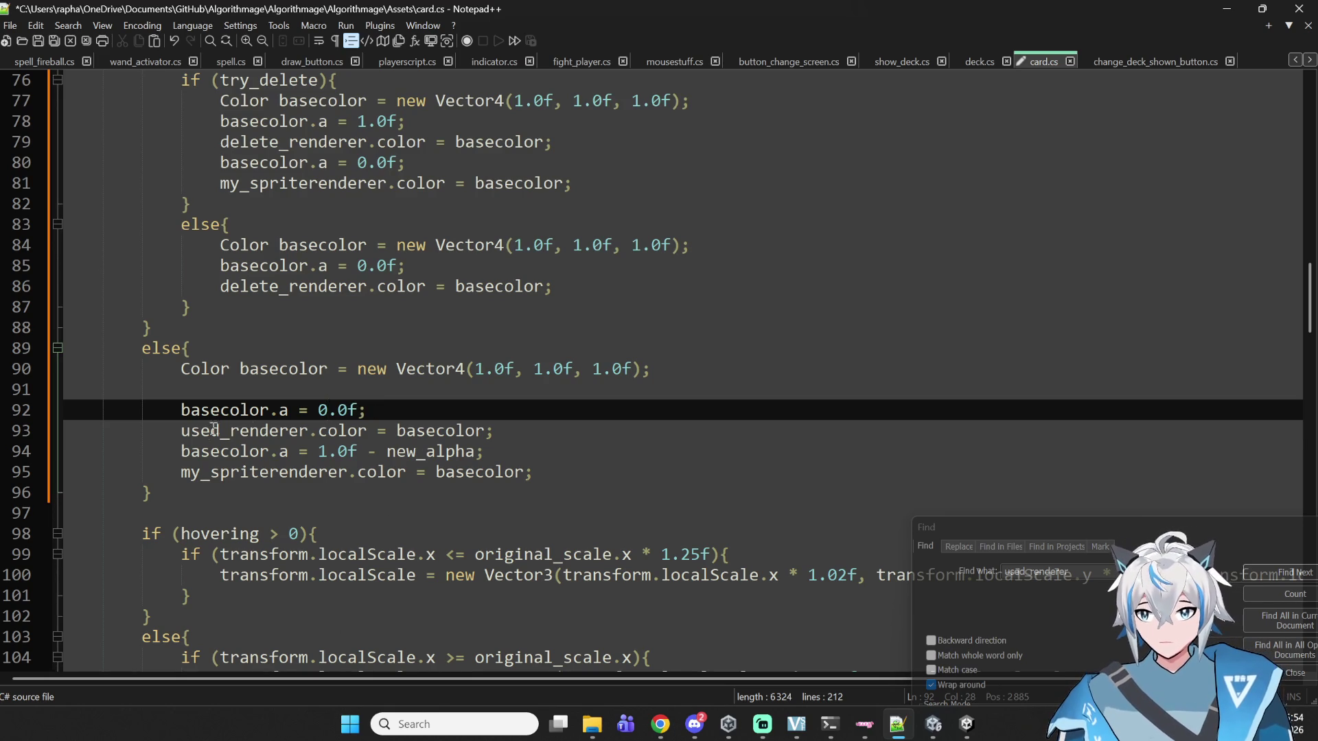
double_click(216, 431)
click(233, 451)
double_click(234, 451)
drag(319, 451, 328, 451)
double_click(409, 451)
key(Delete)
key(Insert)
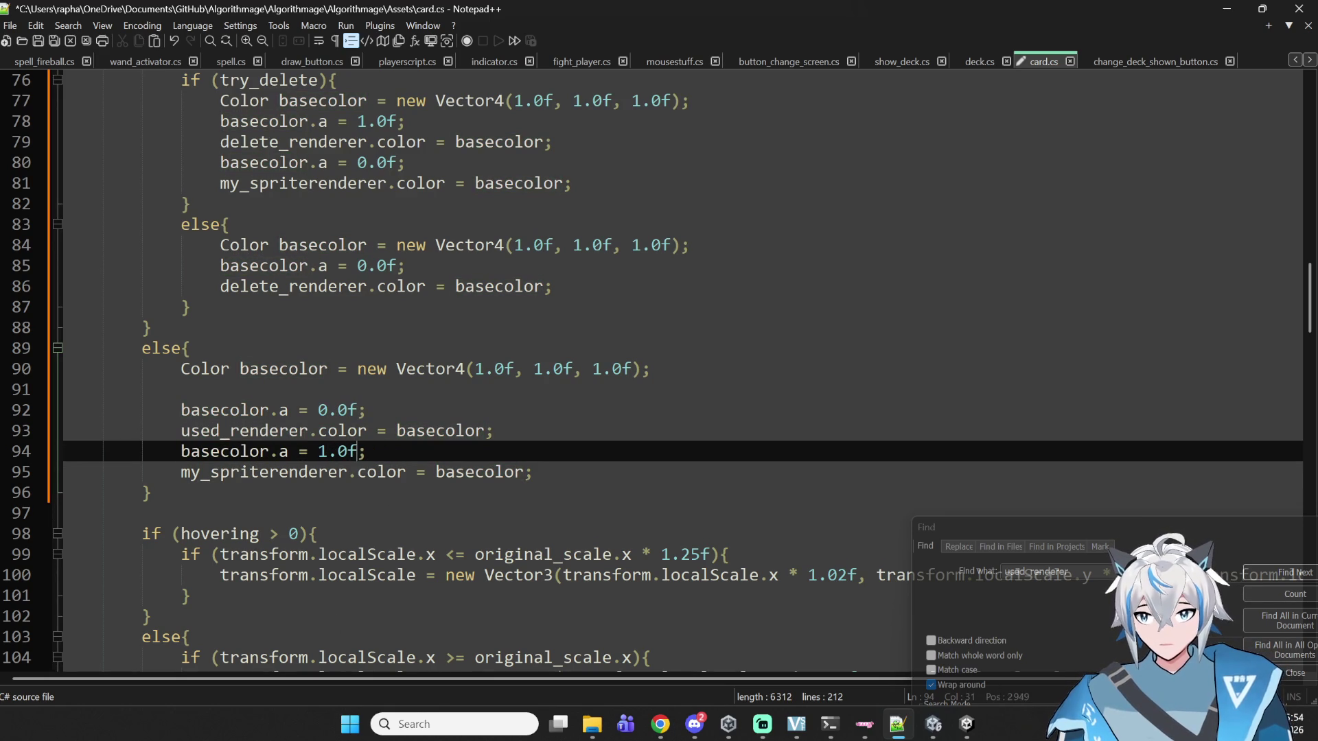
click(494, 473)
- Save card.cs, remove the blank line after line 90, and save again
key(ctrl+s)
click(4, 369)
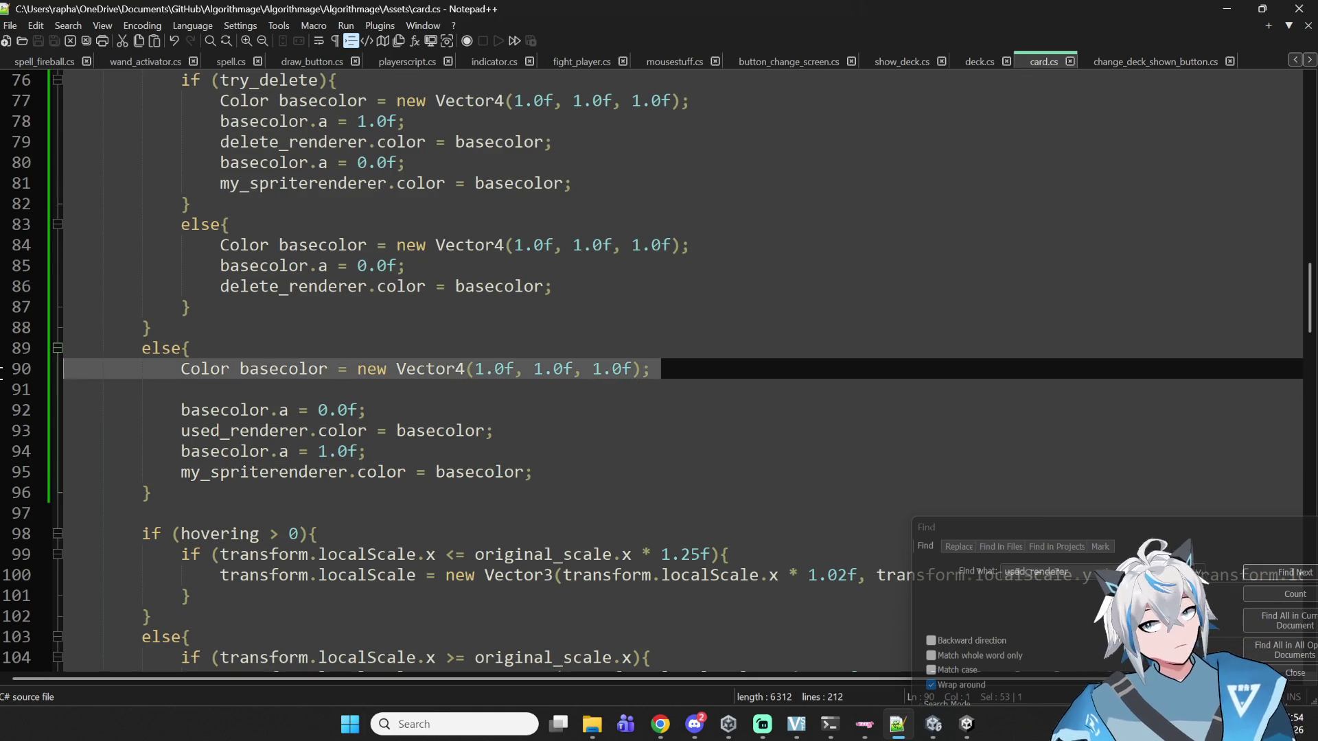
key(End)
key(Delete)
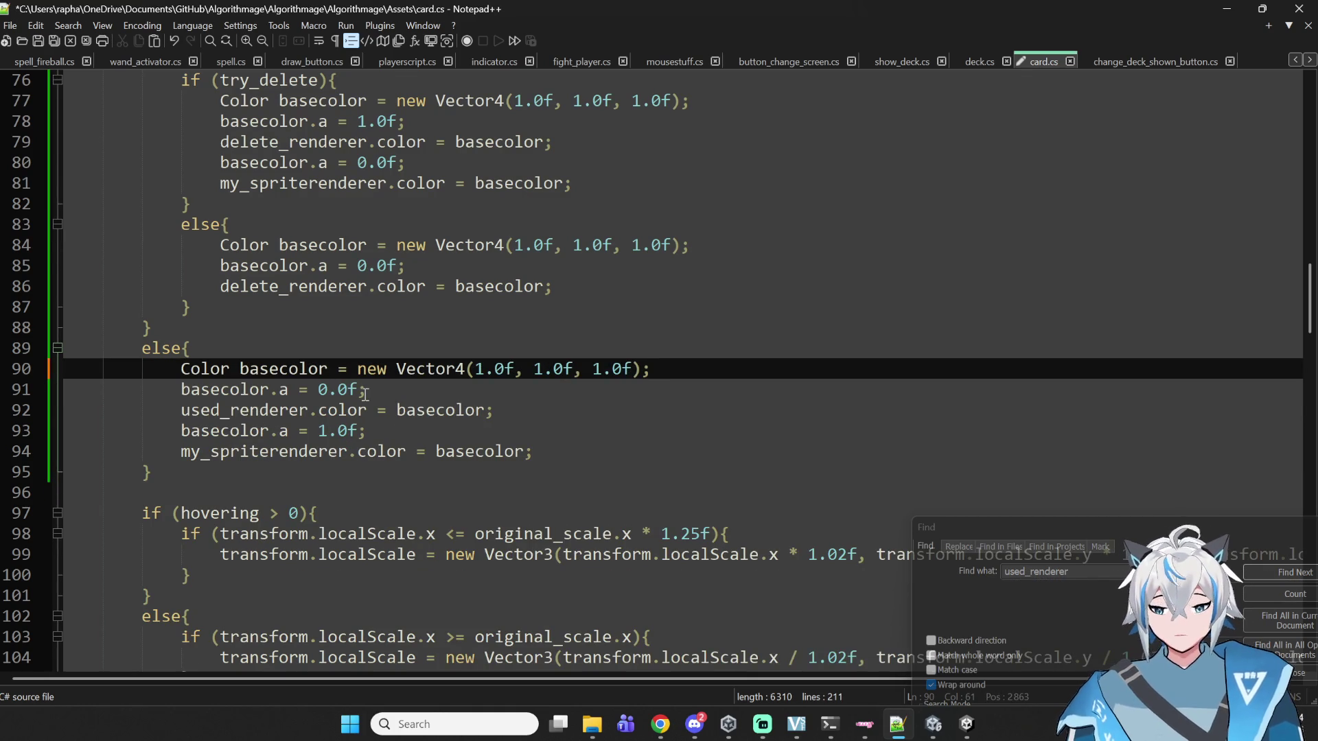
key(ctrl+s)
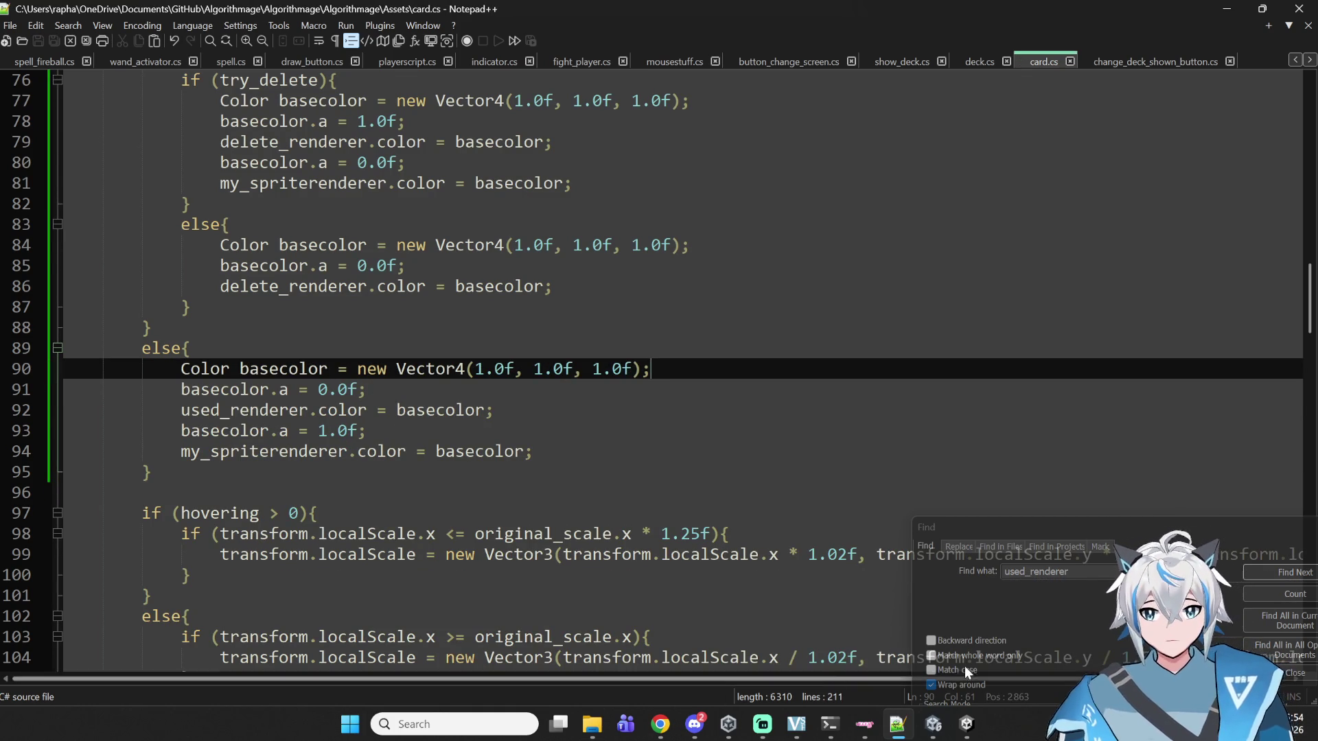
click(935, 725)
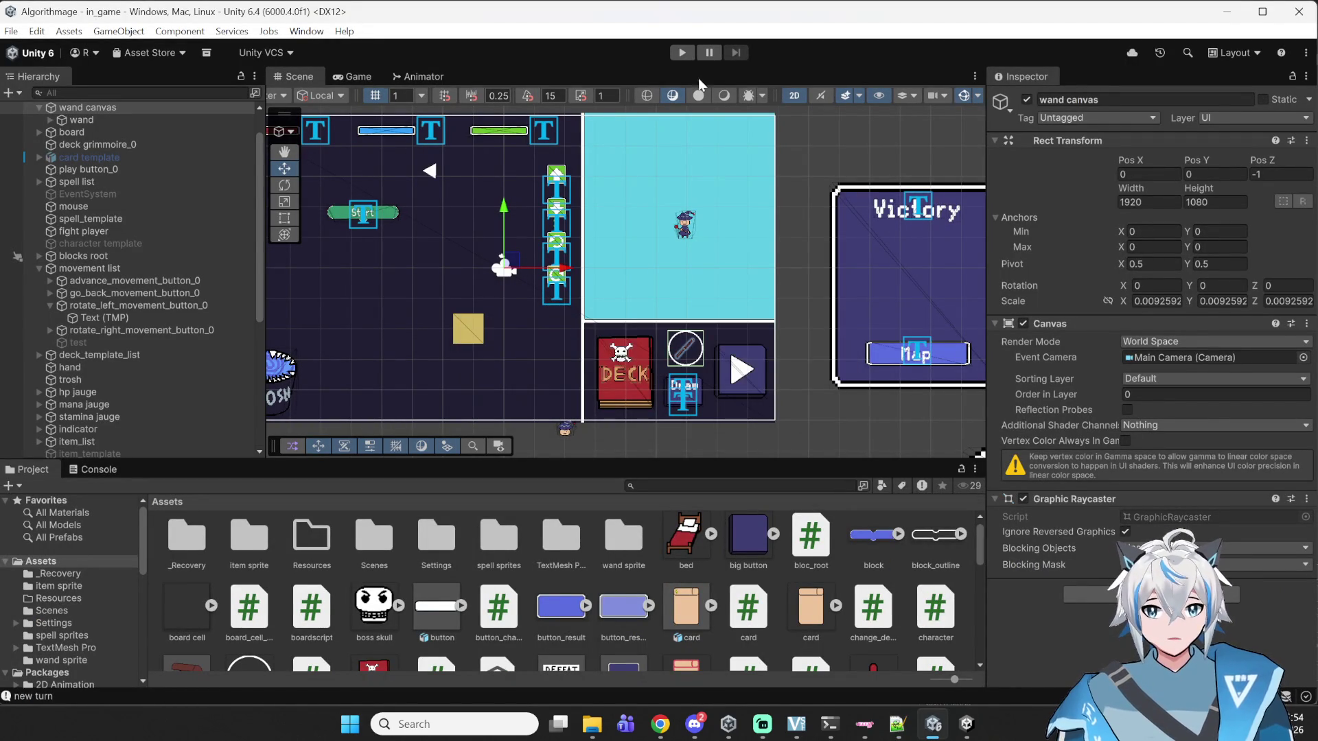
click(682, 54)
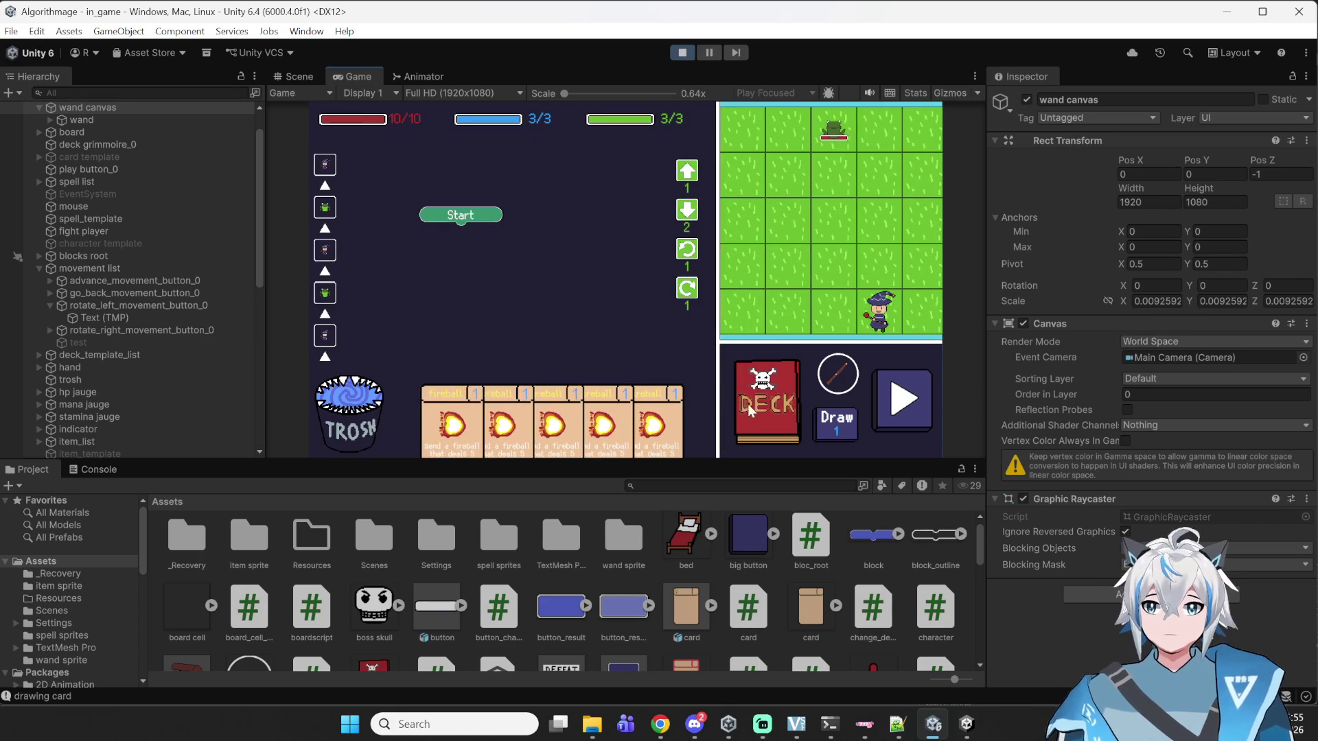
mouse_move(645, 419)
mouse_down()
mouse_move(634, 215)
mouse_move(628, 412)
mouse_up()
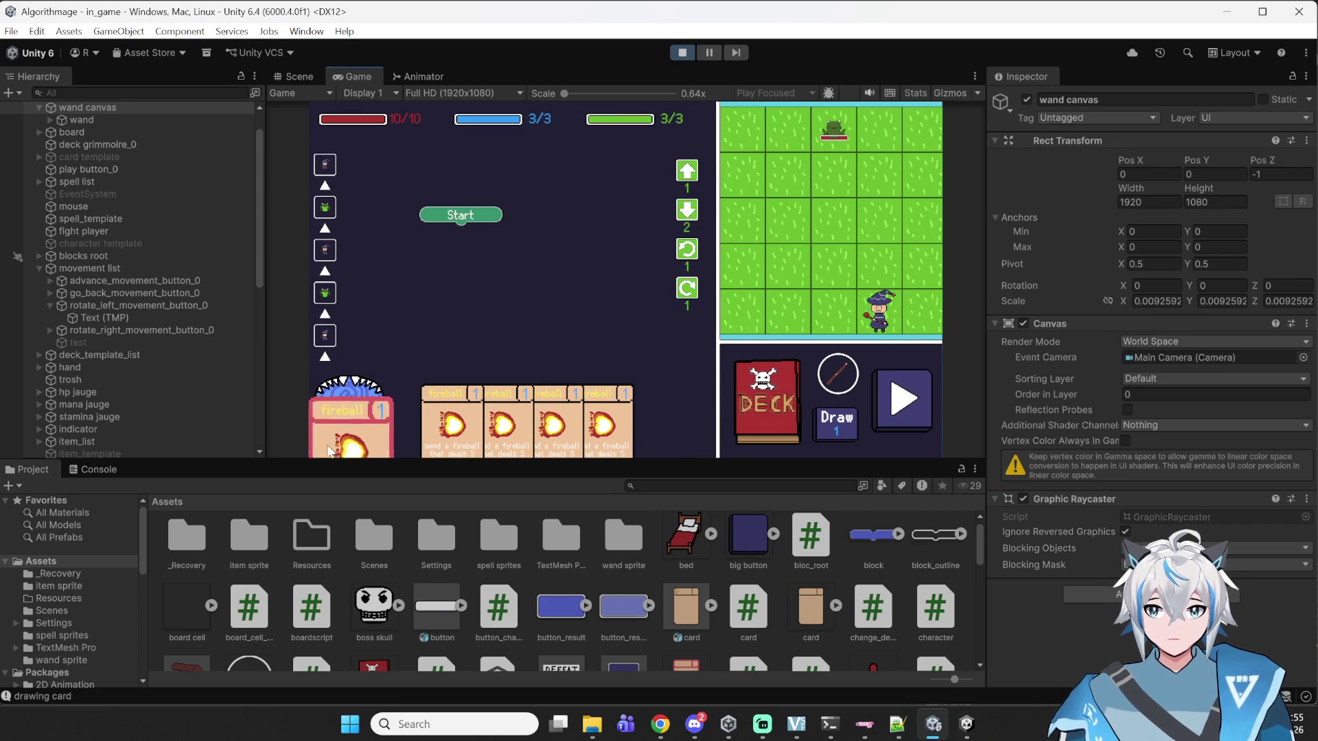
click(767, 395)
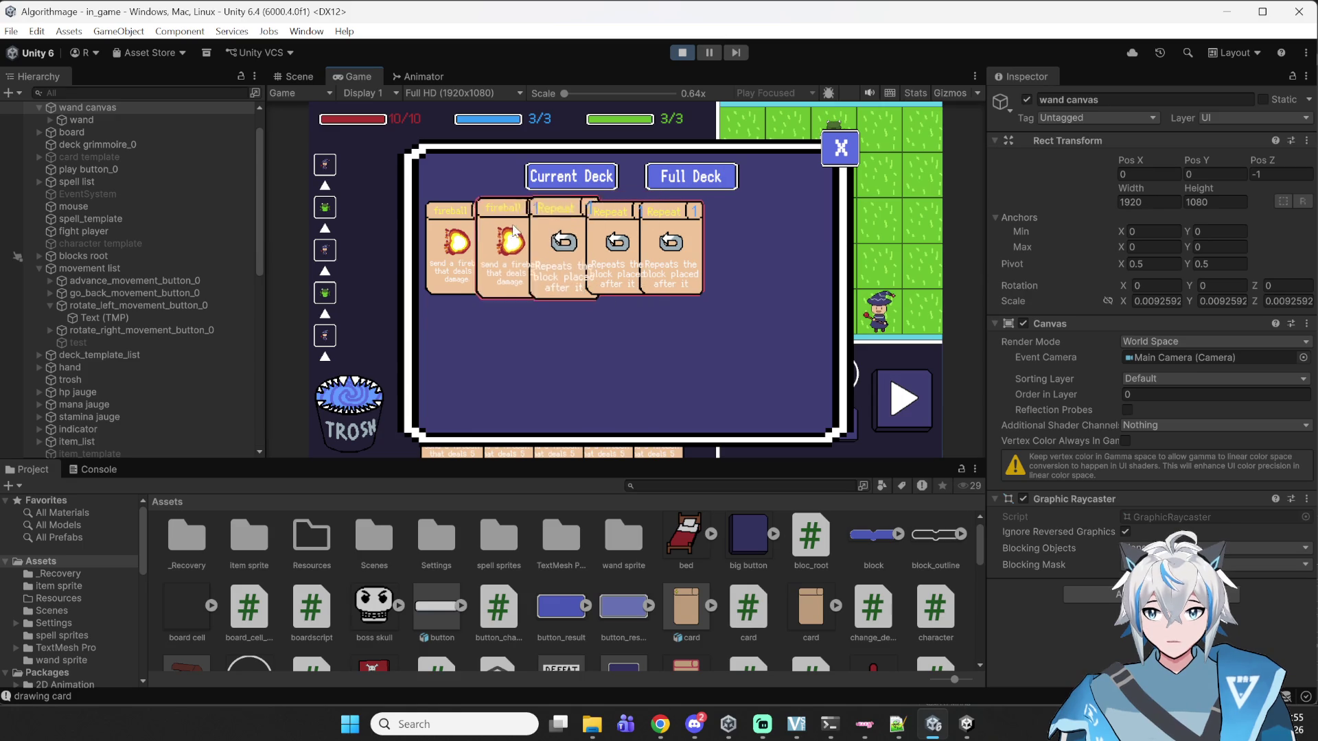
click(689, 183)
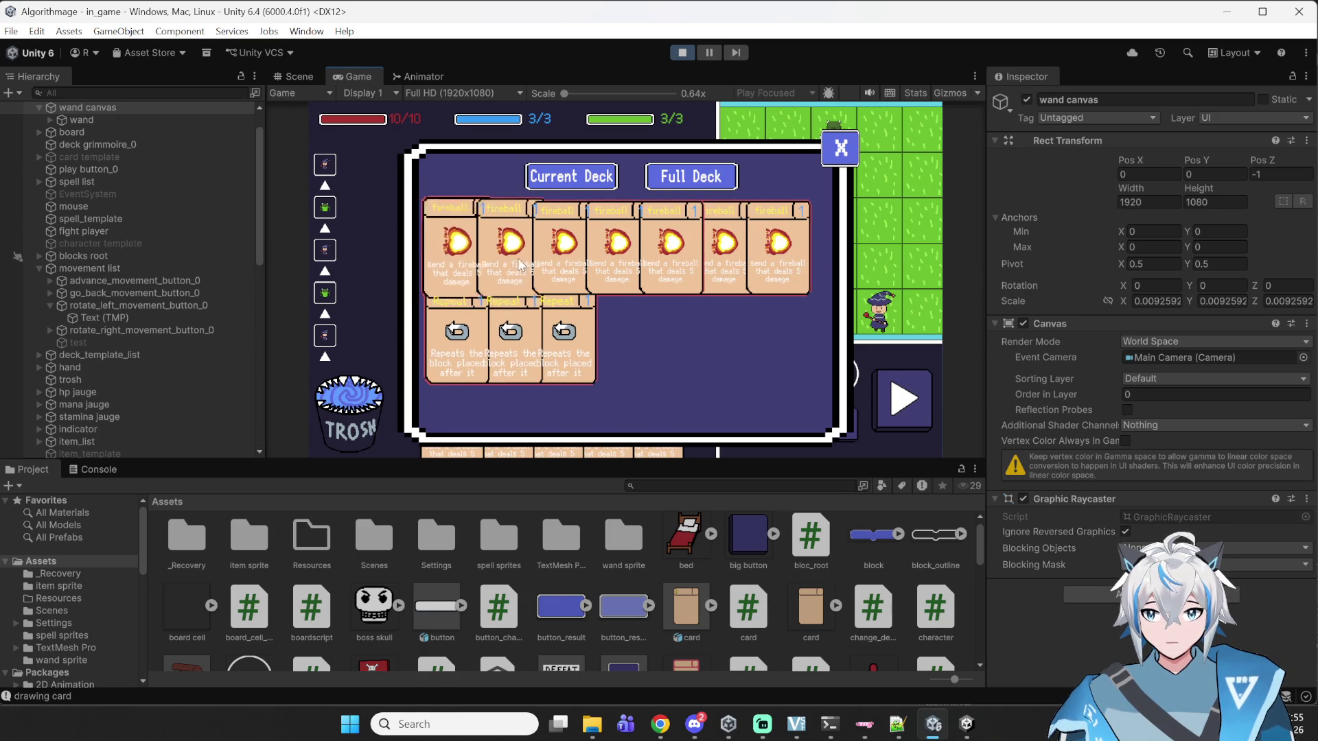
click(571, 177)
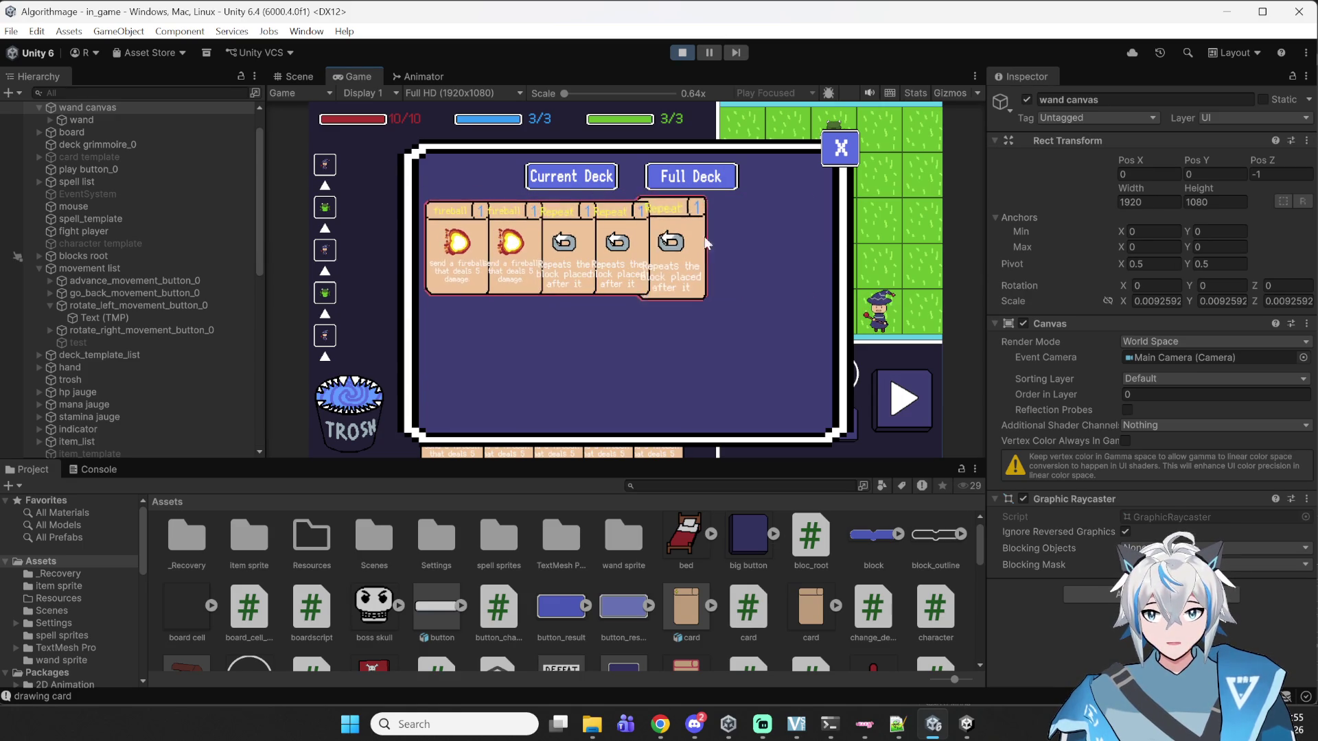
click(841, 148)
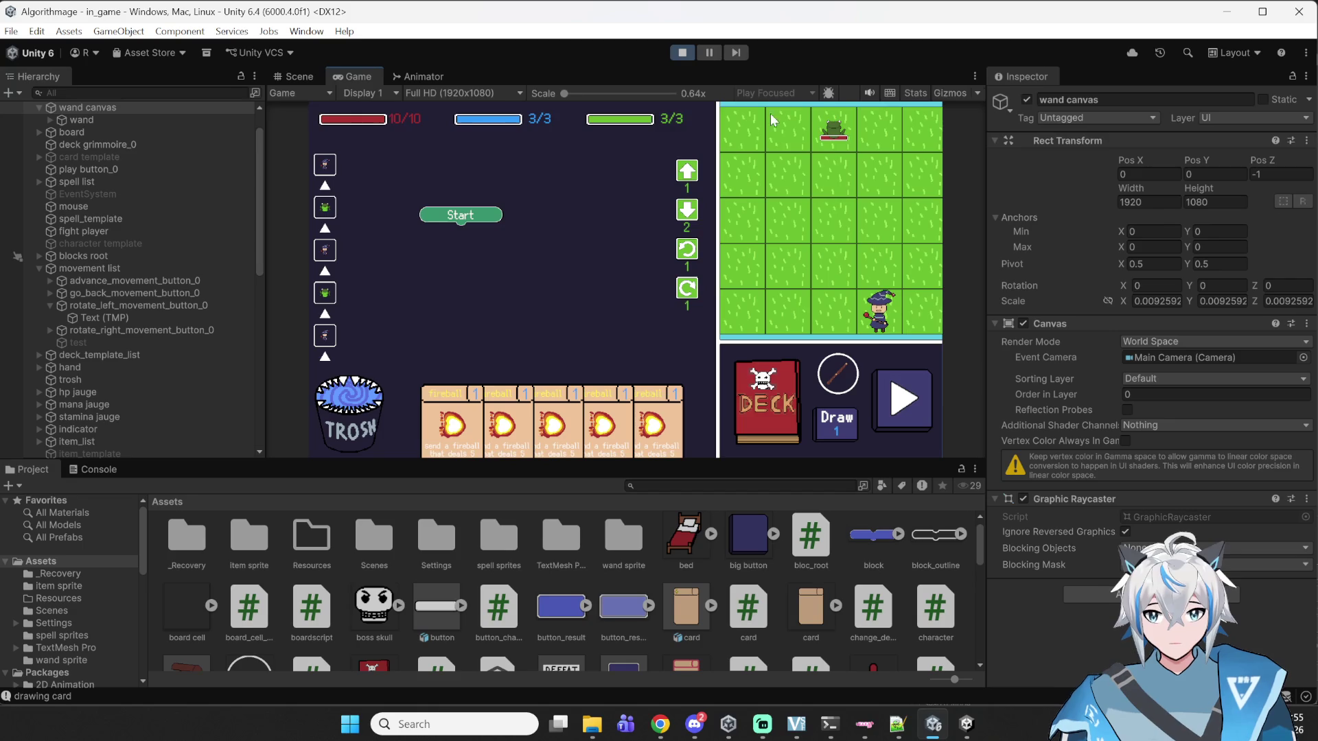
click(682, 52)
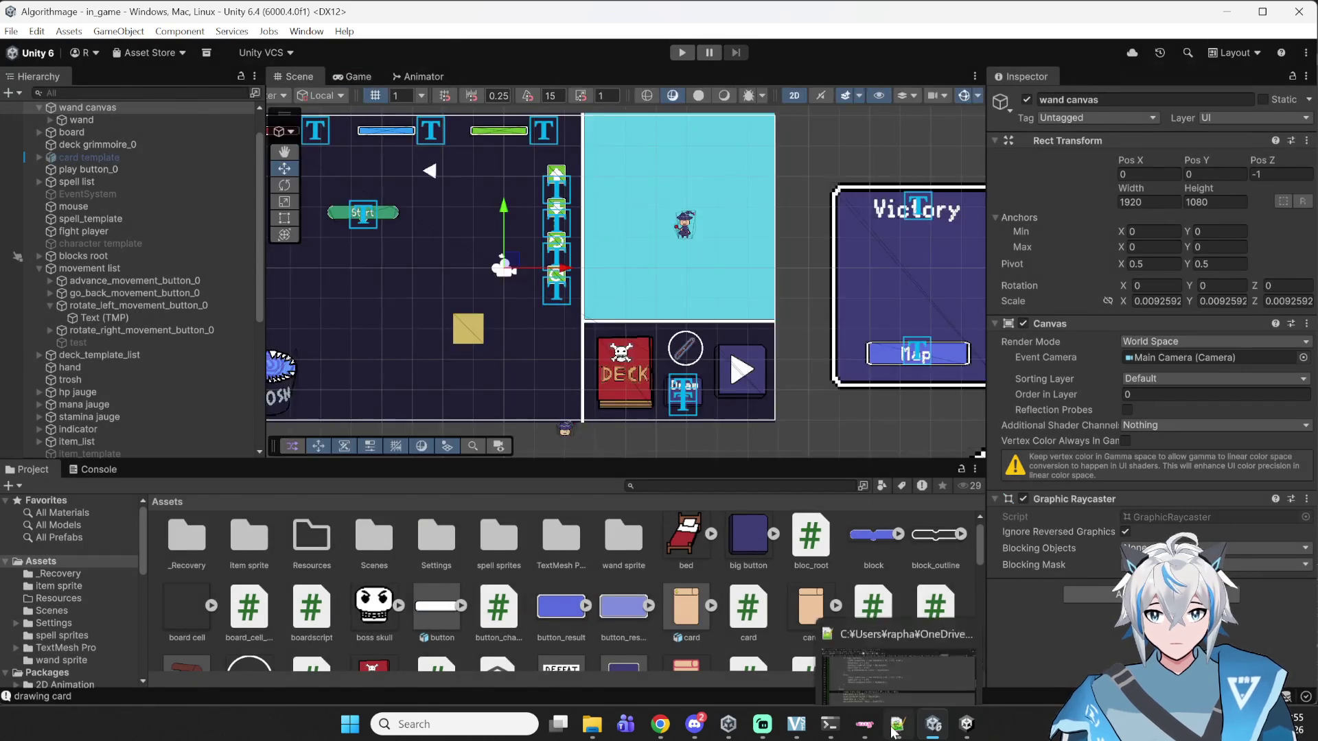
click(898, 724)
key(Down)
key(Down)
key(Down)
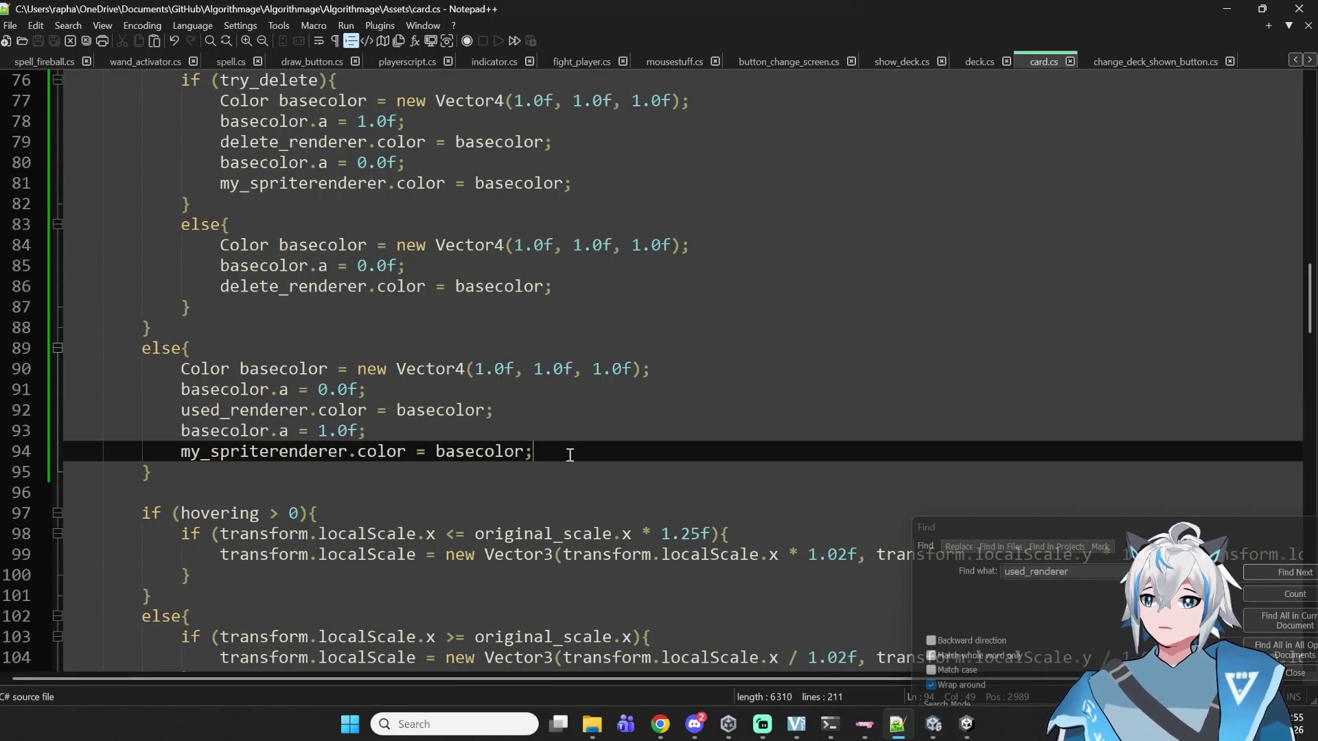
- Copy the delete_renderer colour line into the else branch after line 92, giving alpha 0.0f
double_click(295, 286)
click(585, 268)
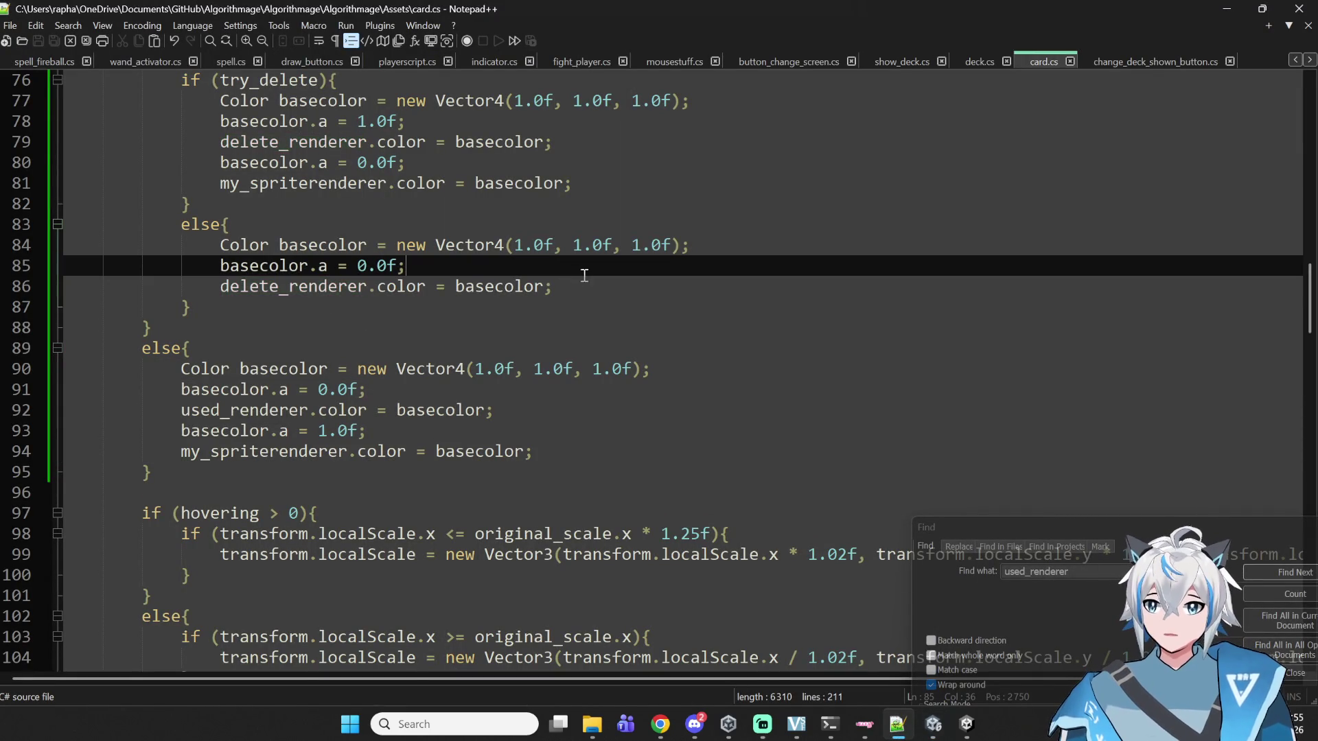
click(561, 289)
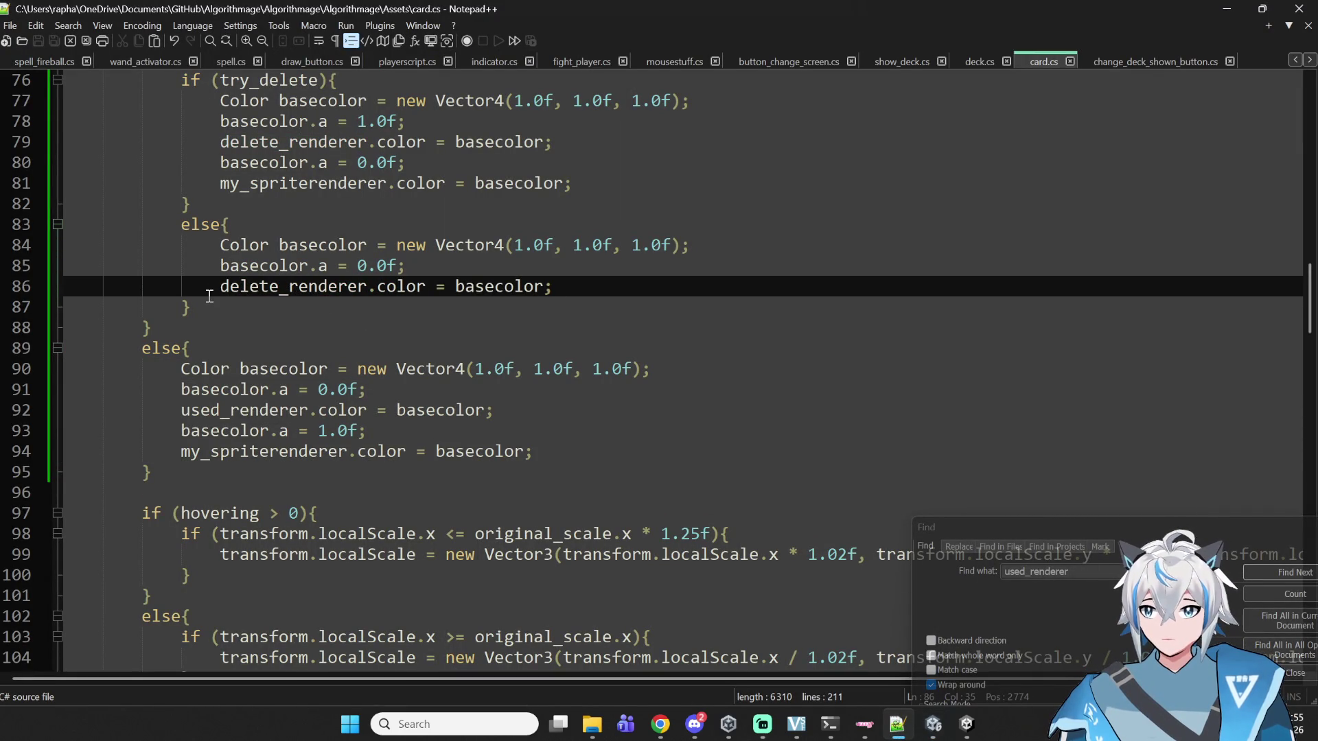
drag(217, 287, 498, 291)
click(579, 410)
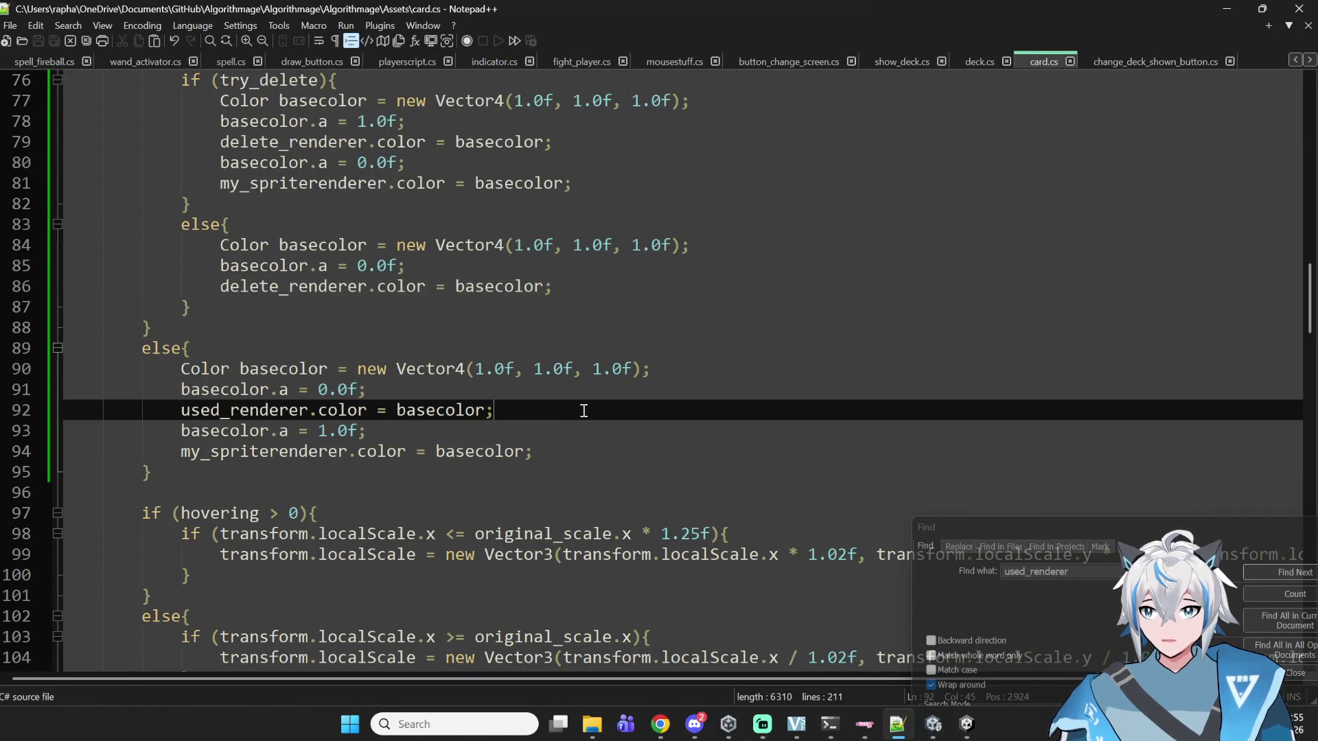
key(Return)
text(delete_renderer.color = basecolor;)
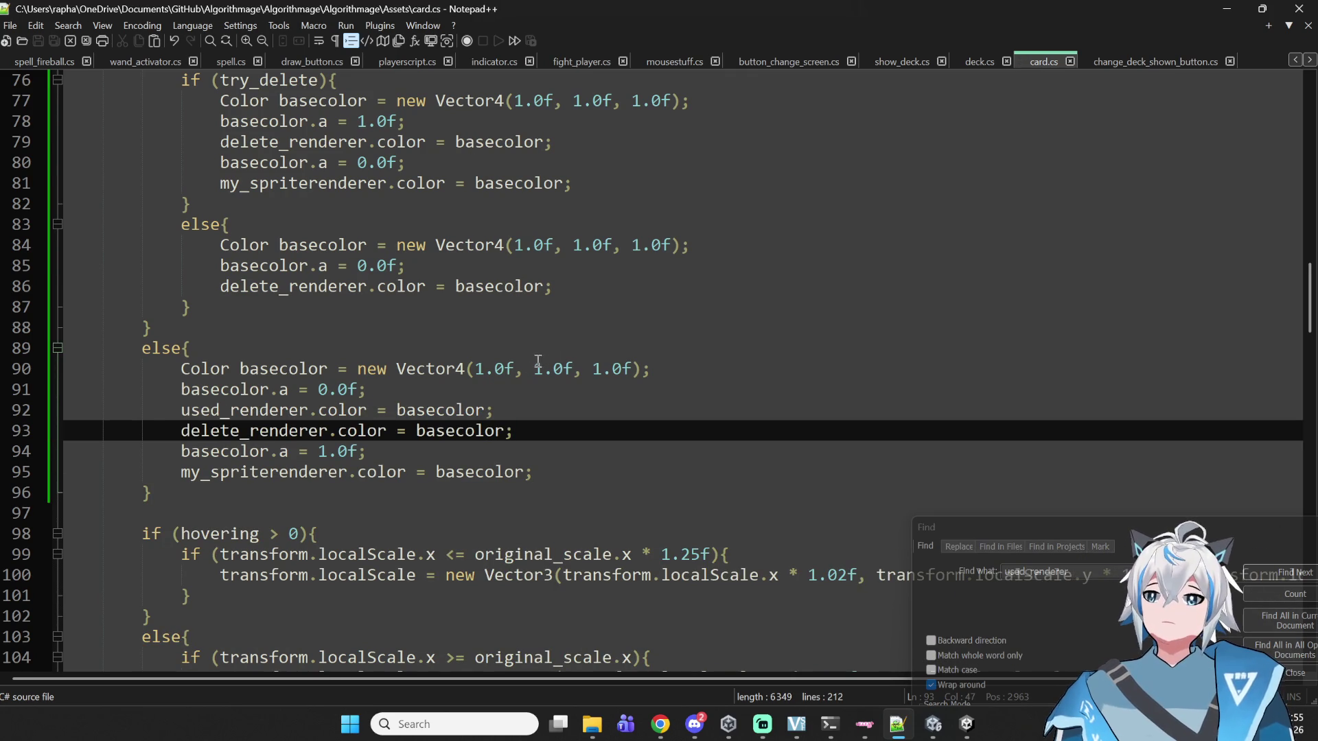
- Bring the Algorithmage Unity editor window to the front
scroll(573, 412, up, 3)
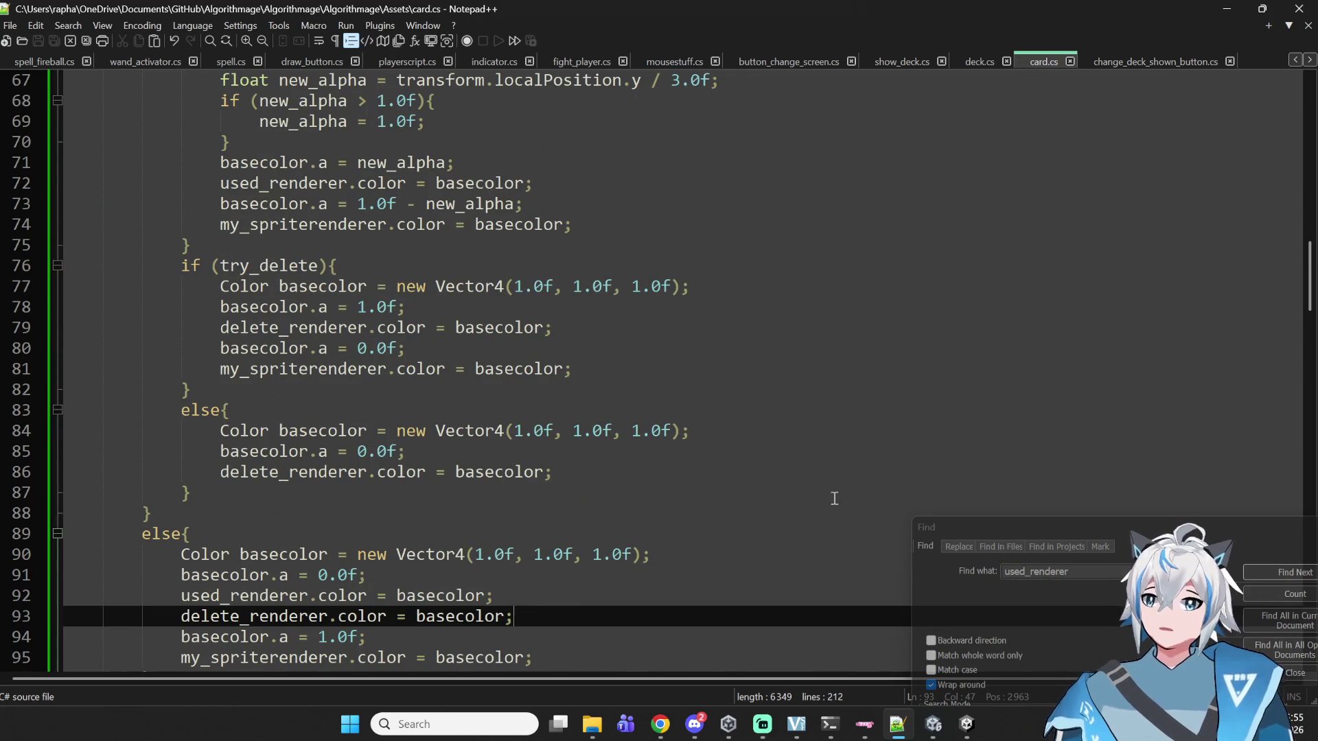
mouse_move(966, 724)
click(946, 670)
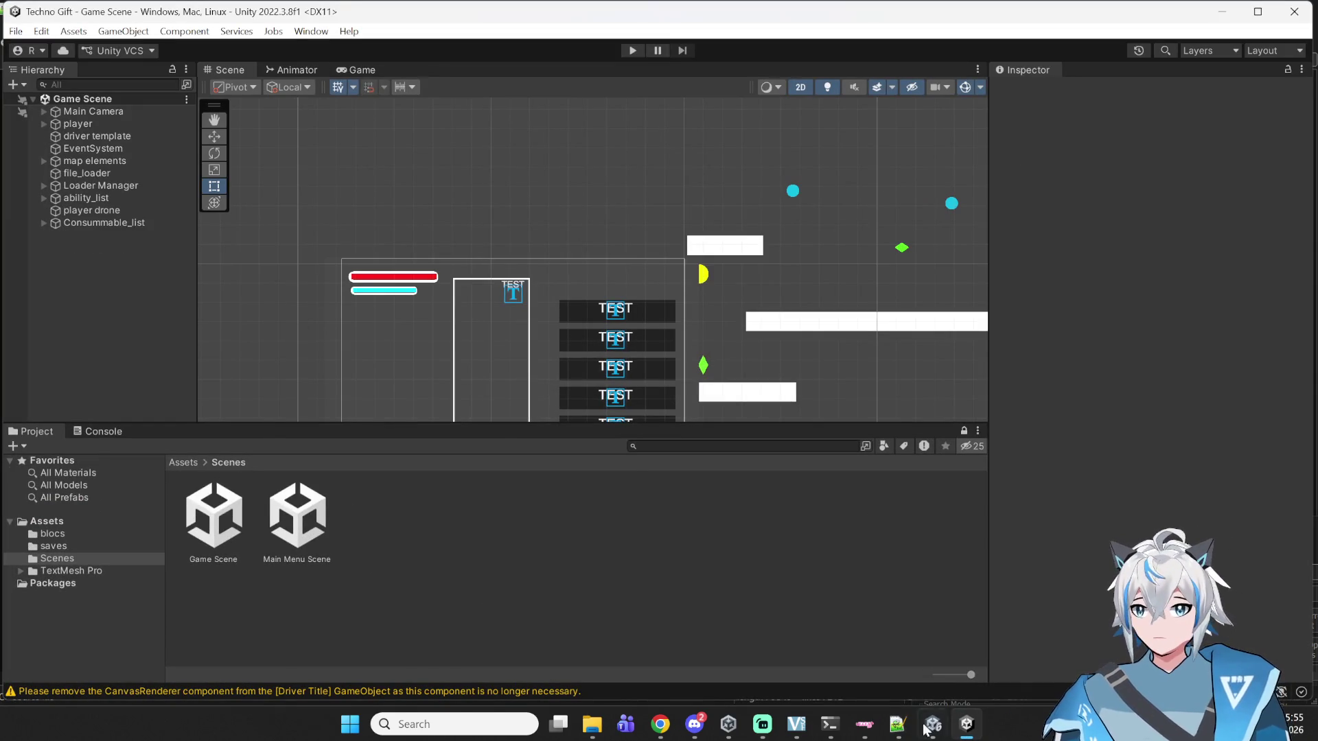
- Run the Algorithmage game in Unity play mode and move the player to the battle node
click(944, 732)
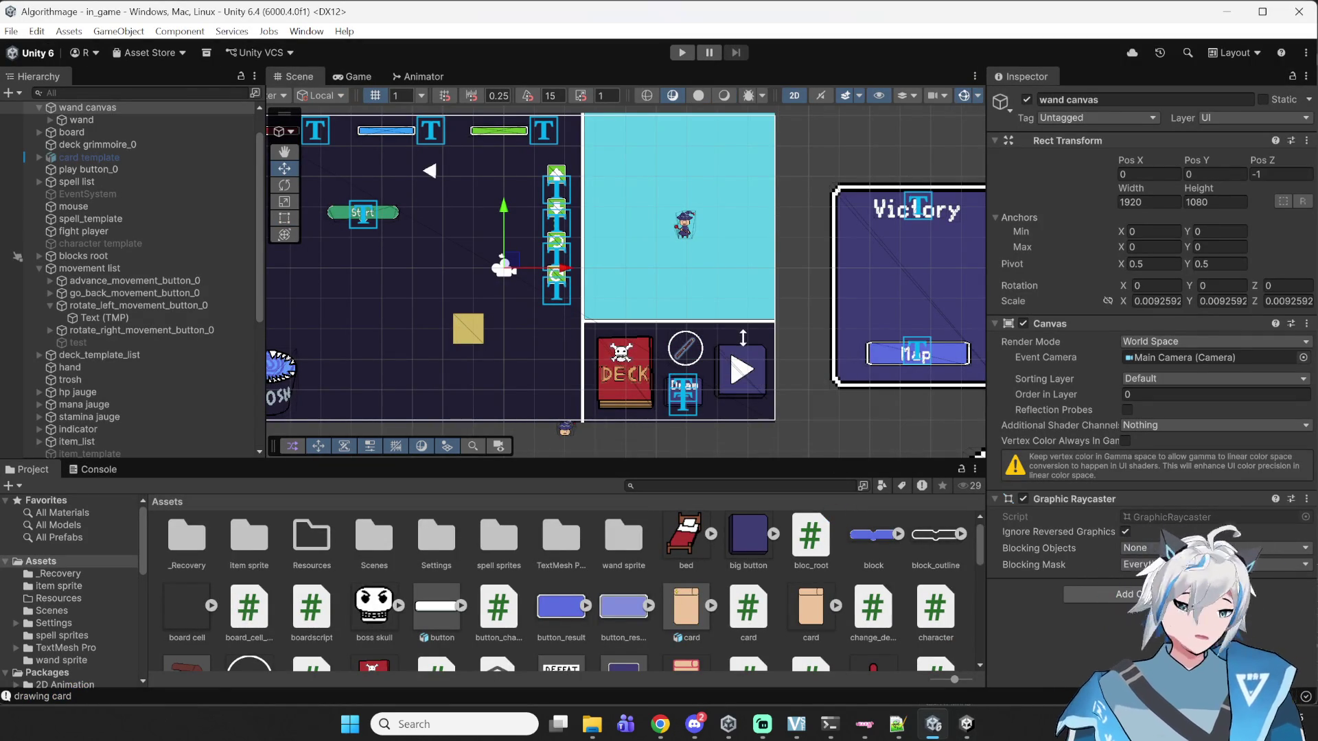
click(681, 54)
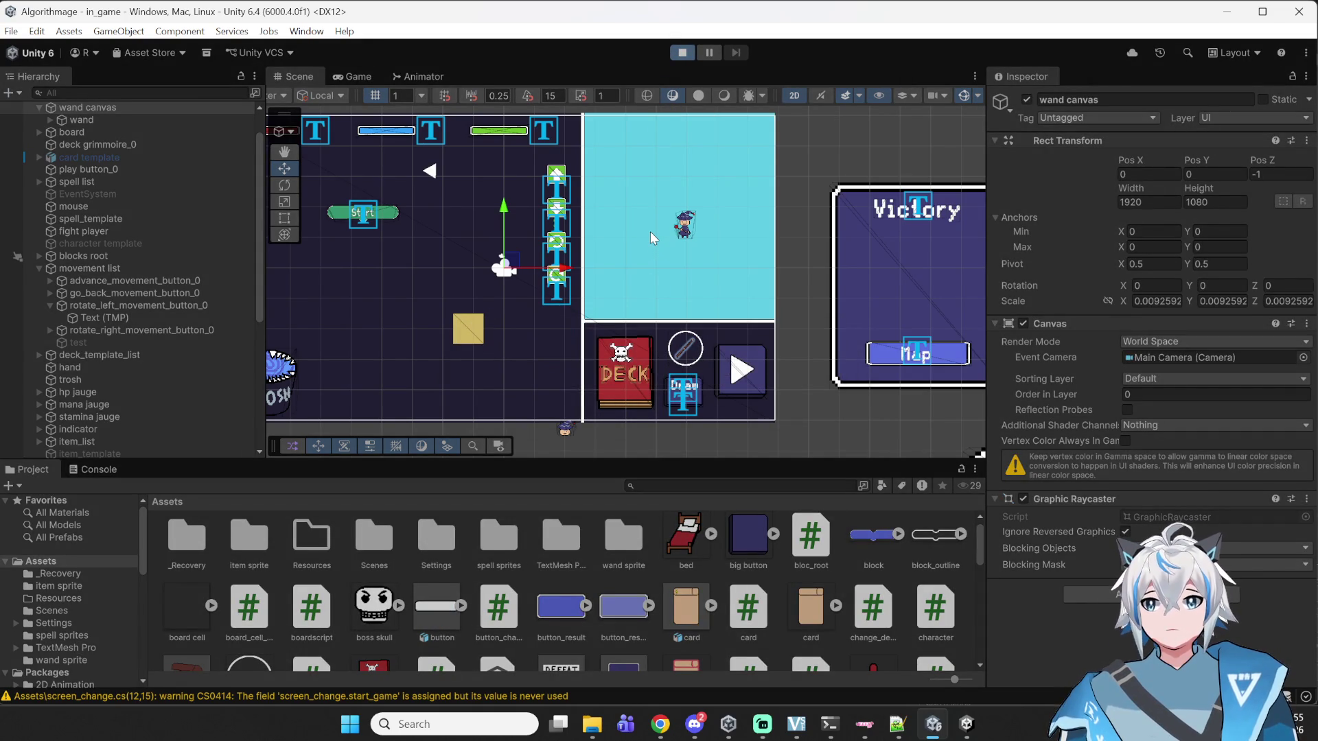
click(581, 319)
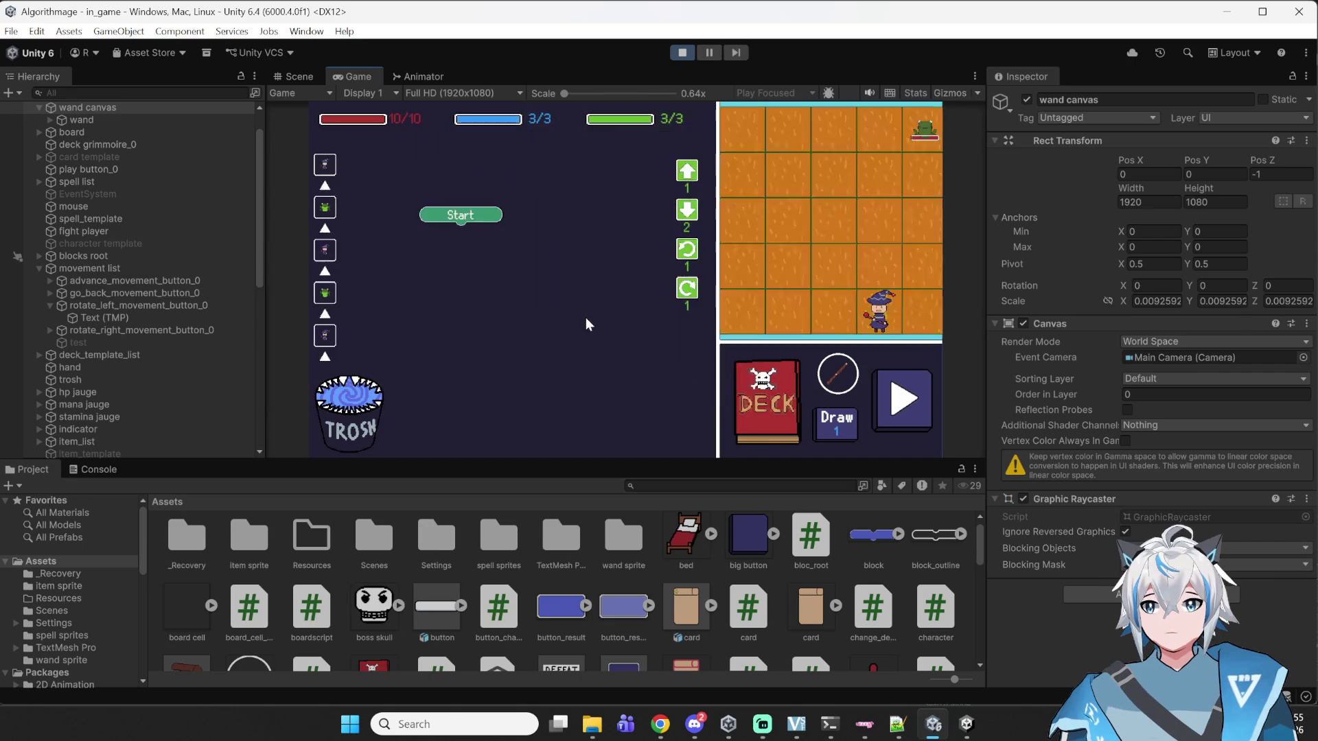
- Open the deck viewer, compare Full Deck with Current Deck, then pause the game
click(768, 399)
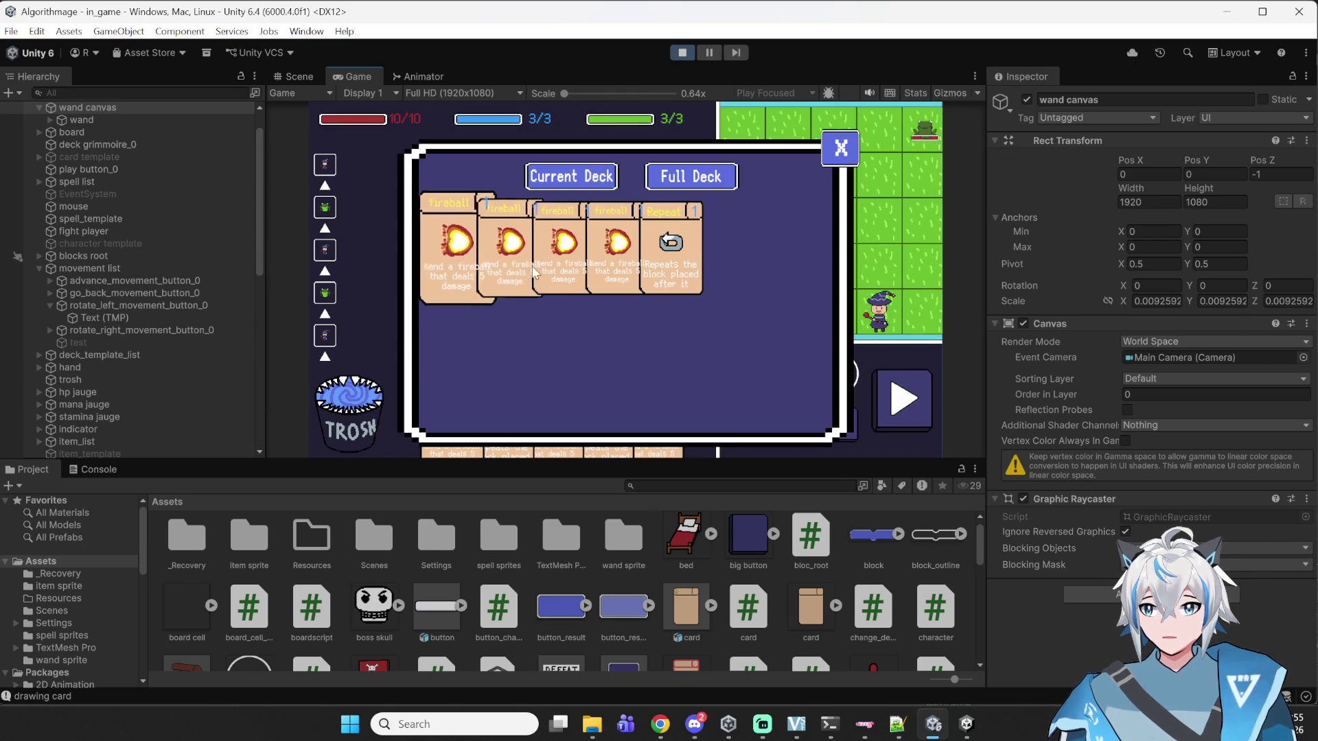
click(669, 180)
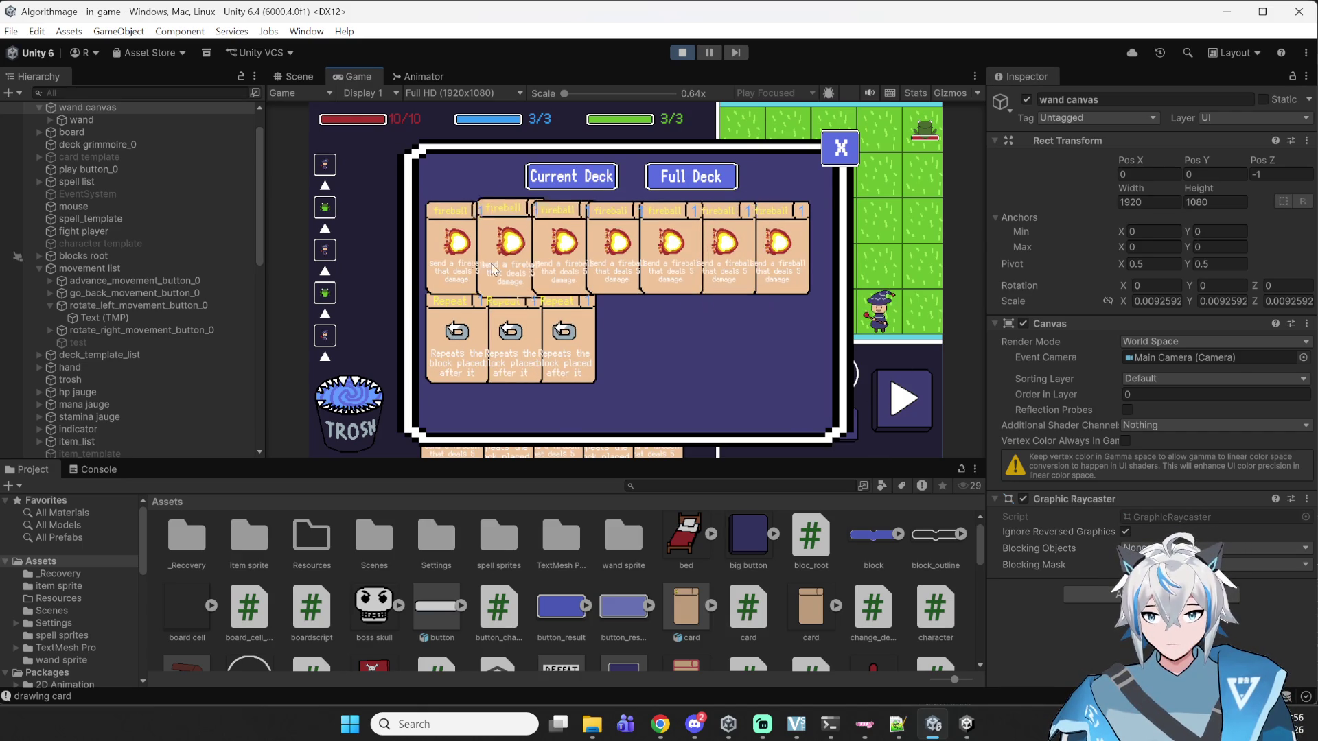
click(562, 179)
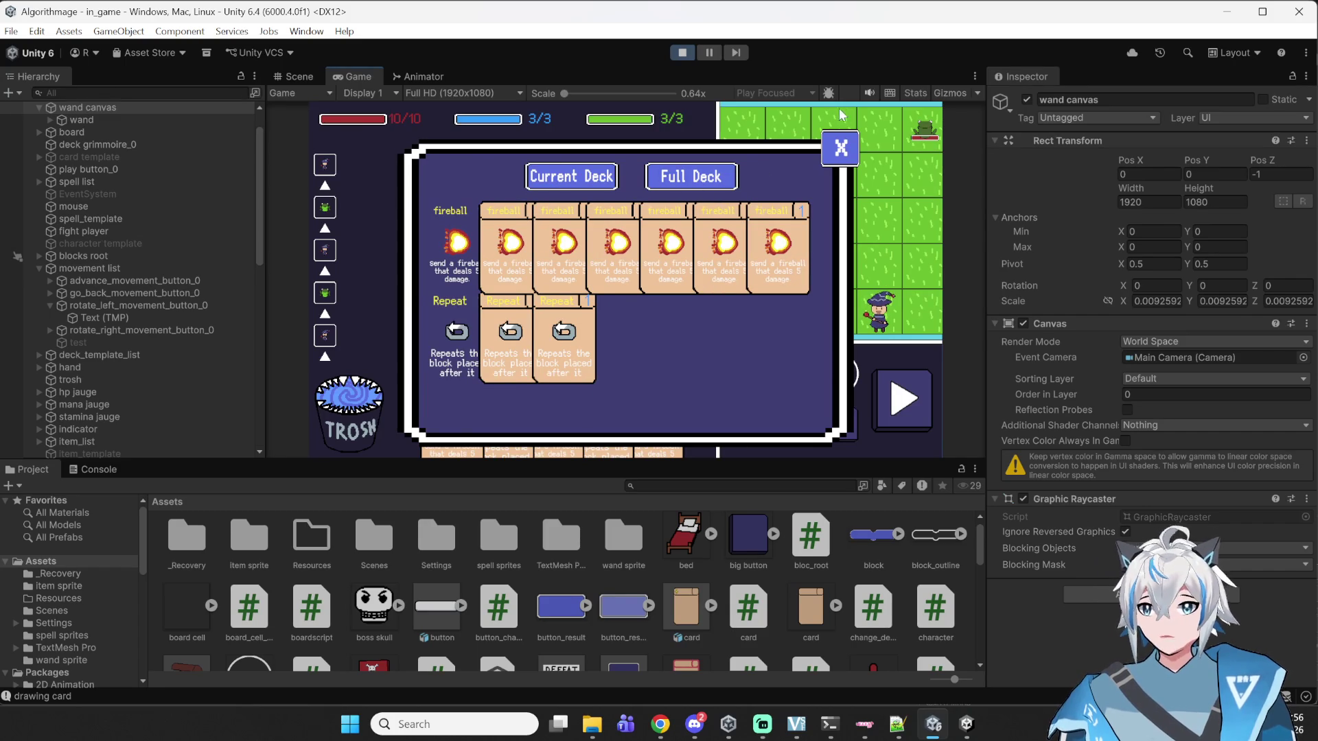
click(719, 58)
- In the paused Scene view, select the first fireball card to inspect its properties
click(294, 76)
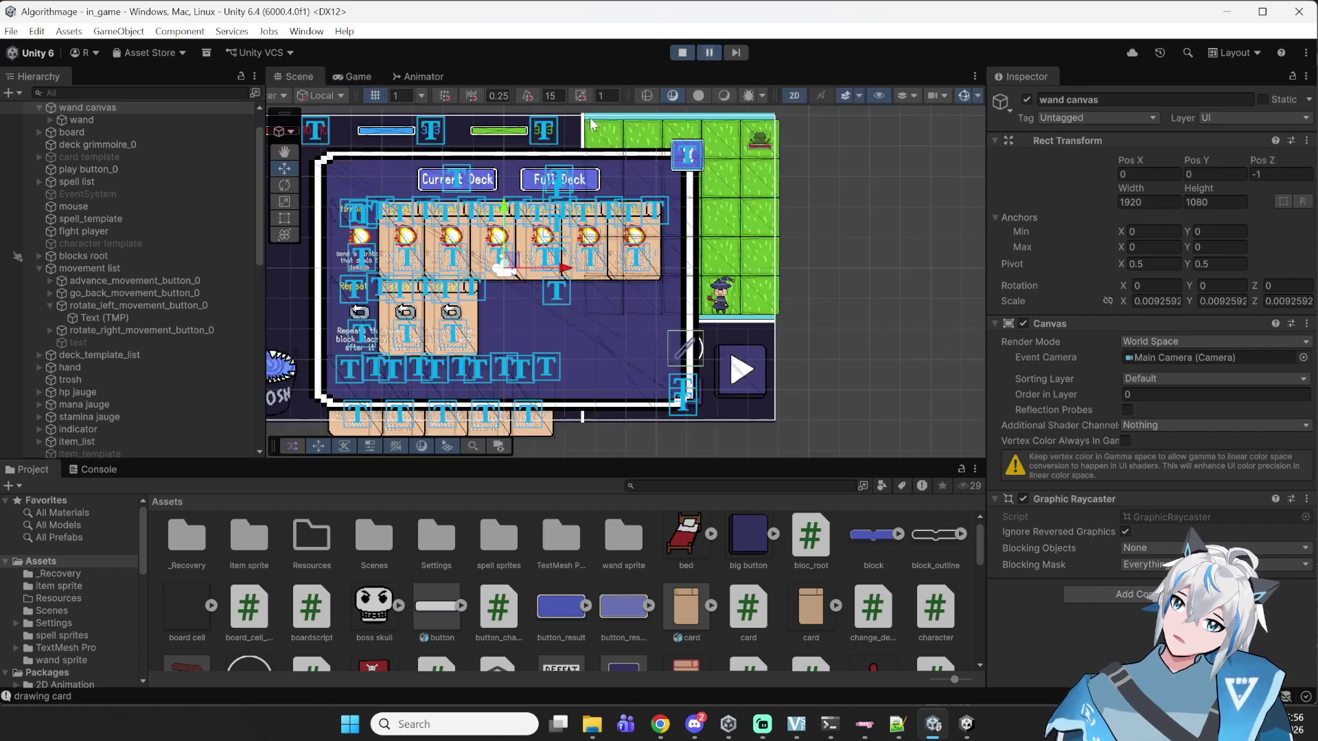
scroll(336, 244, up, 5)
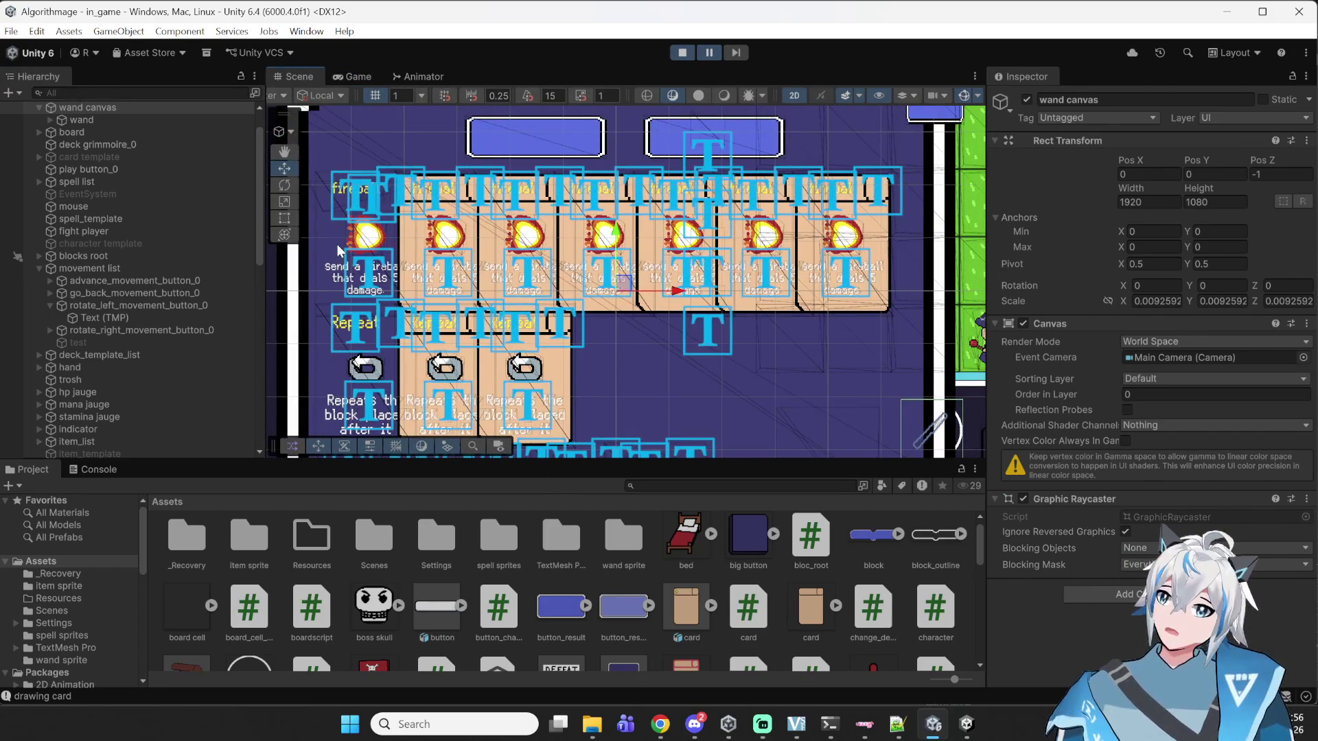
click(337, 244)
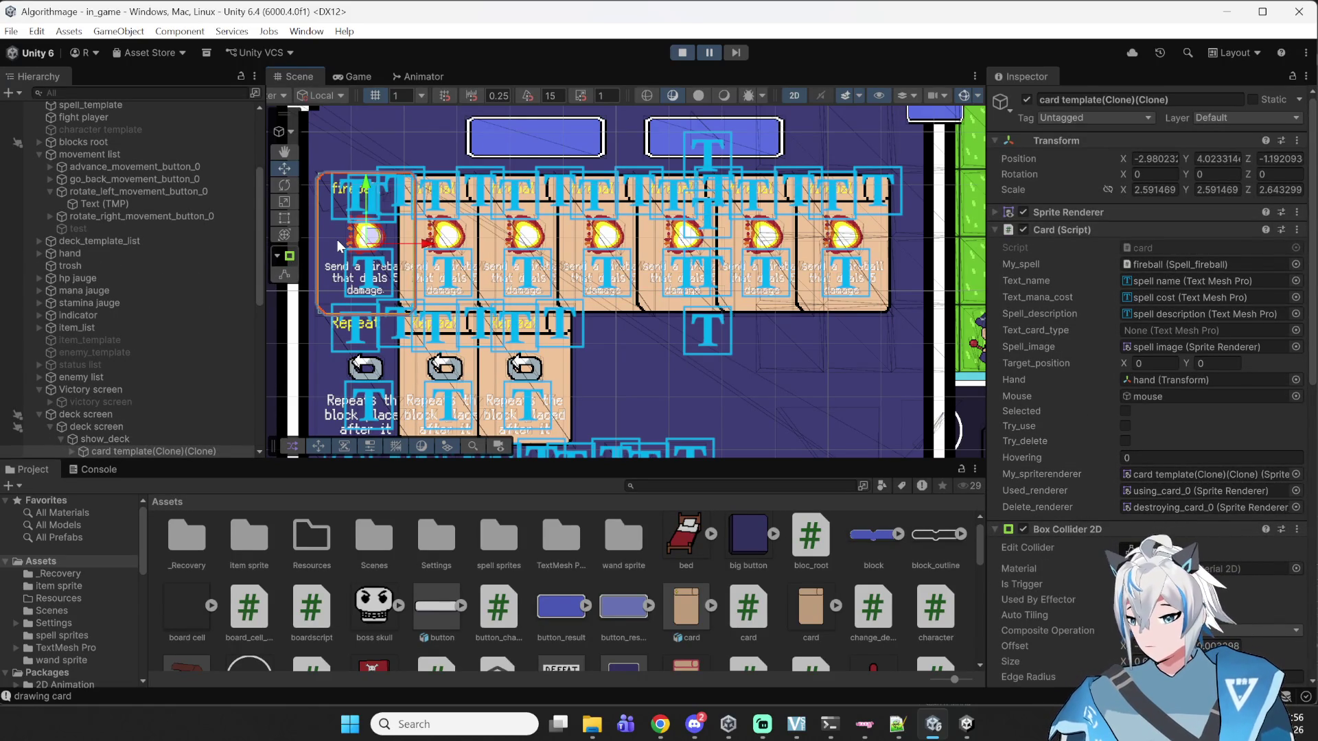
- Resume the game briefly, then return to card.cs in Notepad++
click(715, 52)
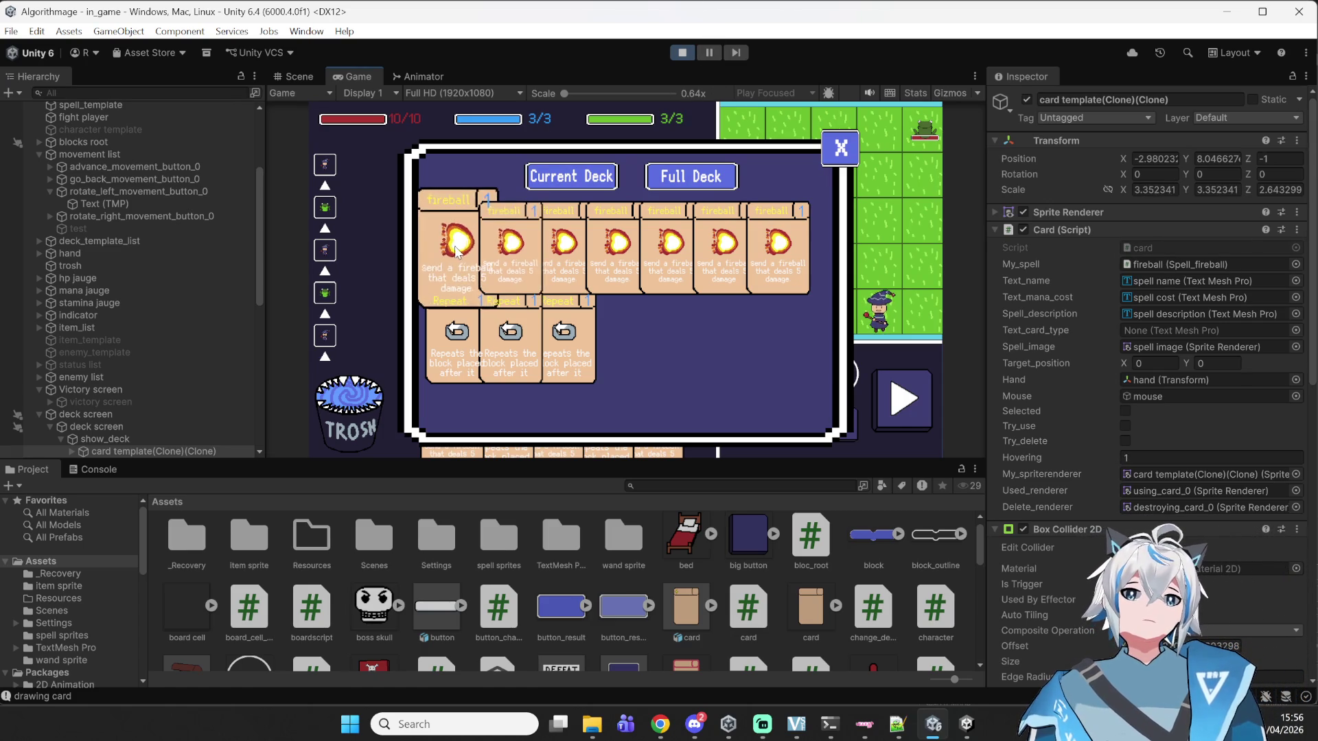
click(682, 53)
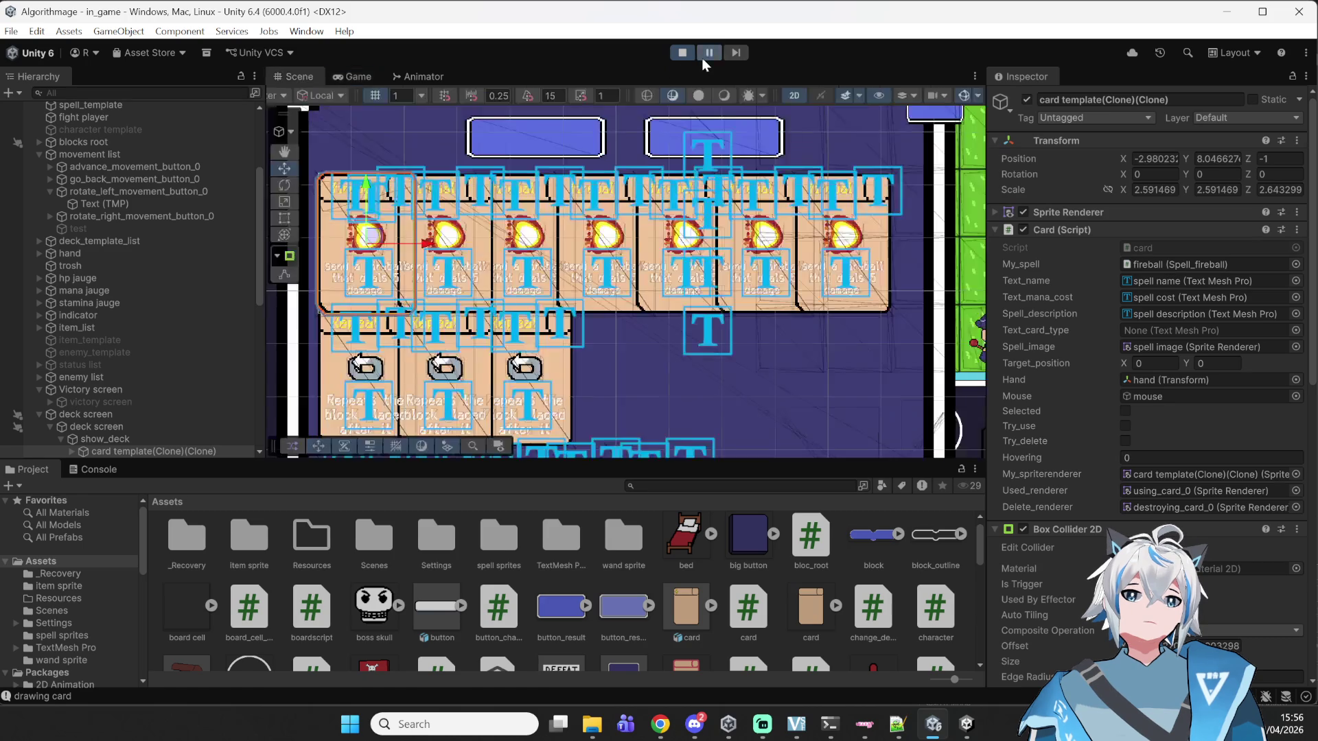
click(897, 724)
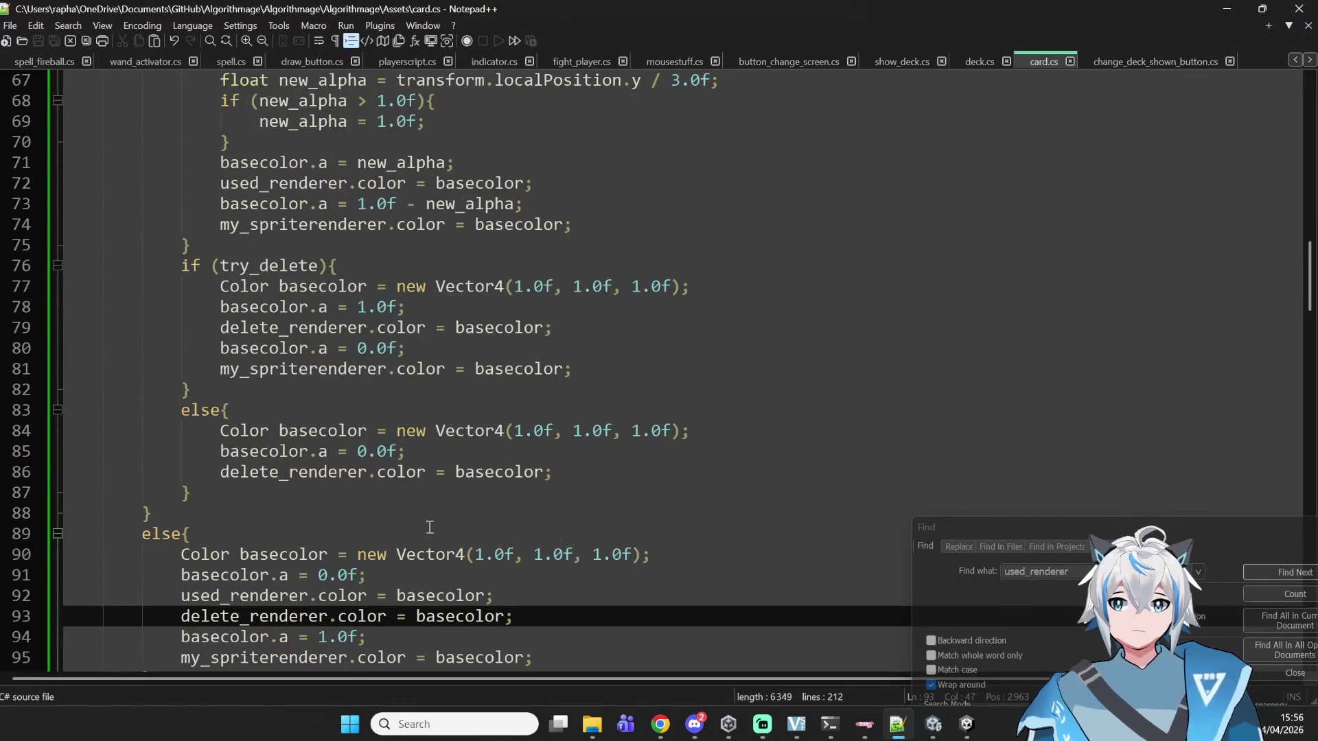
click(402, 555)
click(442, 570)
click(333, 594)
click(319, 575)
drag(367, 575, 193, 577)
double_click(177, 578)
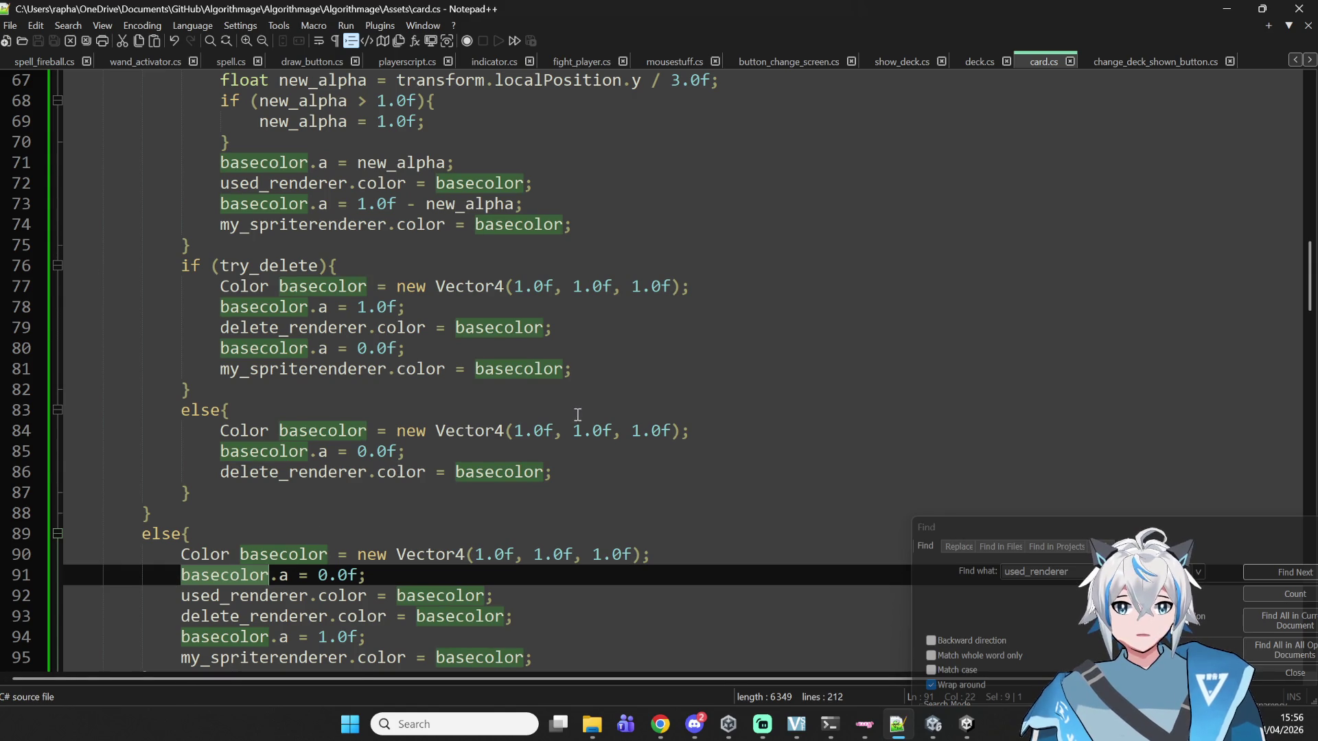
scroll(578, 415, down, 3)
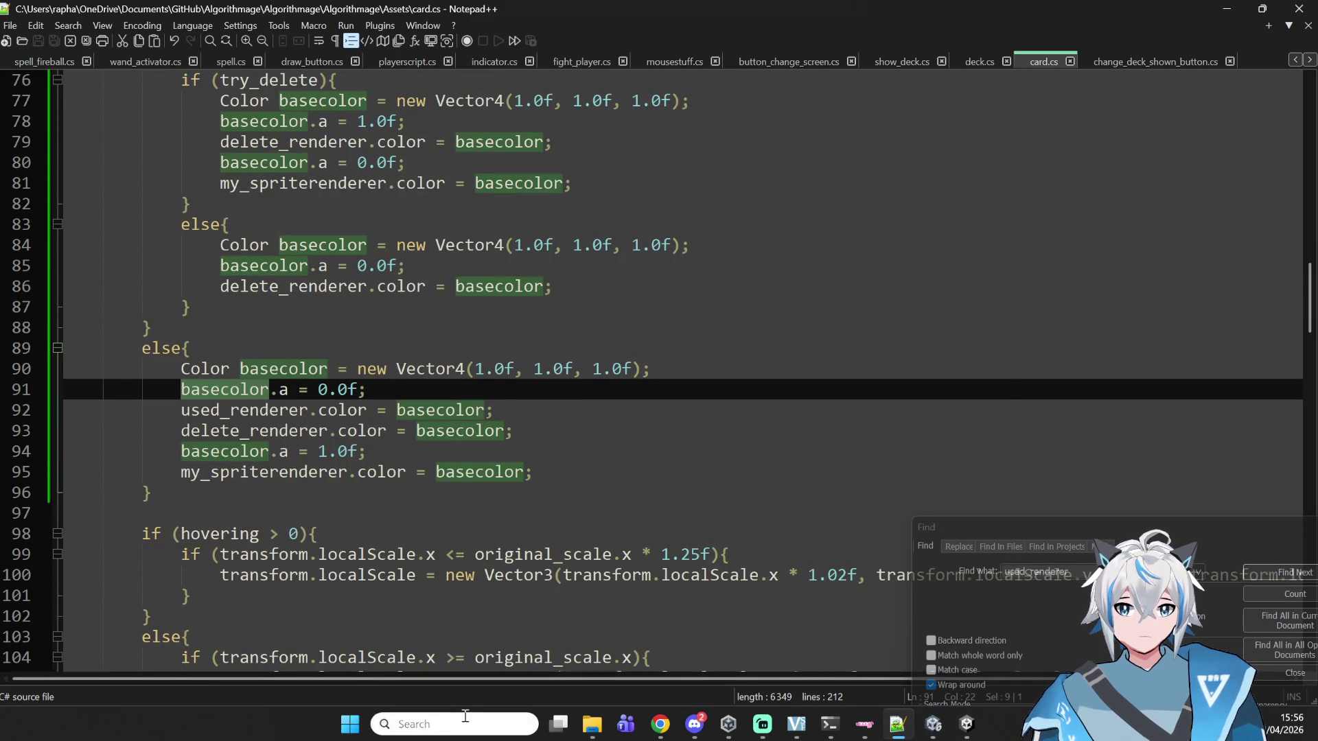
click(456, 722)
text(asez)
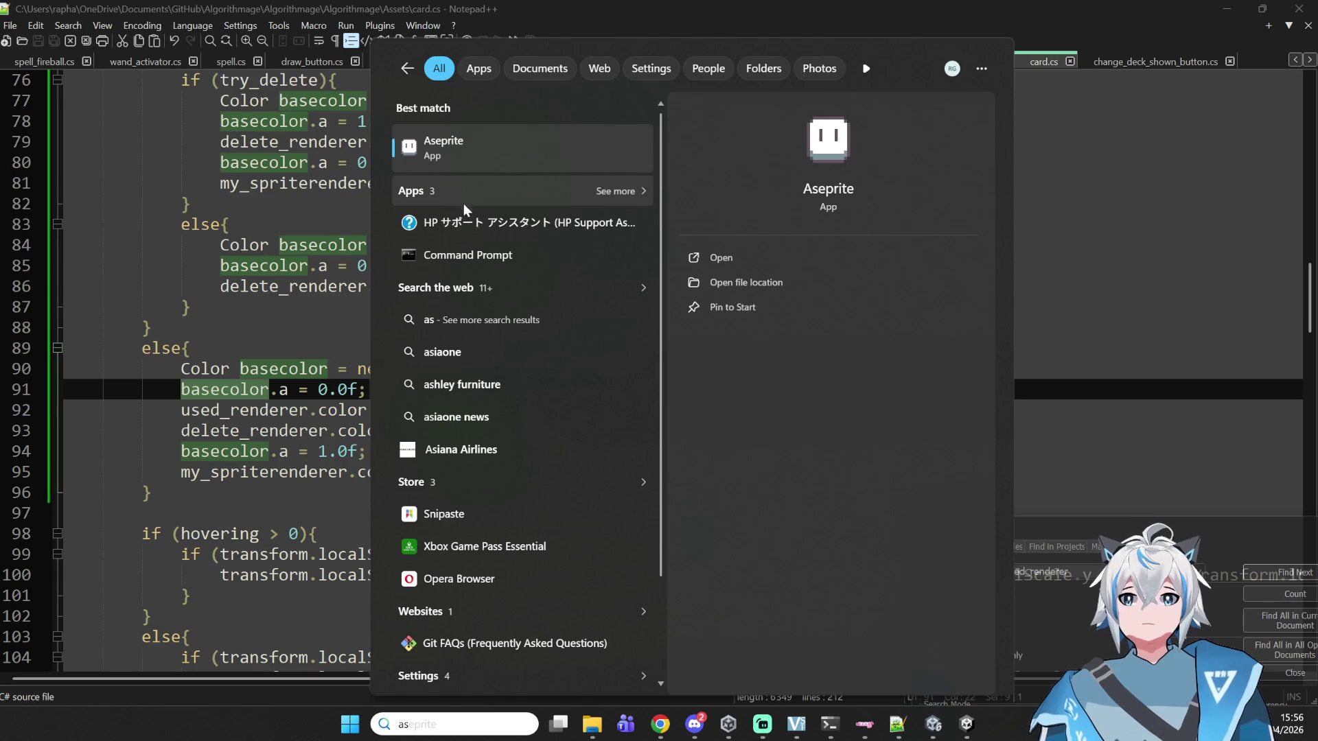
- Launch Aseprite v1.3.17.1 and maximize its window on the Home screen
key(Escape)
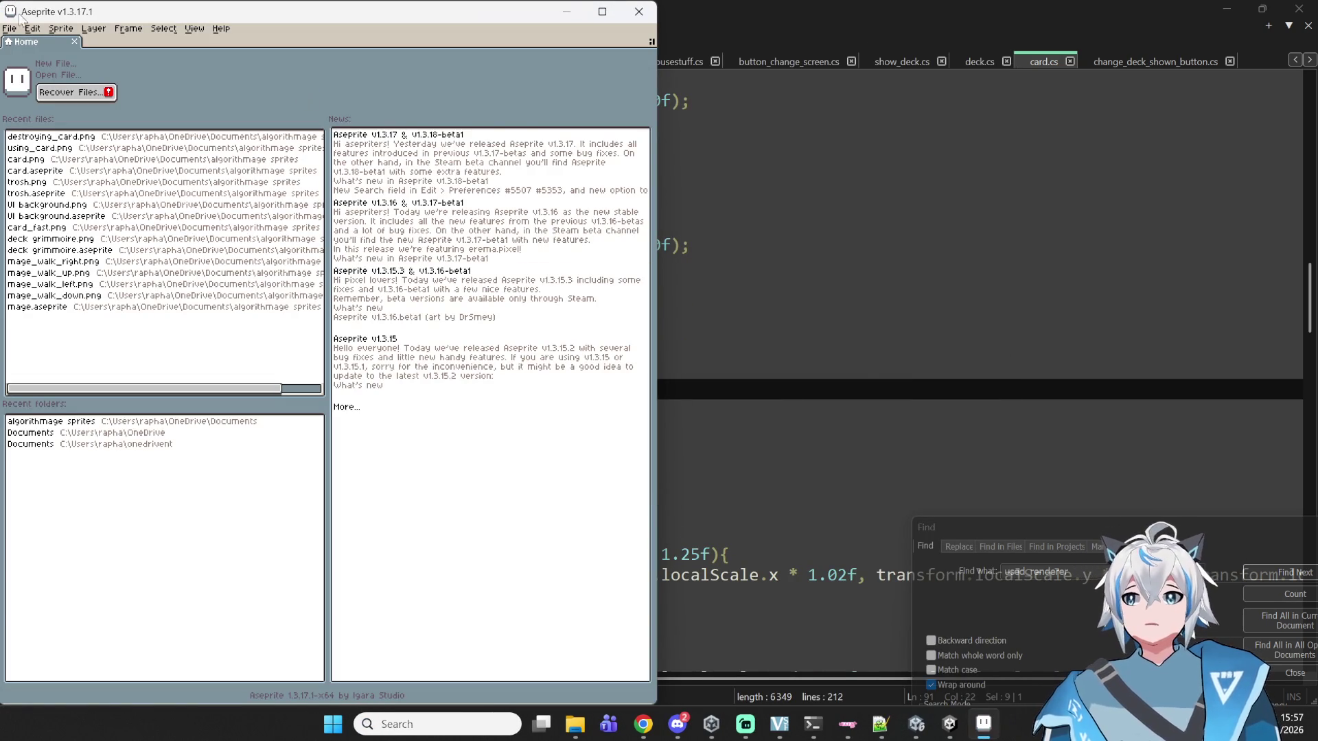
mouse_move(226, 13)
mouse_down()
mouse_move(858, 308)
mouse_move(762, 3)
mouse_up()
mouse_move(931, 724)
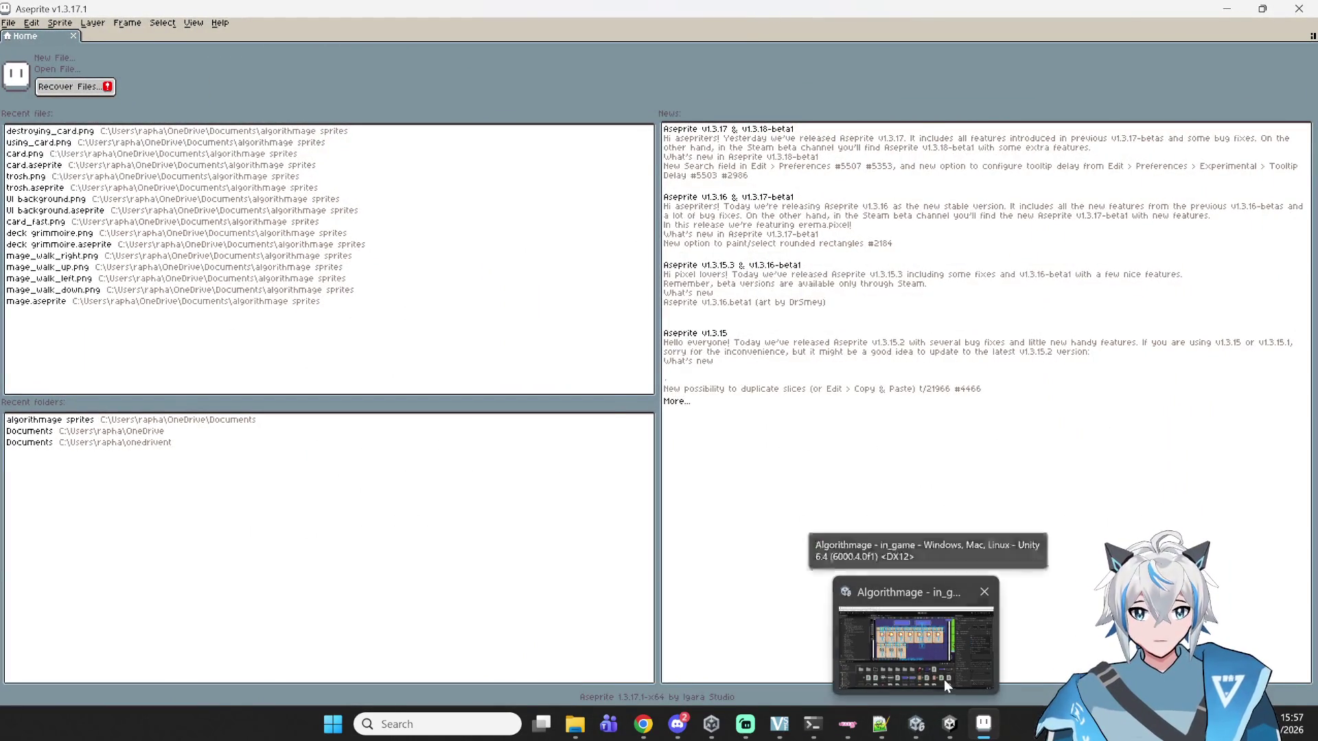
mouse_move(943, 676)
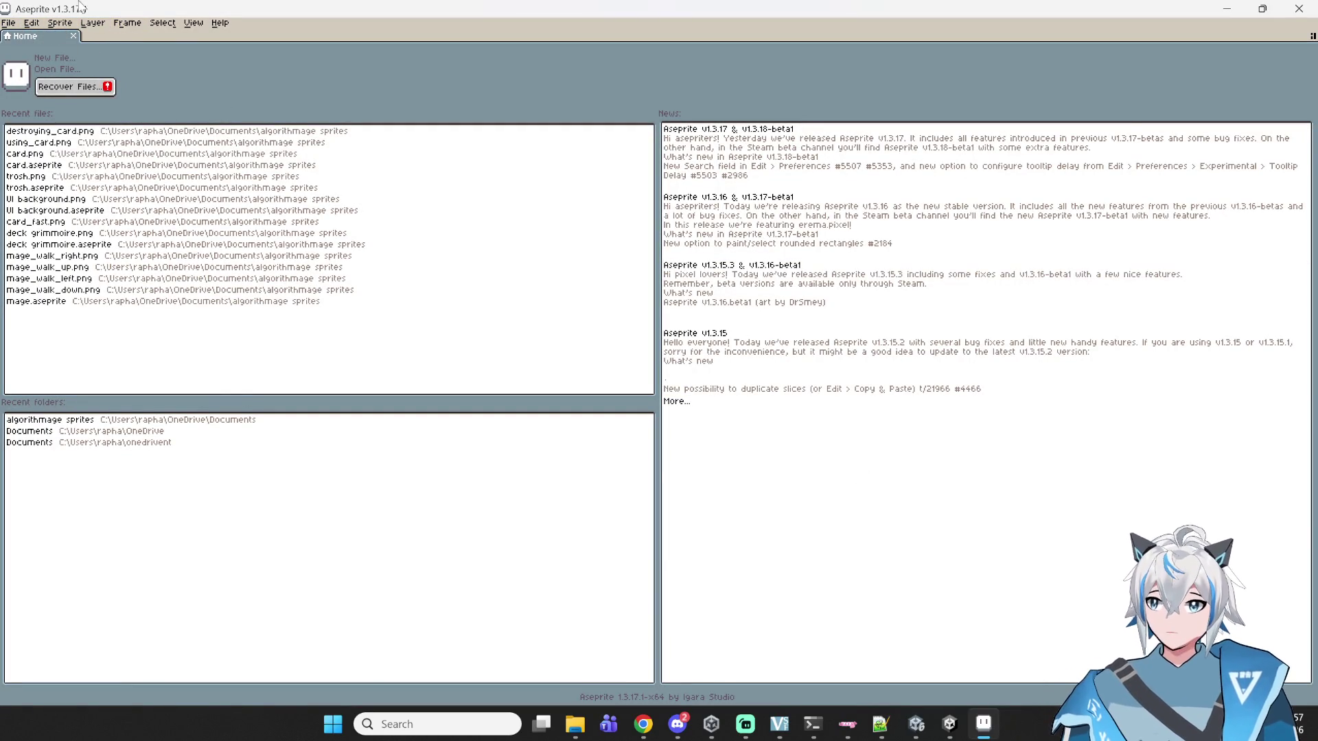
- Create a new blank 64x64 RGBA sprite, Sprite-0001
click(14, 24)
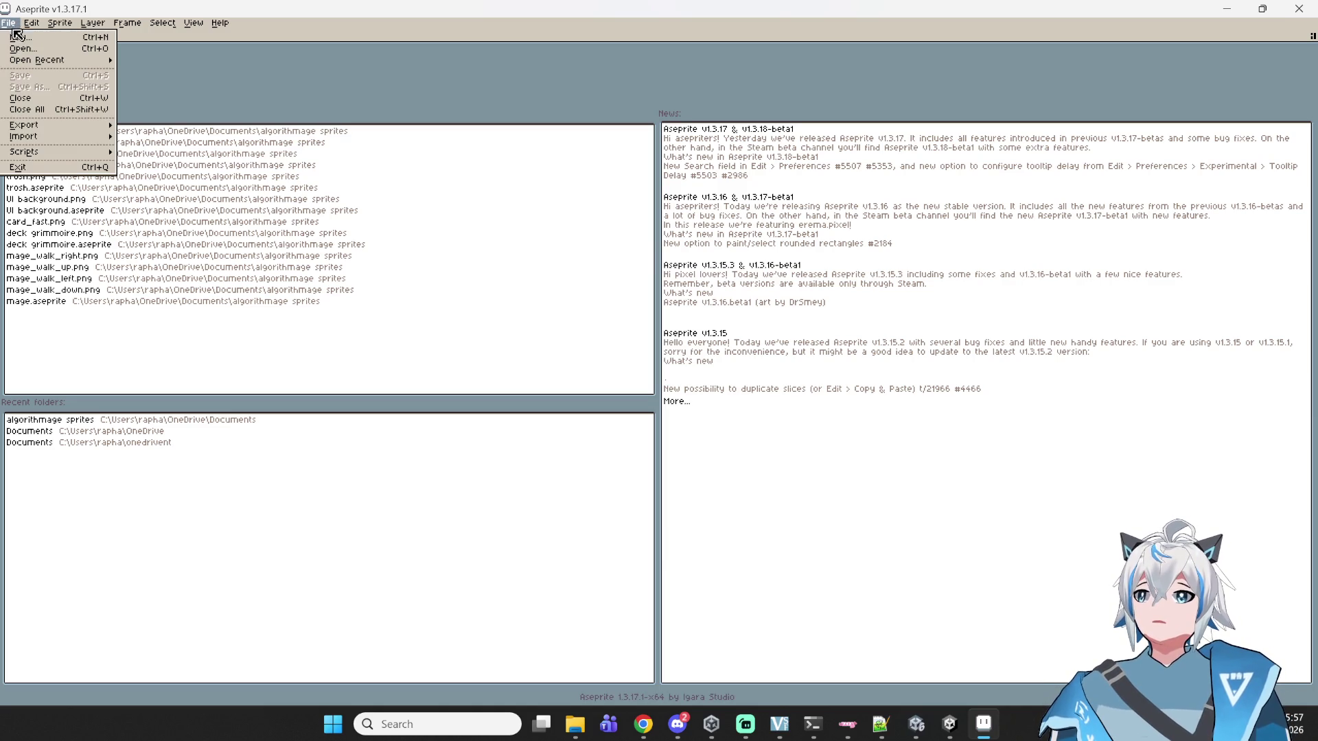
click(17, 36)
click(626, 453)
scroll(703, 294, up, 5)
drag(700, 258, 730, 259)
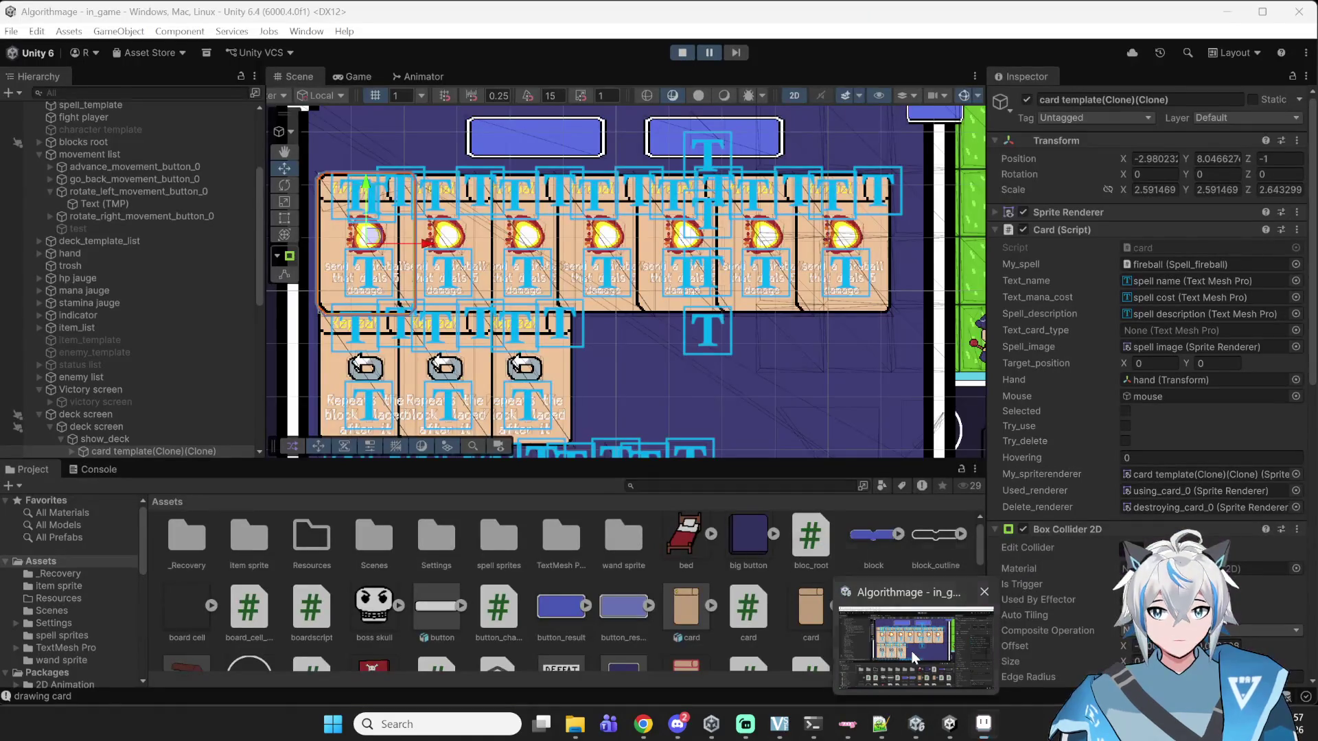
- Stop the Unity game's play mode and minimize Unity
click(911, 651)
scroll(754, 317, down, 5)
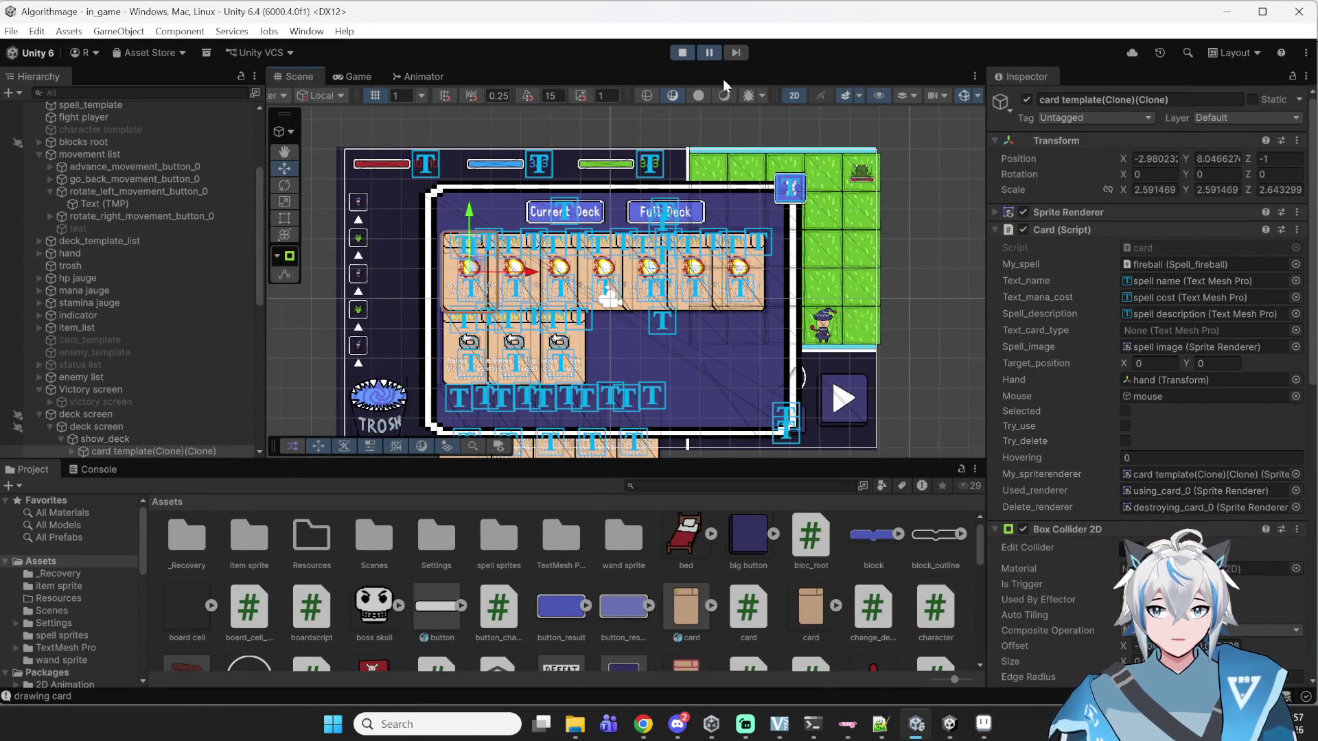
click(685, 58)
scroll(778, 336, up, 5)
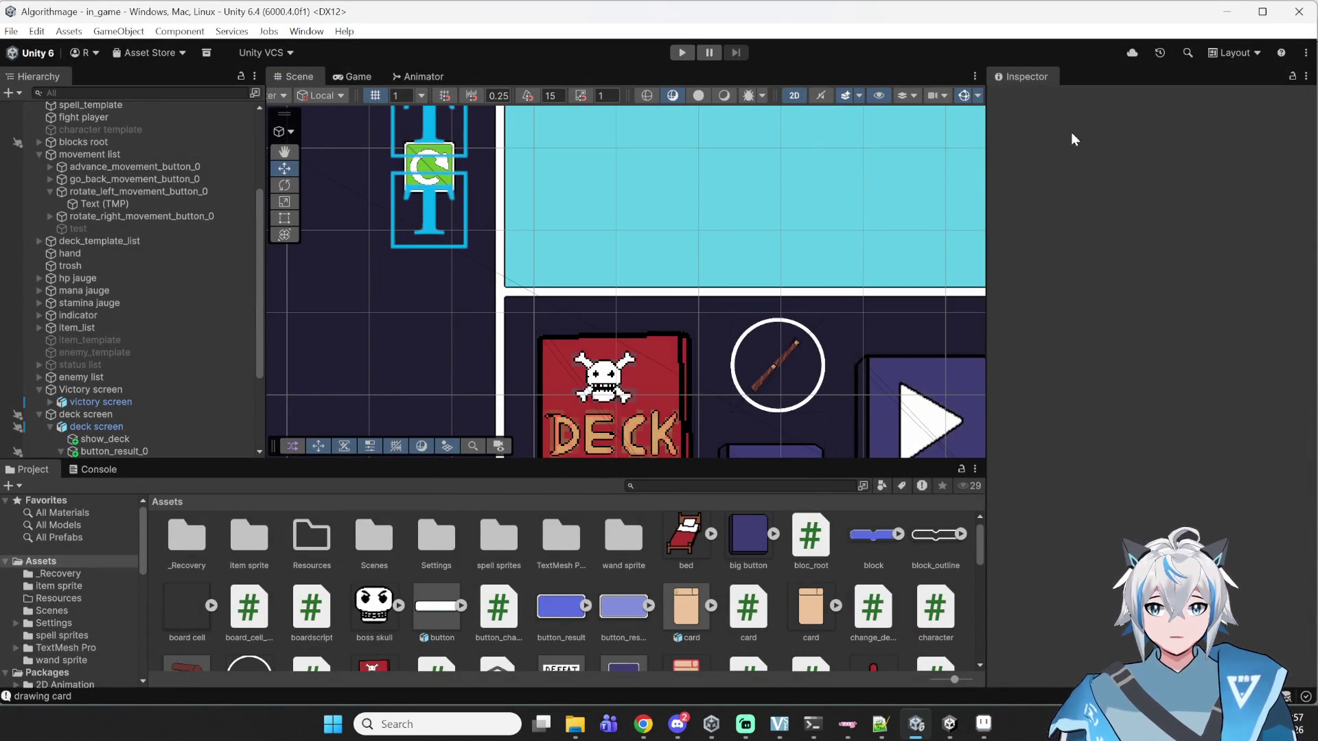
click(1228, 14)
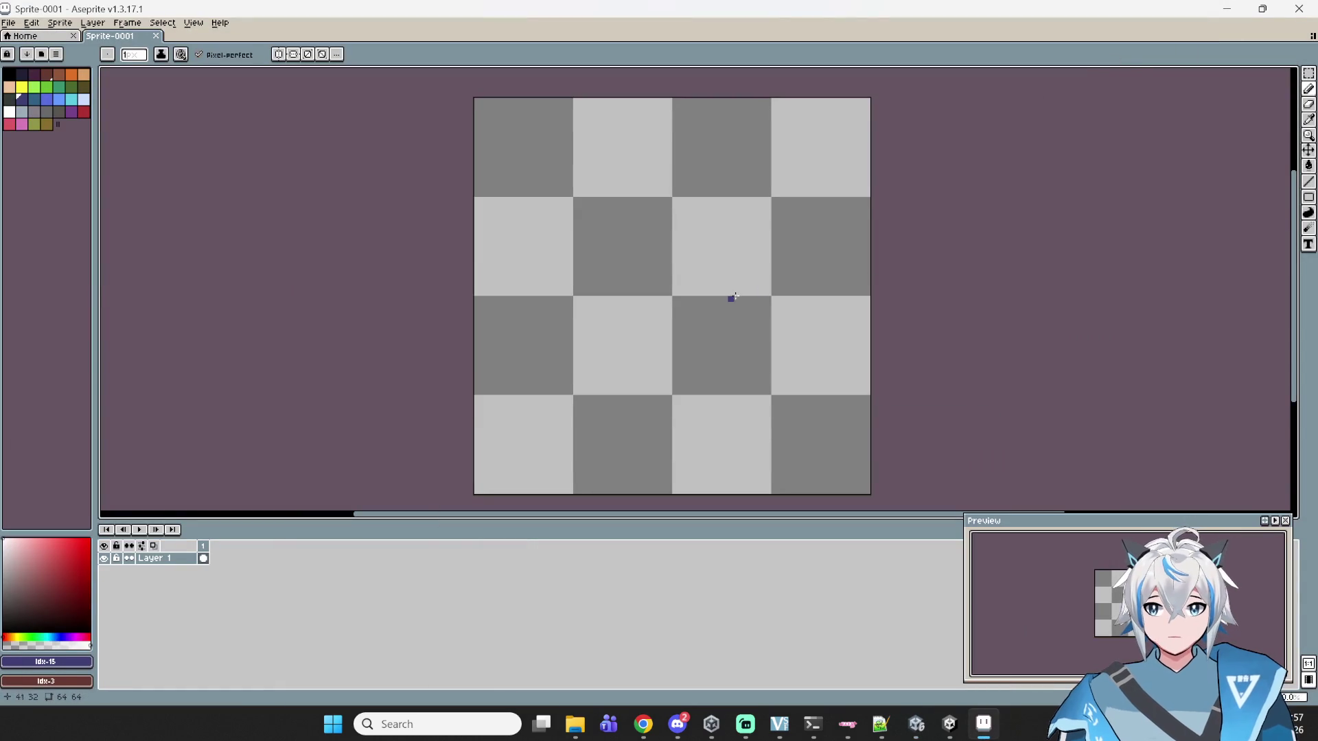
- Pick black and draw a diagonal test line across the canvas
scroll(685, 300, up, 3)
scroll(649, 298, down, 3)
drag(629, 272, 719, 271)
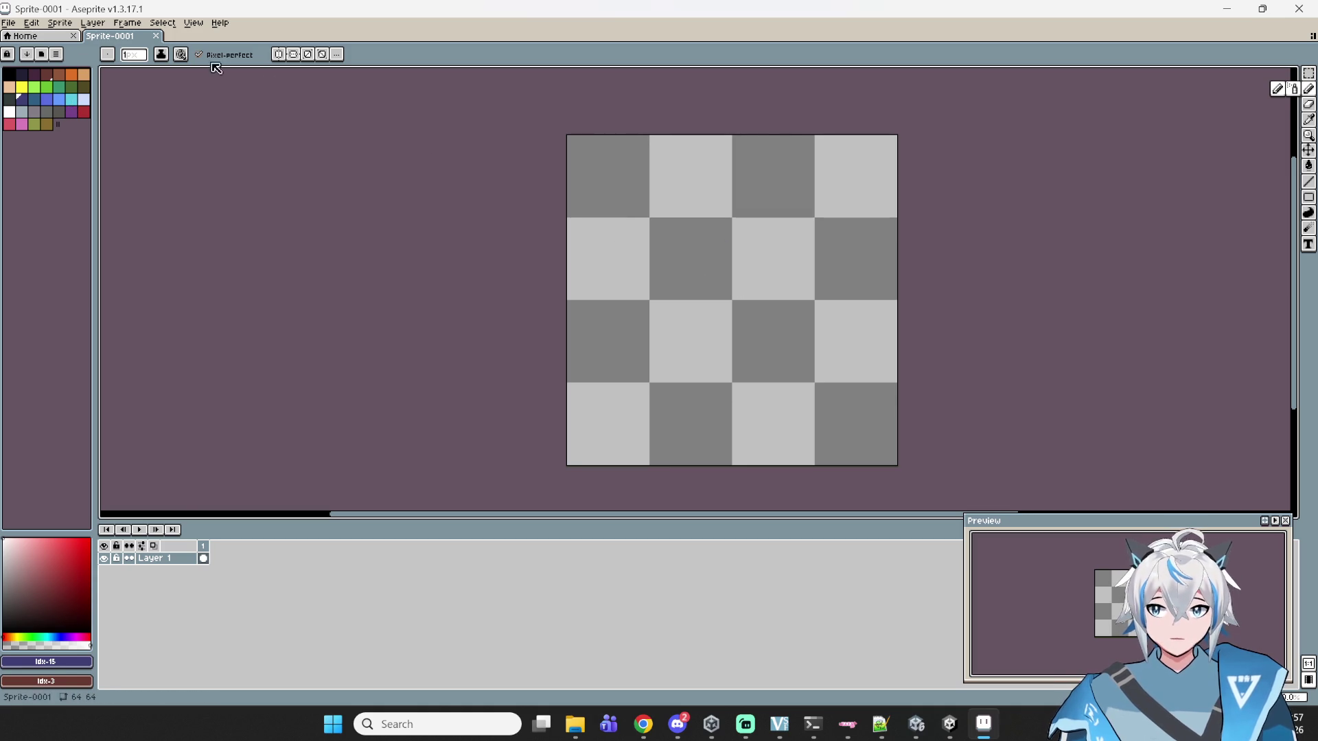
click(9, 72)
scroll(625, 280, up, 3)
drag(773, 323, 777, 292)
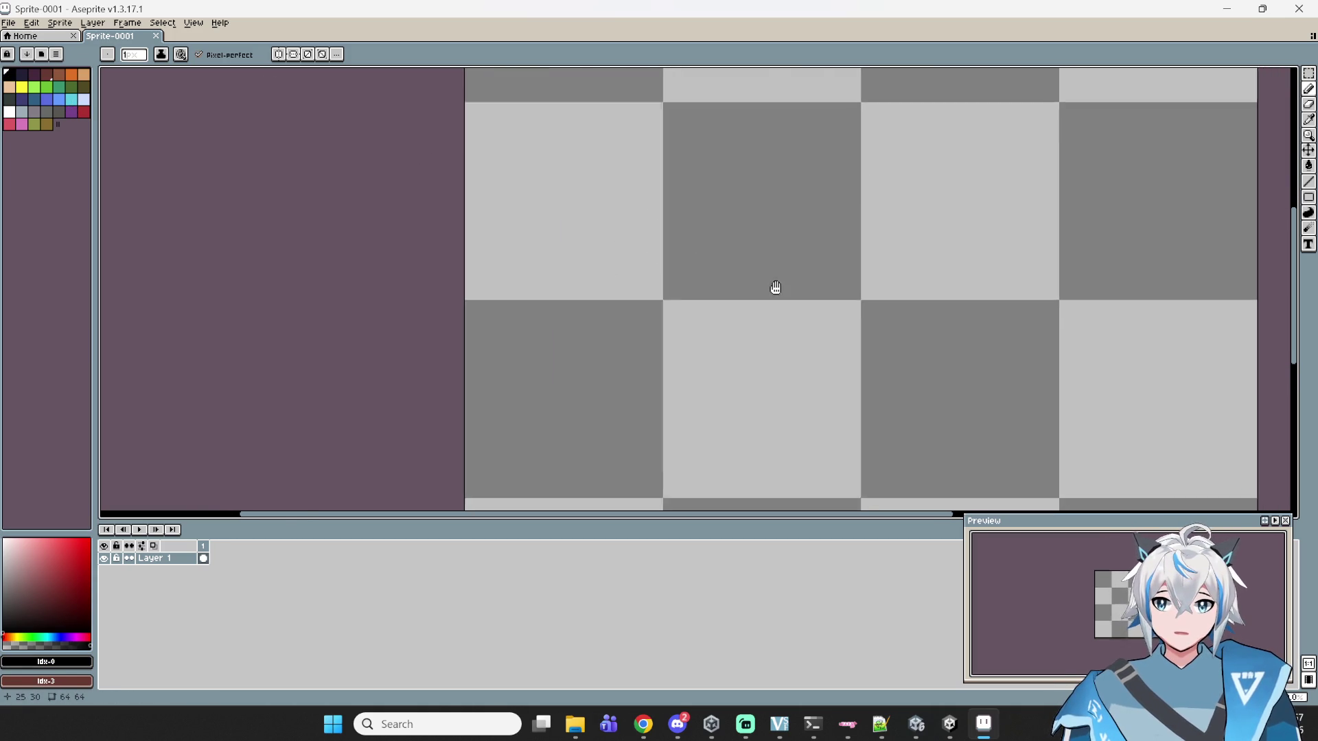
scroll(653, 201, down, 2)
scroll(672, 185, up, 1)
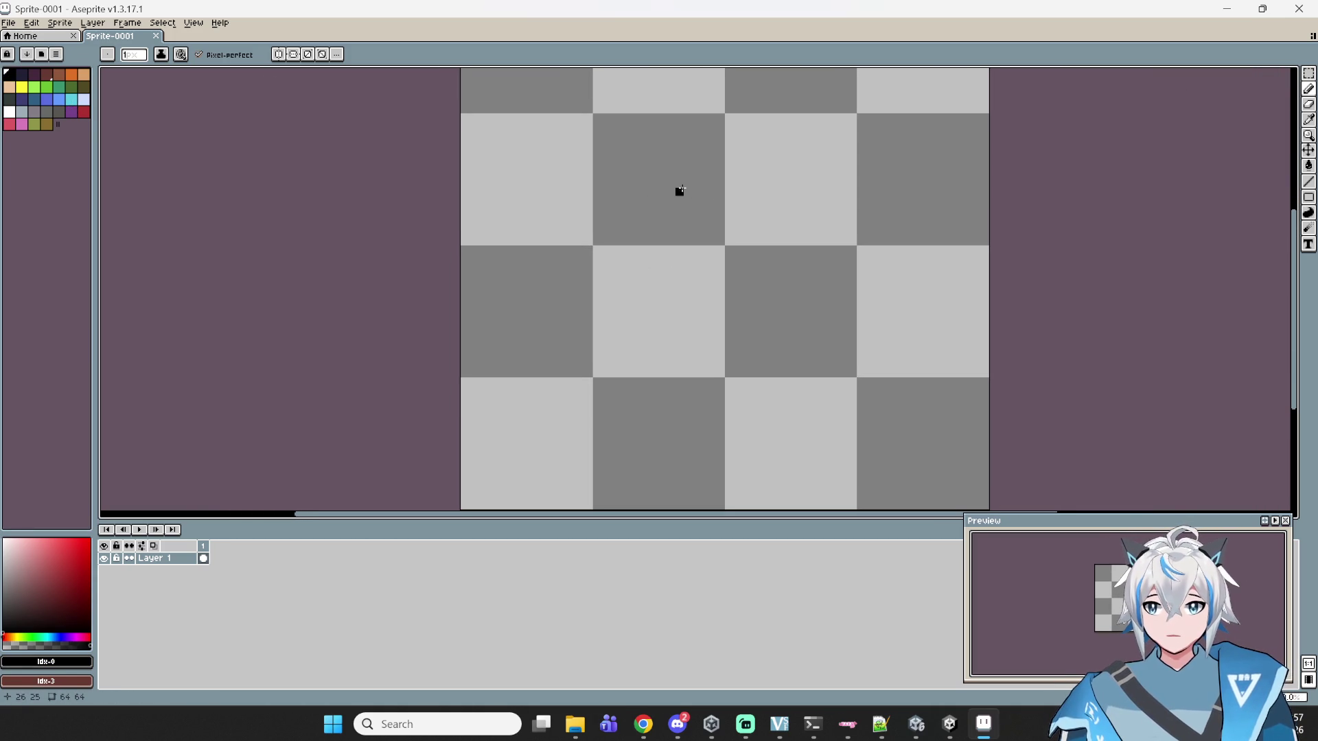
mouse_move(680, 193)
mouse_down()
mouse_move(529, 389)
mouse_move(471, 441)
mouse_move(473, 431)
mouse_up()
- Undo the test line and switch drawing symmetry to the diagonal axis
key(ctrl+z)
click(279, 57)
click(293, 57)
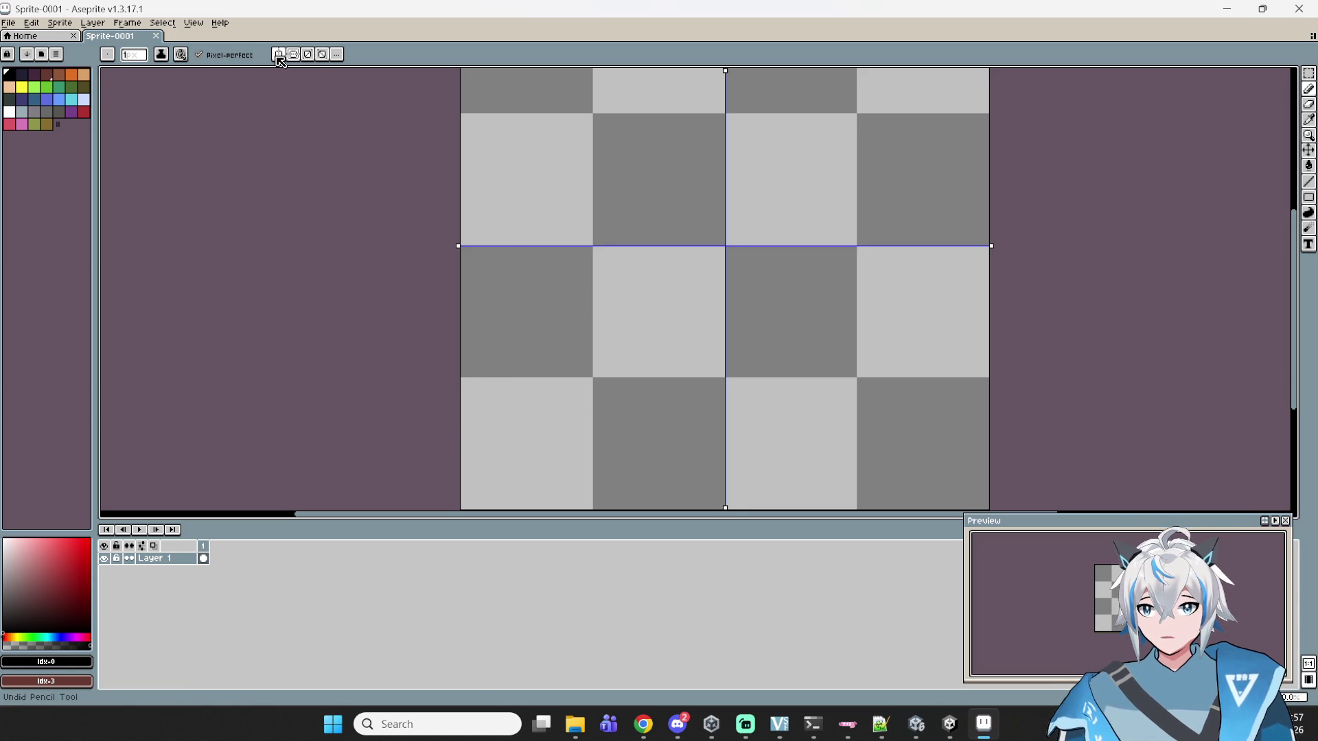
click(279, 55)
click(293, 55)
click(307, 55)
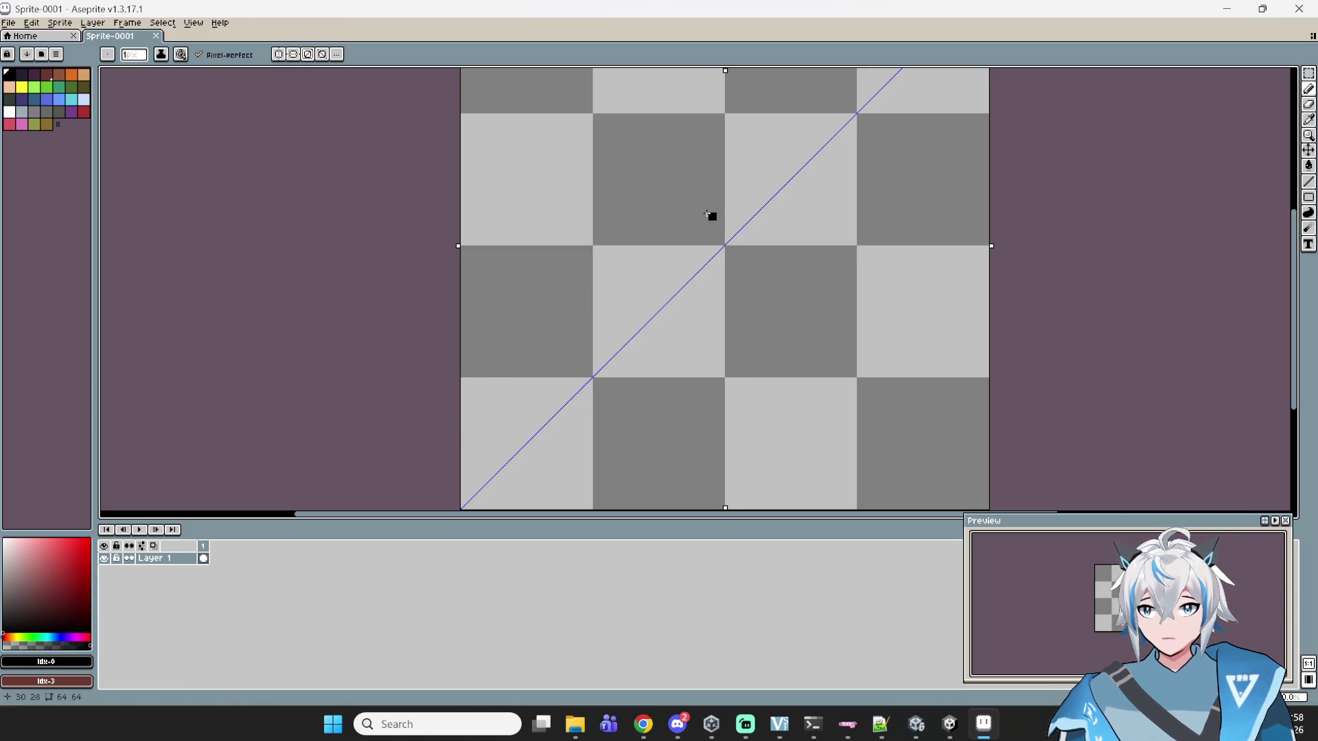
click(695, 208)
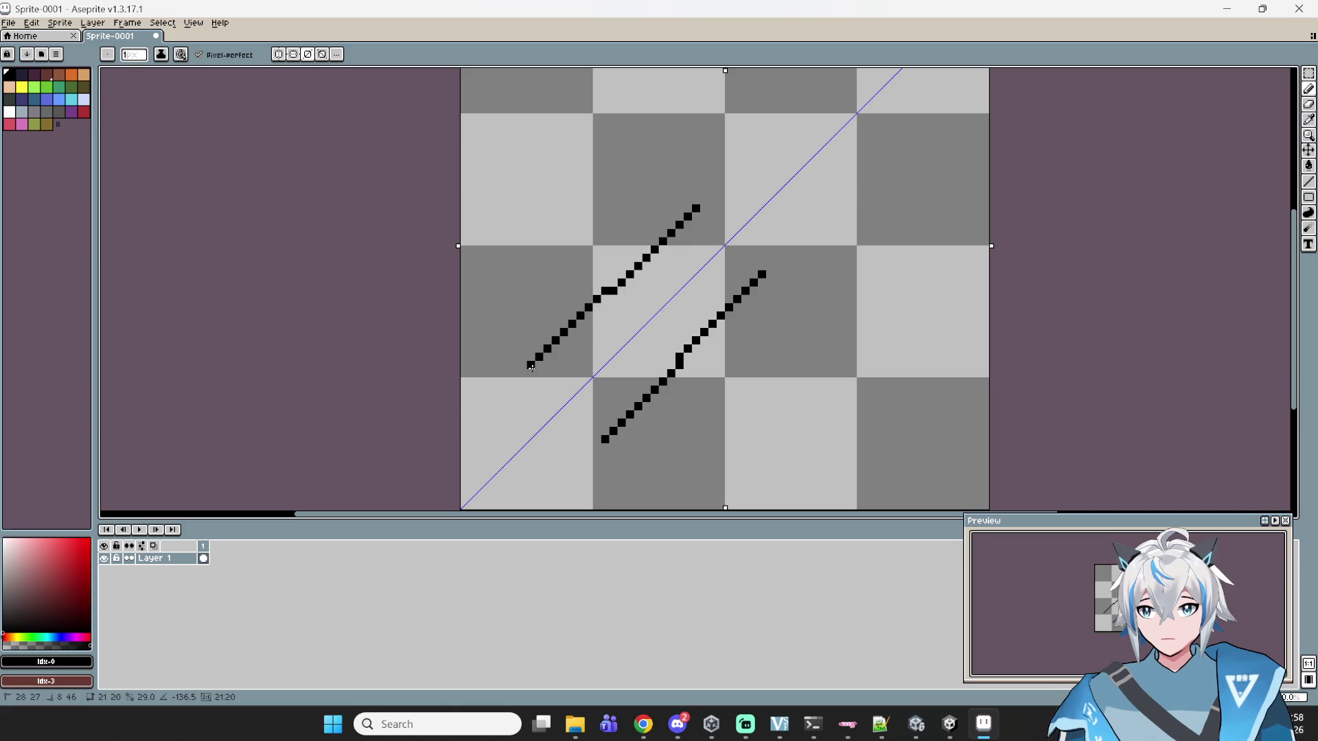
key(ctrl+z)
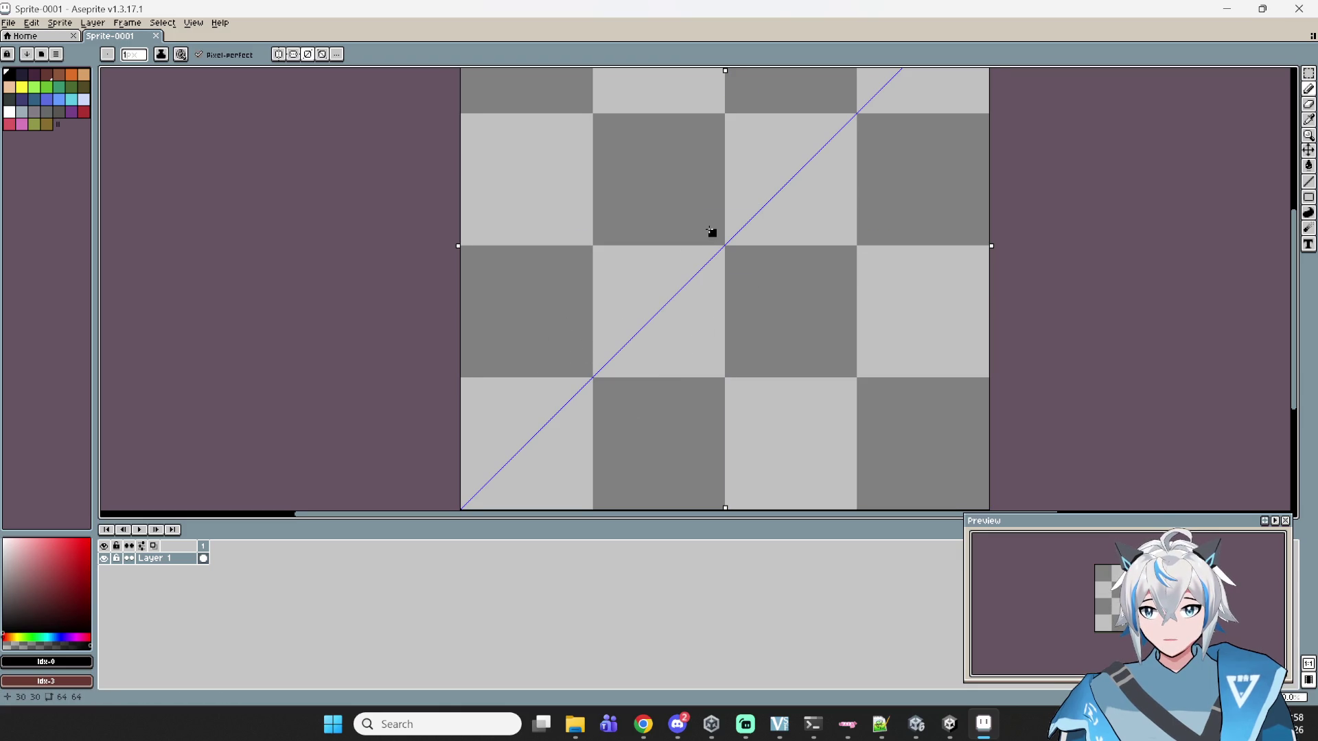
- Draw a mirrored pair of parallel diagonal handle lines
mouse_move(704, 224)
mouse_down()
mouse_move(529, 356)
mouse_move(535, 388)
mouse_move(521, 406)
mouse_up()
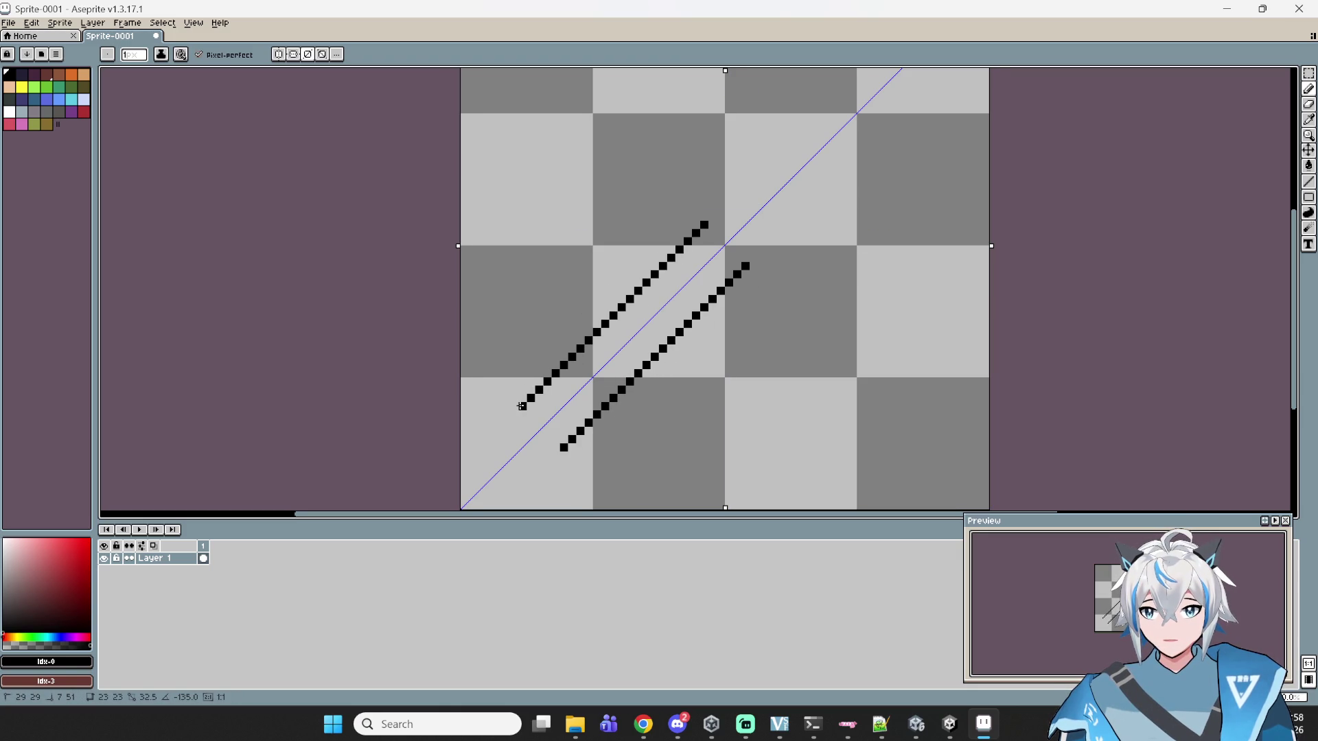
key(ctrl+z)
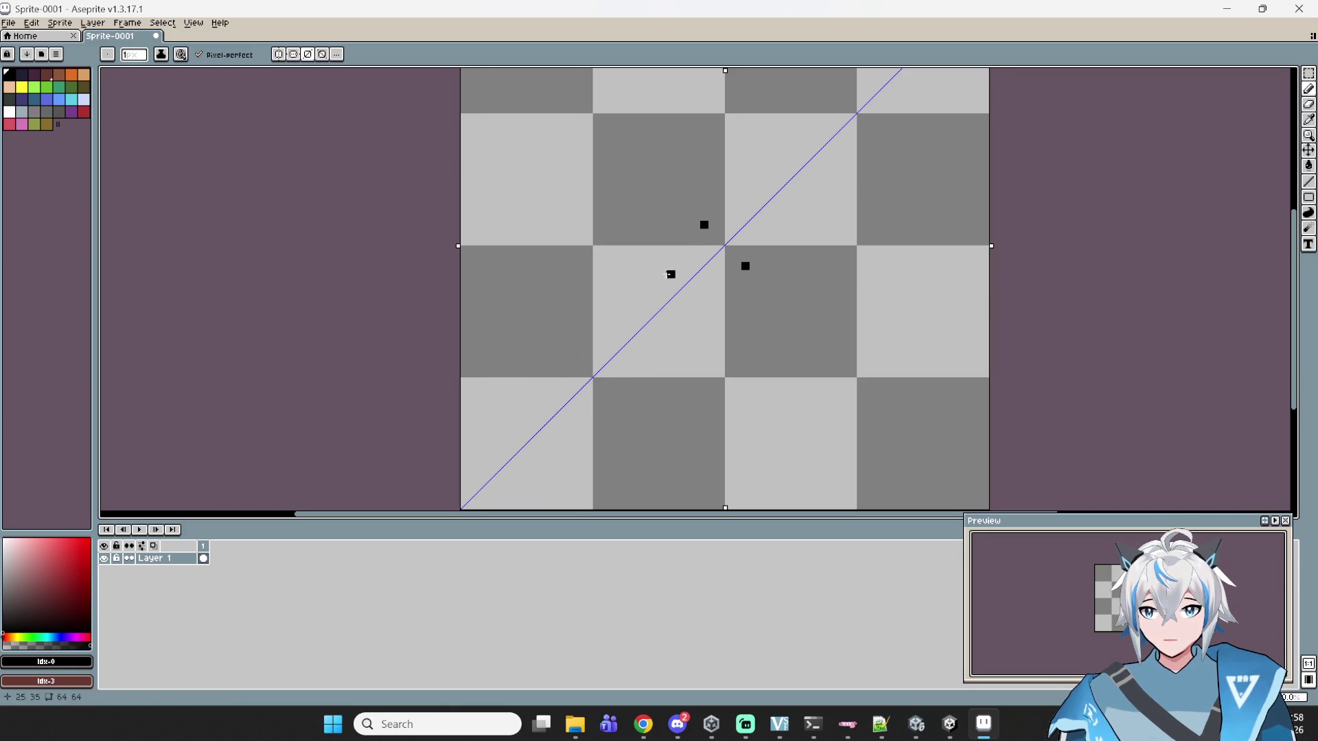
key(ctrl+z)
mouse_move(713, 233)
mouse_down()
mouse_move(603, 289)
mouse_move(517, 412)
mouse_move(540, 446)
mouse_up()
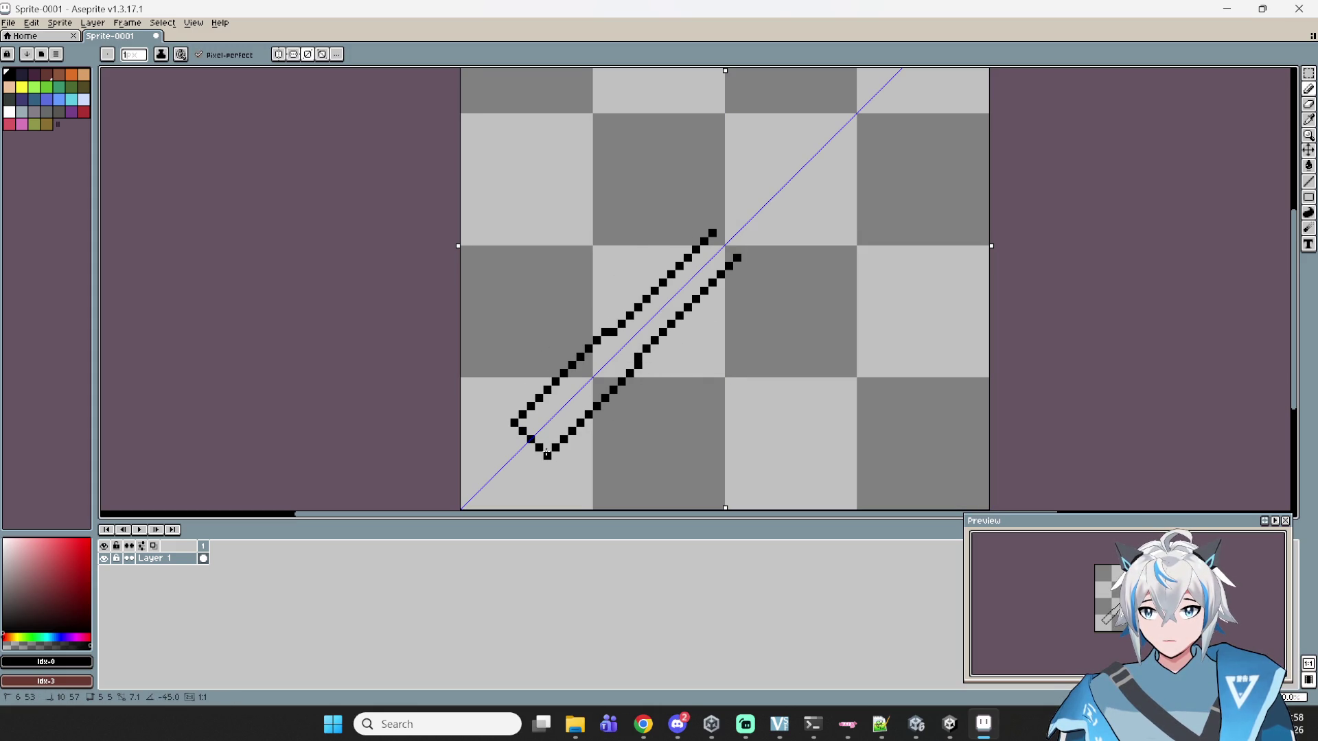
mouse_move(786, 241)
mouse_down()
mouse_move(700, 350)
mouse_move(650, 388)
mouse_up()
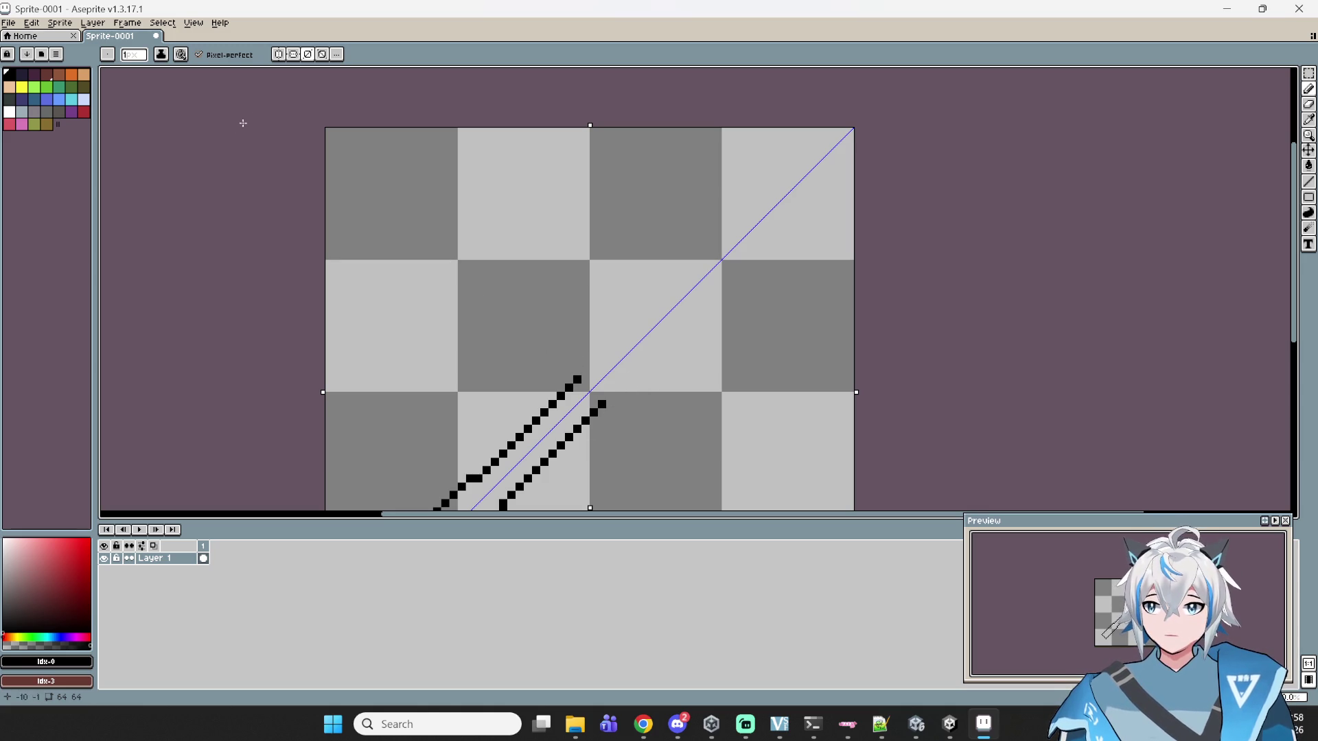
- Turn symmetry off and extend a line from the handle's top, undoing a short connector
click(310, 57)
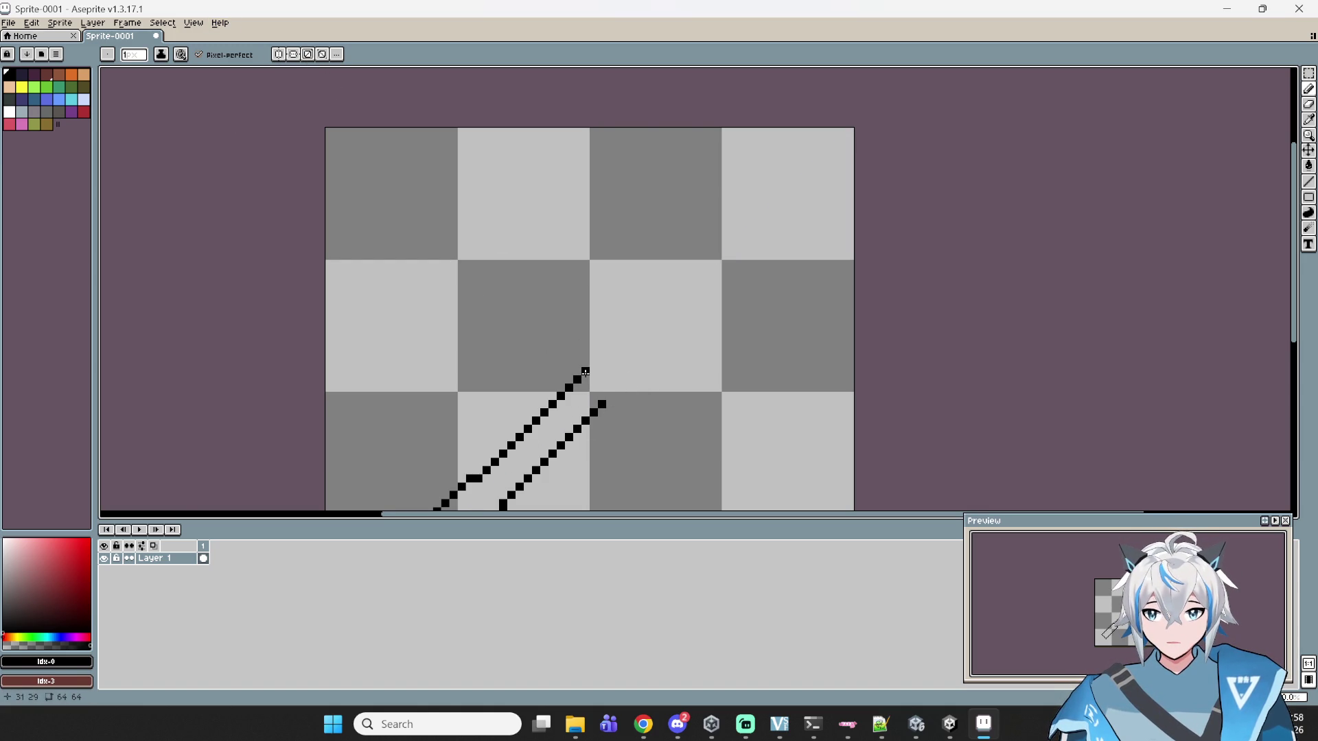
mouse_move(585, 372)
mouse_down()
mouse_move(682, 285)
mouse_move(653, 286)
mouse_move(666, 295)
mouse_move(618, 339)
mouse_up()
mouse_move(609, 396)
mouse_down()
mouse_move(648, 352)
mouse_move(643, 363)
mouse_up()
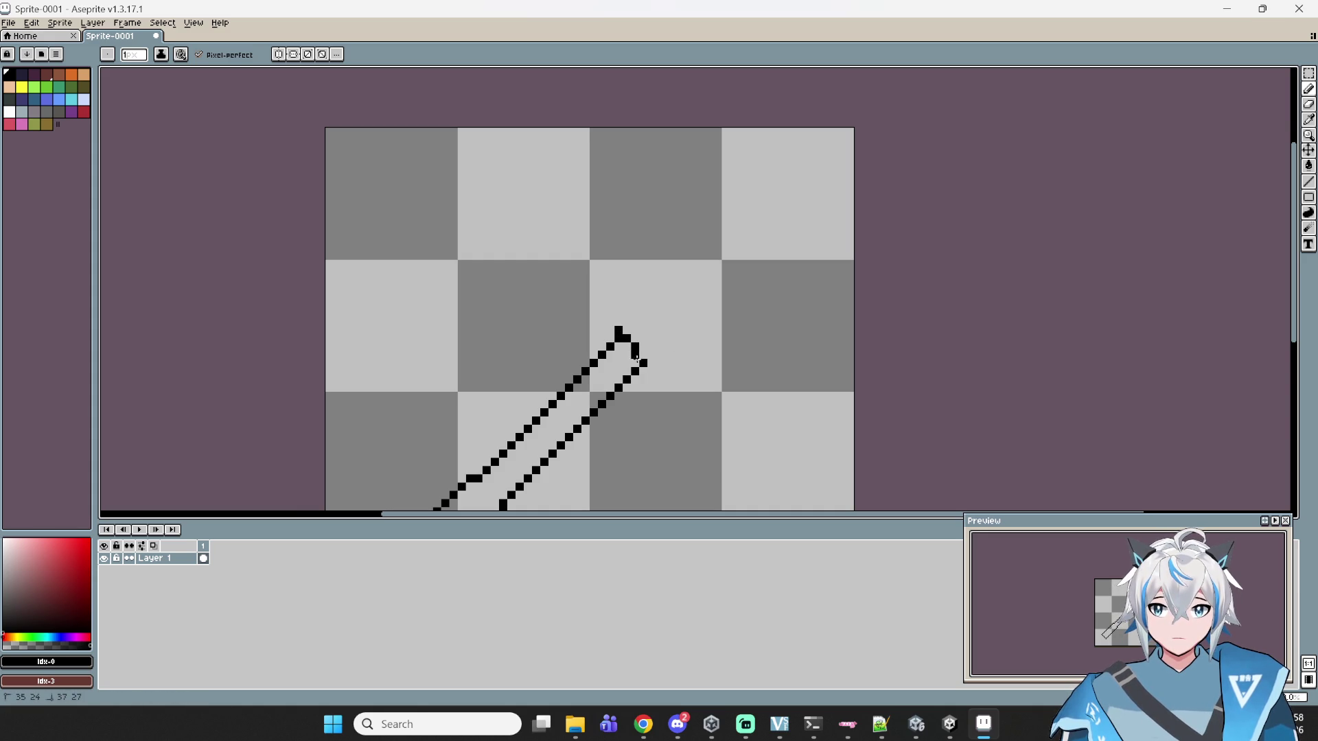
key(ctrl+z)
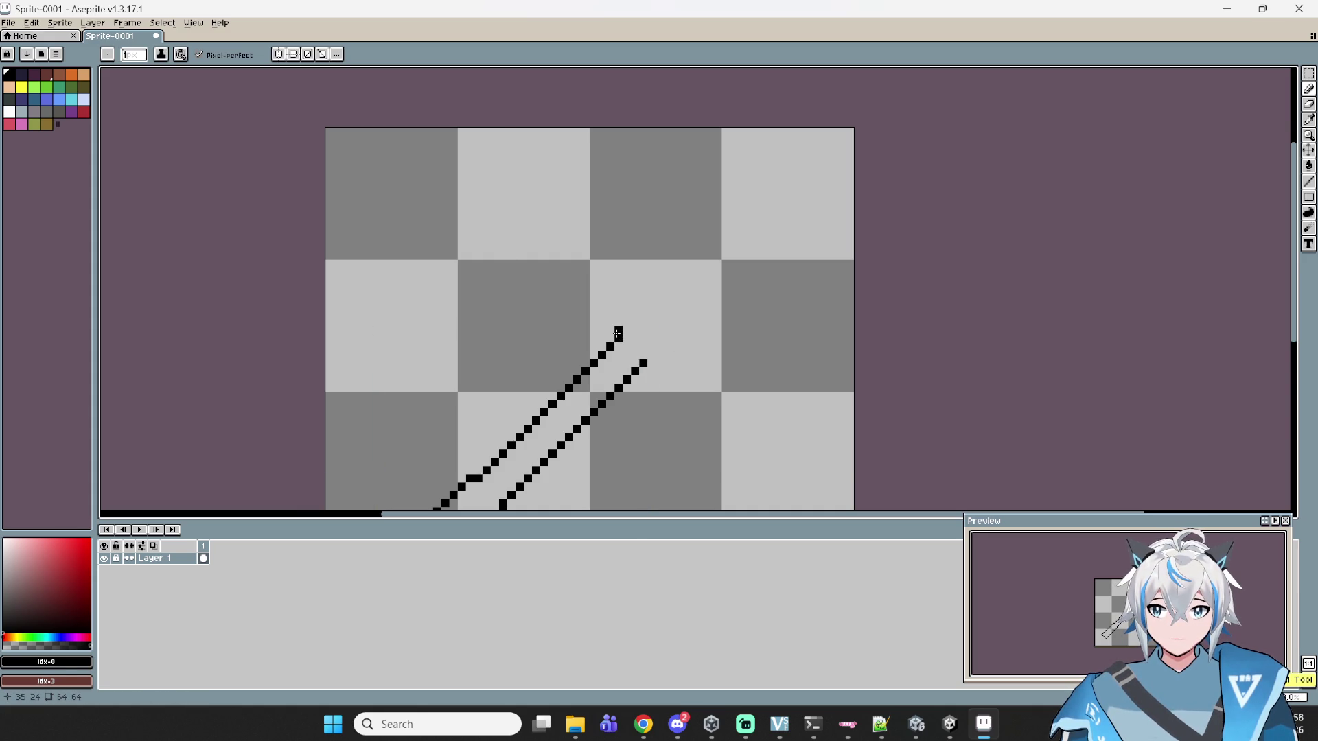
- With a size-2 pencil, draw thick hand outline strokes and an angled finger line above the handle
scroll(616, 335, up, 1)
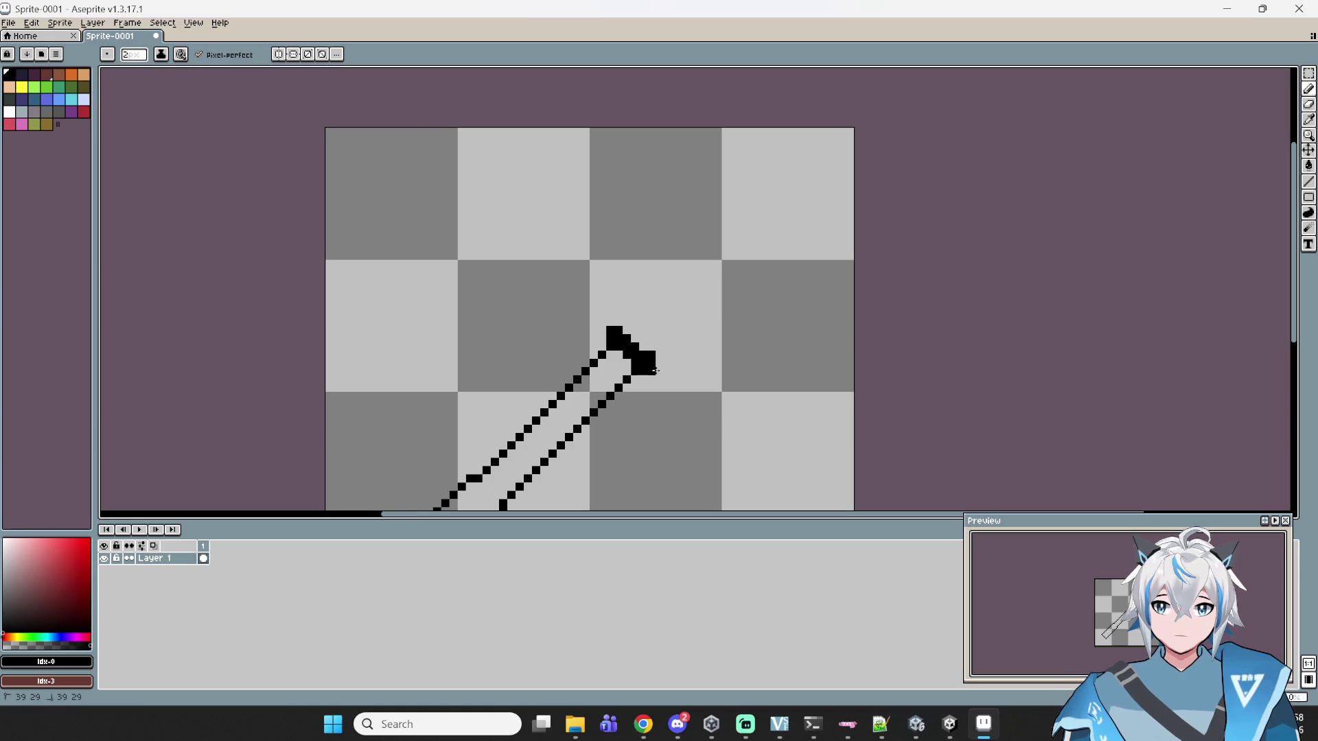
click(604, 339)
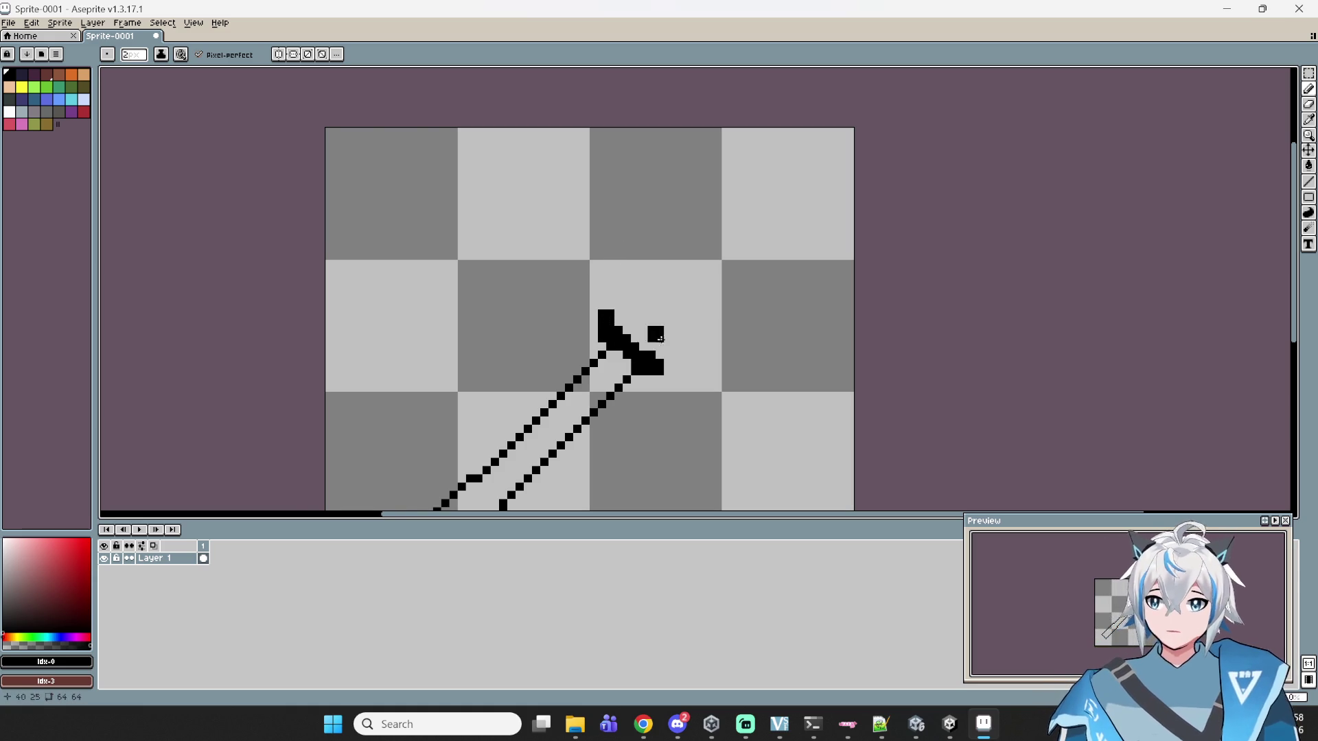
scroll(638, 289, down, 1)
scroll(627, 310, up, 3)
drag(593, 321, 643, 320)
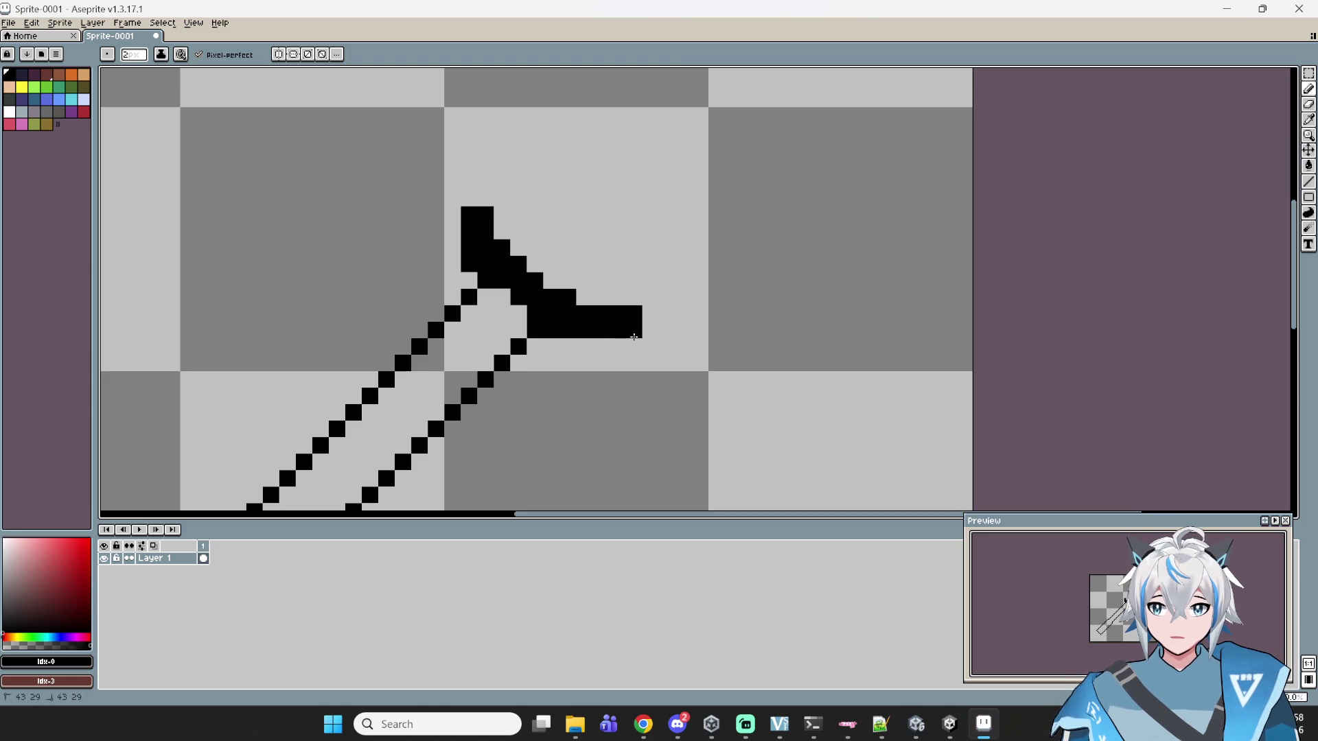
mouse_move(633, 336)
mouse_down()
mouse_move(752, 323)
mouse_move(707, 265)
mouse_move(652, 248)
mouse_move(615, 294)
mouse_move(638, 252)
mouse_move(737, 166)
mouse_move(745, 180)
mouse_move(720, 219)
mouse_move(738, 307)
mouse_move(740, 213)
mouse_move(732, 226)
mouse_move(663, 176)
mouse_move(657, 196)
mouse_move(642, 196)
mouse_move(656, 190)
mouse_move(630, 176)
mouse_move(651, 180)
mouse_move(621, 160)
mouse_move(657, 159)
mouse_move(630, 160)
mouse_move(623, 179)
mouse_move(621, 155)
mouse_move(524, 309)
mouse_move(609, 294)
mouse_move(707, 219)
mouse_move(406, 175)
mouse_move(554, 242)
mouse_move(713, 248)
mouse_move(725, 228)
mouse_move(591, 346)
mouse_move(582, 334)
mouse_move(623, 259)
mouse_up()
click(725, 206)
mouse_move(649, 233)
mouse_down()
mouse_move(676, 167)
mouse_move(545, 315)
mouse_move(545, 242)
mouse_move(577, 155)
mouse_move(533, 169)
mouse_move(530, 240)
mouse_move(545, 275)
mouse_move(568, 141)
mouse_move(577, 170)
mouse_move(547, 202)
mouse_move(566, 157)
mouse_move(541, 205)
mouse_move(528, 296)
mouse_move(507, 287)
mouse_move(508, 299)
mouse_move(468, 218)
mouse_move(483, 152)
mouse_move(477, 190)
mouse_up()
- Finish the finger edges with straight lines, then reshape the top fingertip at 1-pixel size
shift+click(477, 190)
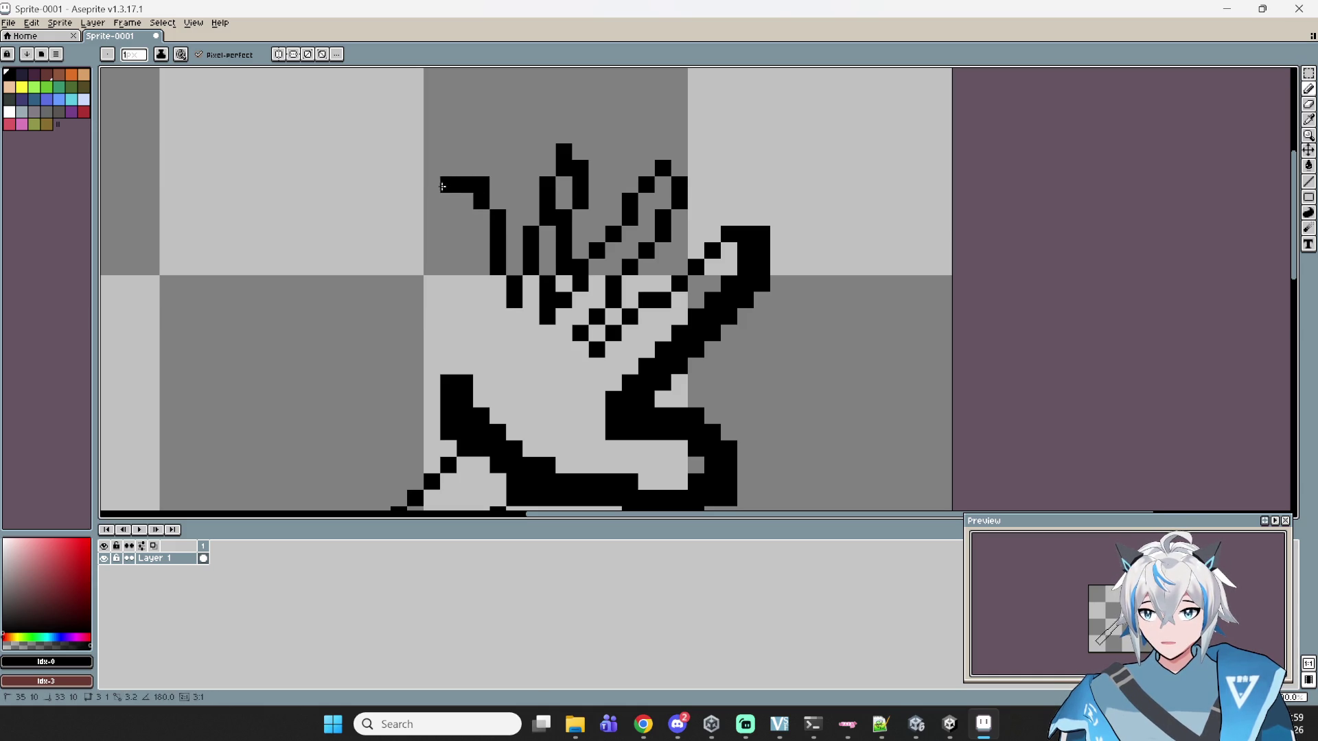
shift+click(460, 221)
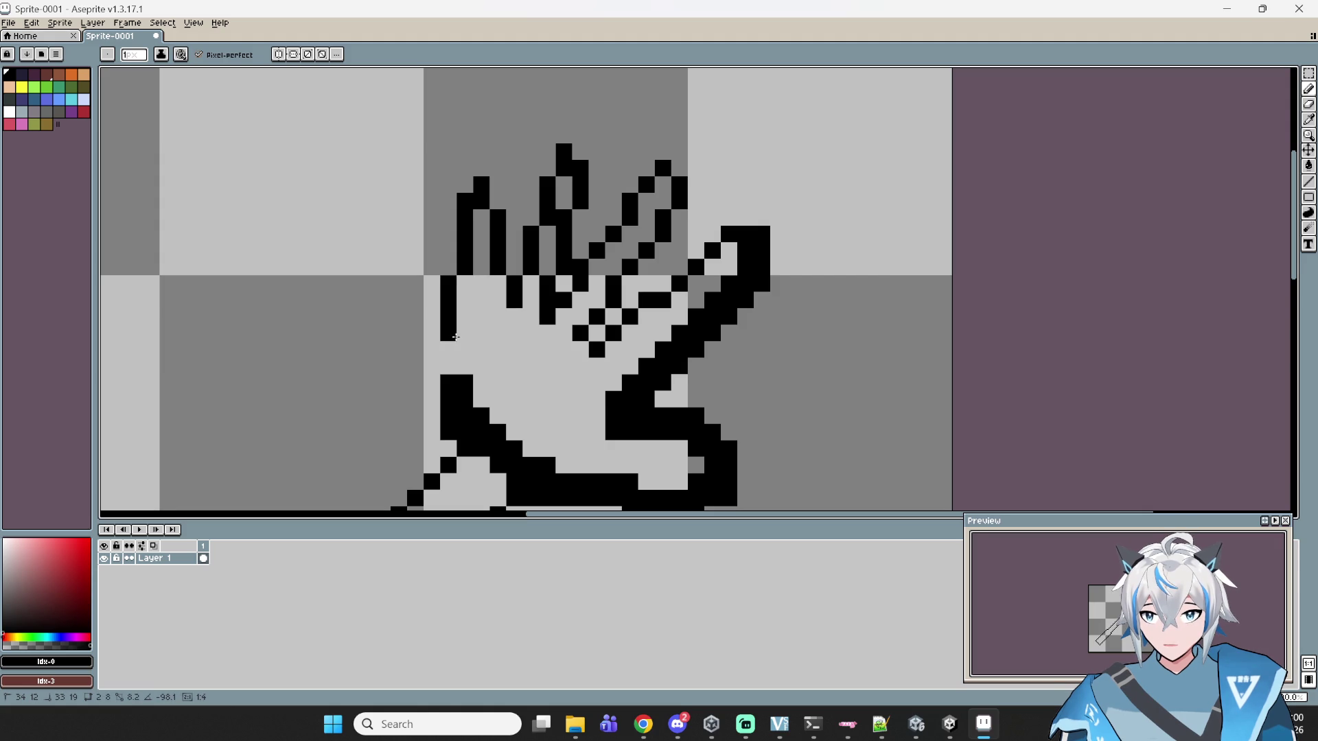
shift+click(455, 376)
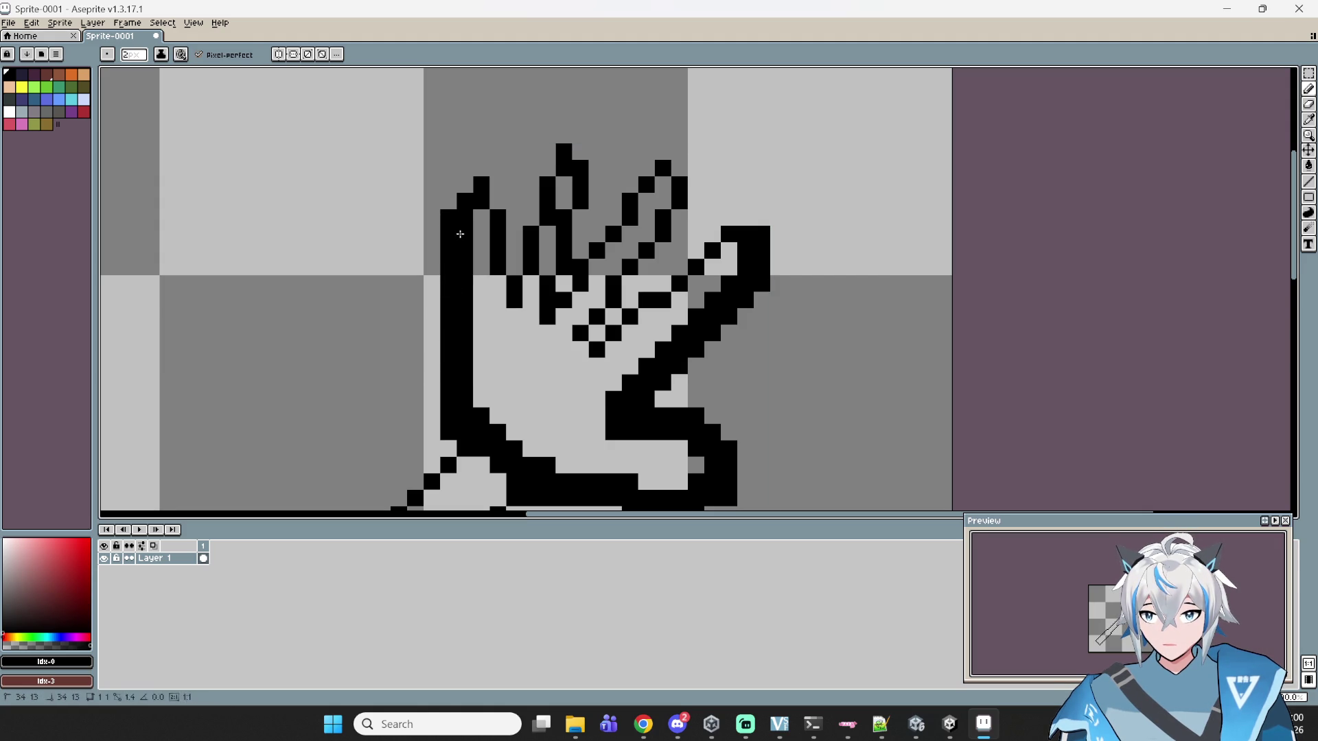
key(minus)
mouse_move(468, 187)
mouse_down()
mouse_move(481, 168)
mouse_move(509, 262)
mouse_up()
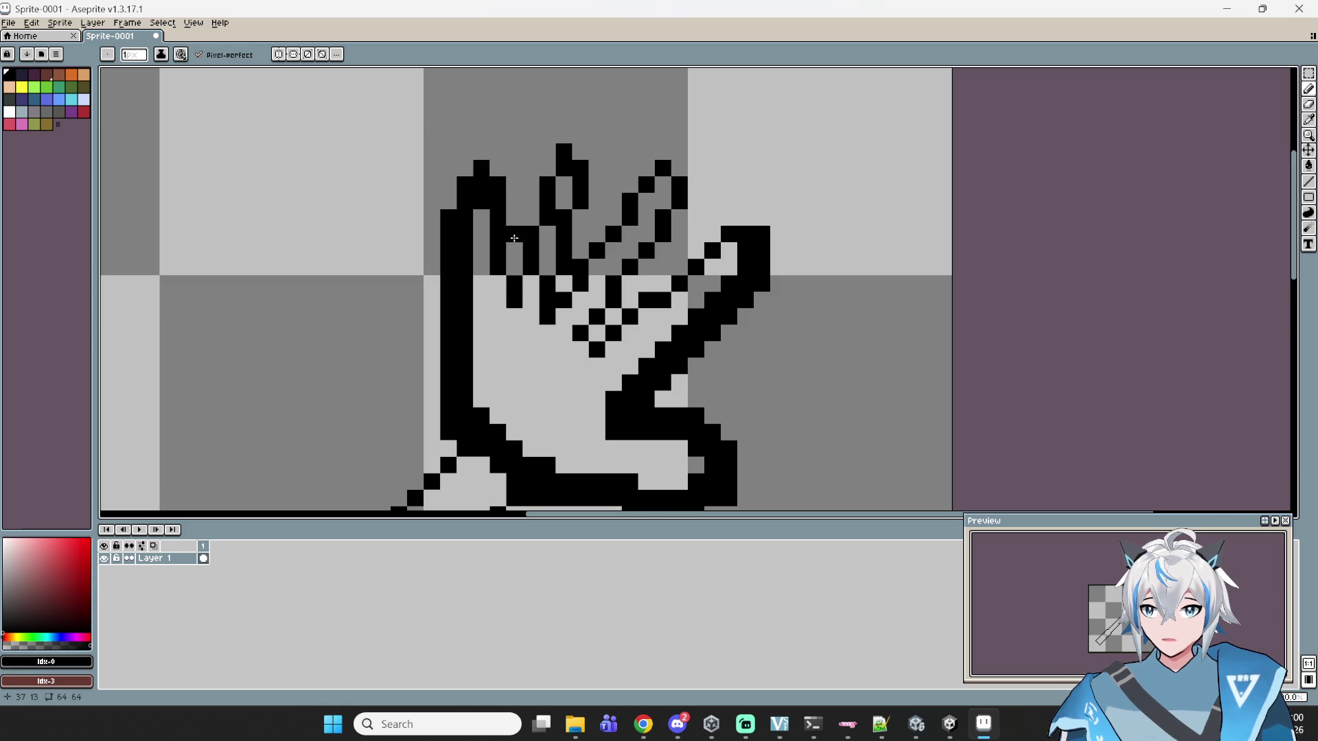
- Touch up the pixels around a fingertip
scroll(583, 226, down, 6)
scroll(583, 227, up, 2)
scroll(582, 227, up, 6)
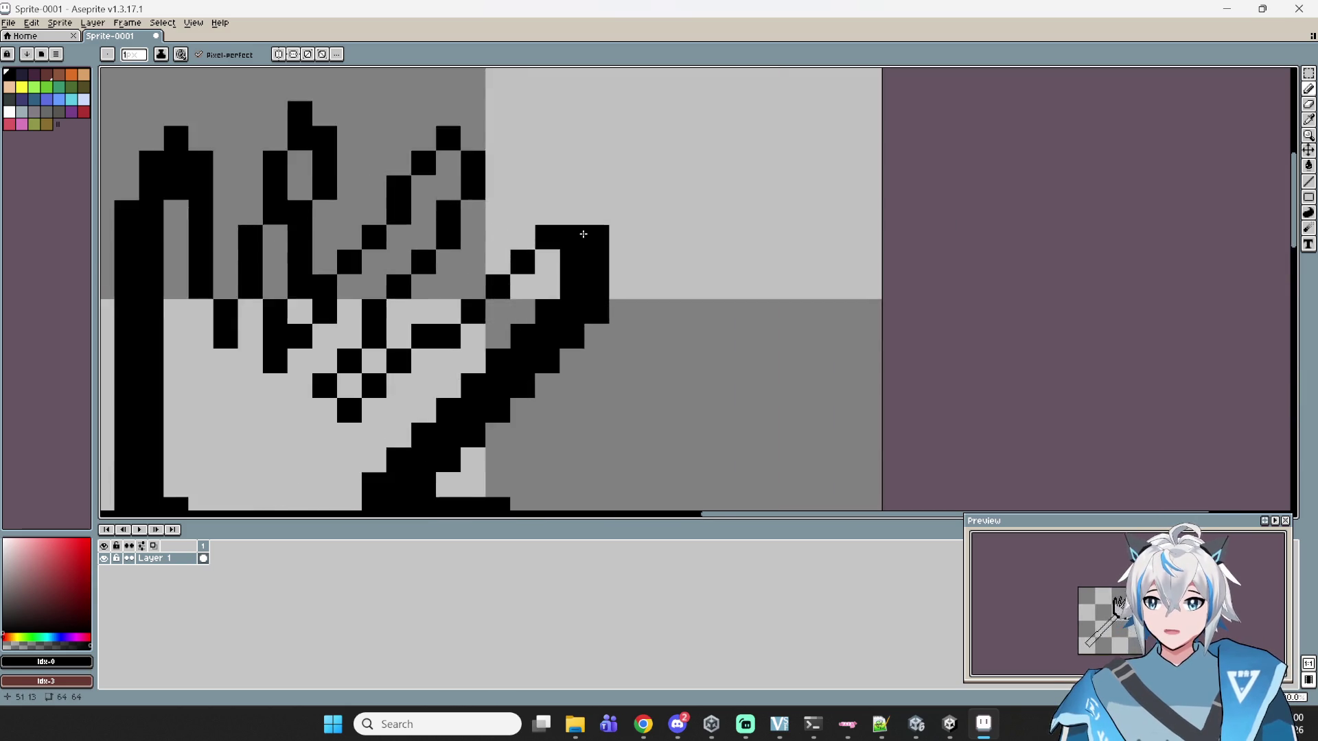
scroll(582, 228, down, 3)
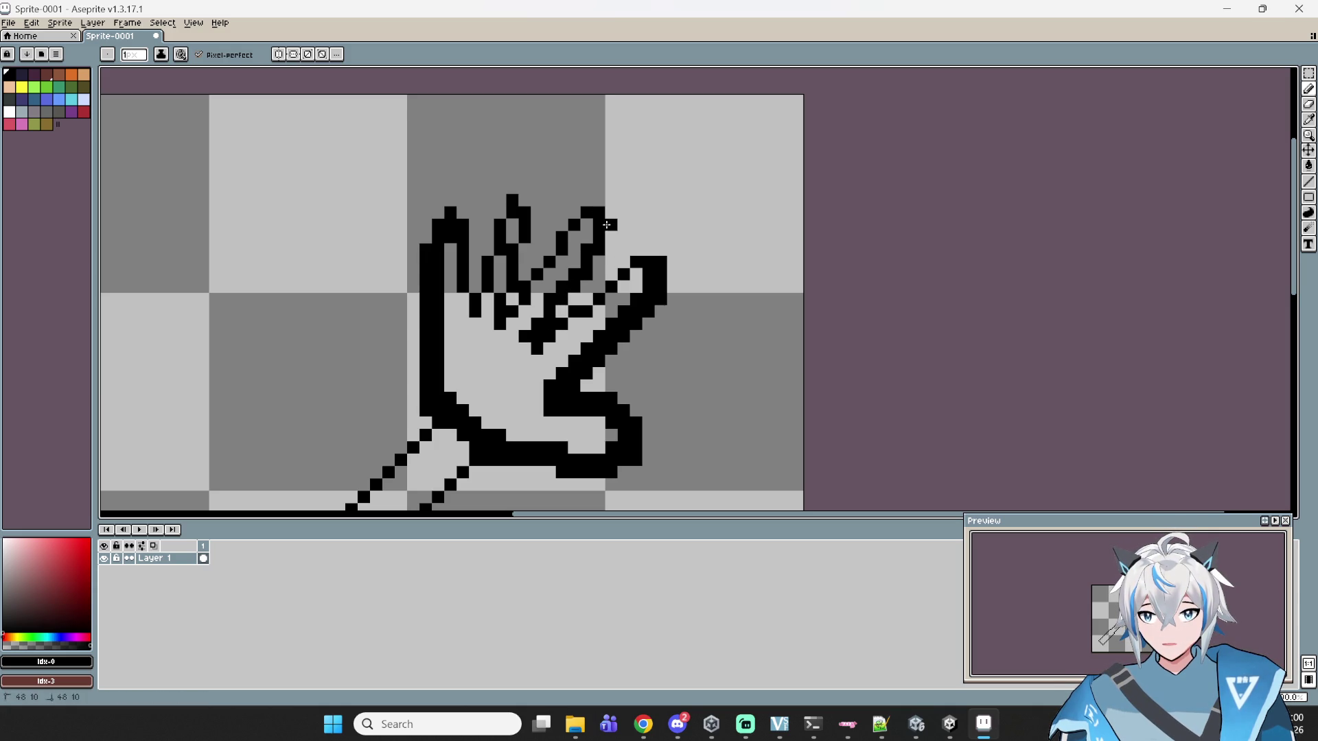
scroll(596, 205, down, 2)
scroll(488, 296, up, 3)
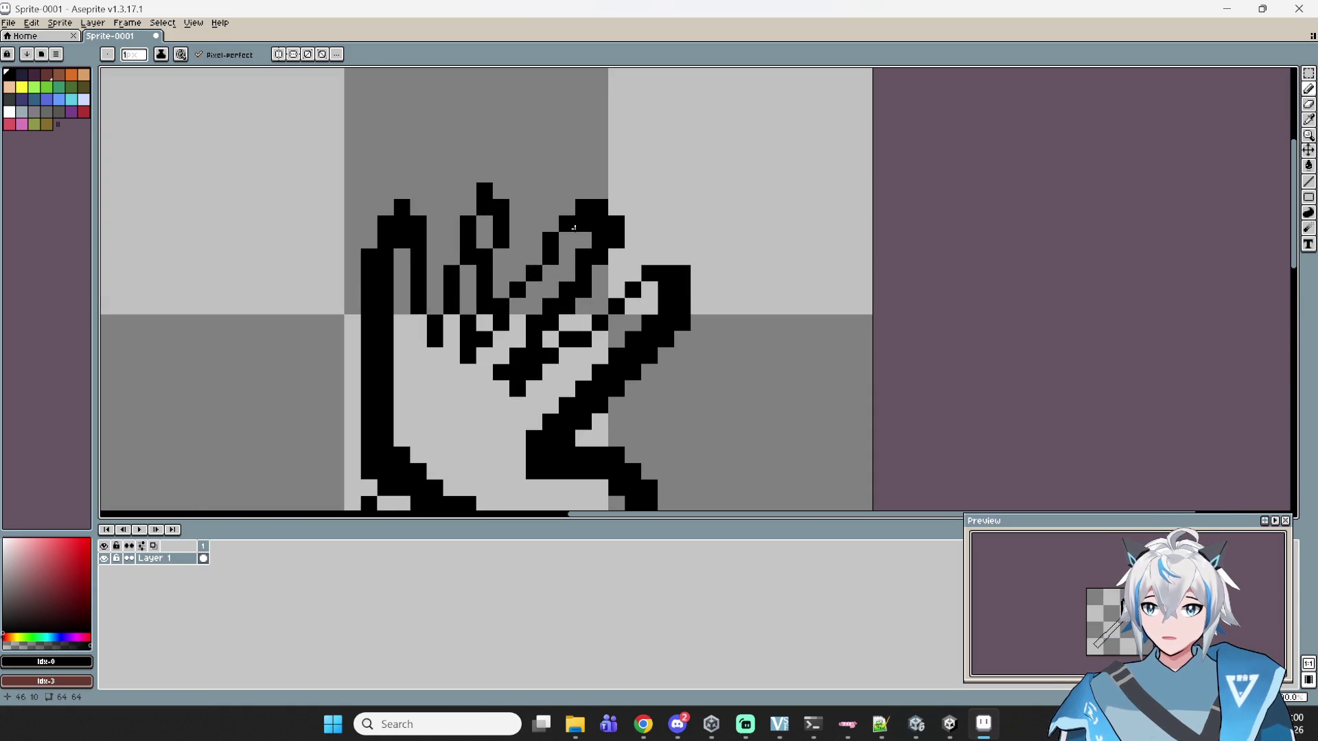
drag(493, 282, 498, 259)
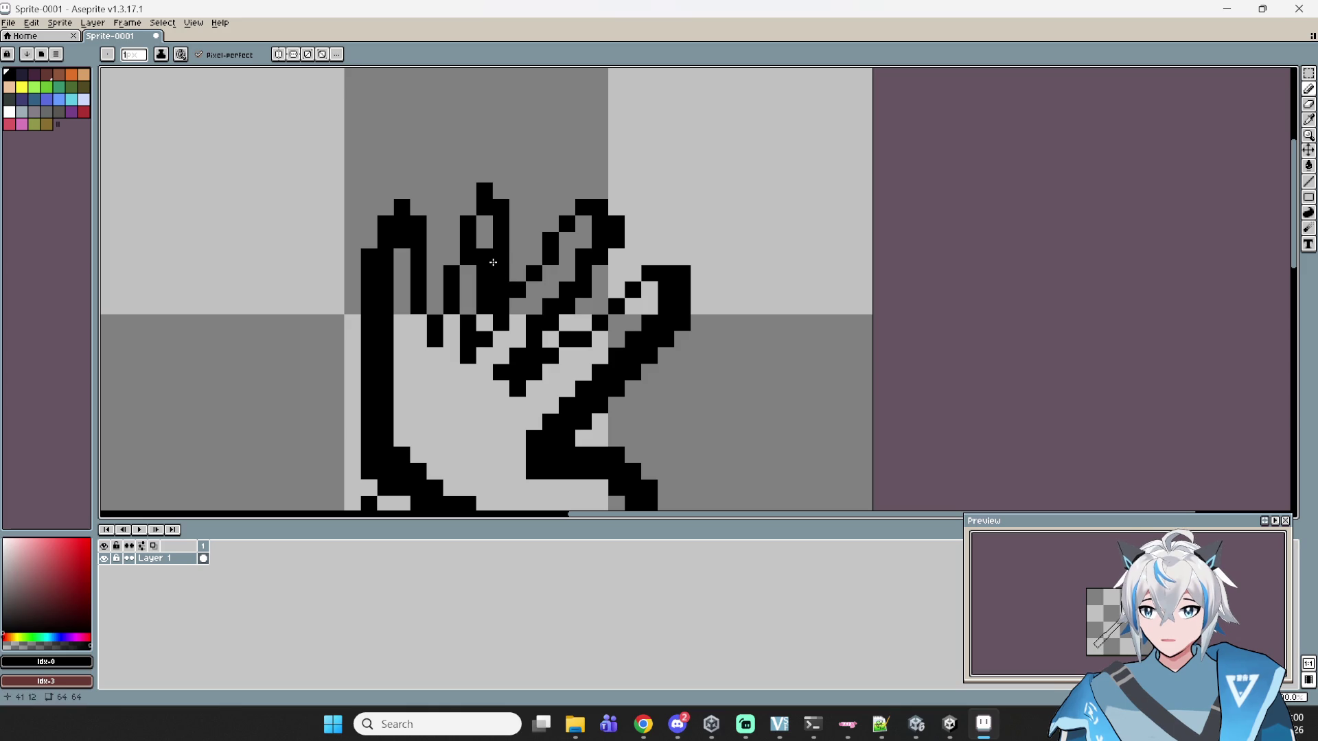
- Erase a finger column and redraw it in black, undoing a stray pixel
scroll(489, 267, up, 2)
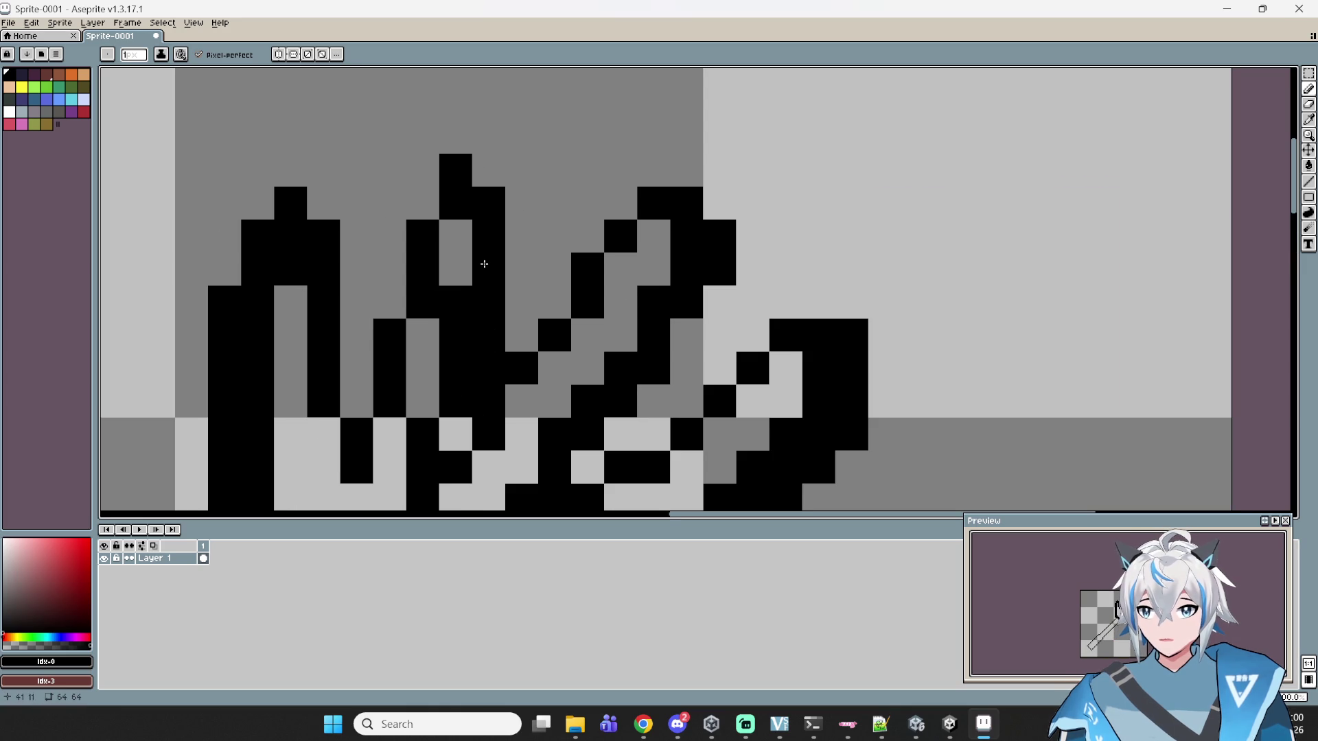
click(1308, 104)
scroll(456, 280, down, 4)
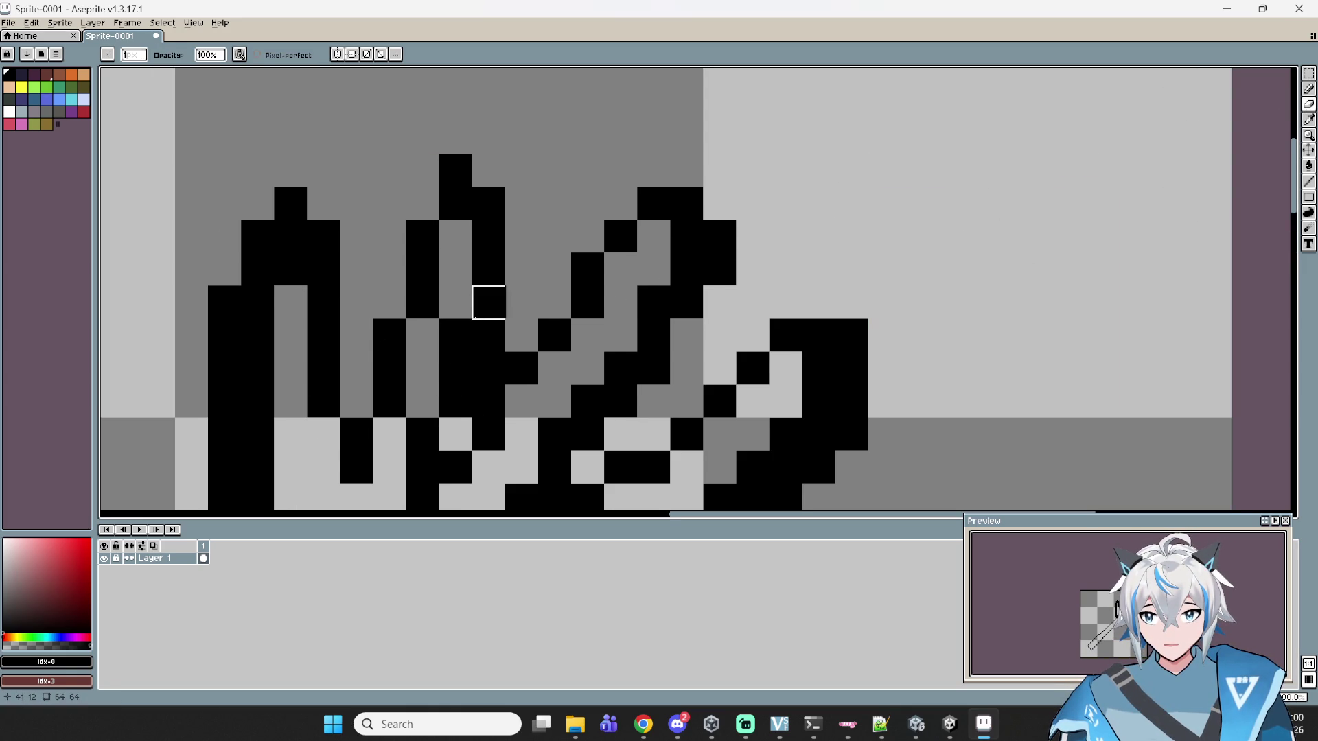
mouse_move(437, 307)
mouse_down()
mouse_move(432, 247)
mouse_move(390, 304)
mouse_move(426, 204)
mouse_up()
click(1308, 89)
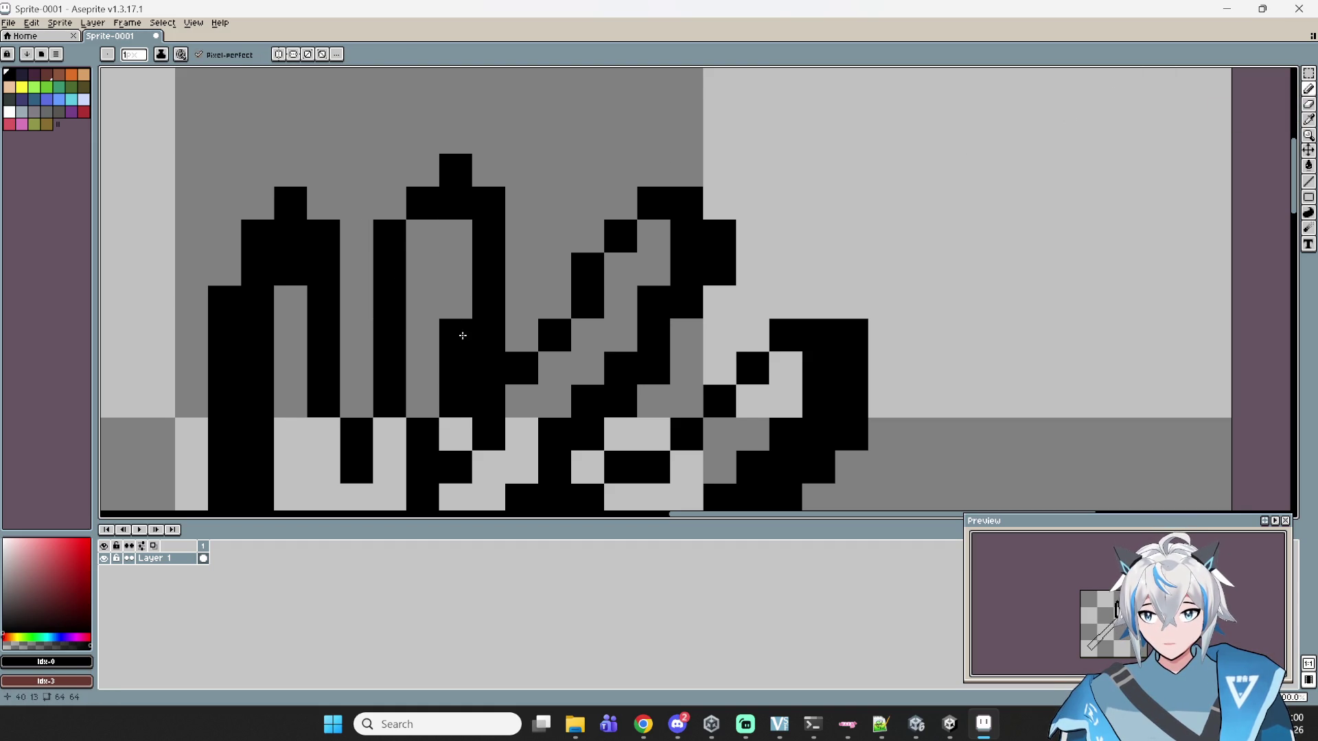
mouse_move(474, 245)
mouse_down()
mouse_move(462, 309)
mouse_move(446, 307)
mouse_up()
scroll(462, 309, down, 5)
scroll(518, 282, up, 4)
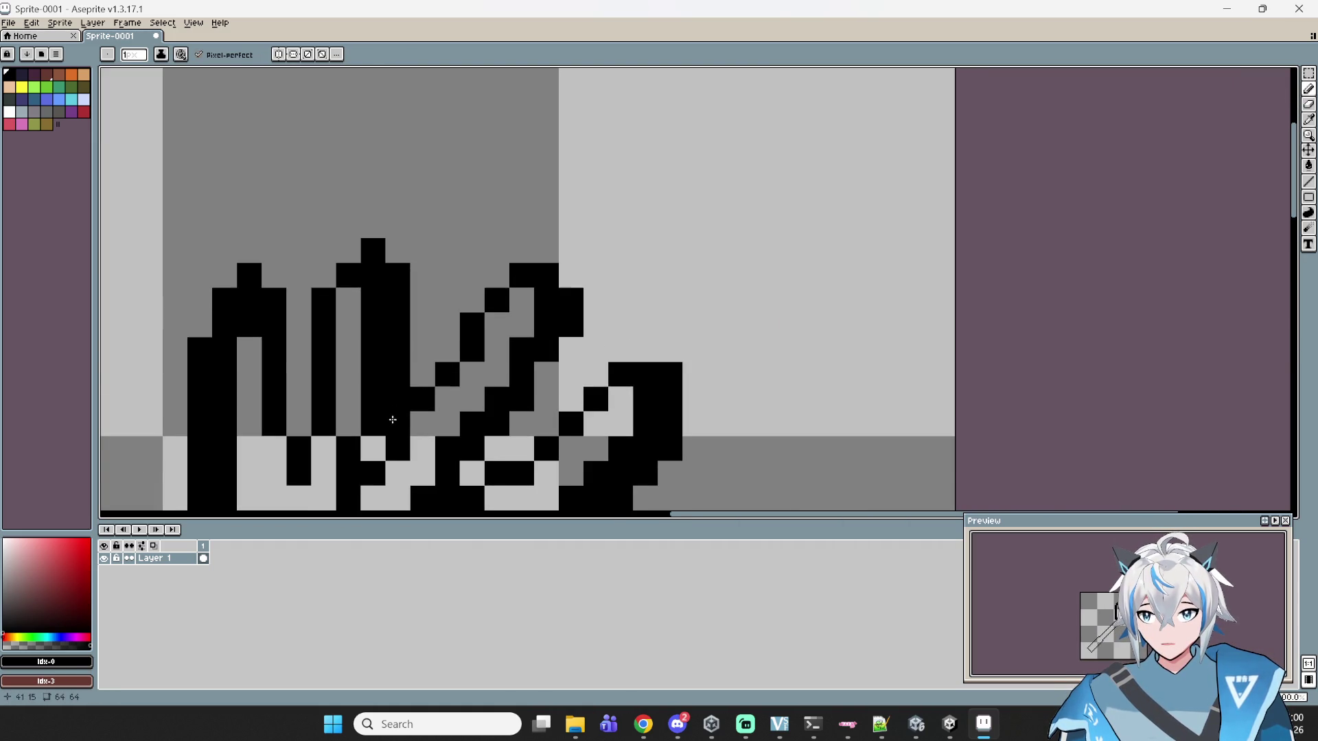
scroll(453, 322, up, 2)
drag(501, 374, 472, 385)
key(ctrl+z)
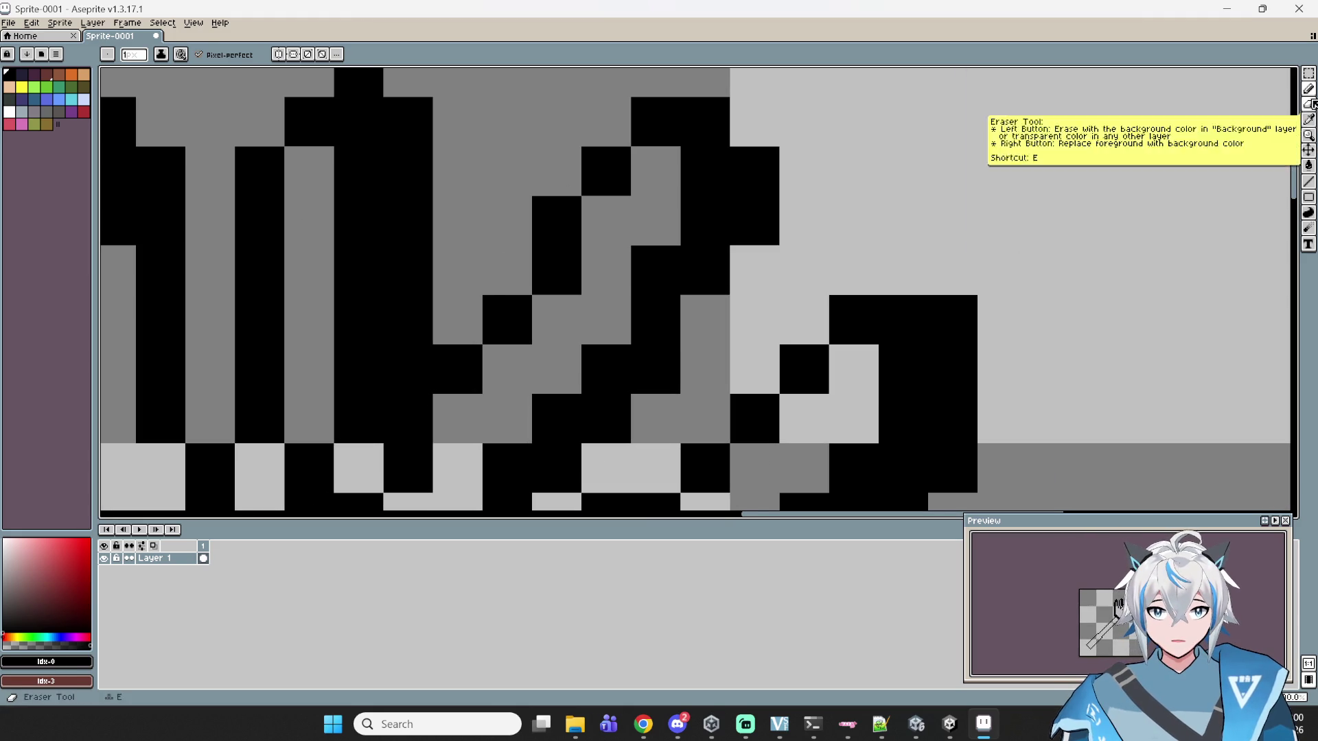
- Erase stray black cells between the fingers
click(1308, 105)
click(409, 369)
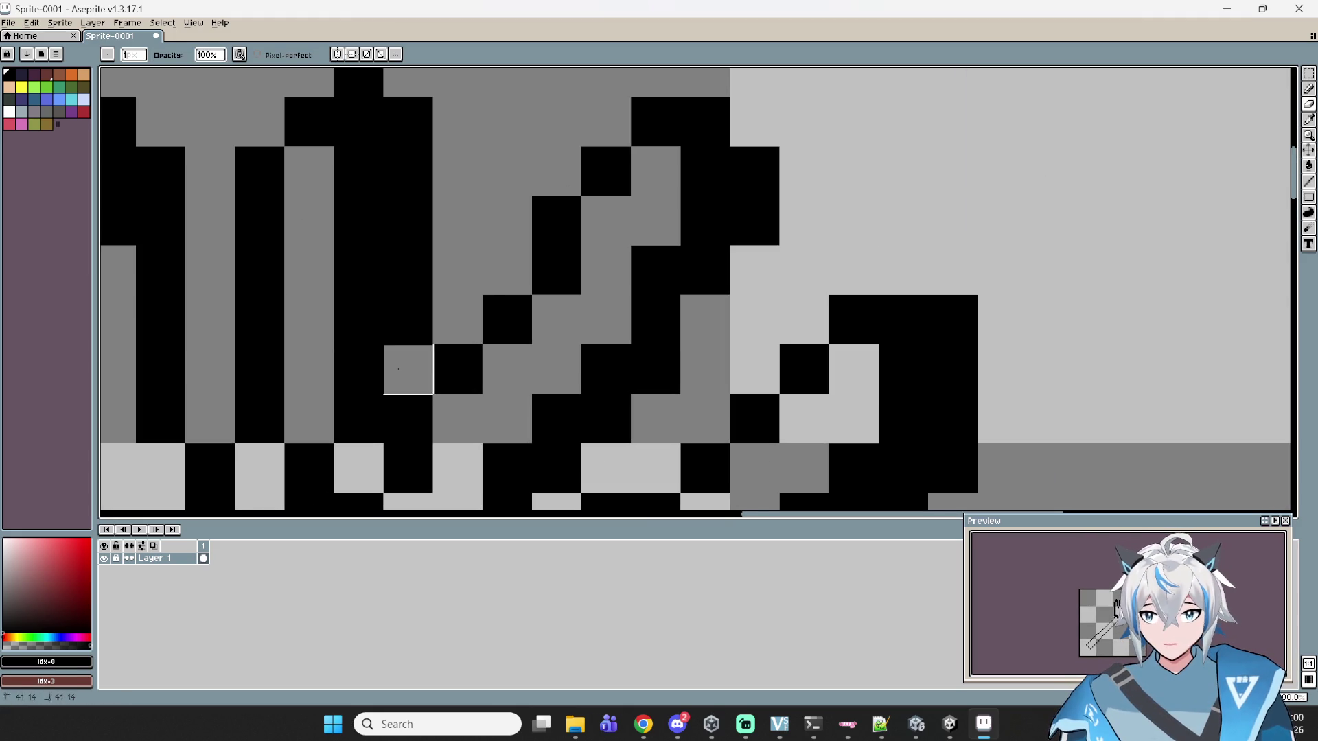
mouse_move(403, 333)
mouse_down()
mouse_move(411, 172)
mouse_move(424, 190)
mouse_up()
- Centre the whole hand sprite in view and select white as the drawing colour
scroll(473, 384, down, 3)
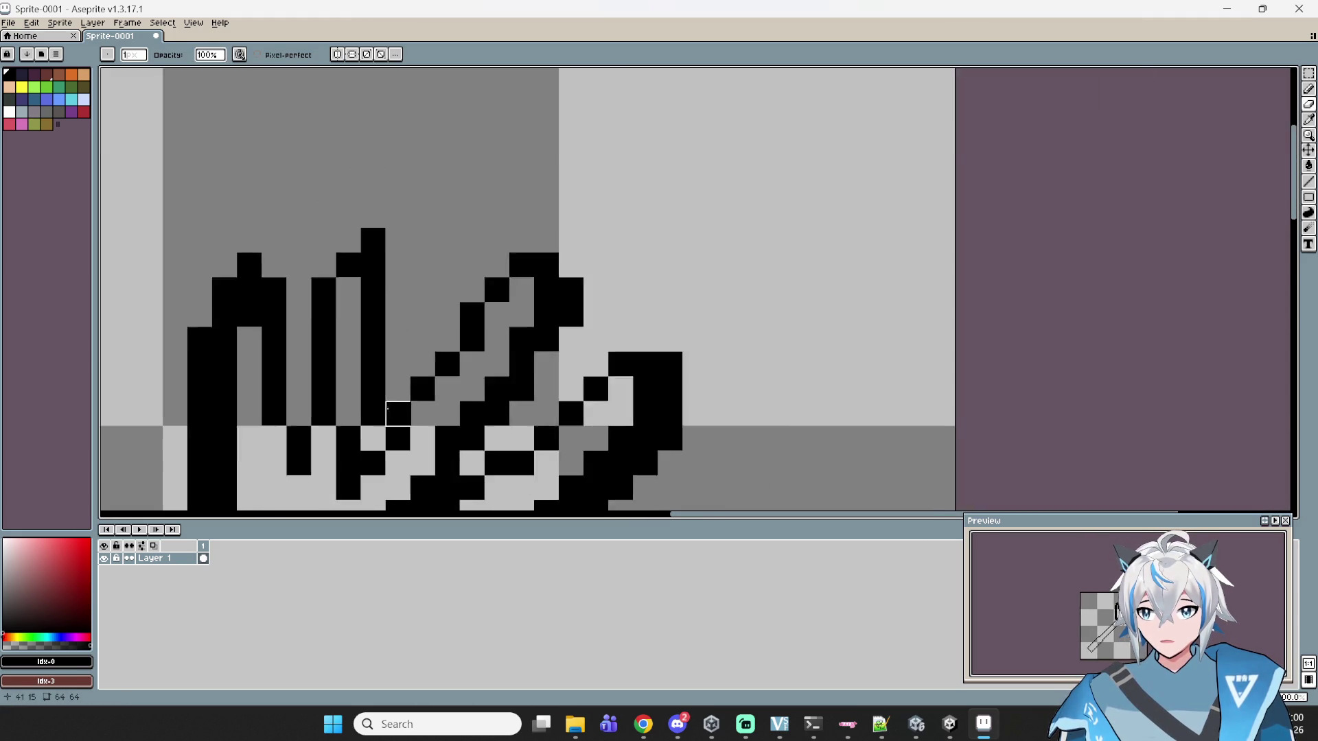
mouse_move(499, 393)
mouse_down()
mouse_move(571, 321)
mouse_move(596, 244)
mouse_up()
scroll(621, 197, down, 1)
drag(775, 278, 777, 317)
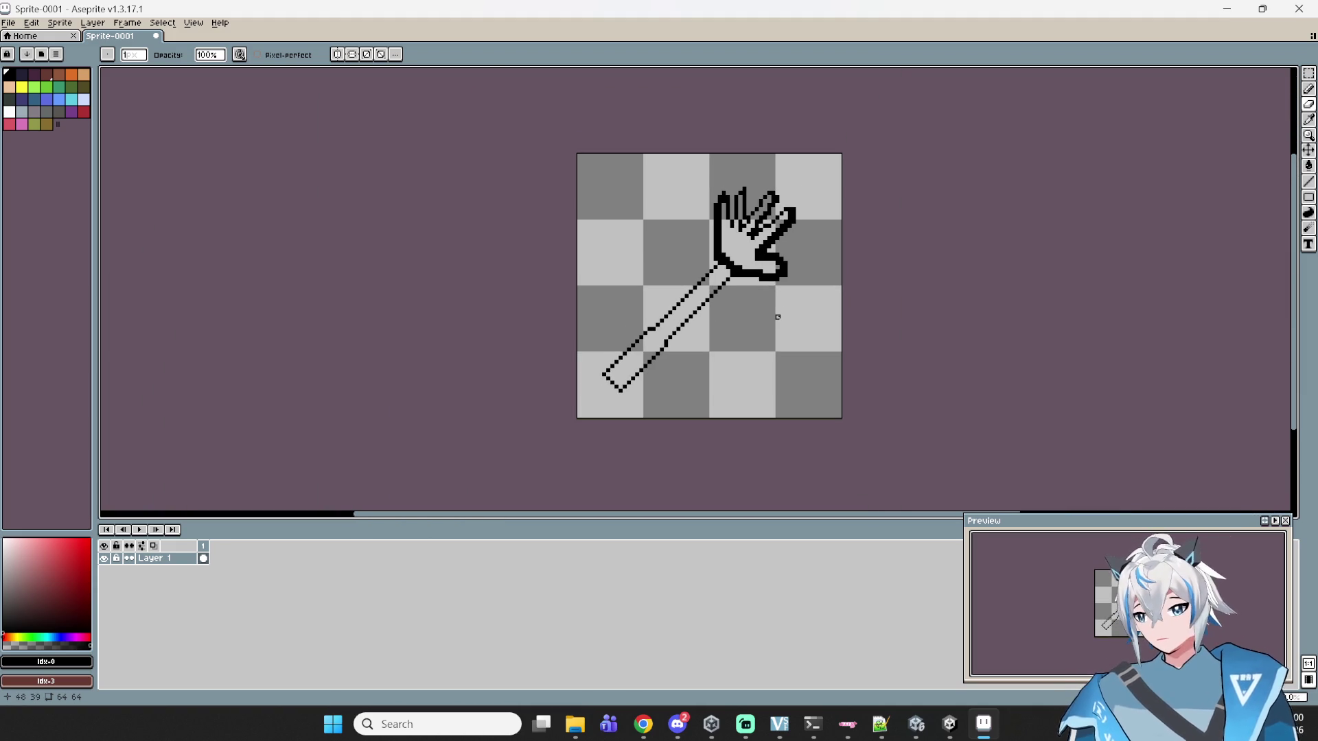
scroll(777, 316, up, 2)
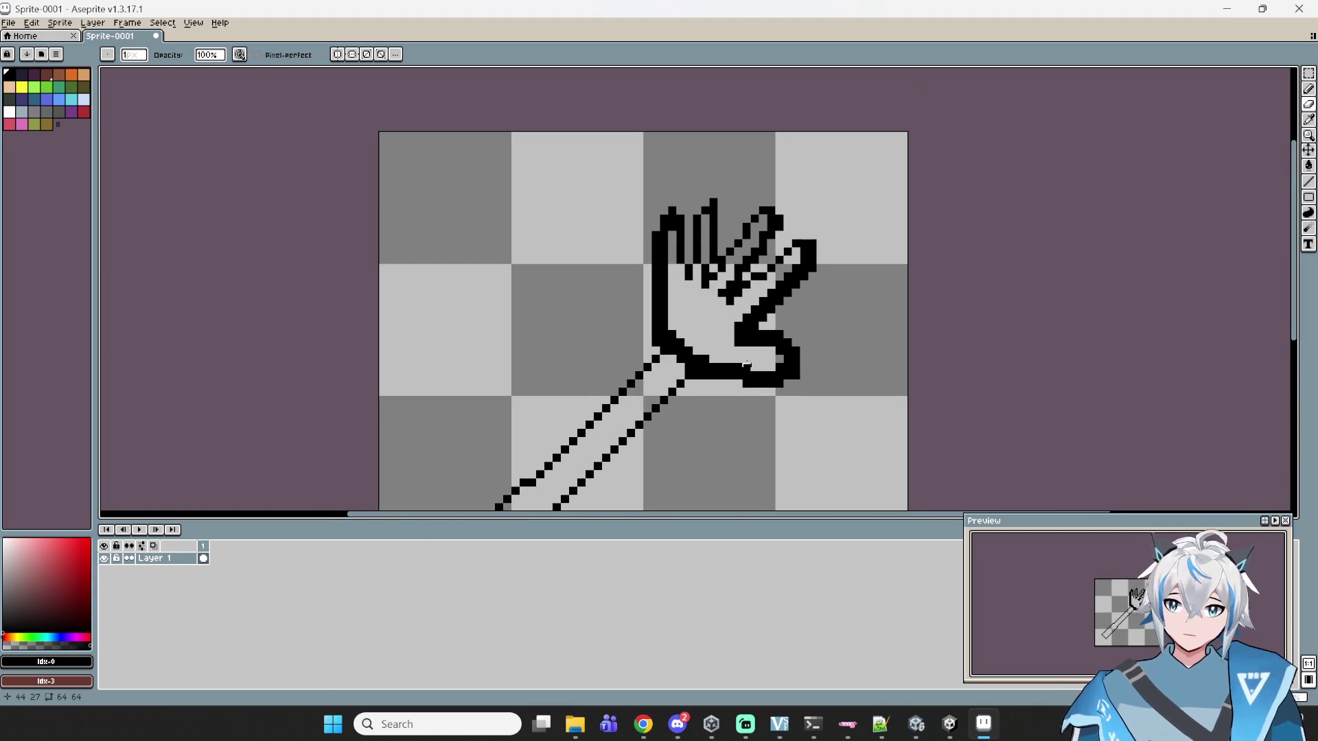
scroll(732, 248, up, 1)
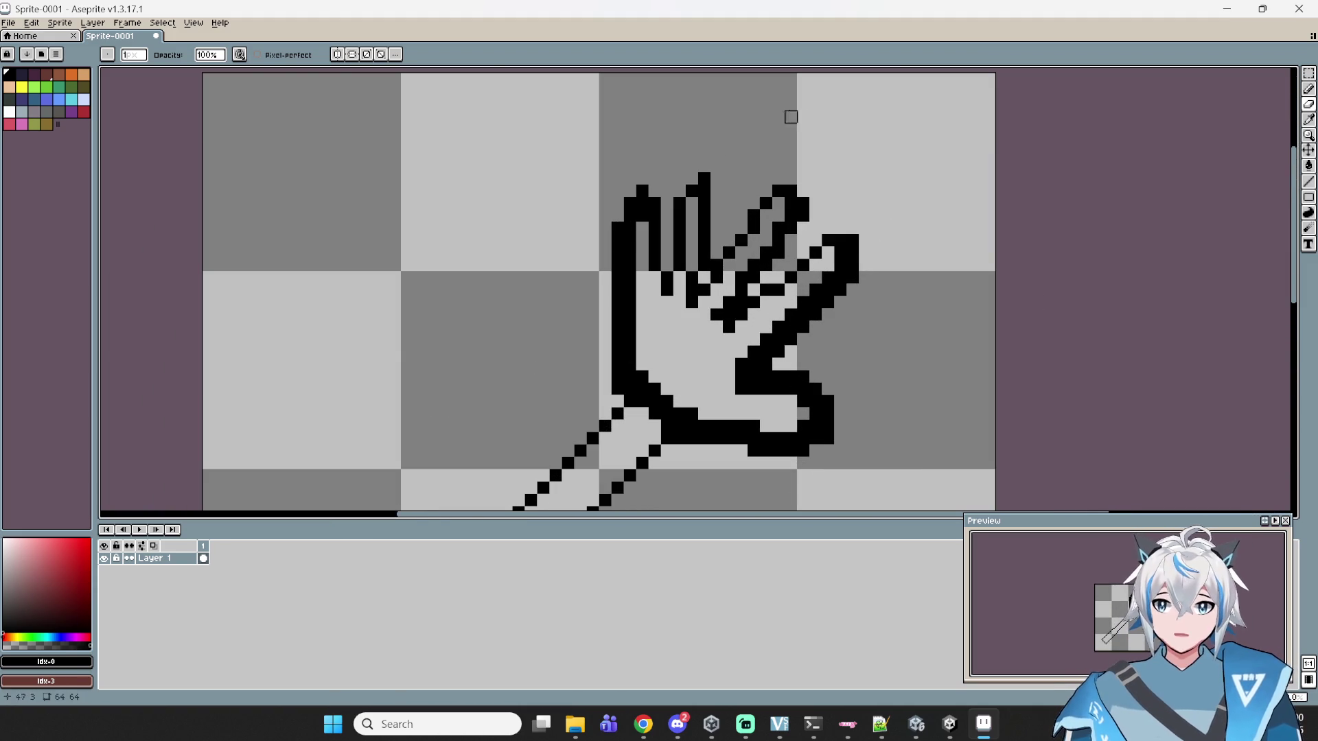
click(9, 111)
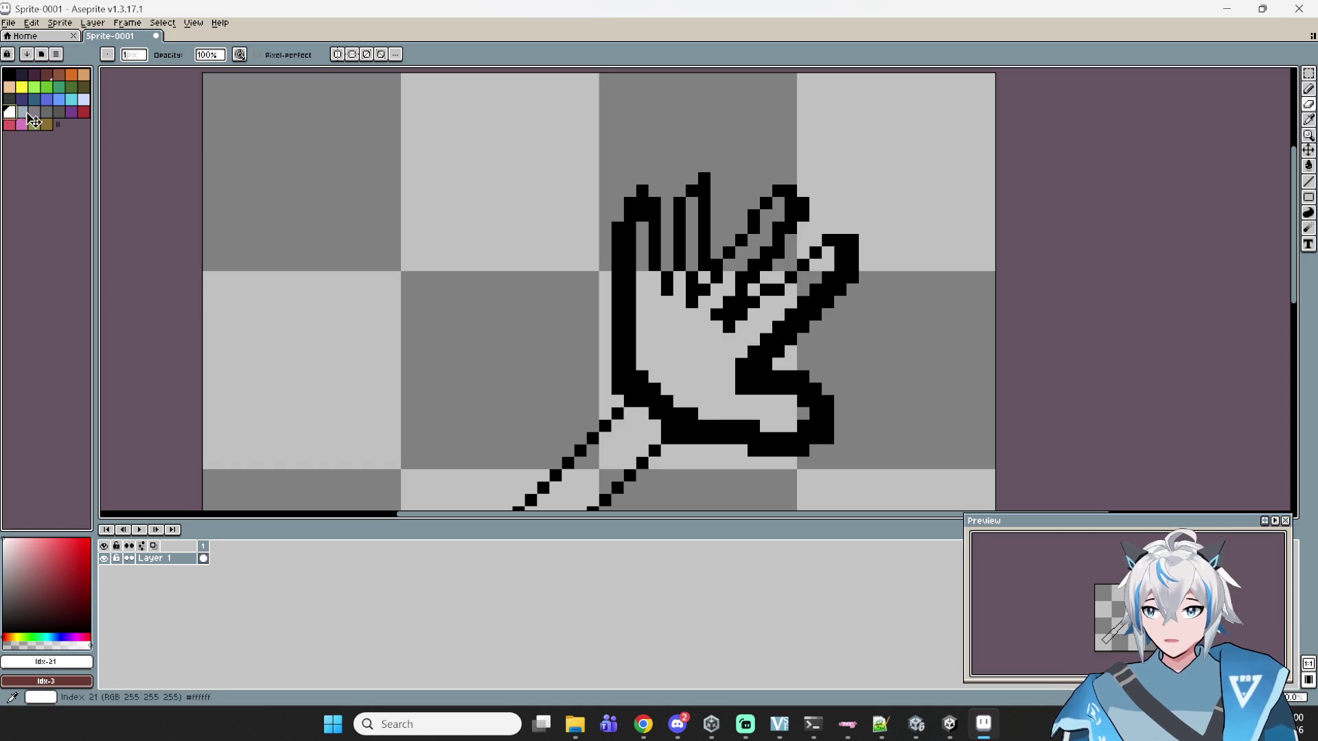
- Bucket-fill the hand's interior and the gap between fingers with white
click(1307, 166)
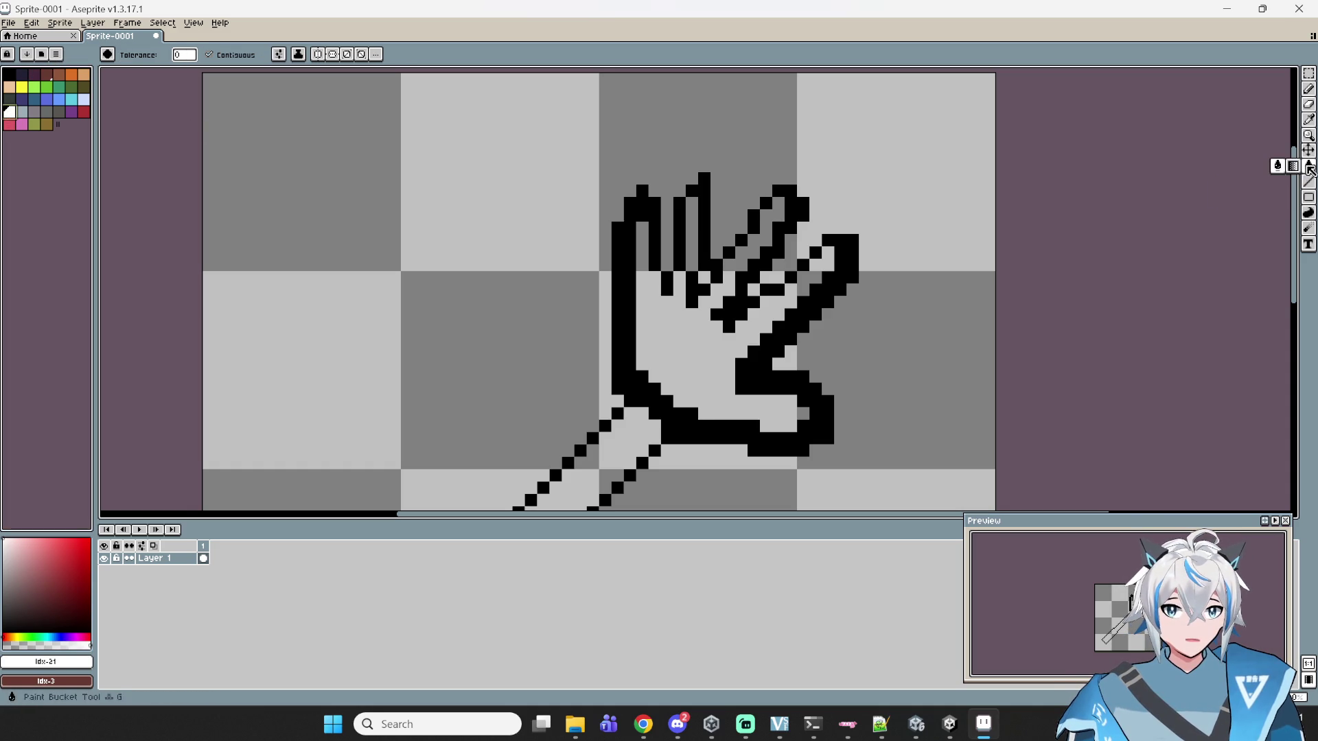
click(639, 354)
click(693, 237)
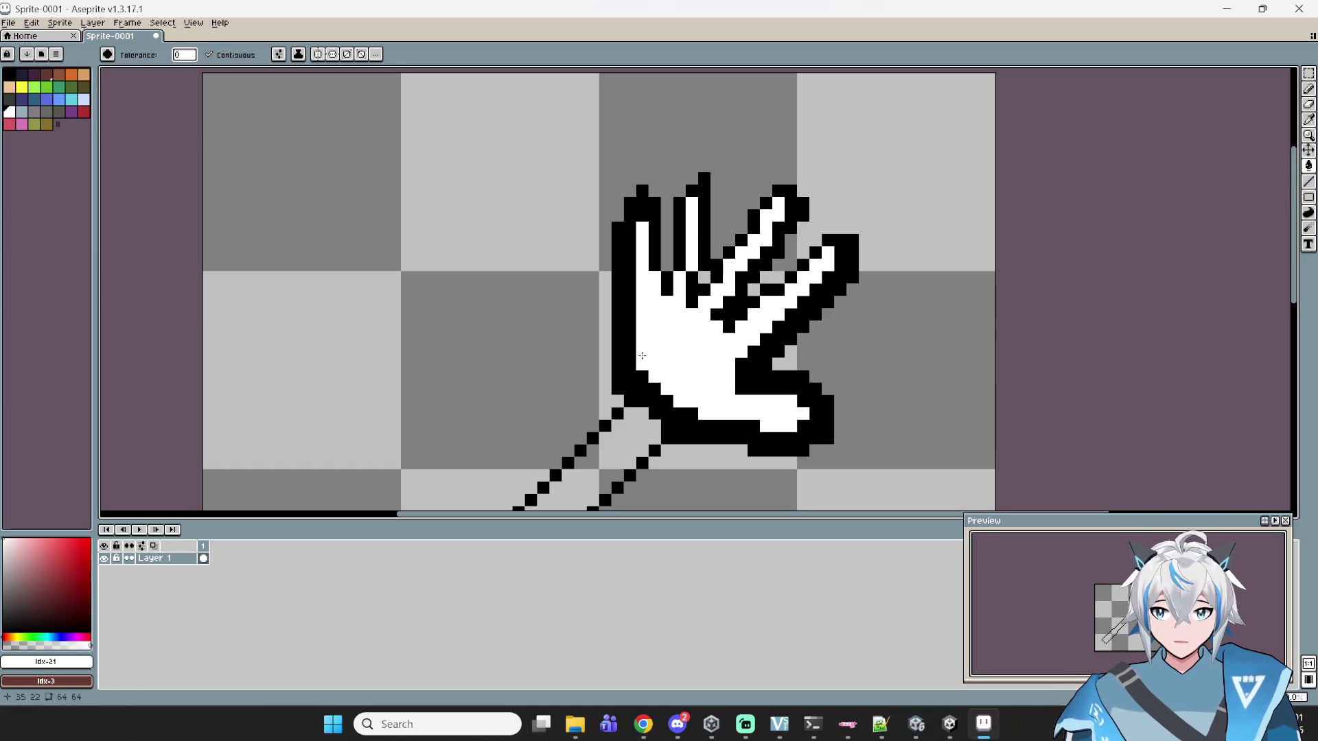
- Fill the handle's interior with dark grey
click(46, 111)
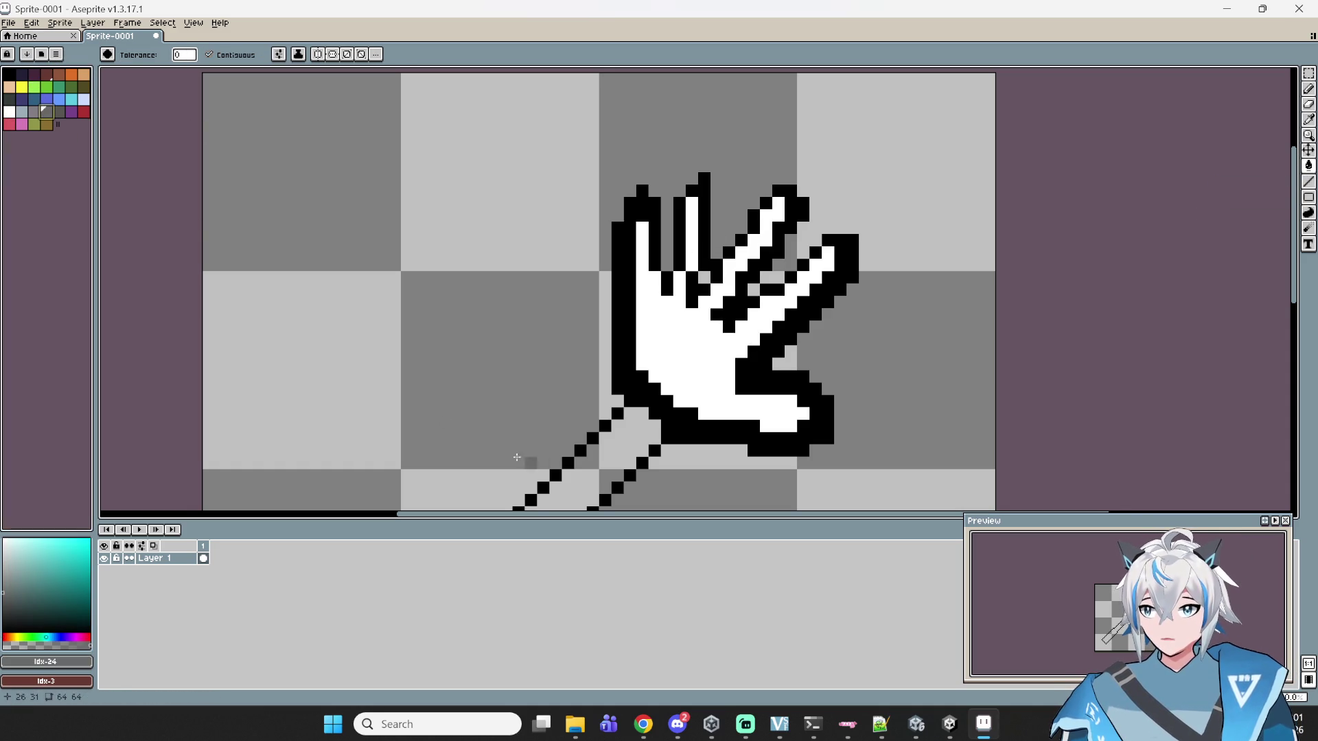
click(620, 467)
scroll(620, 468, down, 5)
scroll(686, 440, up, 4)
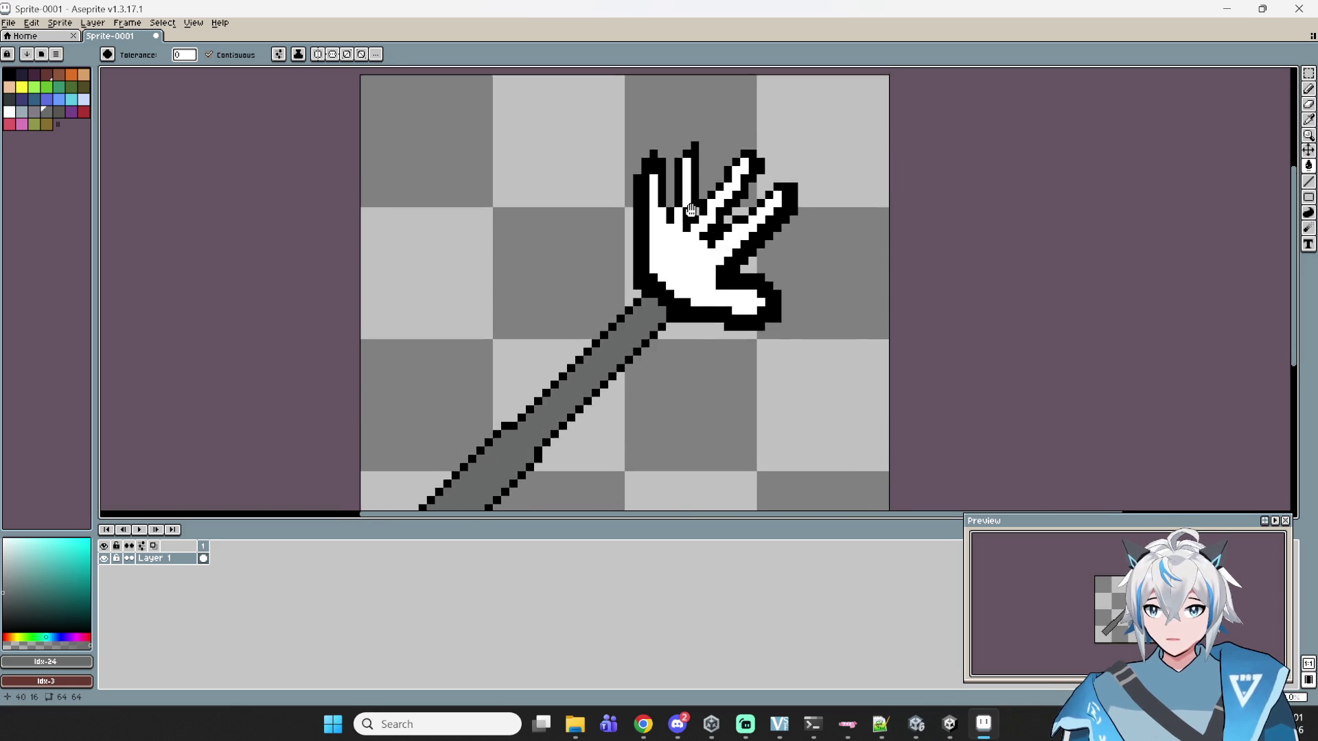
scroll(714, 192, up, 5)
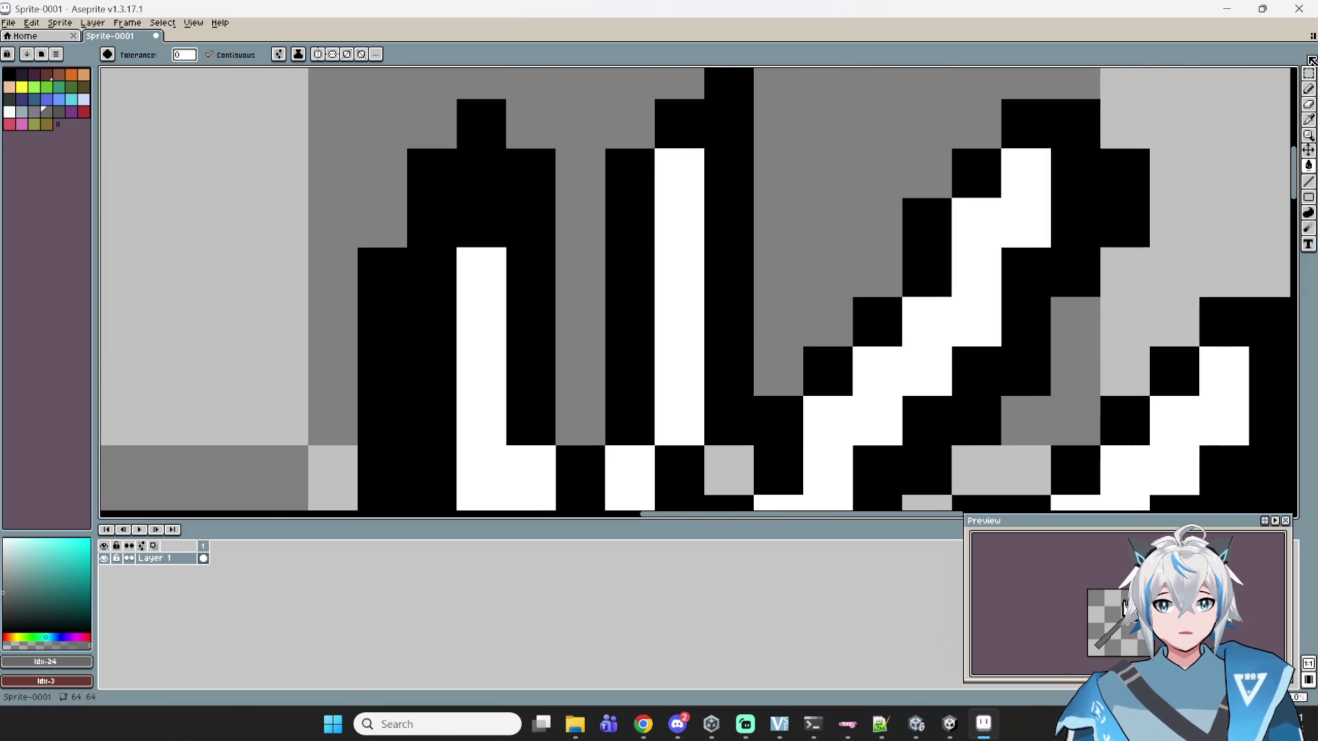
click(1308, 73)
key(ctrl+z)
key(ctrl+z)
key(ctrl+z)
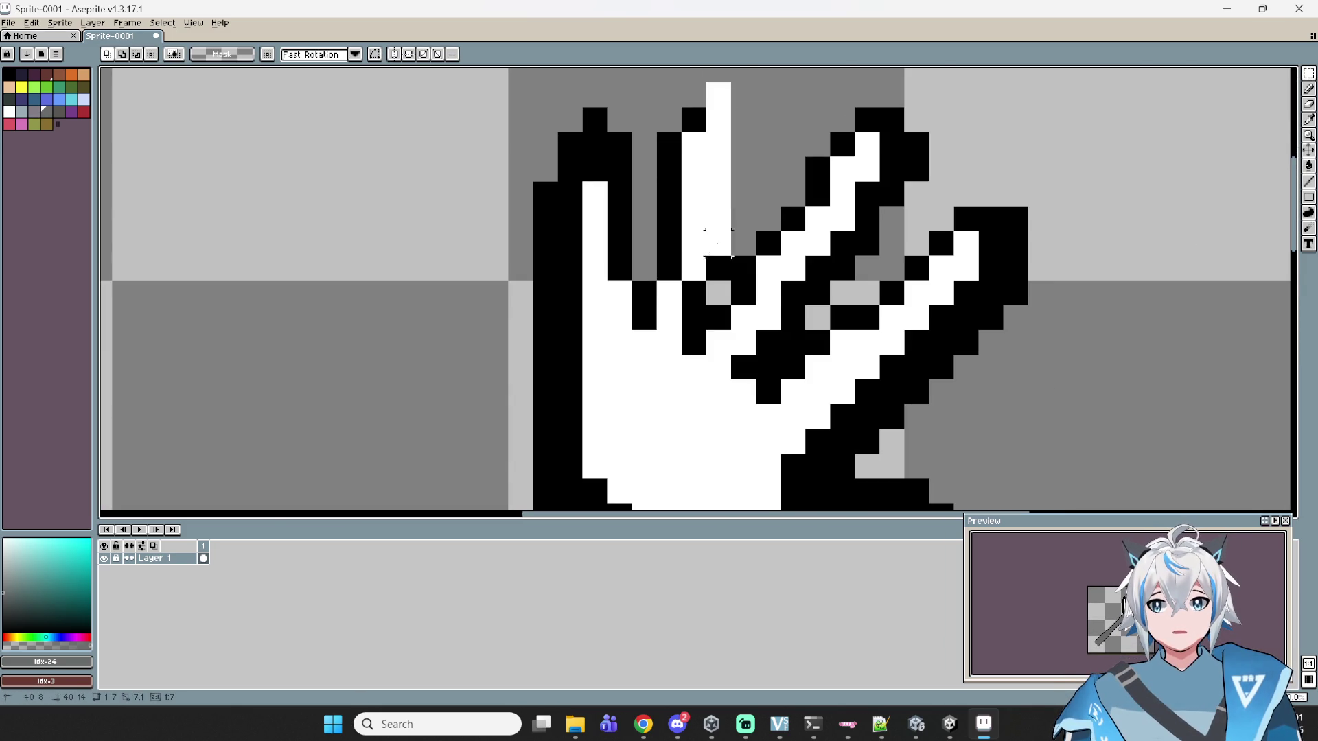
- Select the middle finger and move it down one pixel, then deselect
mouse_move(729, 106)
mouse_down()
mouse_move(694, 195)
mouse_move(727, 239)
mouse_up()
drag(654, 82, 733, 282)
mouse_move(686, 185)
mouse_down()
mouse_move(707, 222)
mouse_move(677, 220)
mouse_up()
scroll(679, 221, down, 4)
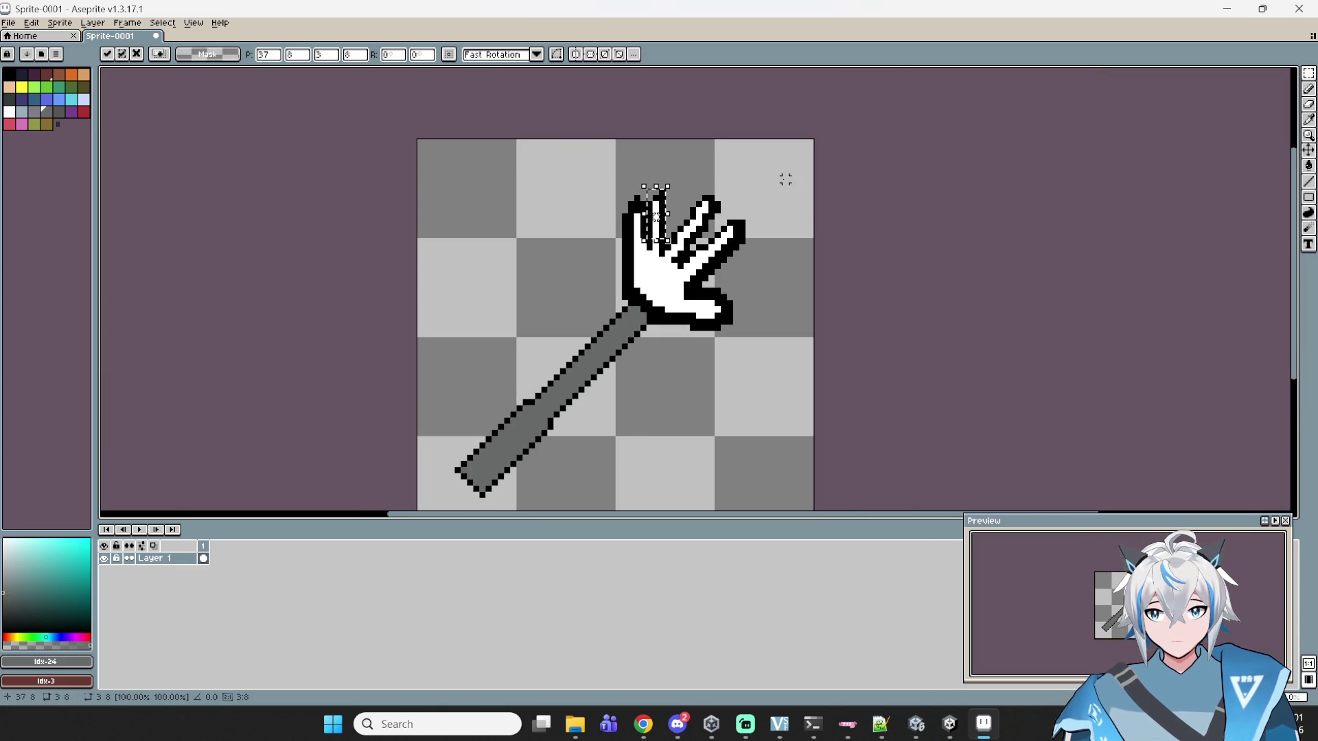
key(Return)
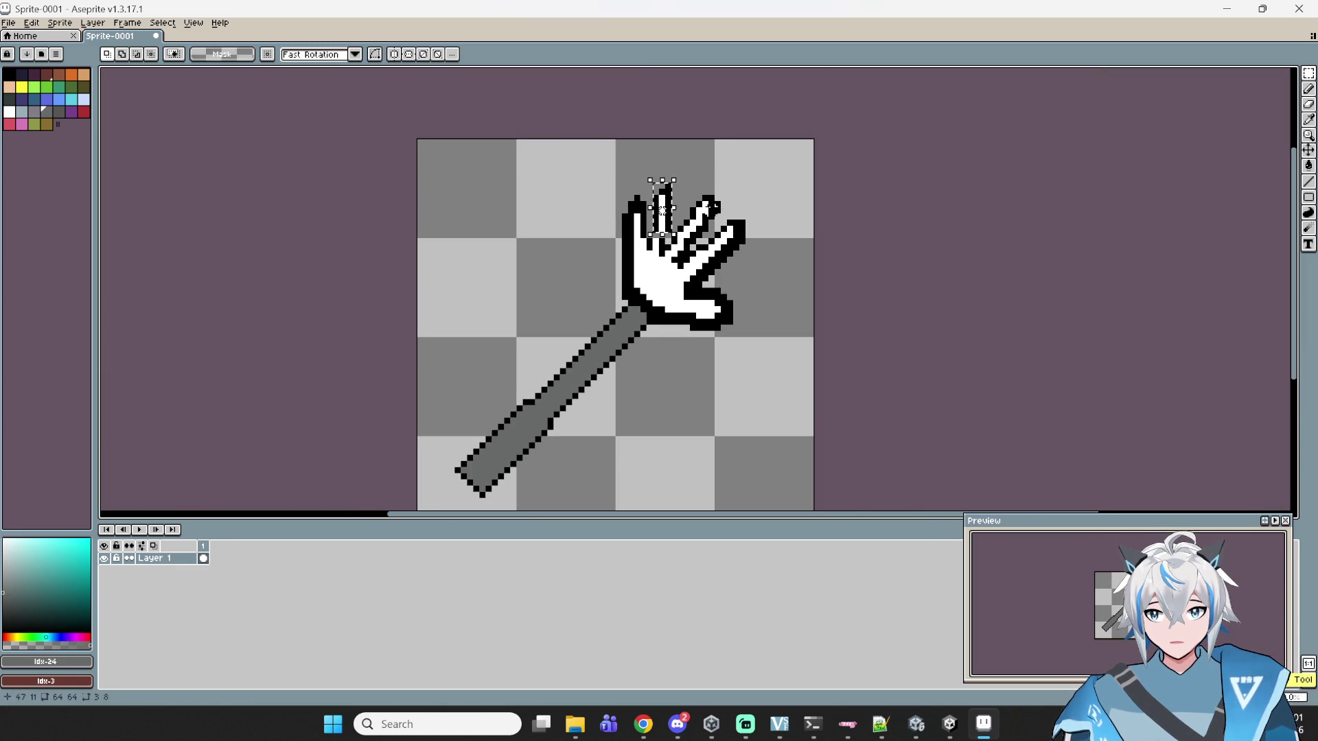
key(ctrl+d)
- Make and clear a rectangular selection over the handle area, then adjust the view
scroll(756, 203, up, 3)
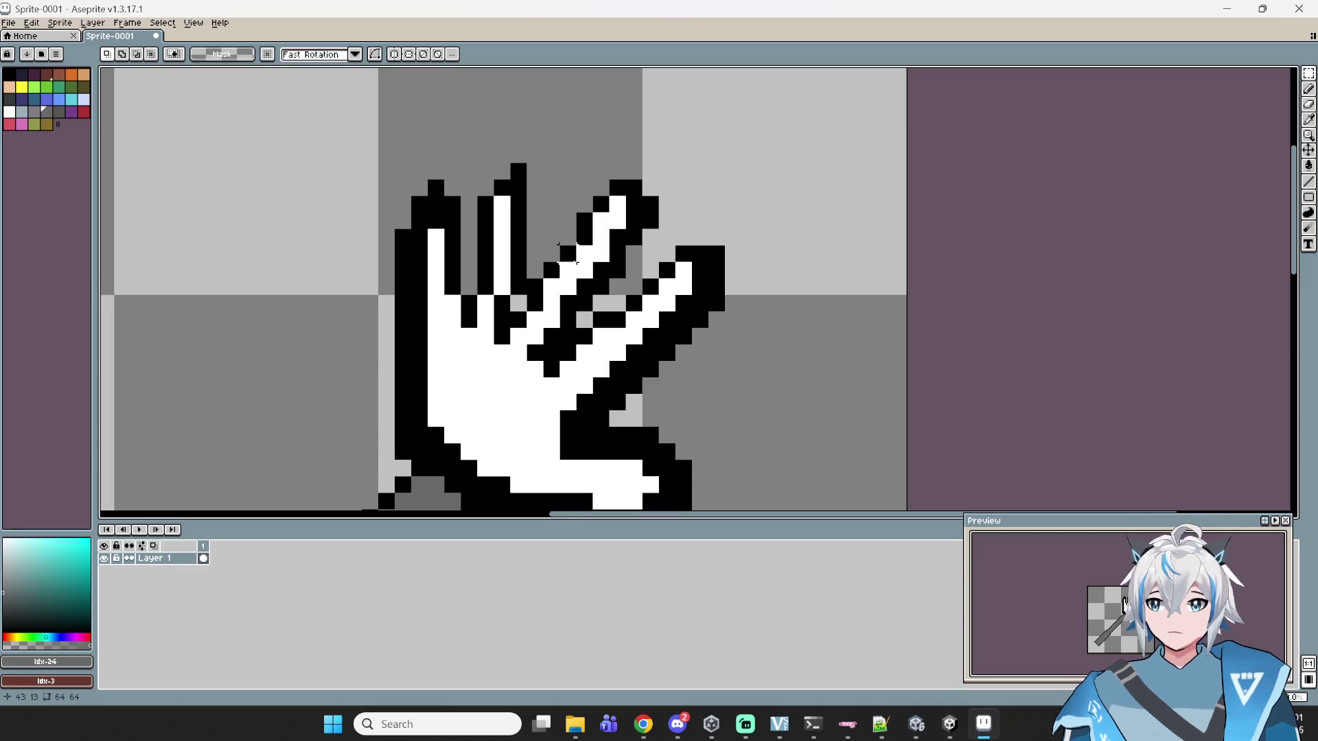
scroll(601, 252, down, 3)
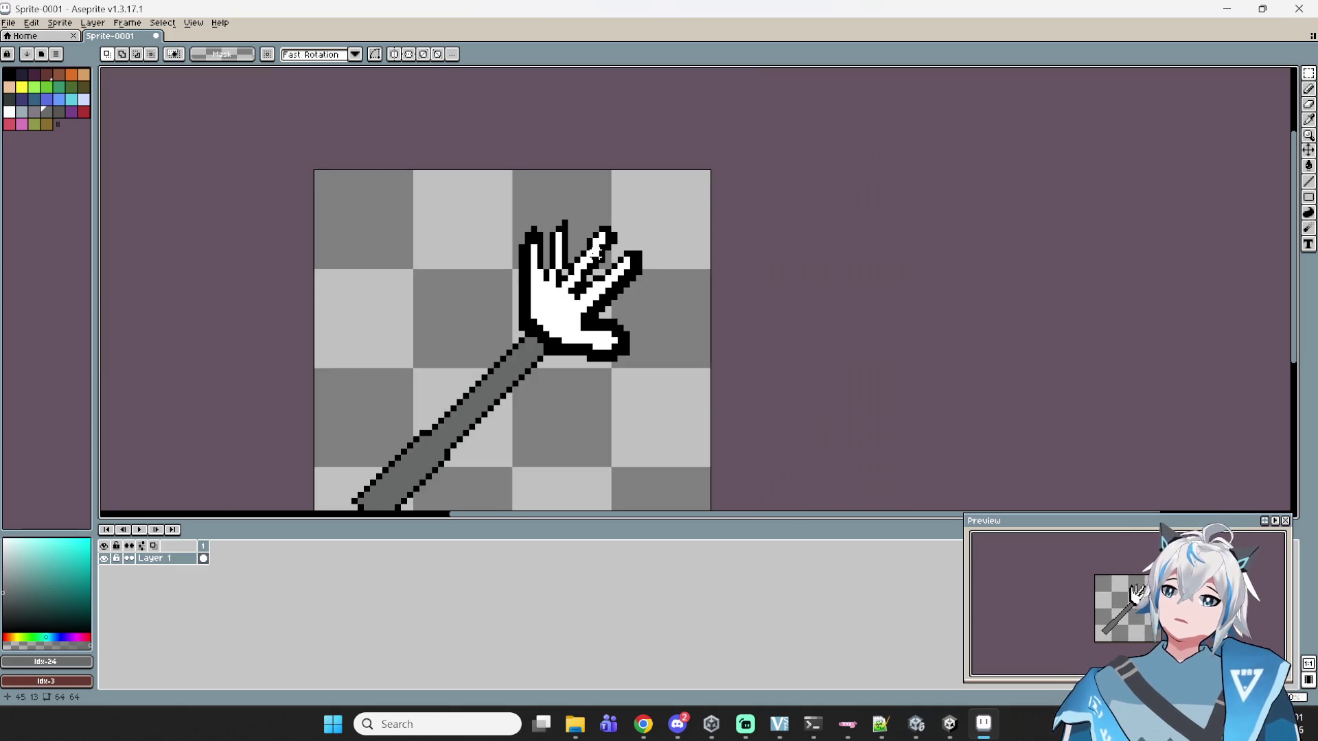
scroll(594, 252, up, 1)
scroll(597, 297, down, 2)
drag(697, 218, 512, 399)
click(698, 404)
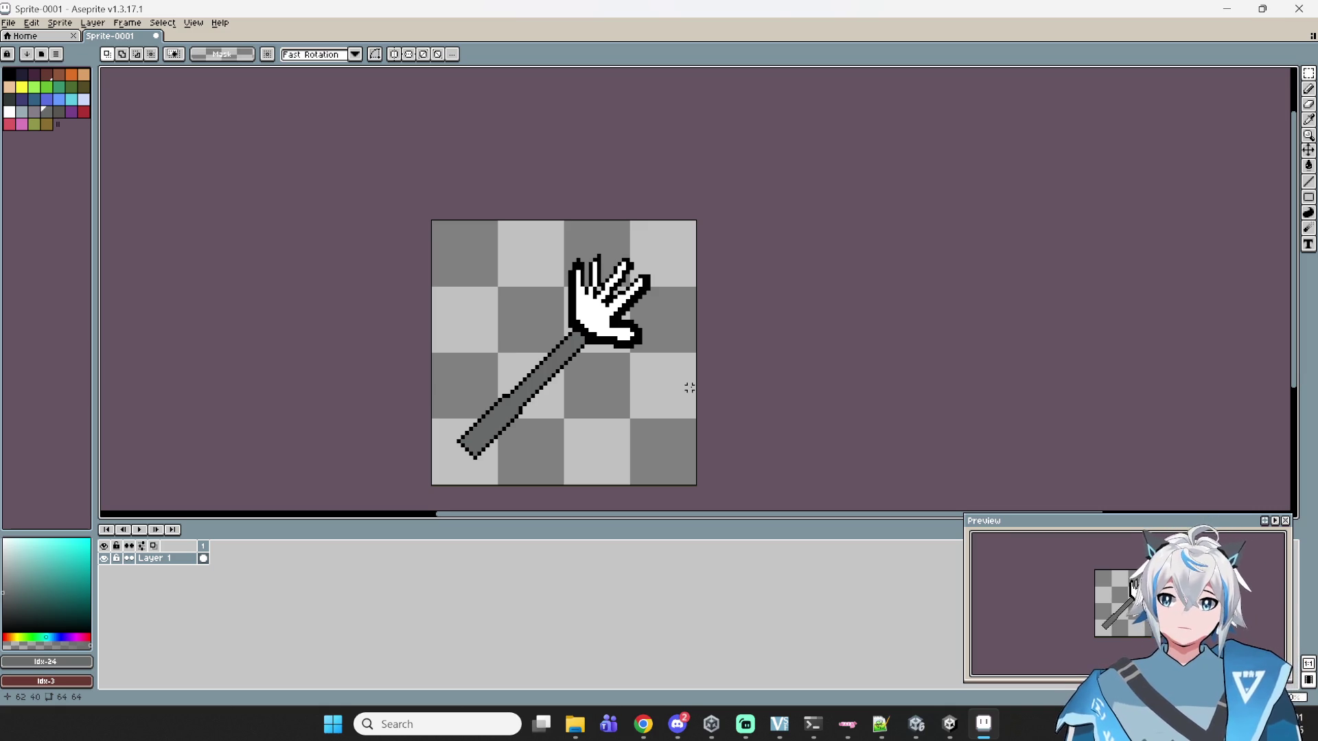
scroll(590, 473, up, 1)
mouse_move(591, 473)
mouse_down()
mouse_move(611, 409)
mouse_move(638, 428)
mouse_up()
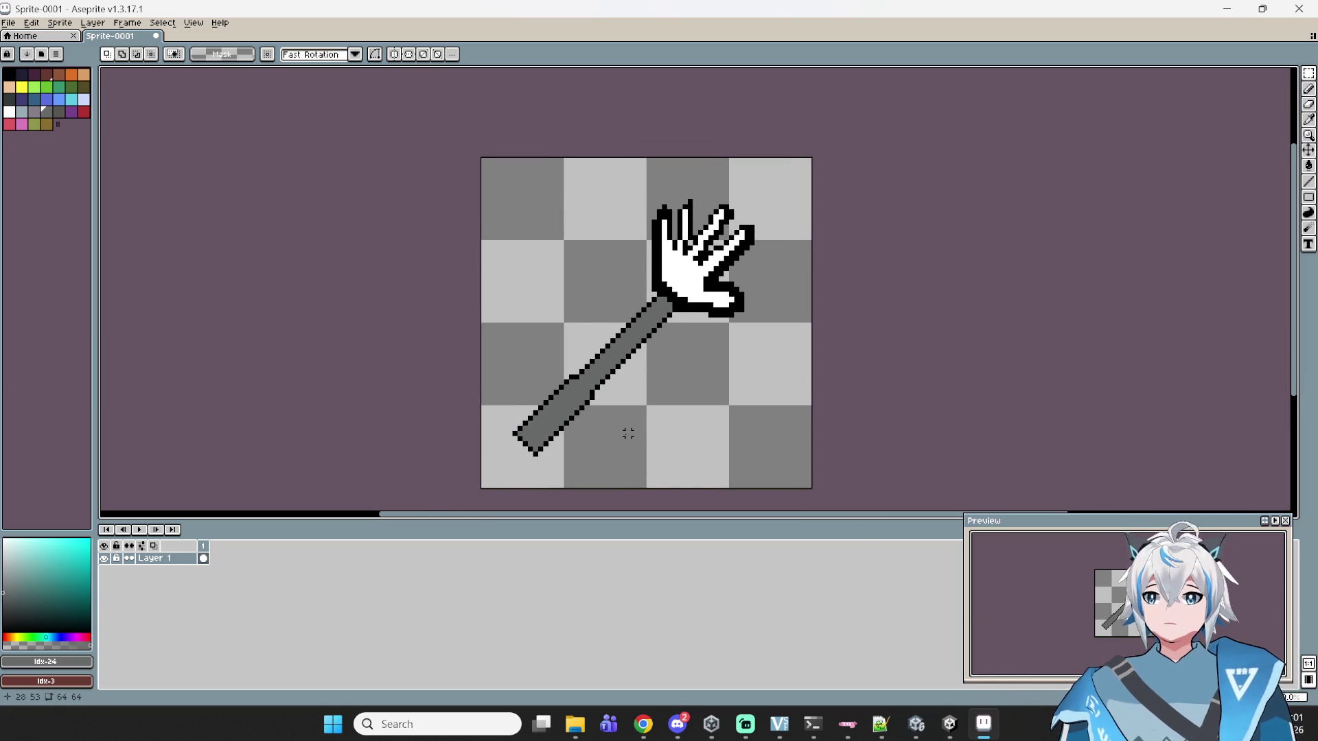
scroll(714, 326, up, 2)
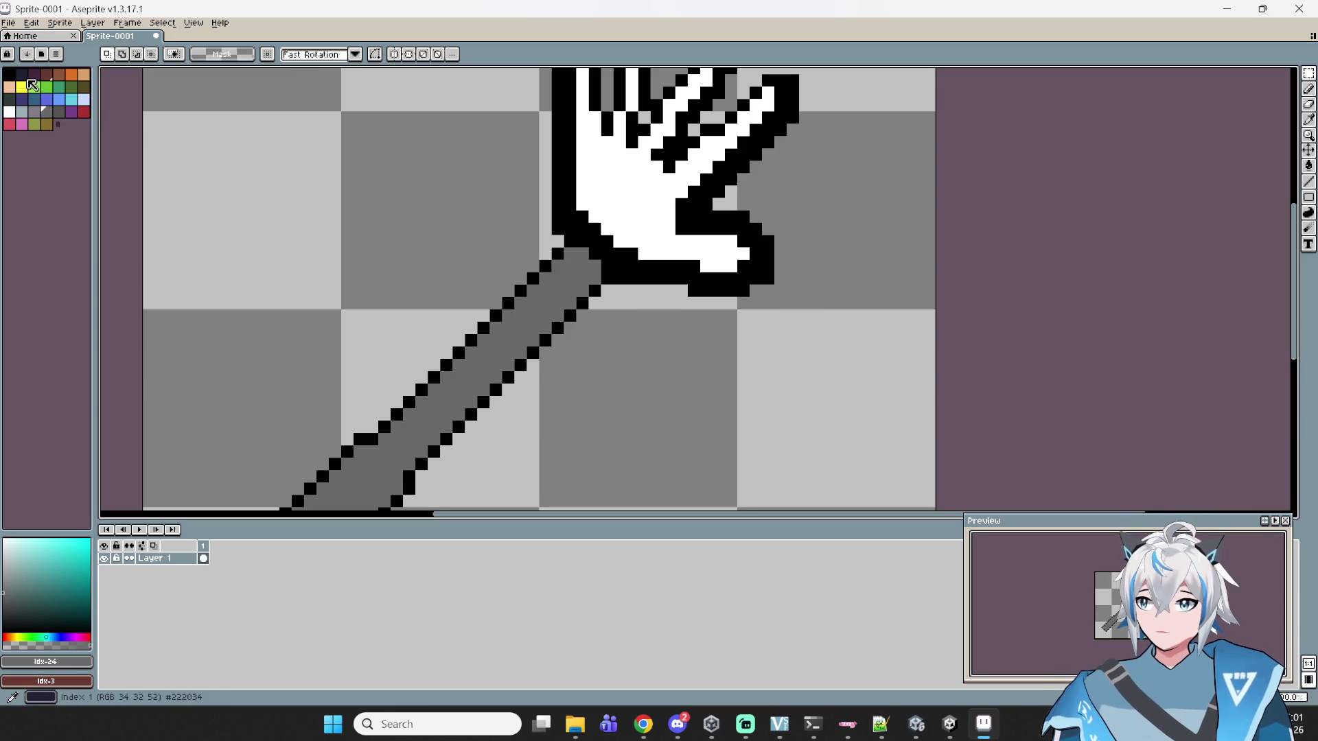
- Pick black and place three detail pixels on the white palm
click(10, 74)
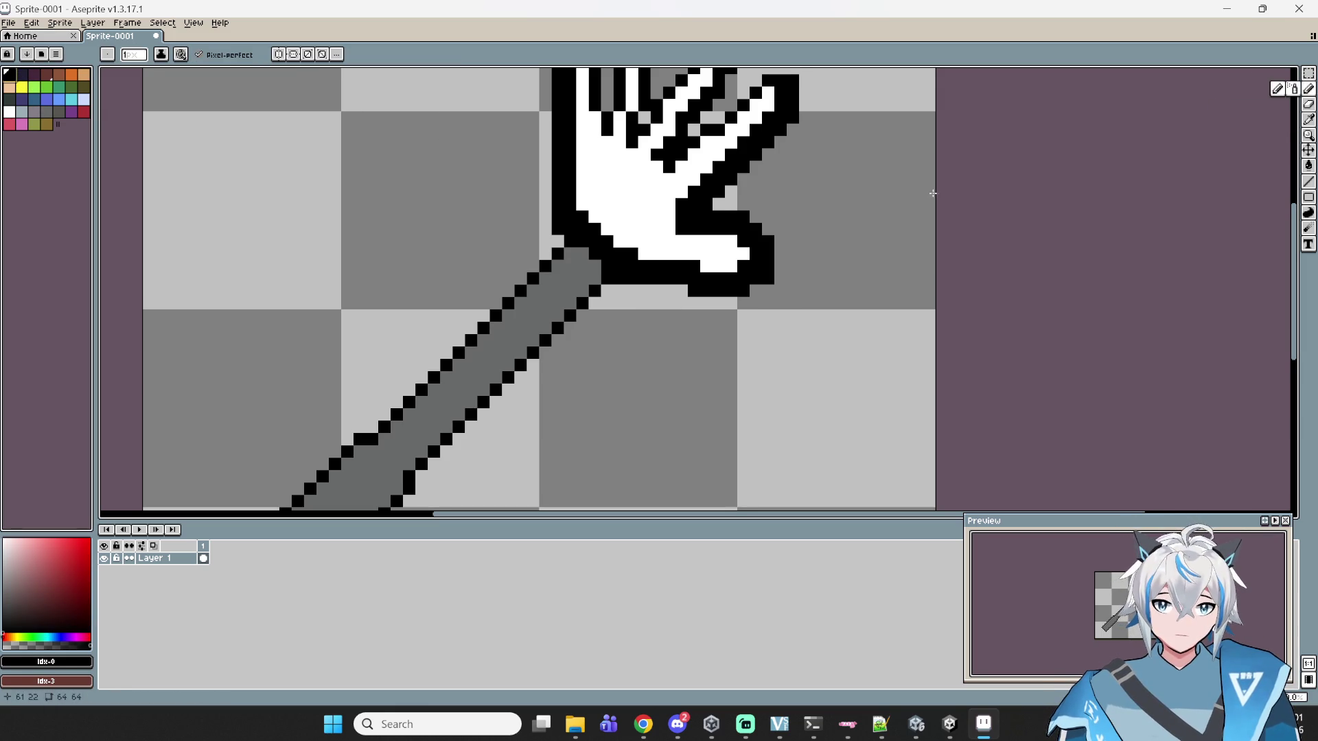
scroll(617, 200, up, 2)
click(617, 200)
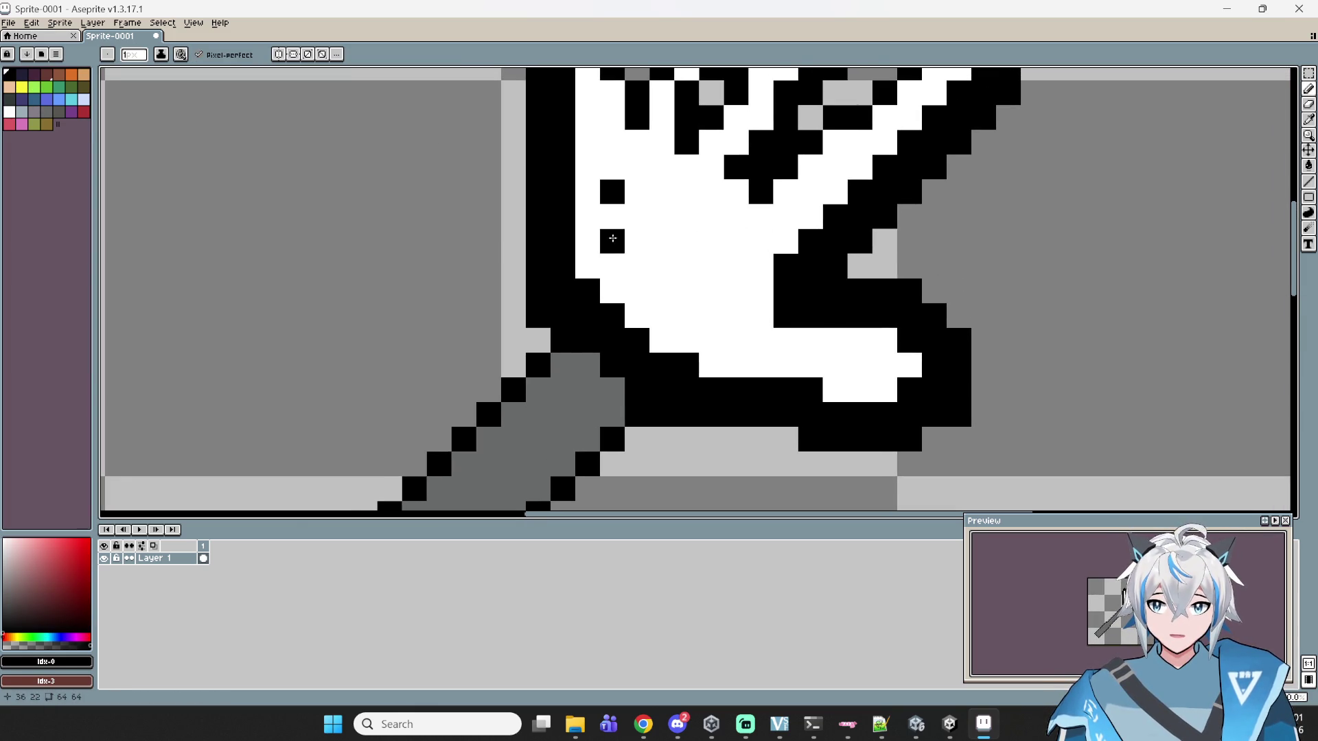
click(686, 266)
click(637, 218)
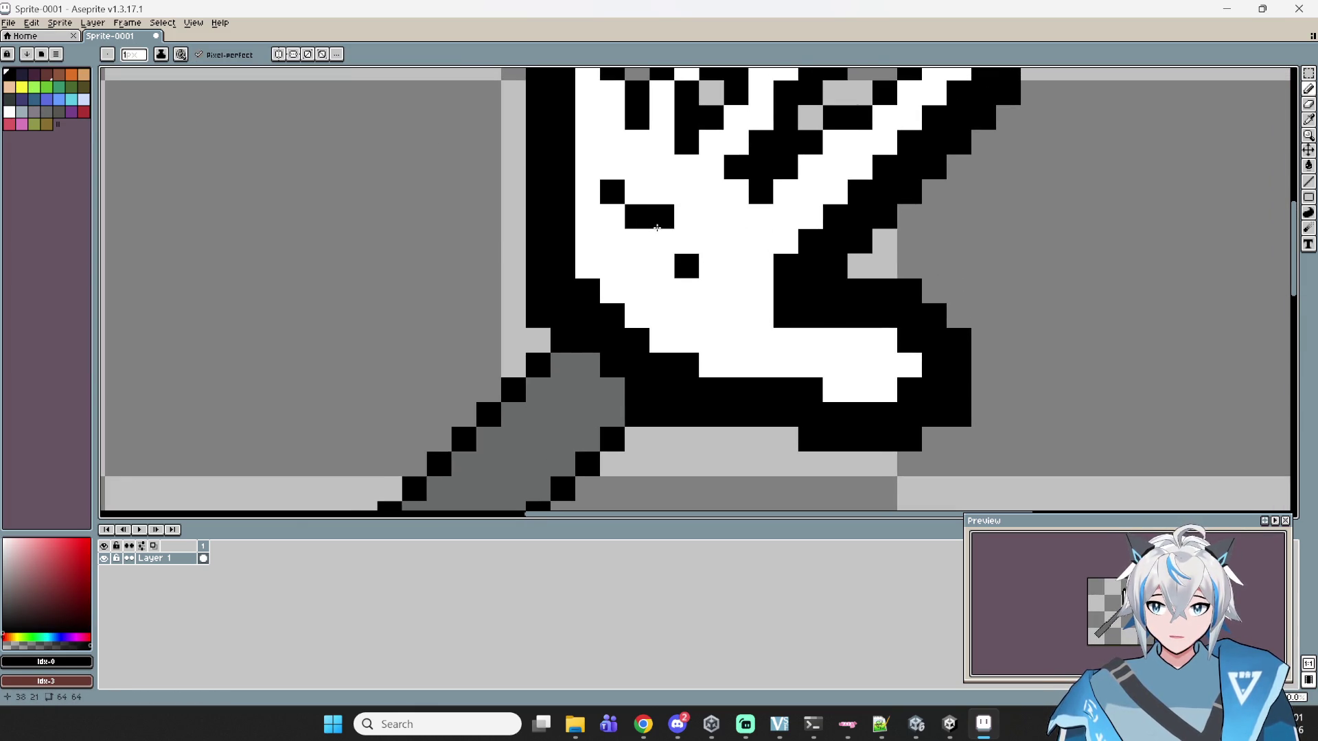
- With the Pencil, draw a short black line across the palm marking a finger division
scroll(707, 255, down, 4)
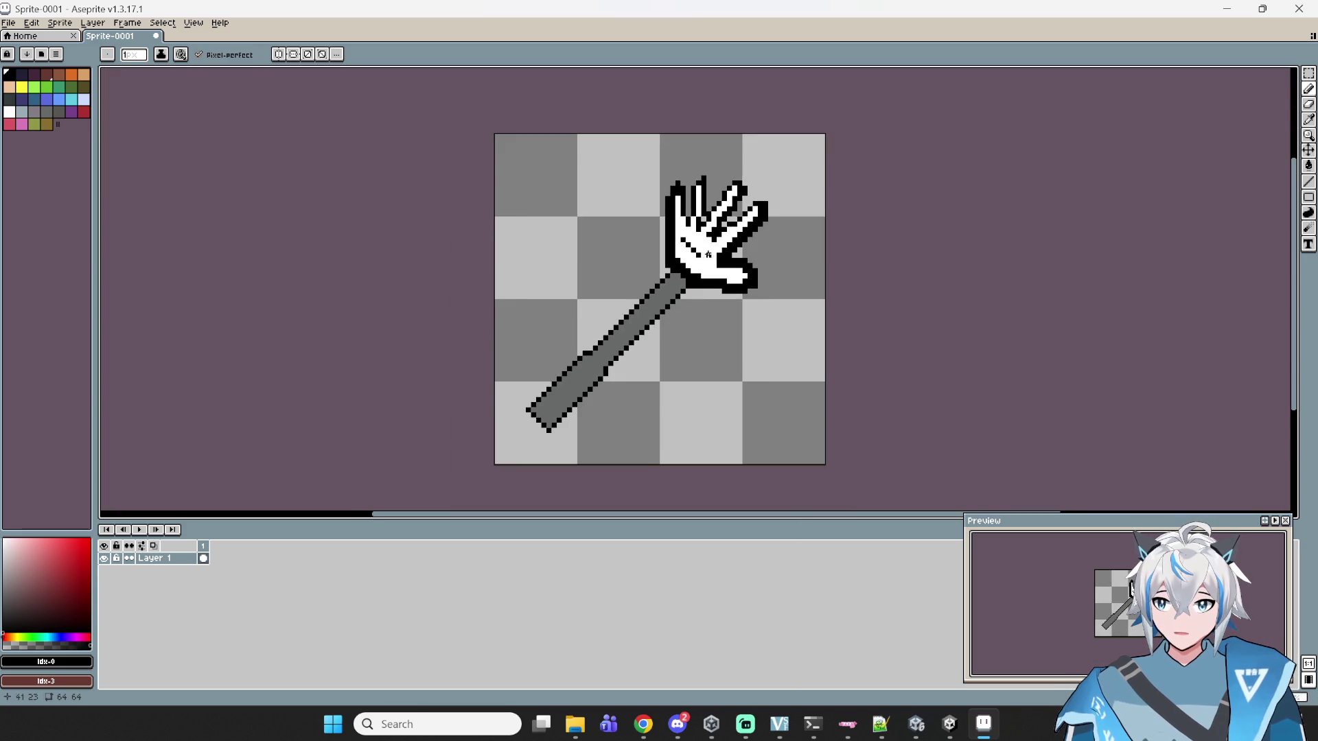
key(v)
key(b)
scroll(689, 246, up, 3)
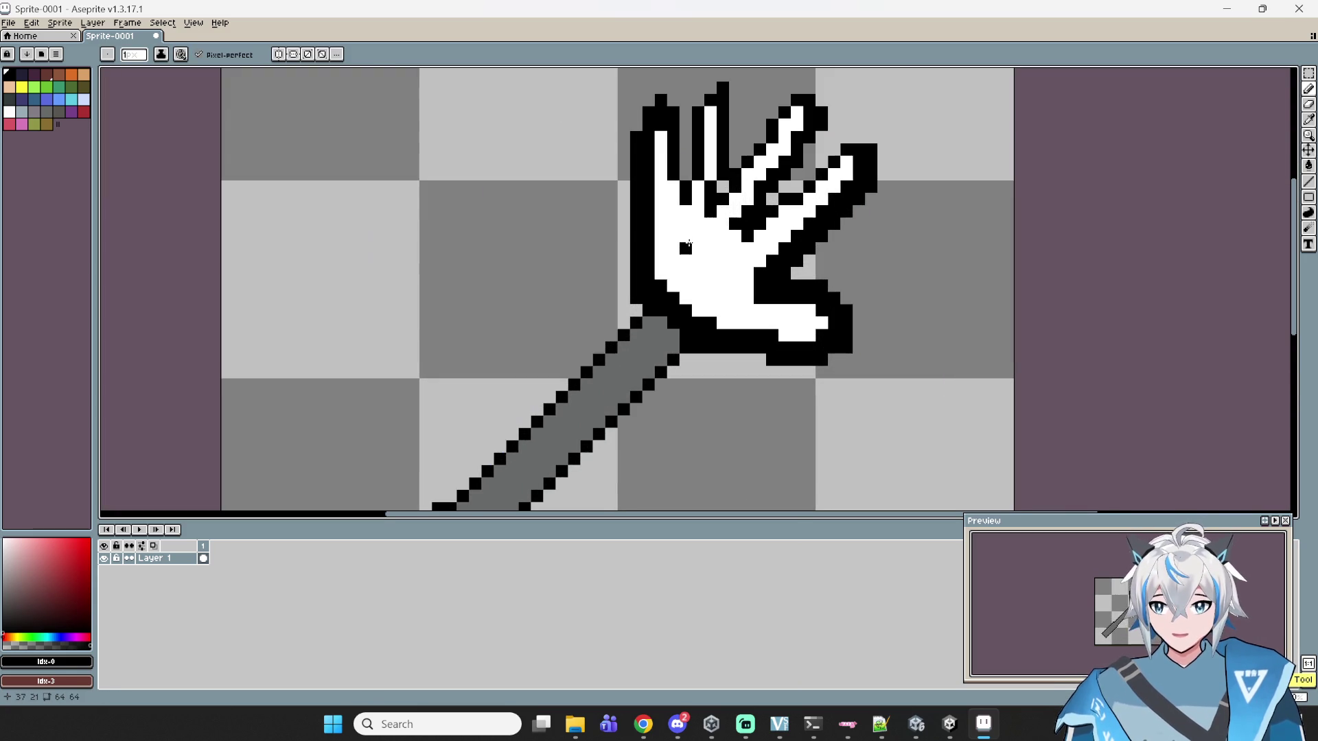
mouse_move(691, 227)
mouse_down()
mouse_move(664, 259)
mouse_move(672, 307)
mouse_up()
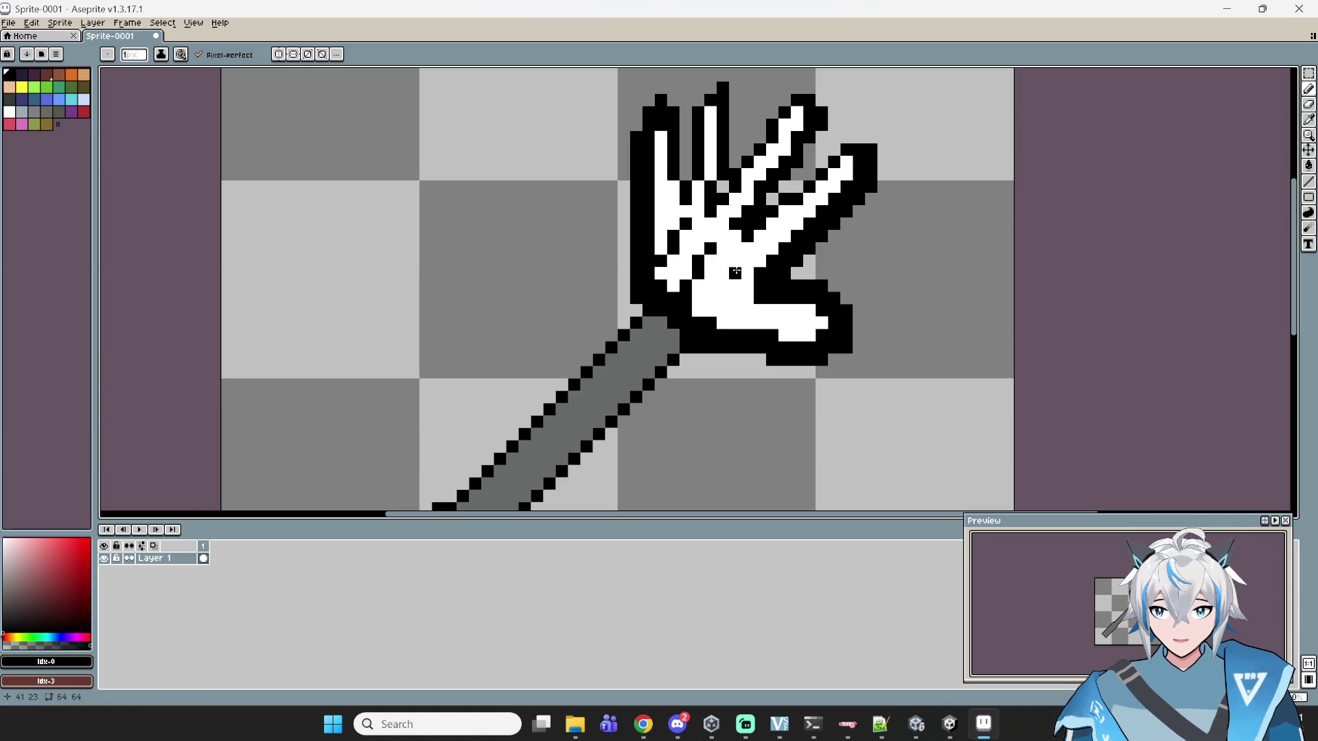
scroll(789, 273, down, 3)
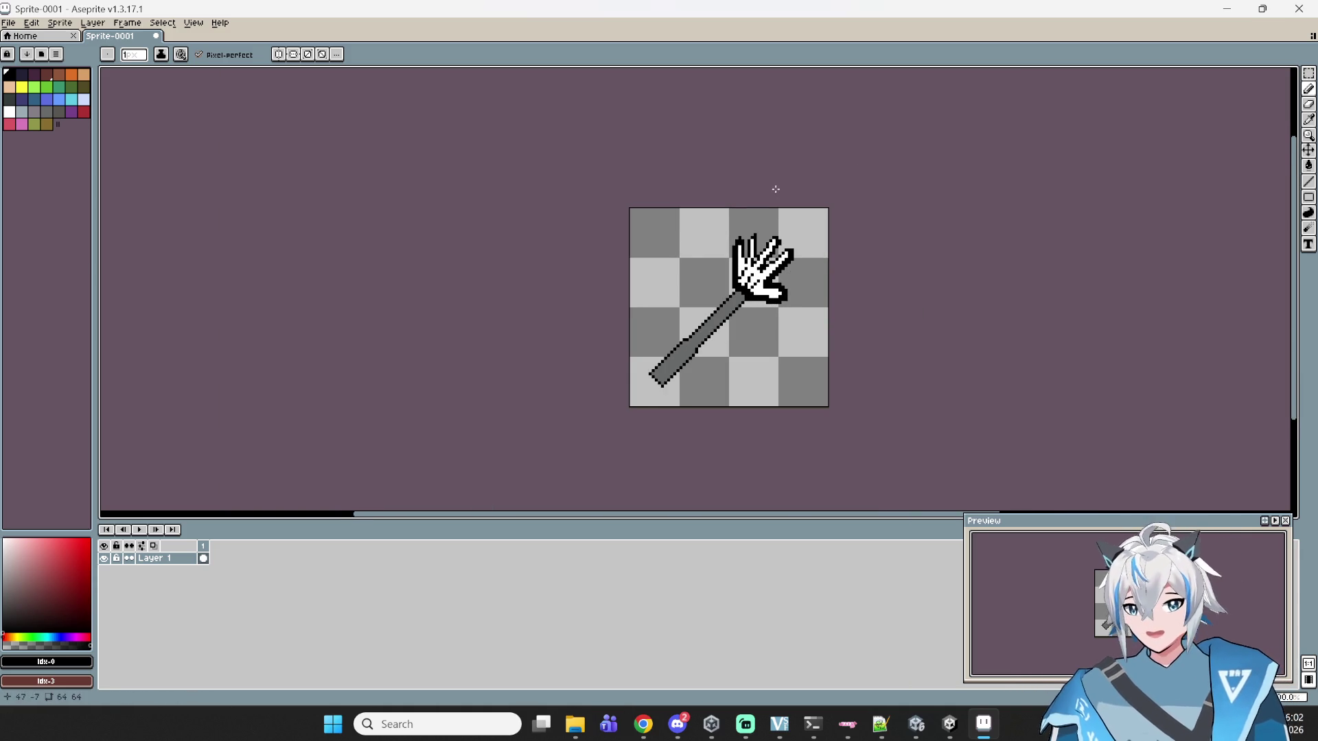
scroll(801, 328, up, 2)
drag(772, 272, 869, 299)
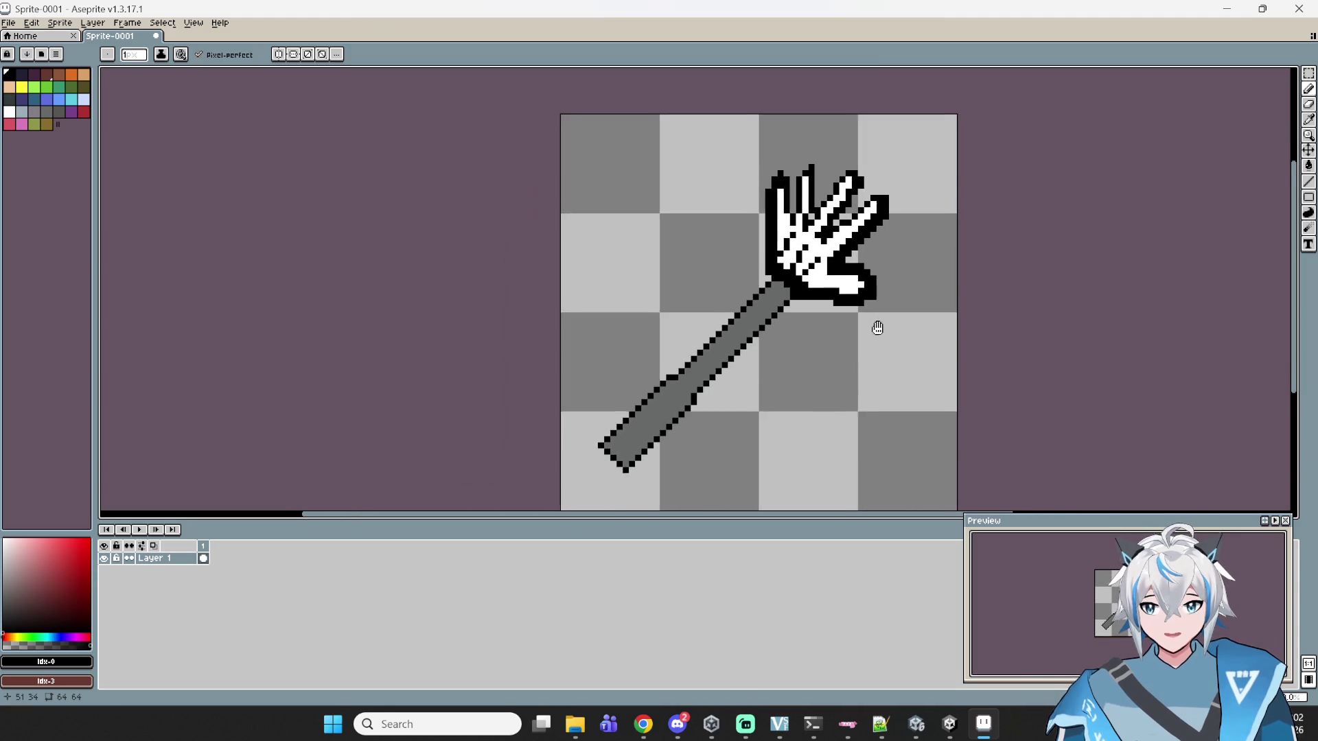
key(ctrl)
key(ctrl+s)
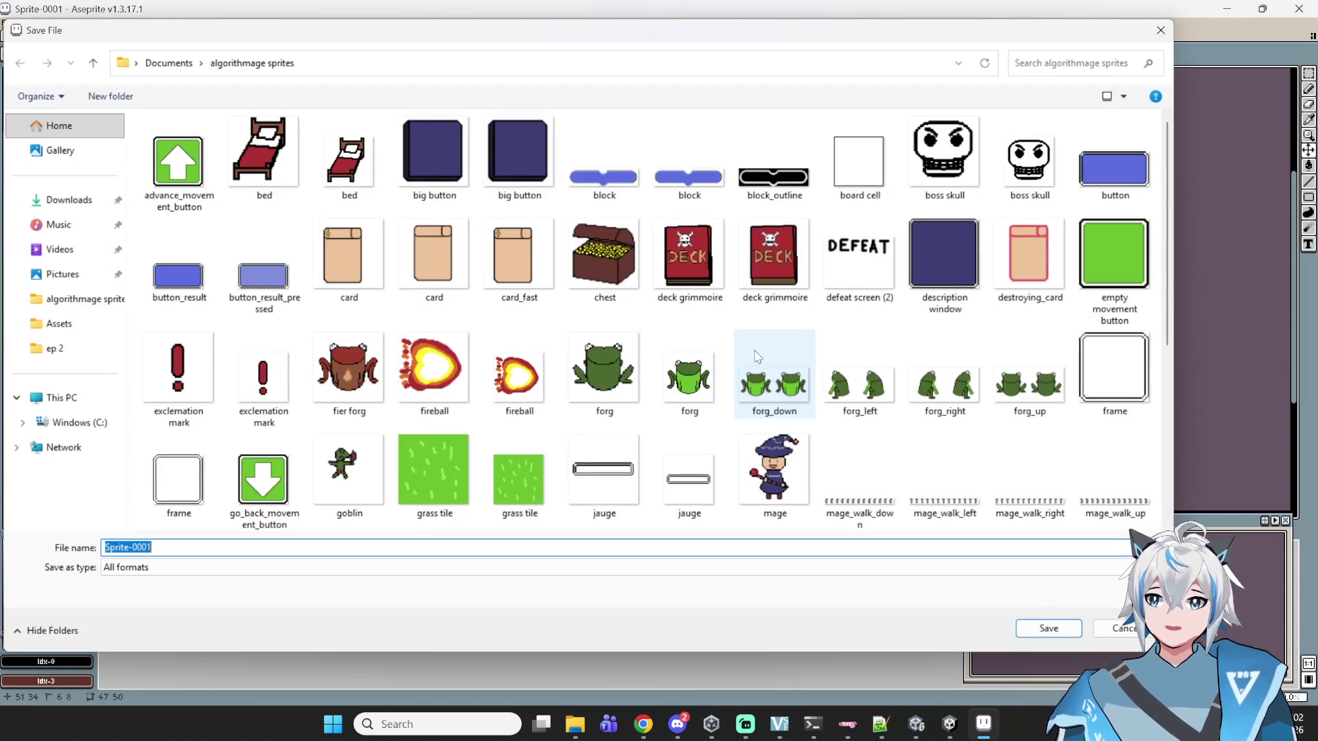
text(hand wand)
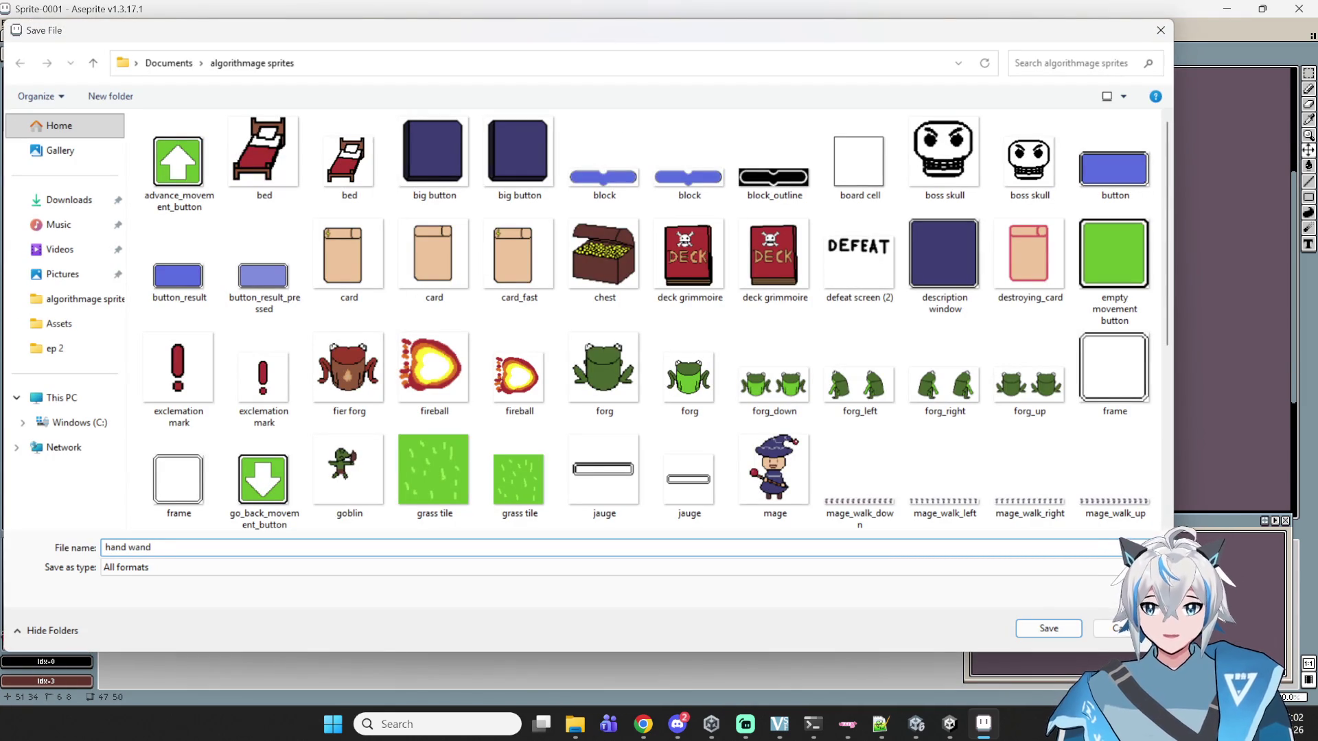
key(Return)
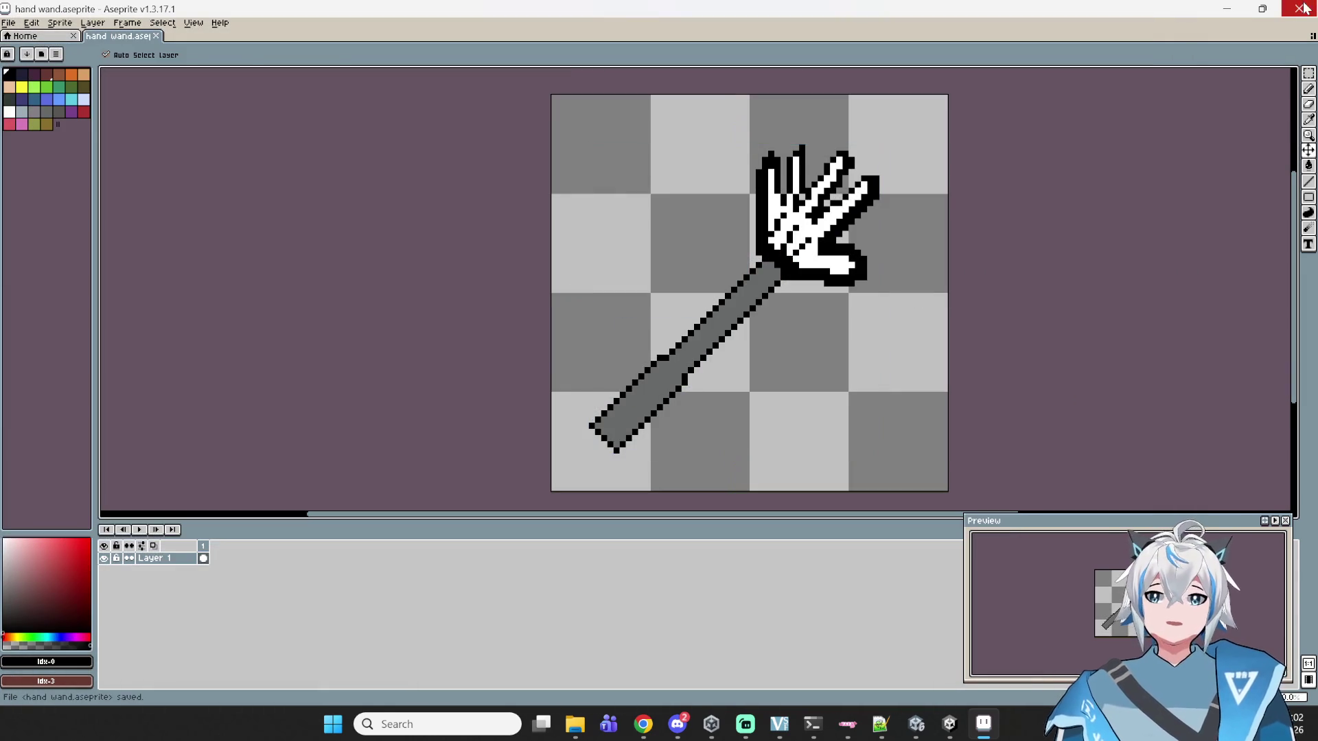
scroll(782, 335, down, 1)
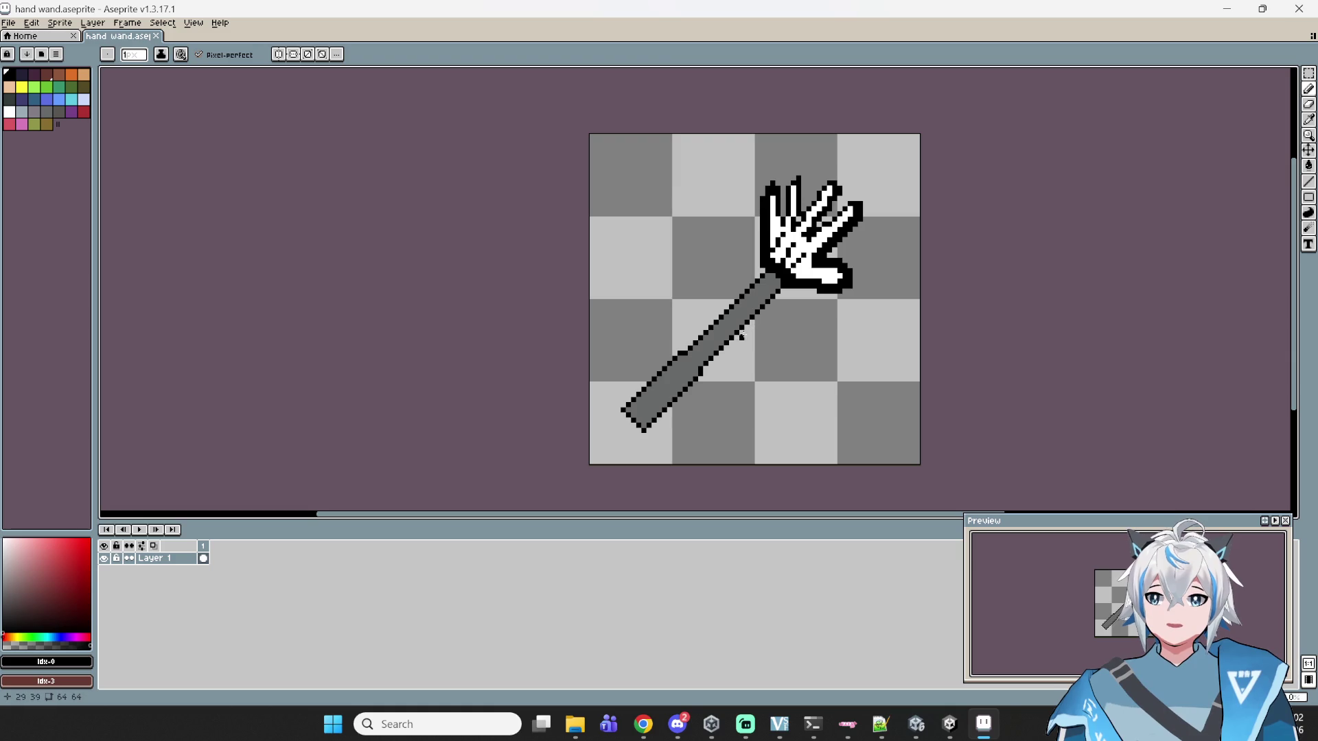
scroll(736, 338, down, 2)
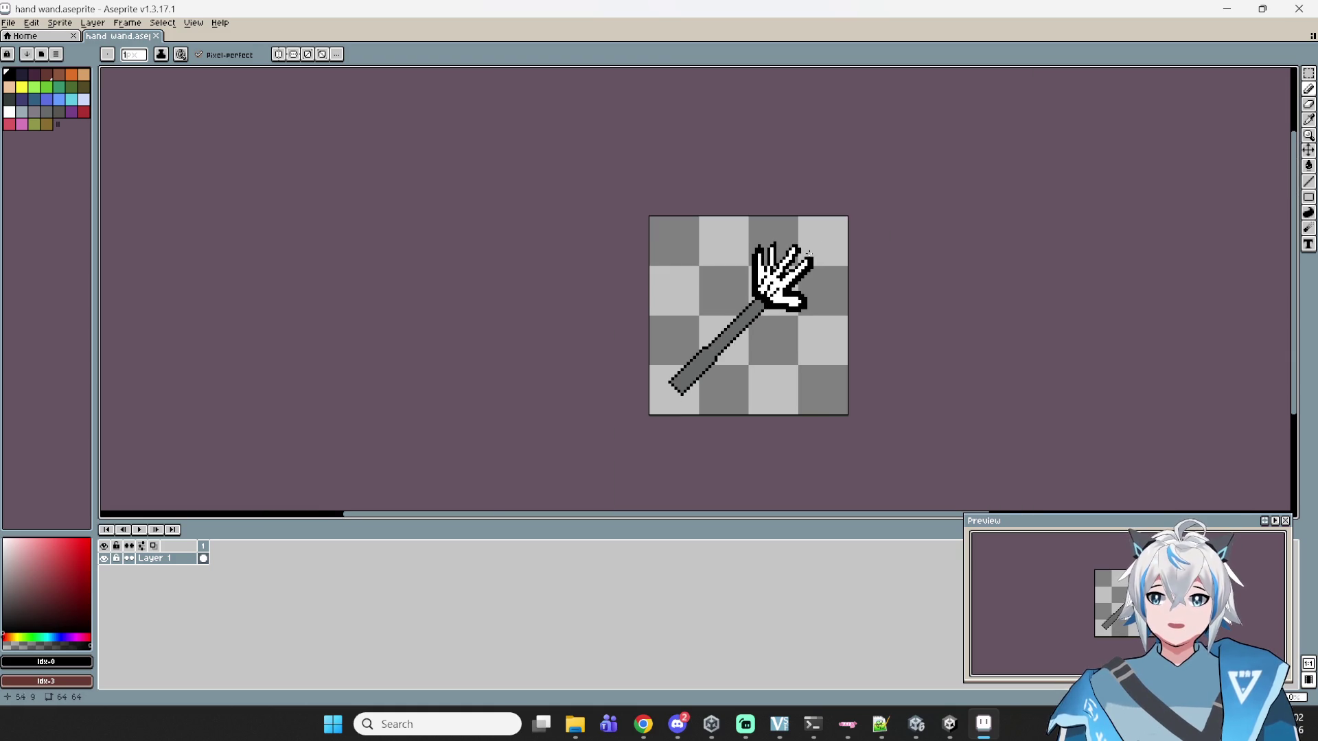
drag(850, 207, 797, 220)
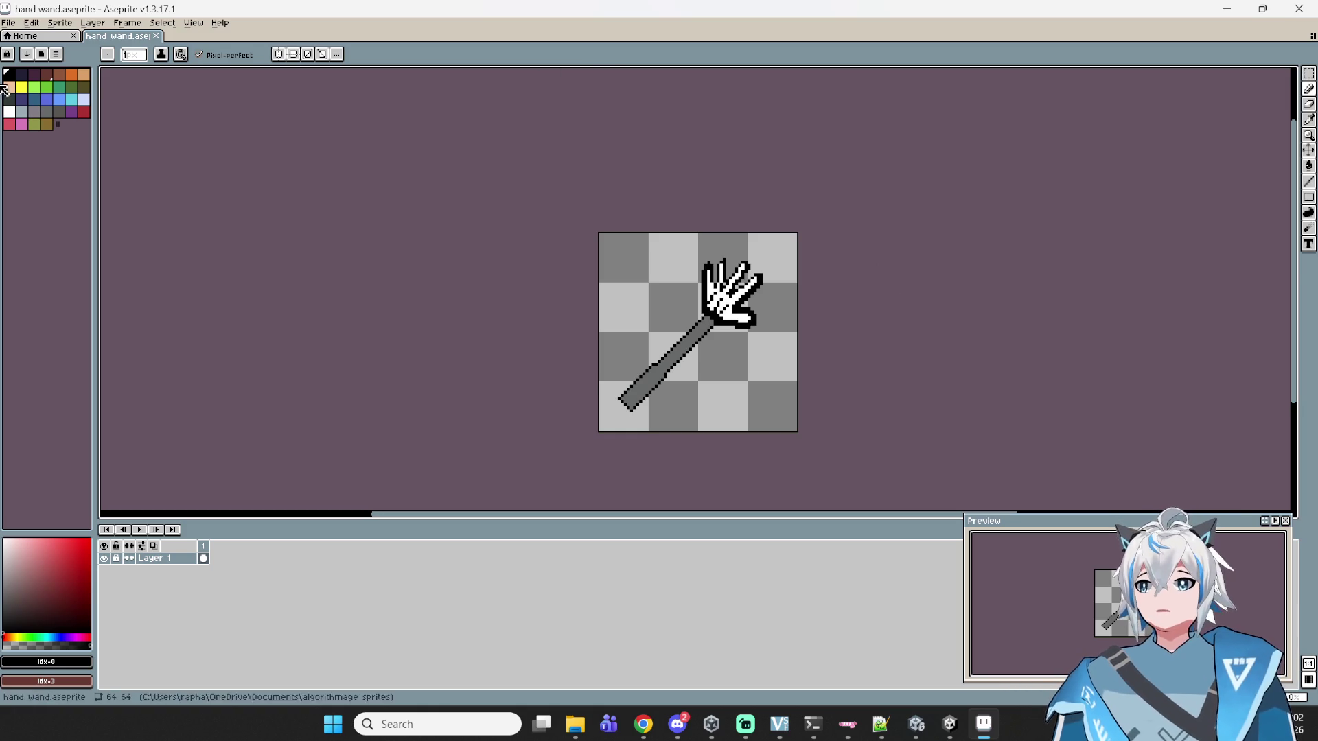
scroll(734, 291, up, 3)
scroll(733, 291, down, 3)
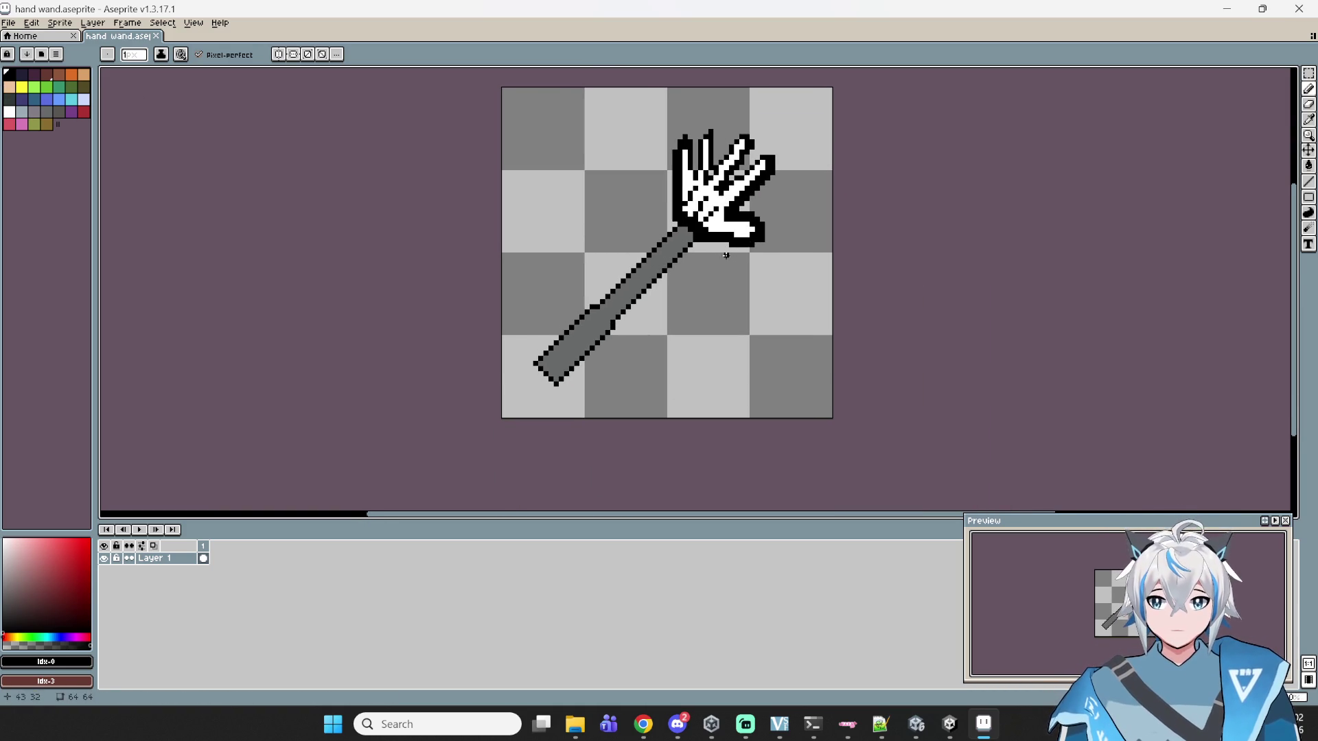
click(1308, 73)
drag(833, 118, 501, 420)
click(999, 374)
key(ctrl+n)
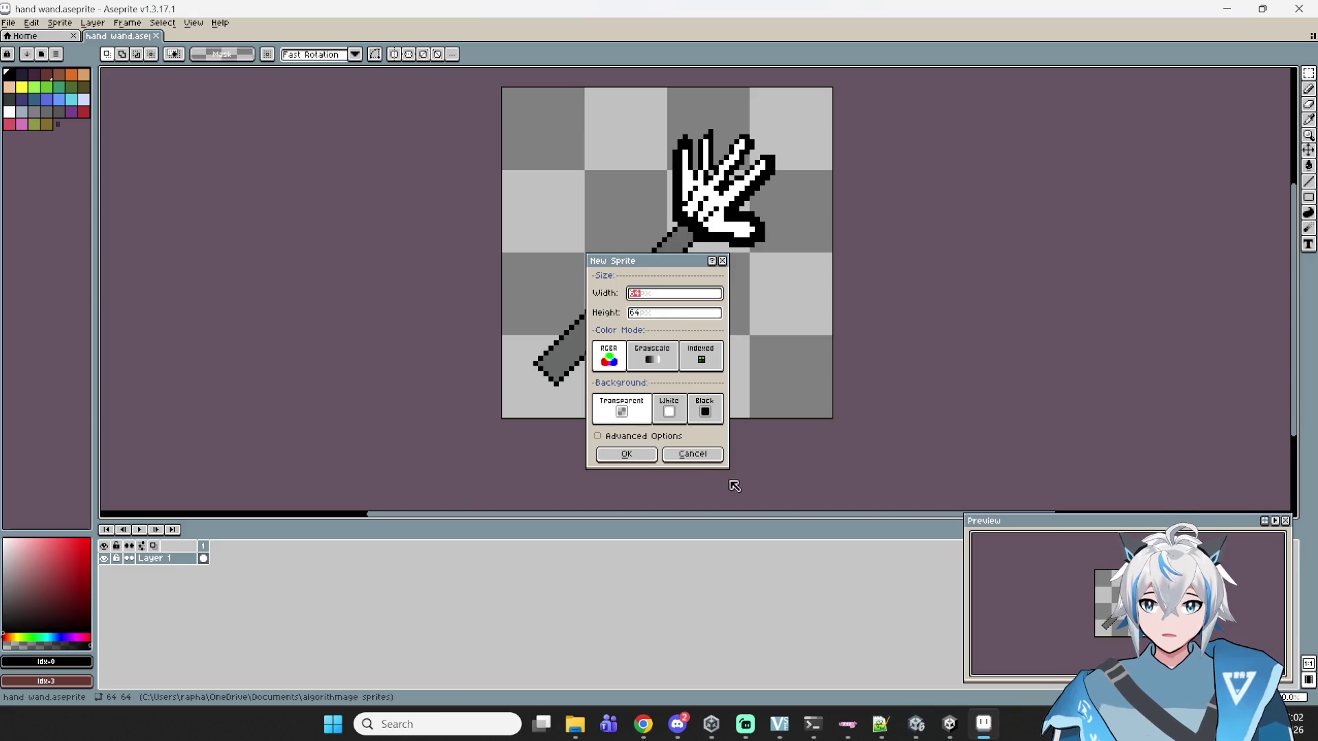
click(695, 455)
mouse_move(597, 722)
click(575, 655)
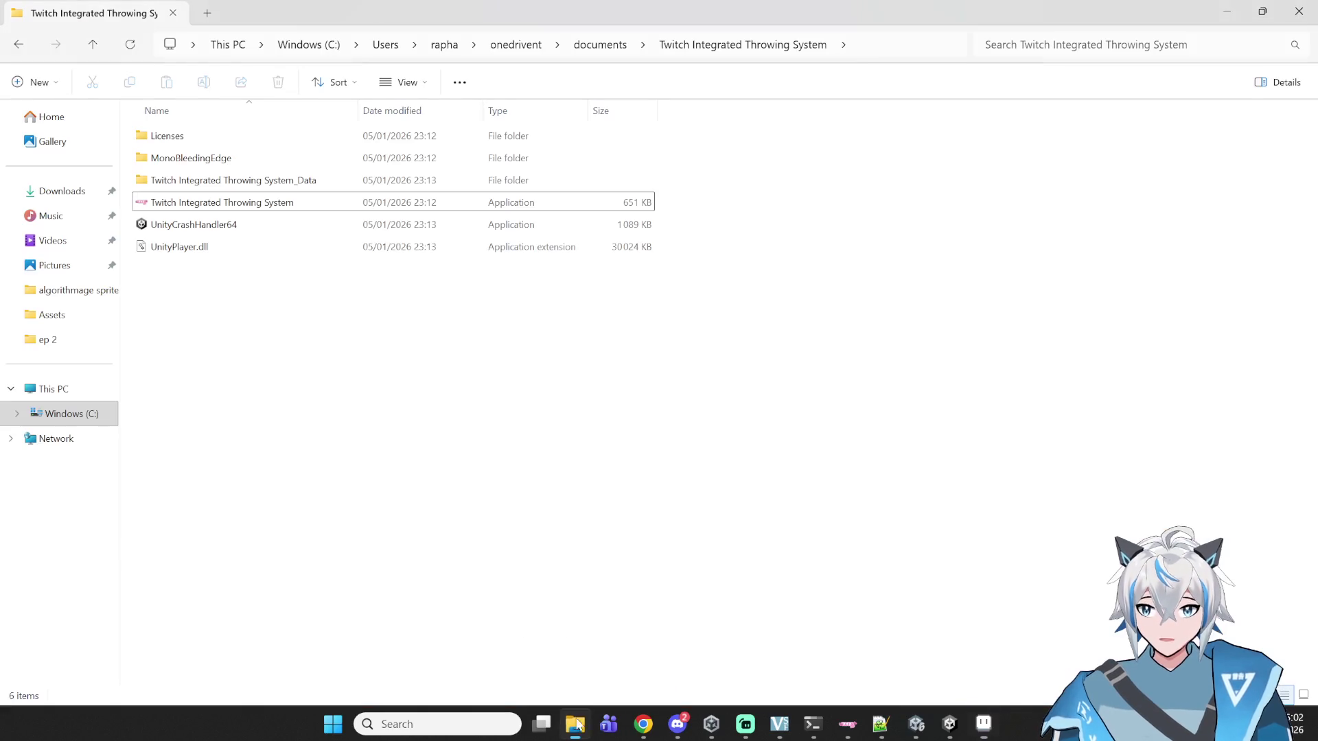
- Browse This PC > C: > Users > OneDrive > Documents > algorithmage sprites and search for the fireball files
click(62, 242)
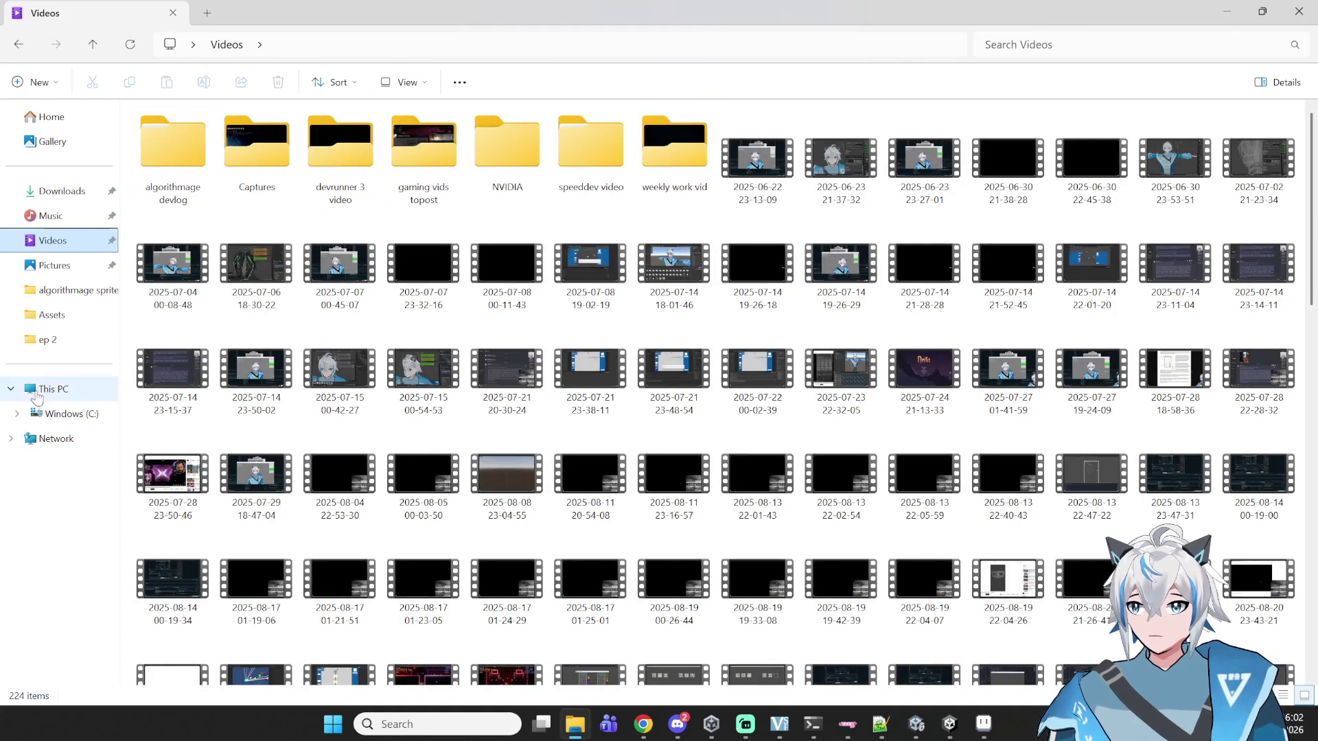
click(53, 389)
double_click(206, 141)
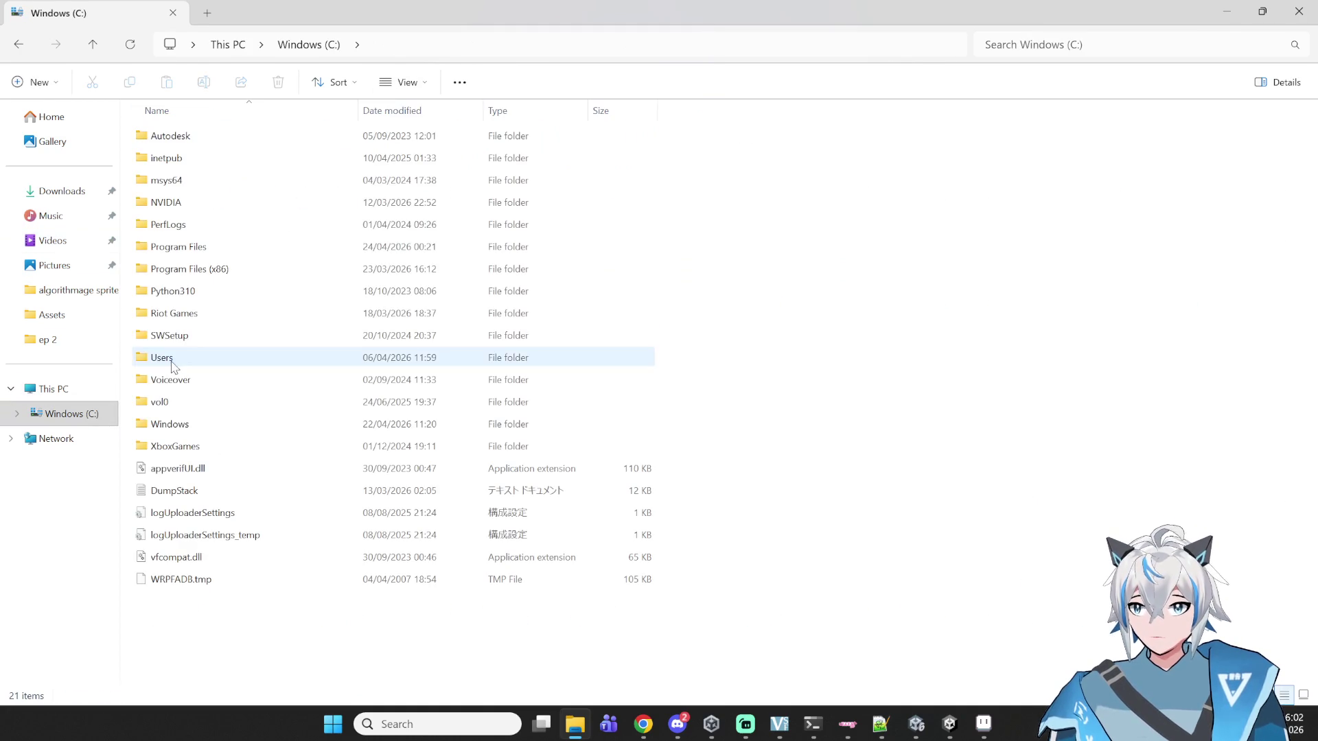
double_click(168, 357)
click(245, 160)
double_click(245, 160)
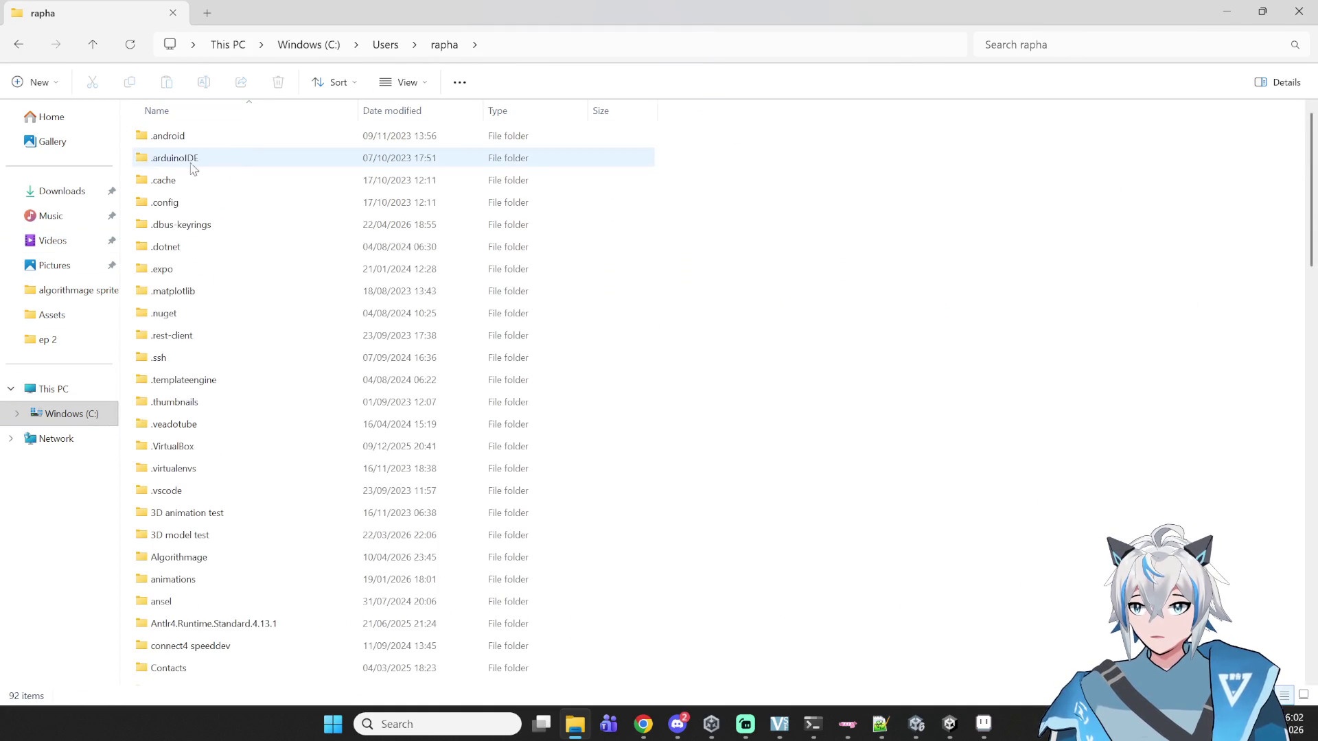
scroll(233, 199, down, 15)
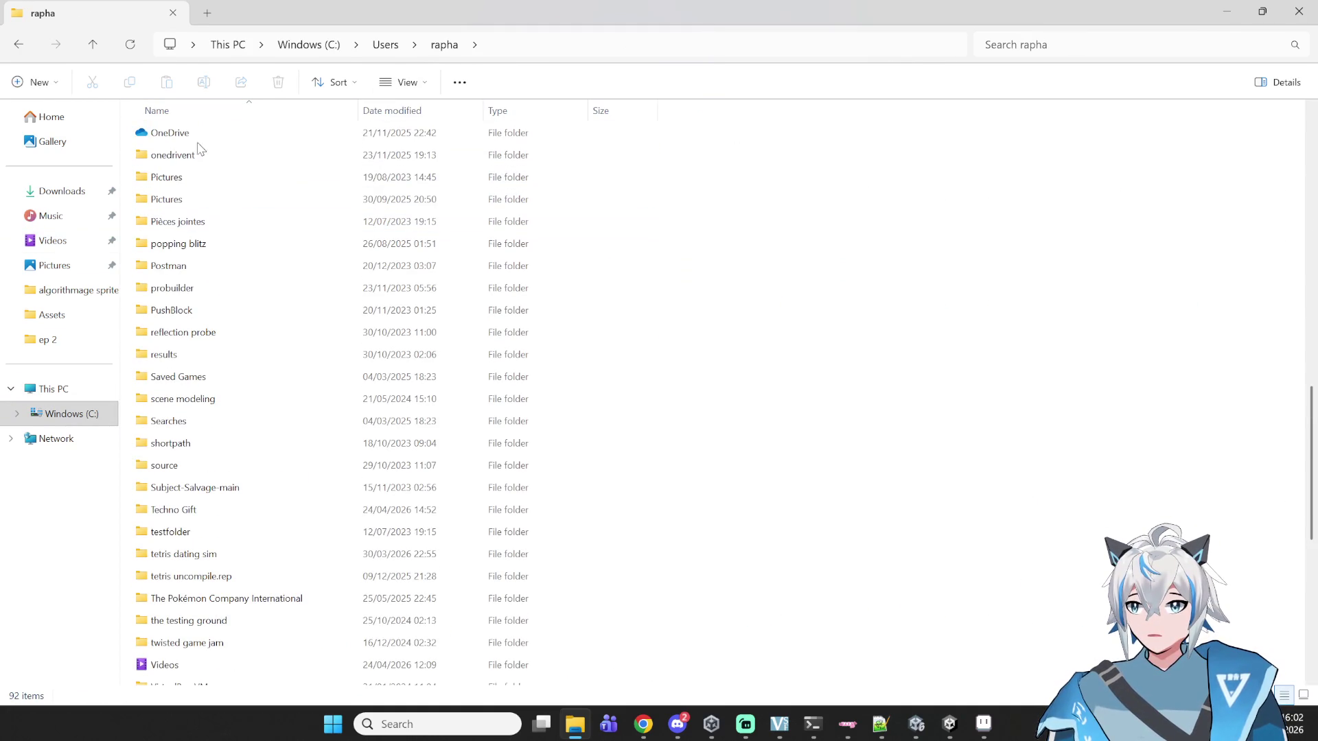
click(192, 139)
double_click(193, 140)
double_click(184, 137)
double_click(176, 160)
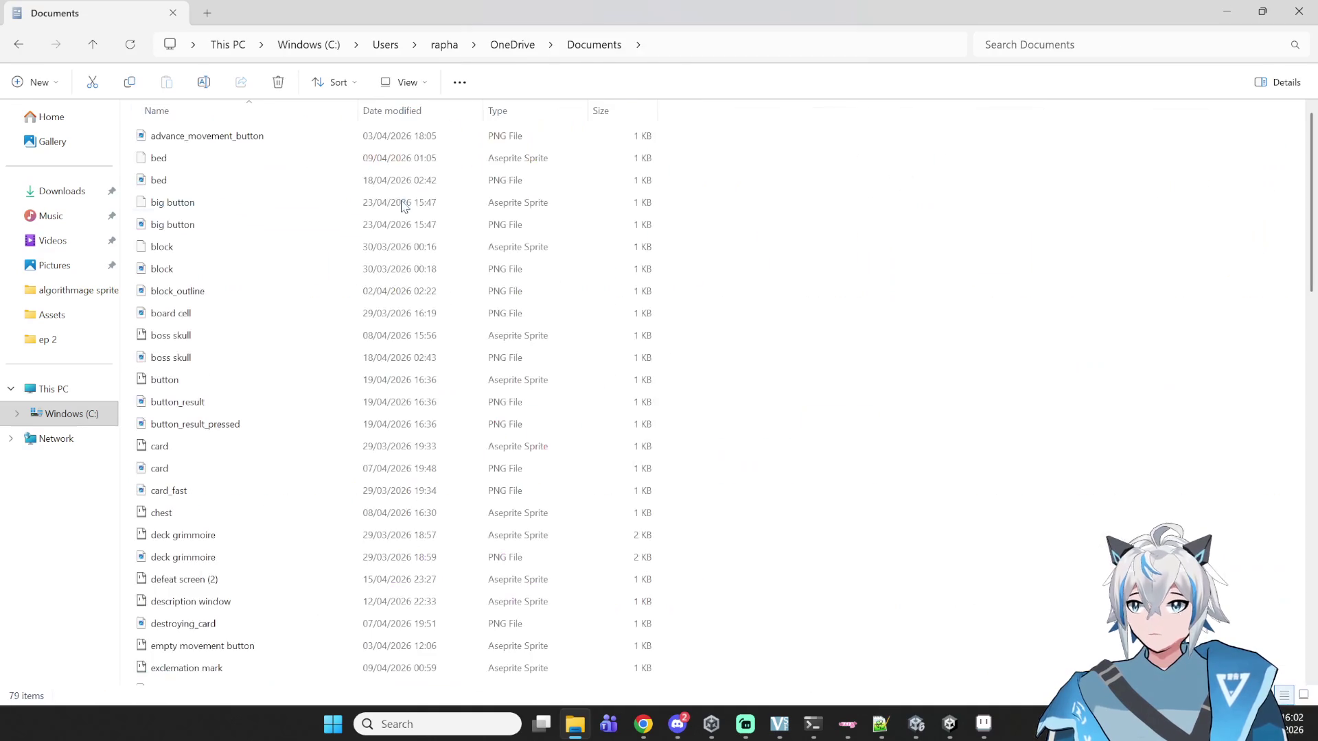
click(1125, 44)
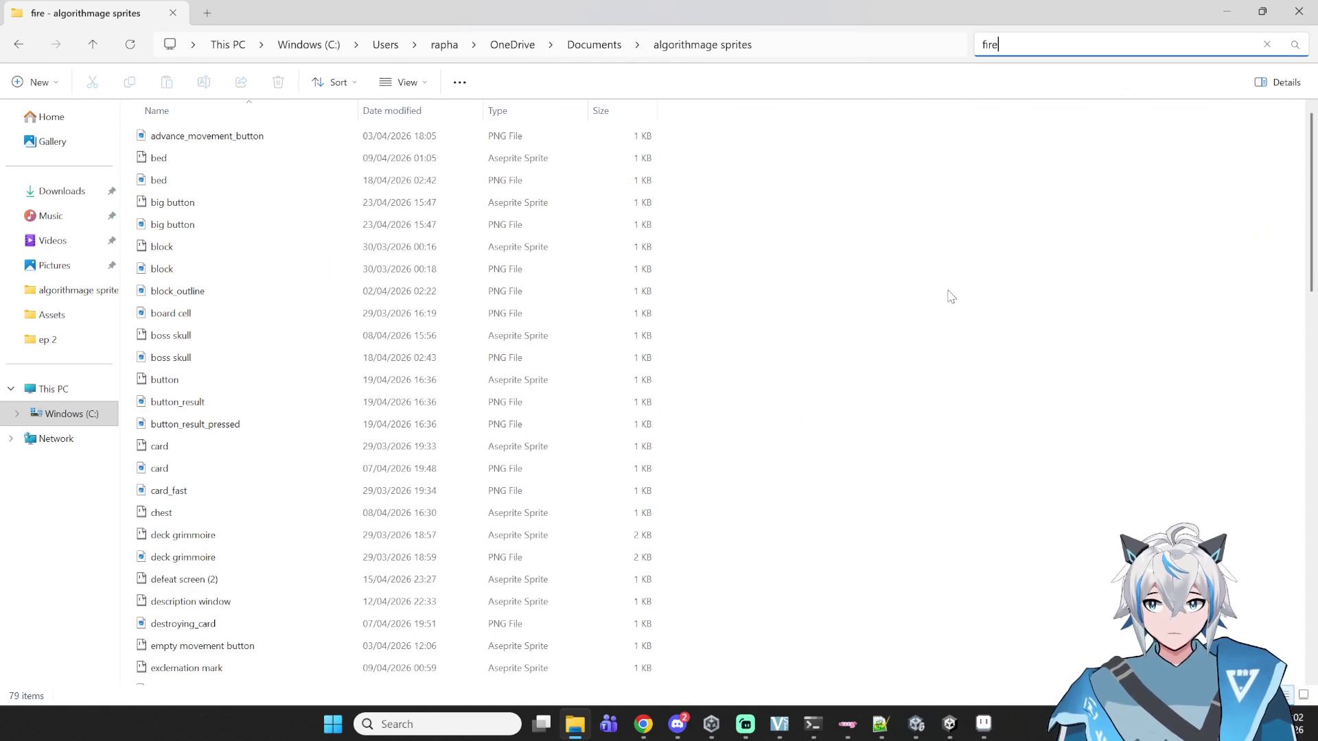
text(ball)
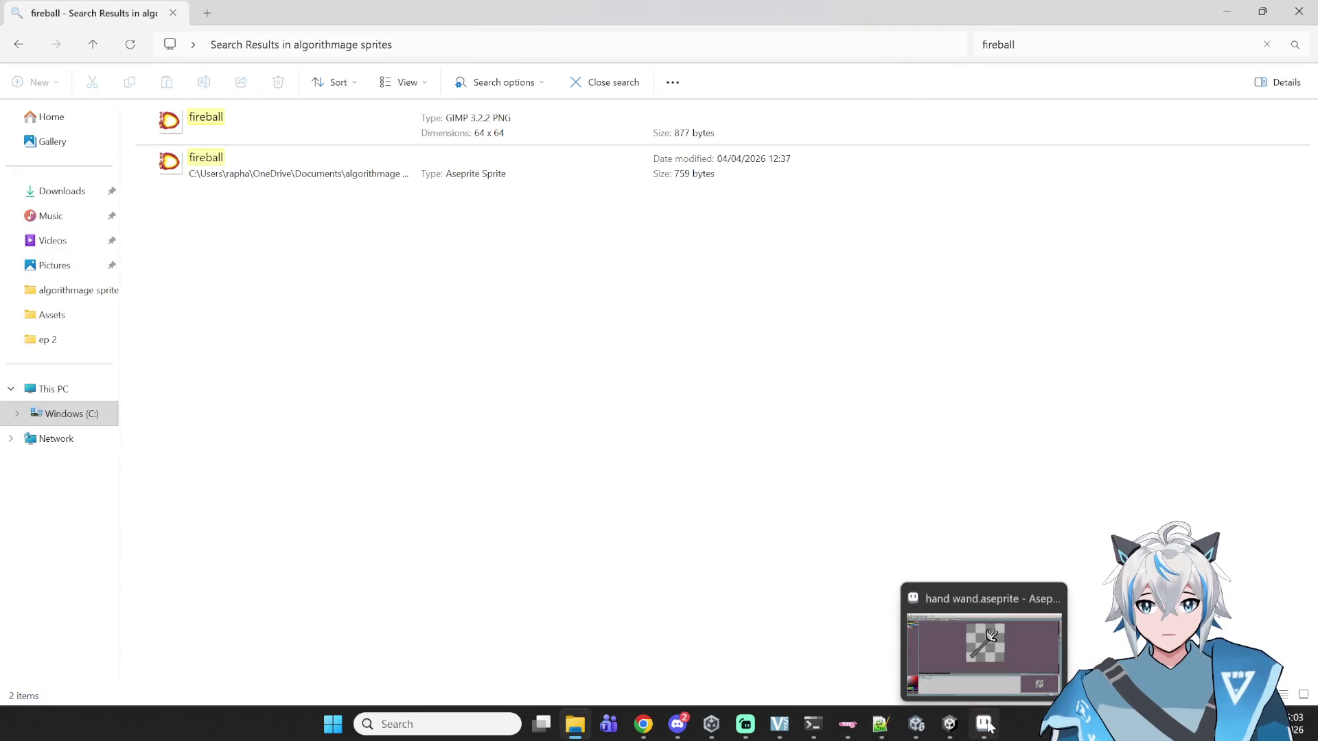
- Export the finished hand wand sprite with File > Export As
click(983, 724)
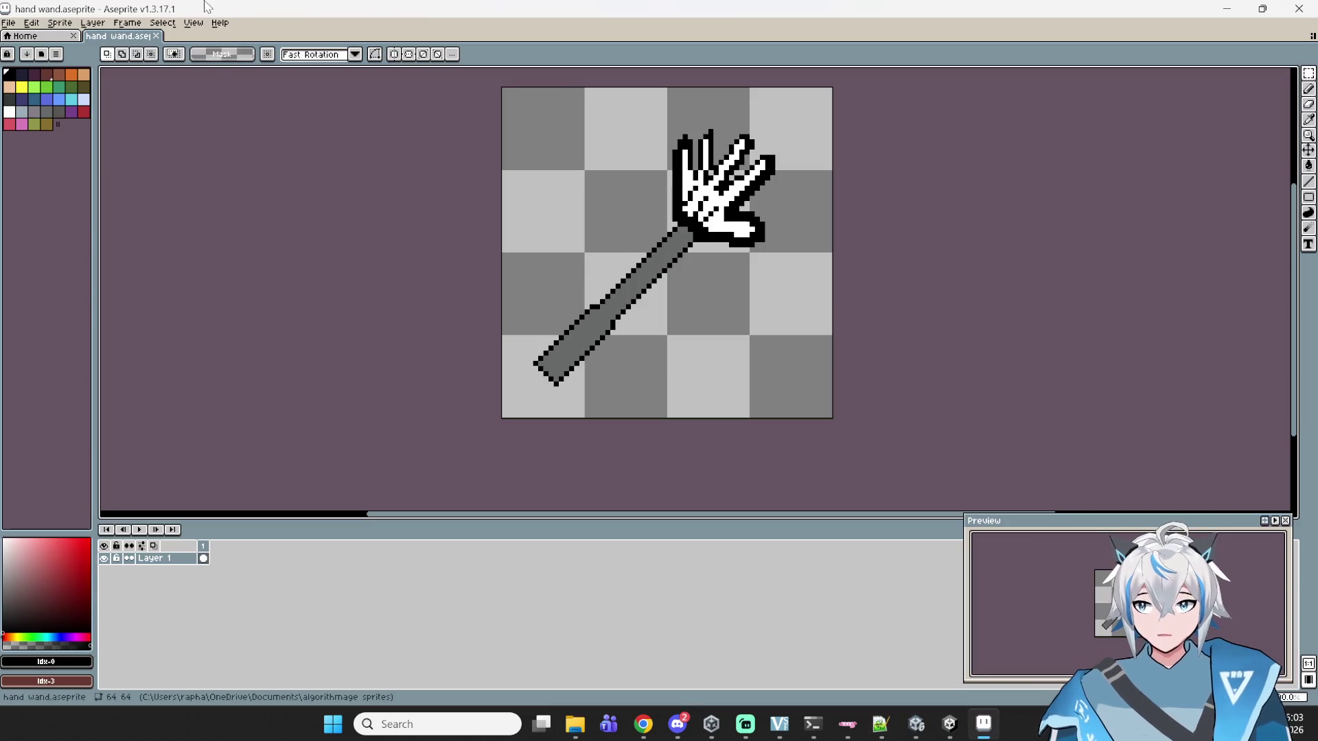
click(9, 23)
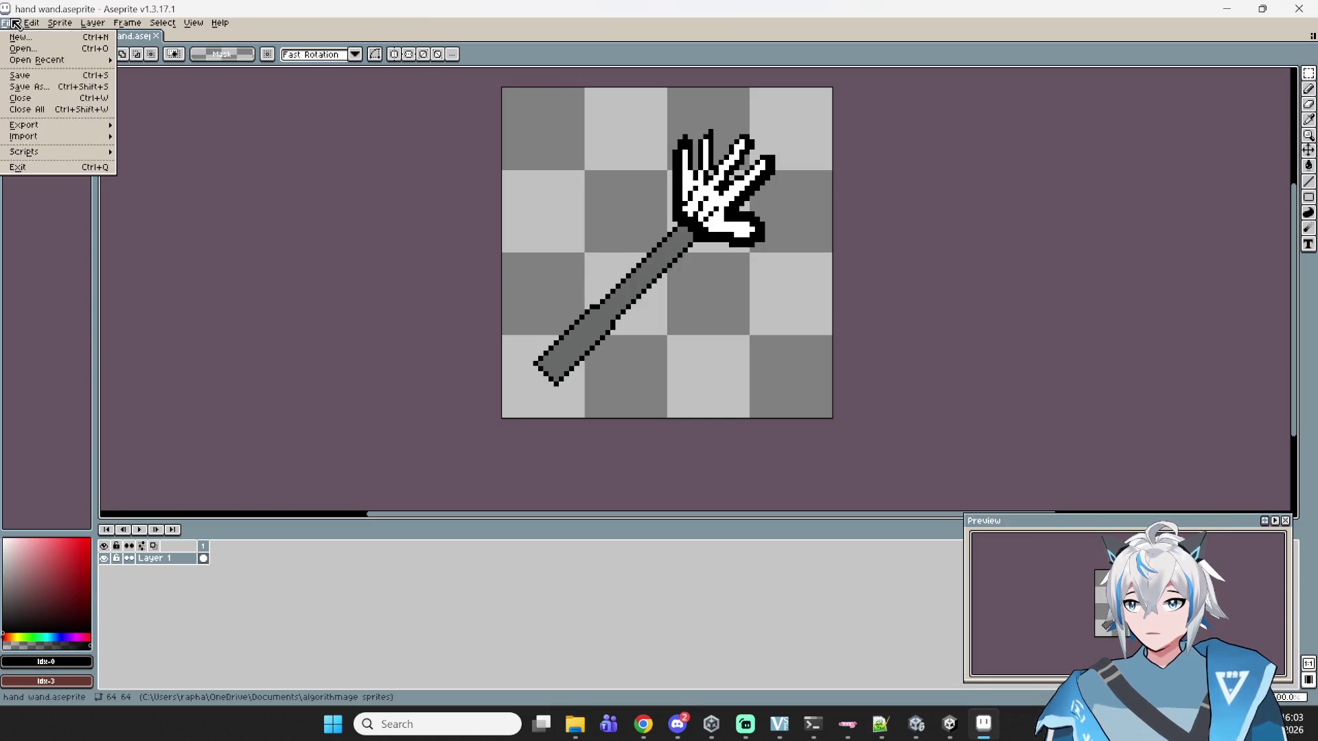
click(212, 232)
click(9, 23)
mouse_move(41, 126)
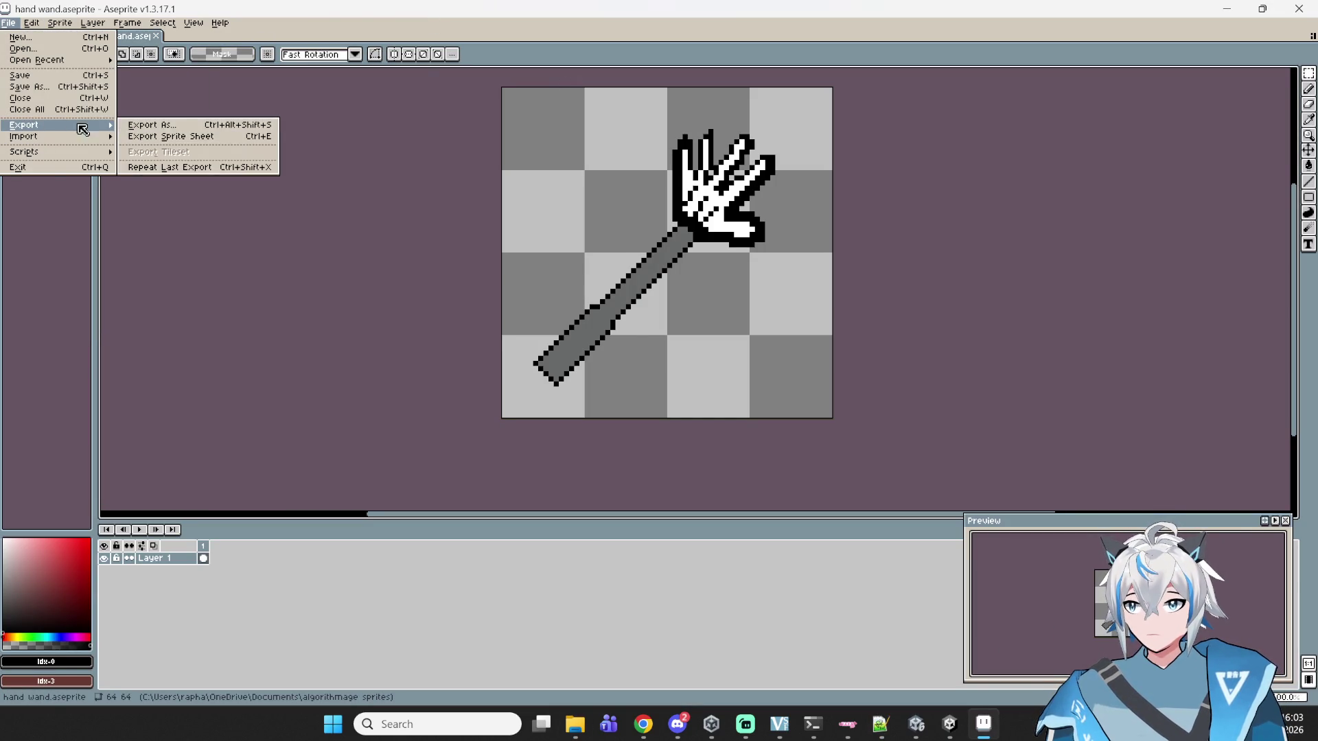
click(173, 129)
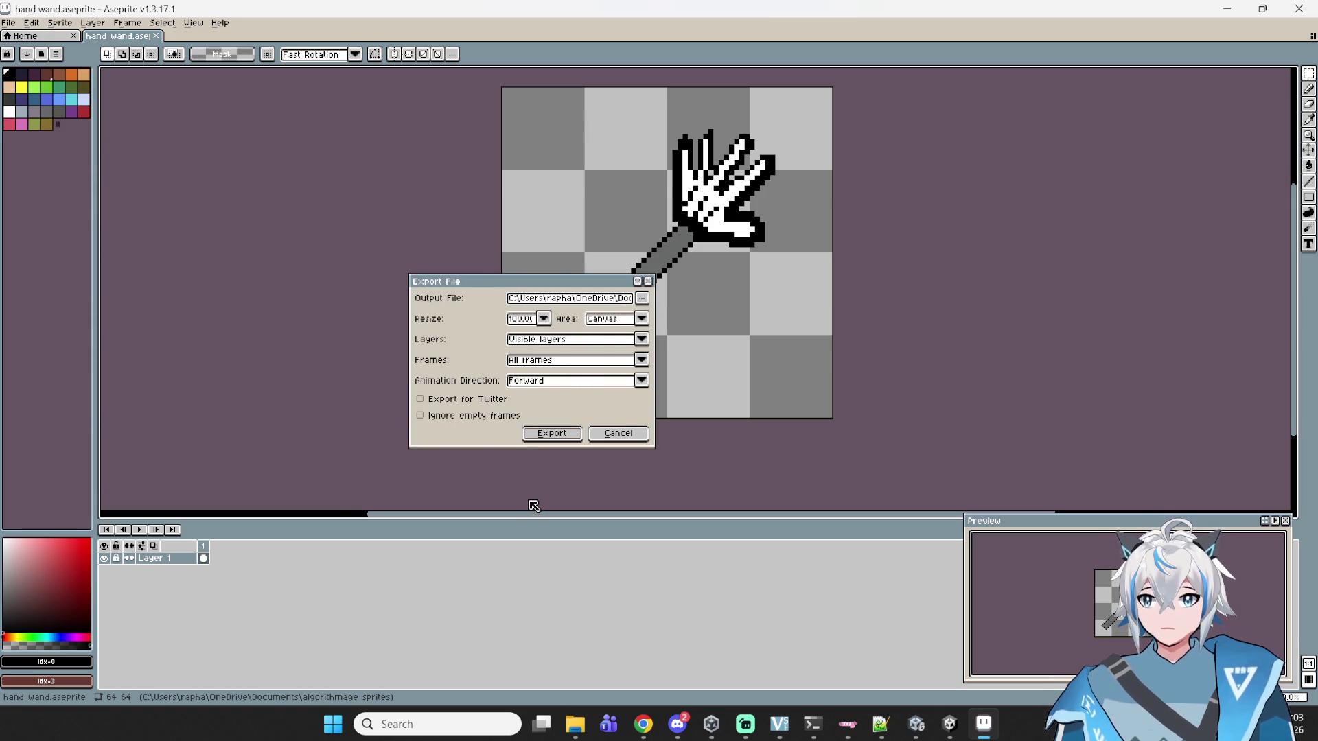
click(566, 435)
- Create a new blank 64×64 sprite and centre its canvas in view
click(8, 23)
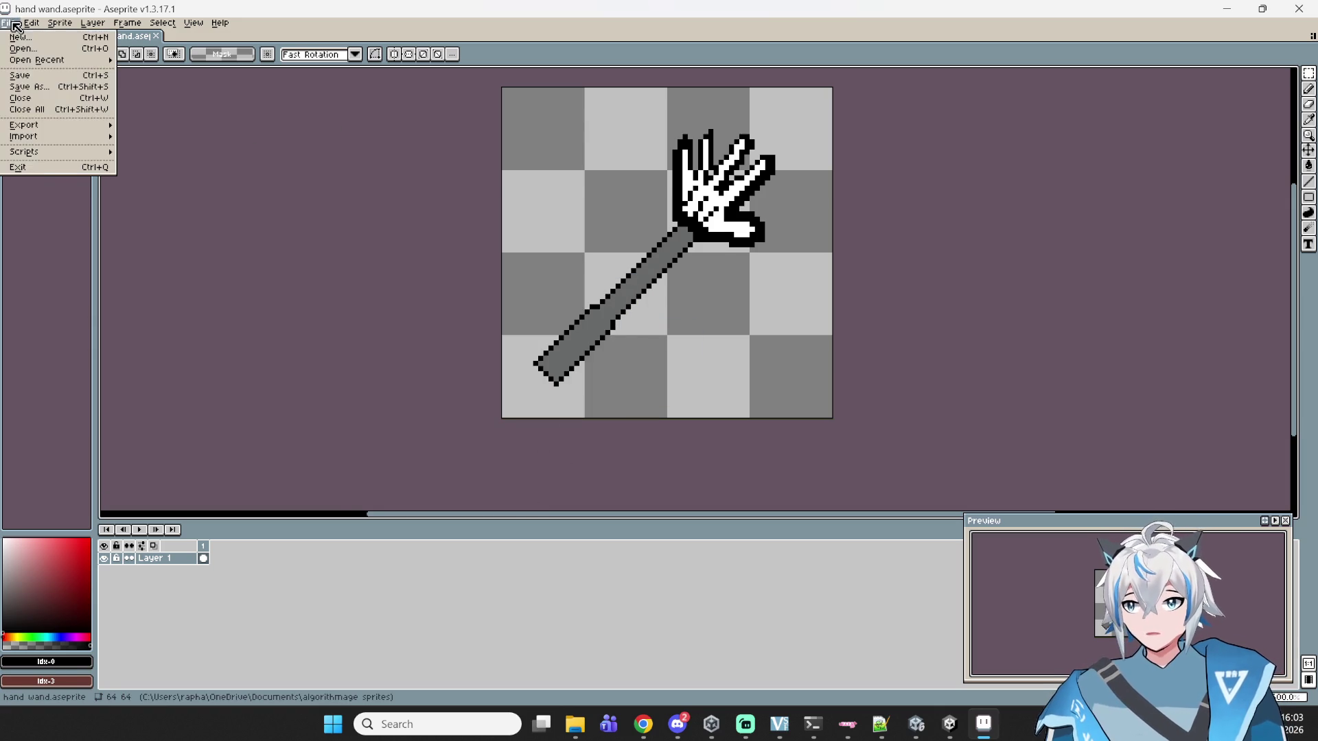
click(30, 38)
click(634, 454)
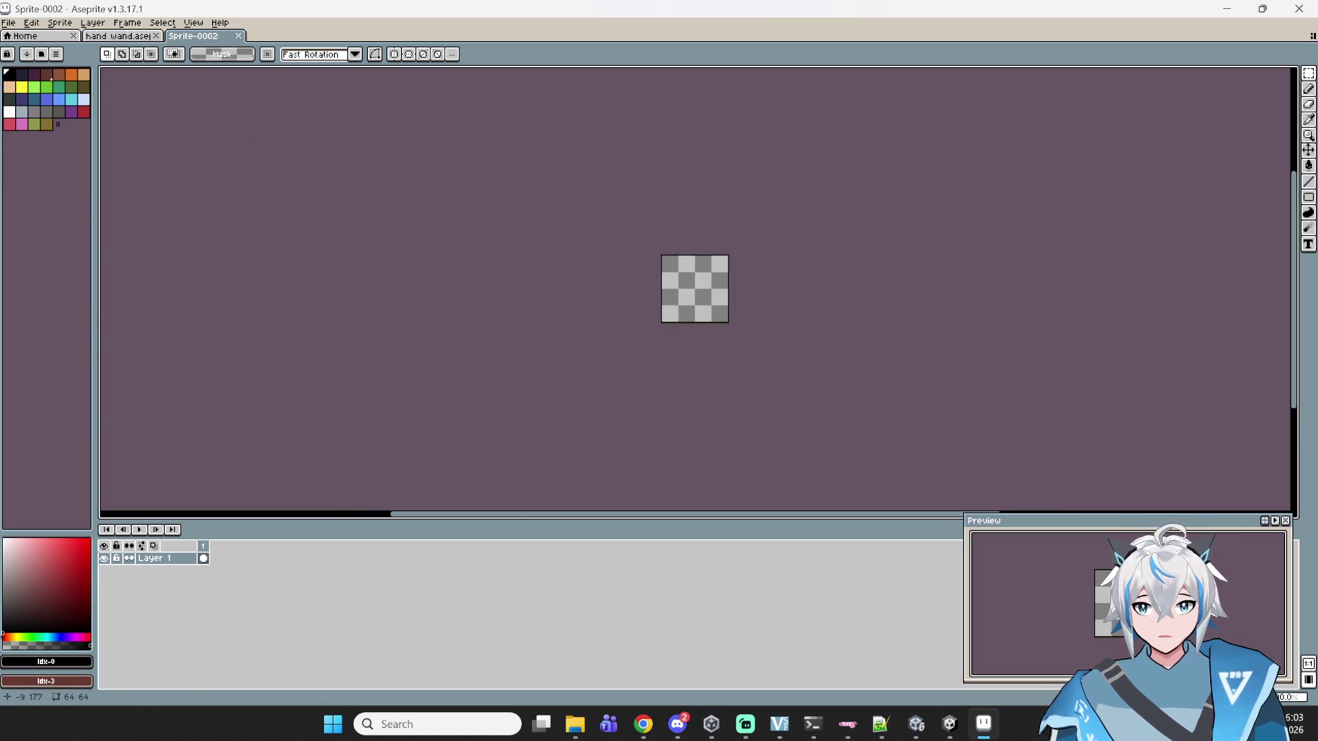
scroll(725, 295, up, 4)
scroll(565, 270, up, 1)
mouse_move(518, 272)
mouse_down()
mouse_move(638, 270)
mouse_move(720, 303)
mouse_up()
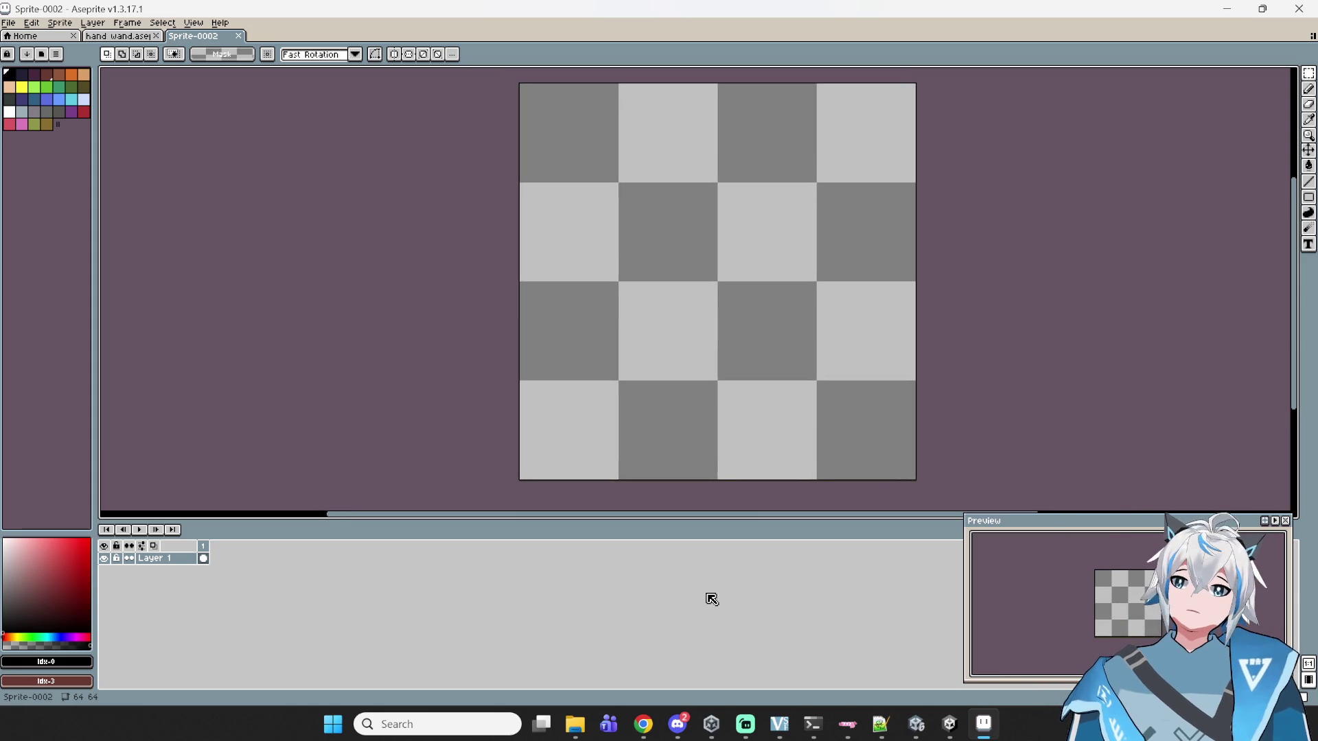
- Google 'pot of greed' in Chrome and show the image results
click(647, 728)
click(415, 45)
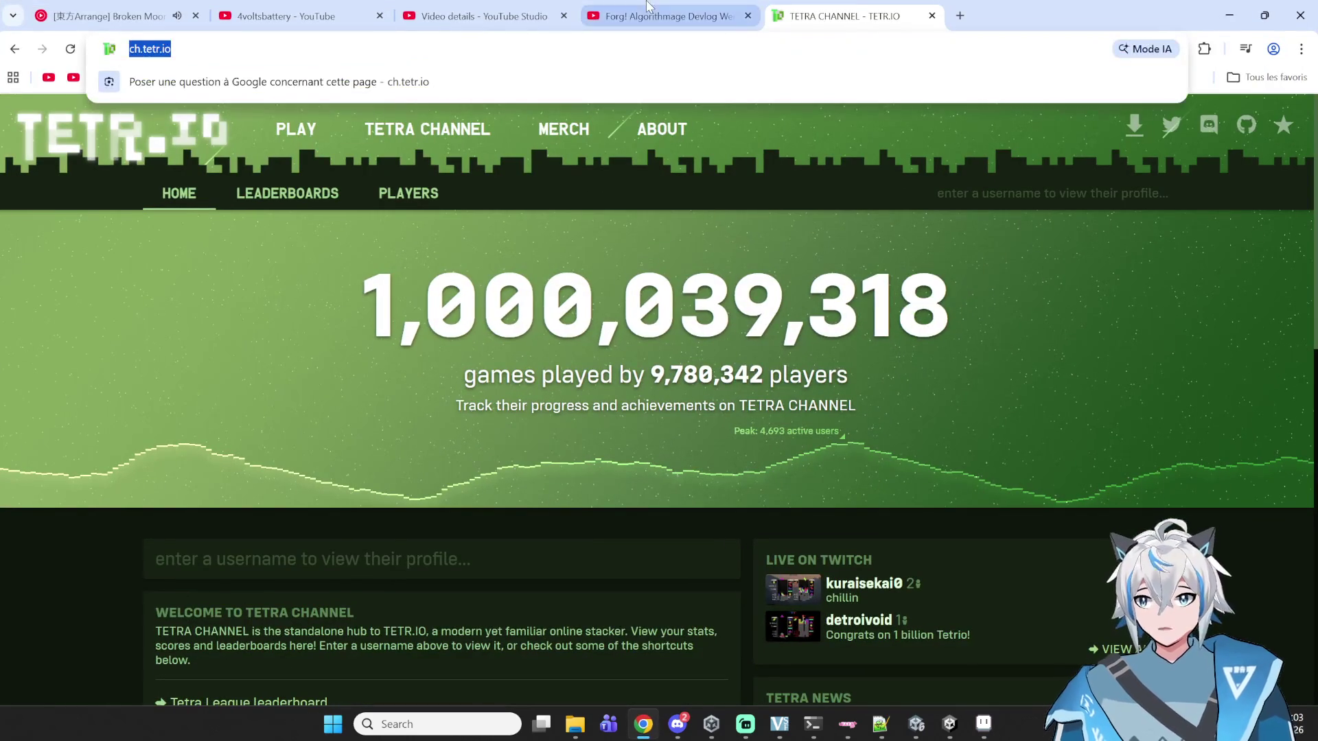
text(pot of greed)
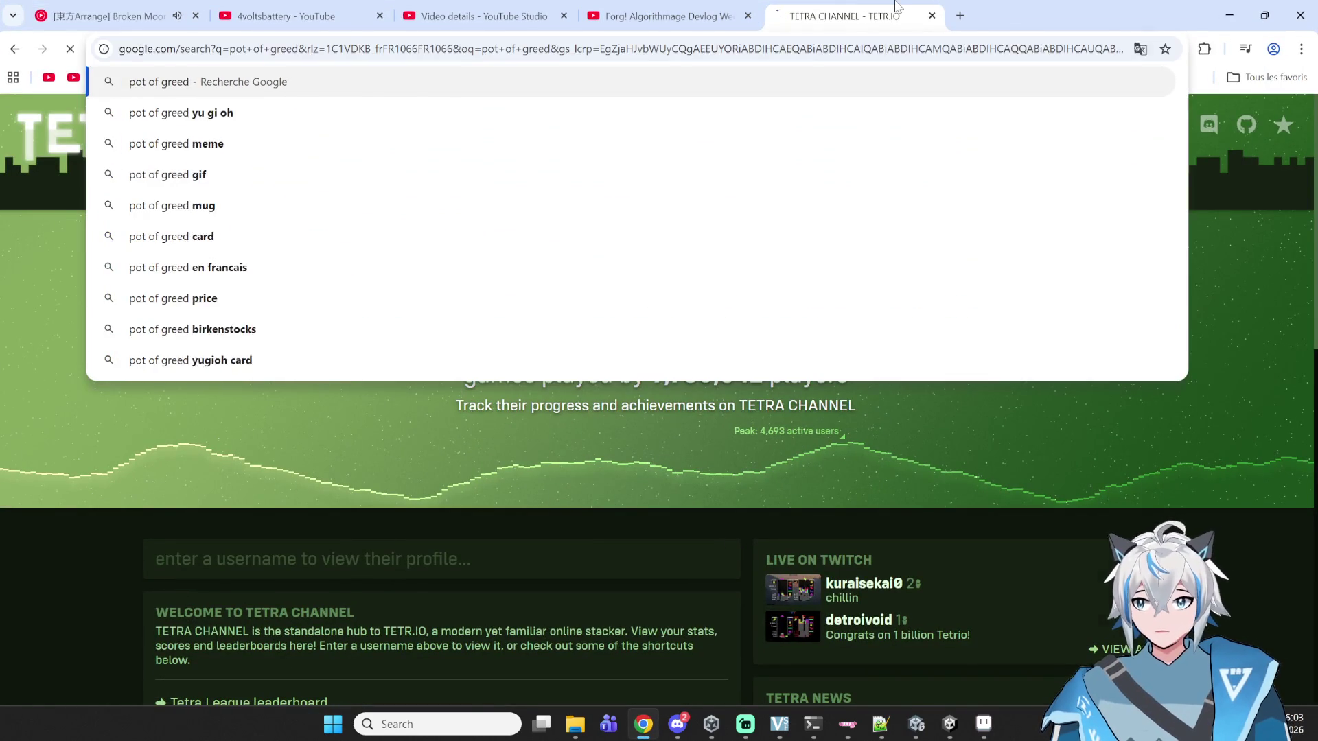
key(Return)
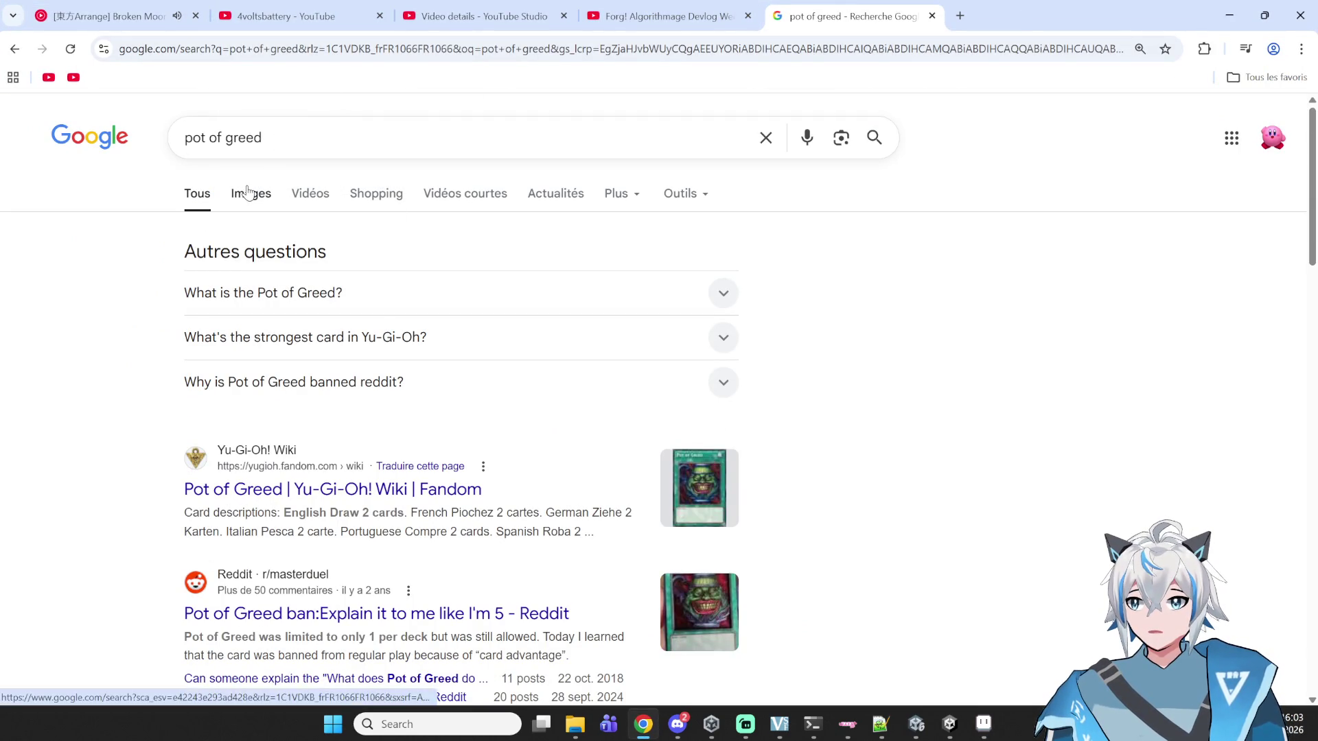
click(253, 195)
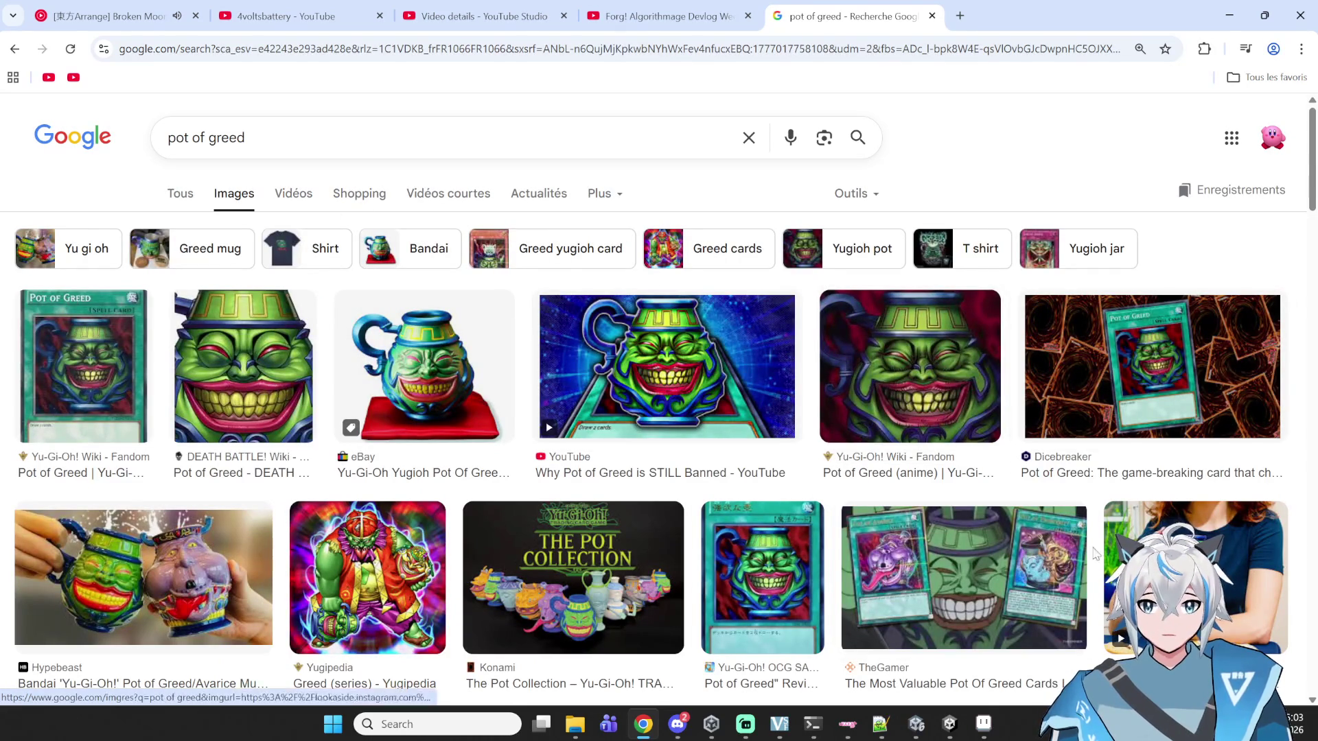
click(984, 734)
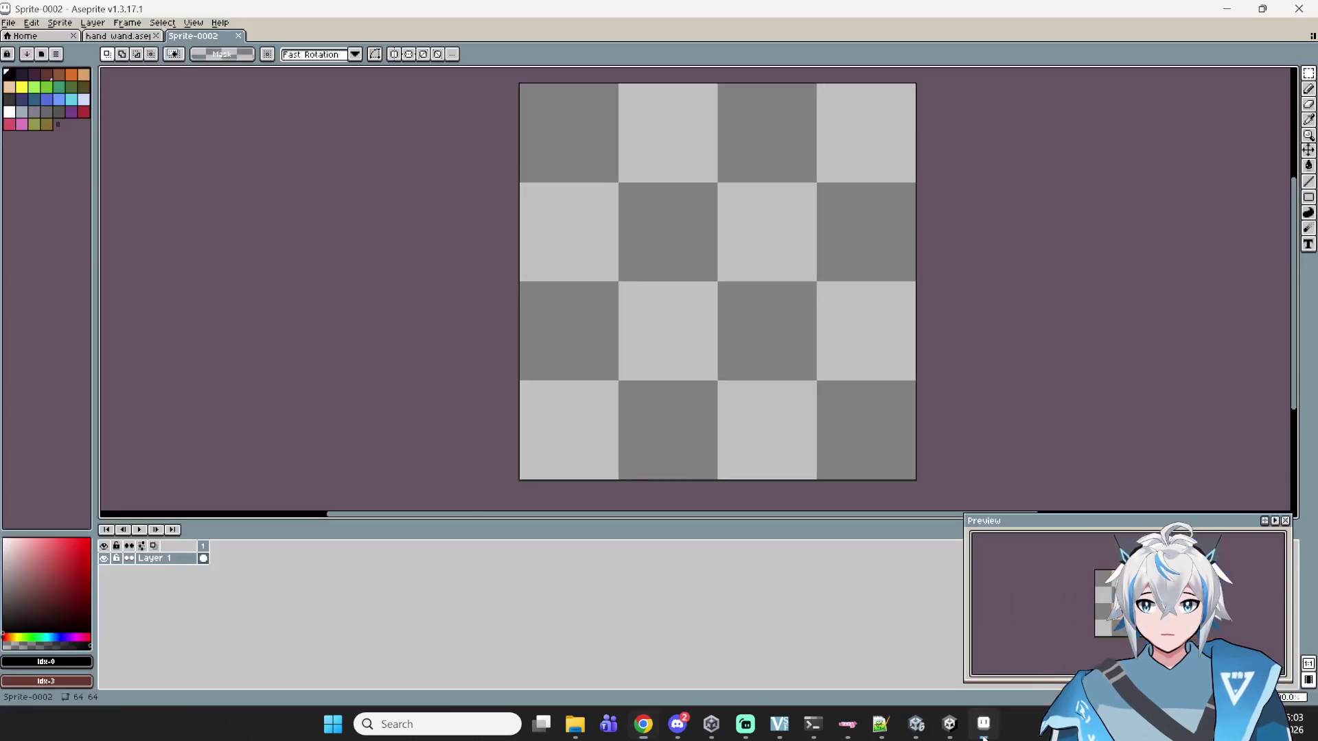
- Select the Pencil with a dark blue colour, undoing a test pixel
scroll(724, 265, up, 1)
drag(691, 208, 649, 230)
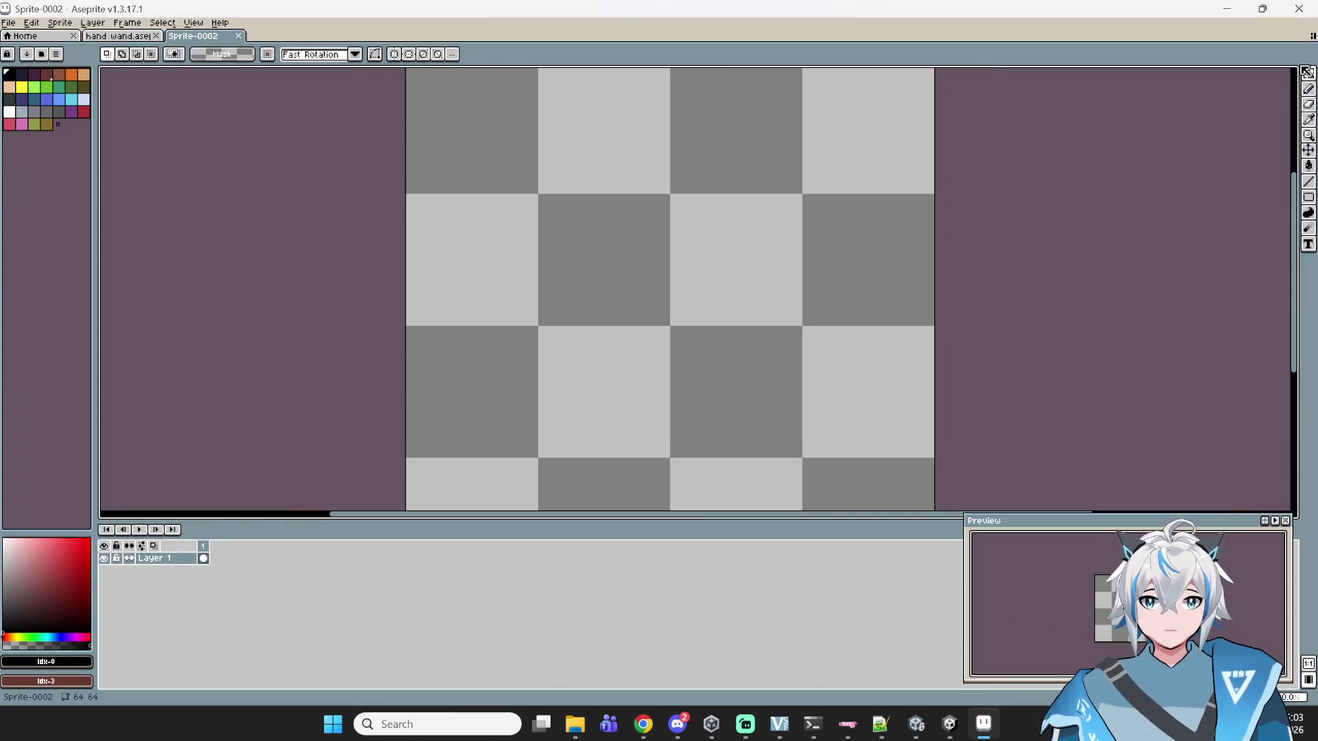
click(1308, 89)
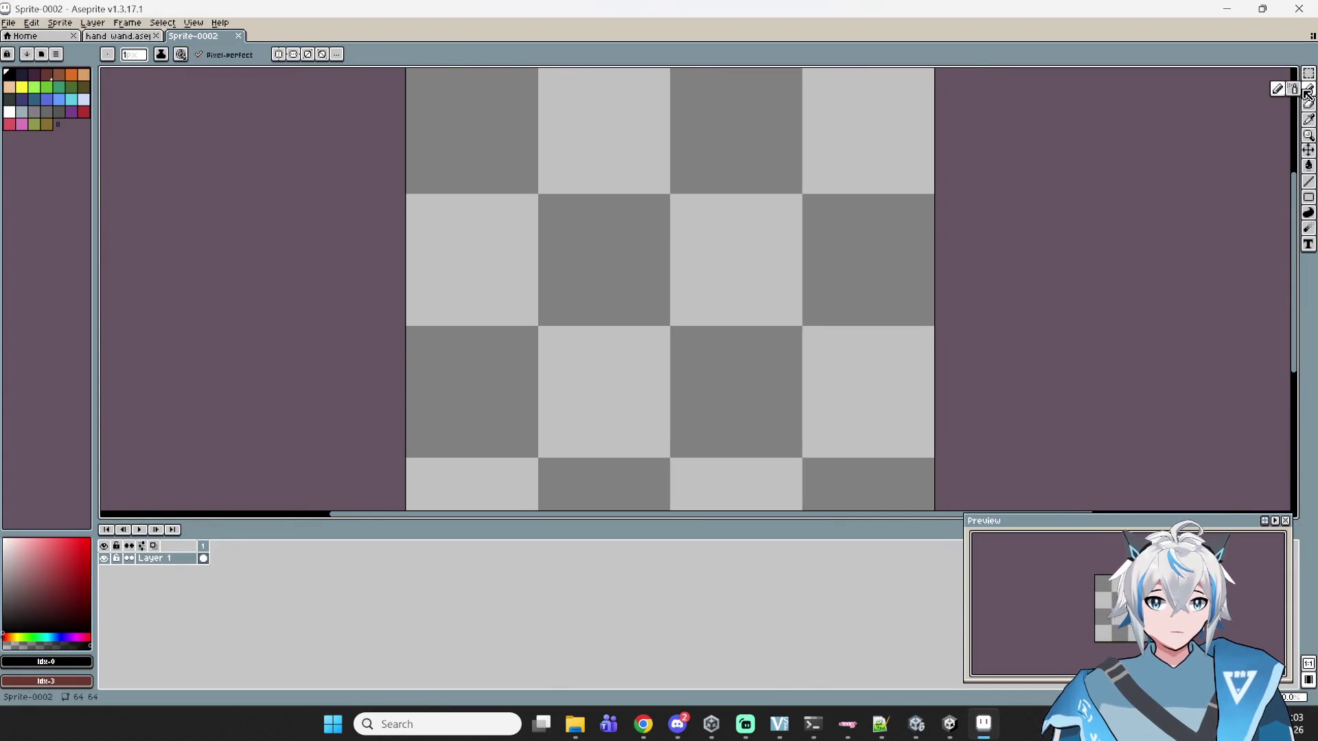
click(46, 98)
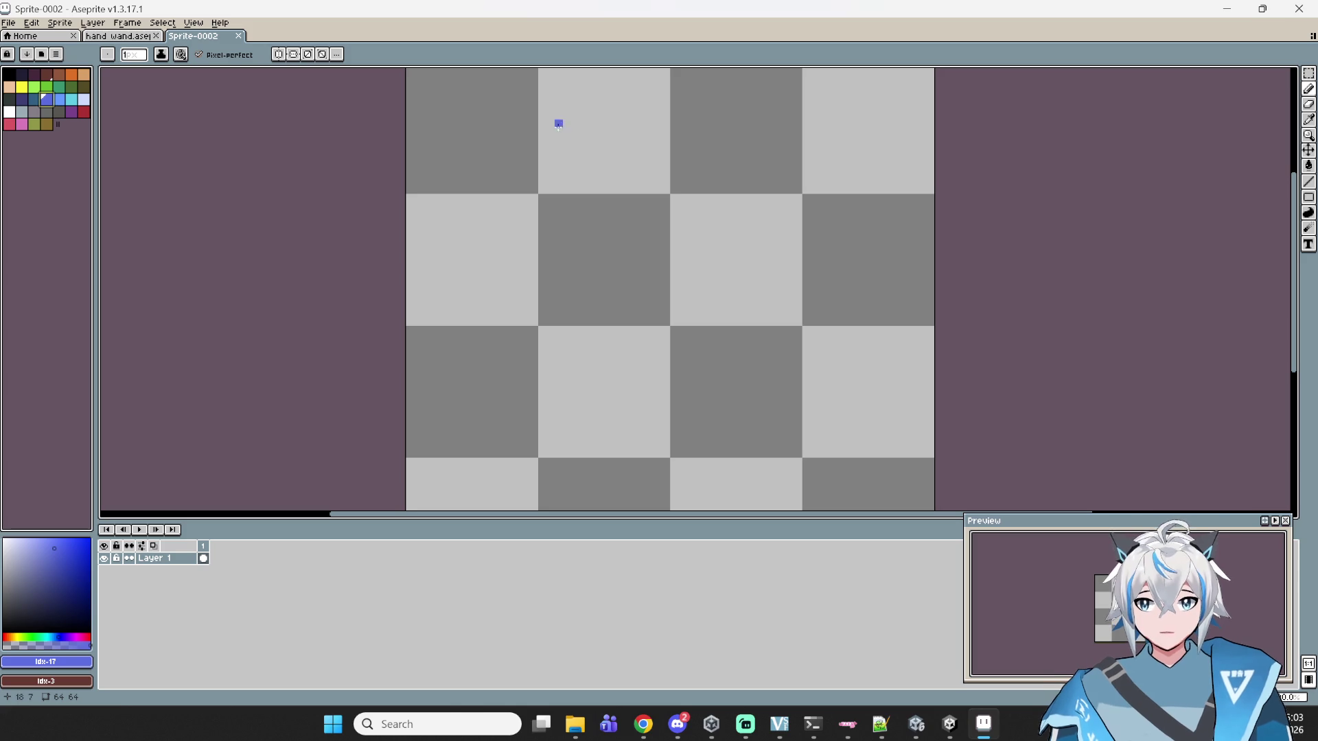
click(23, 101)
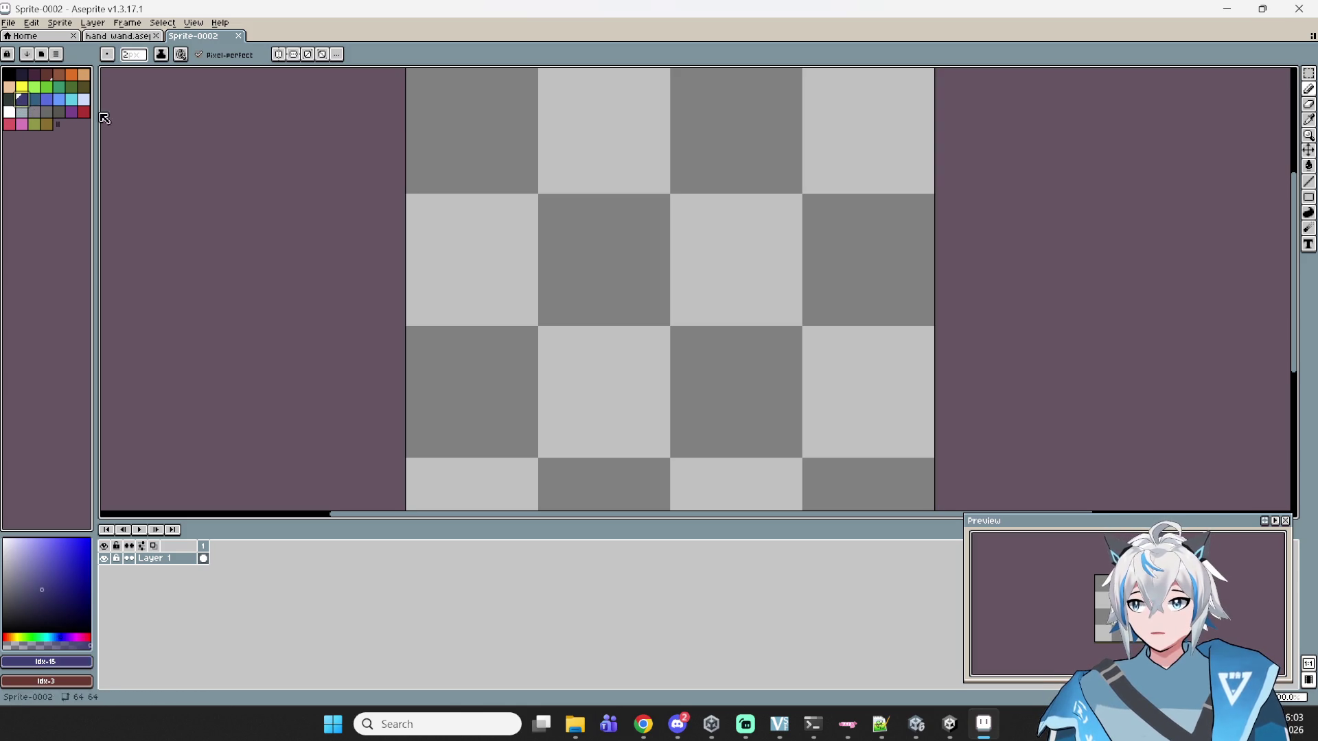
click(559, 122)
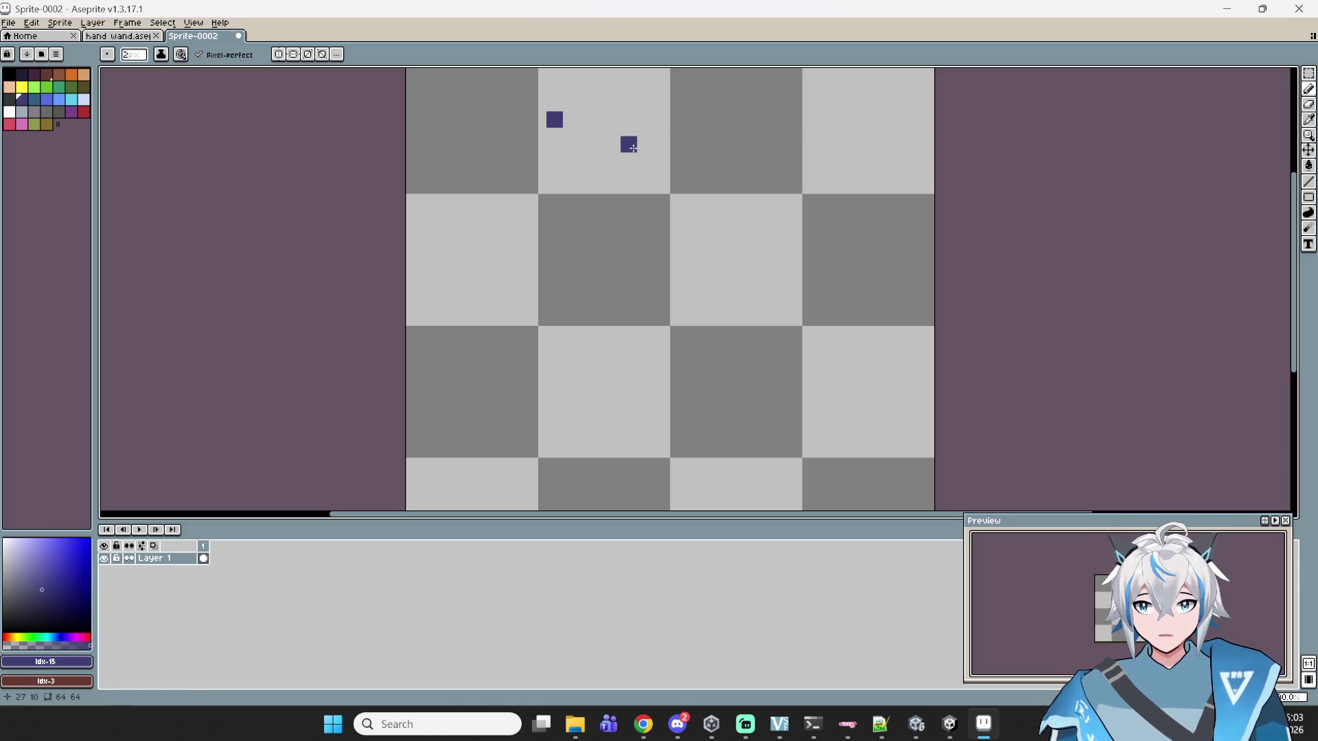
key(ctrl+z)
- Turn on vertical symmetry and draw the mirrored oval rim near the canvas top
click(277, 55)
mouse_move(662, 122)
mouse_down()
mouse_move(583, 139)
mouse_move(591, 180)
mouse_move(664, 184)
mouse_up()
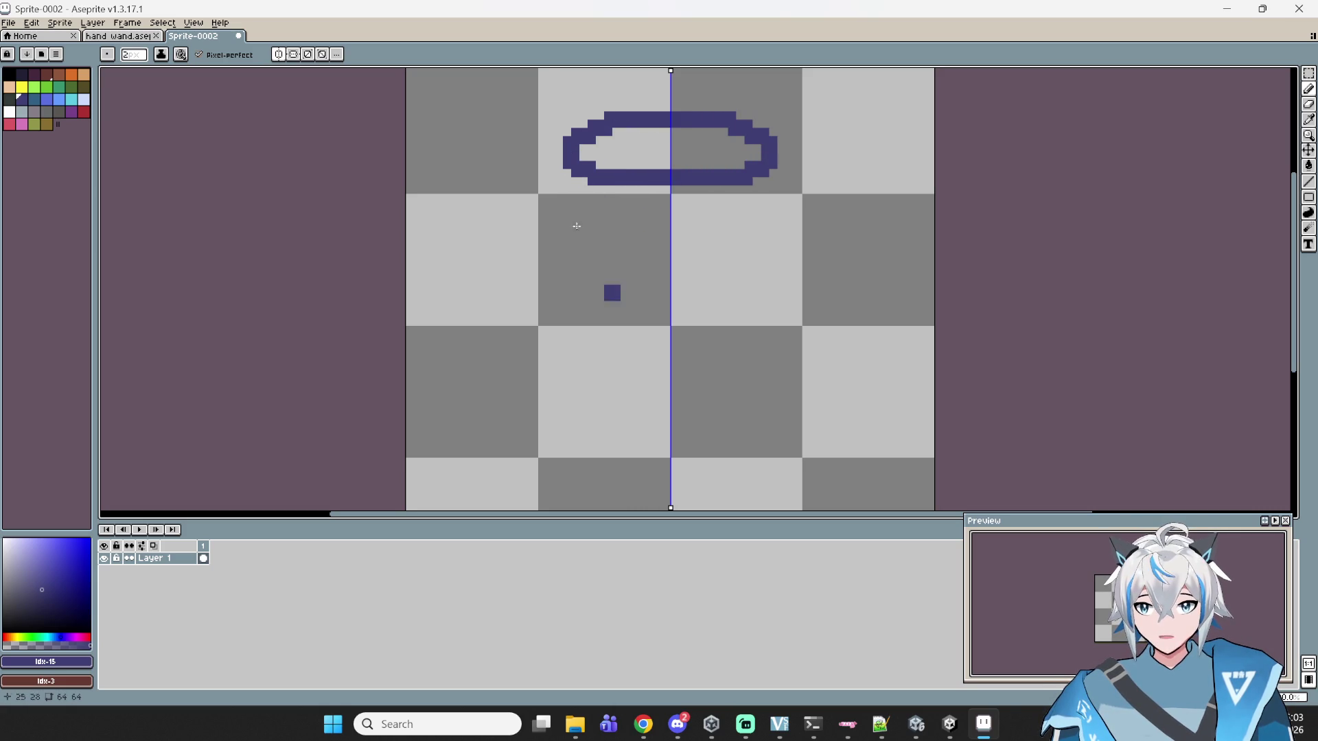
mouse_move(643, 724)
click(645, 681)
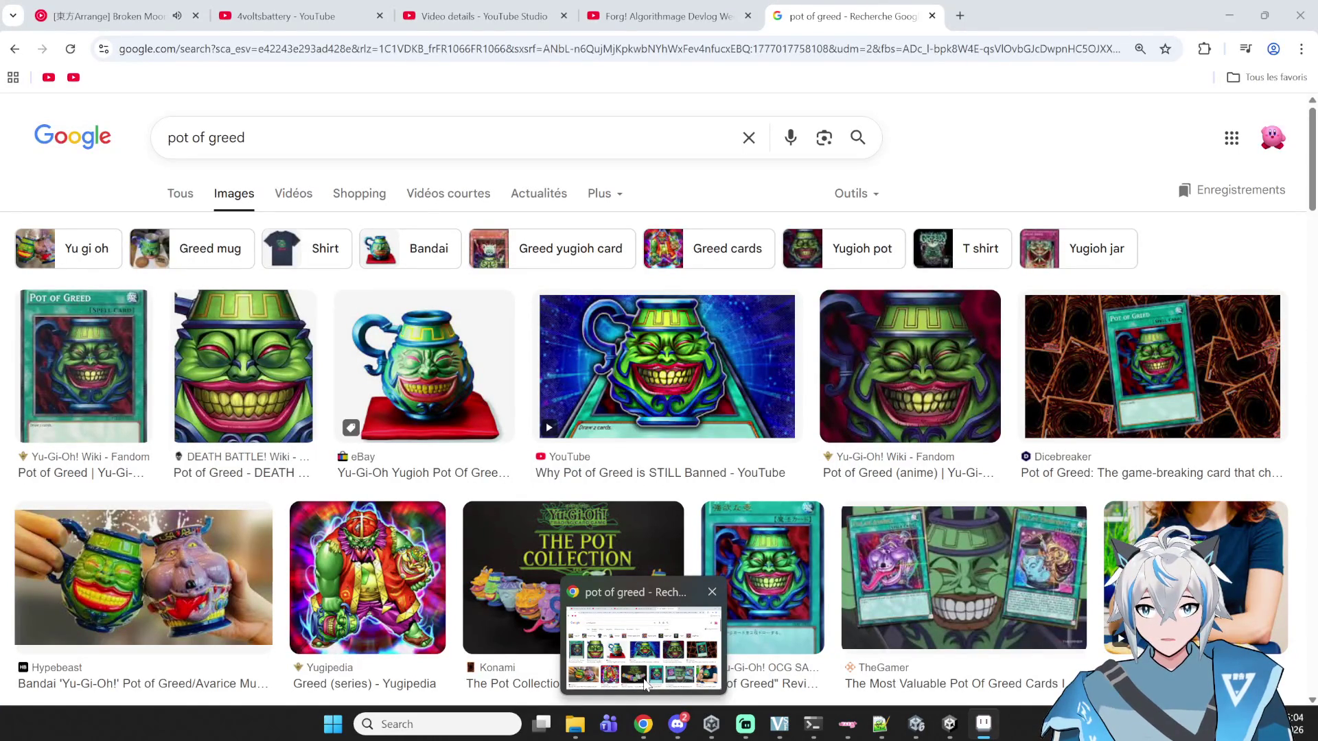
- Draw the pot's mirrored flaring sides below the rim and close the bottom with a line
key(alt+Tab)
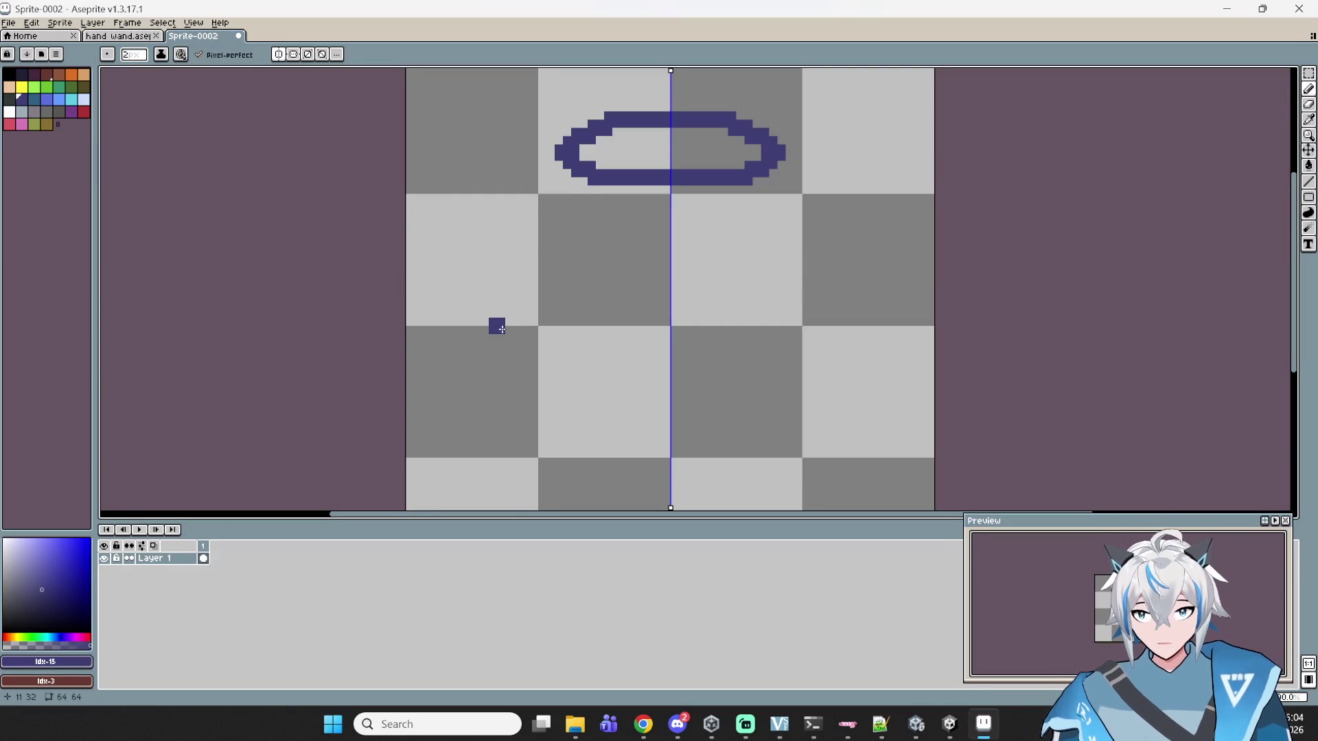
shift+click(477, 410)
mouse_move(477, 410)
mouse_down()
mouse_move(467, 442)
mouse_move(497, 484)
mouse_move(549, 508)
mouse_move(591, 482)
mouse_move(576, 352)
mouse_up()
click(535, 376)
scroll(643, 364, down, 2)
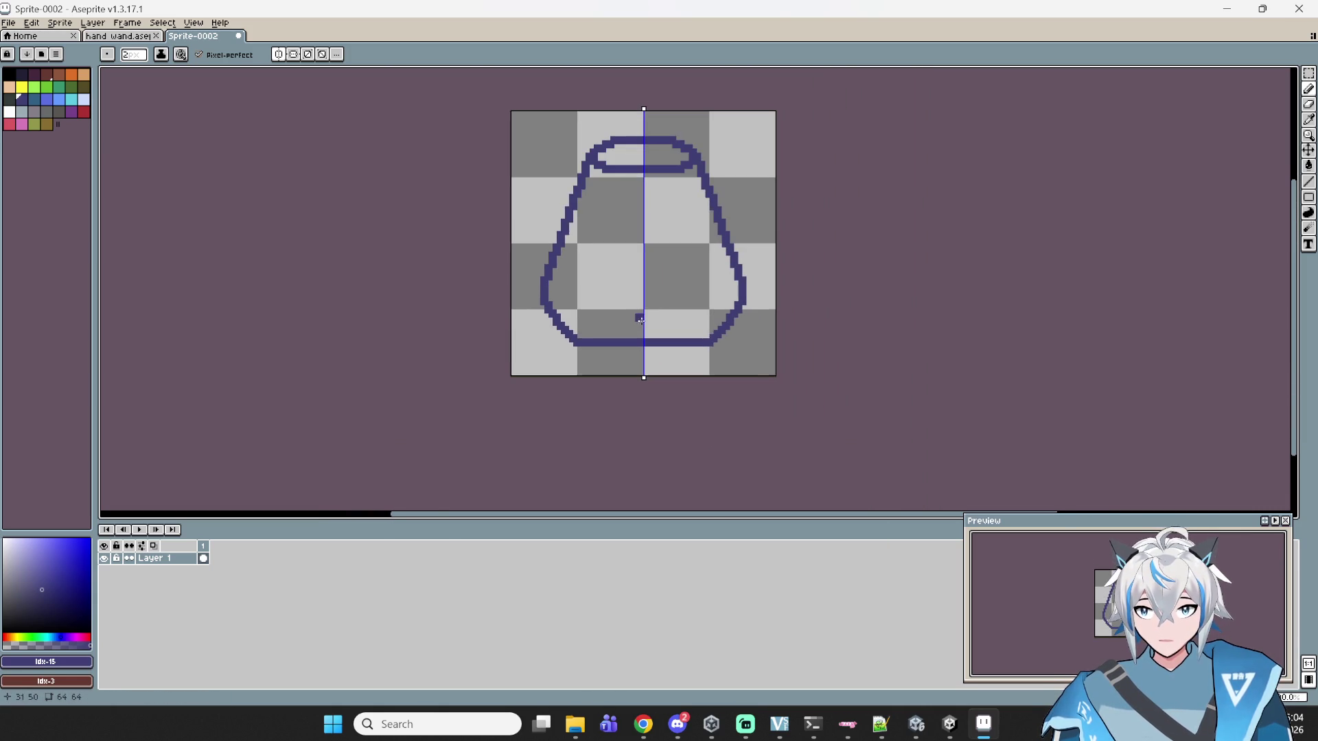
mouse_move(643, 724)
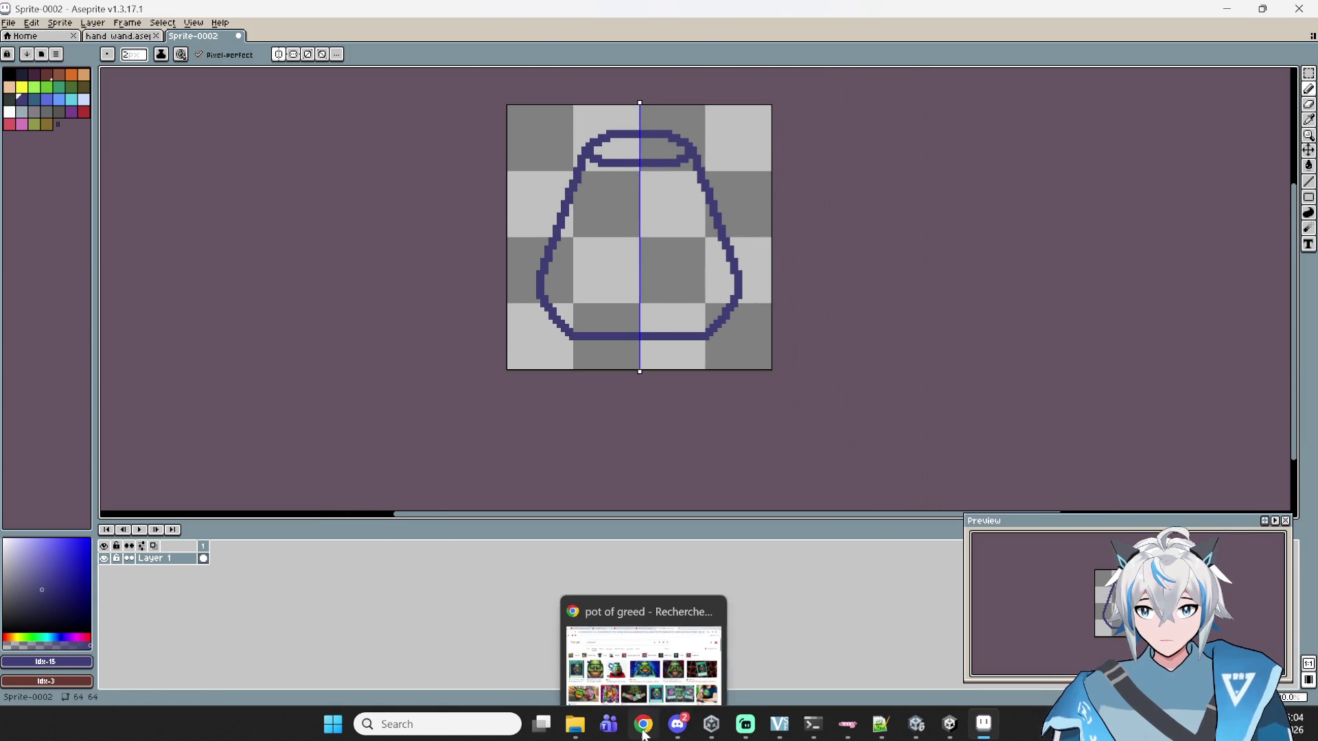
mouse_move(651, 656)
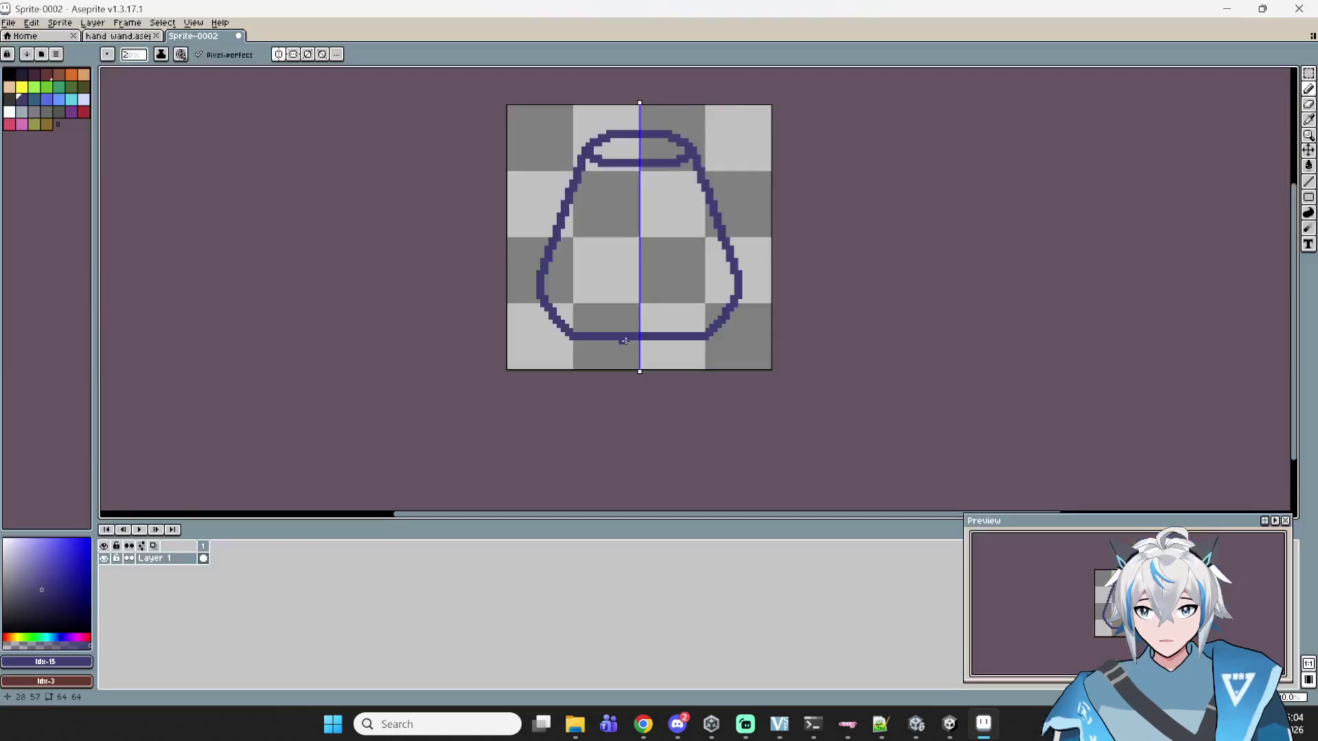
scroll(639, 368, up, 3)
- Thicken the bottom into a solid base band with a dipped middle, then toggle symmetry off and on
mouse_move(564, 389)
mouse_down()
mouse_move(535, 404)
mouse_move(760, 410)
mouse_up()
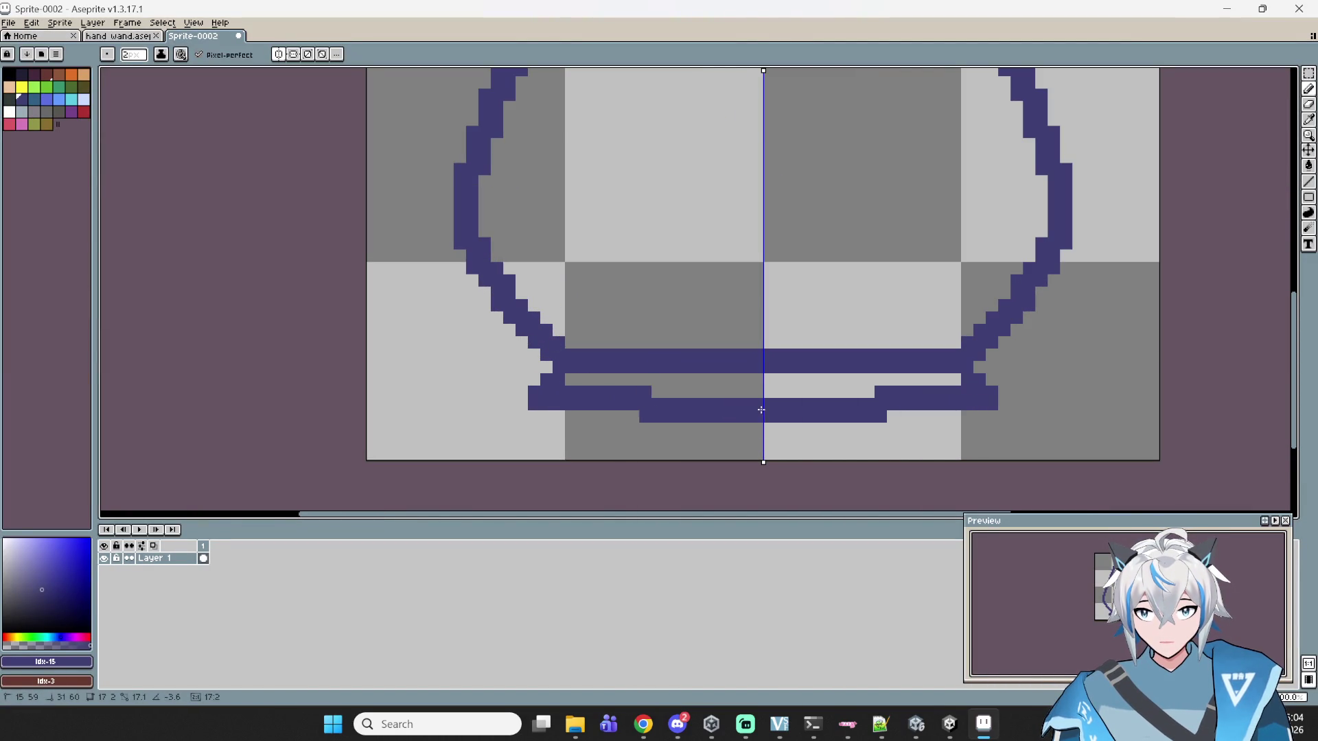
key(ctrl+z)
key(ctrl)
mouse_move(645, 416)
mouse_down()
mouse_move(750, 420)
mouse_move(757, 394)
mouse_move(584, 382)
mouse_up()
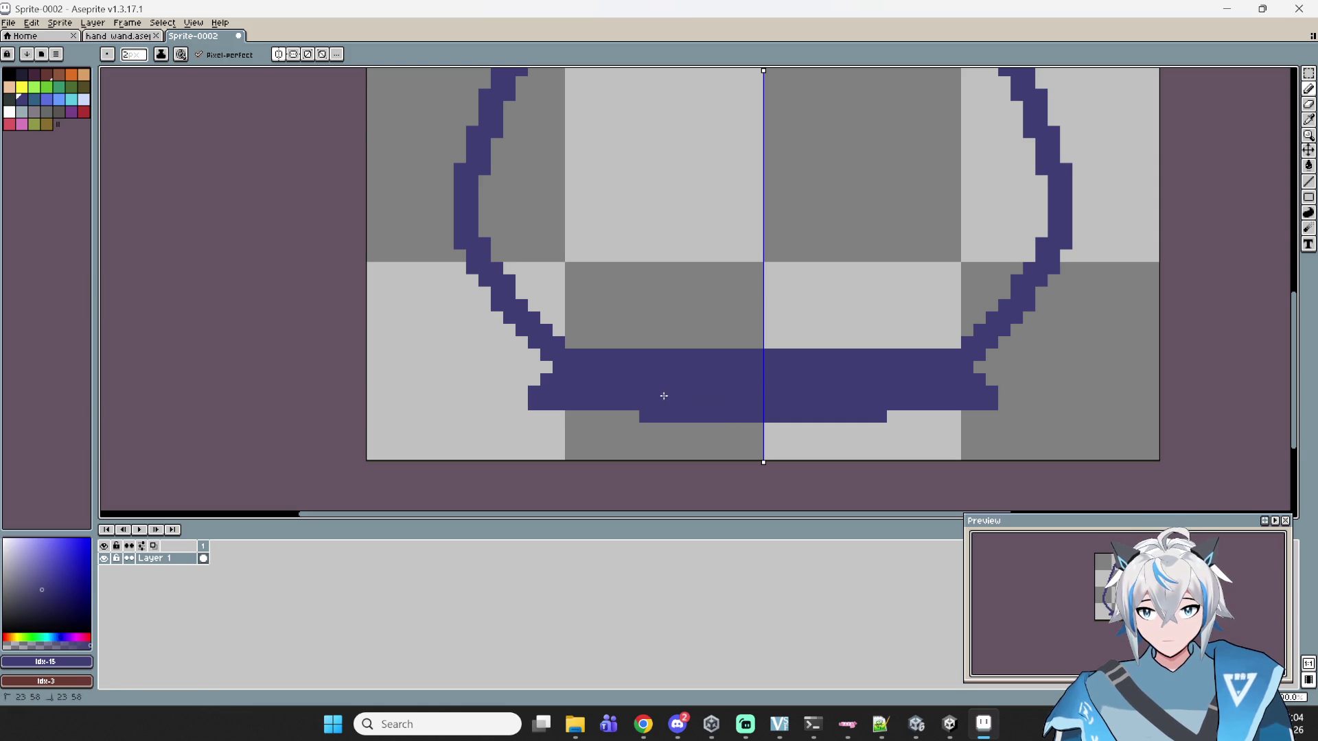
scroll(663, 396, down, 2)
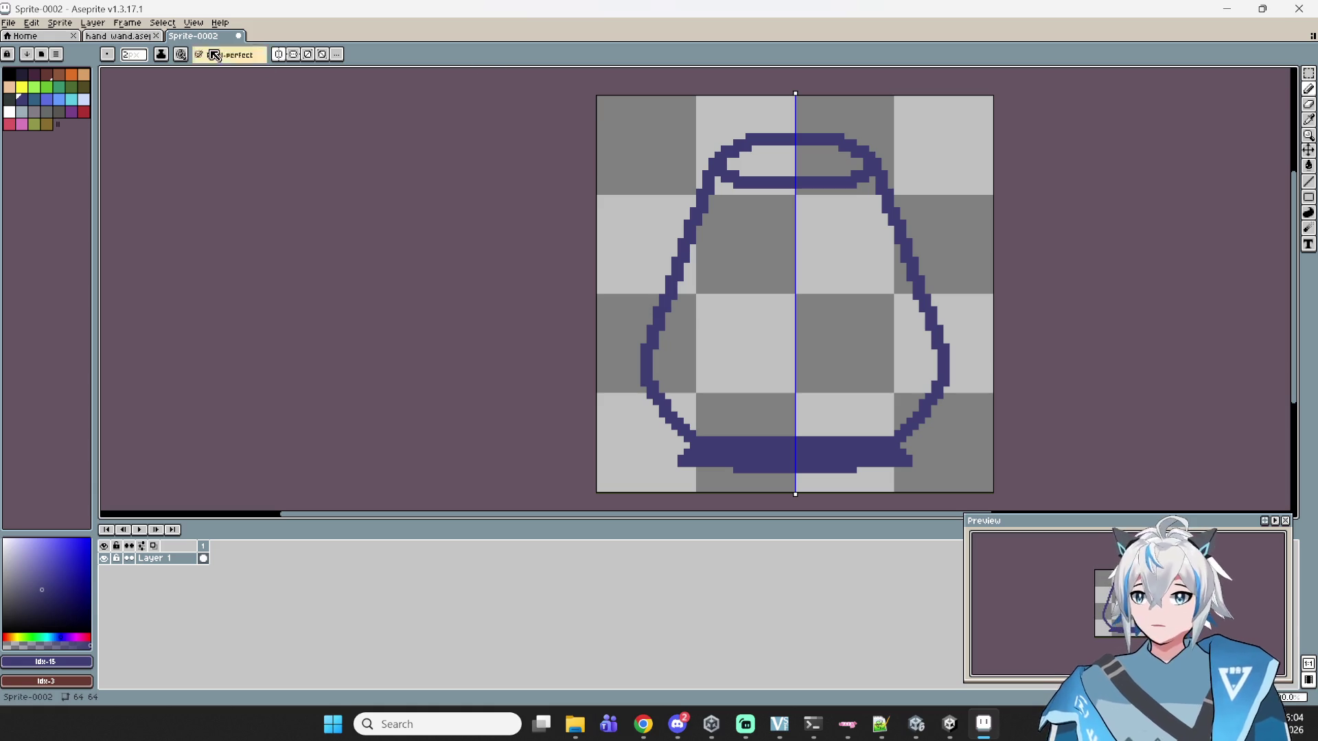
click(280, 59)
click(280, 59)
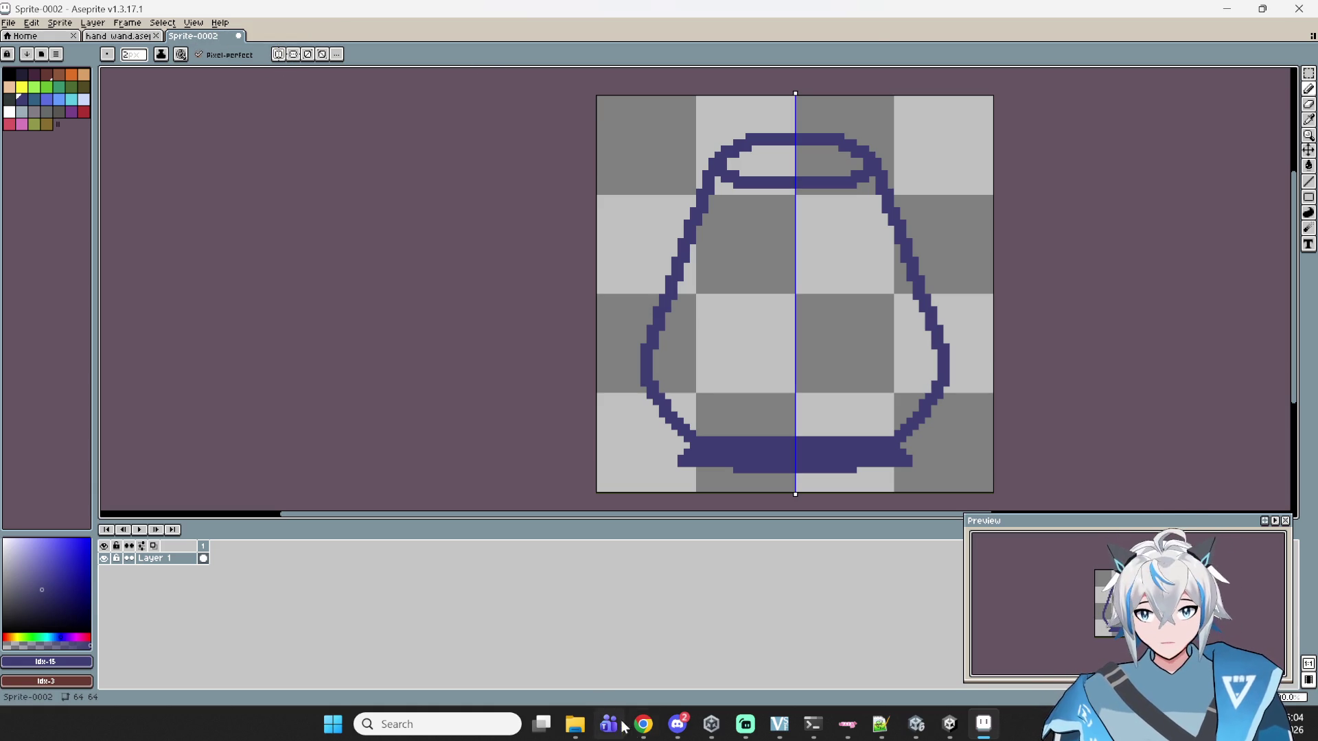
- Fill the rim opening in dark blue and flood-fill the pot's body with green
mouse_move(643, 724)
click(638, 679)
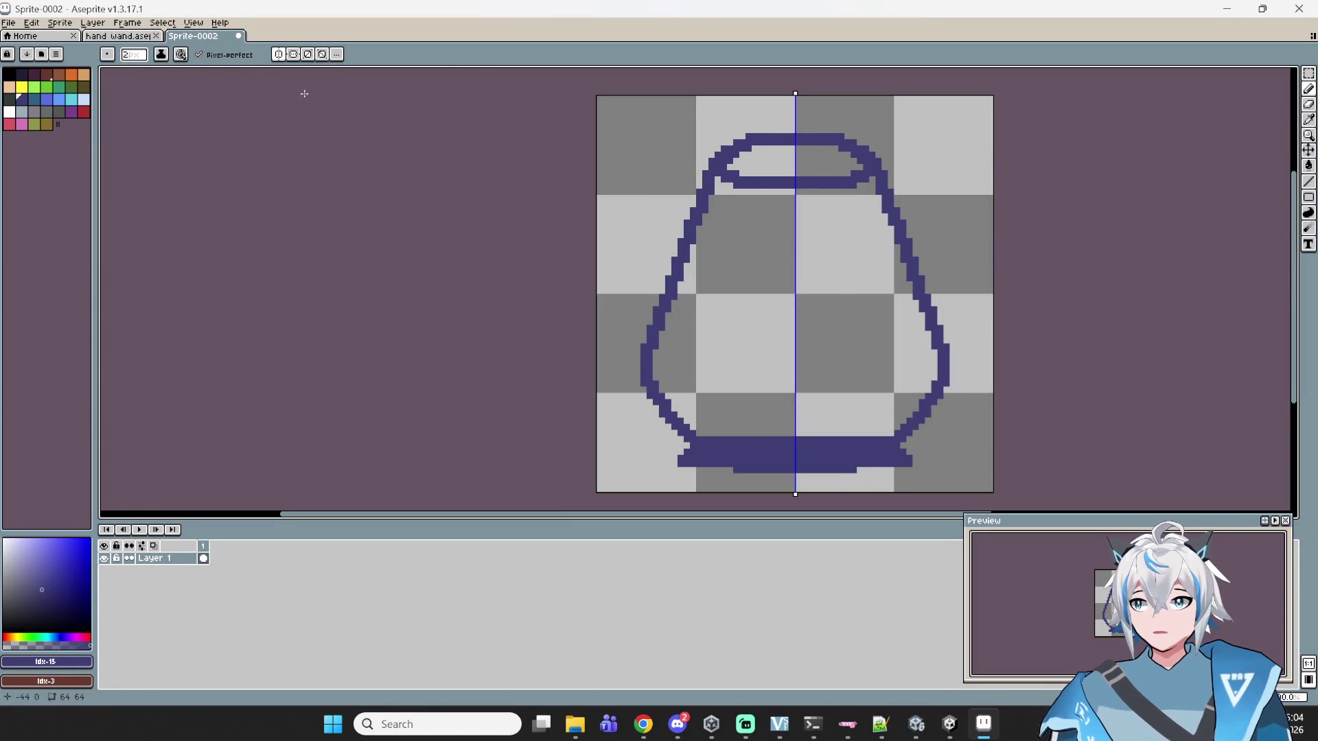
mouse_move(752, 174)
mouse_down()
mouse_move(803, 177)
mouse_move(755, 154)
mouse_up()
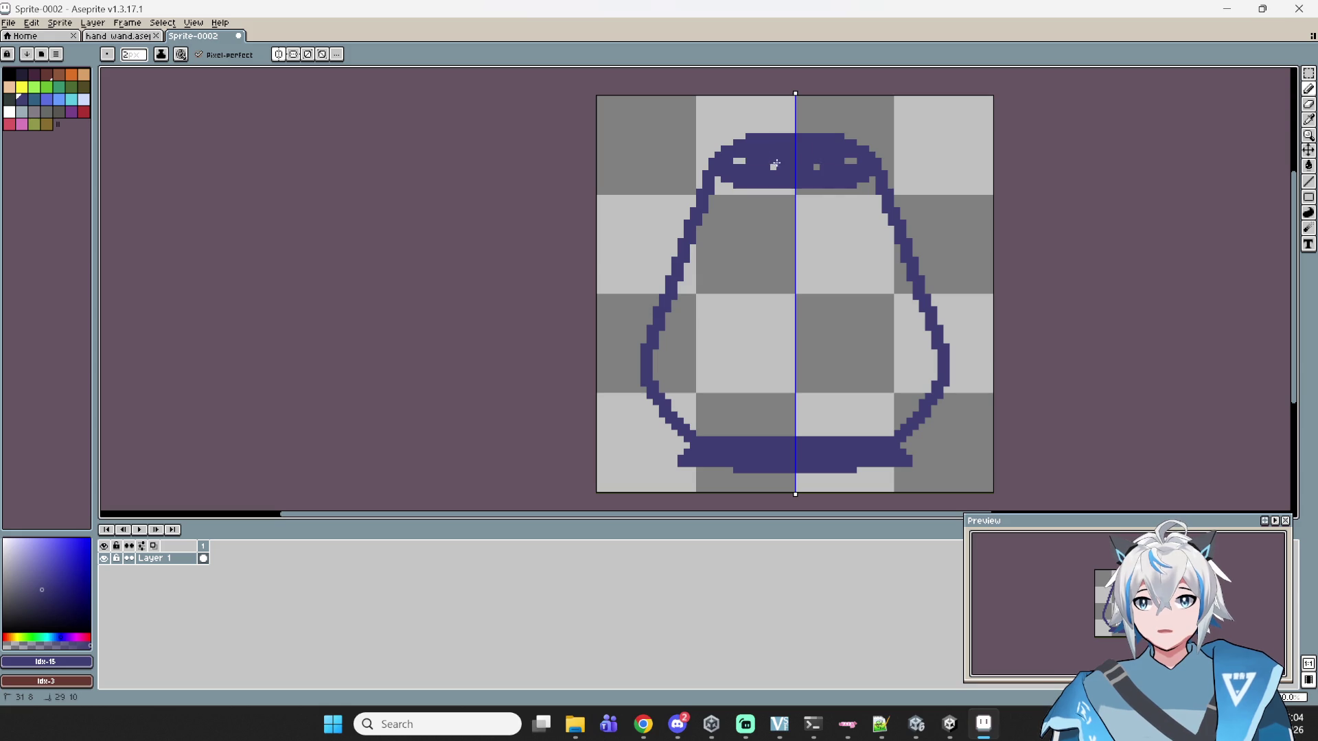
click(71, 87)
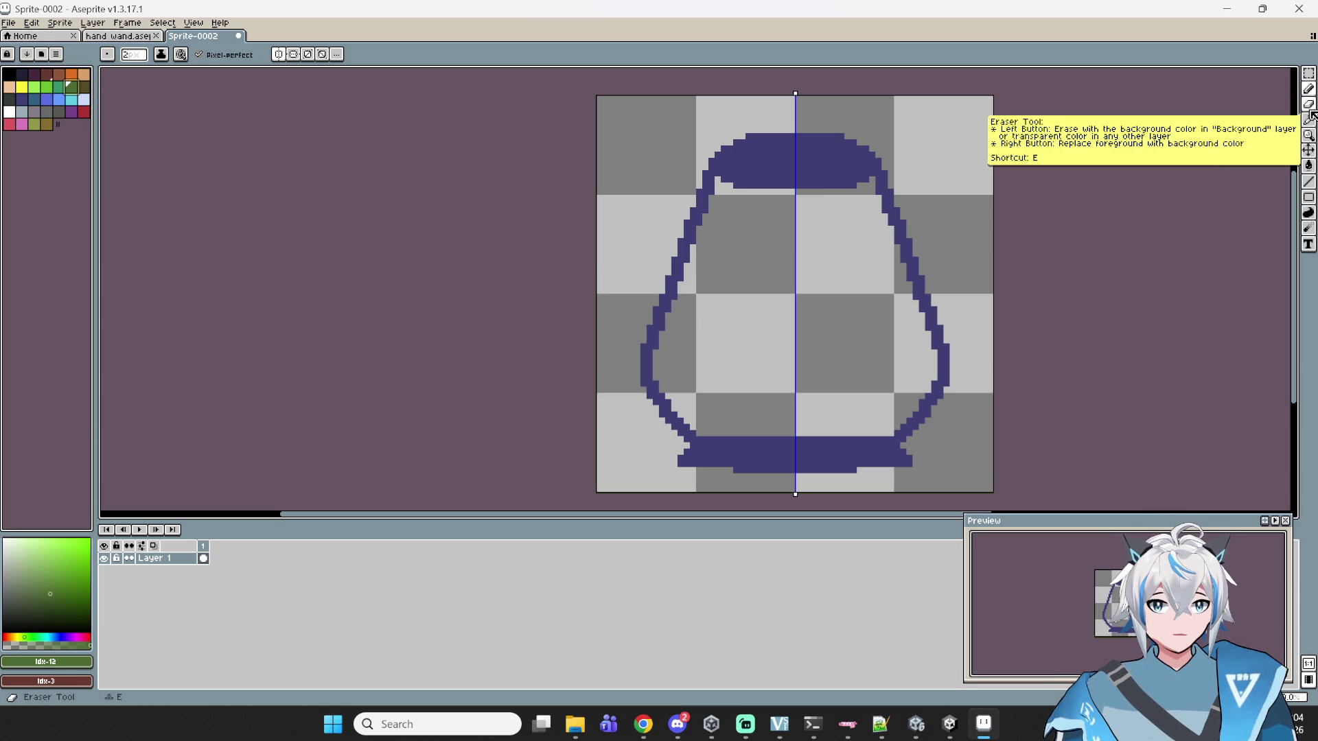
click(1308, 165)
click(711, 312)
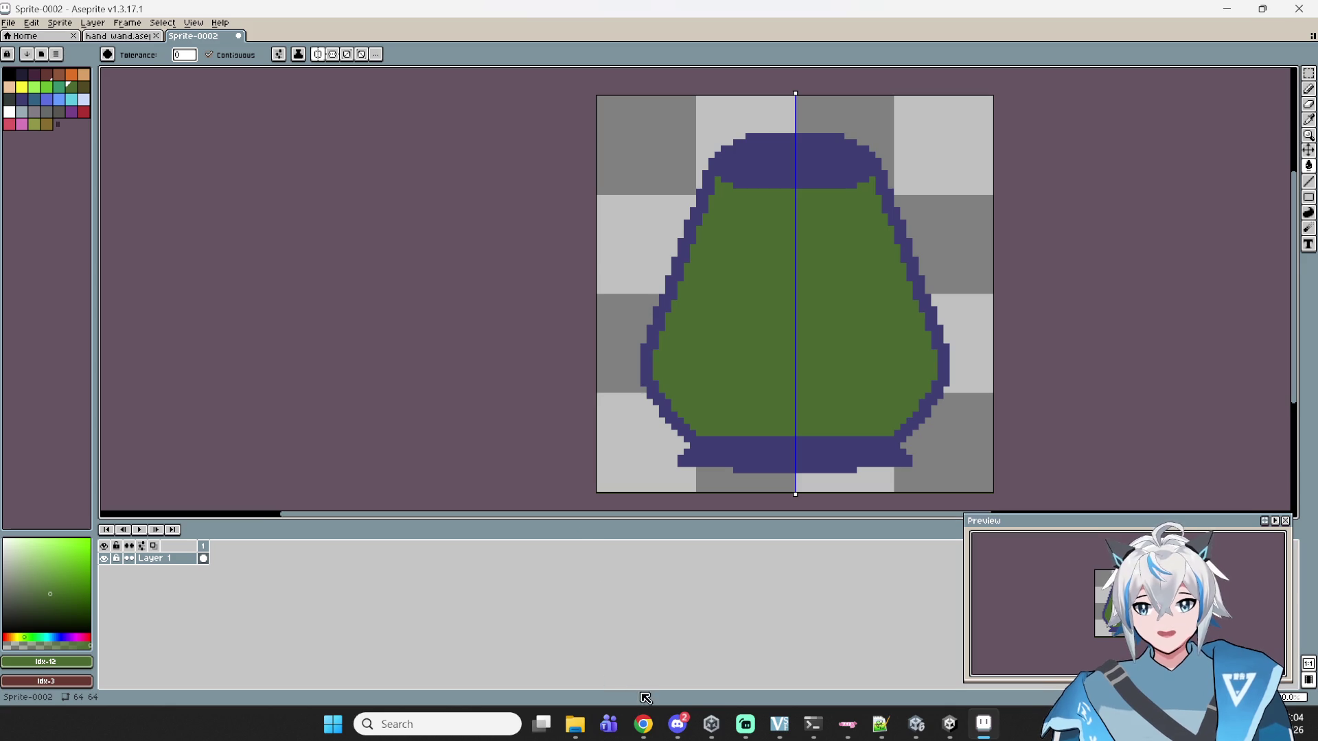
mouse_move(643, 722)
mouse_move(643, 676)
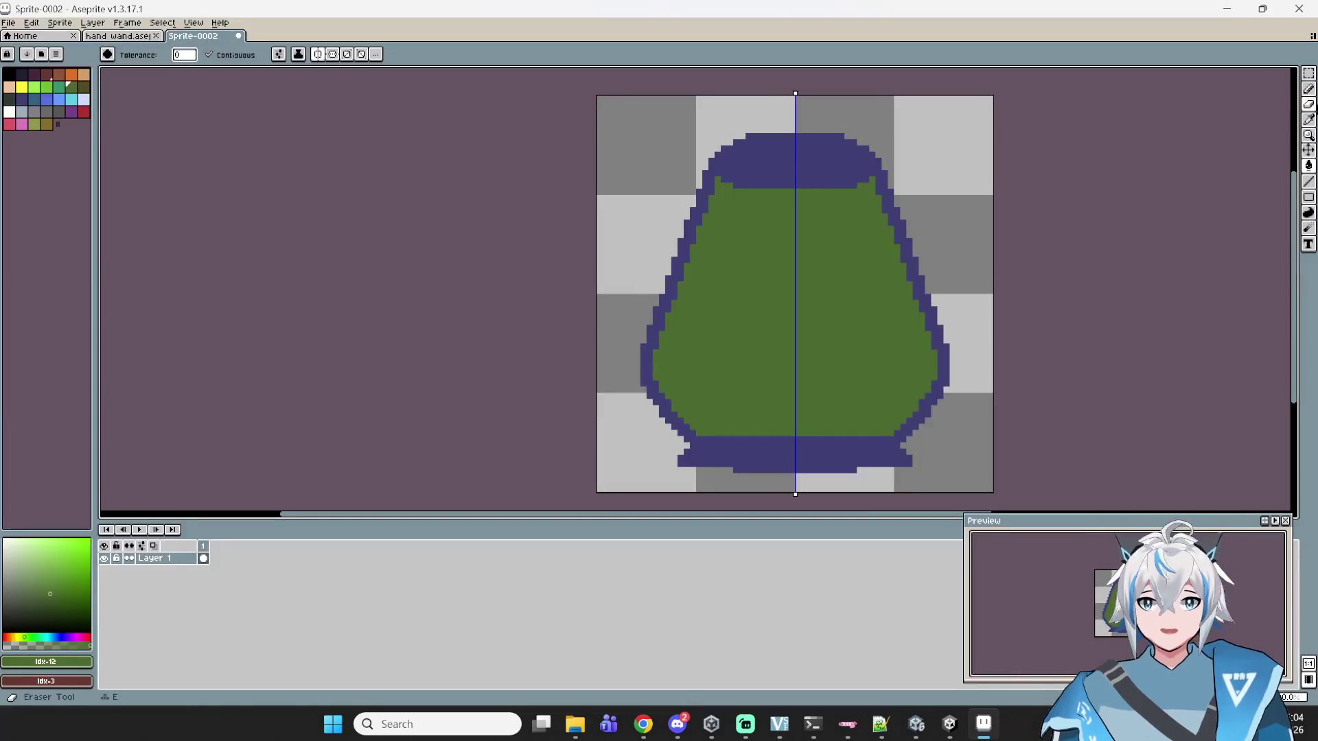
- Switch back to the Pencil with pink, placing and undoing a test eye pixel
click(1309, 95)
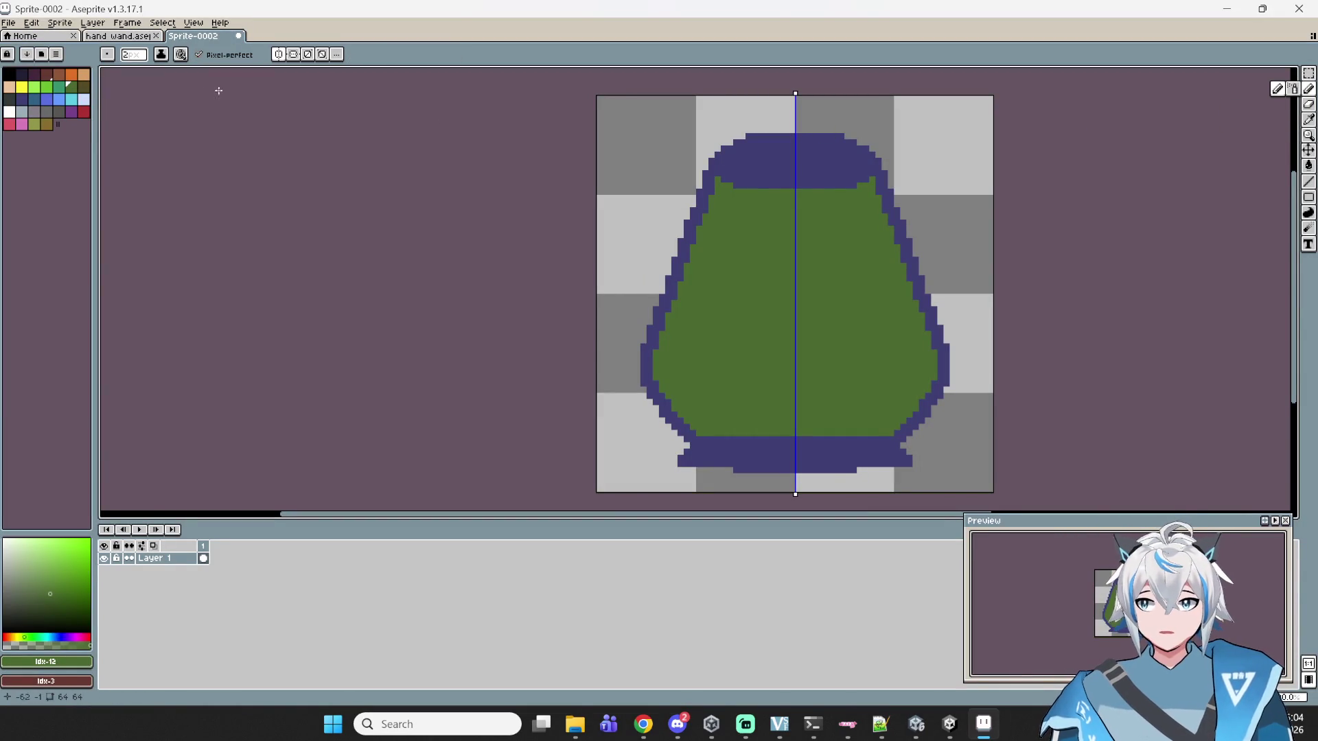
click(10, 126)
scroll(788, 300, up, 2)
drag(718, 295, 620, 248)
click(589, 164)
key(ctrl+z)
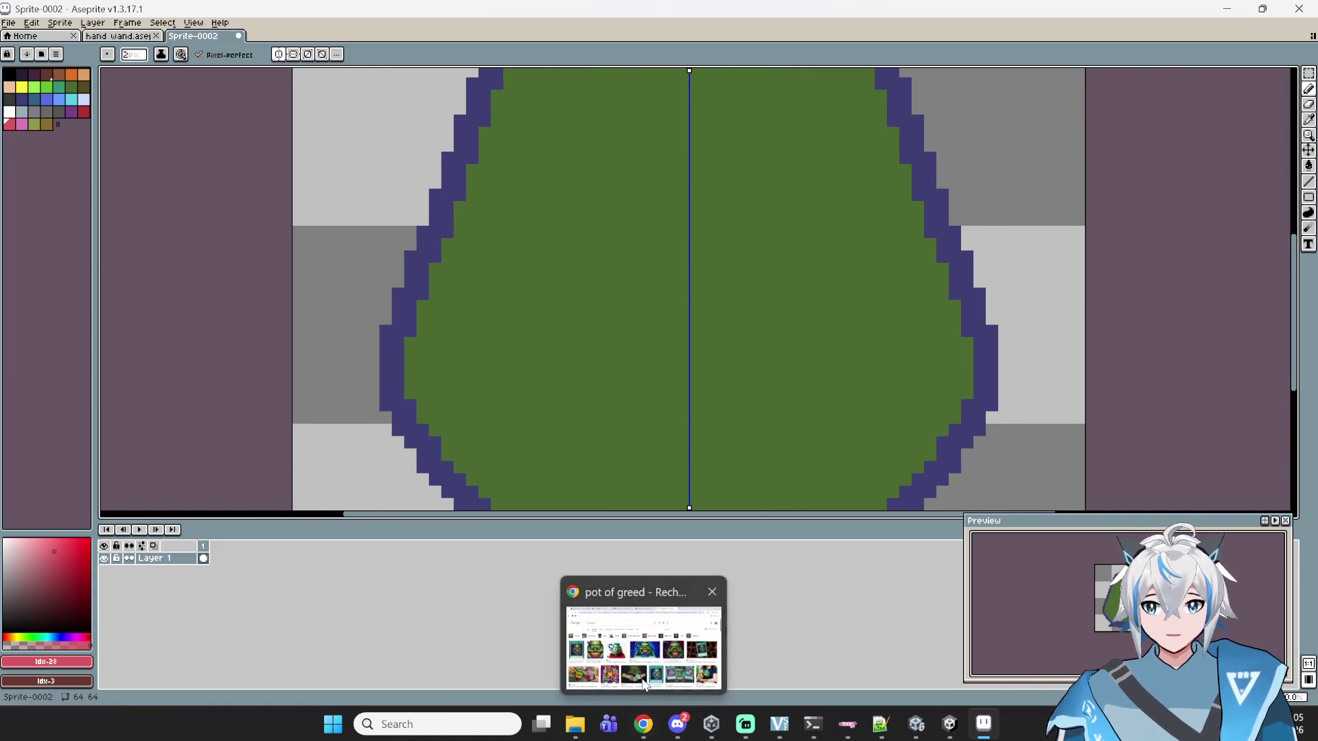
mouse_move(958, 736)
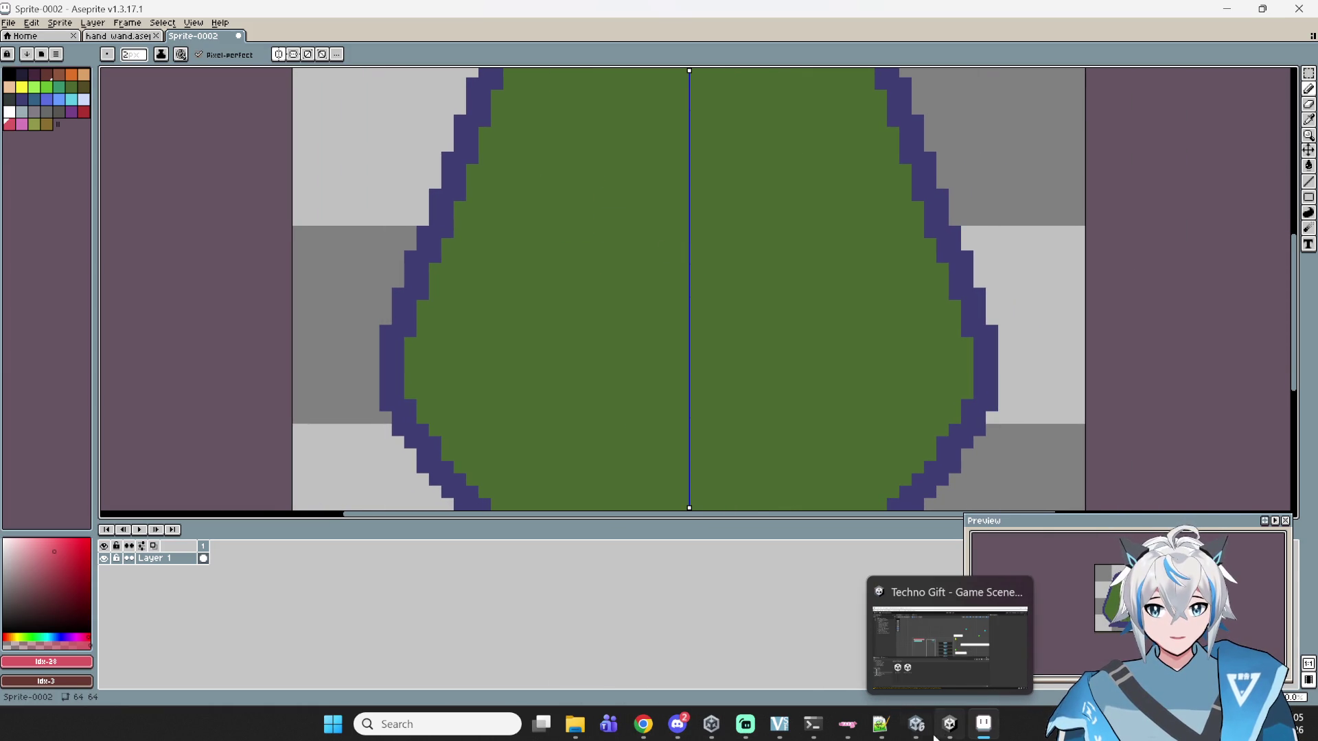
mouse_move(916, 728)
click(752, 597)
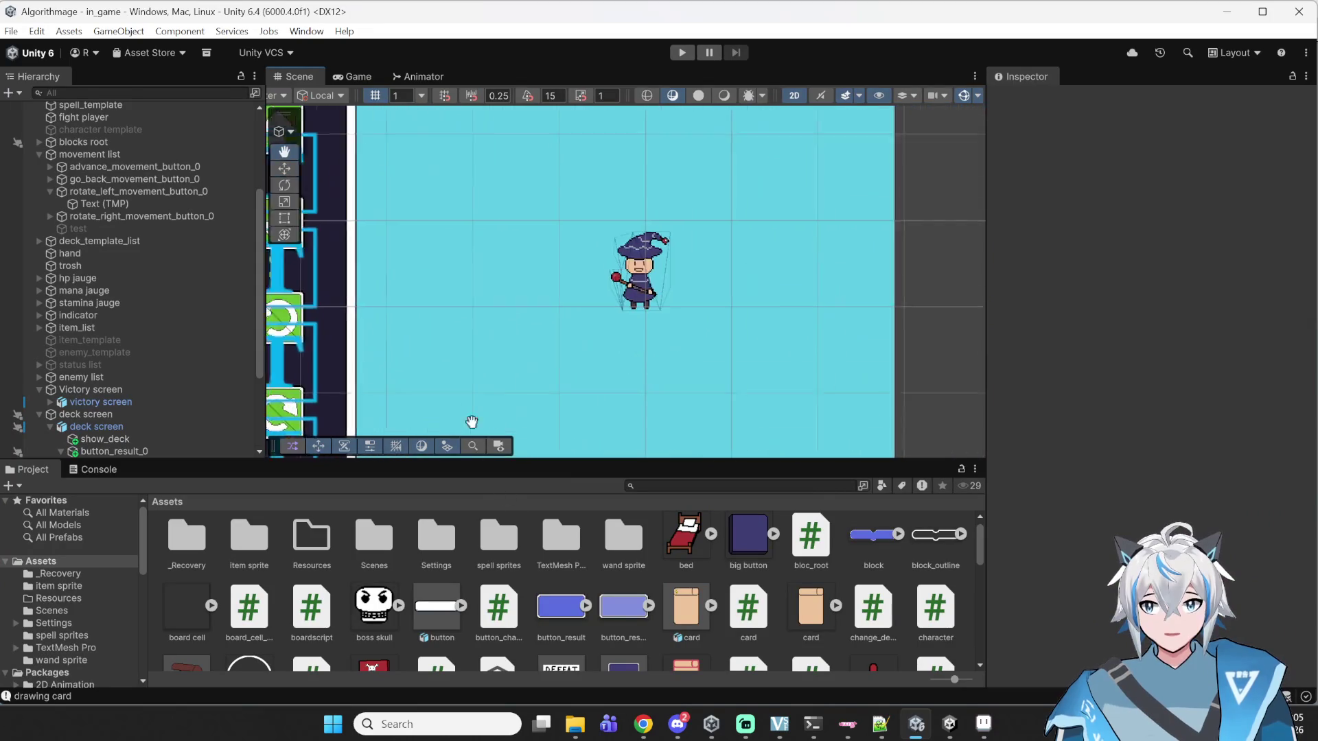
scroll(656, 295, up, 10)
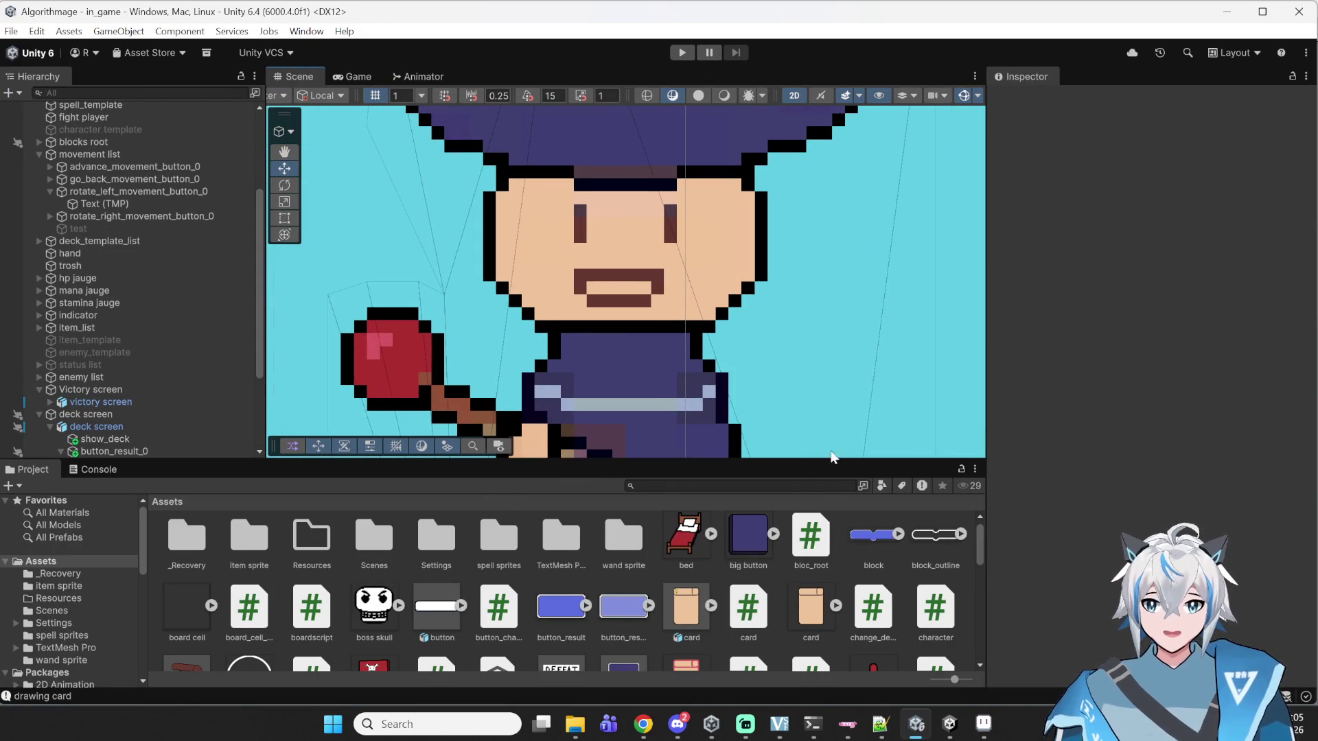
scroll(665, 282, up, 2)
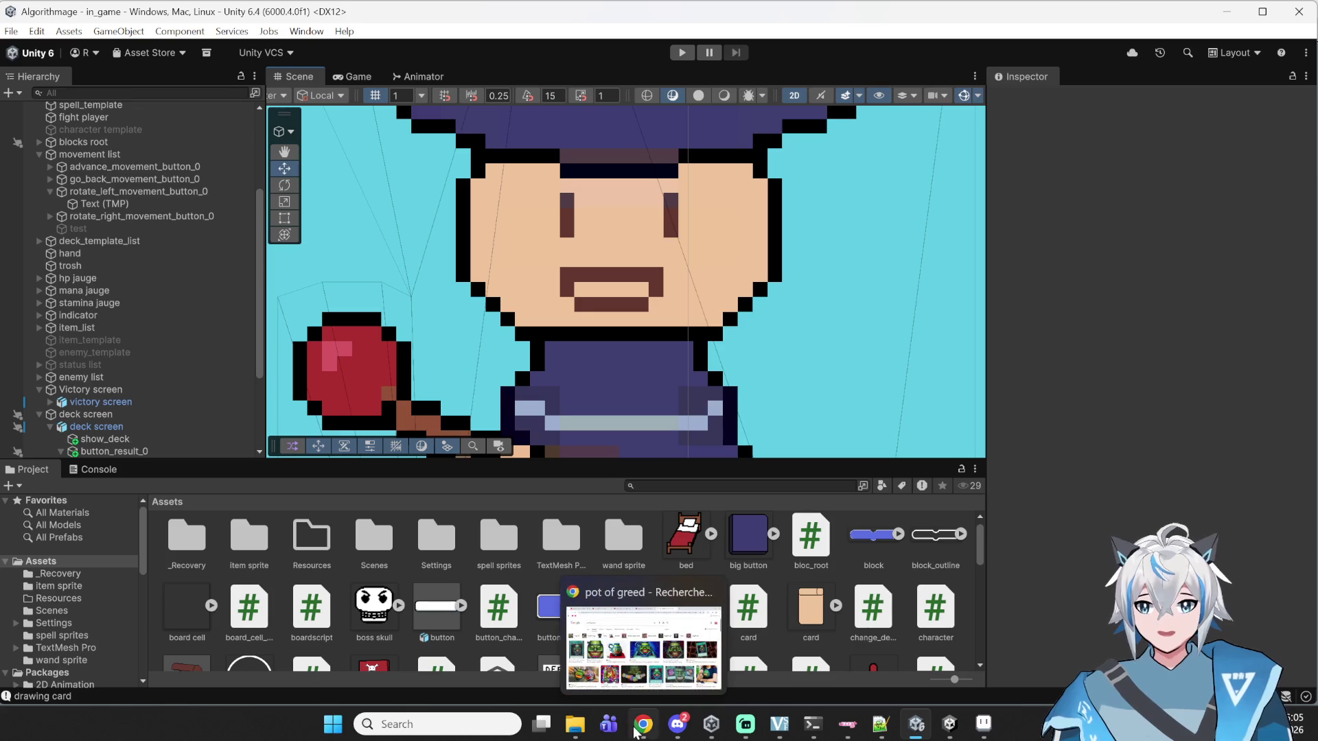
click(983, 724)
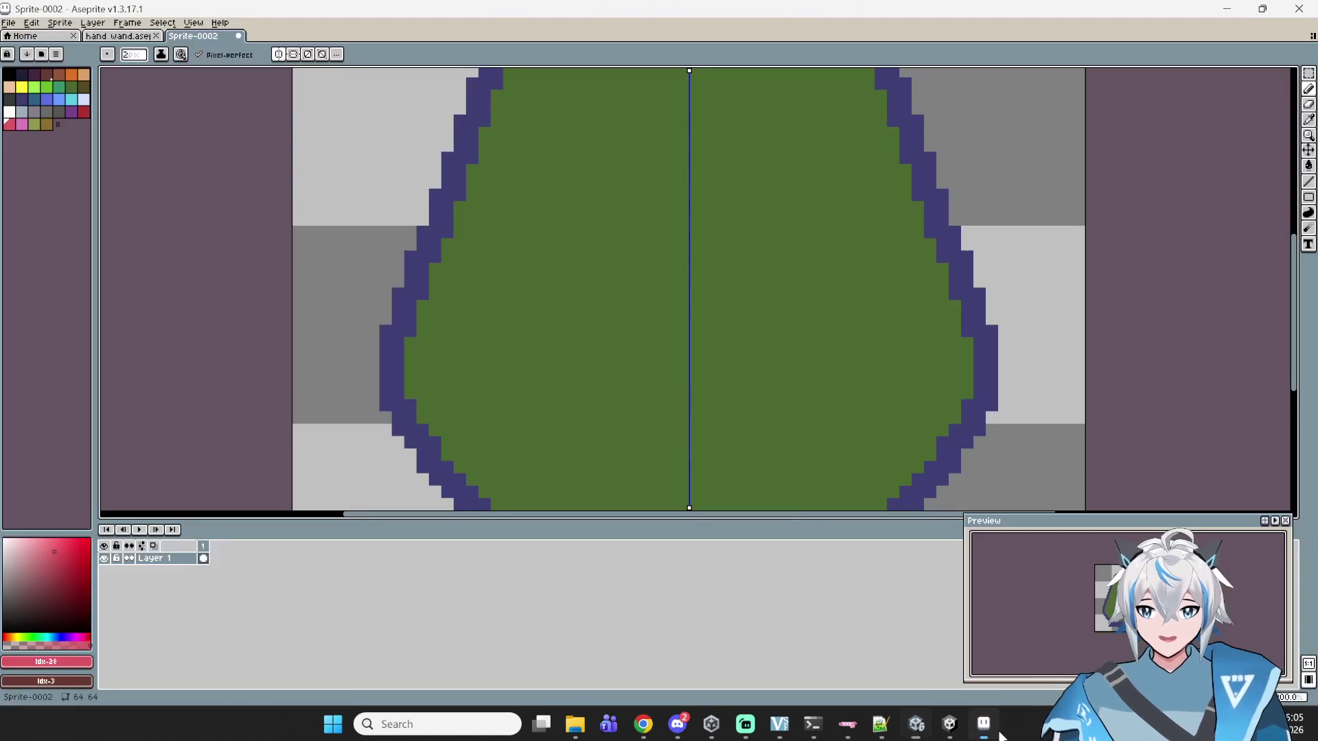
- Draw a tall pink bar eye on each side and start the mouth, undoing its drooping corners
scroll(615, 226, up, 2)
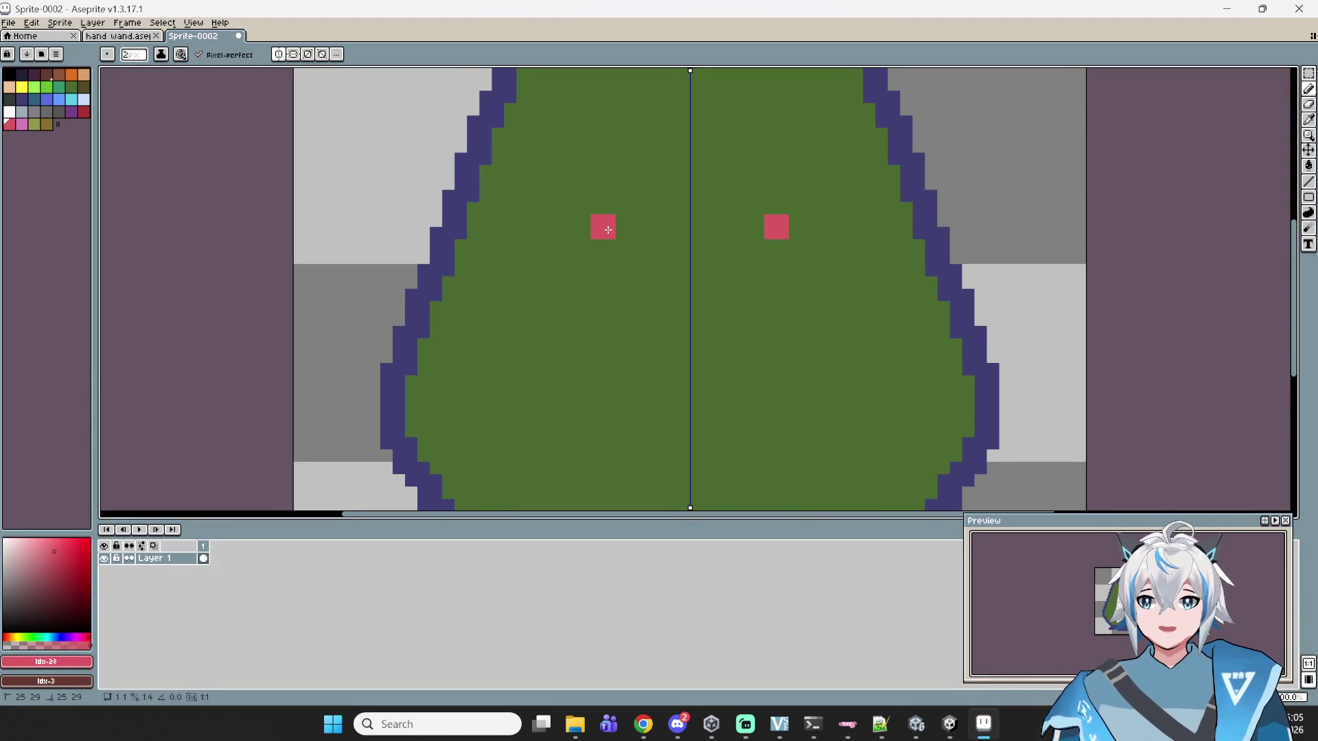
drag(607, 229, 610, 292)
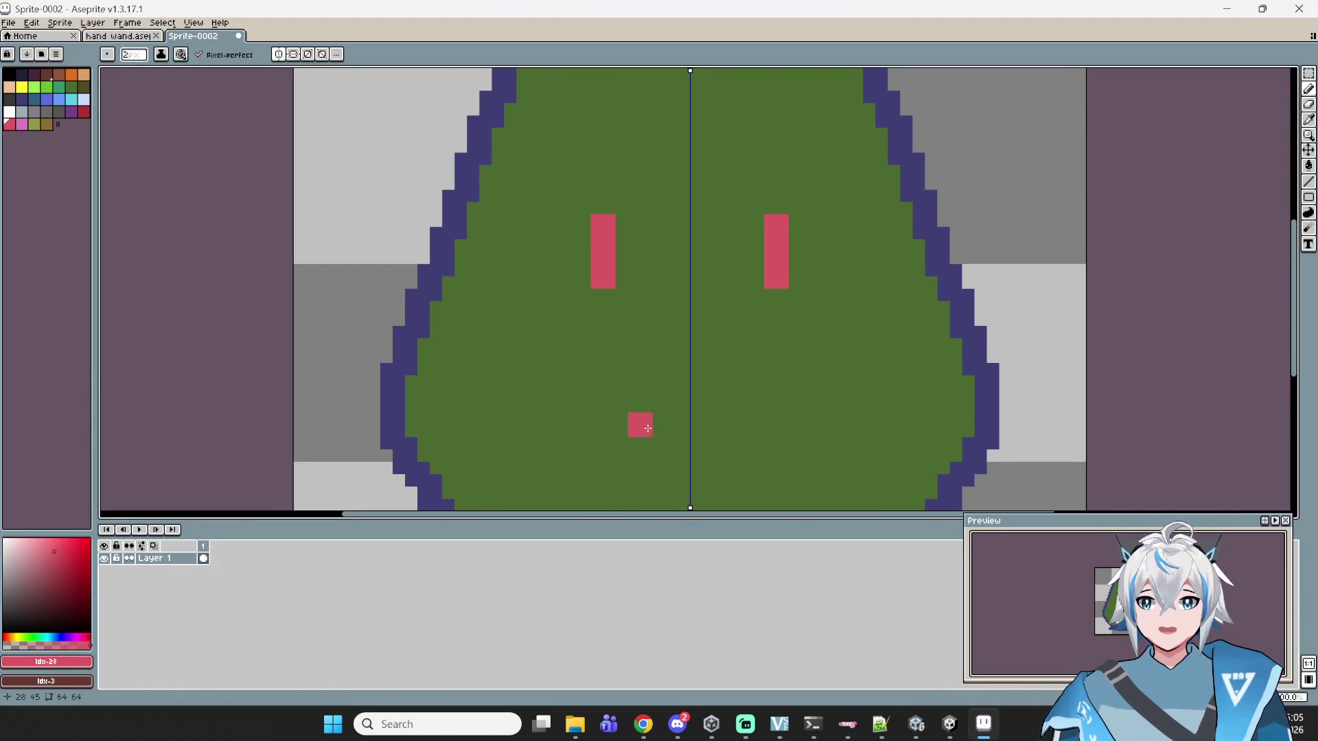
mouse_move(665, 377)
mouse_down()
mouse_move(589, 393)
mouse_move(584, 435)
mouse_up()
key(ctrl+z)
key(ctrl+z)
- Draw the grinning mouth's lower edge, then turn mirrored drawing off
mouse_move(949, 724)
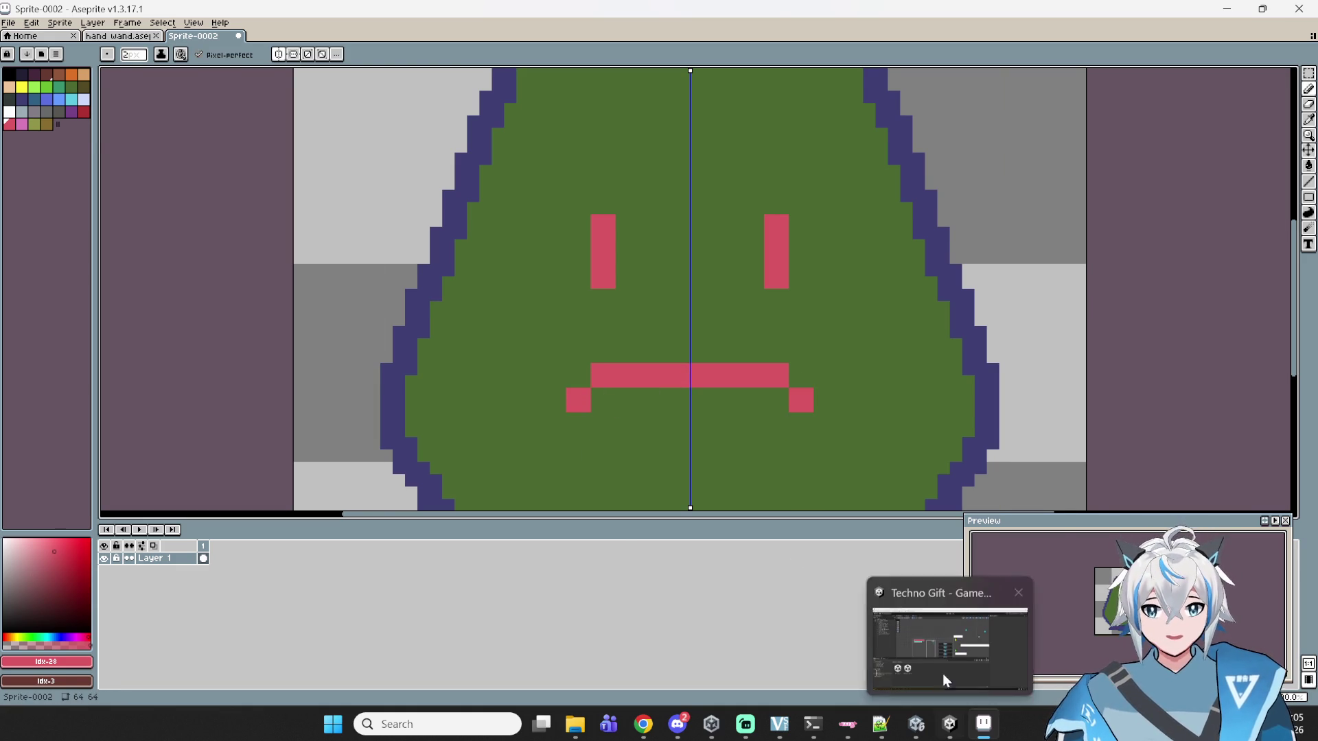
click(942, 679)
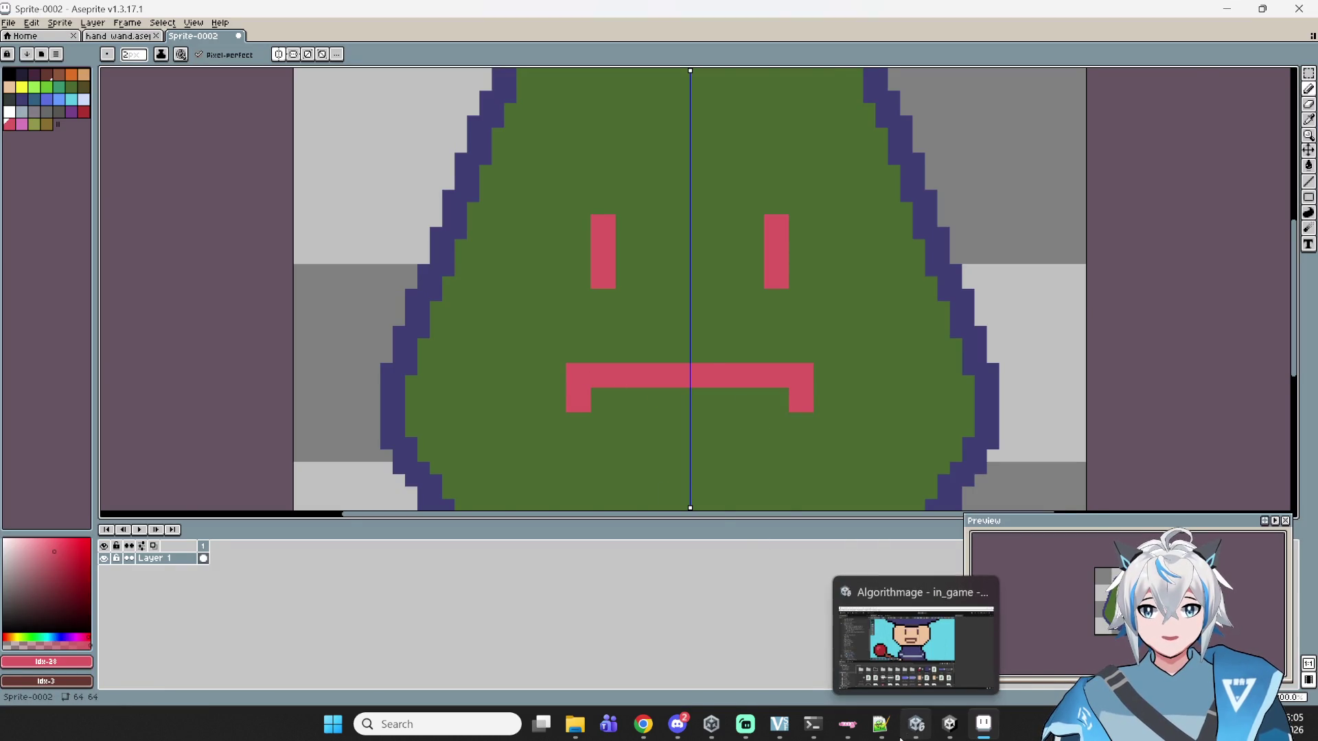
mouse_move(907, 657)
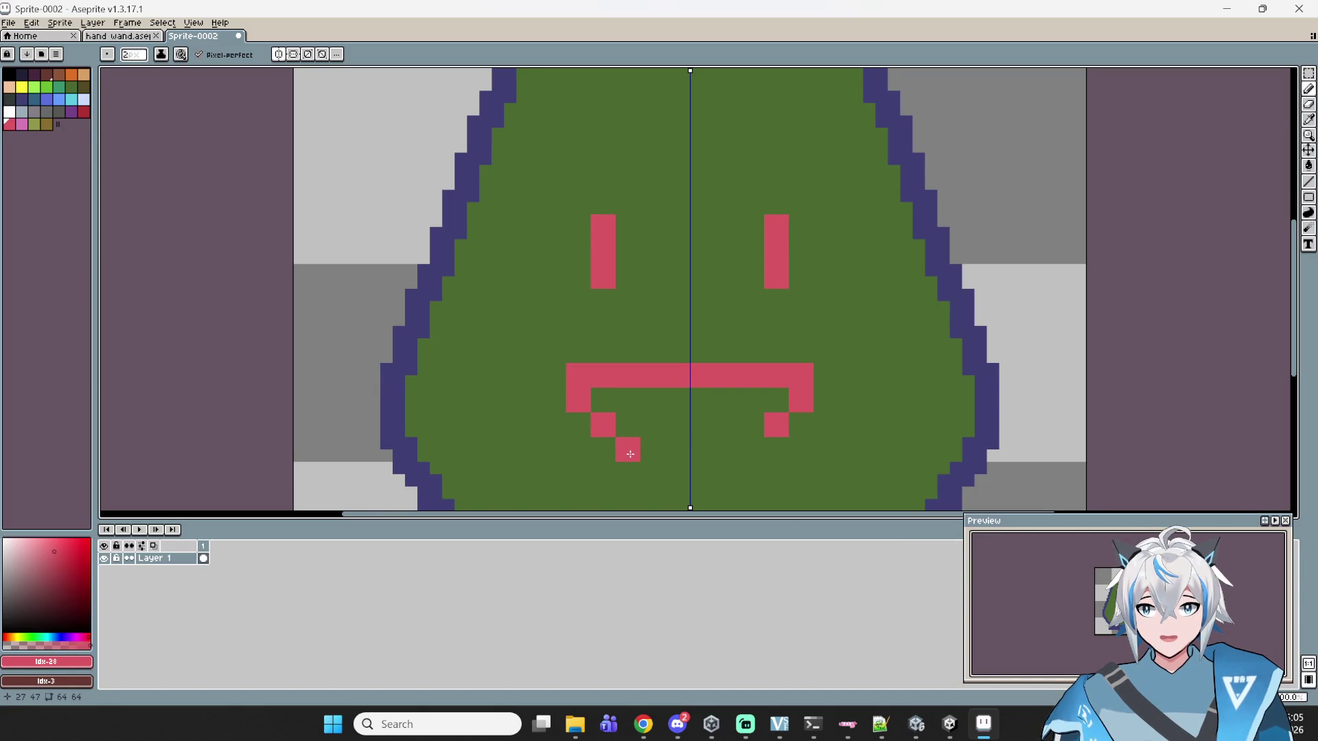
drag(630, 453, 671, 457)
scroll(687, 457, down, 3)
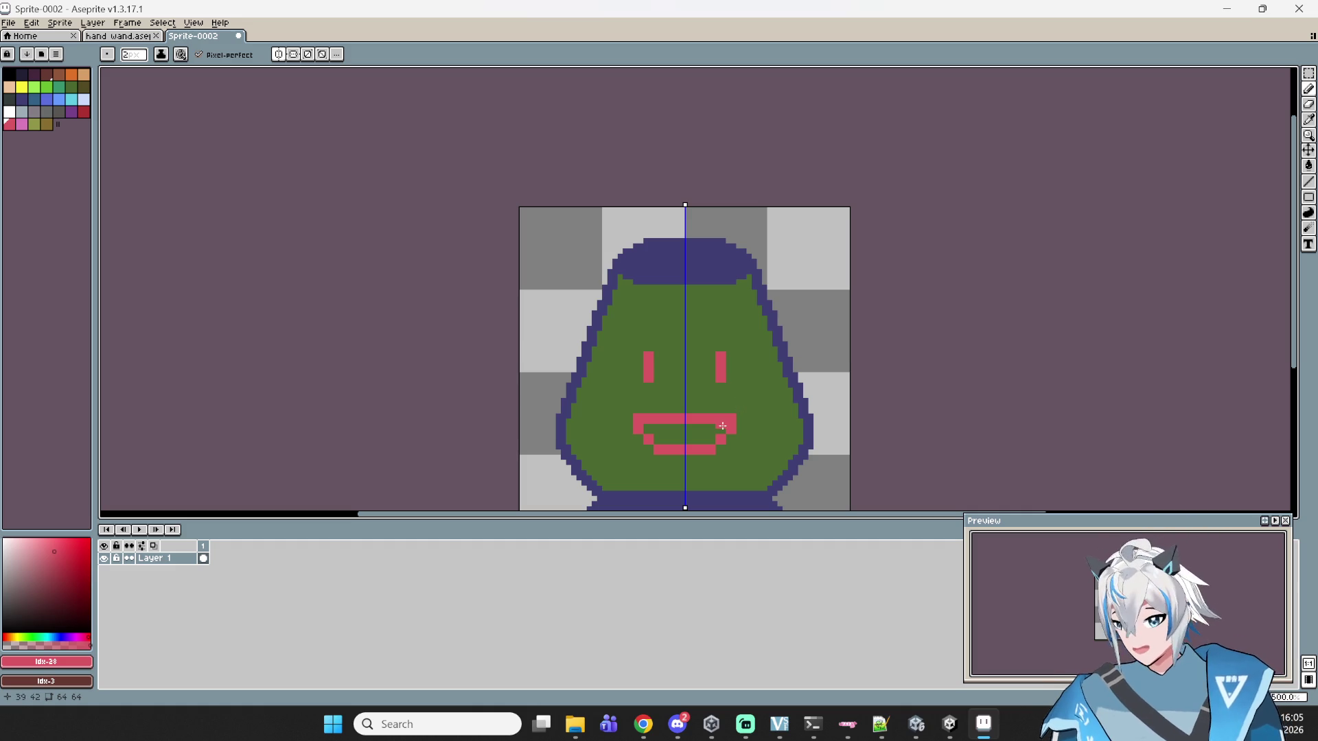
scroll(722, 426, up, 3)
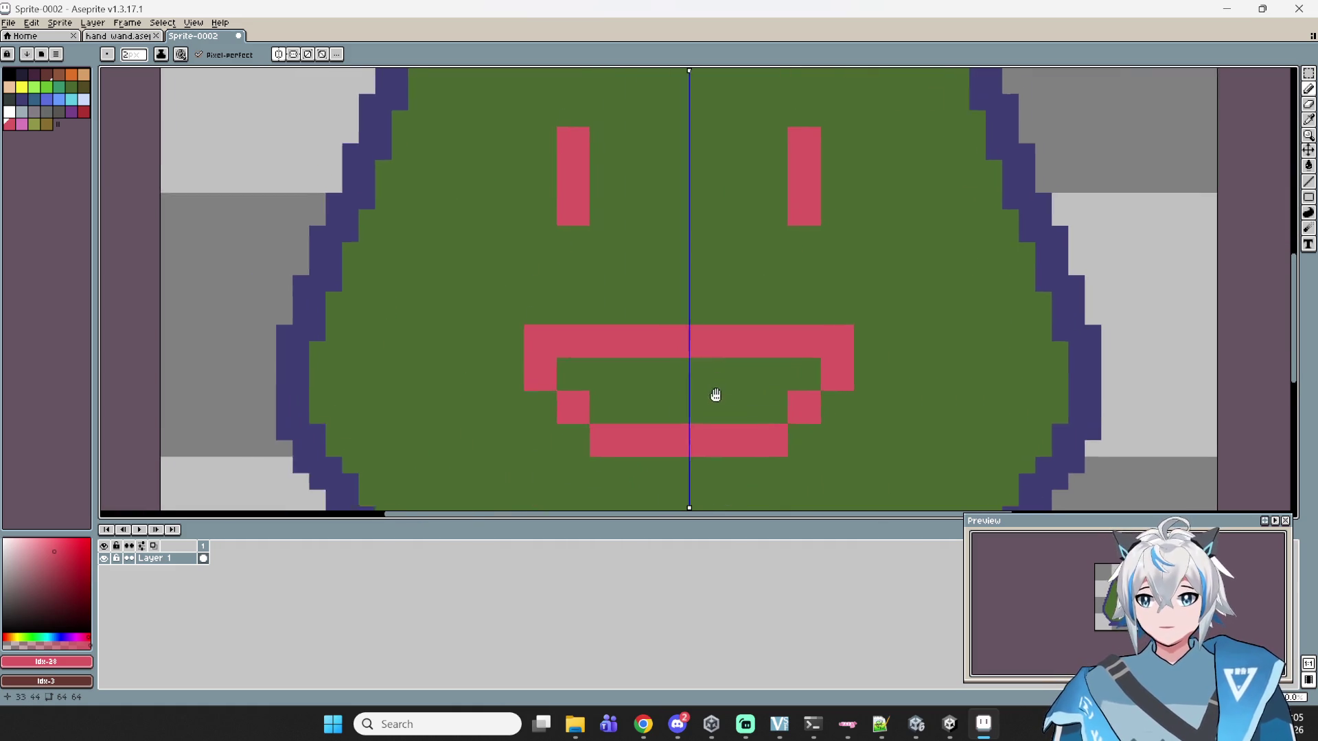
scroll(718, 370, down, 1)
scroll(726, 373, up, 1)
mouse_move(726, 373)
mouse_down()
mouse_move(798, 318)
mouse_move(865, 362)
mouse_move(833, 438)
mouse_up()
mouse_move(764, 224)
mouse_down()
mouse_move(888, 259)
mouse_move(890, 230)
mouse_up()
scroll(1033, 184, down, 3)
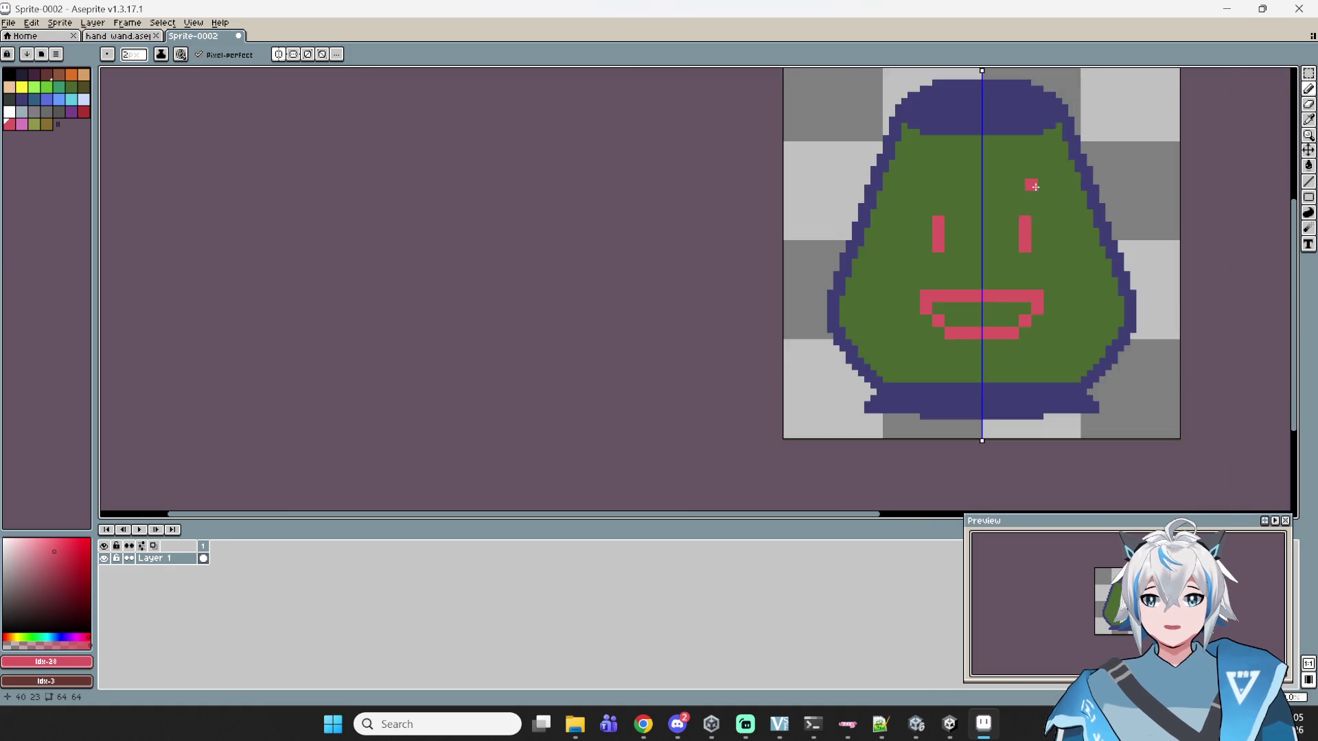
scroll(1019, 256, up, 2)
mouse_move(1019, 257)
mouse_down()
mouse_move(876, 291)
mouse_move(1050, 341)
mouse_up()
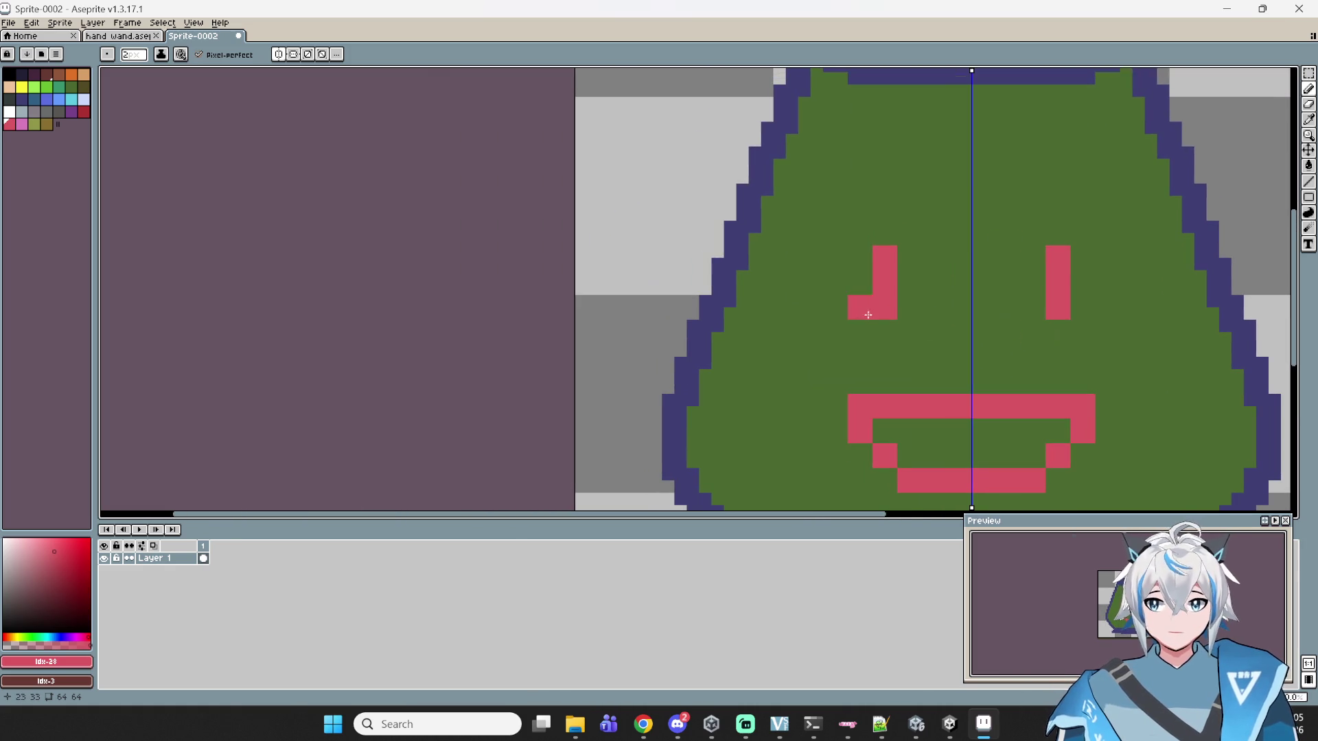
click(279, 56)
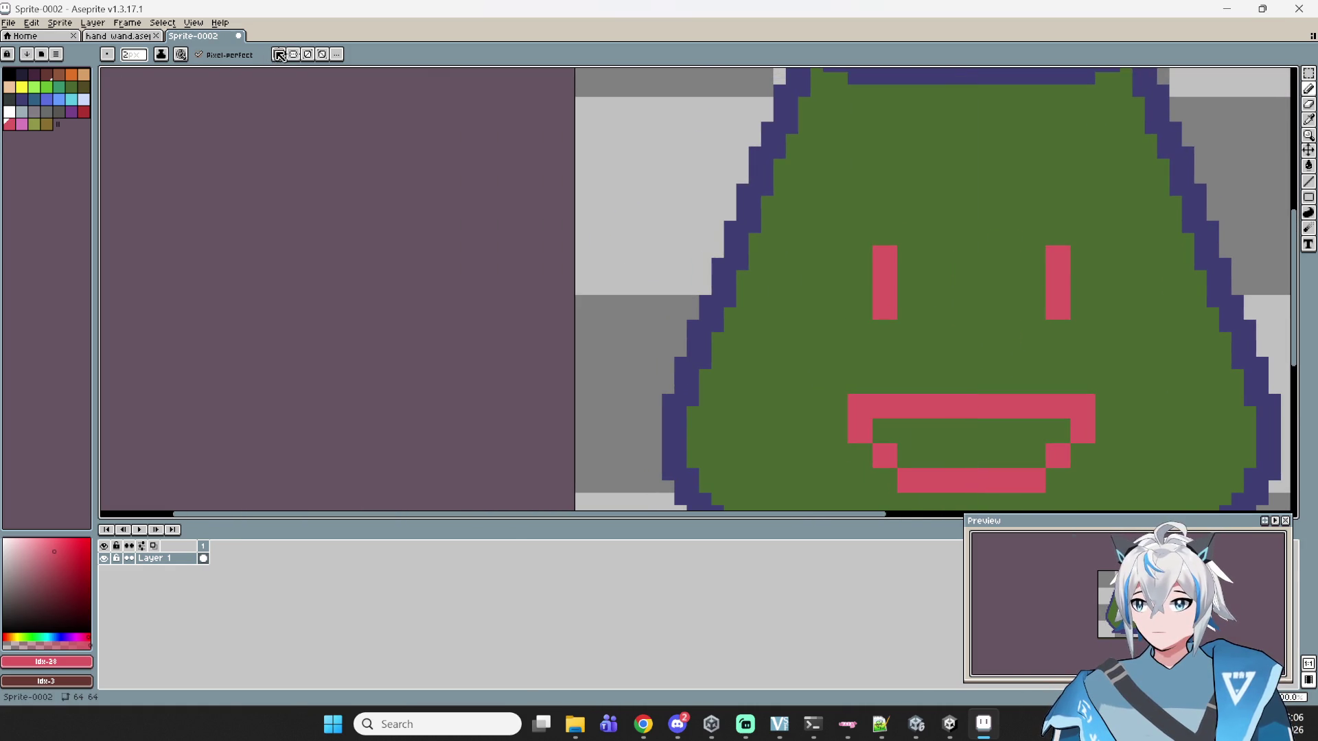
- Pick dark blue and sketch the handle loop on the pot's left, undoing stray strokes
click(22, 99)
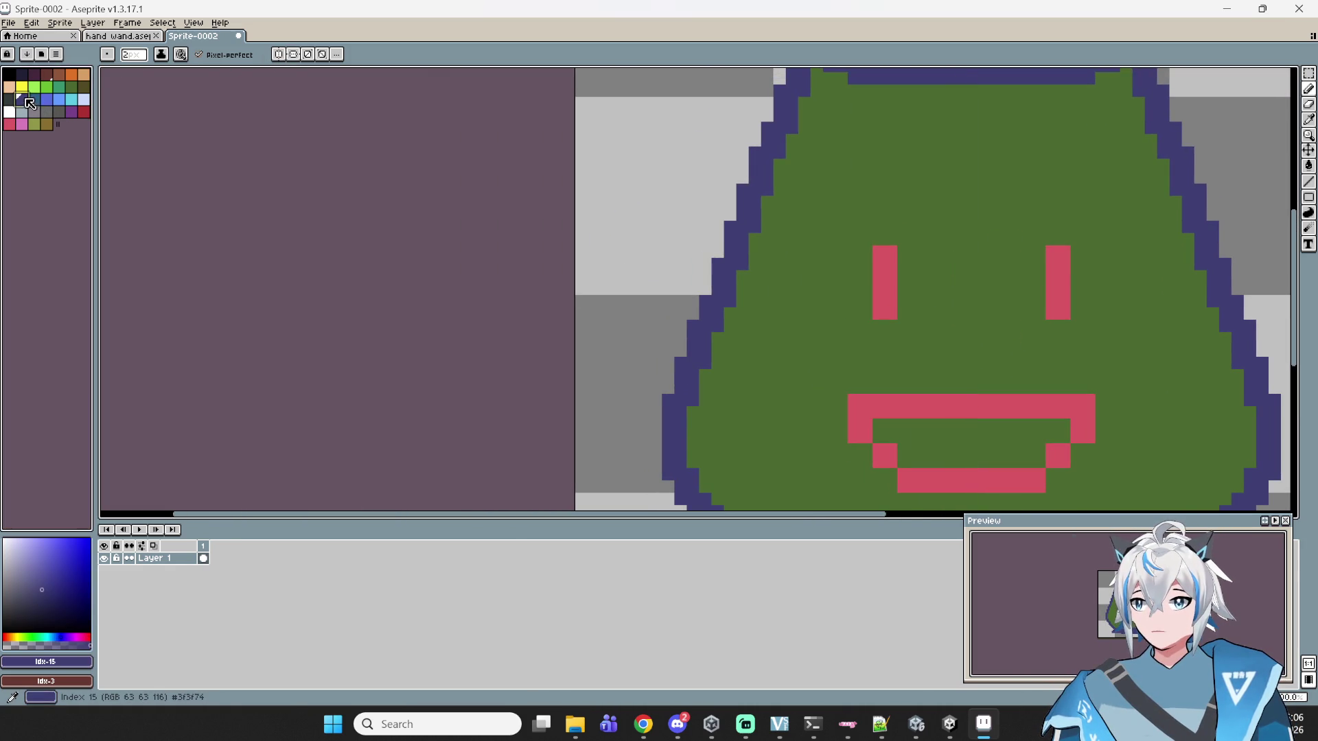
drag(979, 176, 1048, 225)
click(810, 233)
mouse_move(815, 235)
mouse_down()
mouse_move(697, 135)
mouse_move(638, 127)
mouse_up()
key(ctrl+z)
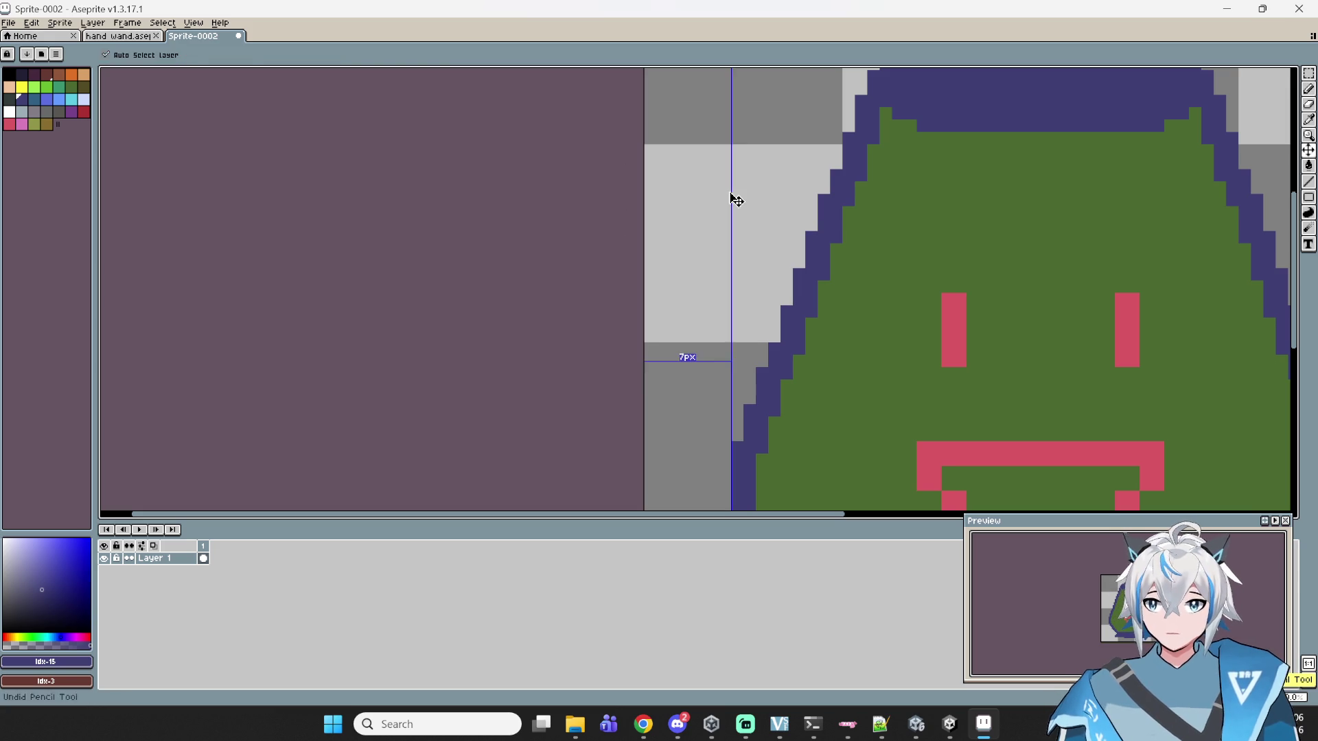
click(790, 185)
mouse_move(790, 185)
mouse_down()
mouse_move(687, 204)
mouse_move(664, 336)
mouse_move(740, 409)
mouse_up()
key(ctrl+z)
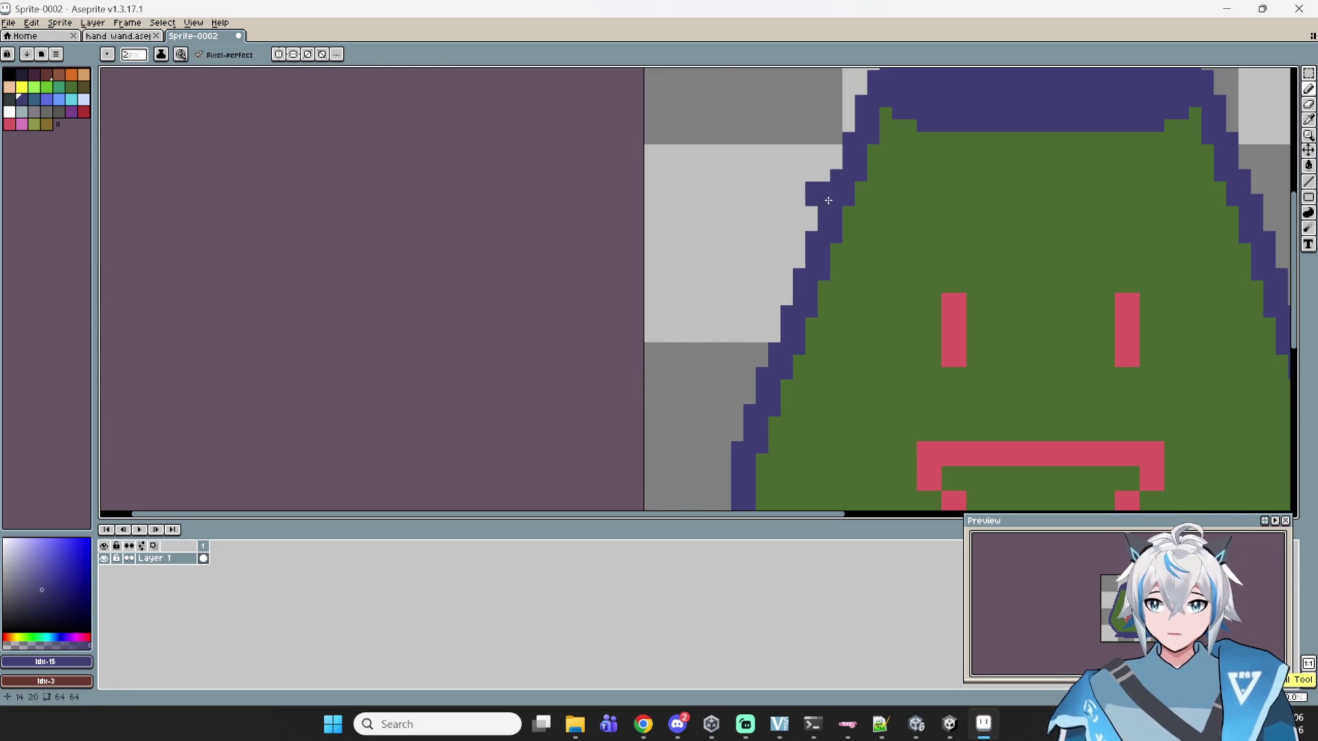
mouse_move(723, 164)
mouse_down()
mouse_move(789, 192)
mouse_move(765, 158)
mouse_move(689, 168)
mouse_move(707, 312)
mouse_move(744, 398)
mouse_move(731, 454)
mouse_up()
key(ctrl+z)
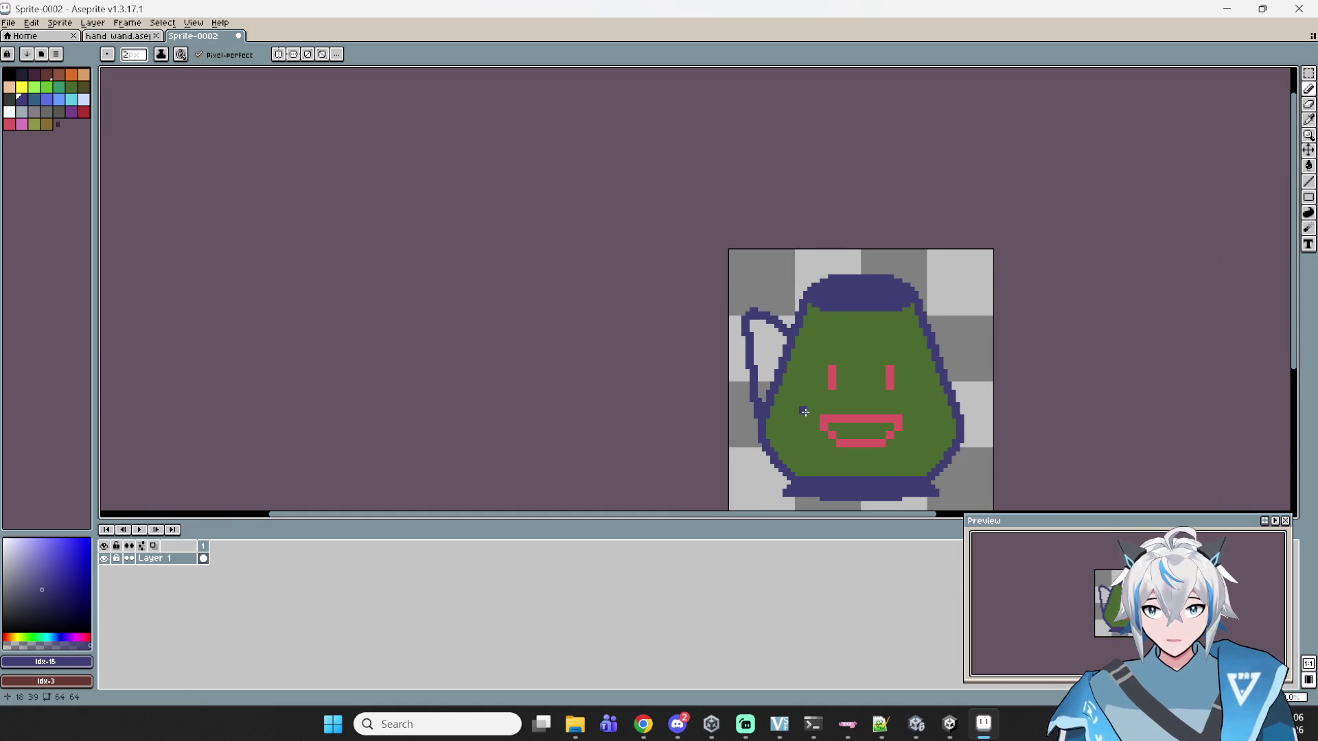
- After checking the reference, undo the last handle stroke and return to the Pencil
scroll(804, 412, down, 2)
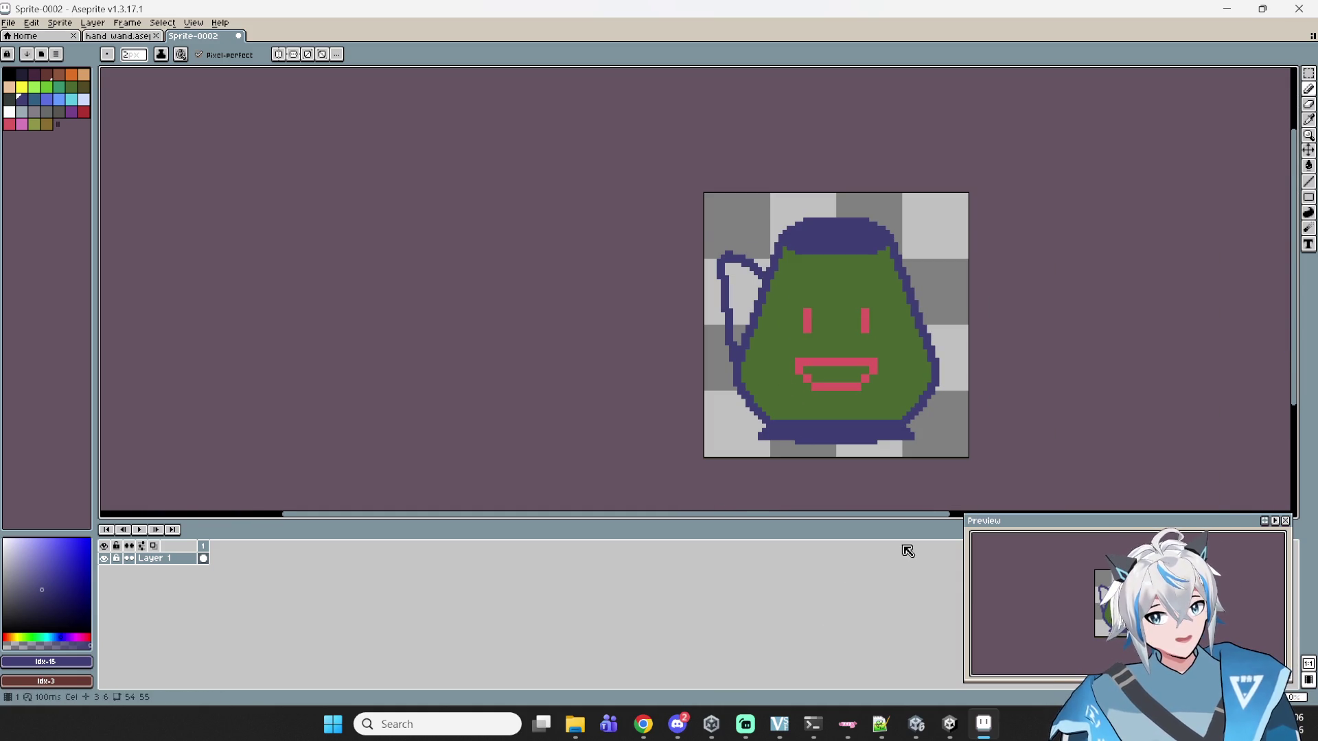
scroll(969, 489, up, 1)
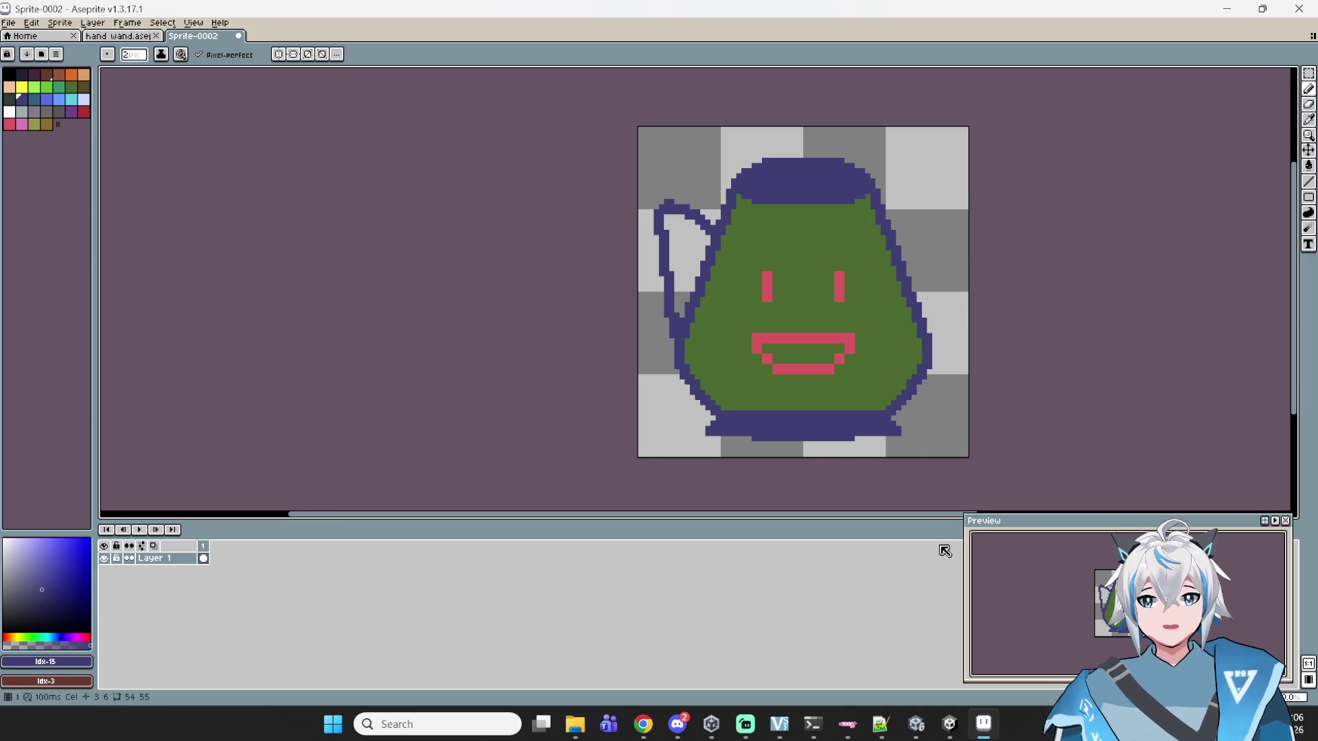
mouse_move(949, 724)
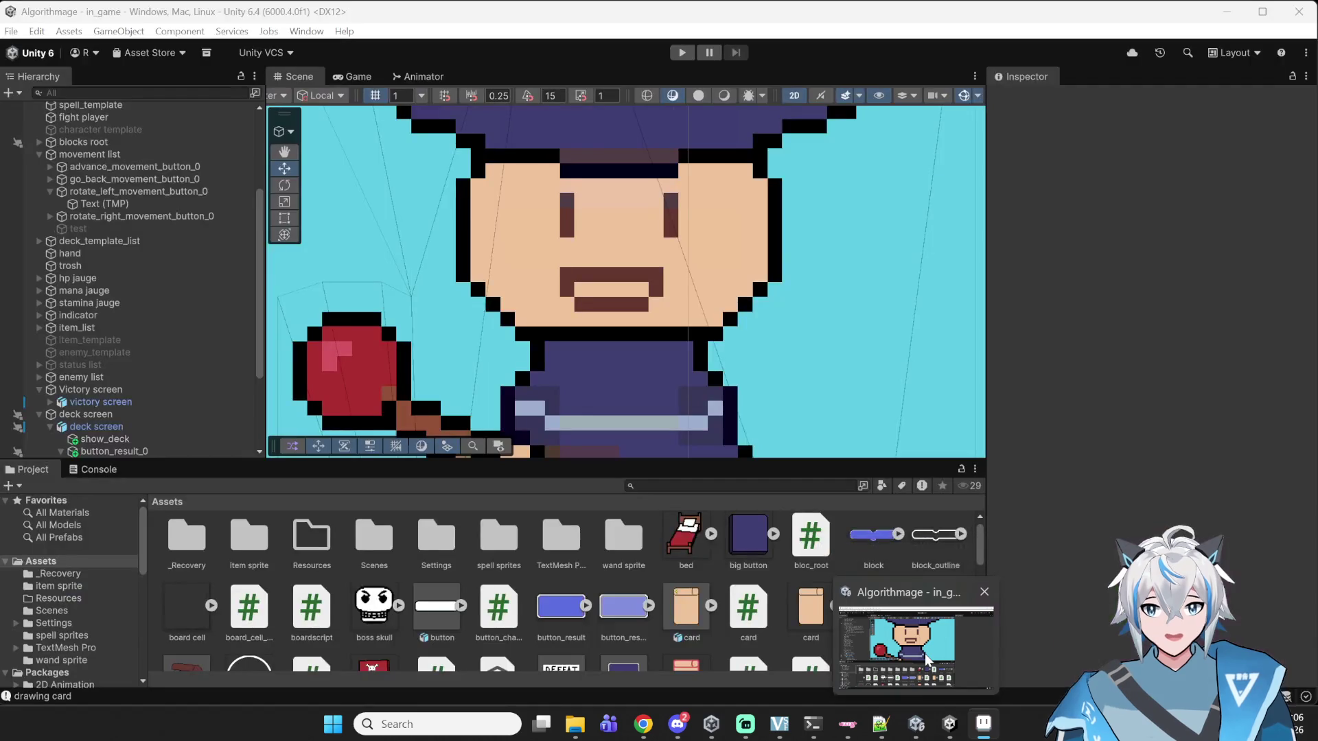
mouse_move(885, 717)
mouse_move(643, 724)
mouse_move(650, 661)
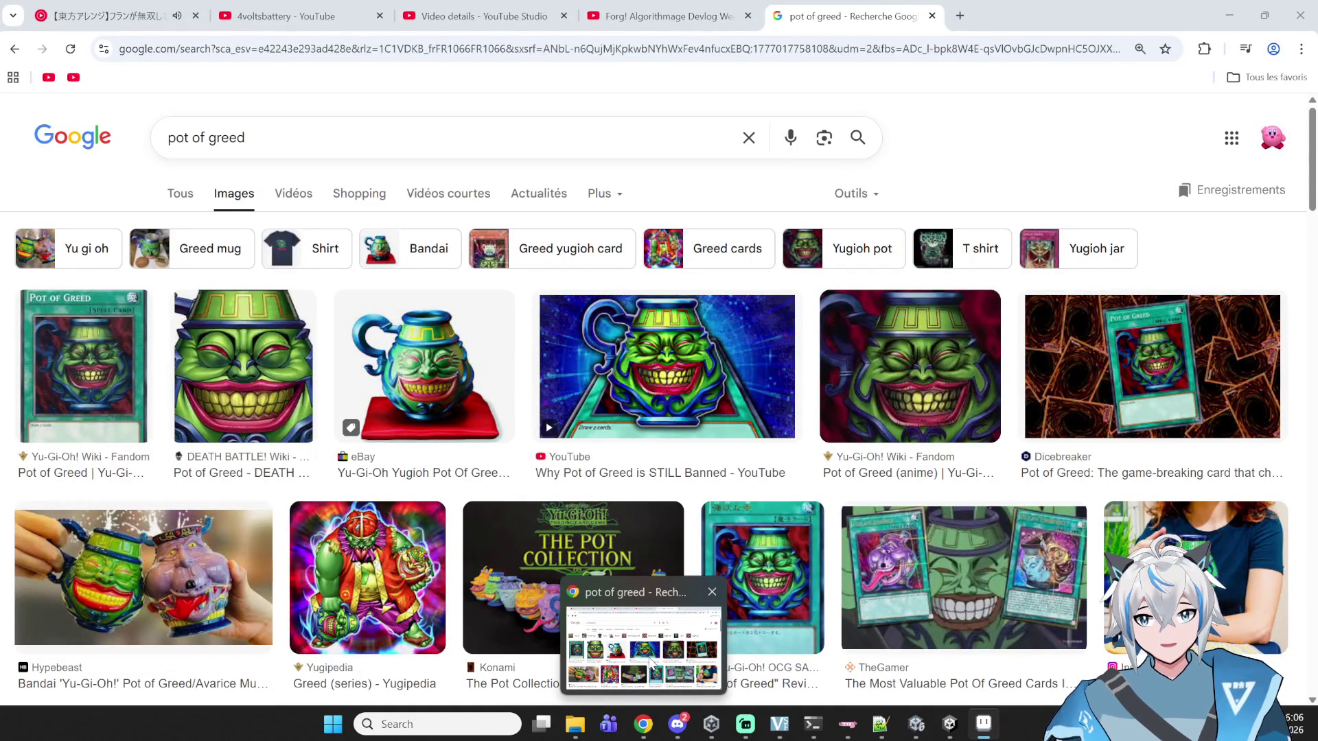
key(ctrl+z)
key(b)
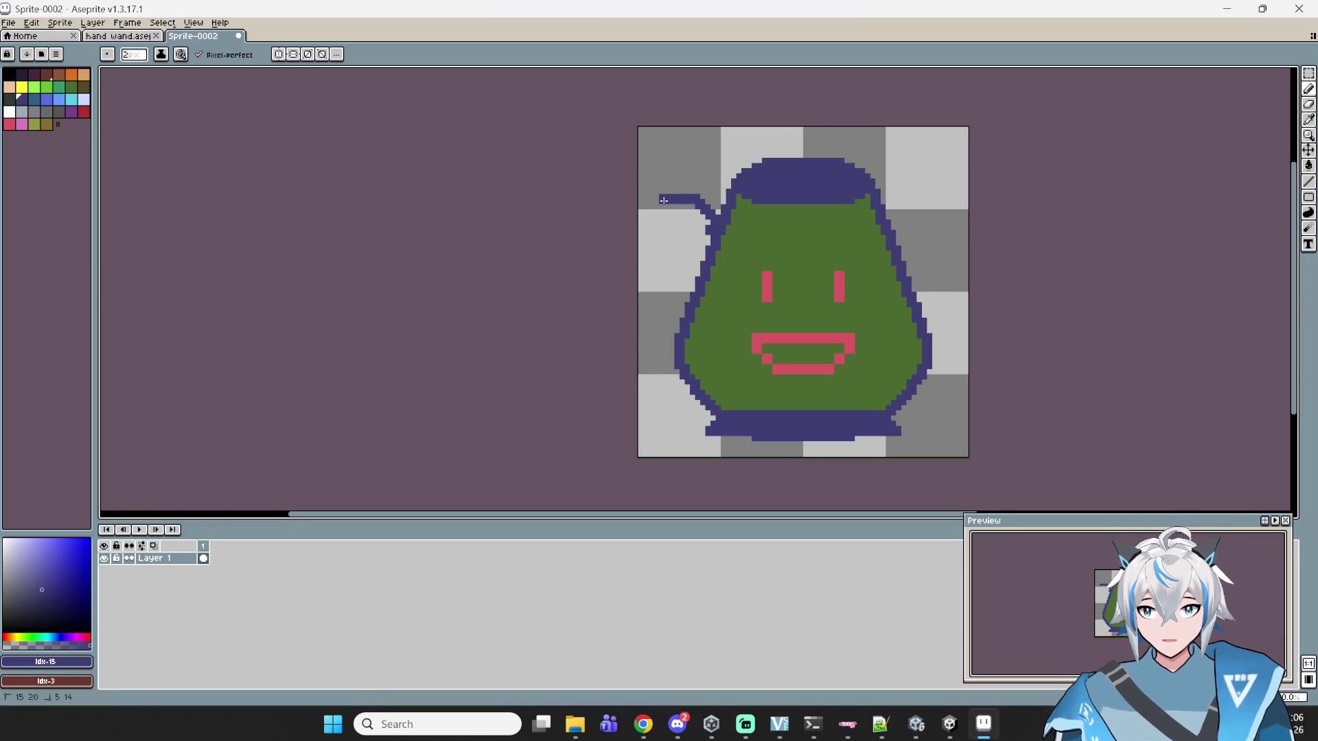
- Extend the left handle downward and set a 1-pixel dark blue brush
drag(687, 275, 682, 337)
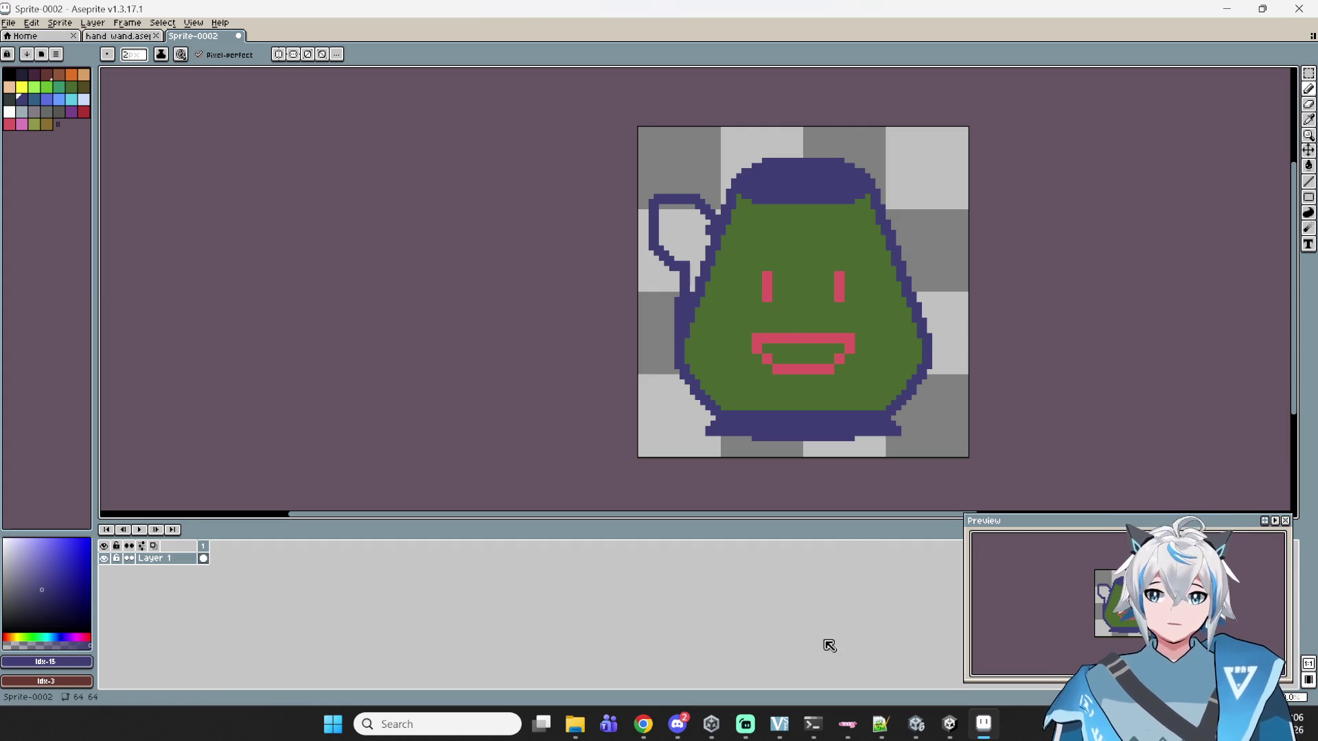
click(46, 100)
key(ctrl+minus)
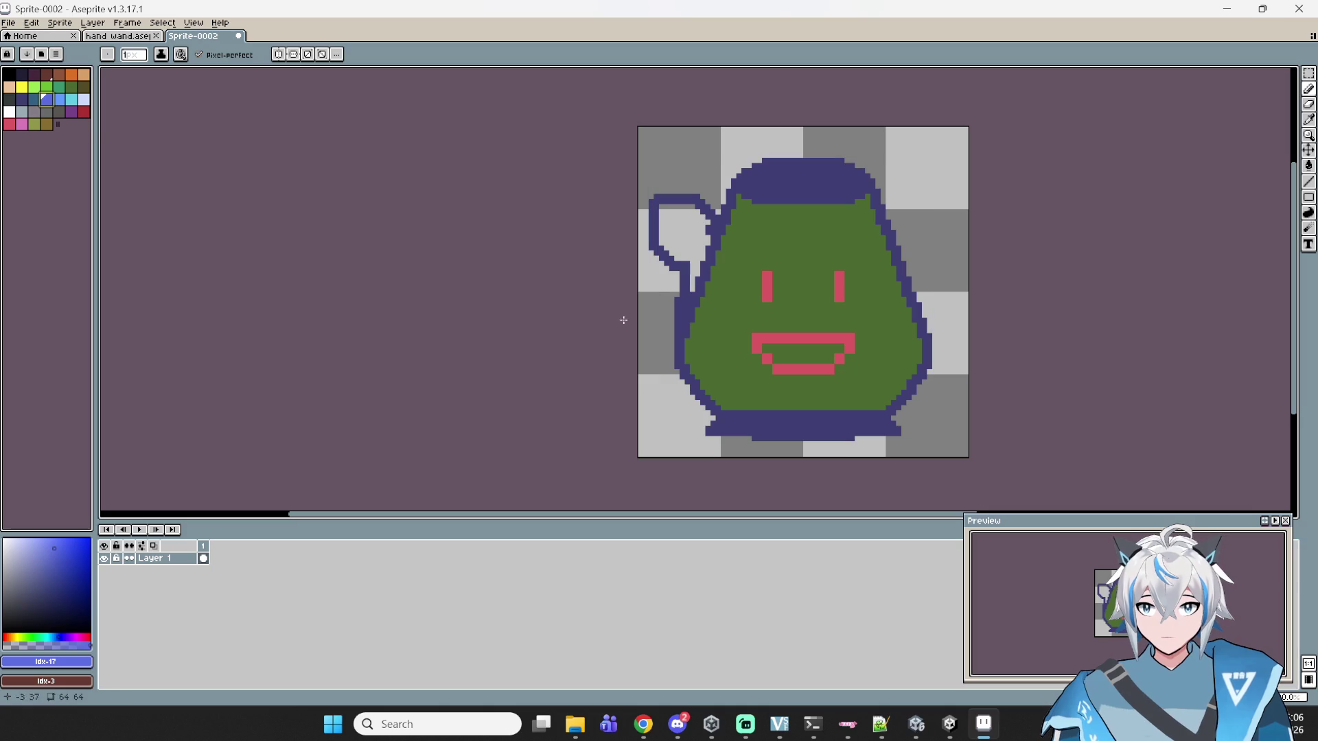
click(27, 101)
- Draw thin inner contour lines on both sides and a straight line across the upper body
scroll(631, 274, up, 1)
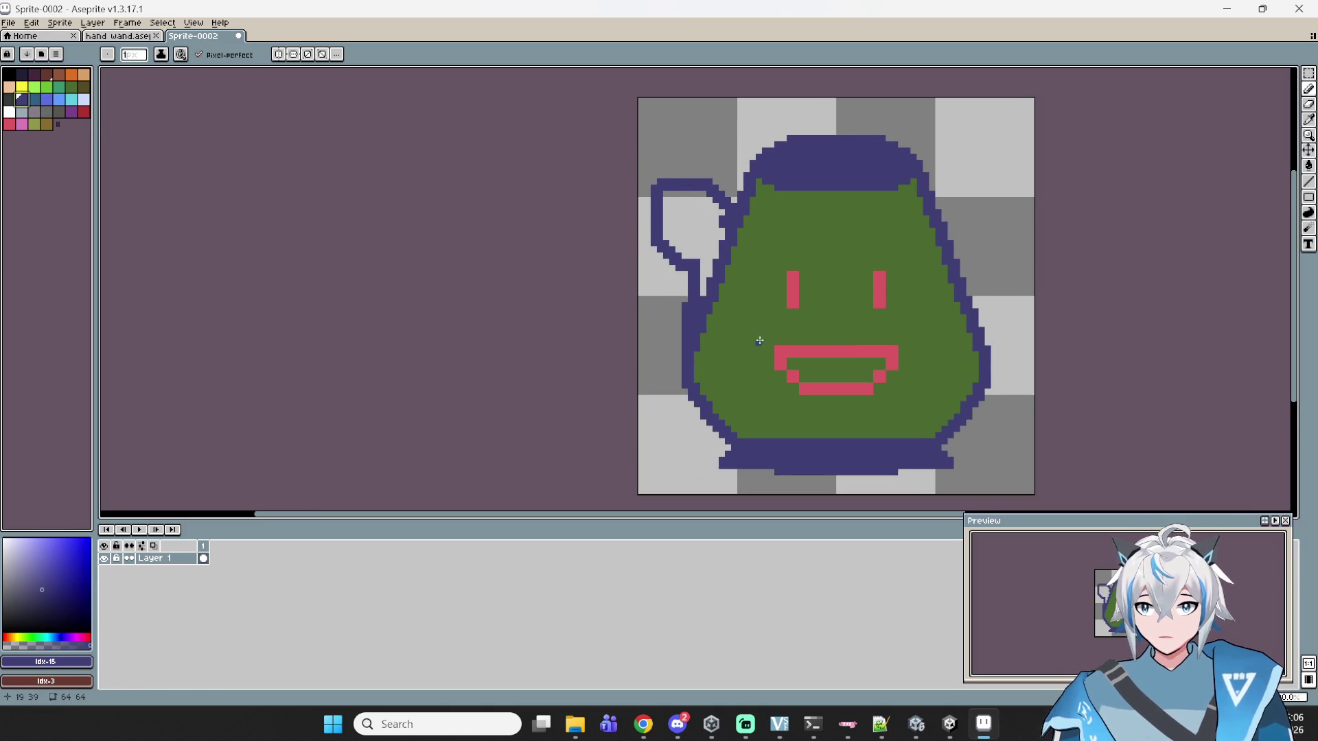
drag(619, 283, 649, 381)
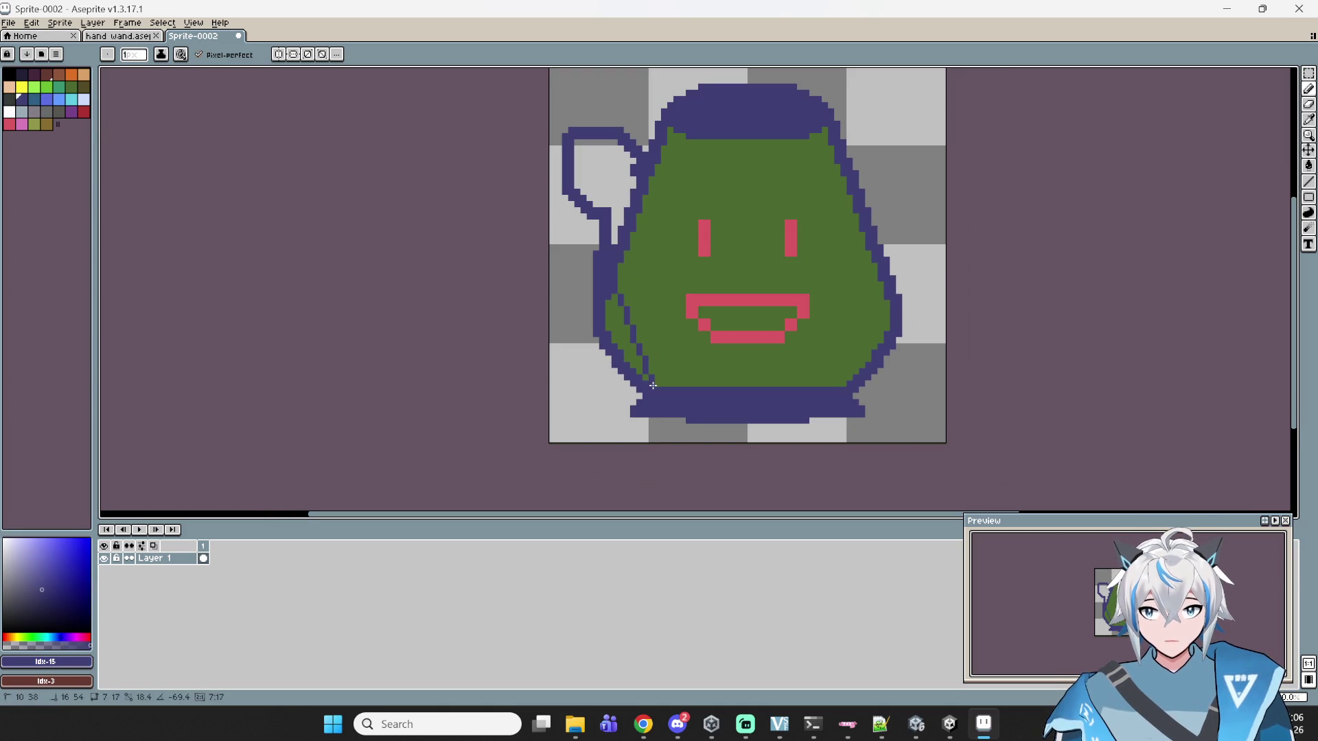
drag(827, 386, 882, 300)
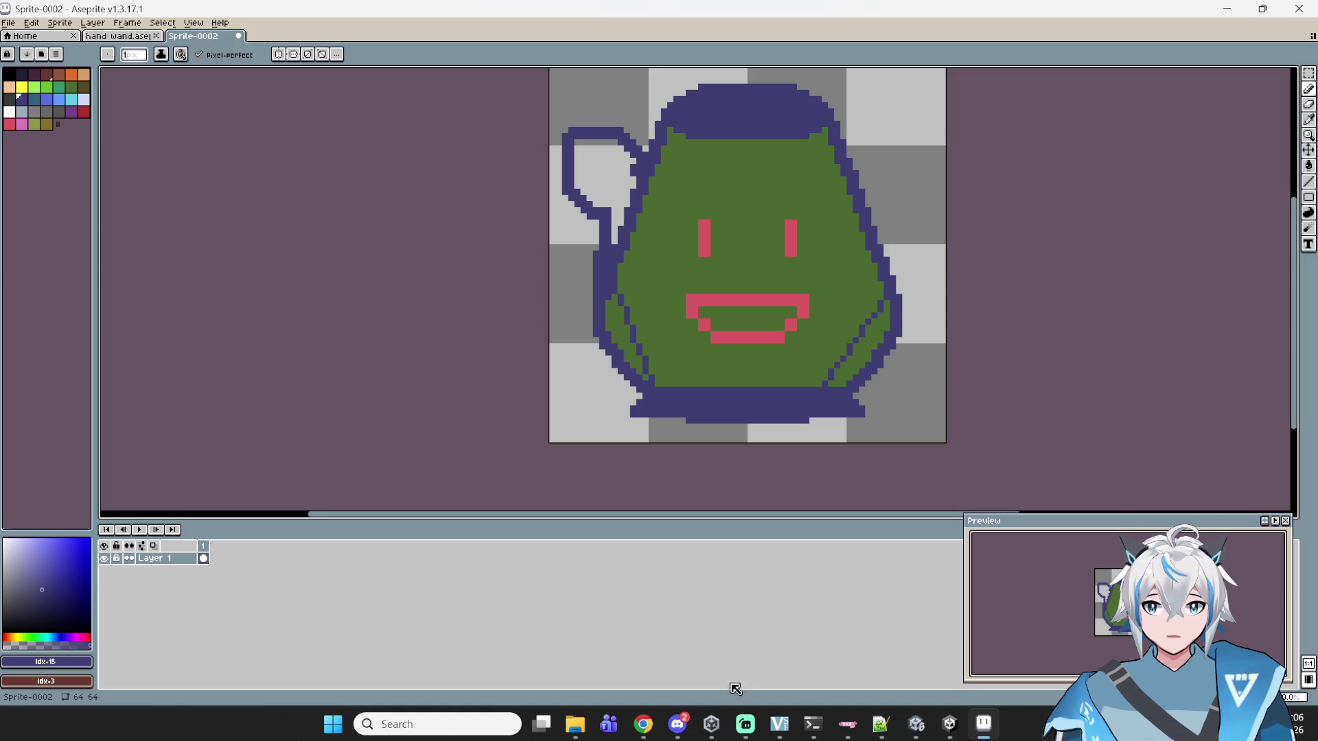
click(645, 658)
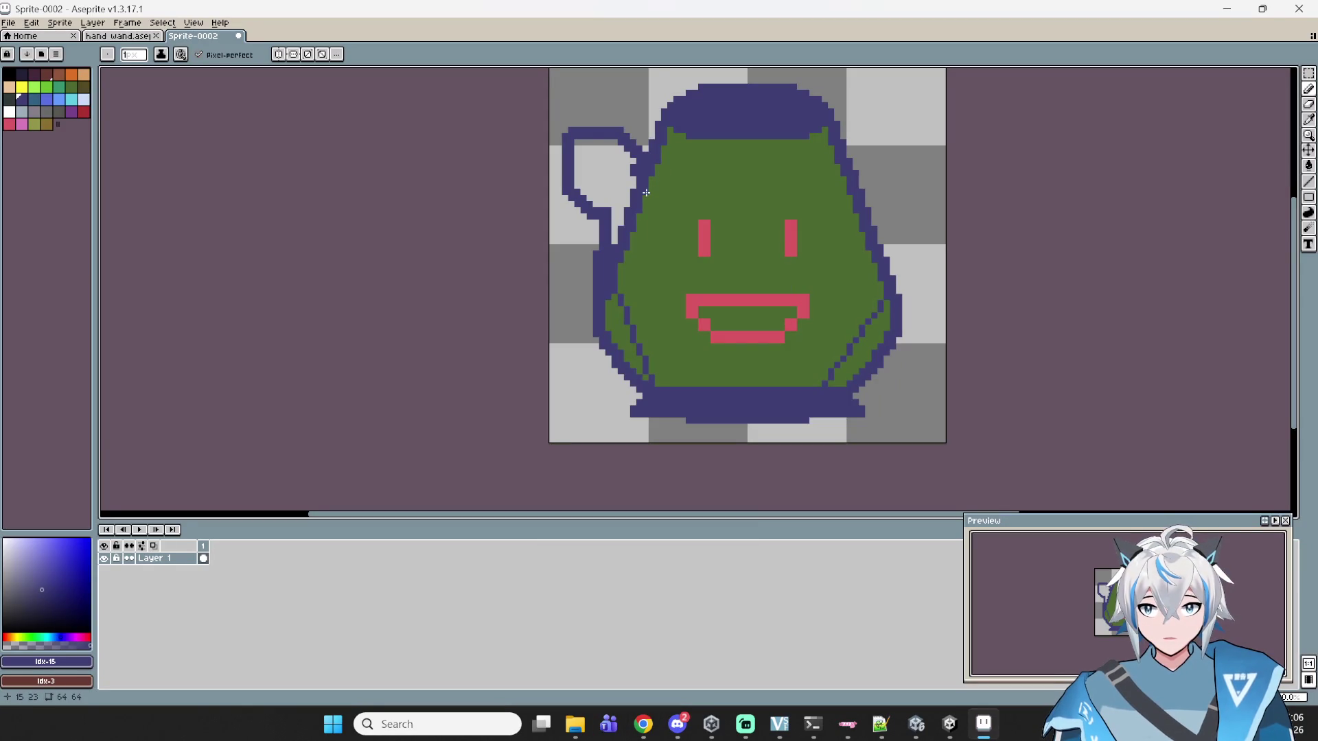
drag(646, 193, 859, 187)
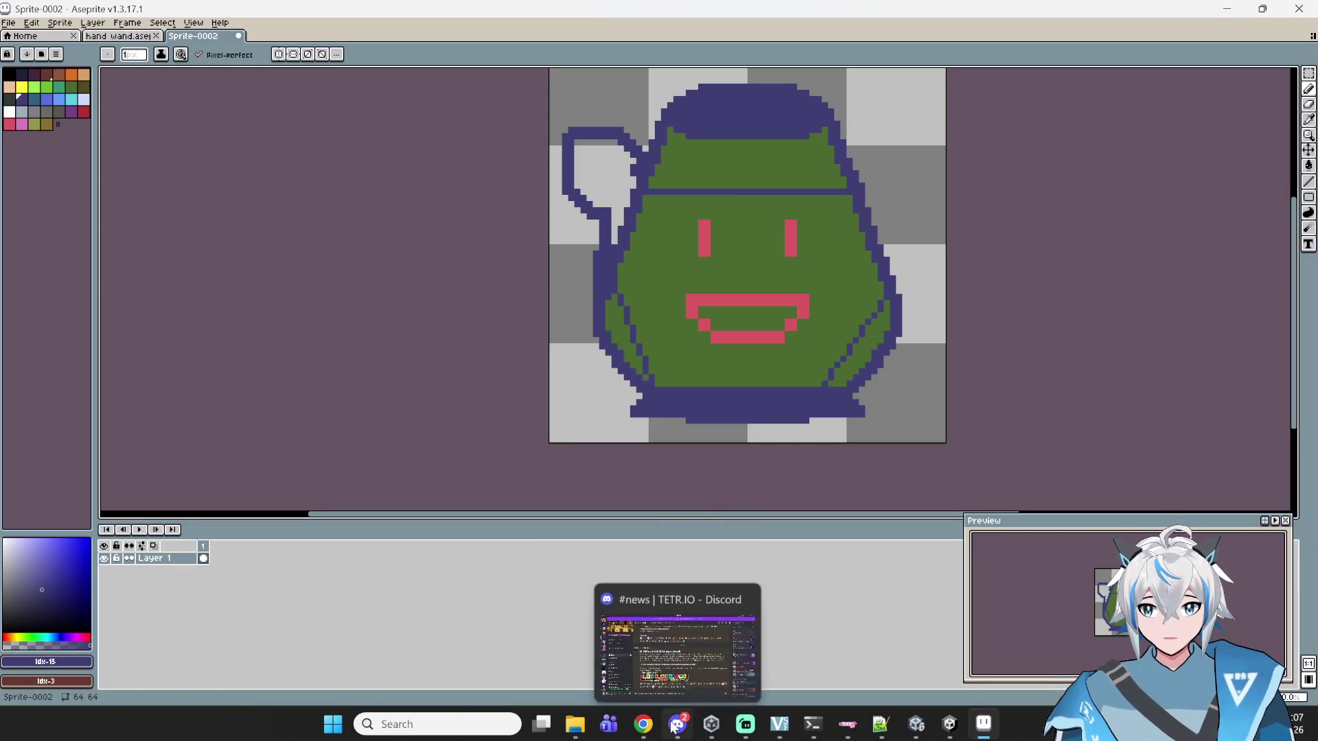
- Pick near-black and draw a dark line across the pot's lid
mouse_move(643, 724)
mouse_move(639, 650)
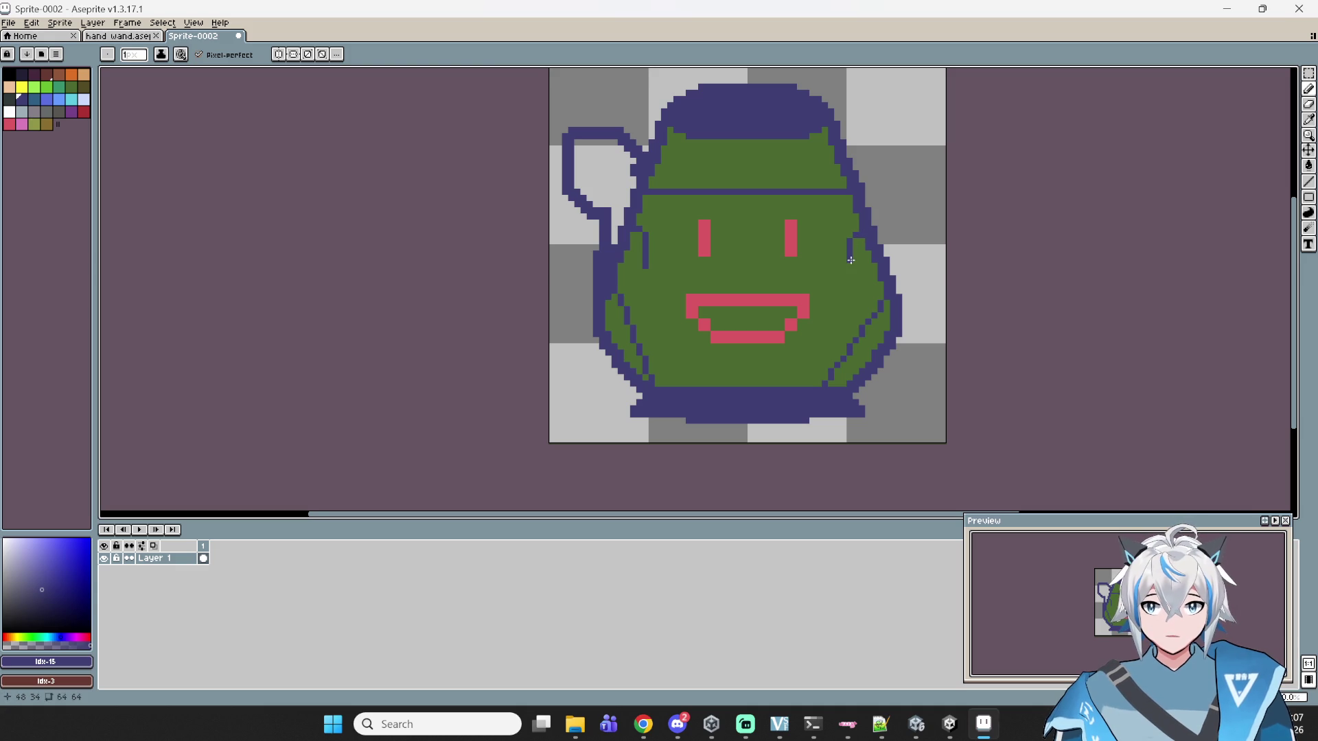
scroll(871, 238, up, 1)
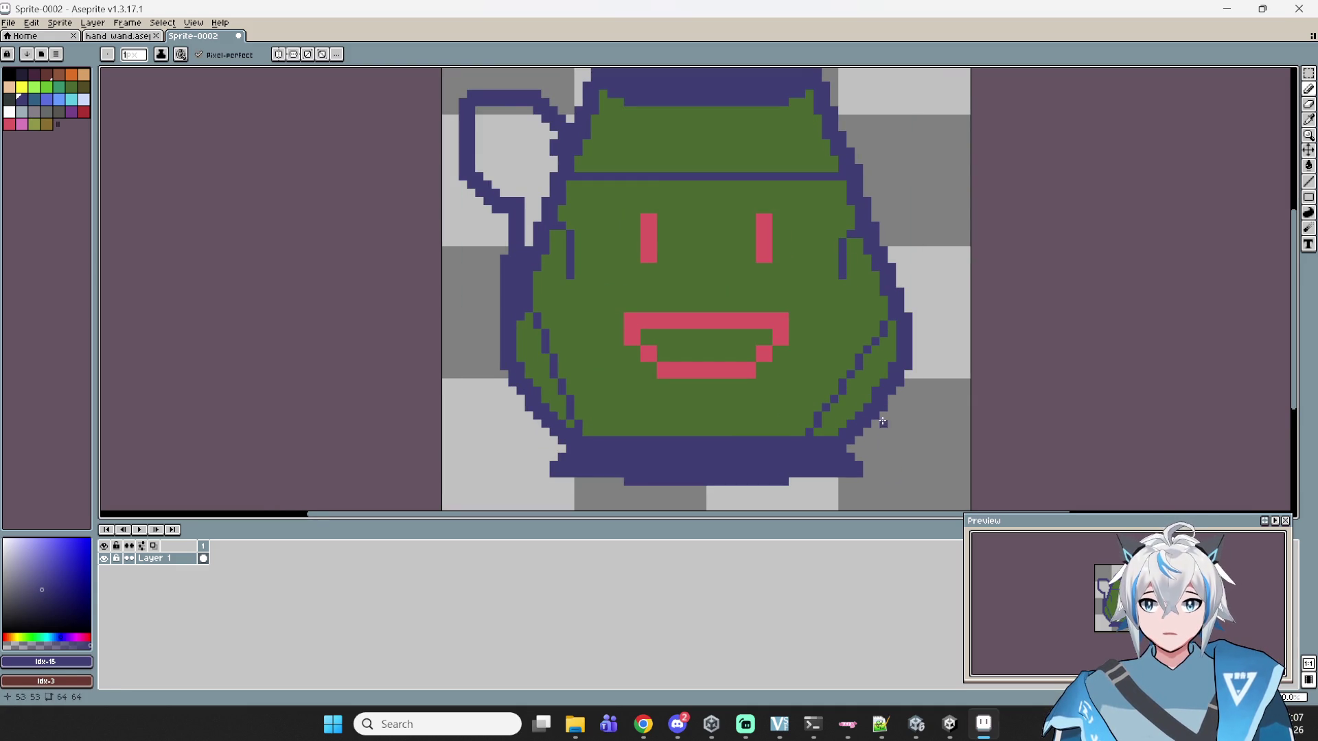
scroll(821, 263, up, 1)
scroll(848, 261, down, 1)
scroll(829, 247, up, 1)
scroll(825, 250, down, 2)
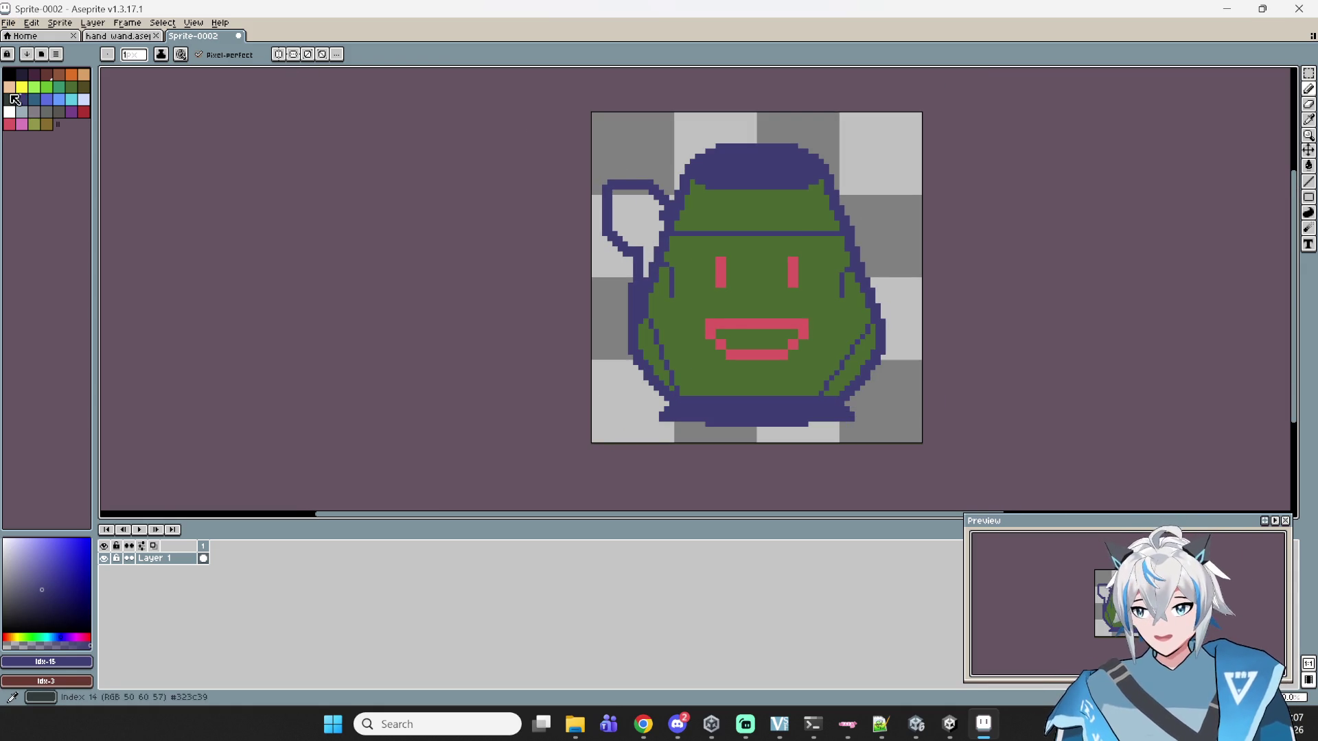
click(22, 73)
scroll(868, 117, up, 5)
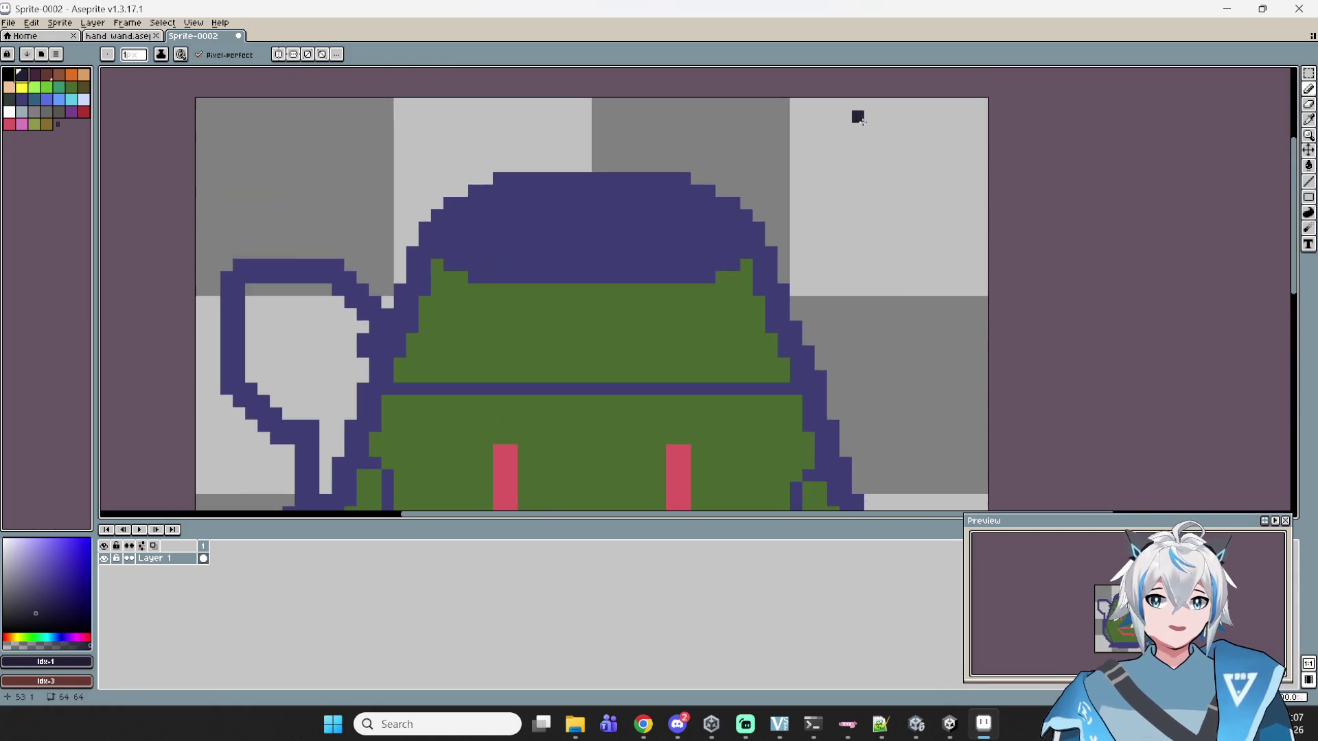
mouse_move(535, 199)
mouse_down()
mouse_move(435, 250)
mouse_move(480, 291)
mouse_move(726, 314)
mouse_move(929, 297)
mouse_move(978, 256)
mouse_move(886, 207)
mouse_move(523, 206)
mouse_up()
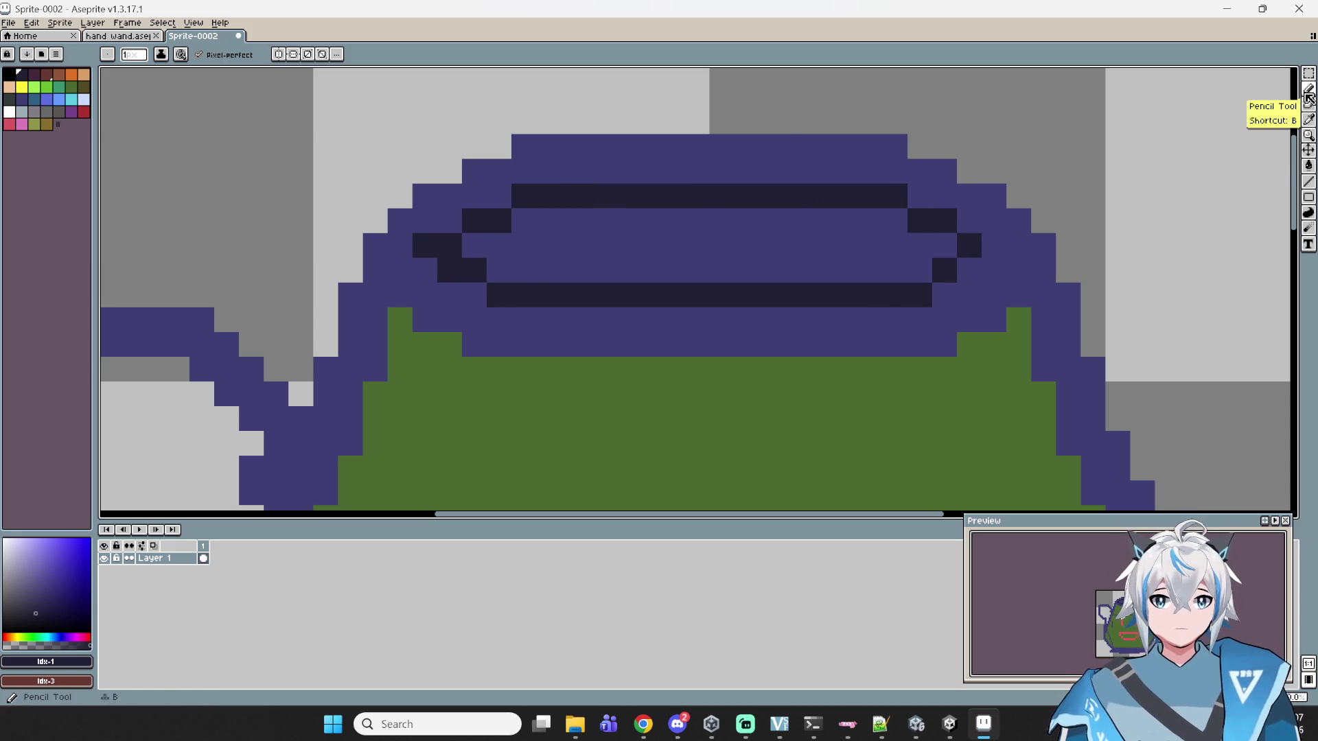
- Flood-fill the lid's inner opening with near-black, then choose yellow as the colour
click(1308, 165)
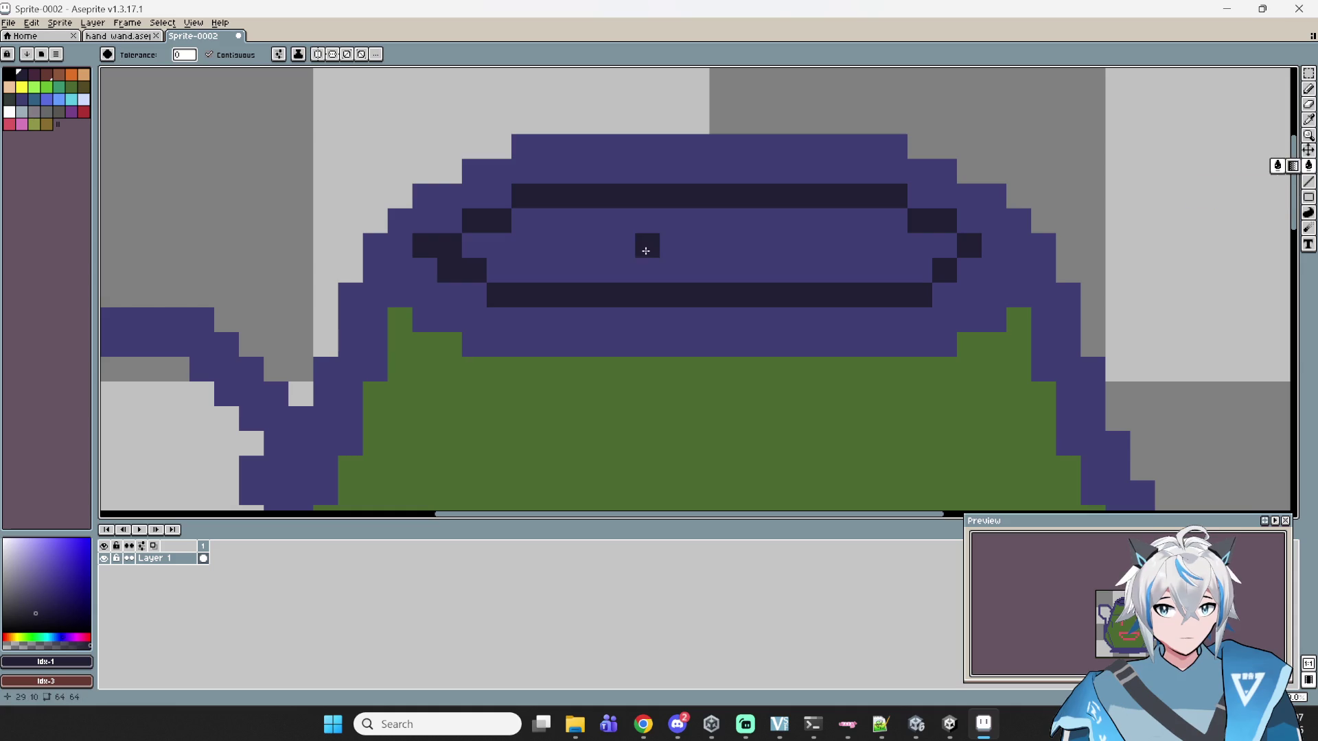
click(646, 251)
scroll(646, 250, down, 4)
mouse_move(736, 471)
mouse_down()
mouse_move(706, 442)
mouse_move(704, 273)
mouse_up()
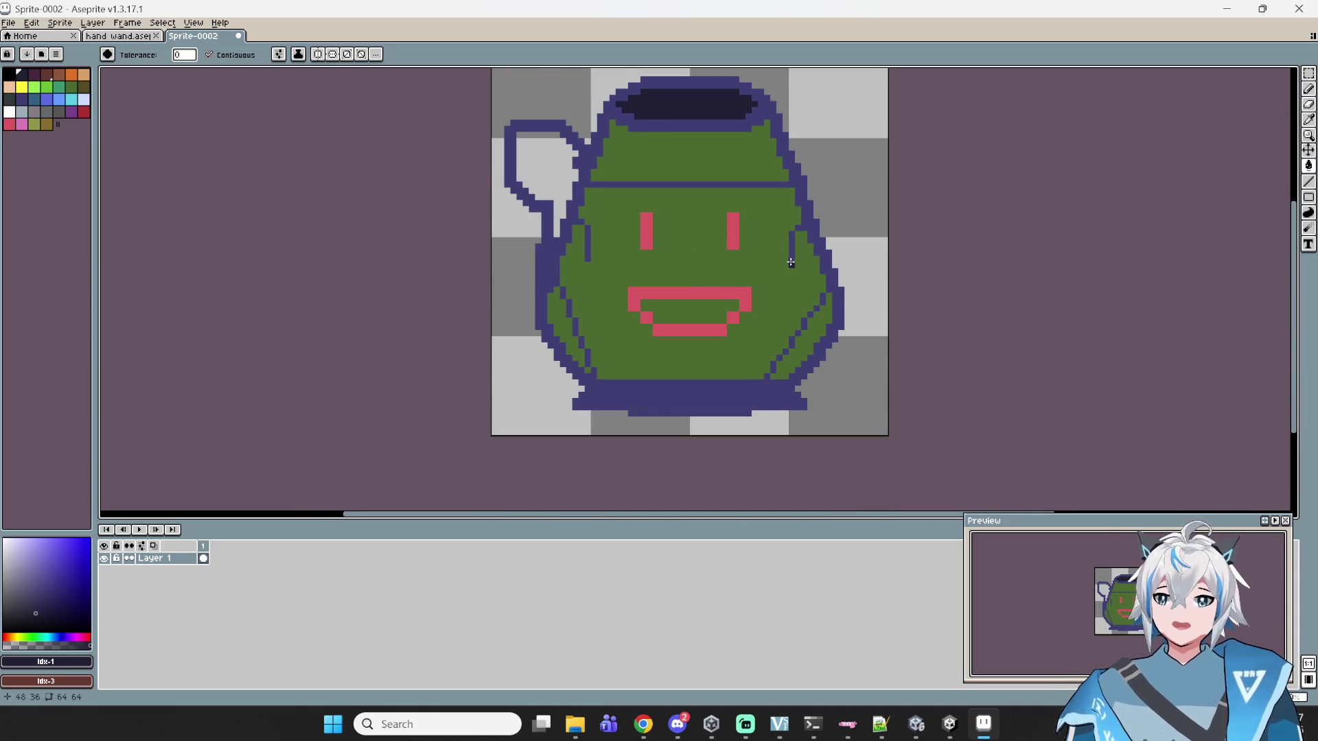
scroll(787, 259, down, 1)
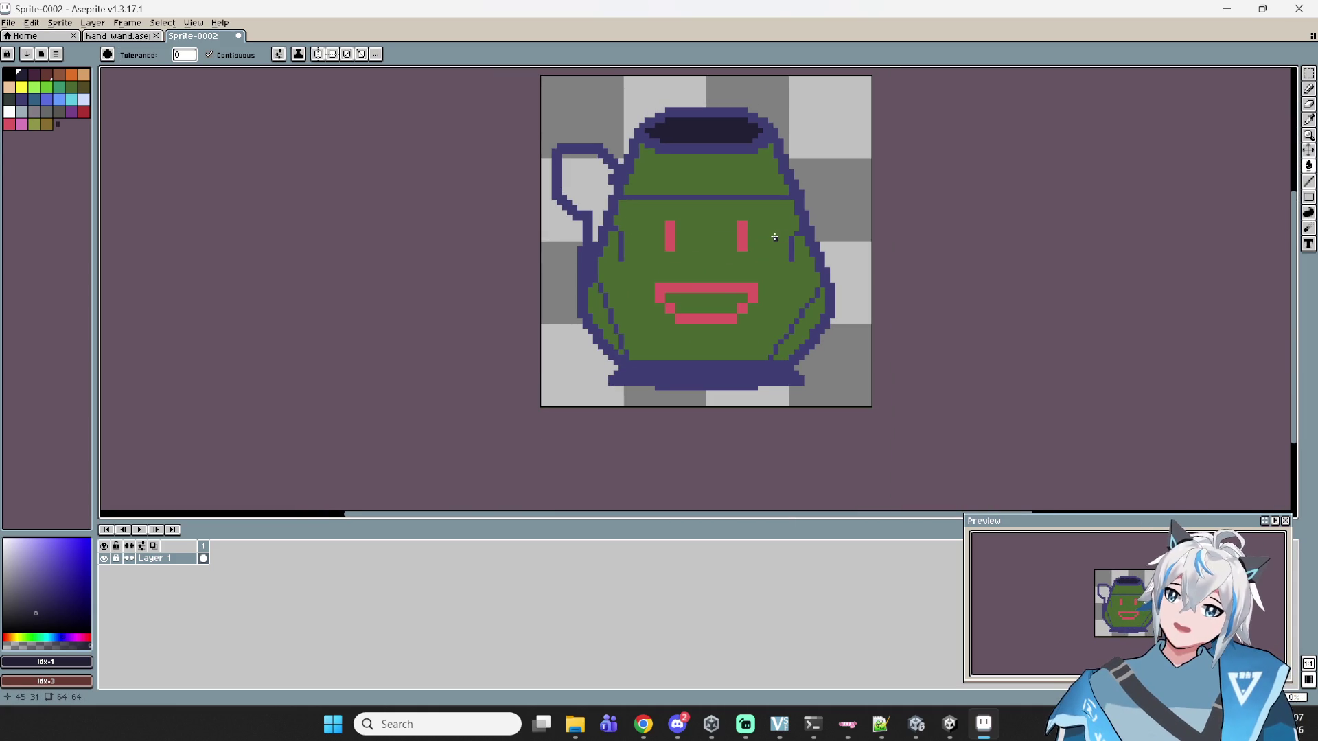
scroll(766, 263, up, 2)
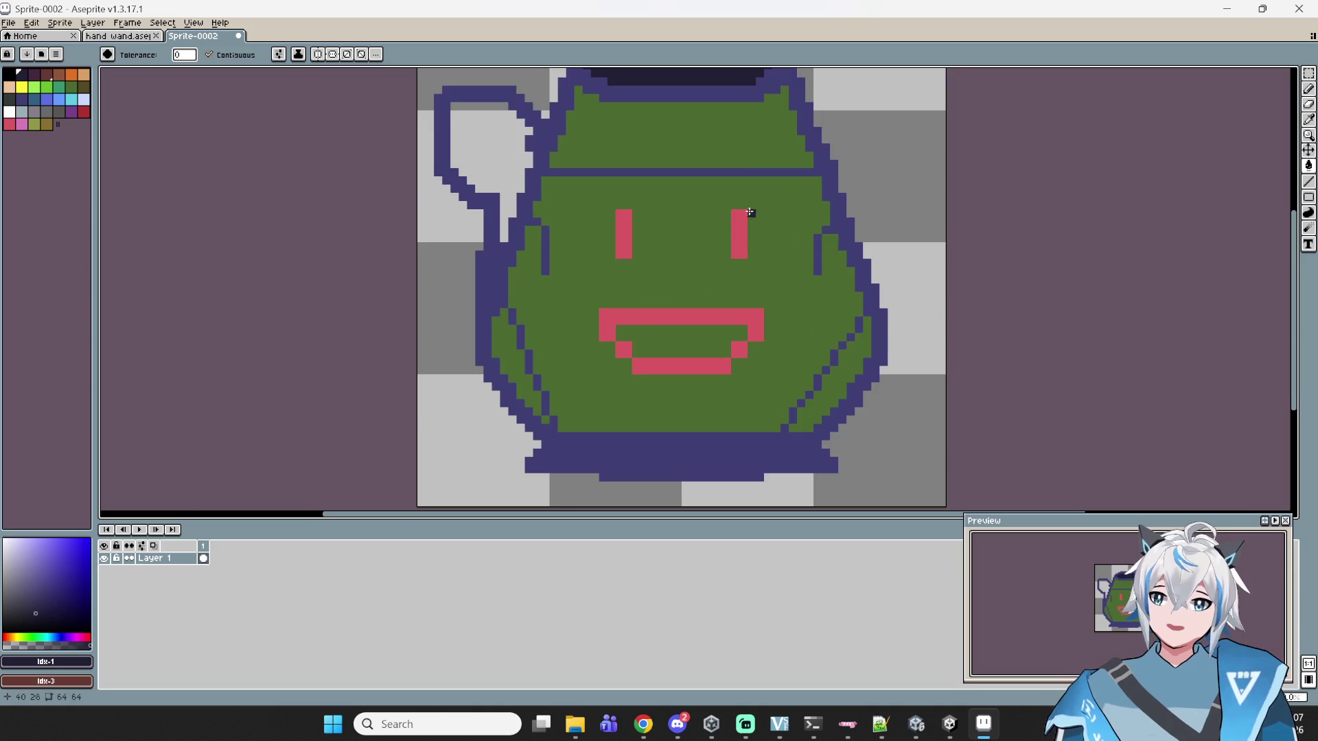
scroll(750, 214, down, 1)
click(18, 91)
click(21, 87)
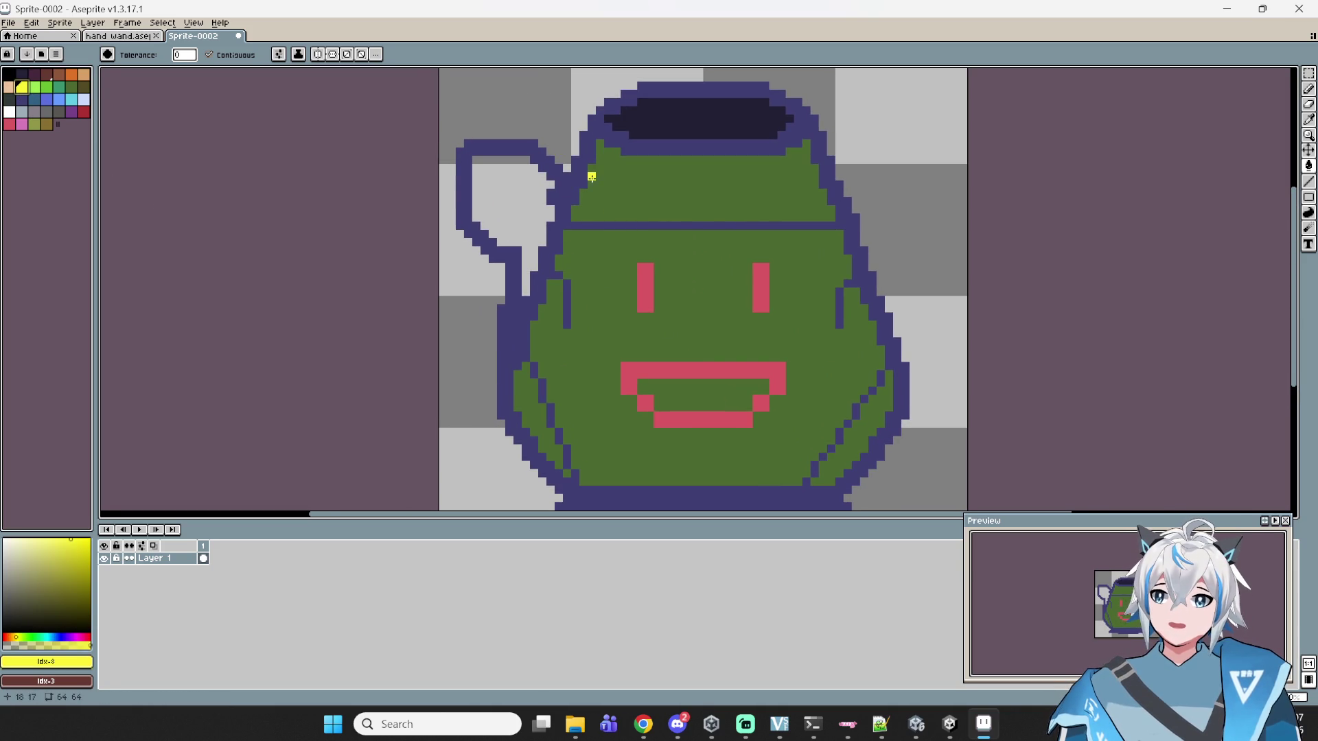
click(651, 174)
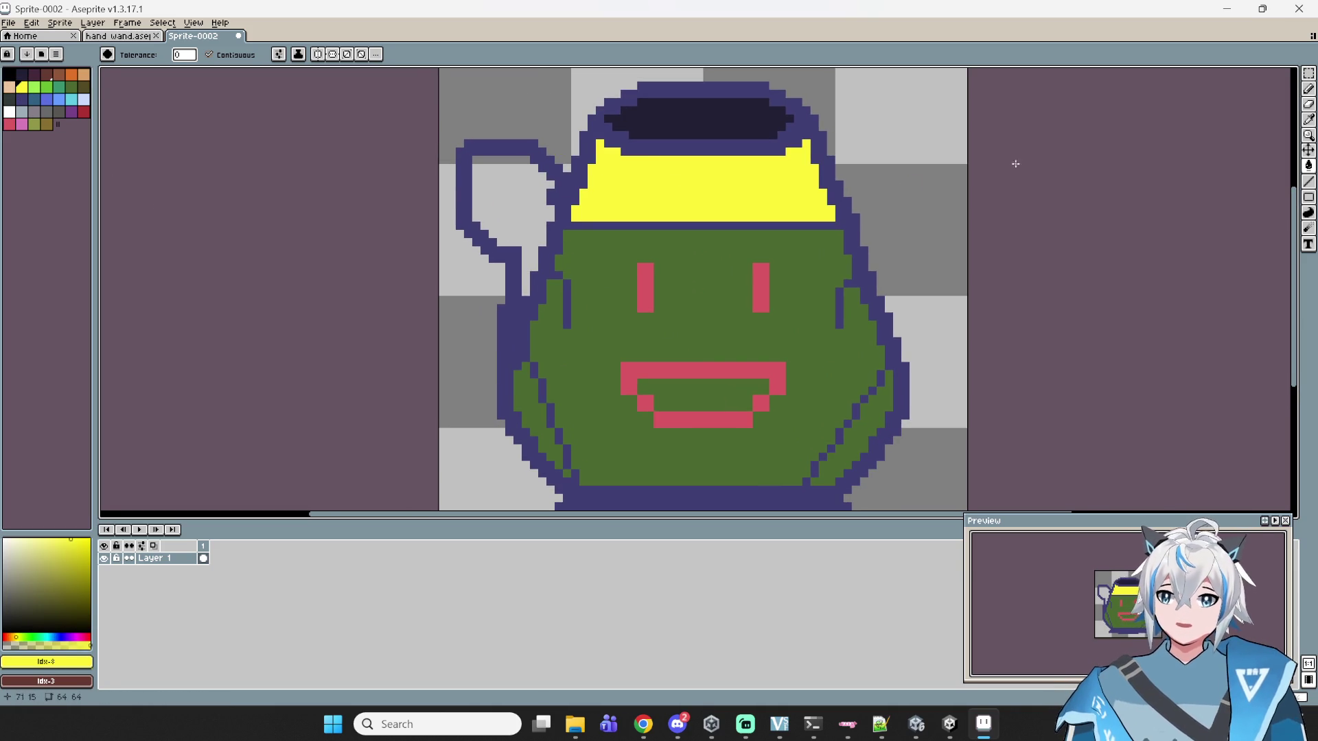
key(ctrl+z)
key(b)
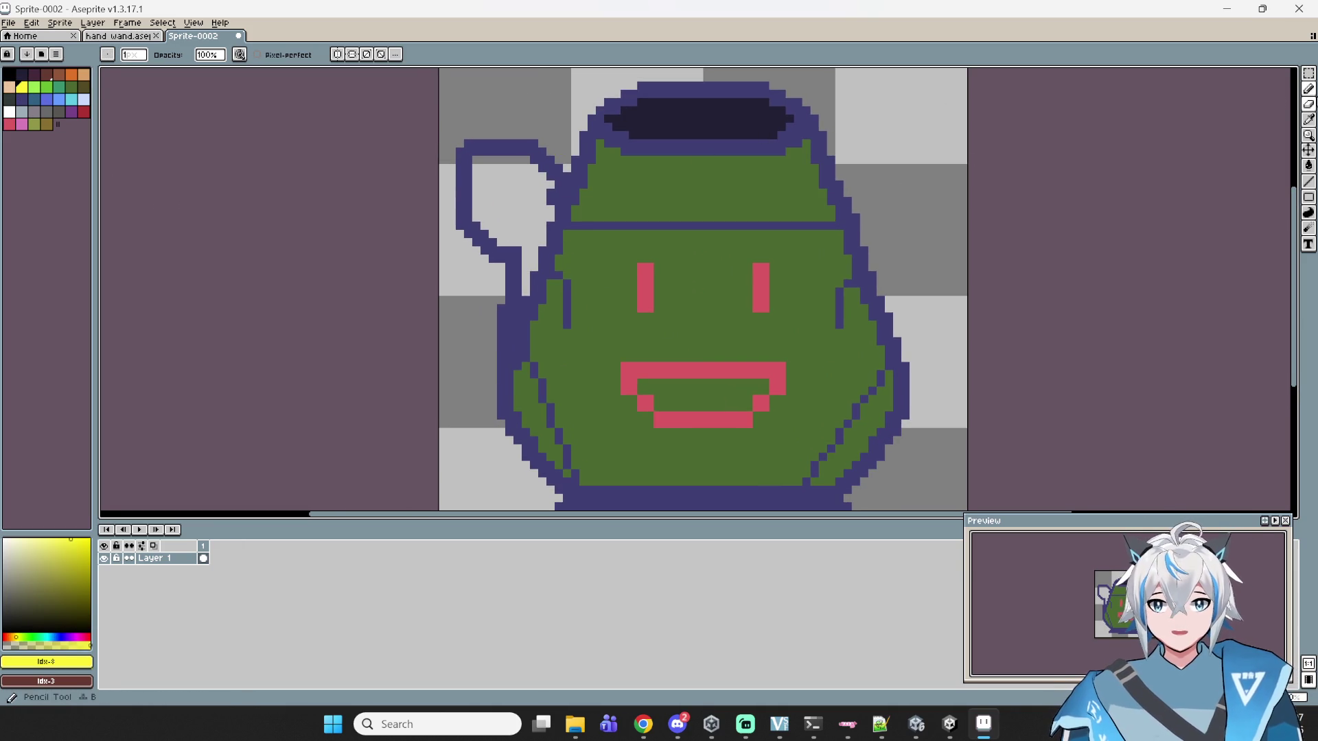
click(1309, 89)
click(608, 185)
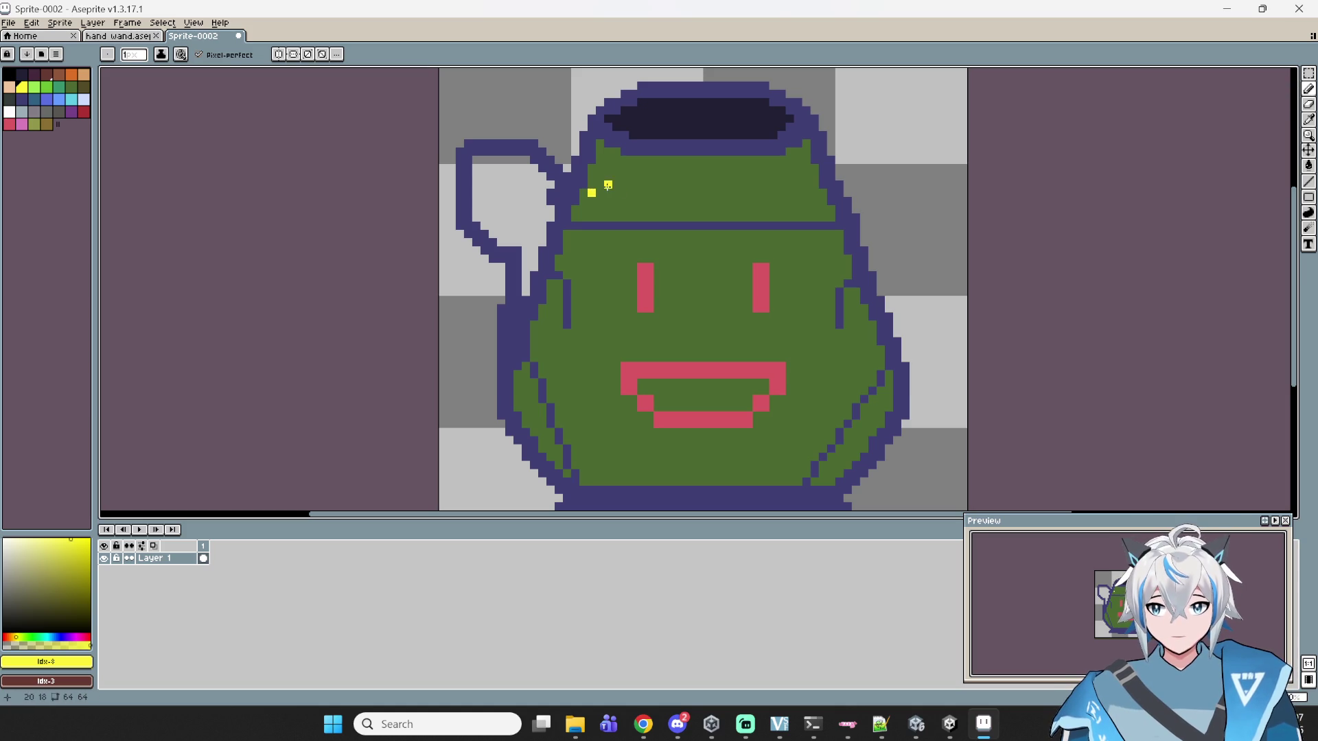
drag(587, 189, 820, 194)
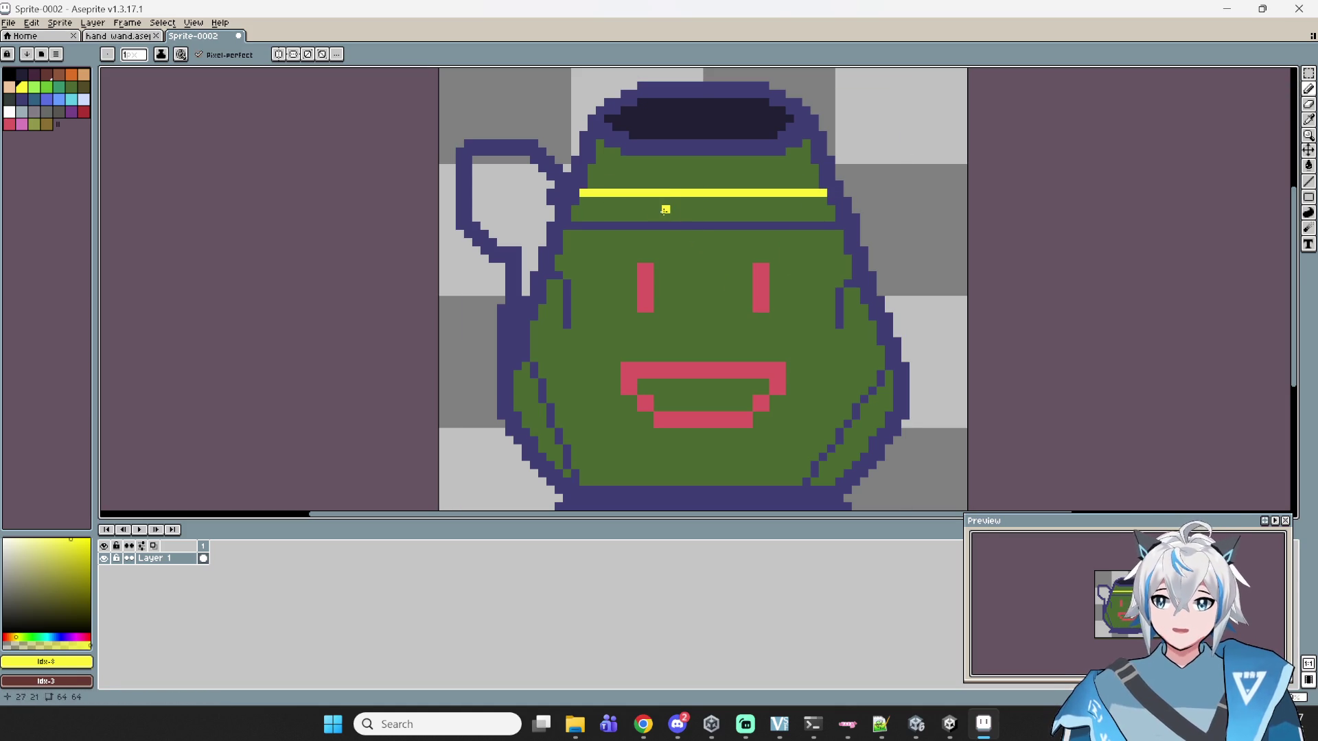
drag(657, 177, 656, 185)
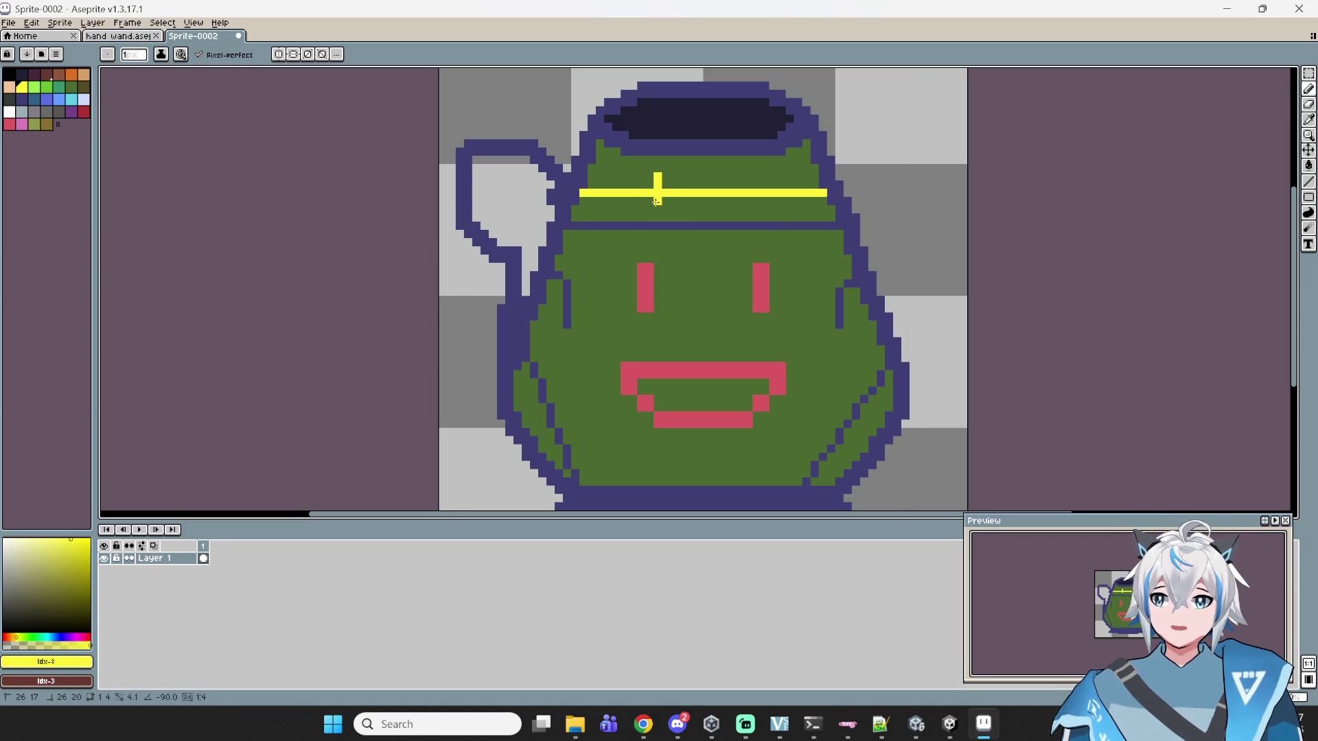
drag(764, 175, 755, 211)
scroll(756, 211, down, 5)
key(v)
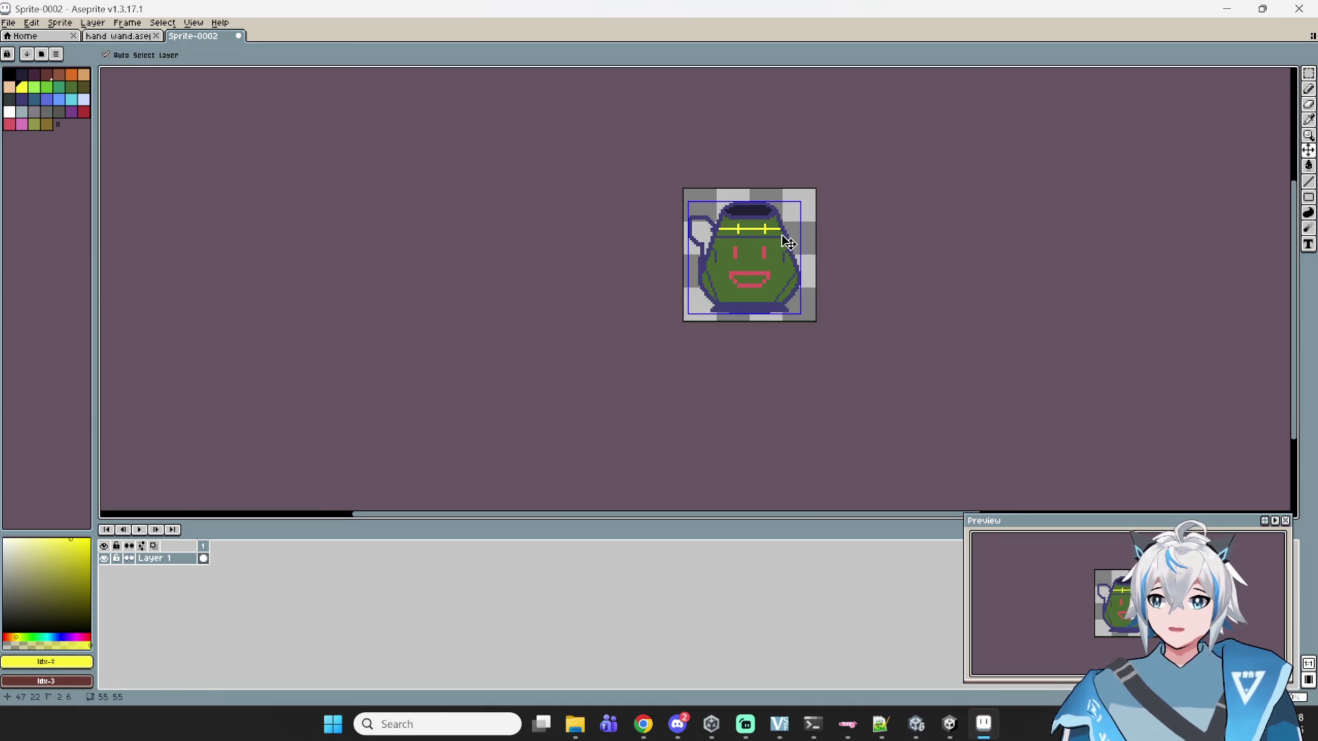
key(b)
scroll(780, 296, up, 4)
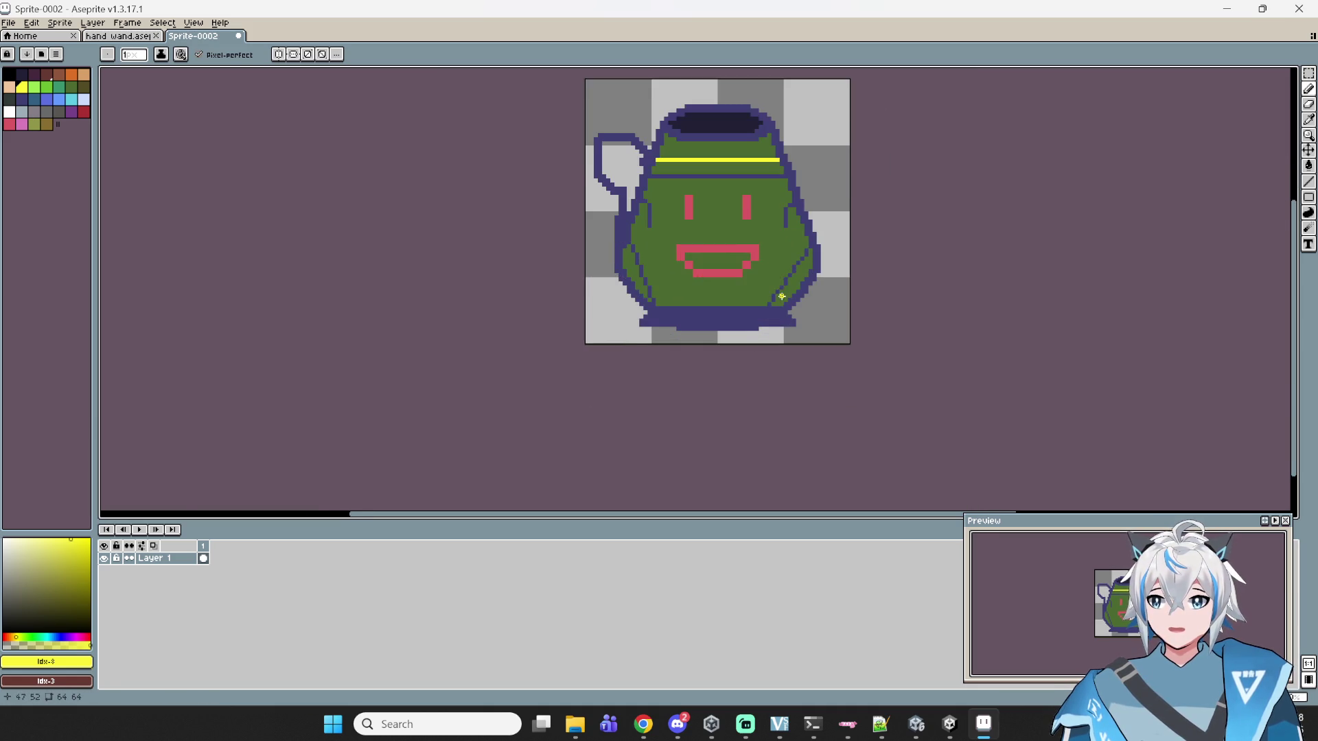
drag(627, 171, 638, 247)
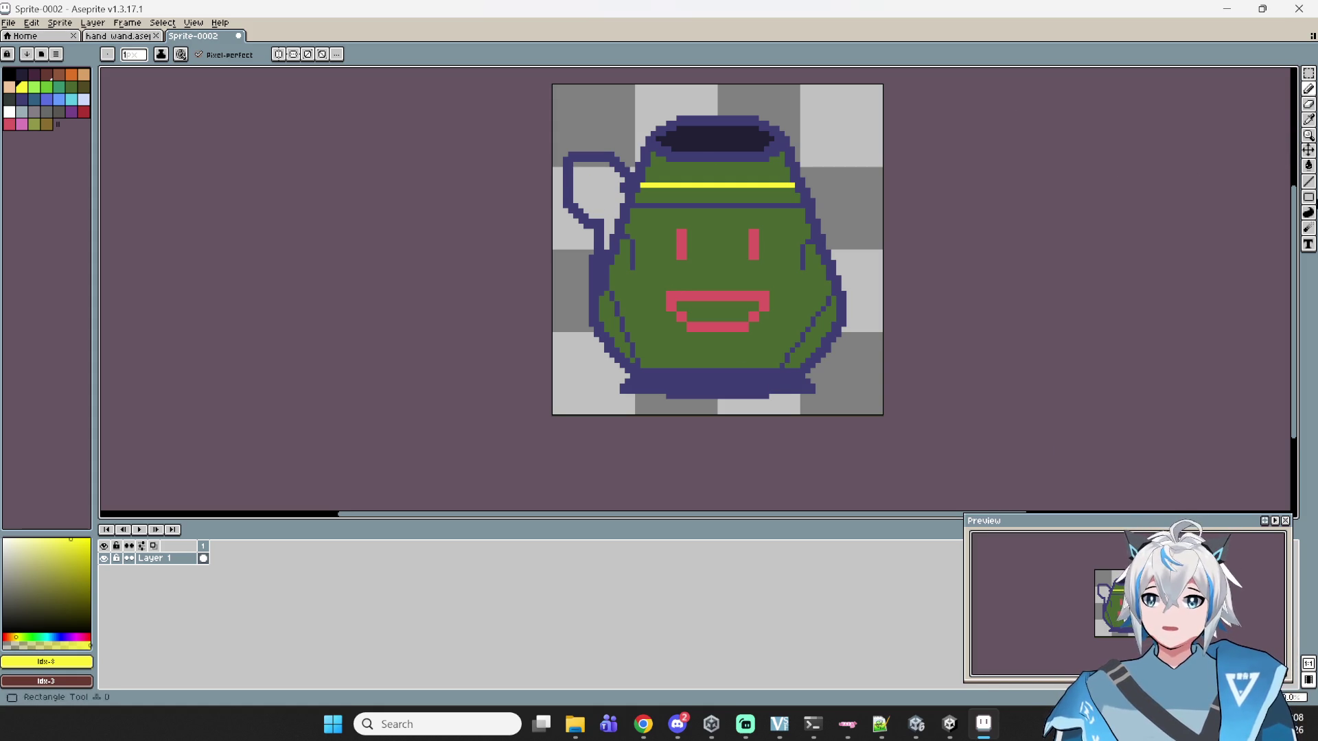
- Pencil the handle loop's top row and inner corner pixels in dark blue (palette idx 15)
click(22, 99)
scroll(438, 121, up, 4)
scroll(439, 122, up, 1)
mouse_move(714, 258)
mouse_down()
mouse_move(620, 262)
mouse_move(626, 307)
mouse_move(626, 292)
mouse_up()
click(643, 274)
scroll(611, 230, up, 1)
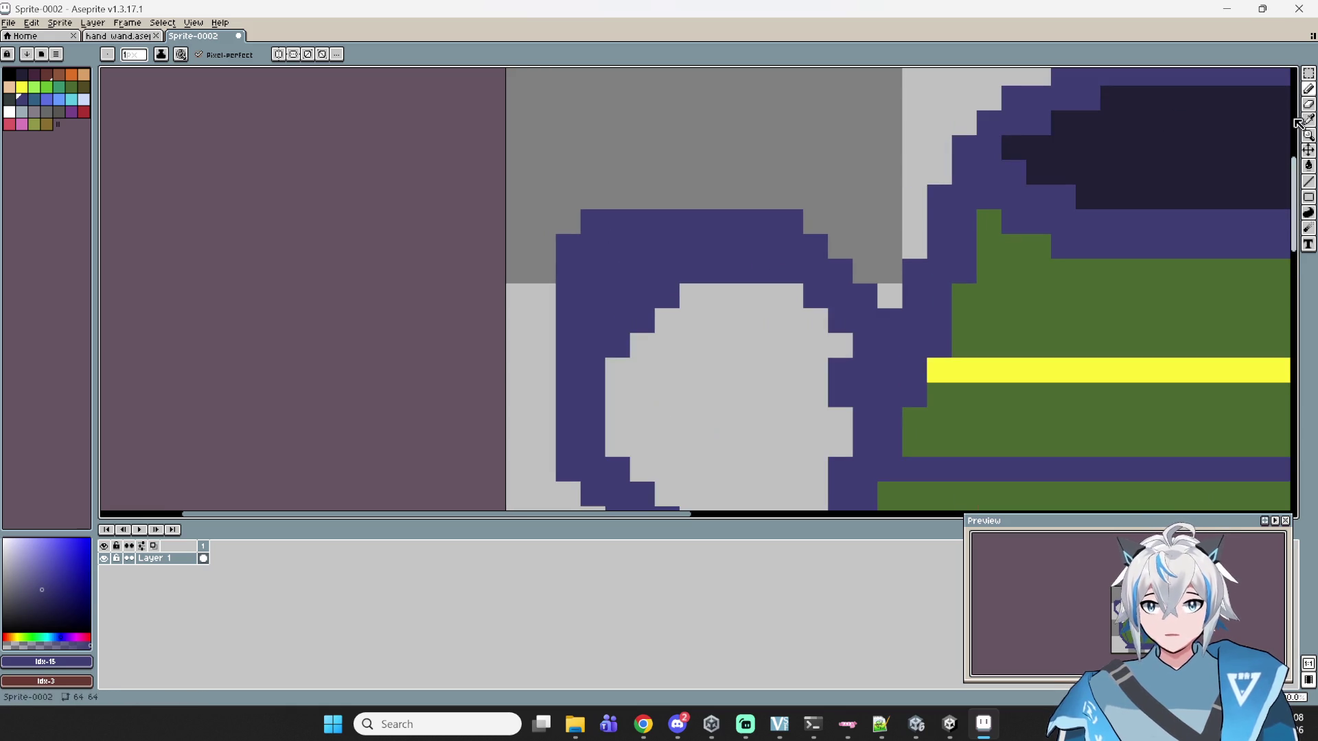
- Erase stray outline pixels on the handle, zoom out, and bring up the Pot of Greed references
key(e)
mouse_move(580, 186)
mouse_down()
mouse_move(603, 206)
mouse_move(529, 270)
mouse_up()
scroll(778, 467, down, 3)
mouse_move(778, 475)
mouse_down()
mouse_move(788, 297)
mouse_move(710, 291)
mouse_move(709, 280)
mouse_up()
scroll(796, 295, down, 1)
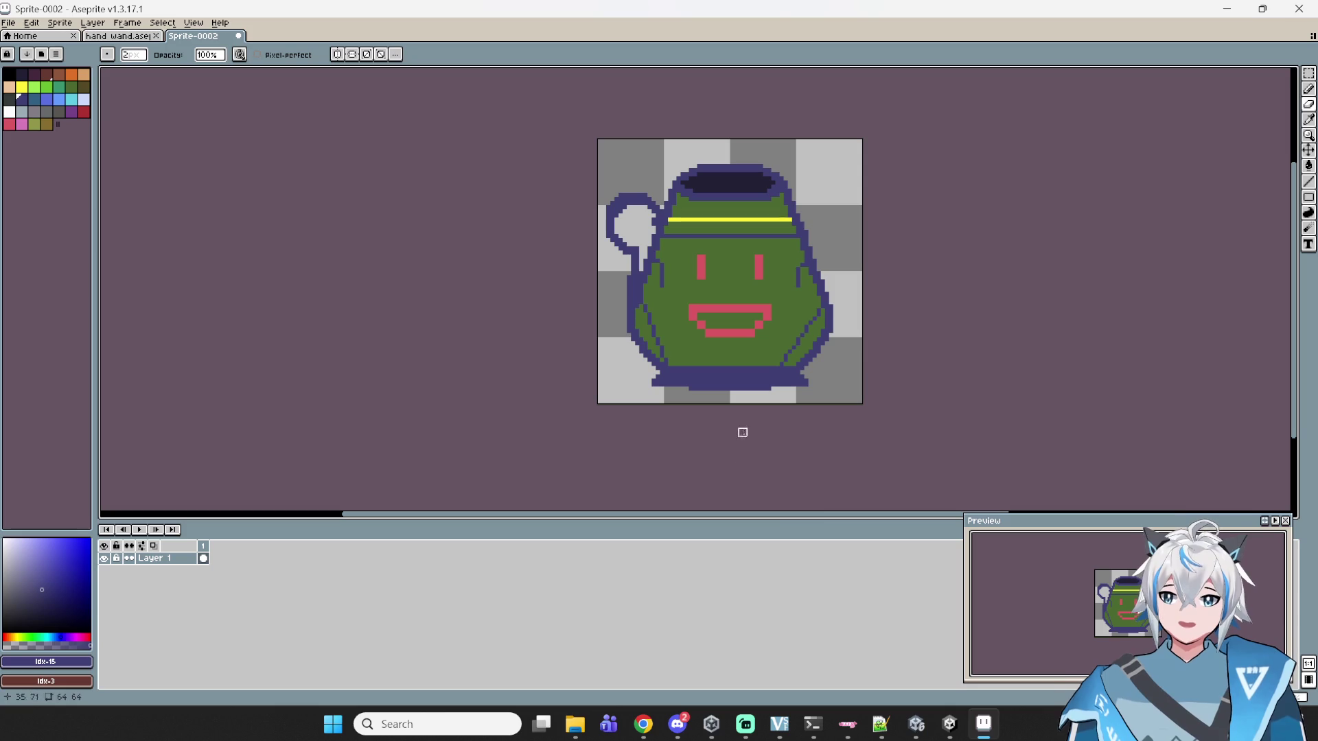
click(629, 679)
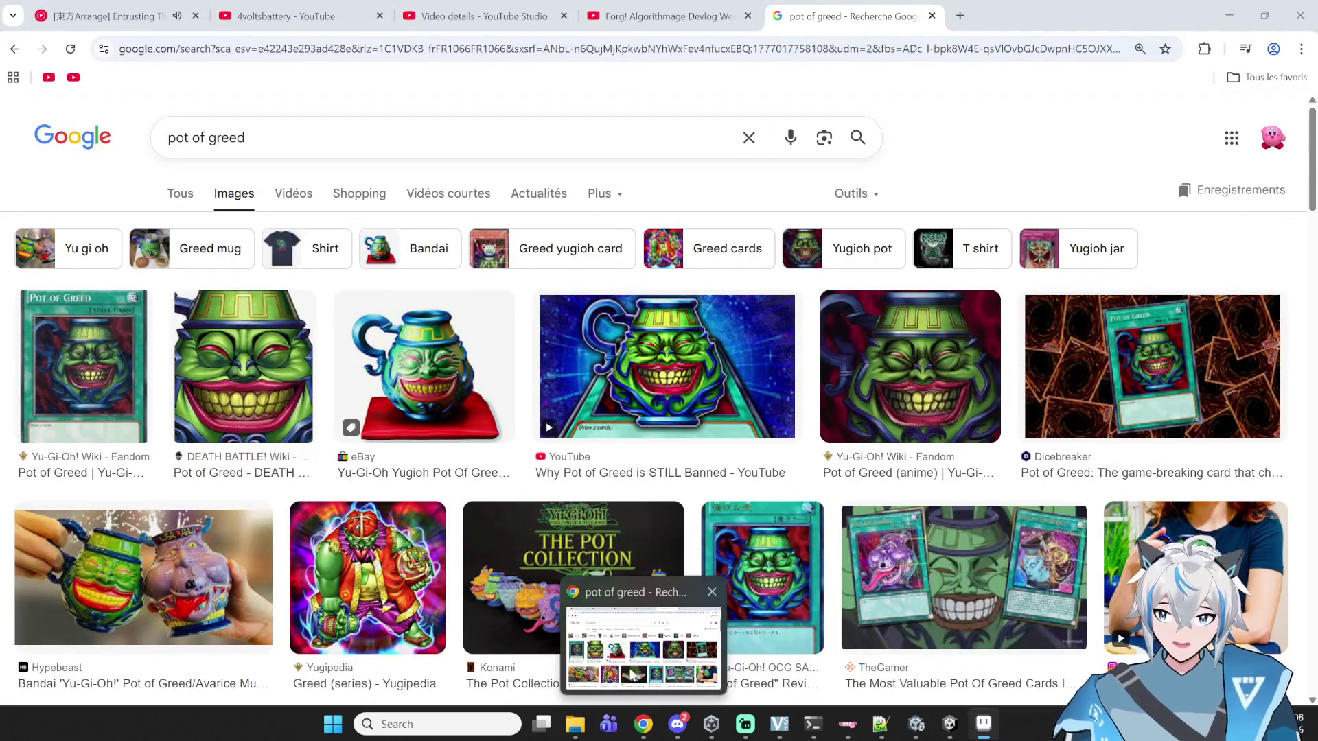
- Back in the sprite, pencil a small dark-blue pointed bump rising from the band's middle
key(alt+Tab)
scroll(771, 382, up, 2)
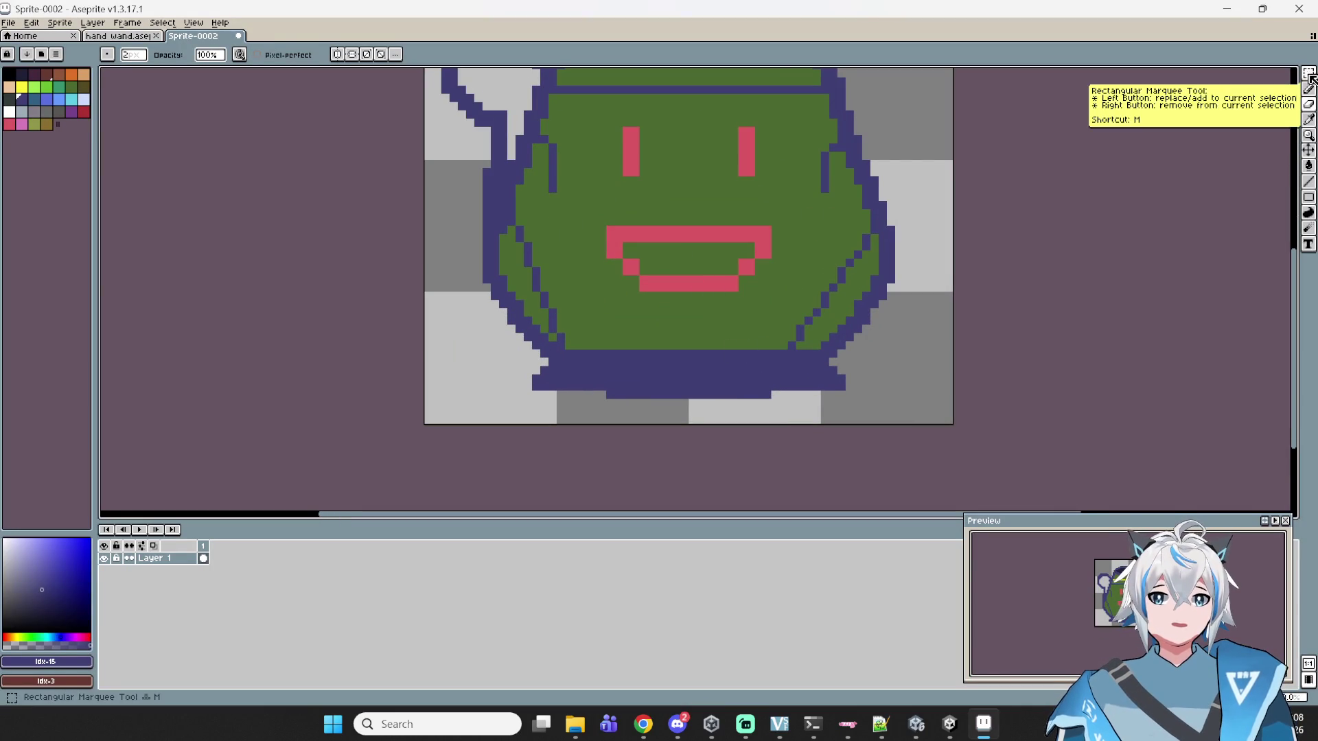
click(1308, 89)
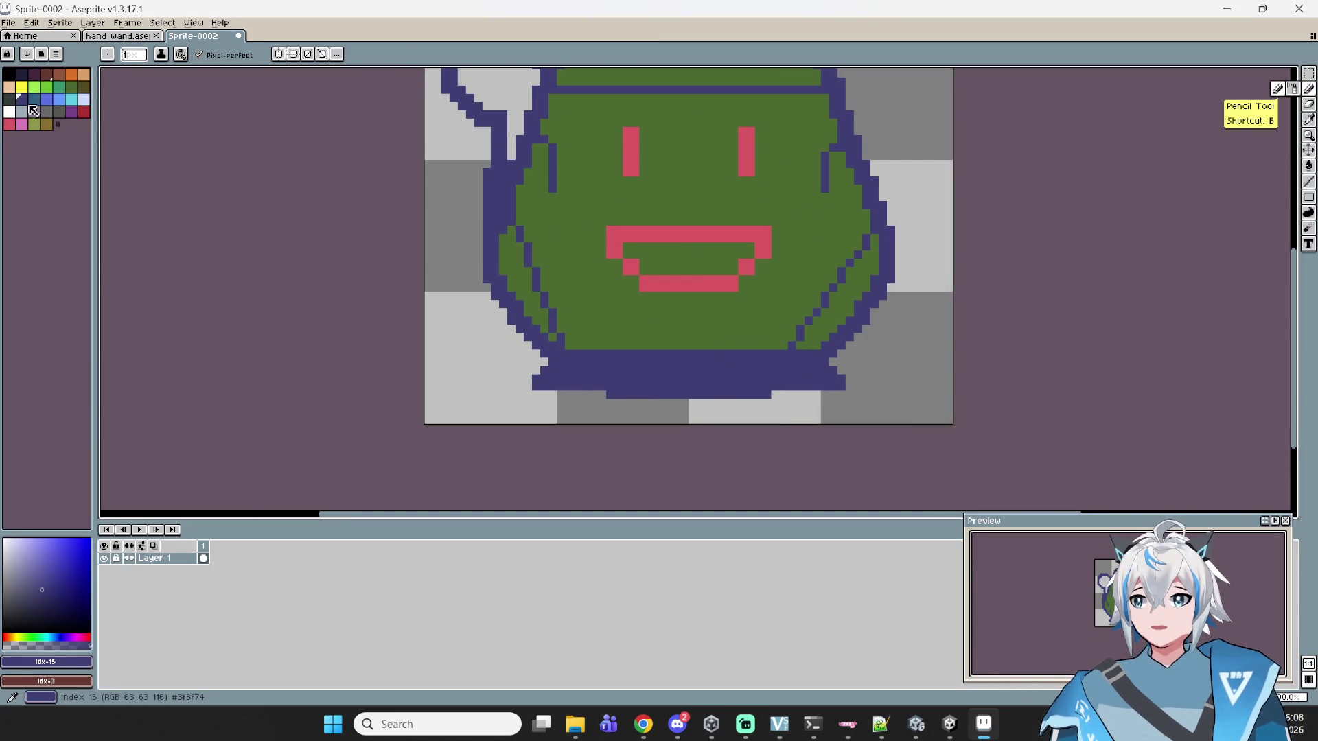
drag(658, 345, 672, 337)
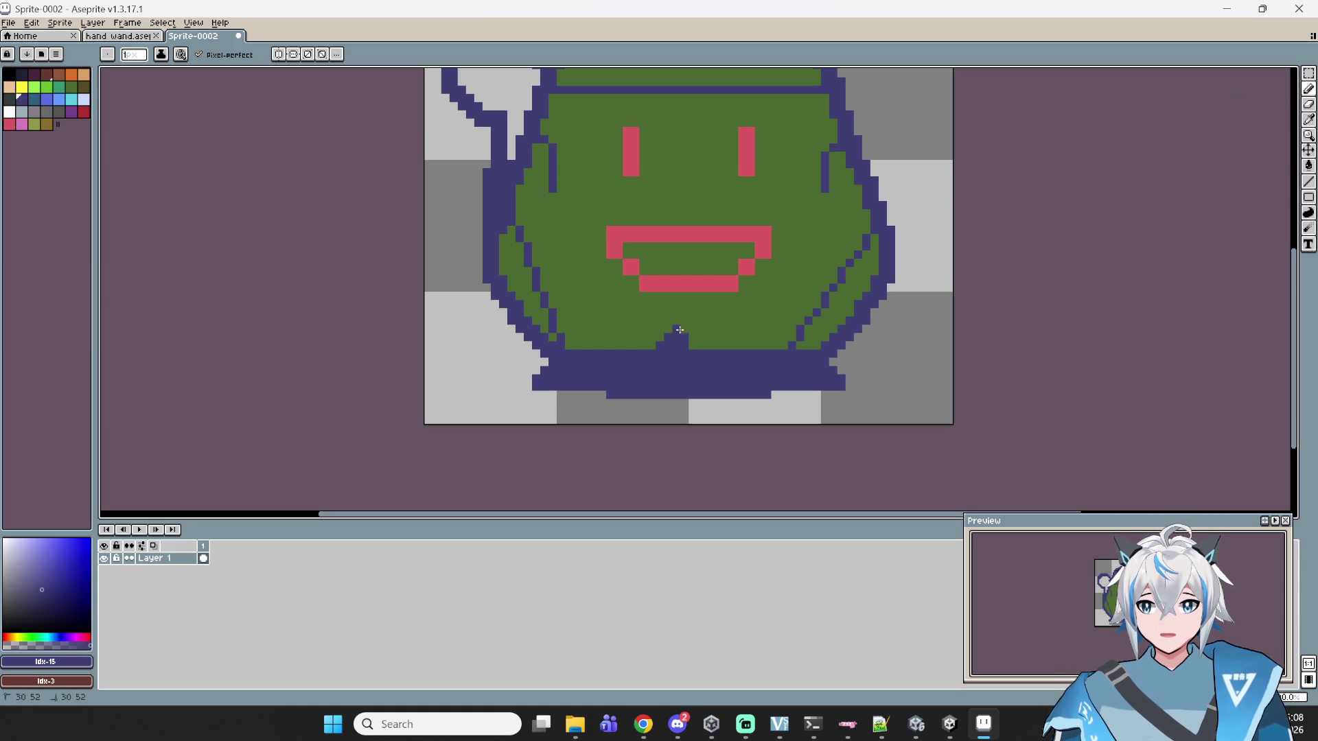
scroll(769, 379, down, 1)
scroll(774, 377, down, 1)
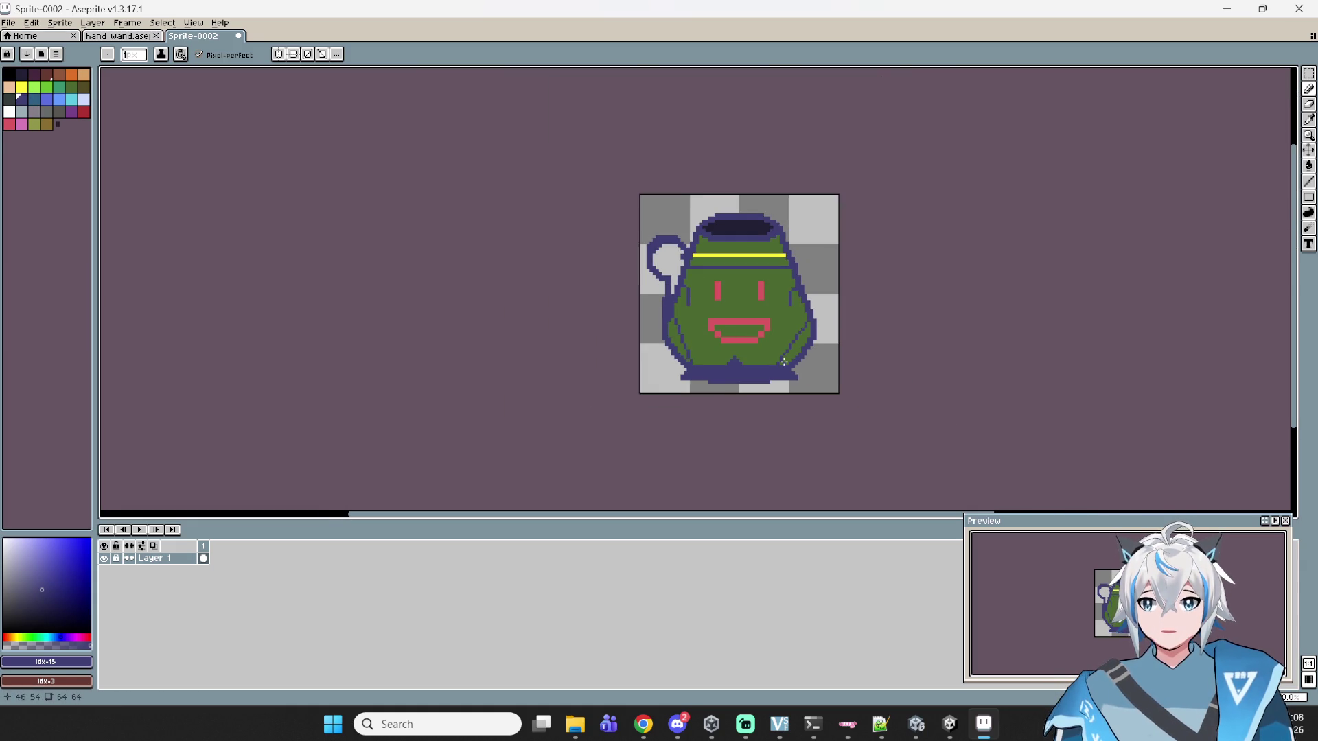
scroll(720, 344, up, 1)
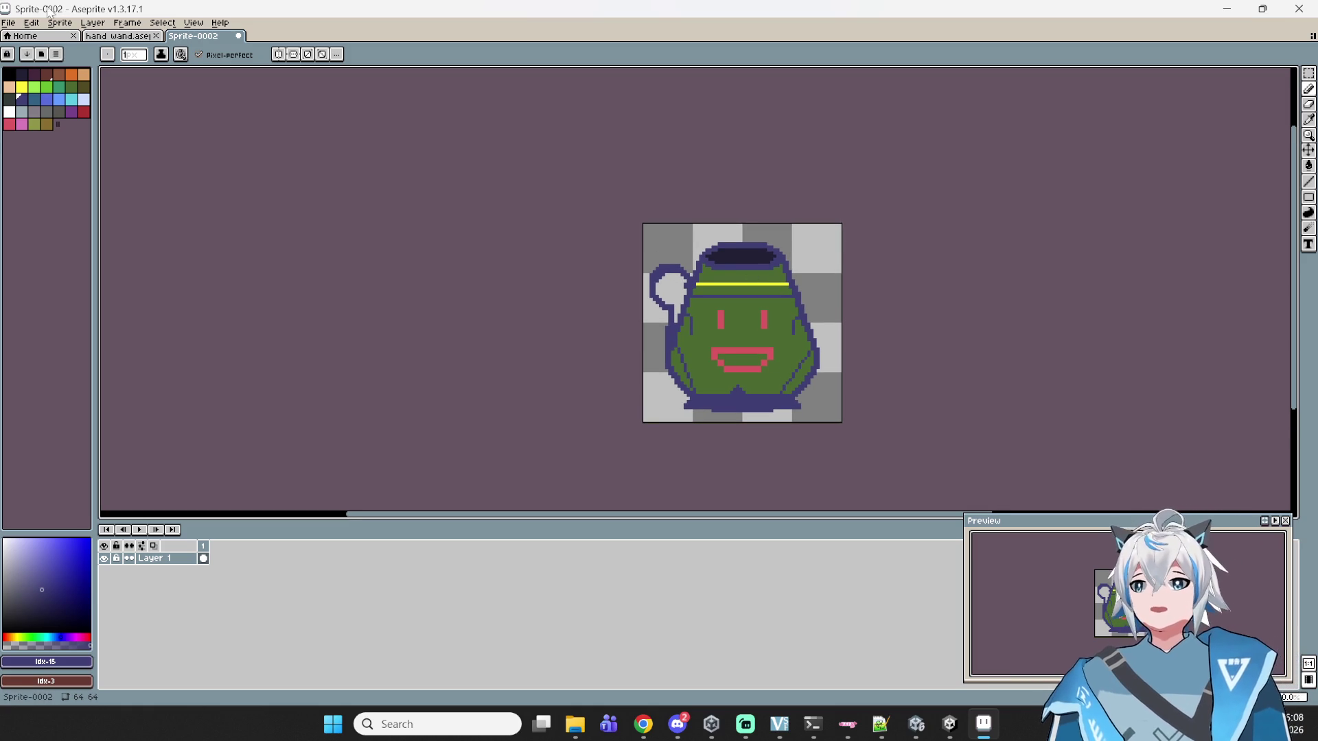
- Save the sprite with Ctrl+S under the file name 'pot of green' in algorithmage sprites
key(ctrl+s)
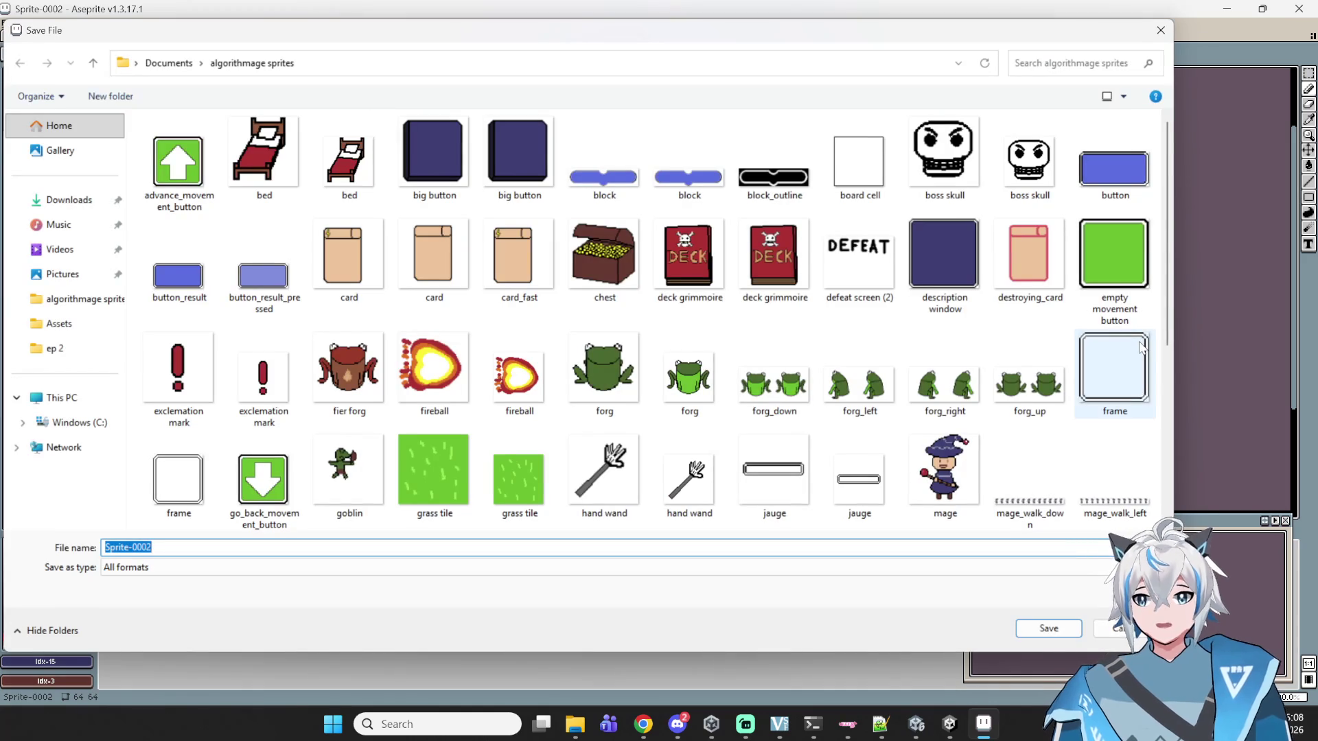
text(pot of green)
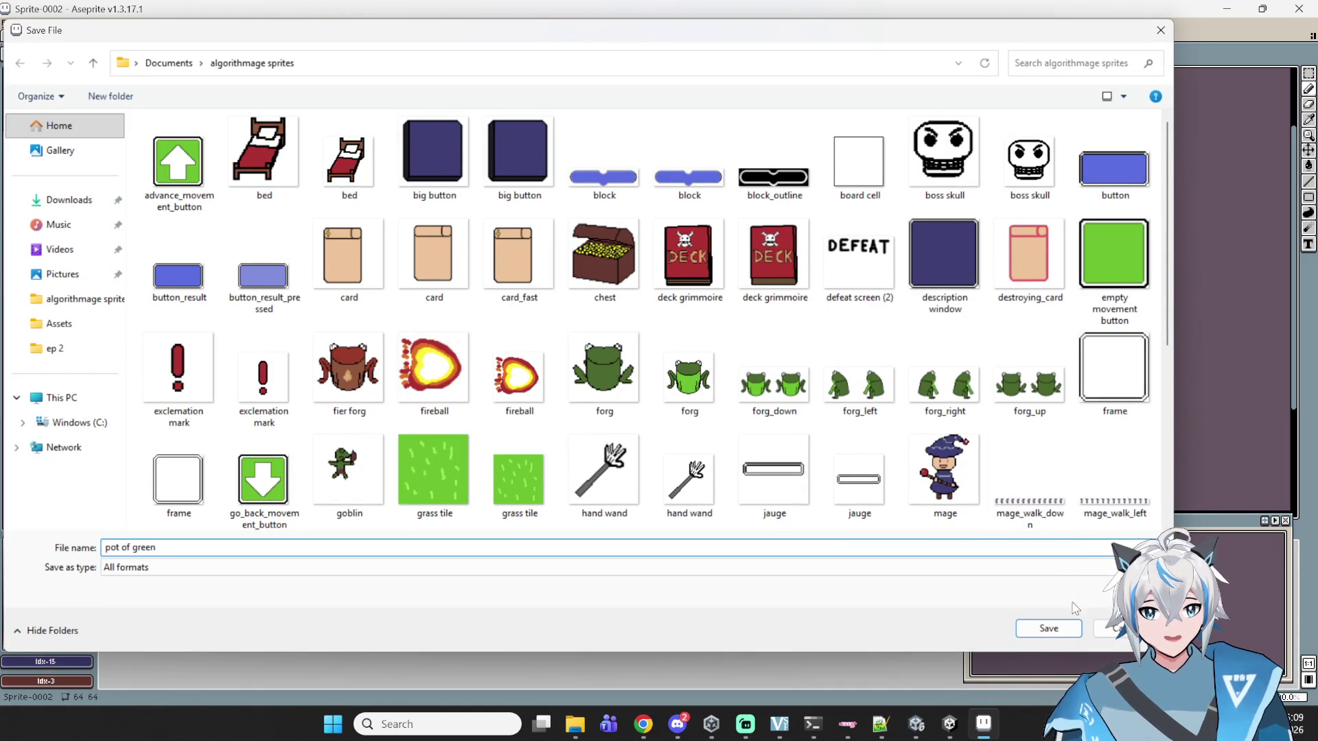
click(1048, 628)
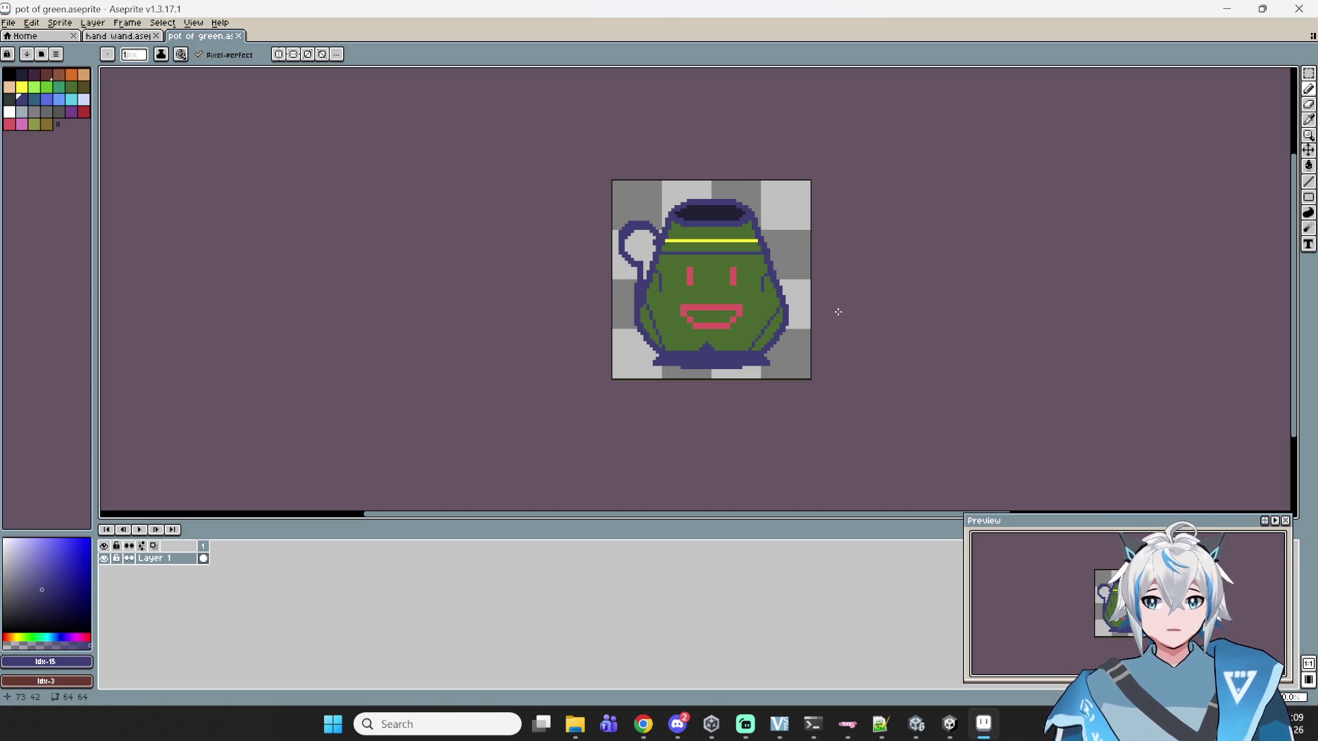
- Clear the canvas selection and restore the Aseprite window to full screen
drag(728, 245, 854, 265)
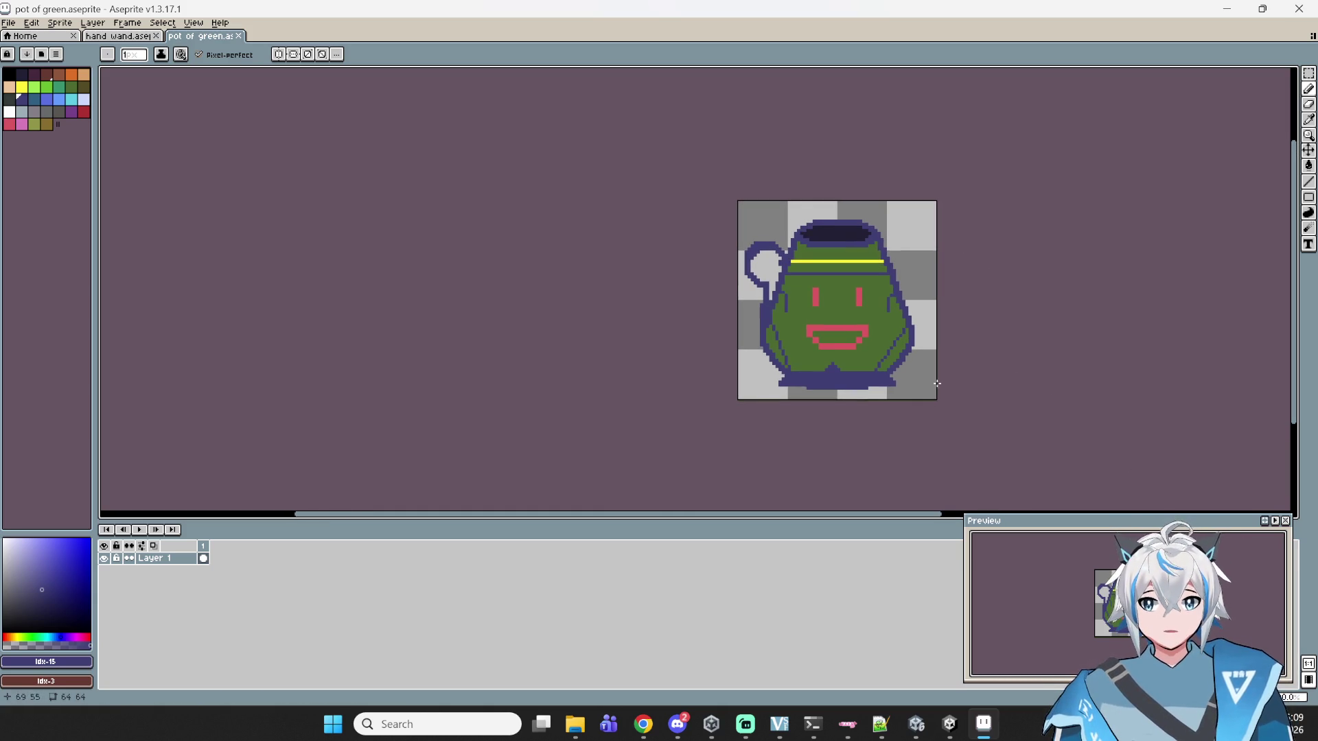
click(1308, 72)
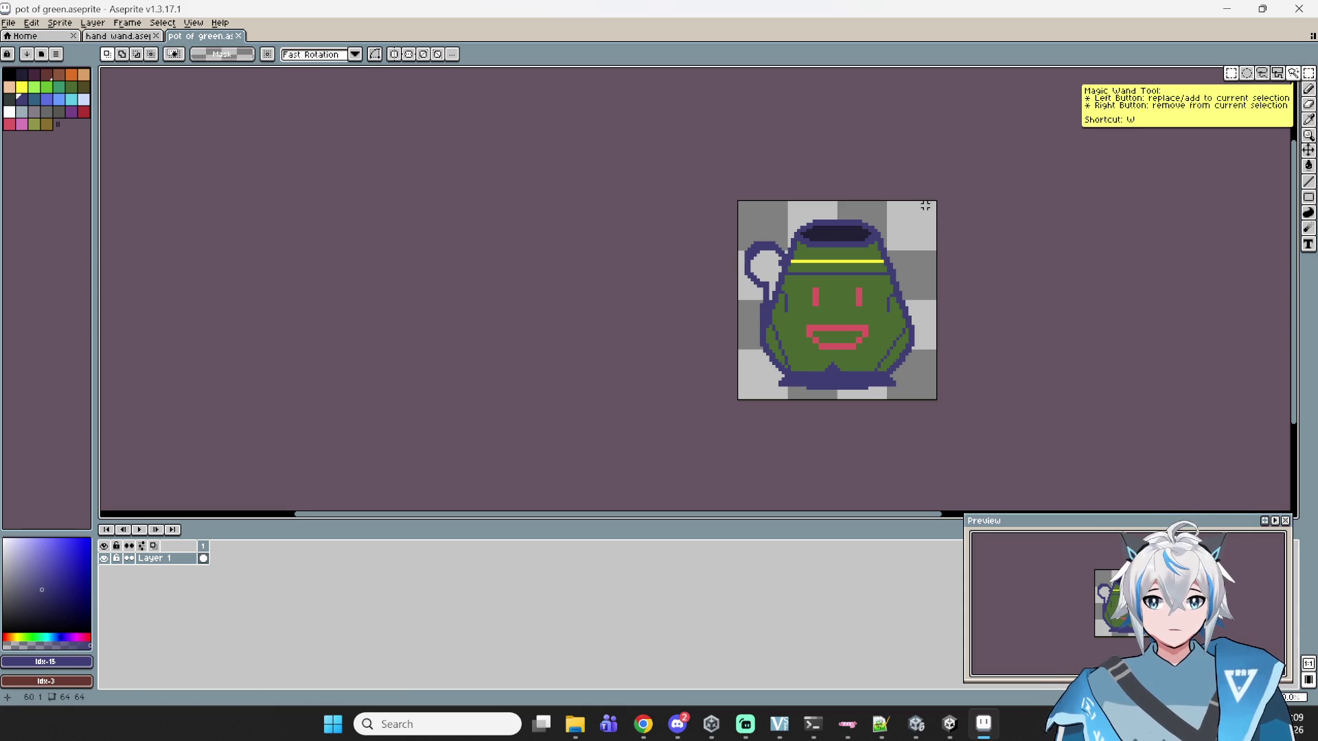
mouse_move(962, 191)
mouse_down()
mouse_move(779, 403)
mouse_move(735, 404)
mouse_up()
click(661, 271)
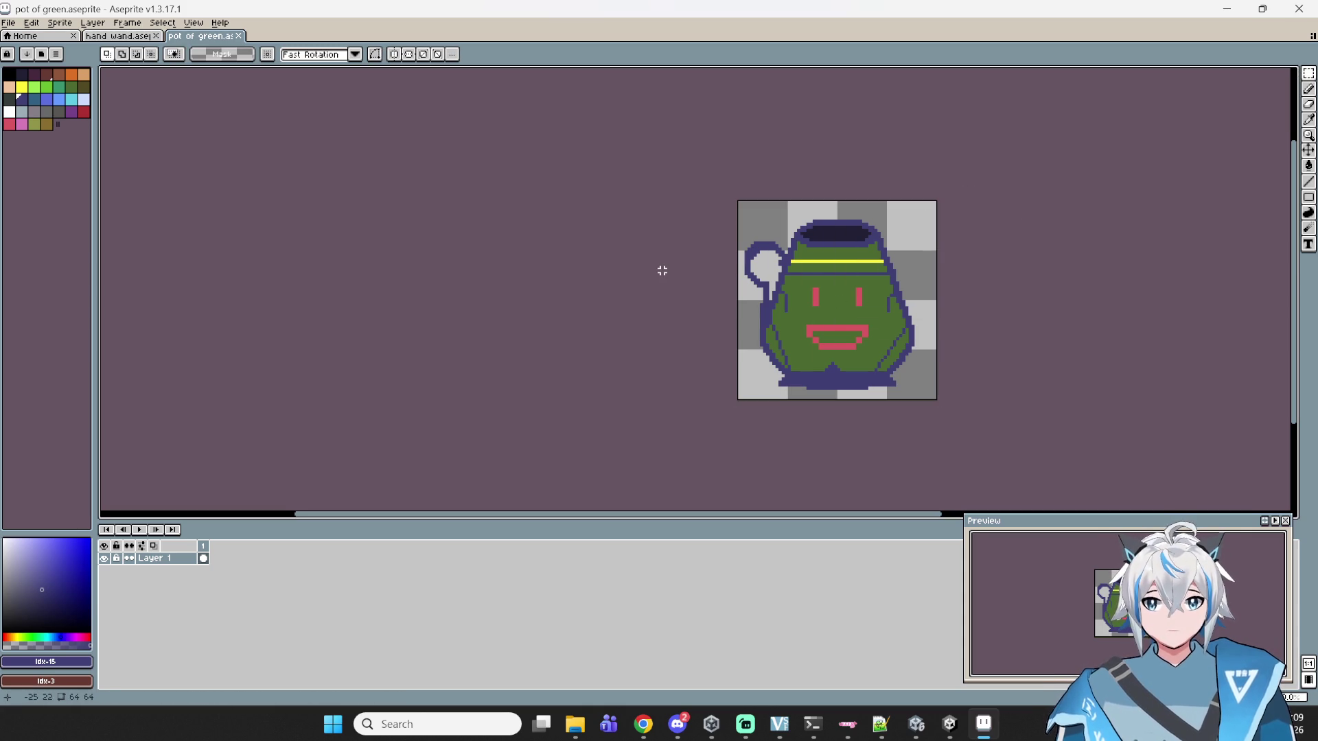
key(super+Left)
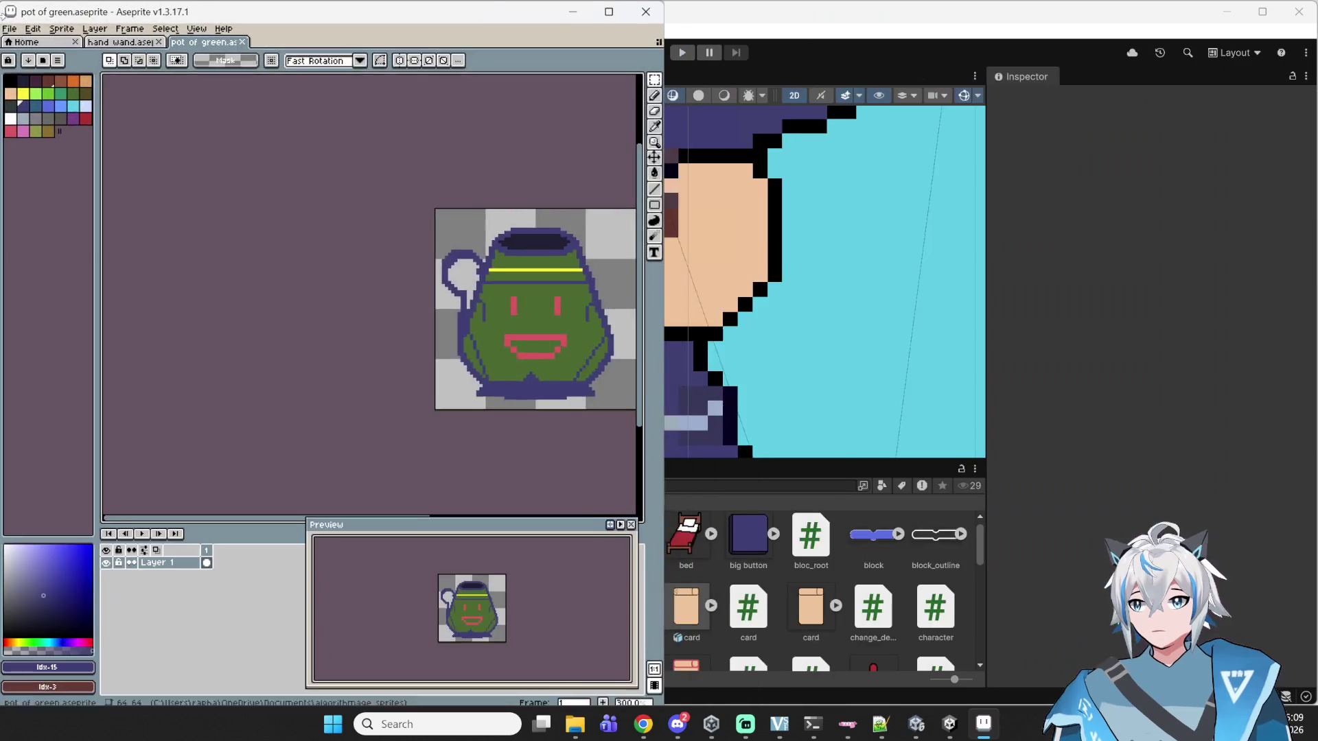
key(super+Up)
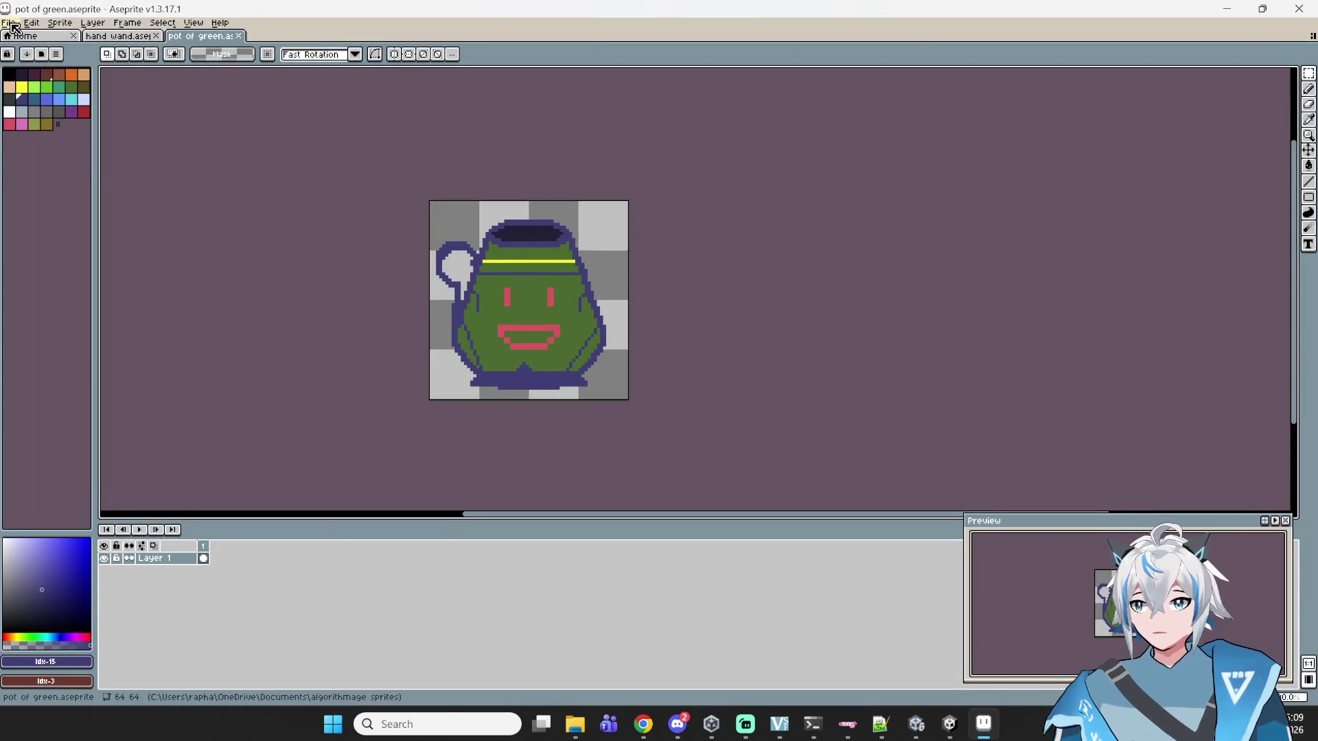
- Export the sprite via File > Export As to pot of green.png
click(10, 23)
mouse_move(41, 125)
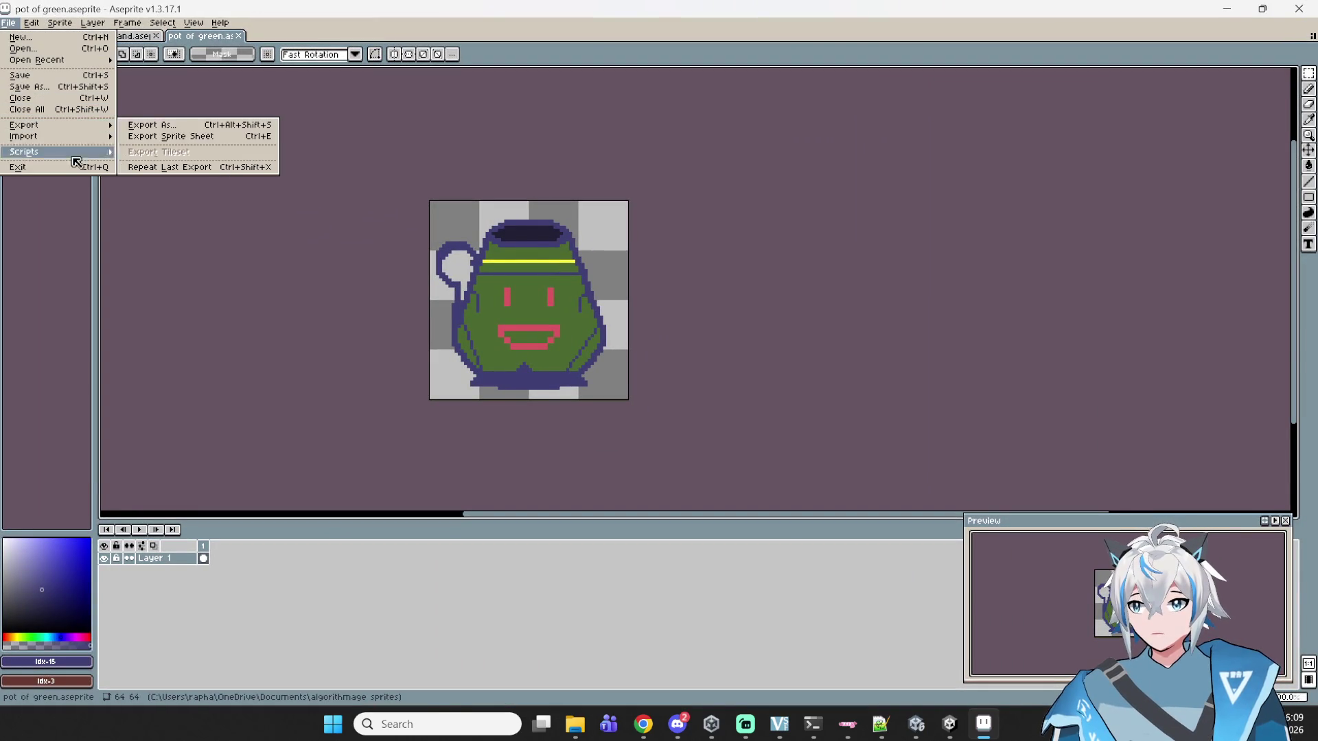
click(194, 129)
click(623, 301)
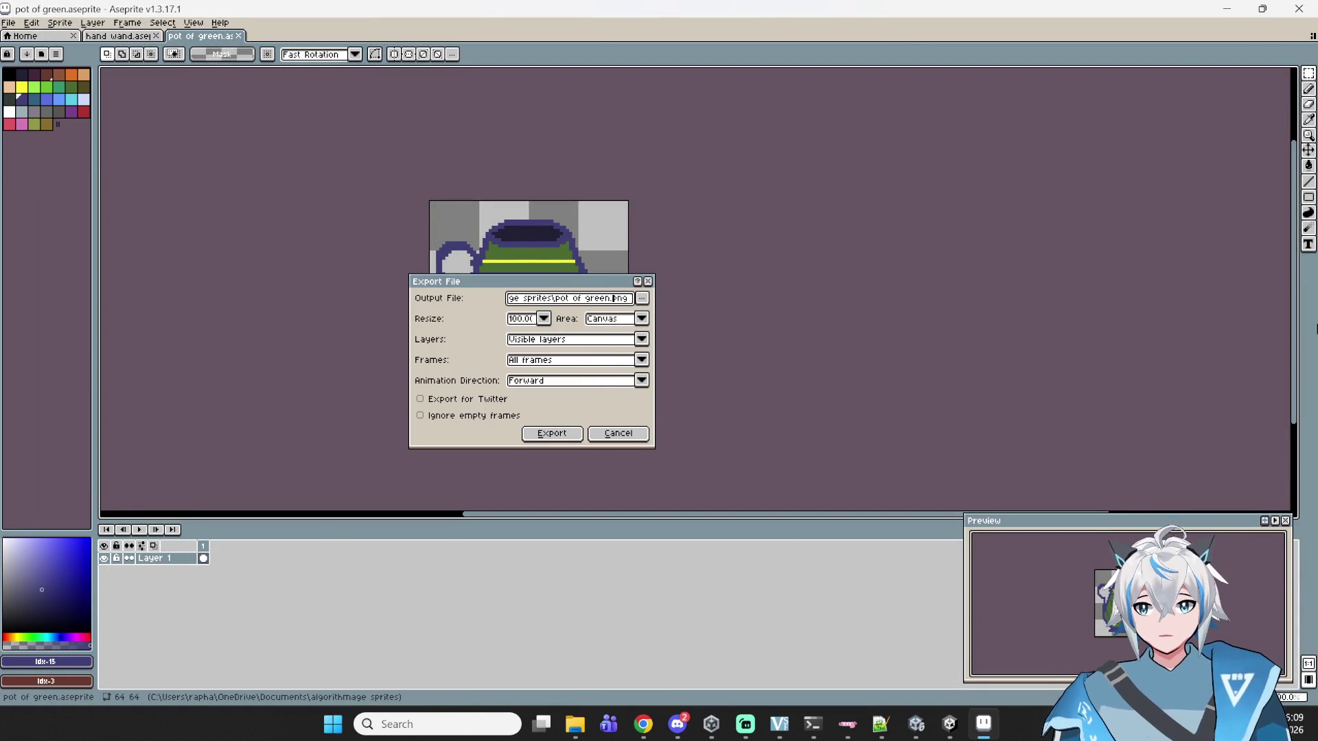
click(551, 433)
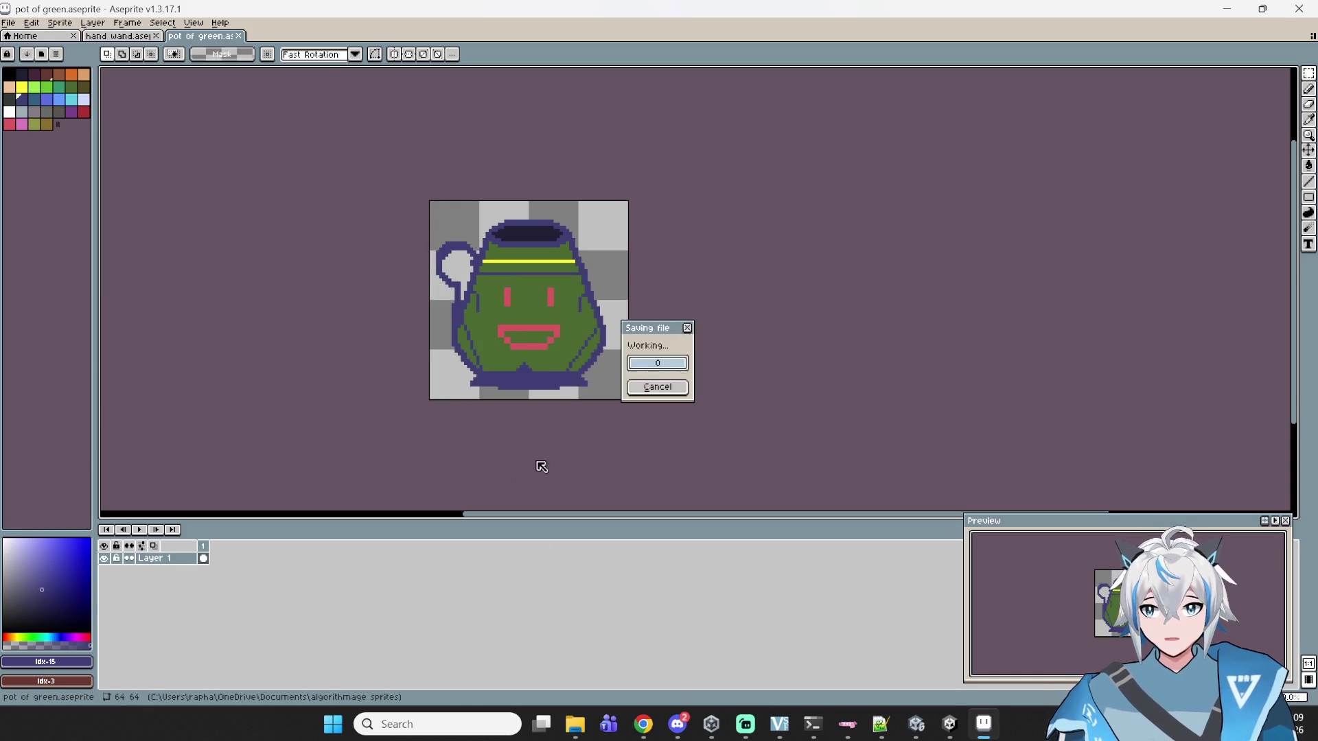
scroll(645, 341, left, 5)
scroll(750, 341, up, 3)
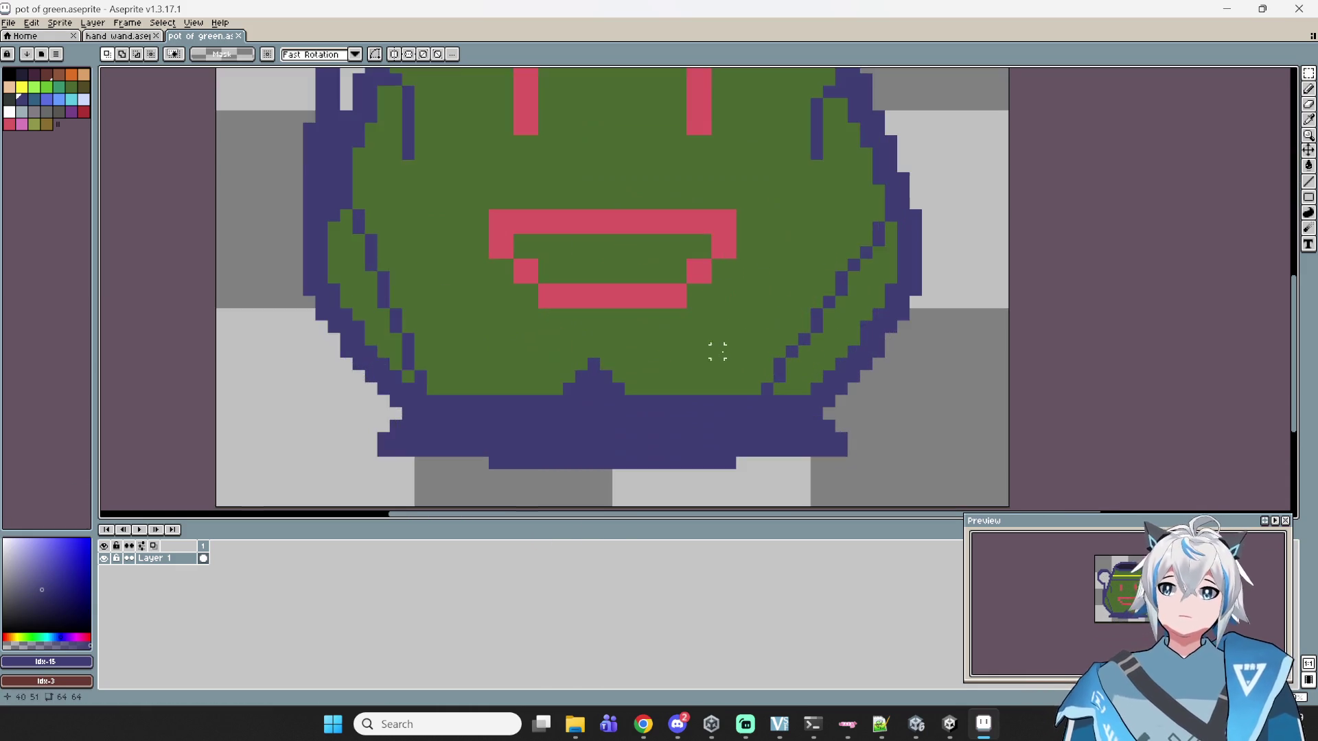
scroll(715, 350, down, 2)
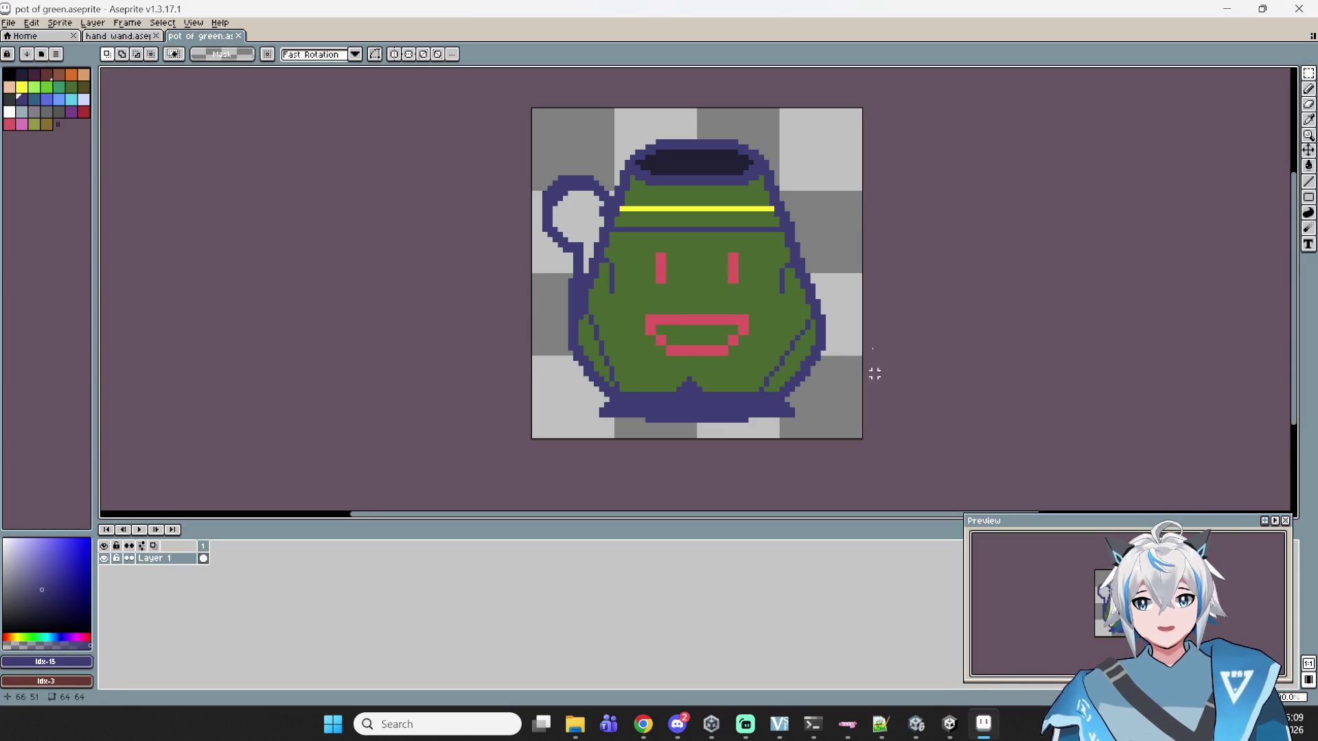
- Switch to Unity and zoom and pan the Scene view to frame the whole in_game board
mouse_move(916, 724)
click(866, 651)
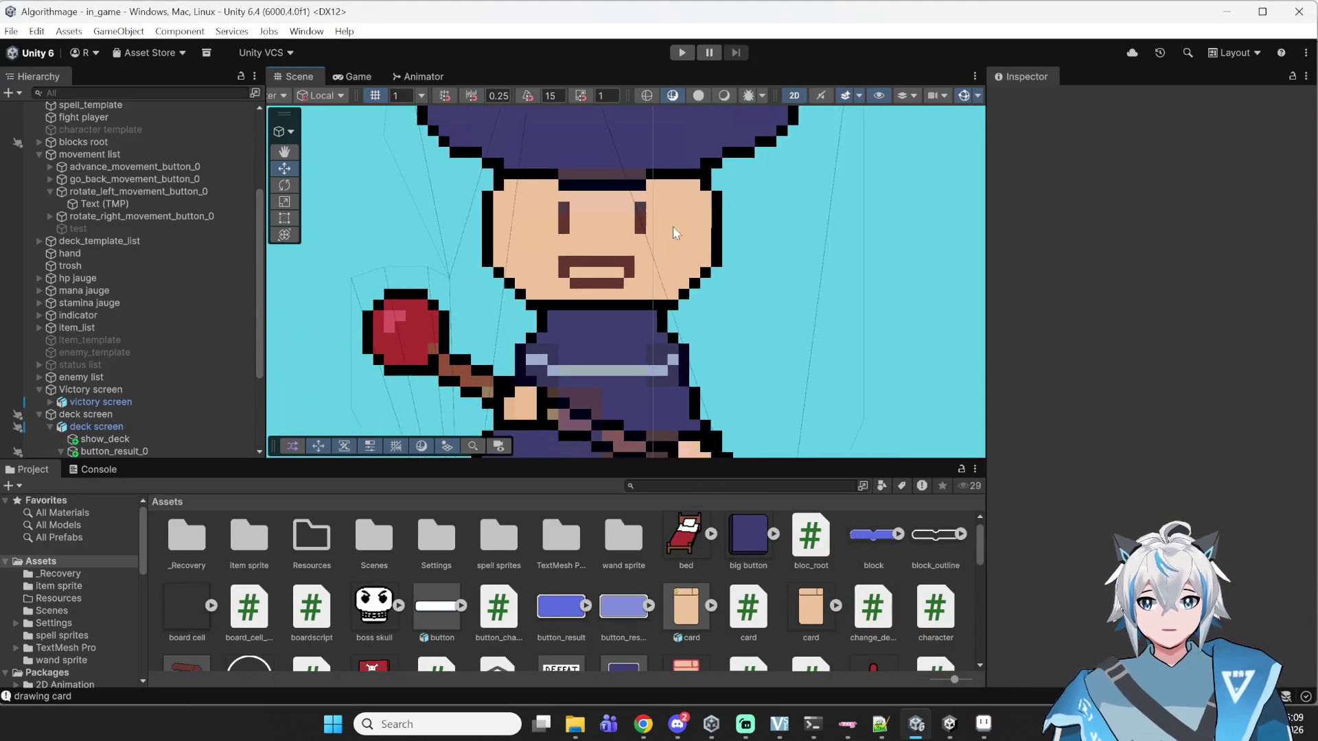
scroll(621, 232, down, 10)
scroll(708, 223, down, 3)
mouse_move(446, 227)
mouse_down()
mouse_move(590, 232)
mouse_move(574, 224)
mouse_move(579, 272)
mouse_up()
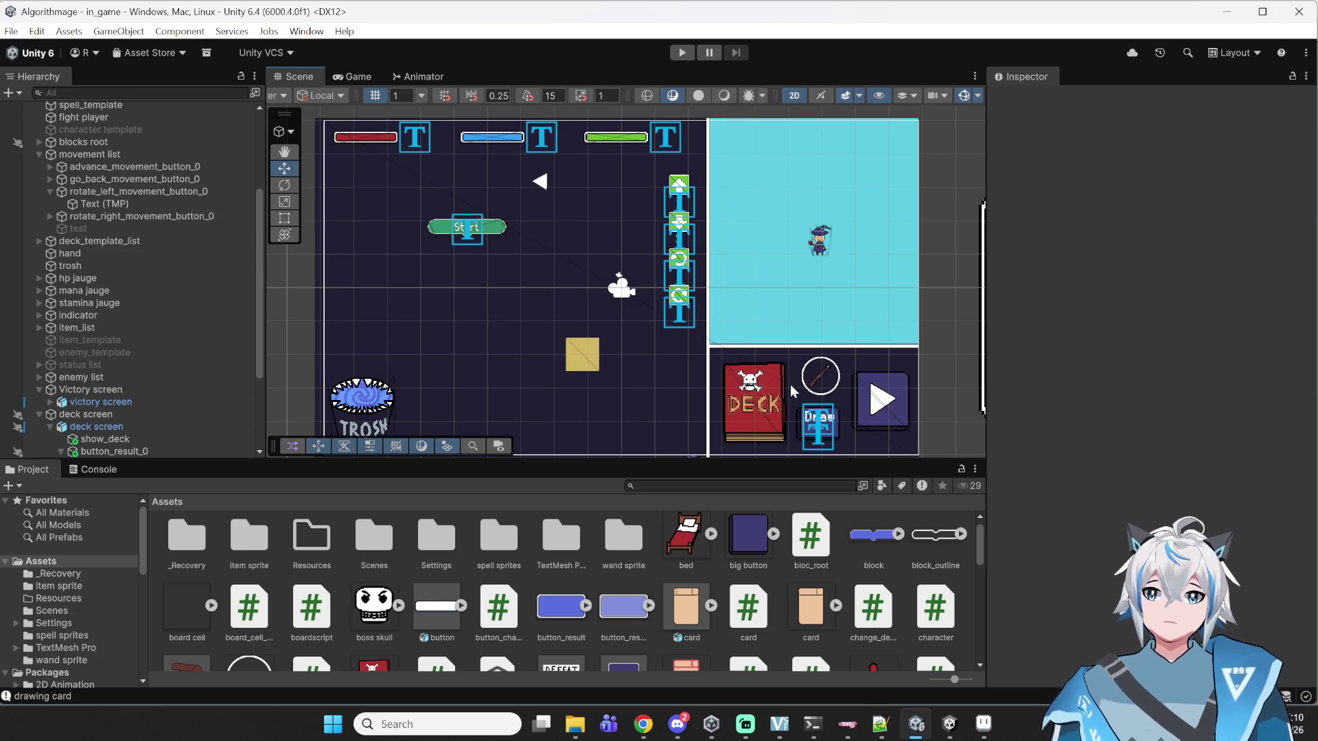
scroll(418, 535, down, 5)
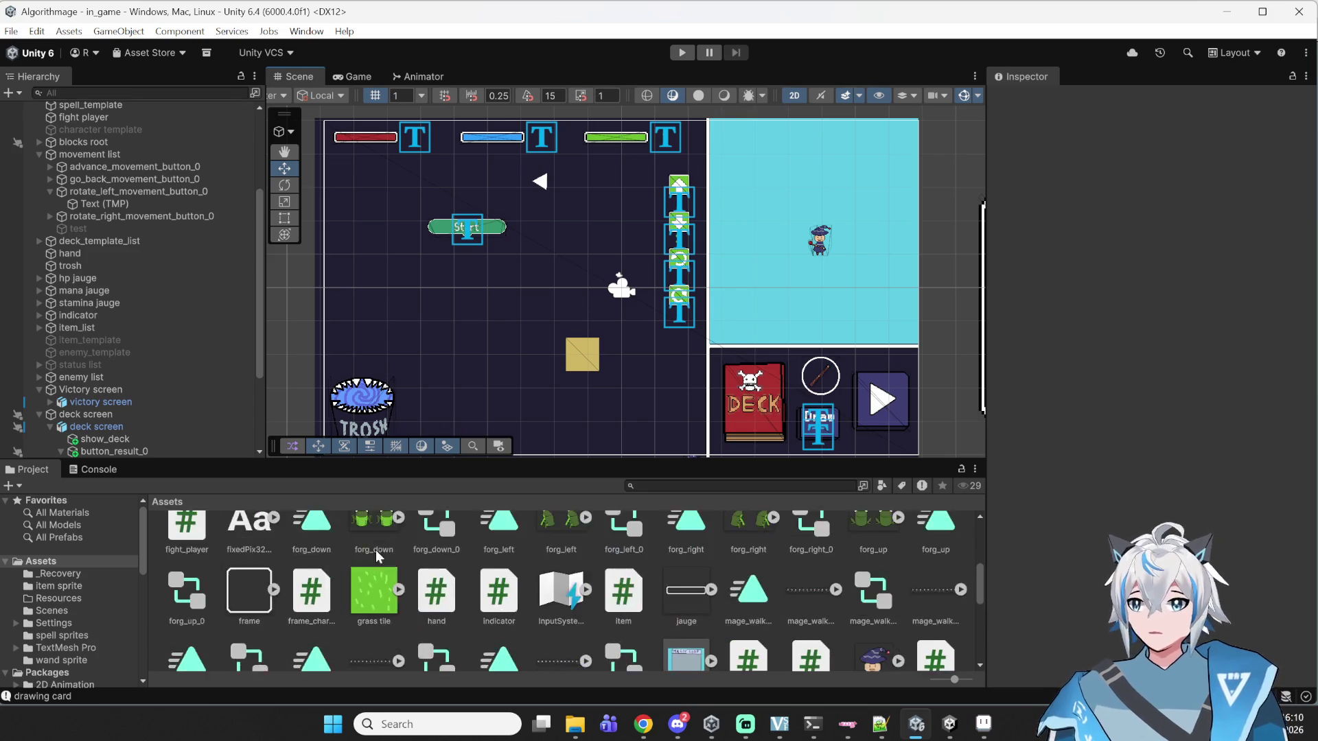
scroll(459, 591, up, 5)
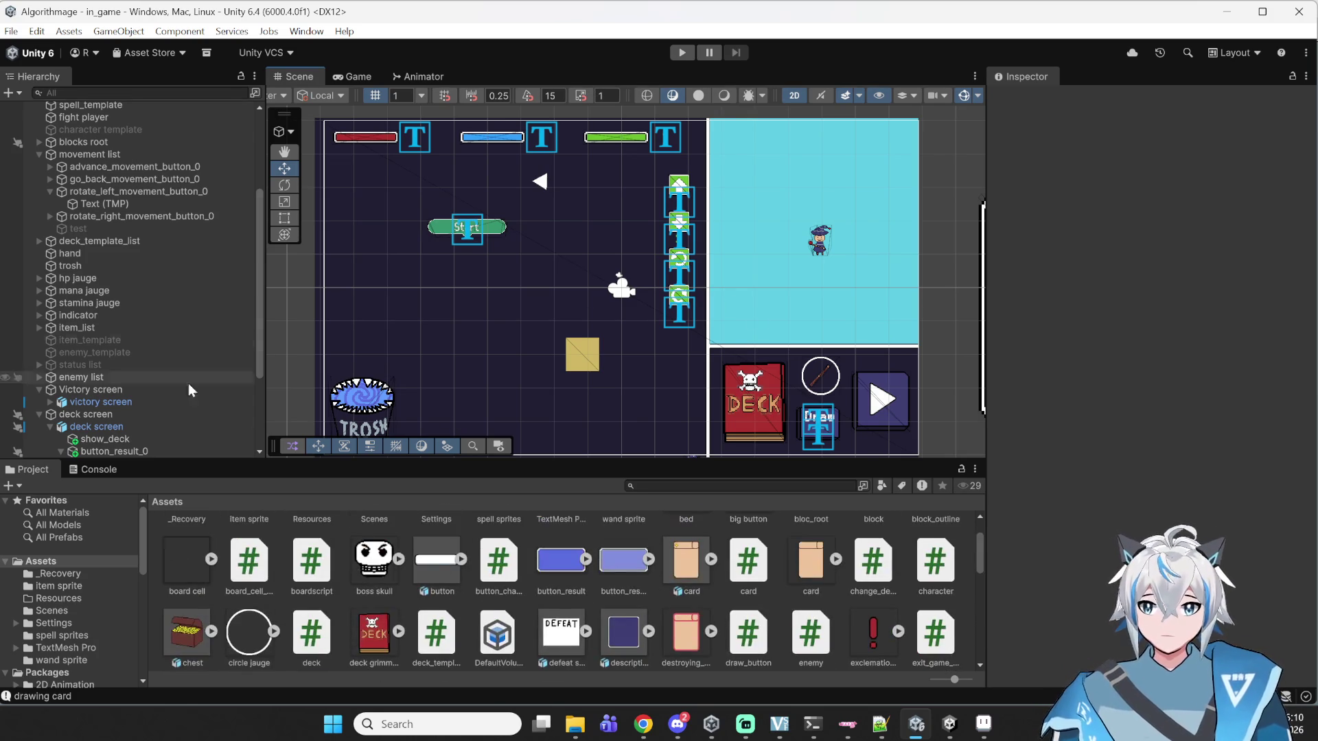
scroll(113, 307, up, 4)
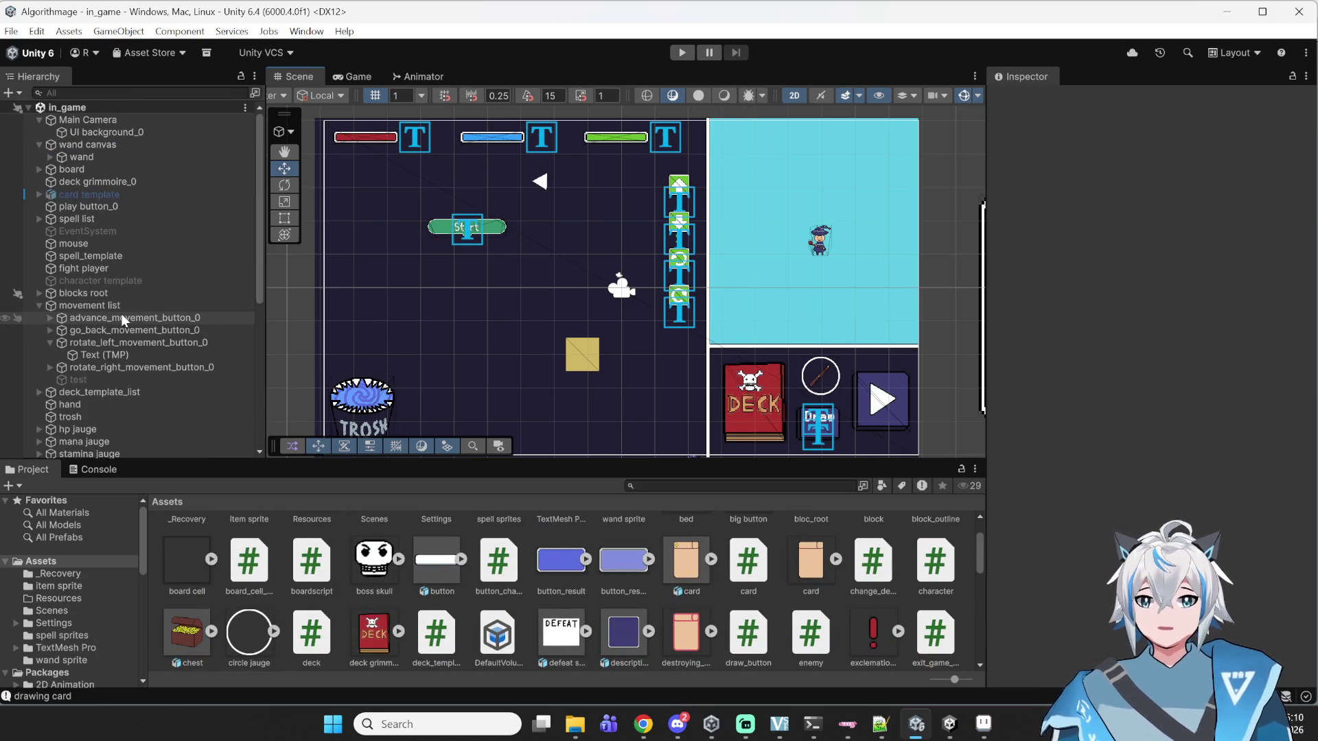
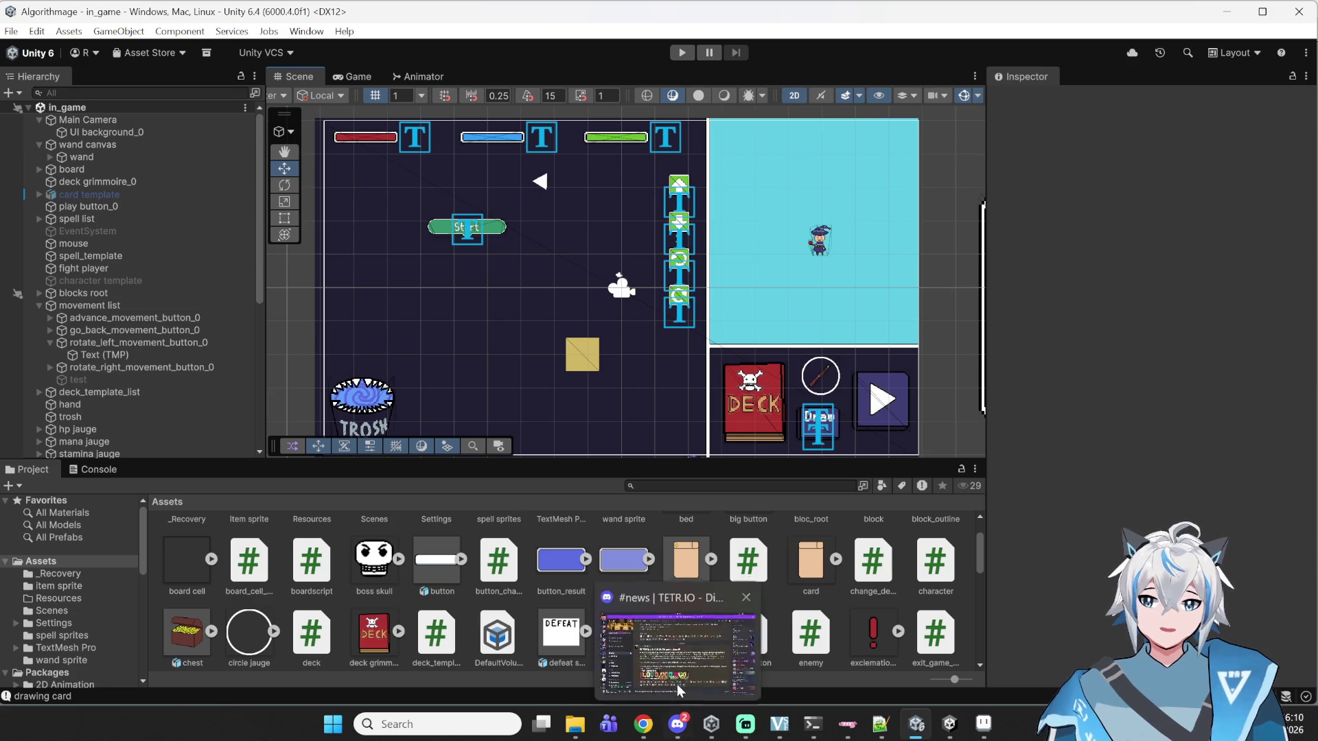
- Change the File Explorer search from 'fireball' to 'pot'
scroll(829, 615, down, 10)
scroll(834, 582, up, 10)
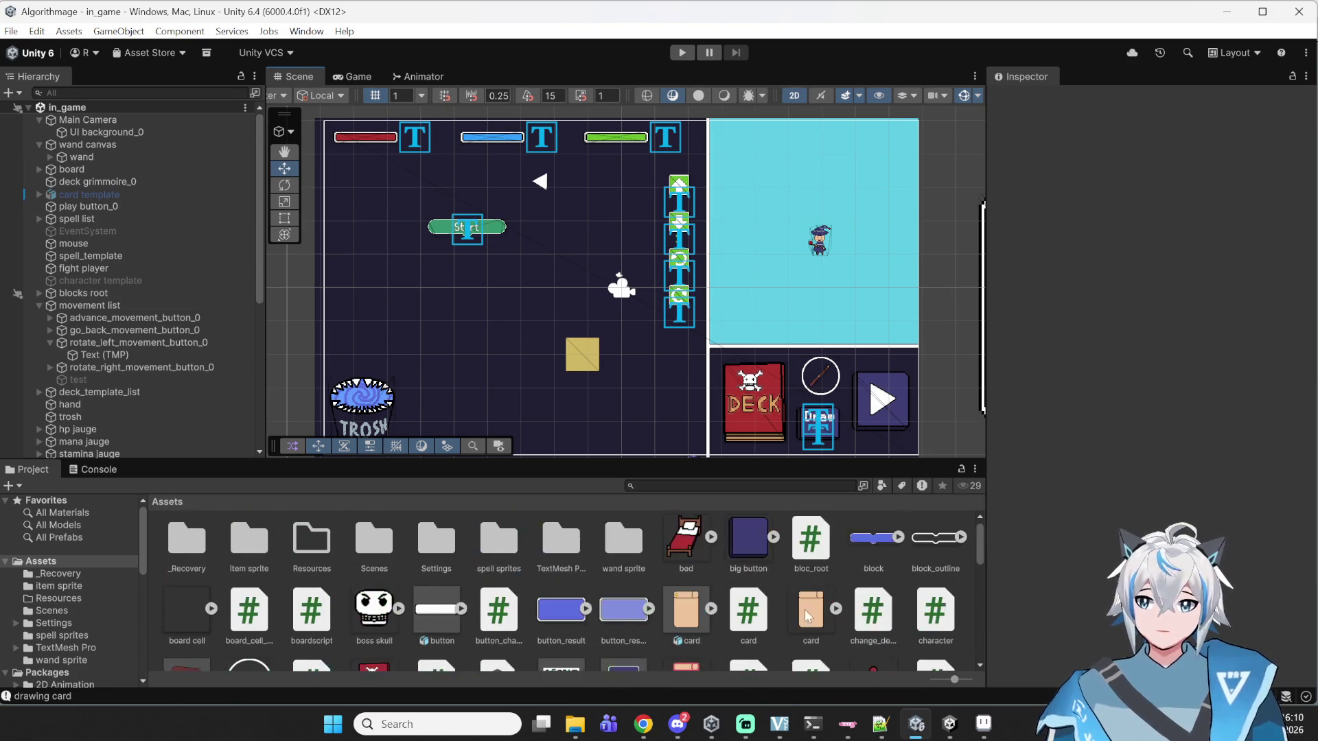
scroll(766, 634, down, 10)
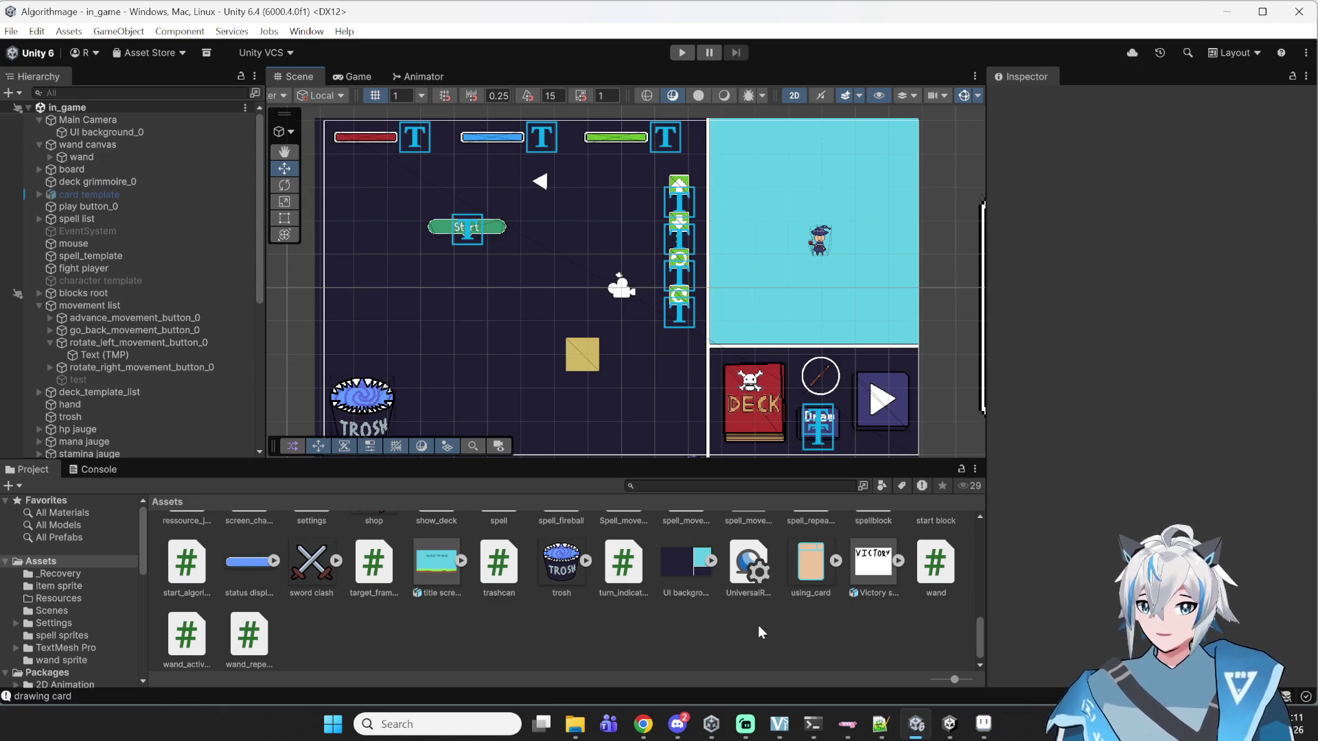
mouse_move(586, 275)
mouse_down()
mouse_move(706, 269)
mouse_move(704, 256)
mouse_up()
scroll(197, 216, down, 5)
scroll(198, 249, up, 5)
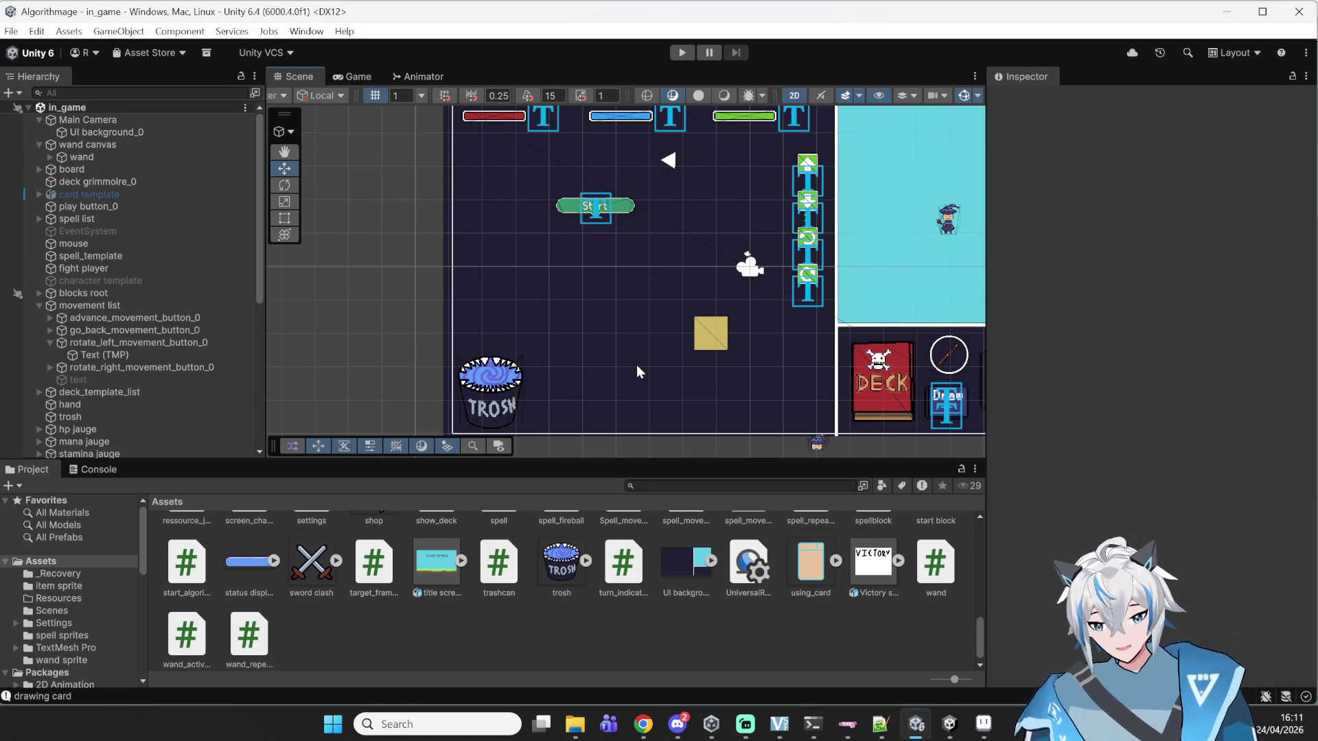
mouse_move(644, 734)
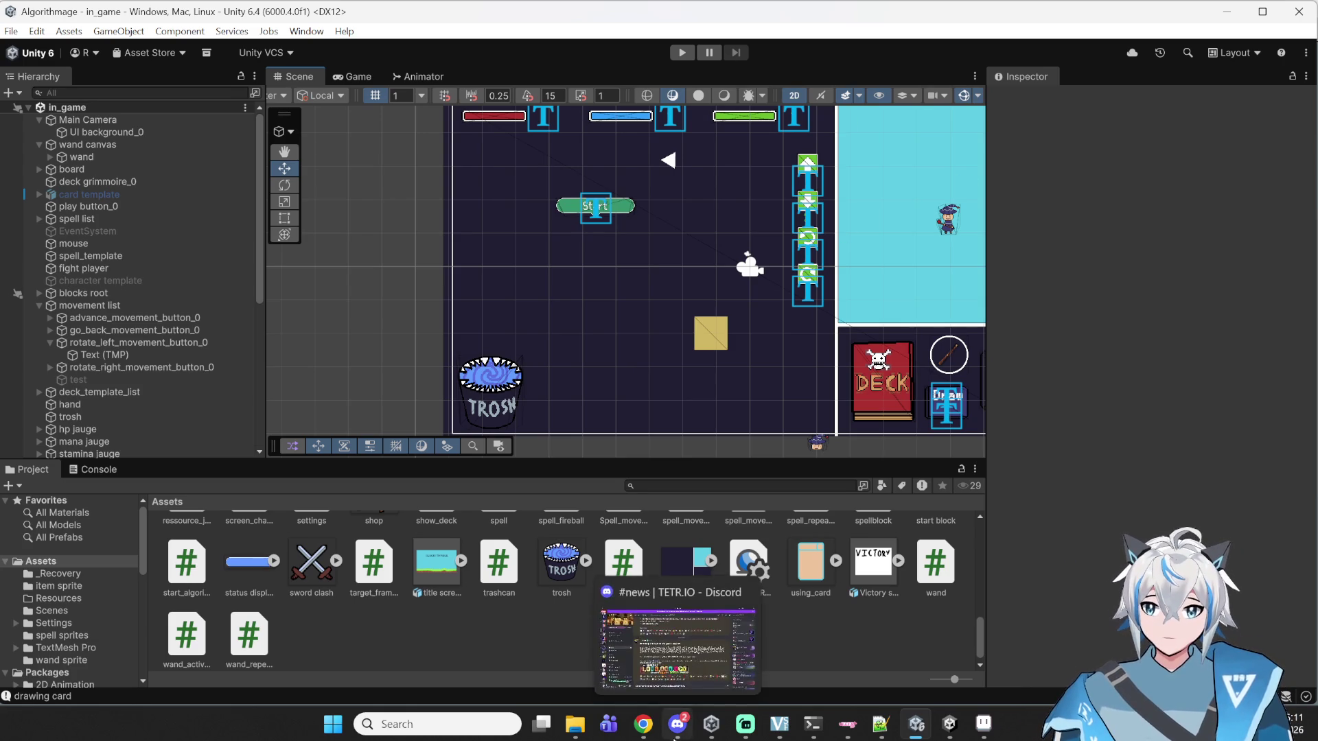
mouse_move(575, 729)
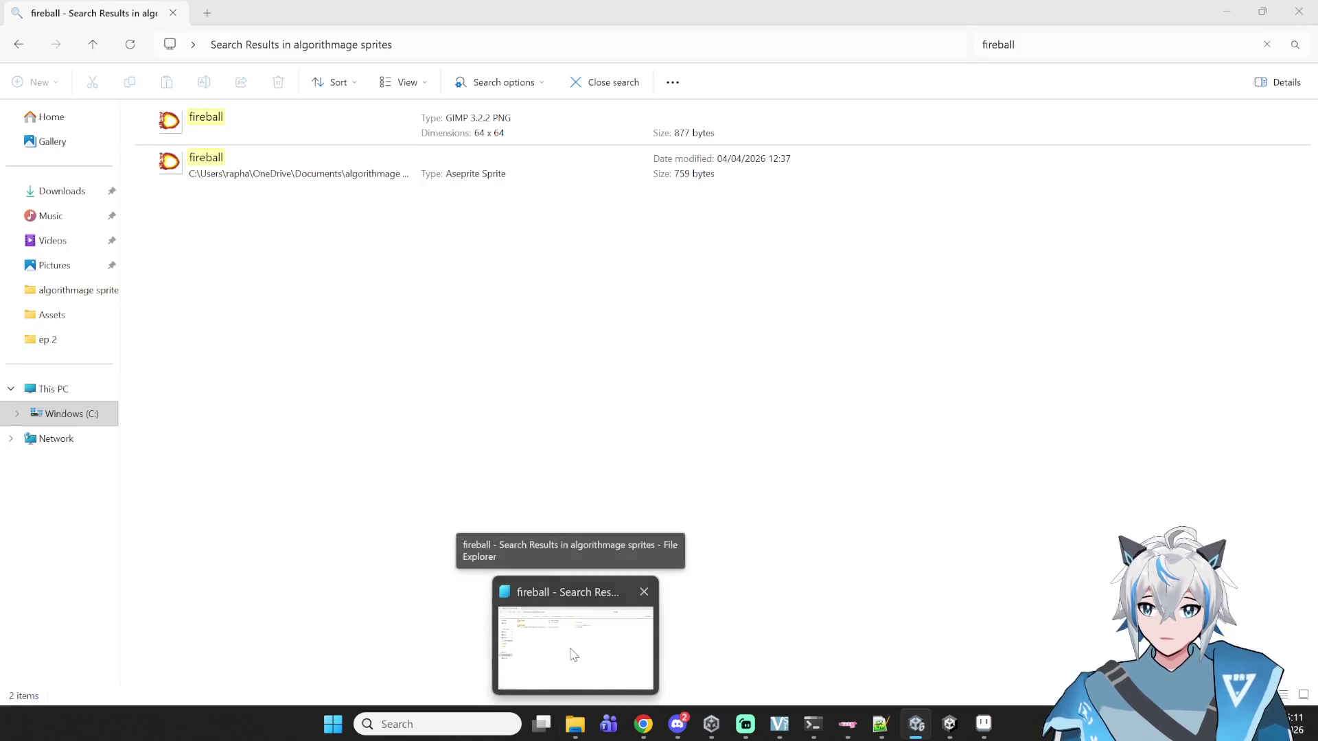
click(573, 654)
click(1053, 45)
key(BackSpace)
key(BackSpace)
key(BackSpace)
key(BackSpace)
text(pot)
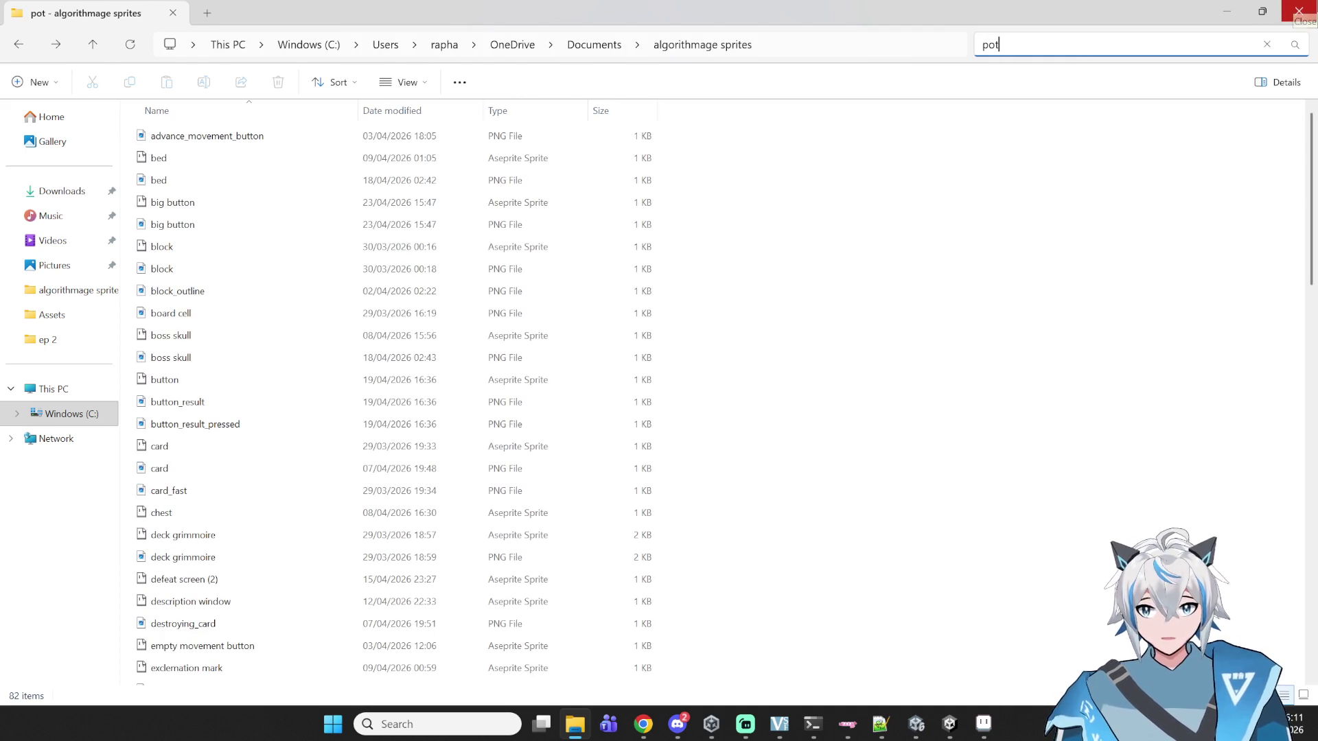
- Drag the pot of green PNG from Explorer into Unity's Project Assets folder
drag(624, 8, 902, 65)
click(824, 182)
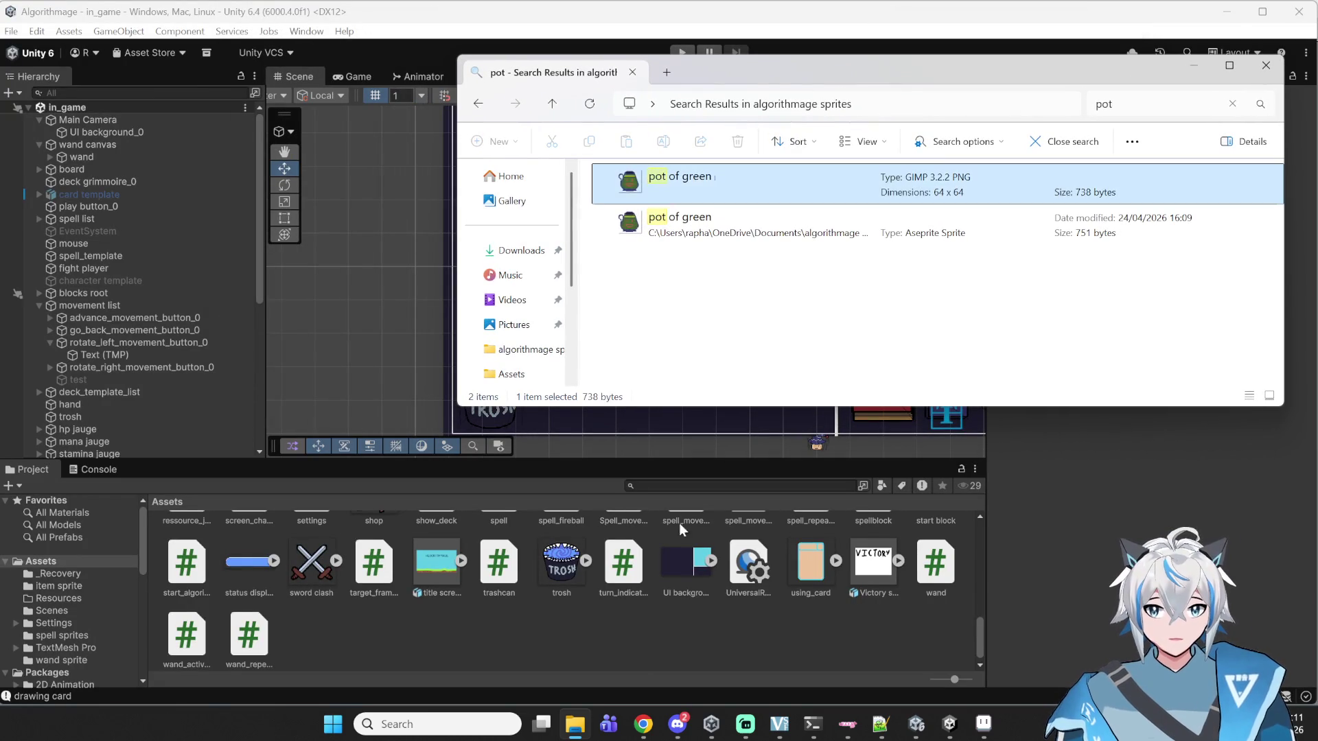
drag(693, 383, 592, 176)
mouse_move(789, 185)
mouse_down()
mouse_move(796, 202)
mouse_move(701, 409)
mouse_move(529, 669)
mouse_up()
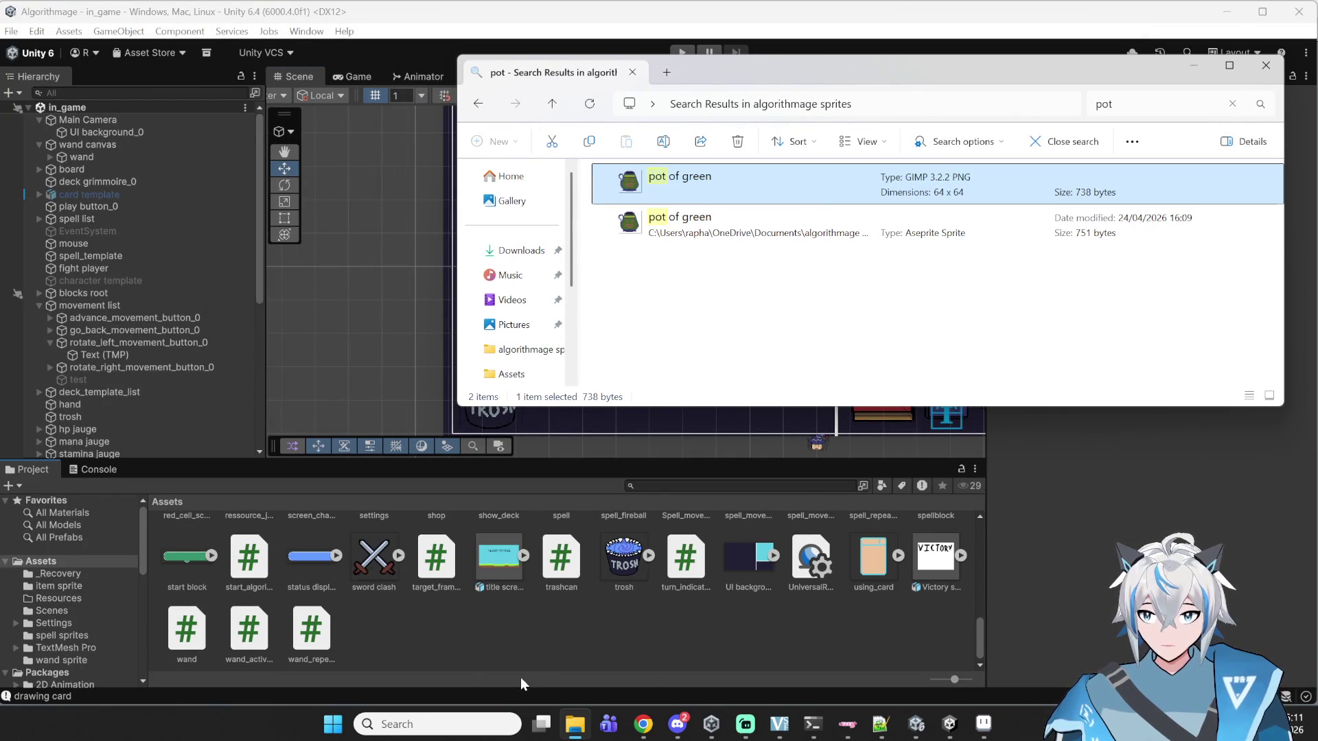
scroll(611, 652, up, 3)
scroll(677, 652, up, 1)
scroll(719, 633, down, 1)
click(684, 565)
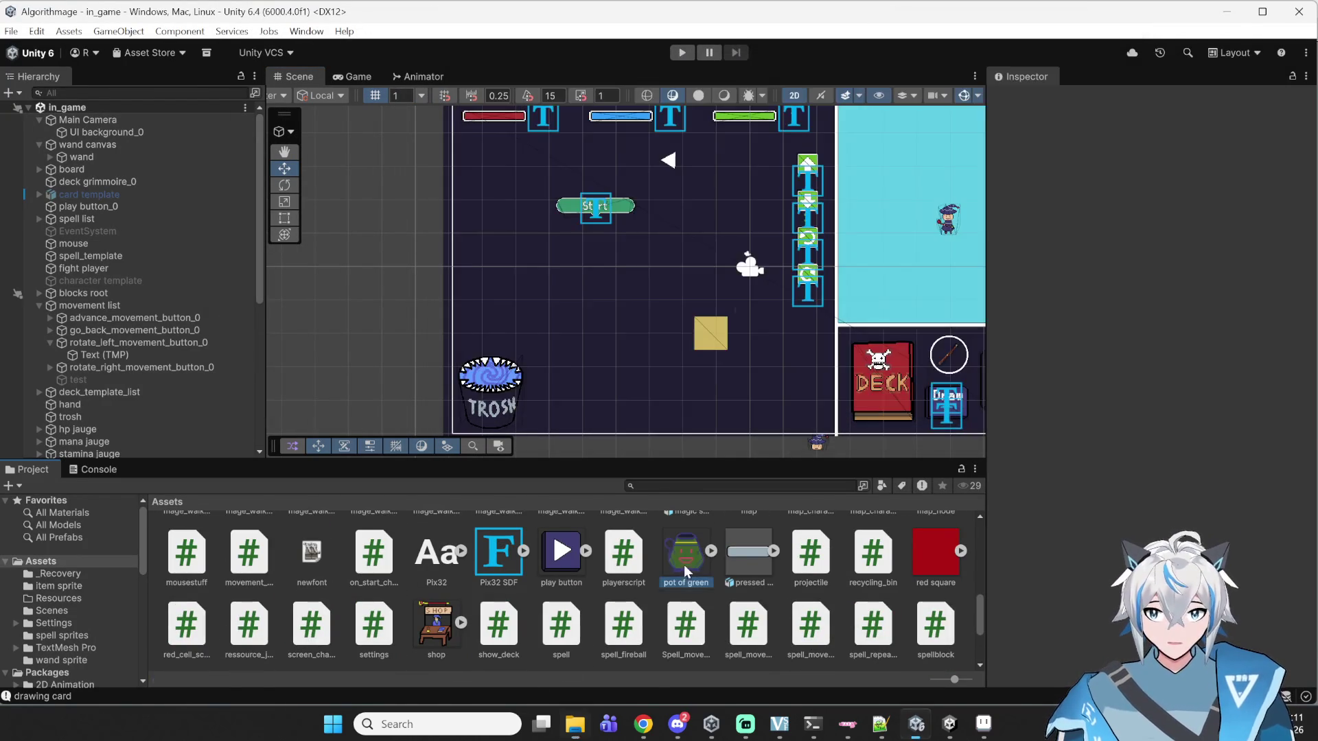
- Select the imported pot of green image, then inspect the board object
click(684, 565)
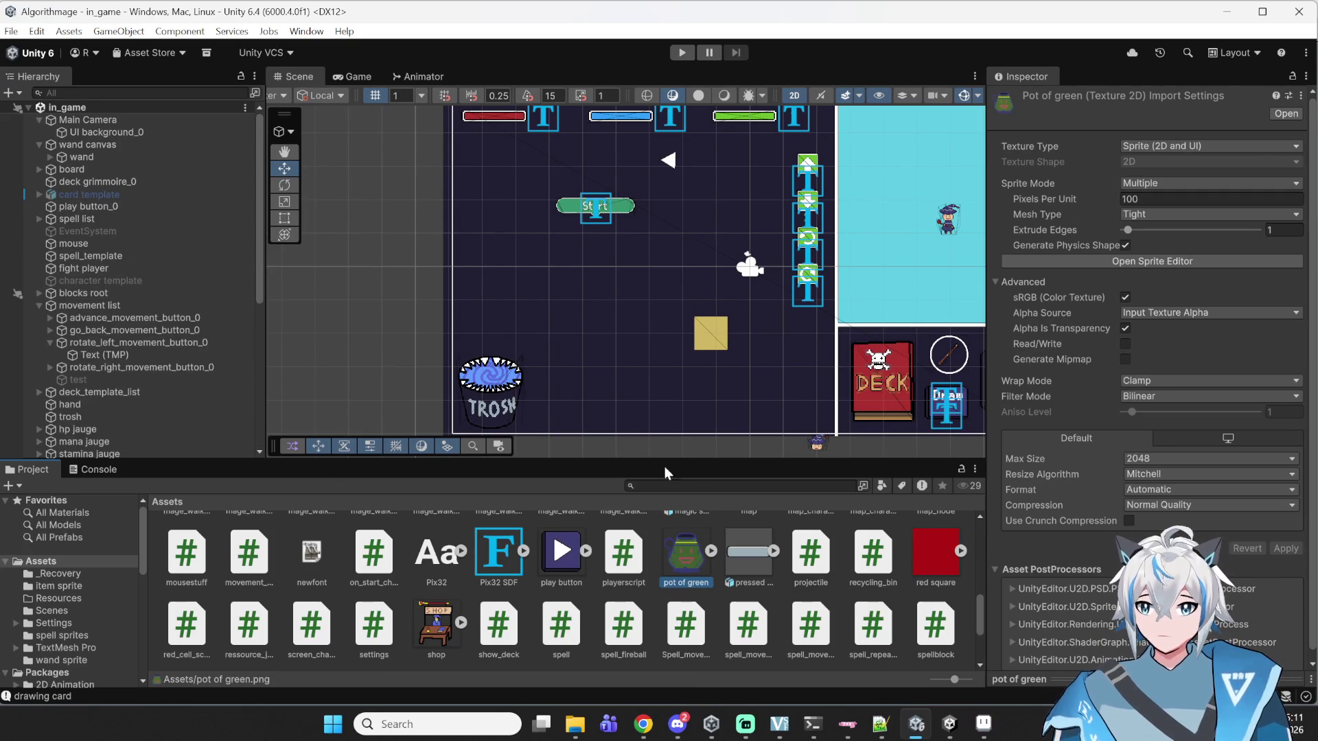
click(43, 170)
click(39, 169)
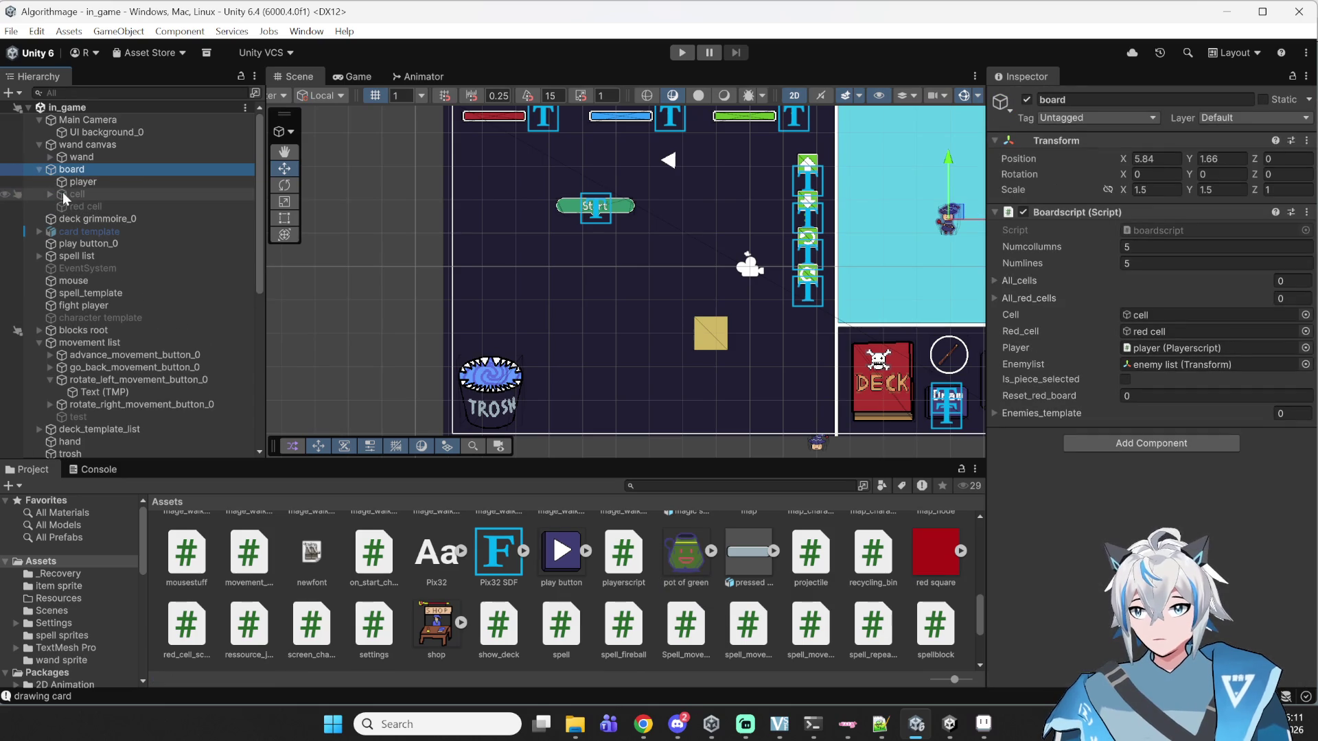
click(38, 169)
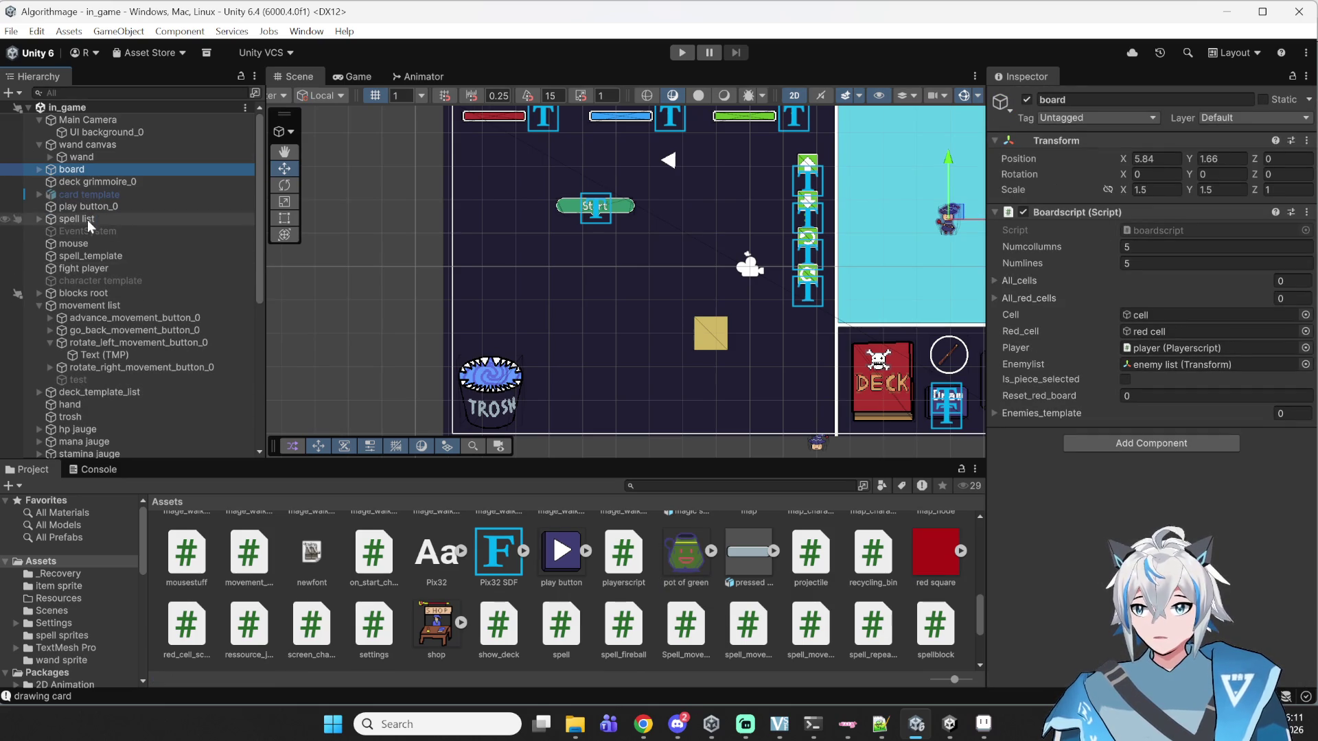
scroll(96, 302, down, 5)
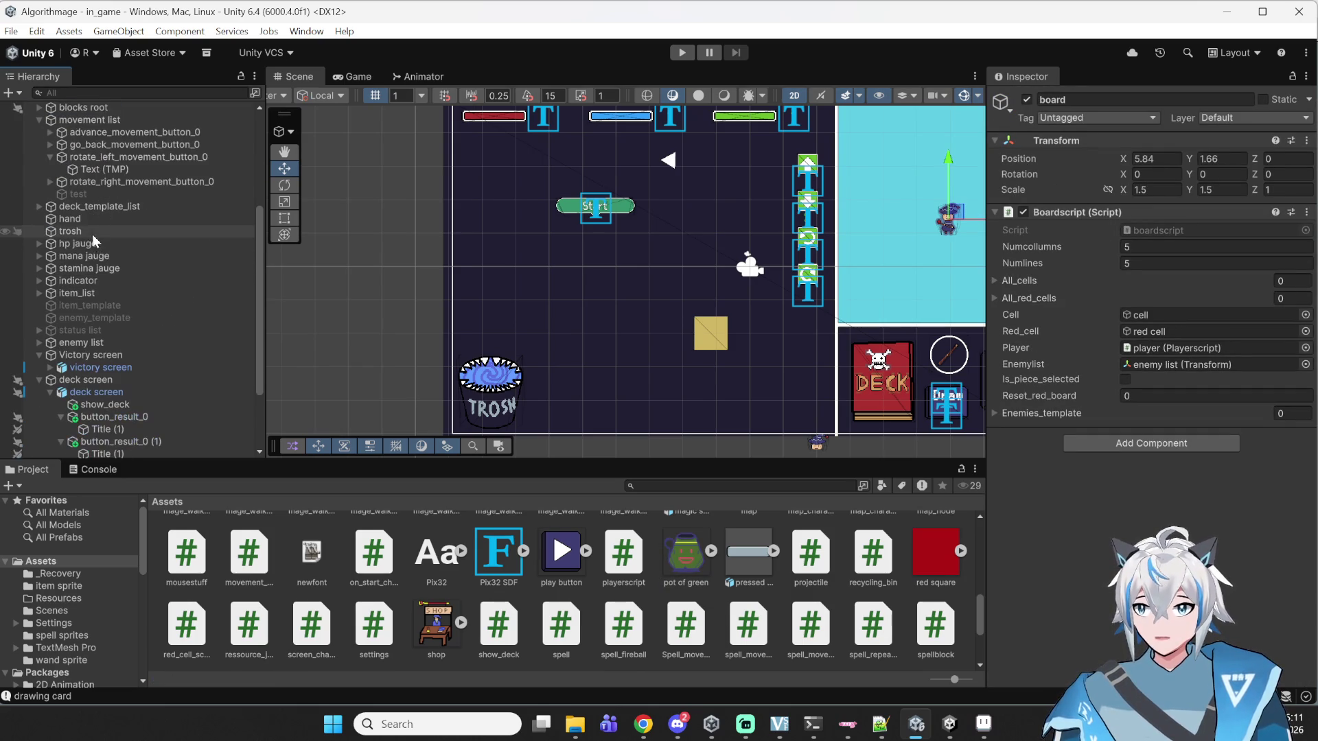
mouse_move(257, 324)
mouse_down()
mouse_move(258, 381)
mouse_move(281, 287)
mouse_move(142, 217)
mouse_up()
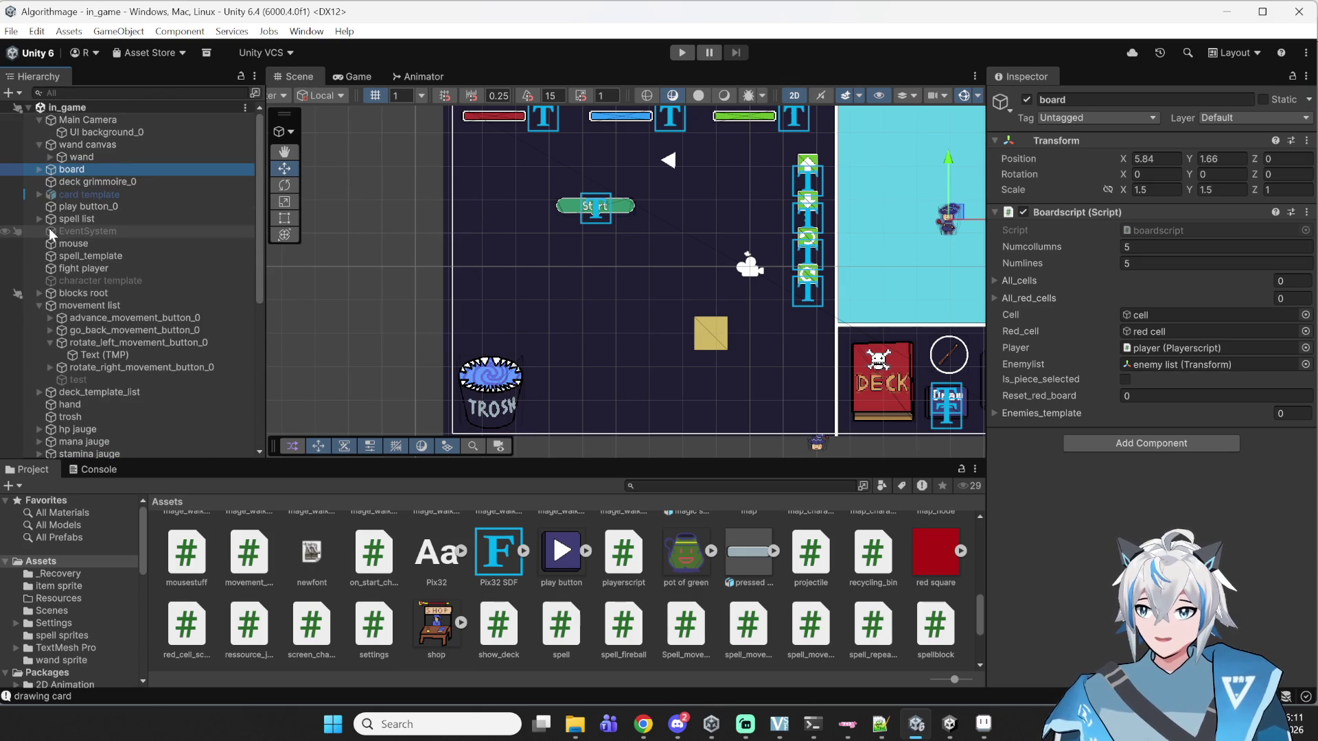
- Expand spell list and rare to reach the repeating spell, then reselect pot of green
click(39, 219)
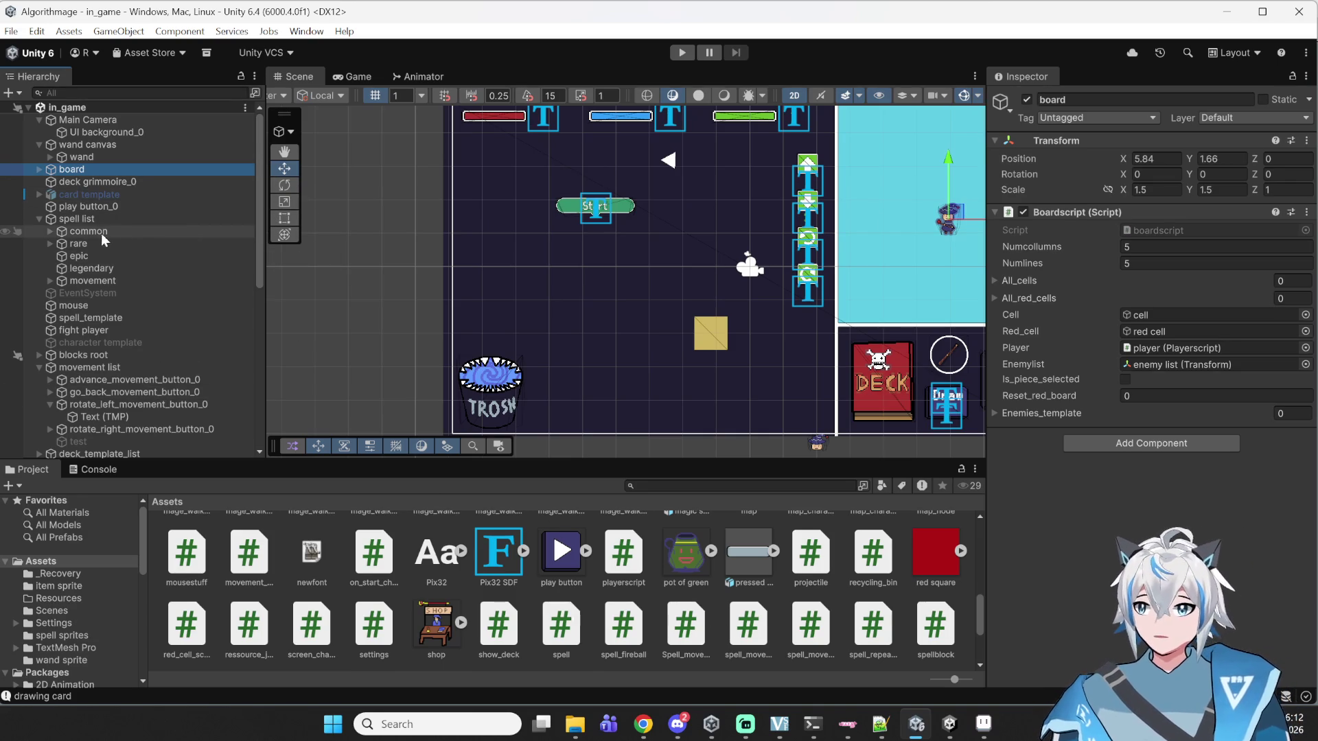
click(49, 243)
click(81, 254)
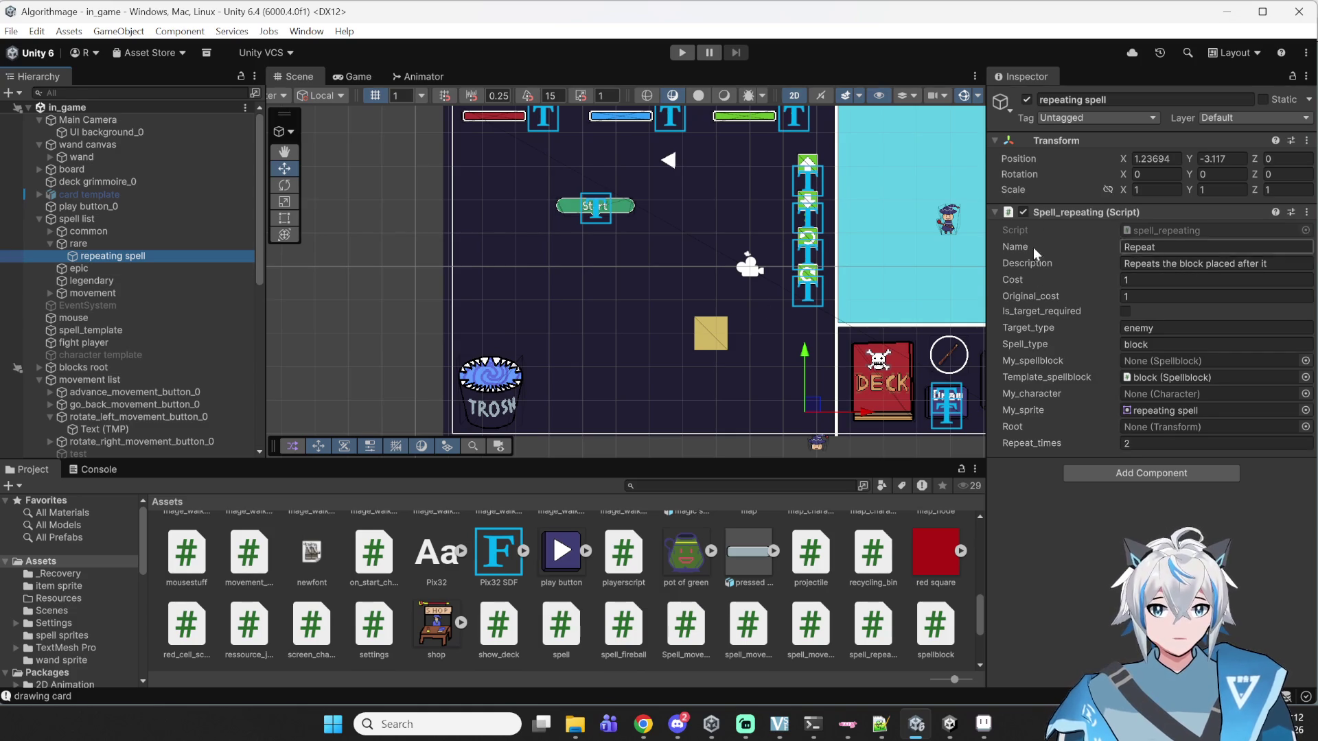
click(679, 573)
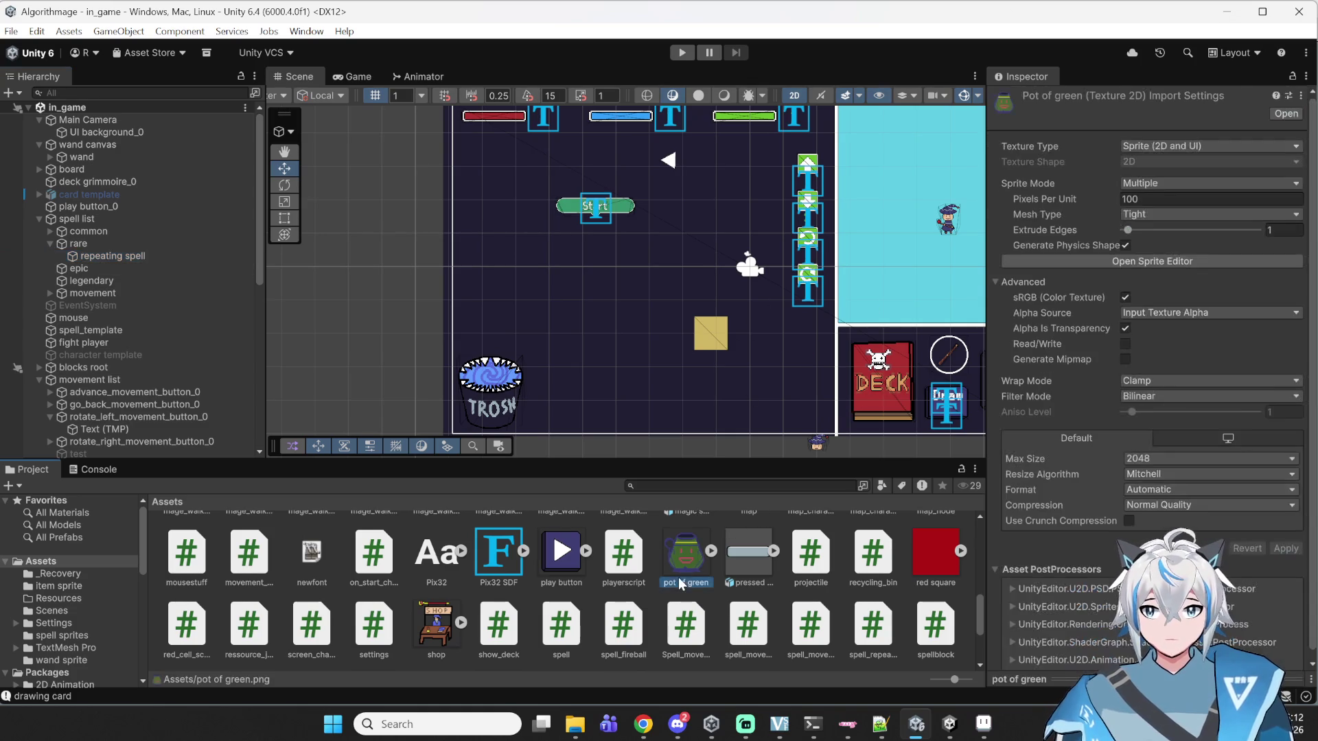
- Apply Single sprite mode, Point (no filter) and RGBA 32 bit to the pot of green image
click(1186, 183)
click(1164, 203)
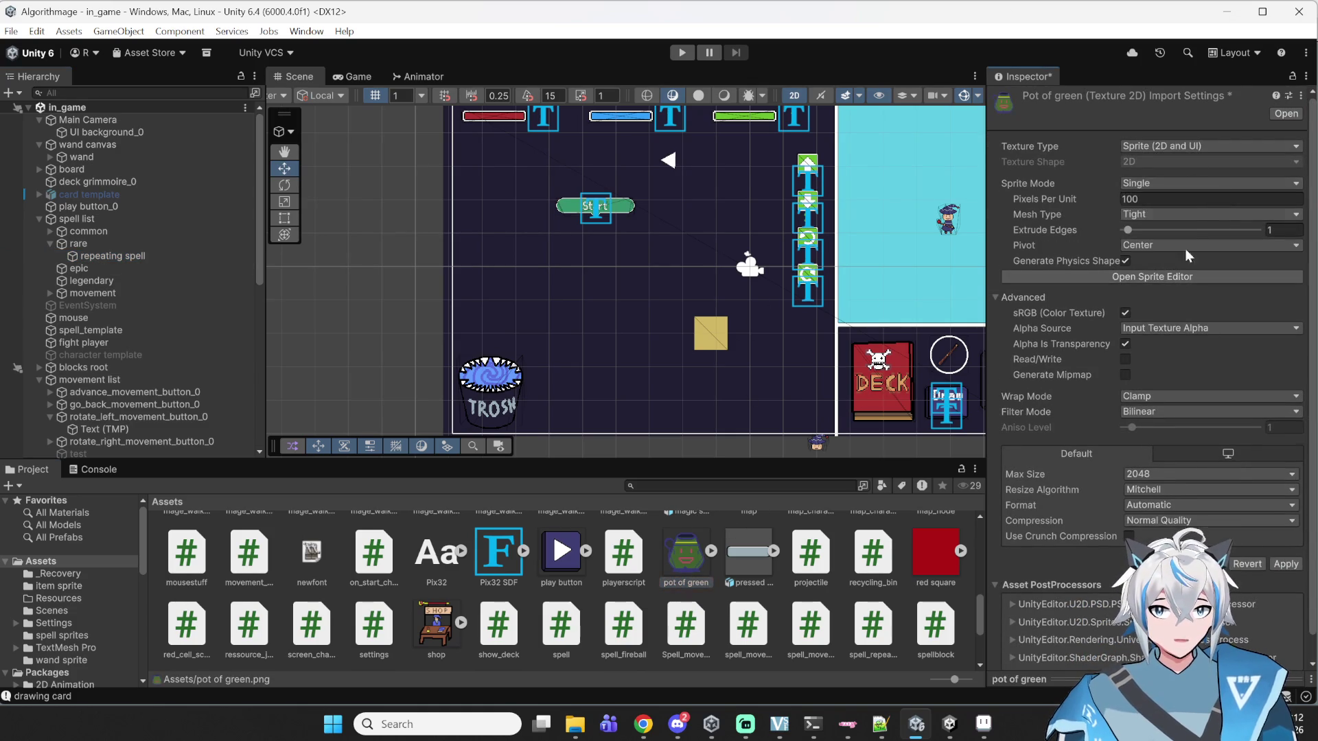
click(1179, 412)
click(1180, 426)
click(1178, 505)
click(1193, 305)
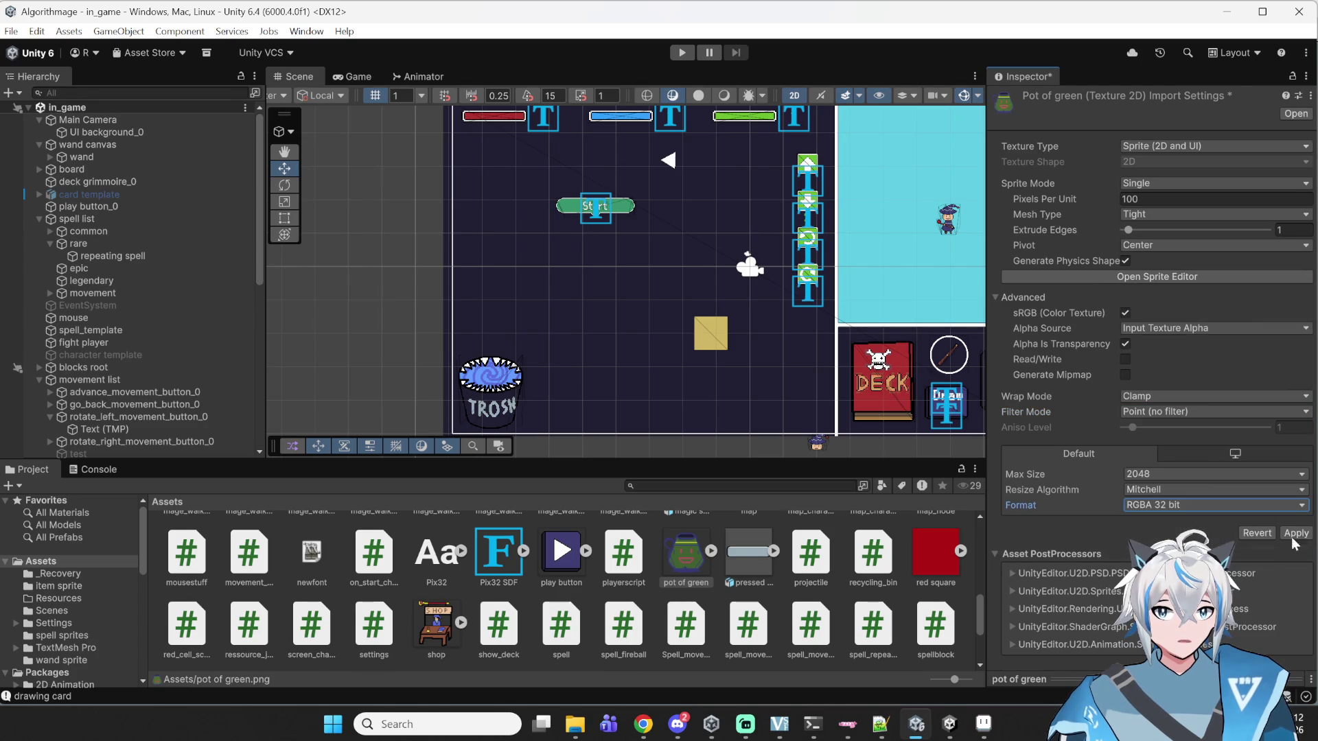
click(1295, 533)
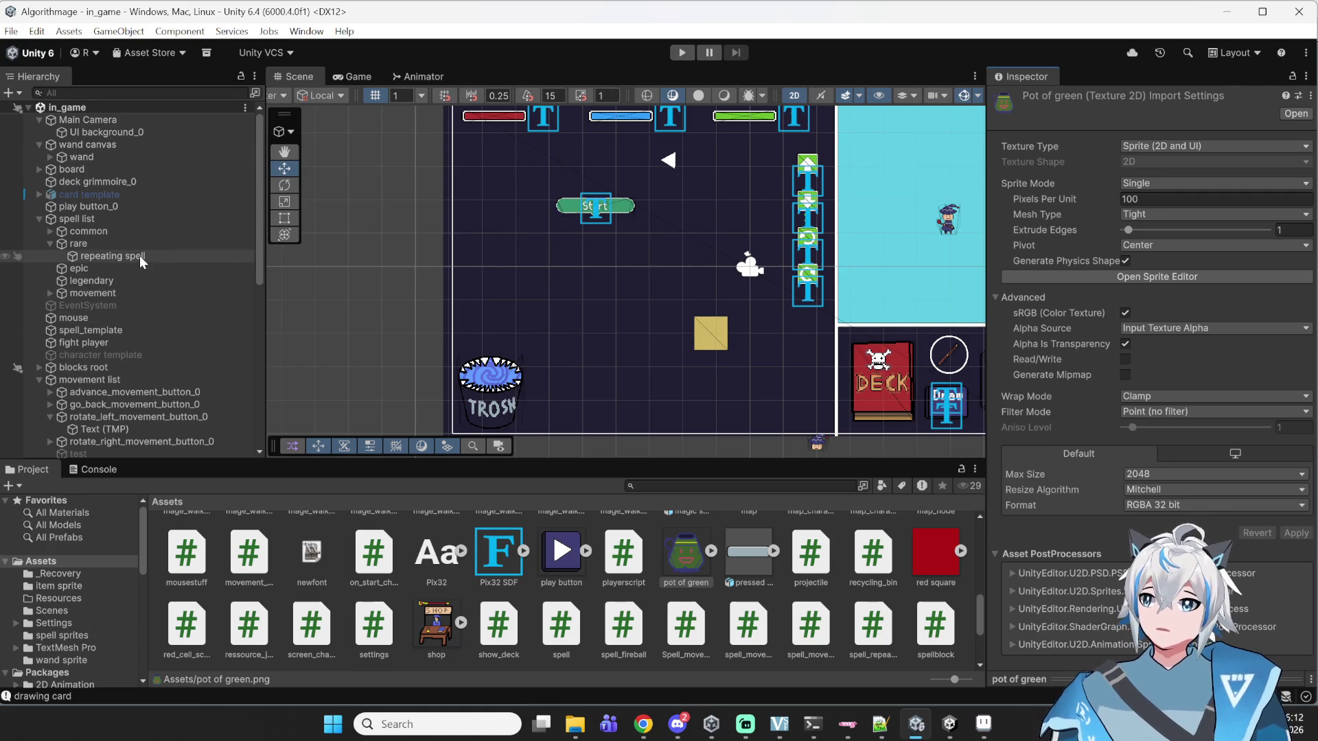
click(121, 259)
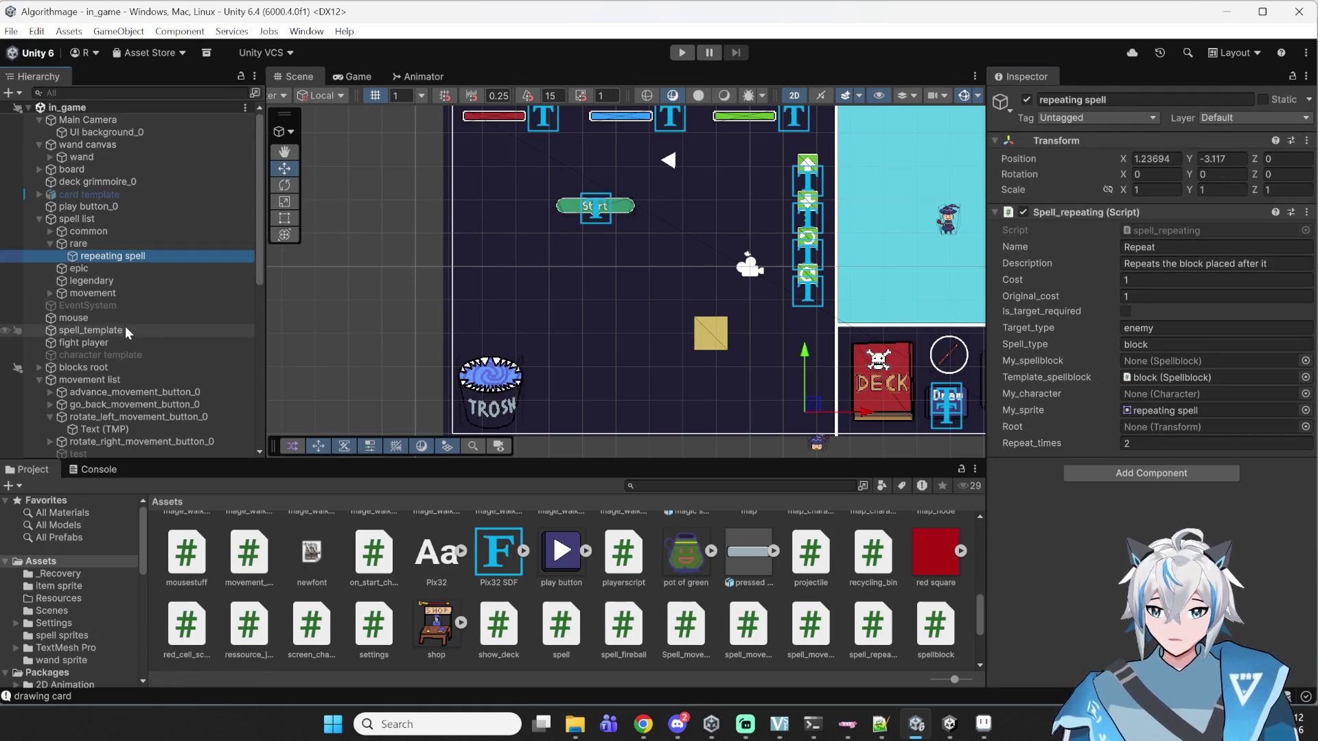
- Duplicate the repeating spell into the epic group and rename the copy 'pot of green'
key(ctrl+d)
drag(131, 269, 138, 283)
click(1120, 101)
click(1120, 101)
text(pot of green)
- Give the card the name Pot of Green, description 'Draw 2 cards' and cost 0
click(1199, 250)
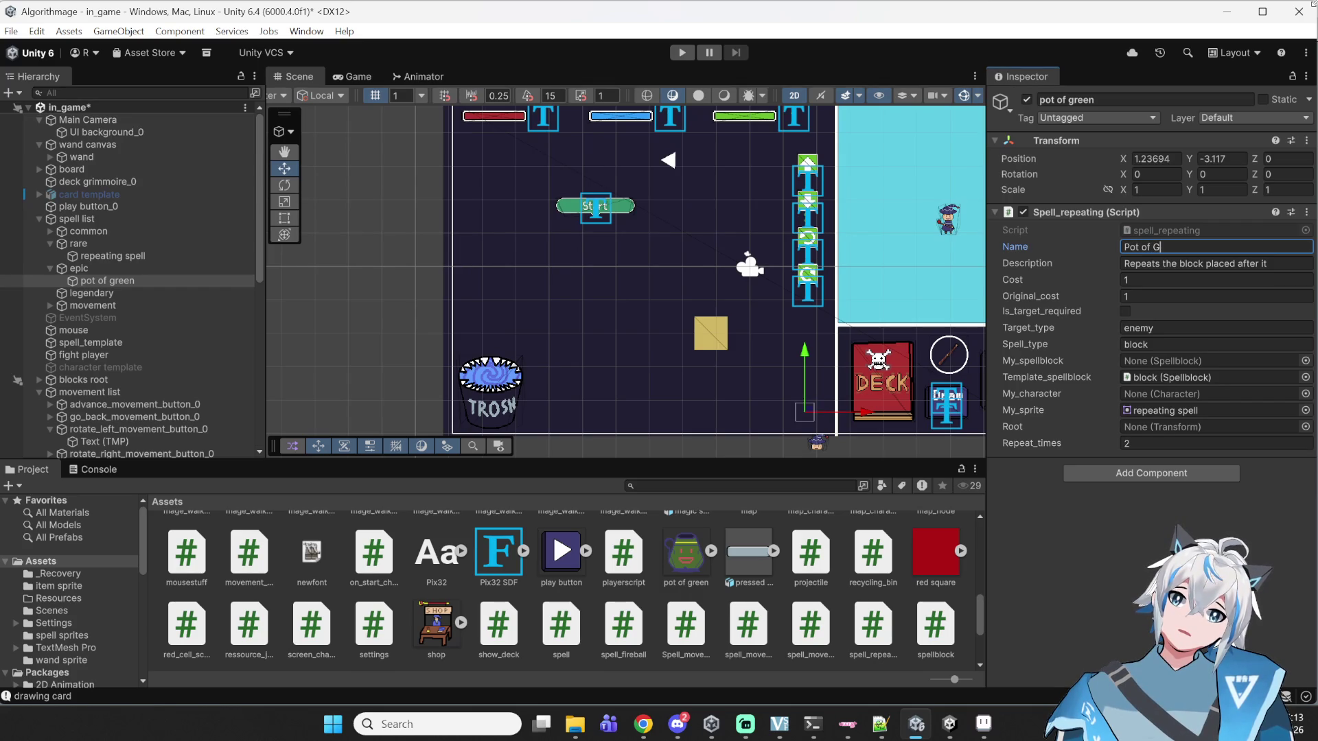
click(1290, 265)
text(draw)
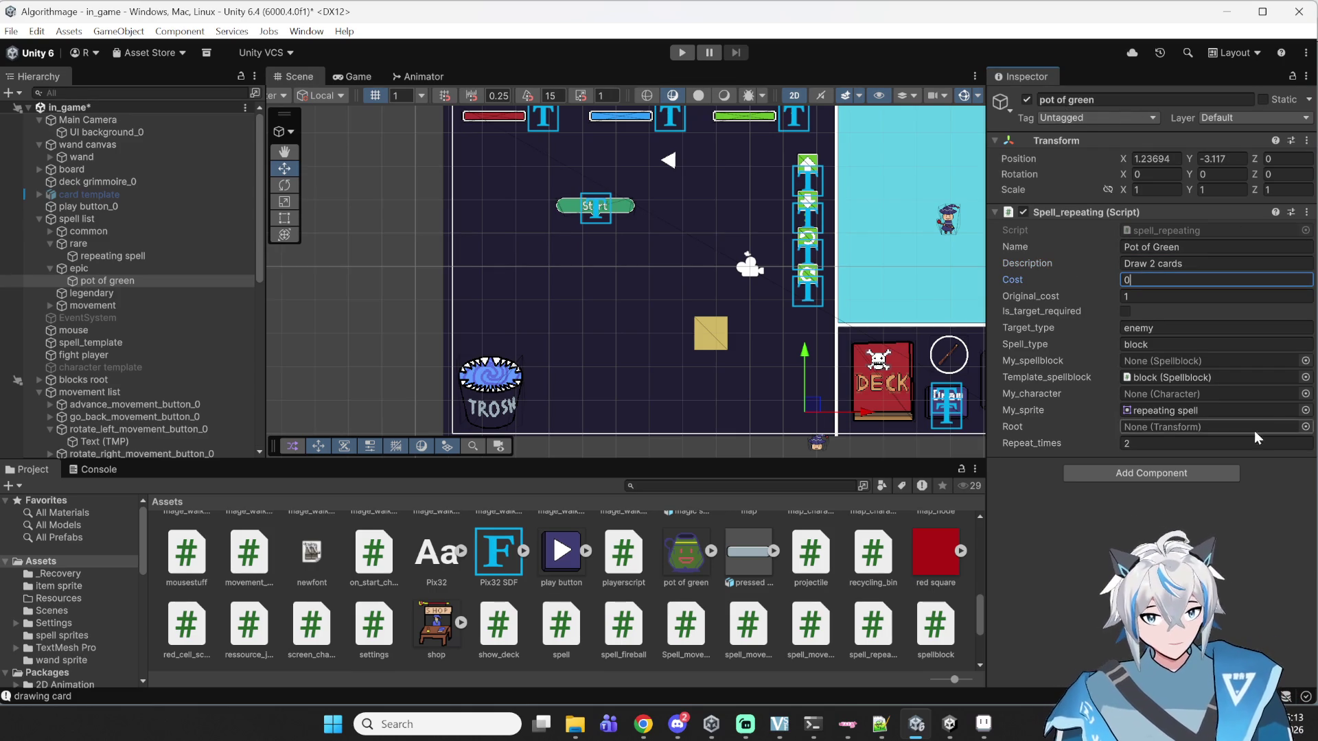
click(1125, 311)
- Set Original_cost to 0, Spell_type to instant, and My_sprite to the pot of green image
click(1175, 296)
text(0)
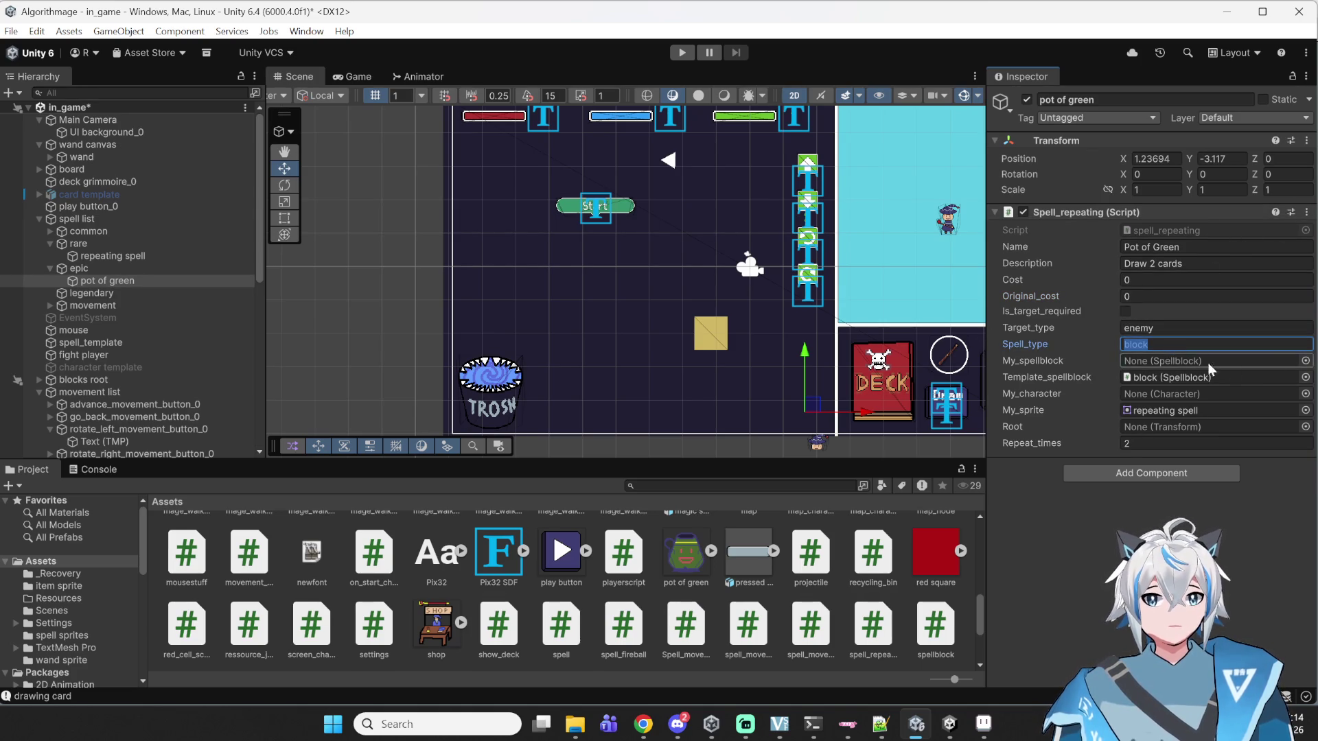
text(int)
key(BackSpace)
text(stant)
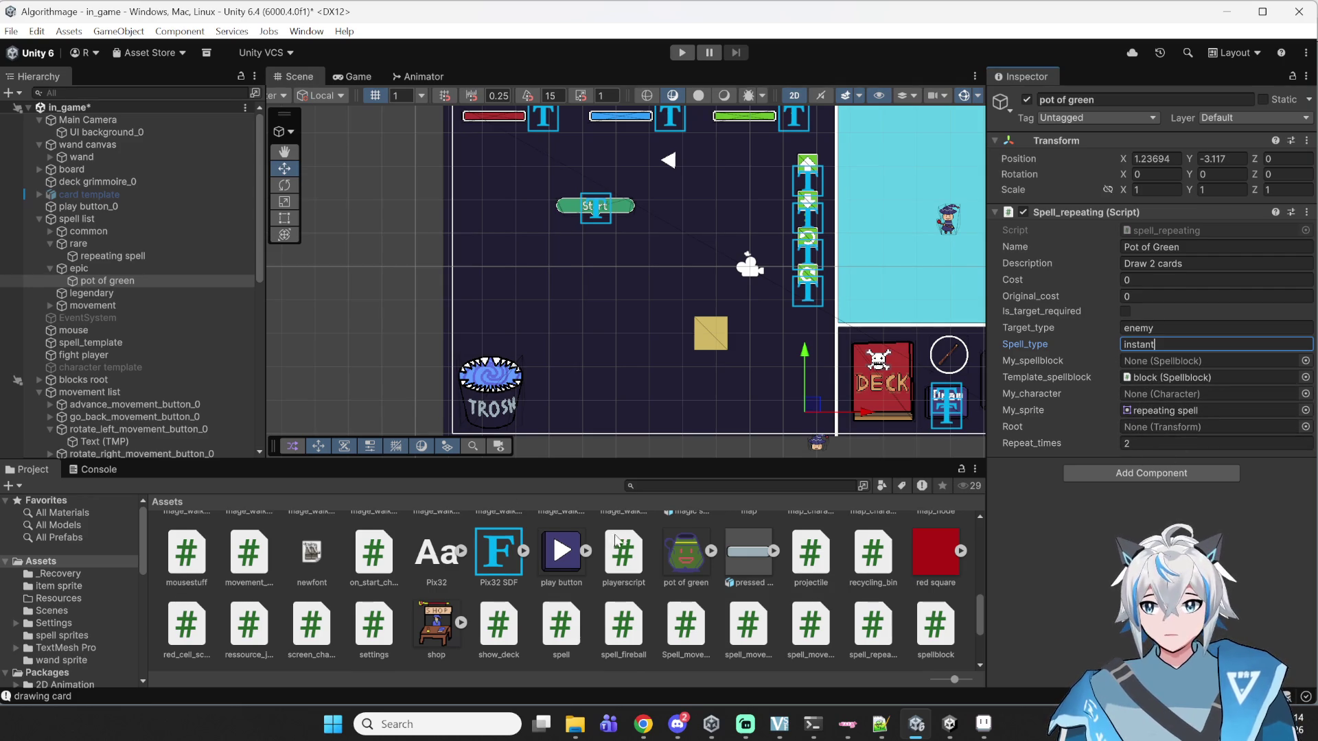
mouse_move(663, 550)
mouse_down()
mouse_move(1098, 439)
mouse_move(1143, 414)
mouse_up()
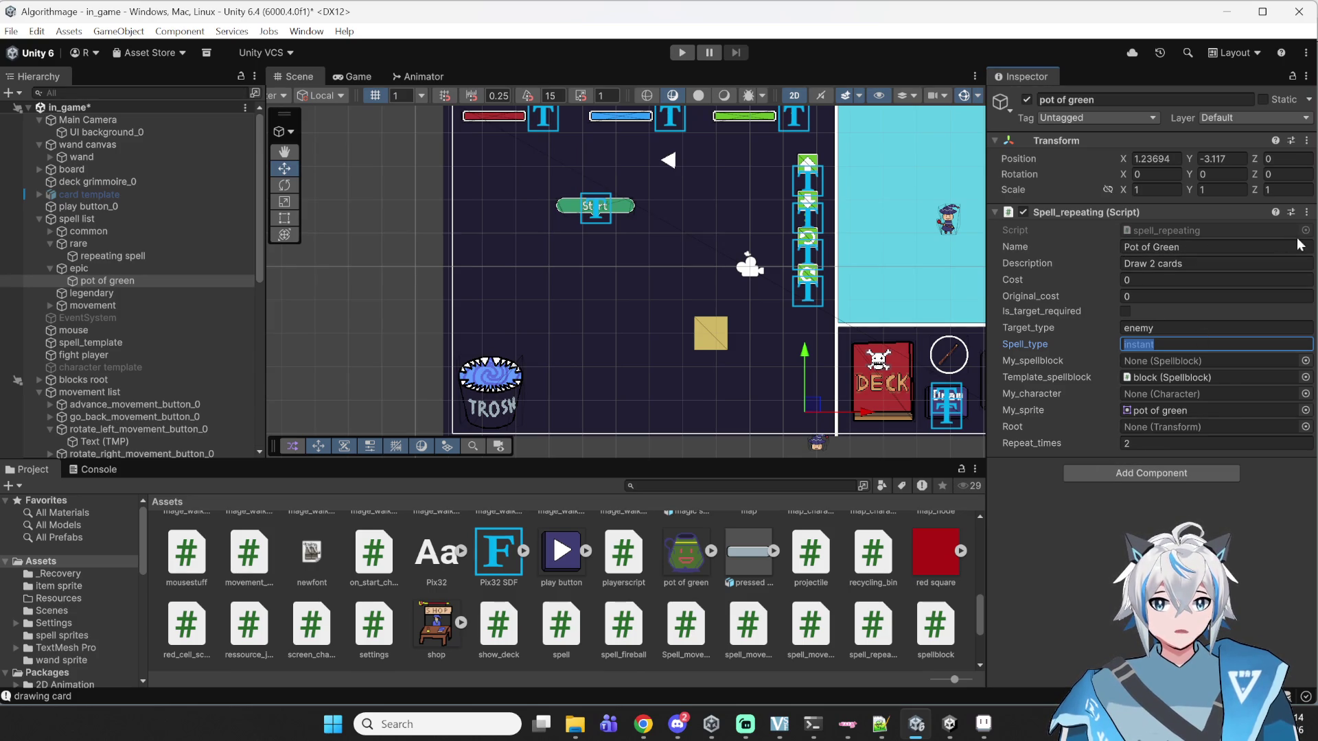
click(1207, 472)
- Add a new spell_pot_of_green script saved in Assets, then open spell_repeating.cs in Notepad++
text(pot_)
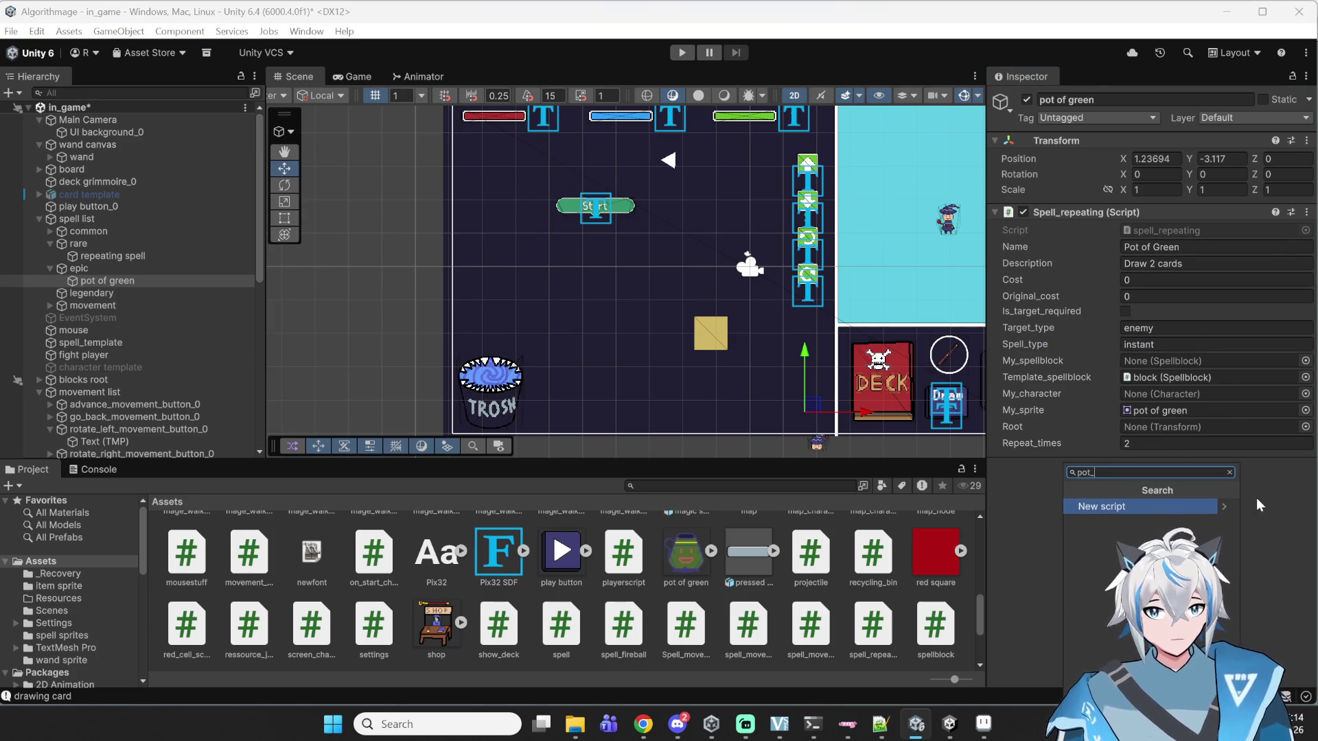
key(BackSpace)
key(BackSpace)
key(BackSpace)
text(spell_pot_of_green)
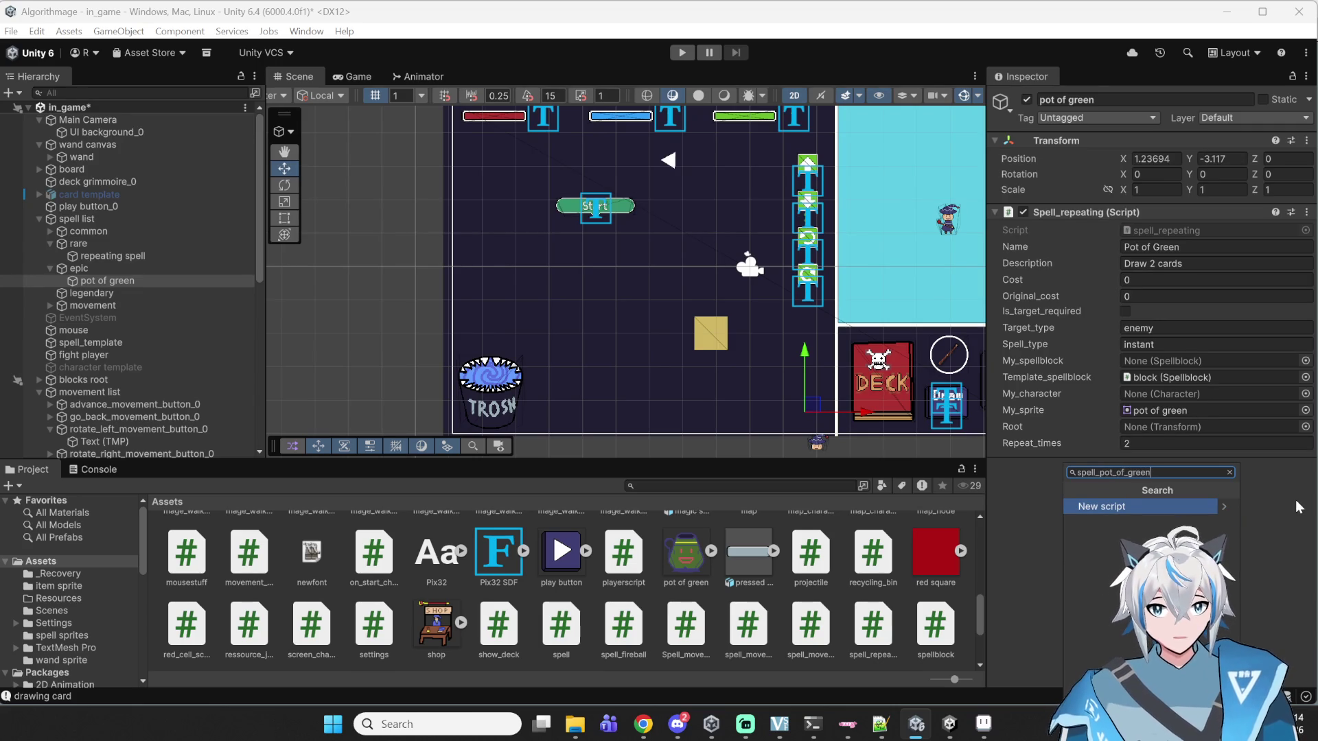
key(Return)
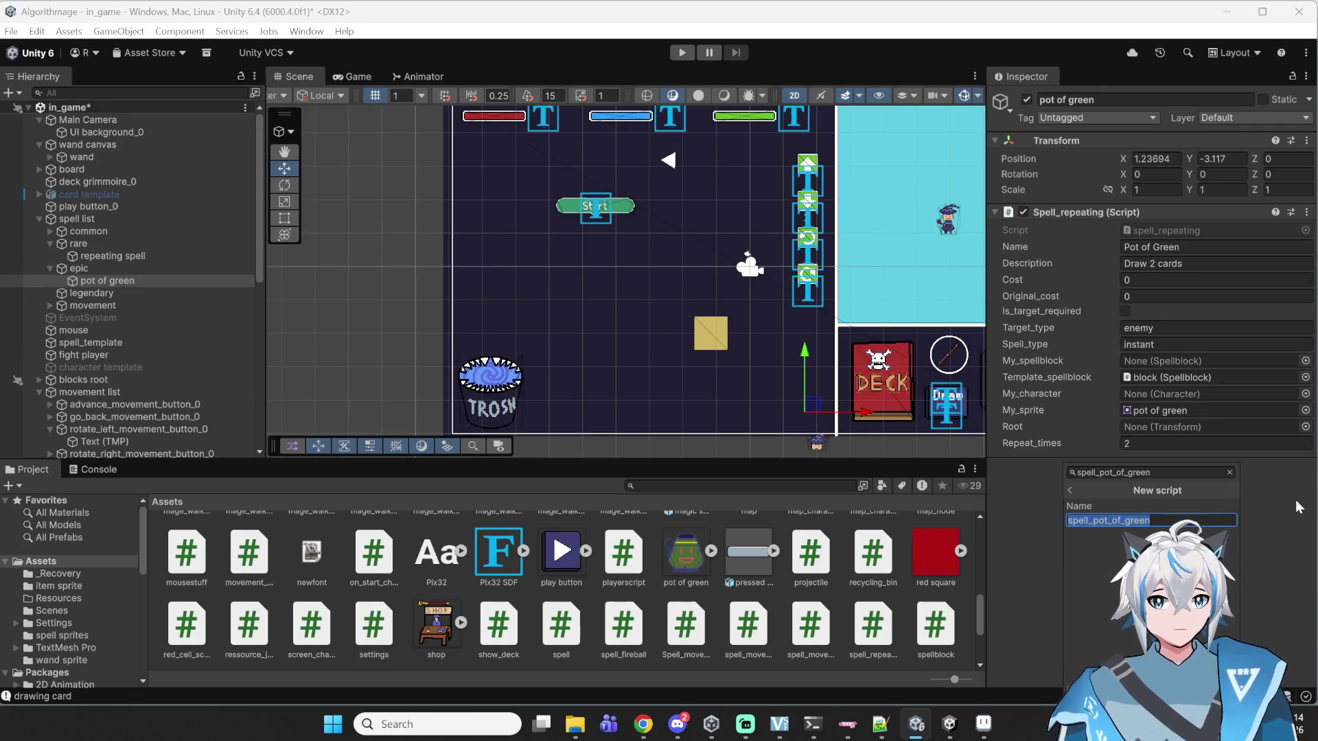
key(Return)
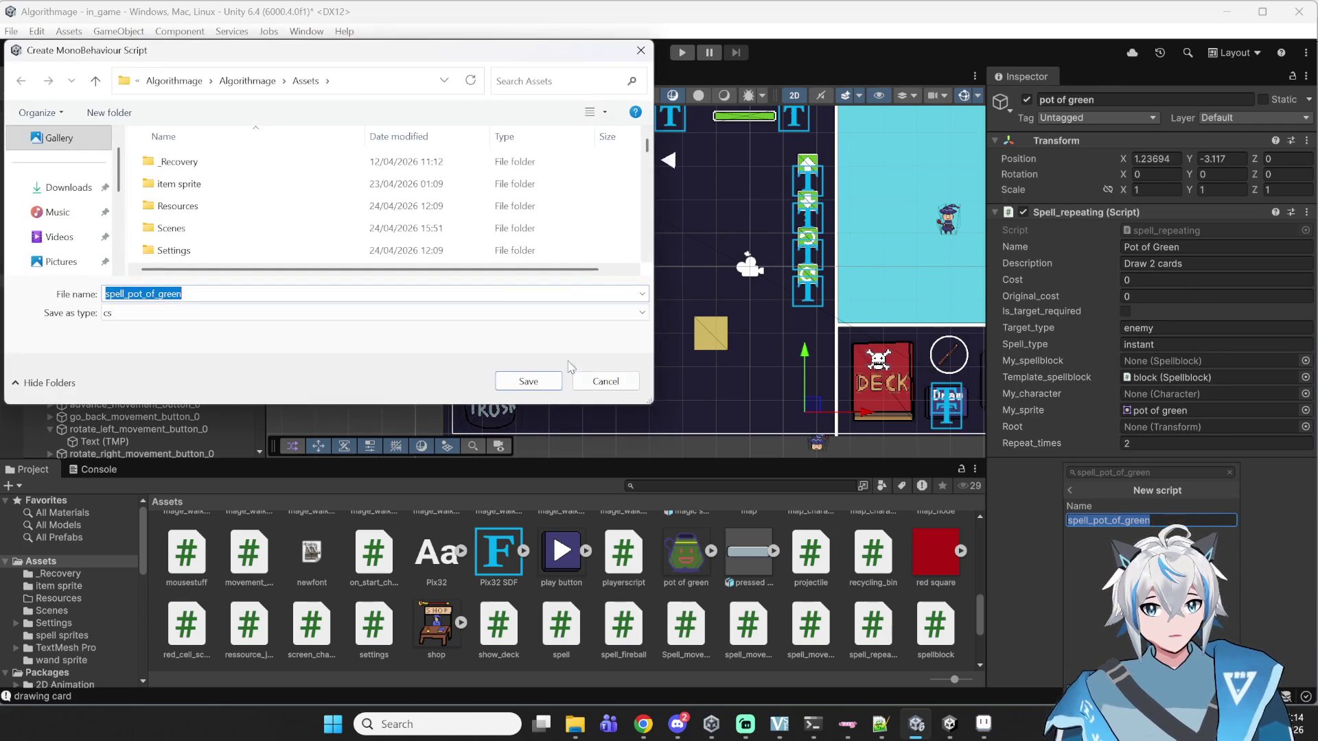
click(528, 381)
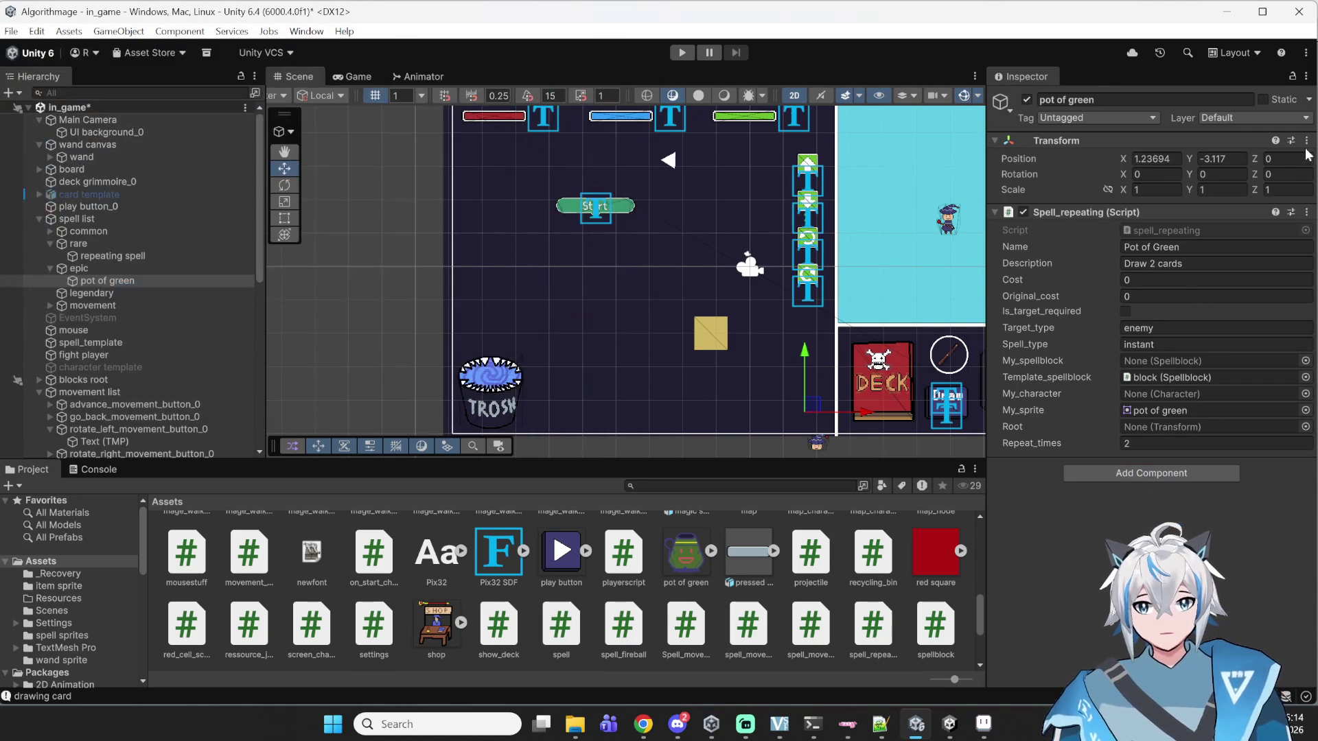
double_click(1184, 230)
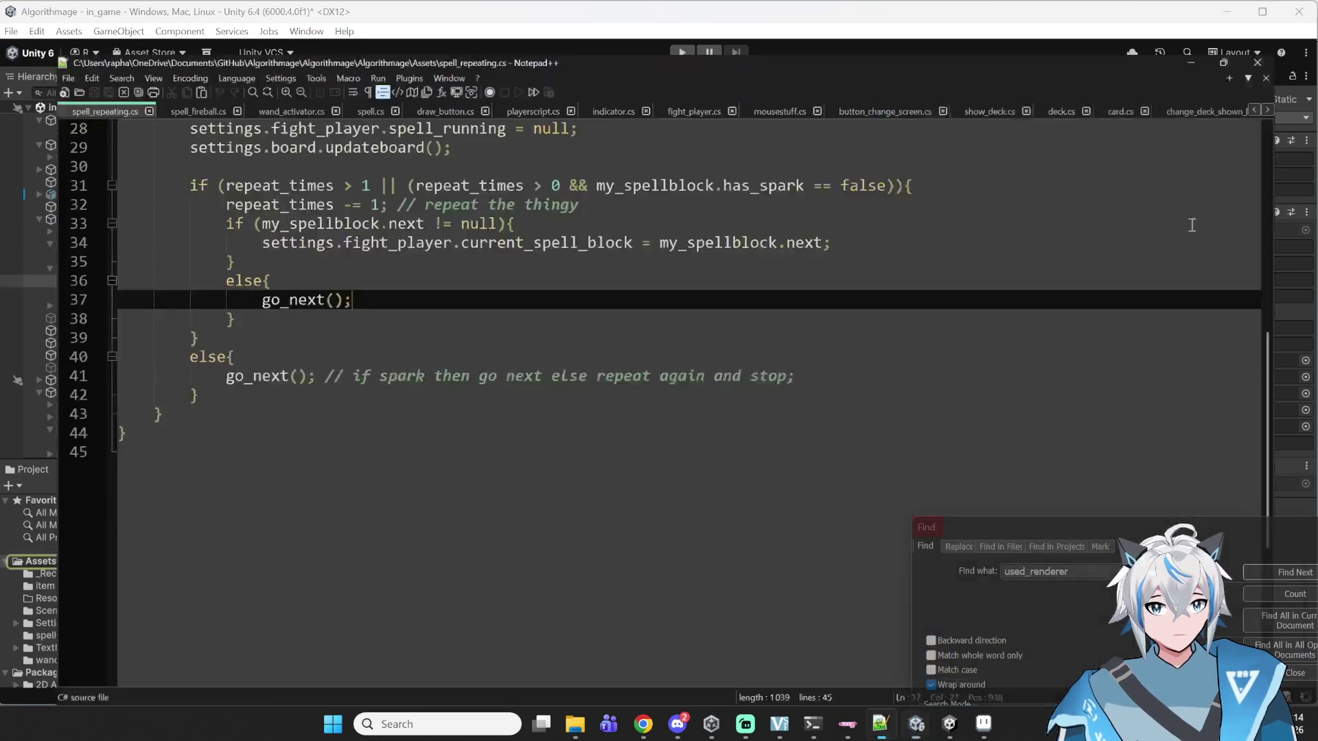
- Review spell_repeating.cs's class name, spell base class and repeat_times line, then return to Unity
scroll(199, 184, up, 9)
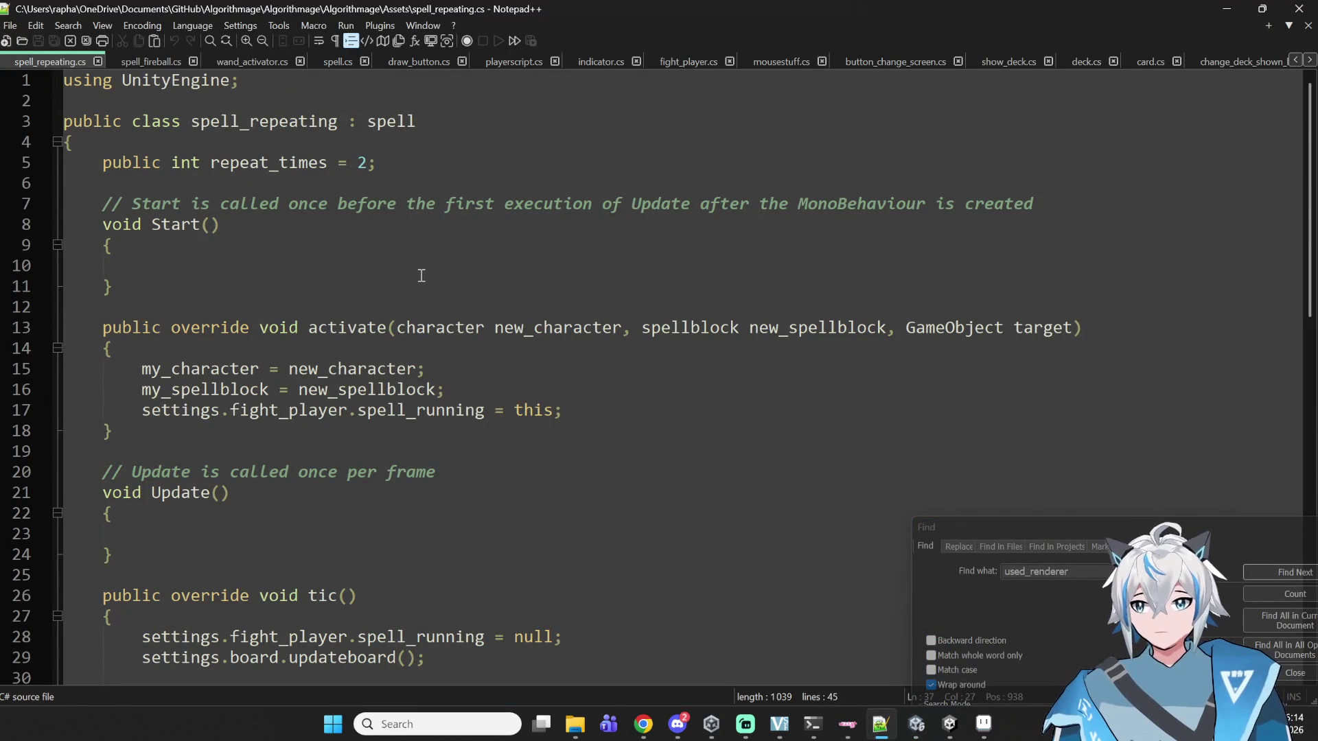
scroll(441, 165, down, 2)
scroll(226, 141, up, 2)
mouse_move(63, 162)
mouse_down()
mouse_move(195, 208)
mouse_move(415, 318)
mouse_move(237, 456)
mouse_up()
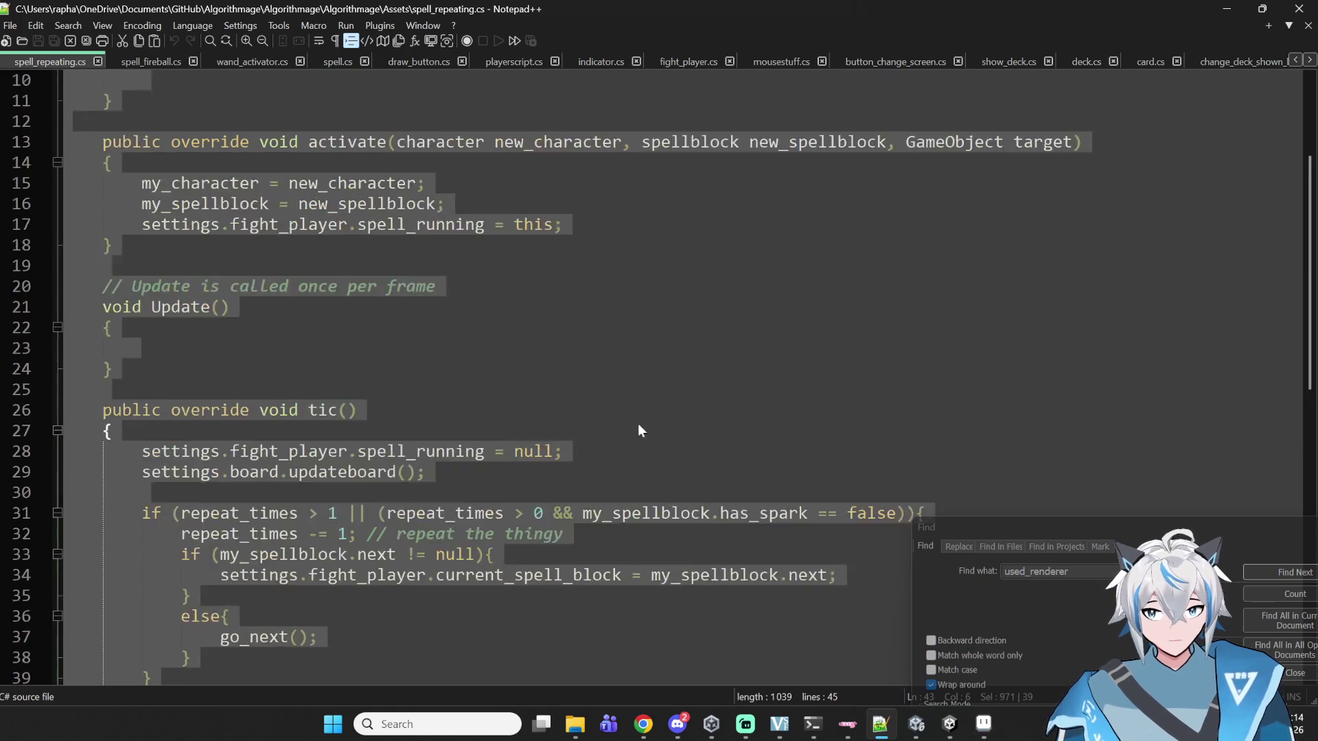
scroll(645, 429, up, 8)
double_click(264, 121)
click(500, 165)
double_click(371, 122)
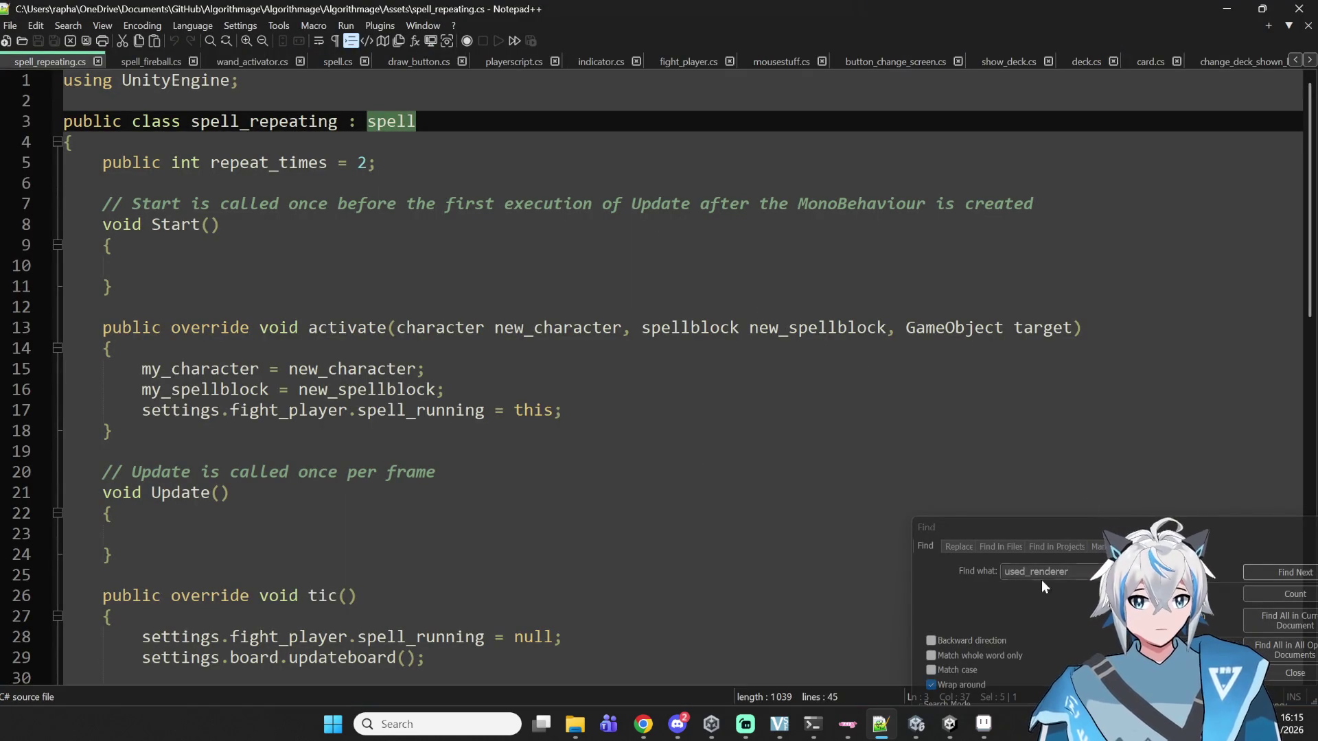
click(918, 648)
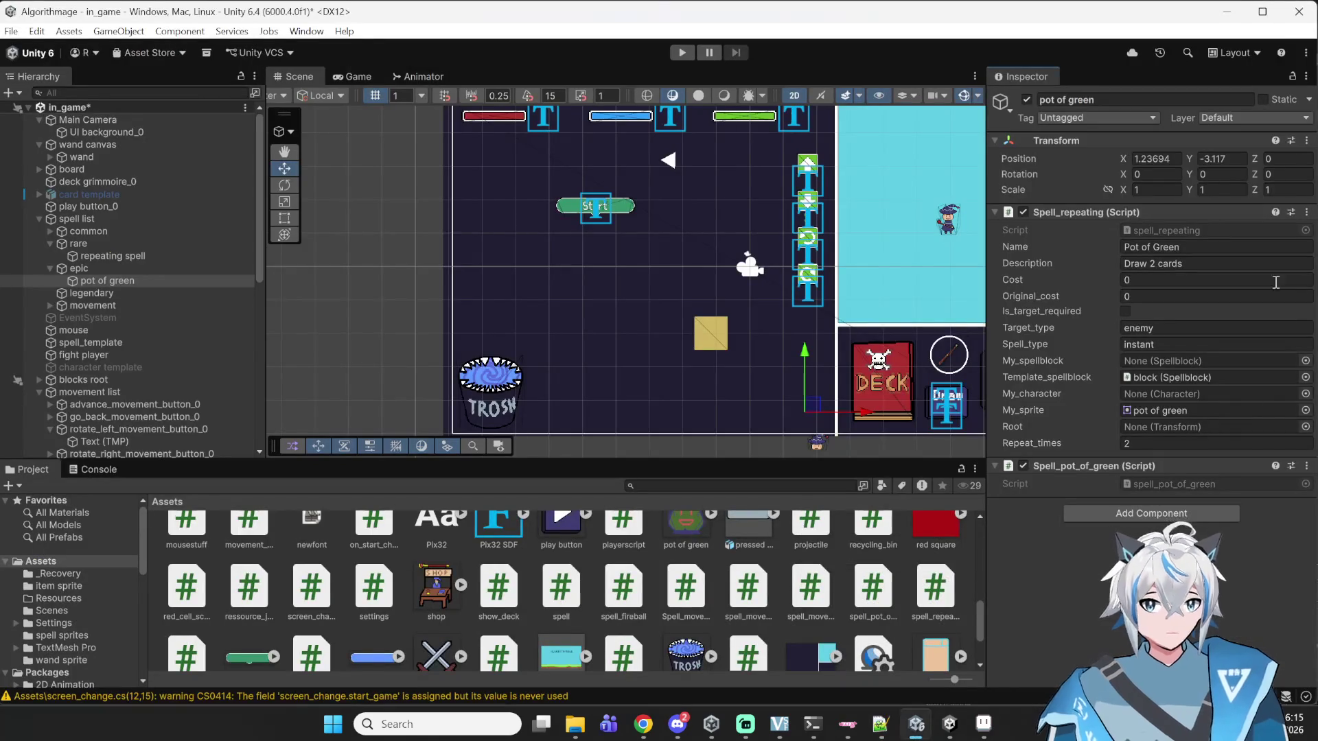
- Replace MonoBehaviour with spell as spell_pot_of_green's base class, save, and recompile in Unity
double_click(1192, 482)
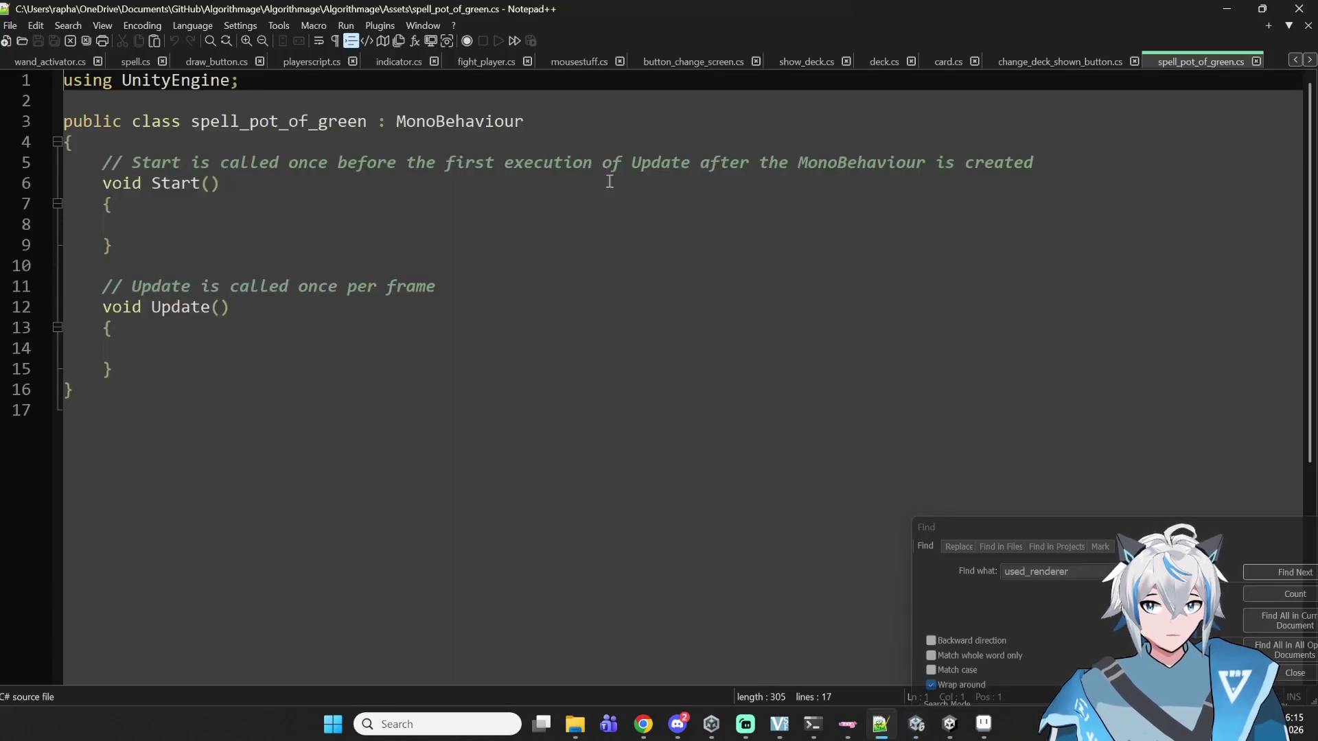
double_click(480, 122)
text(spell)
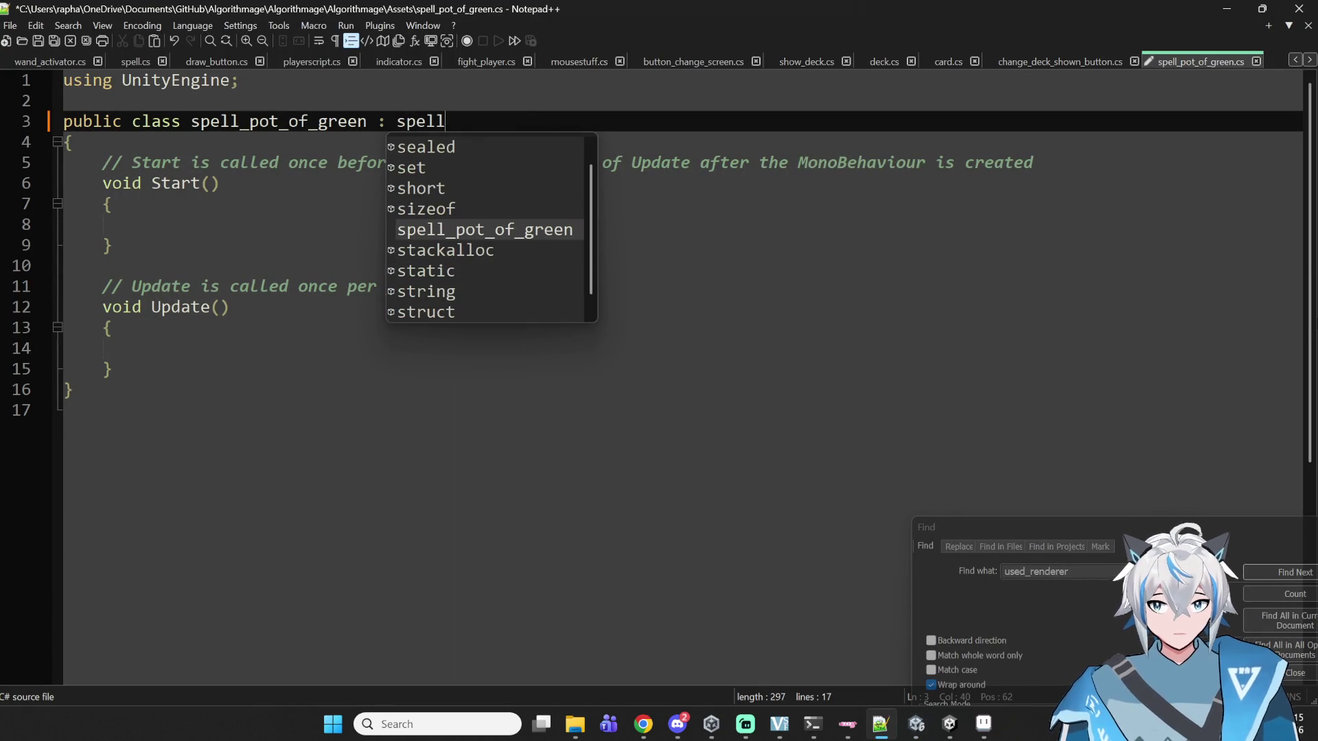
key(ctrl+s)
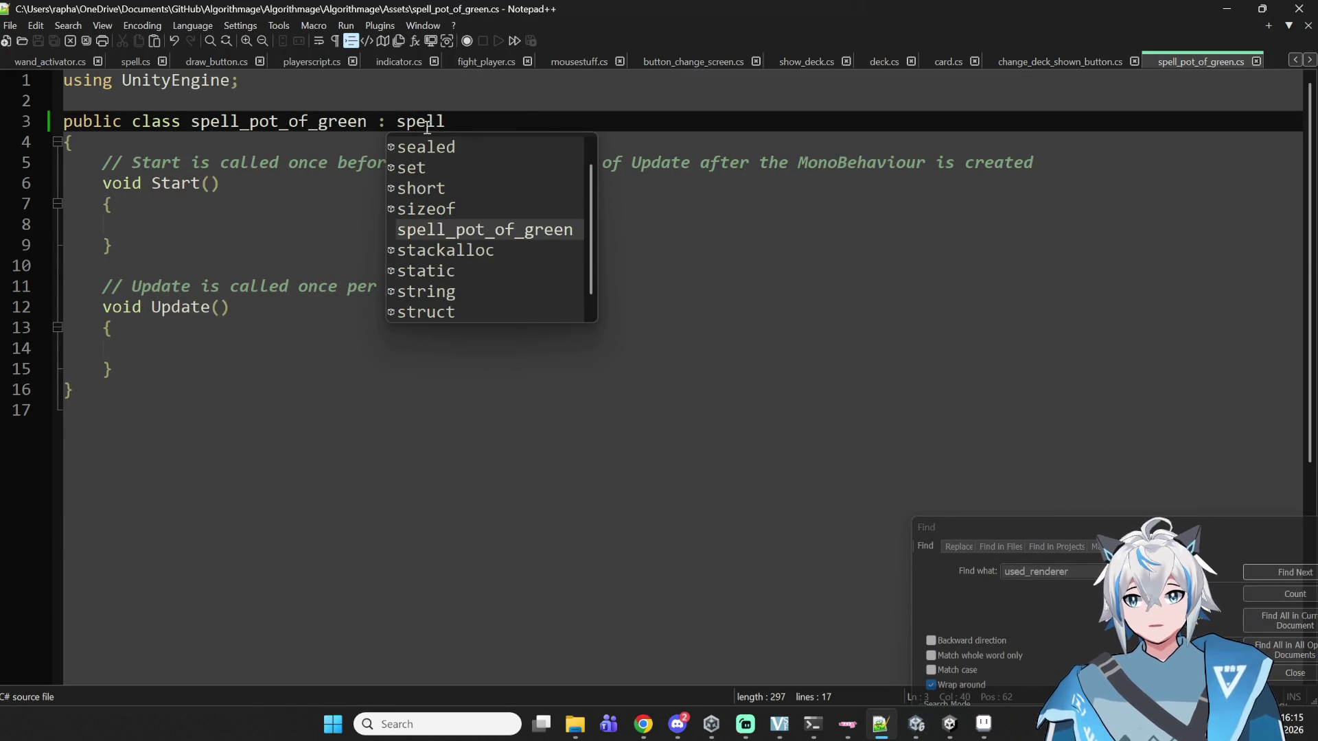
double_click(420, 121)
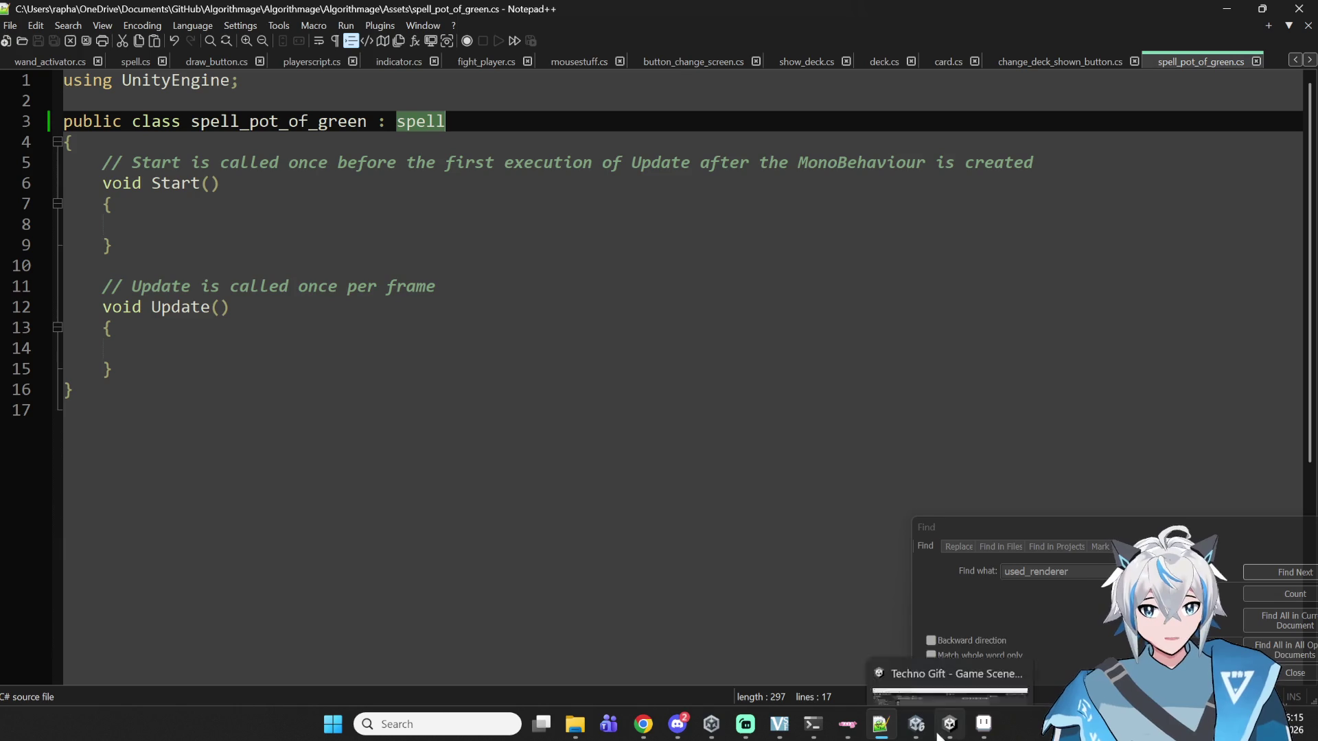
click(915, 711)
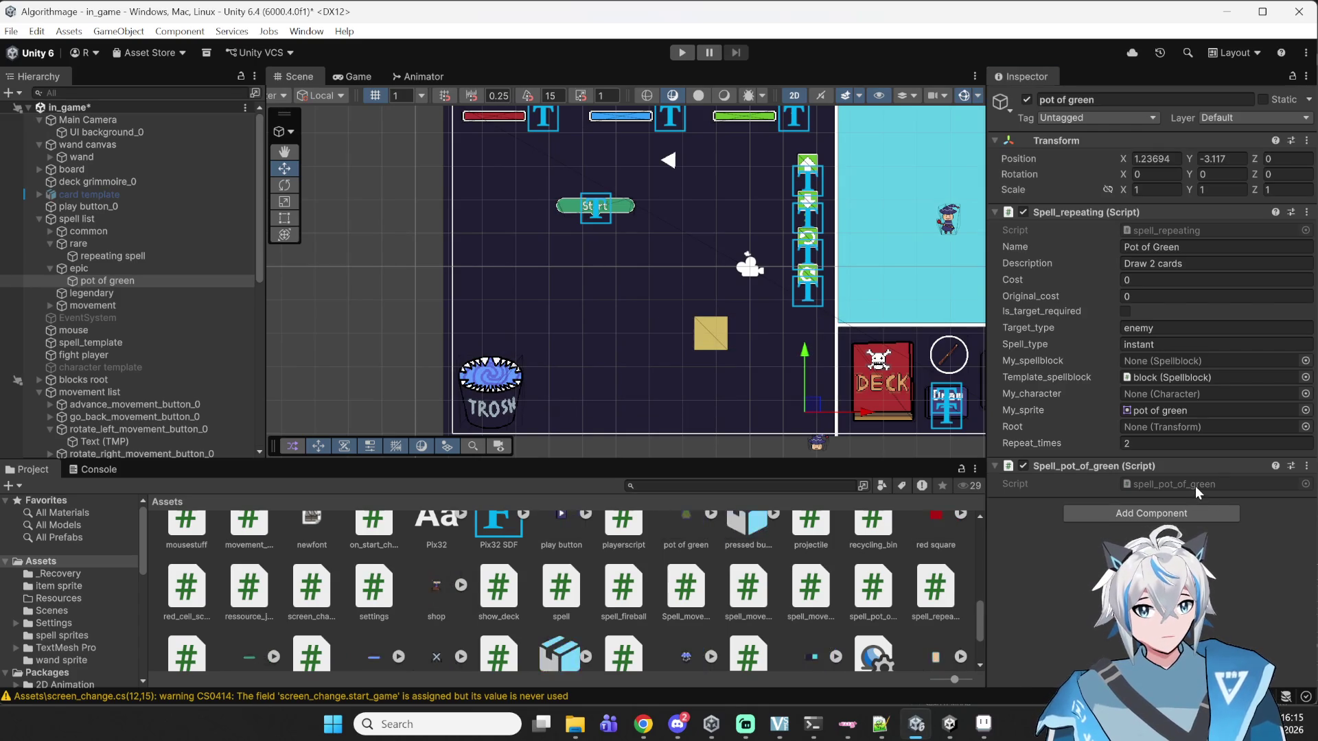
- Set the component's Name 'Pot of Green', Description 'Draw 2 cards', Cost 0 and Original_cost 0
scroll(1194, 488, down, 2)
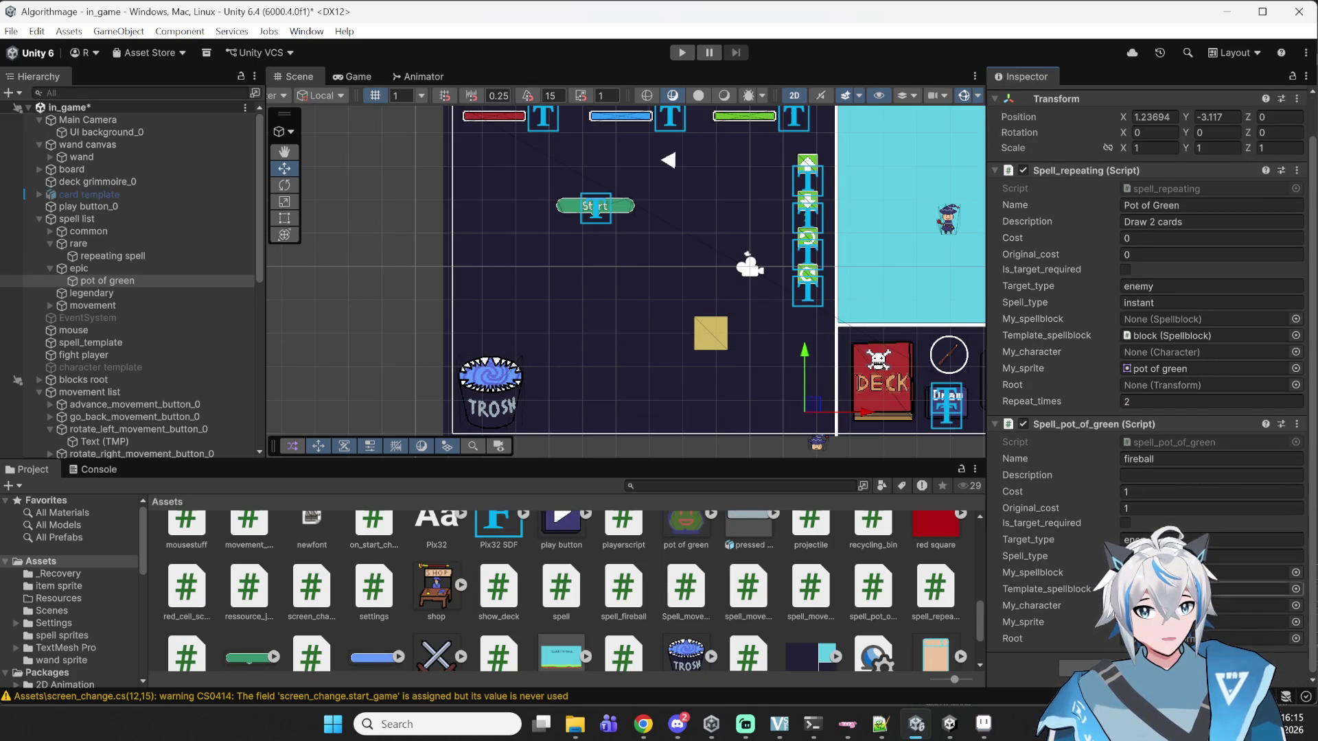
click(1181, 457)
double_click(1182, 456)
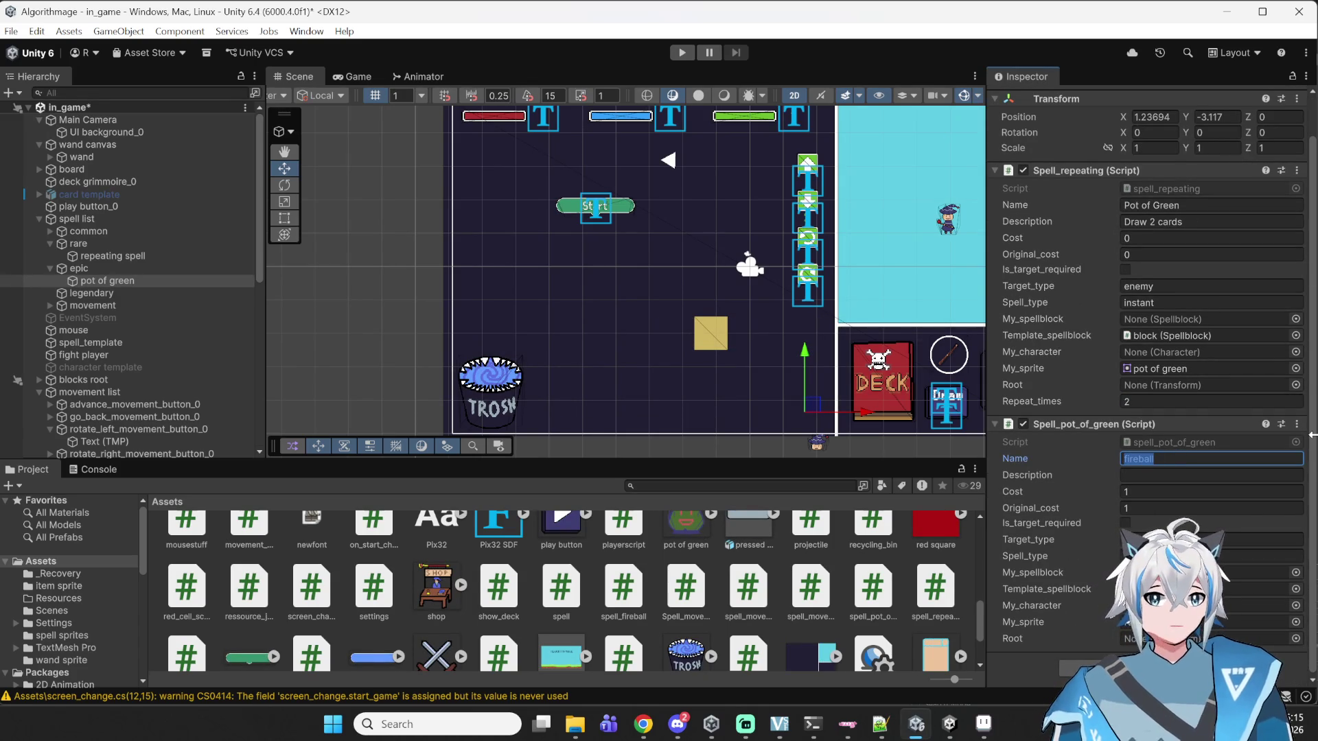
text(Pot of)
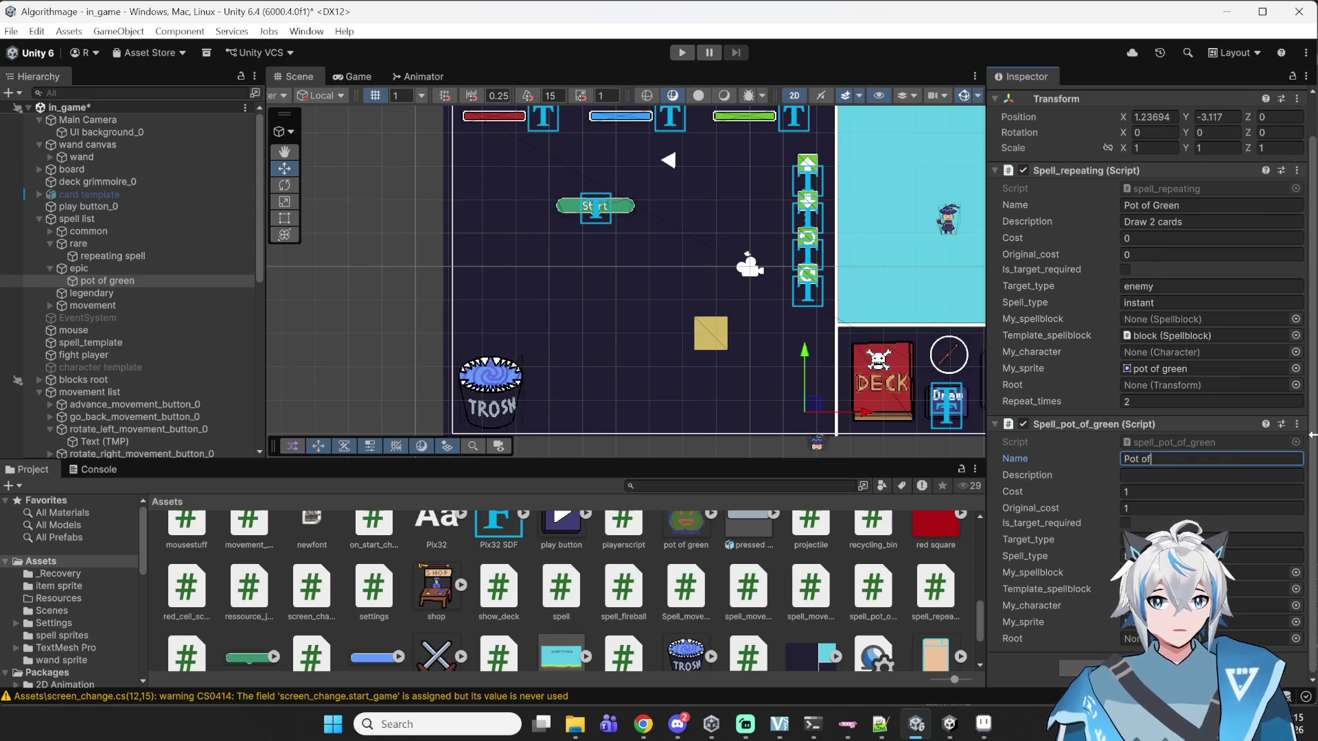
text( Green)
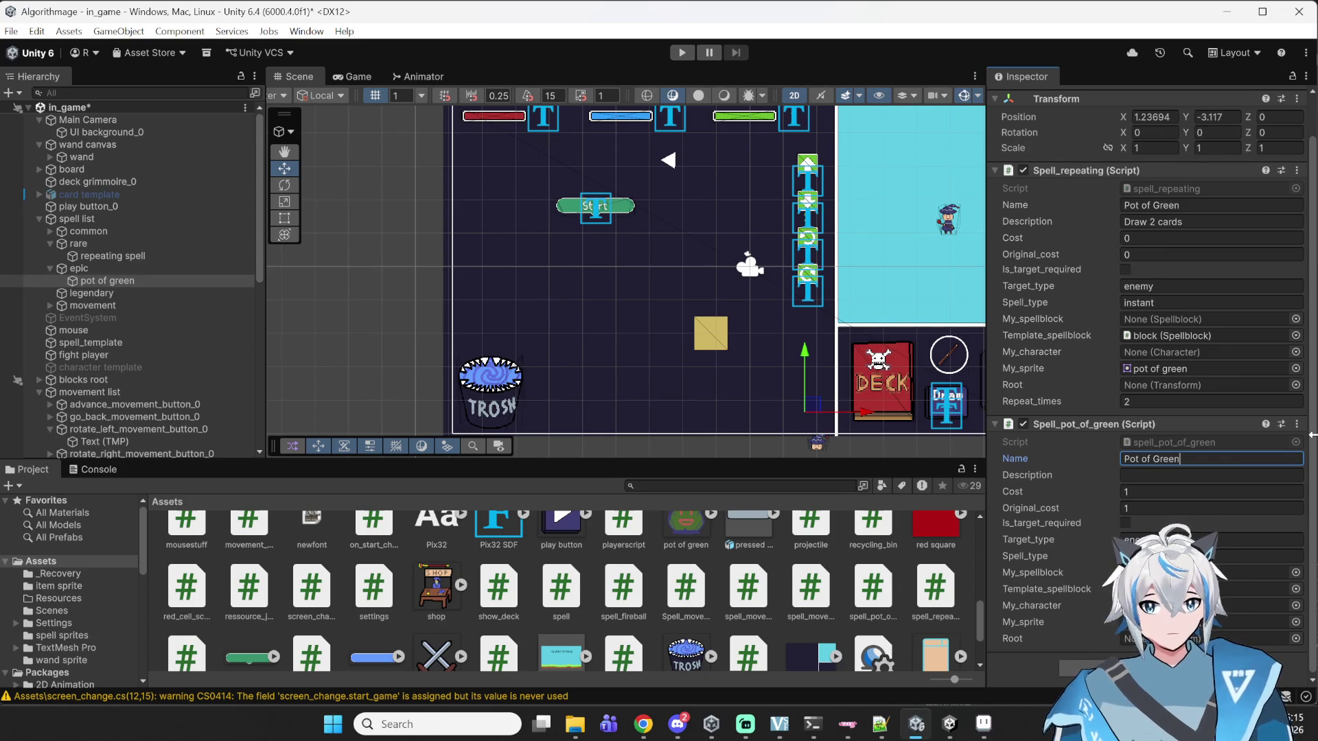
click(1214, 473)
text(Dré)
key(BackSpace)
text(aw 2 cards)
click(1198, 487)
text(0)
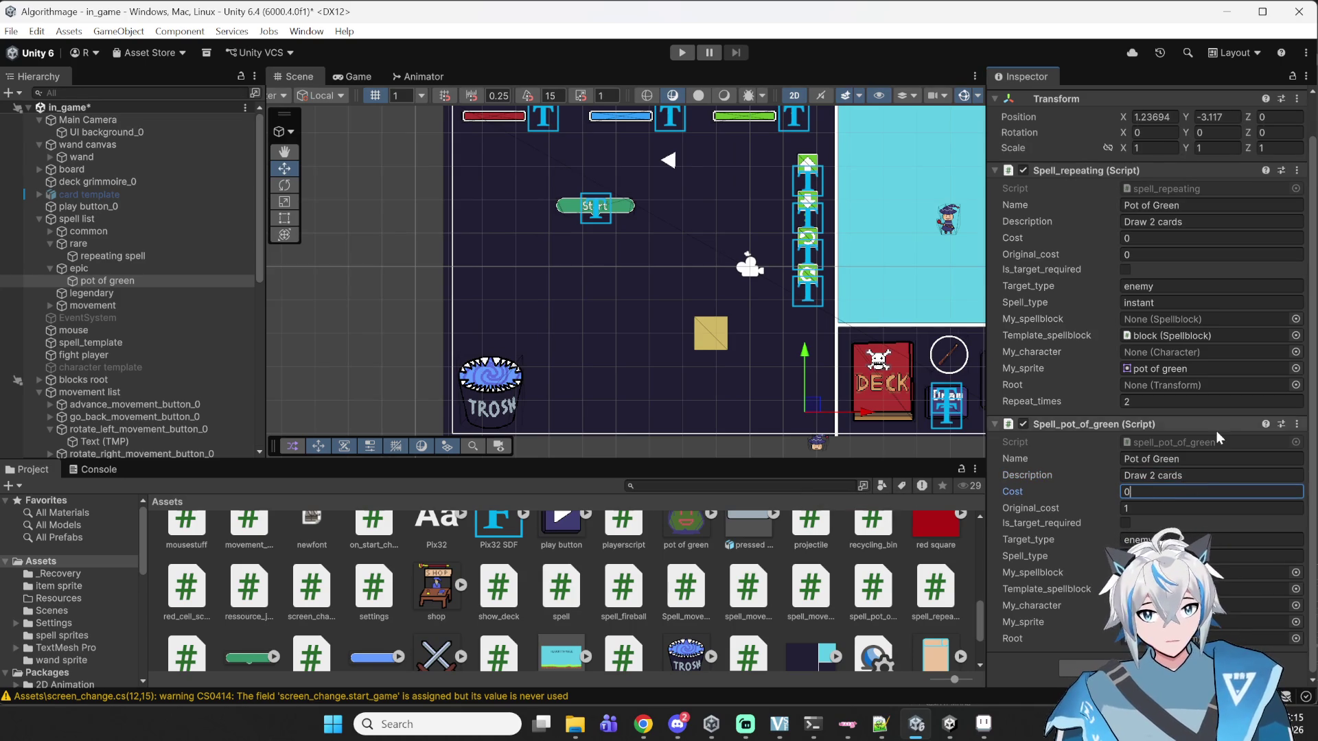
click(1183, 506)
text(0)
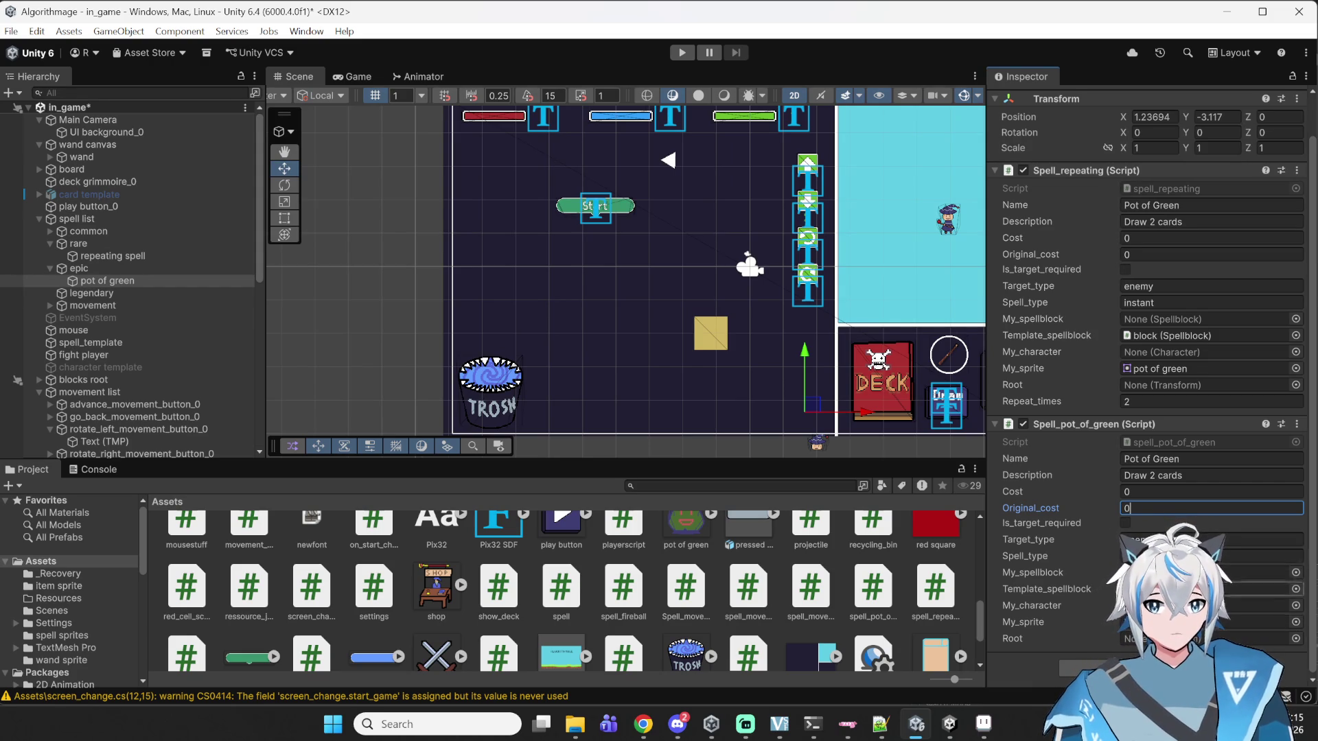
- Check the template spellblock reference, then open spell_pot_of_green.cs in Notepad++
click(1218, 335)
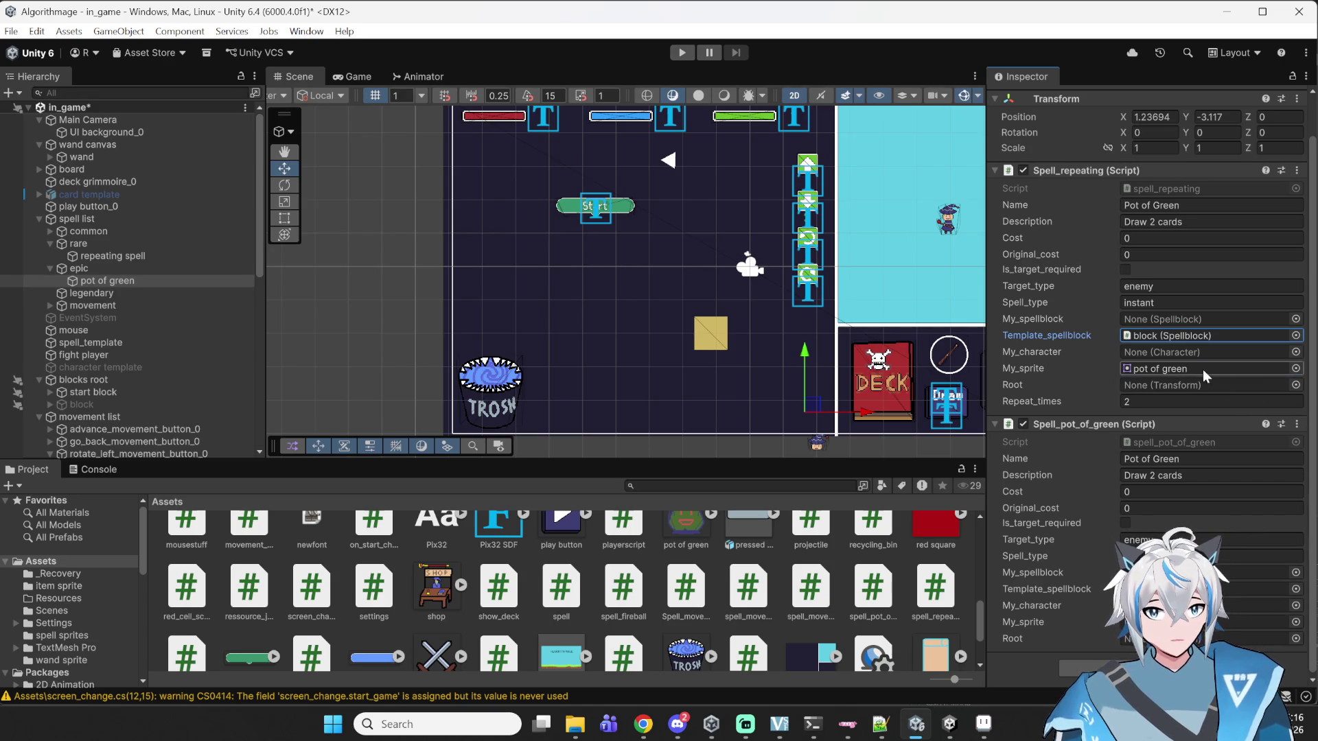
scroll(563, 590, up, 1)
drag(685, 546, 1269, 622)
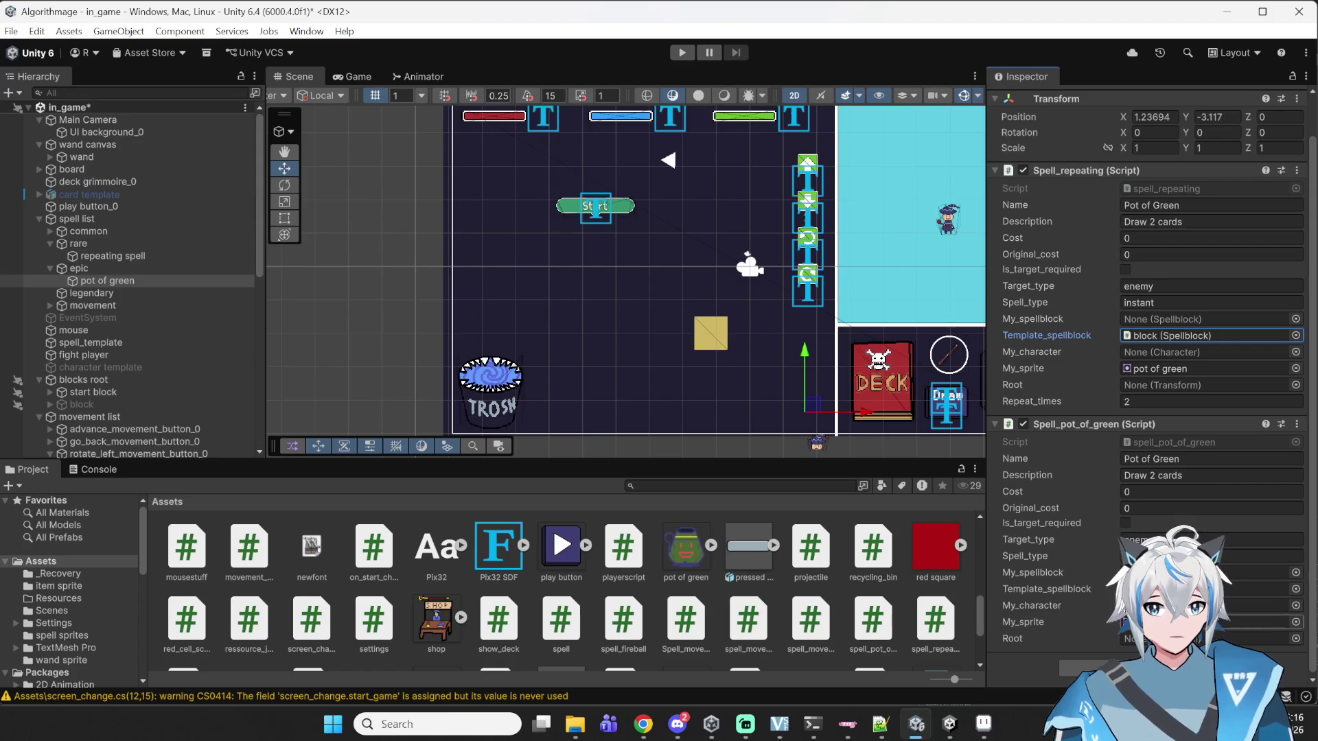
double_click(1155, 441)
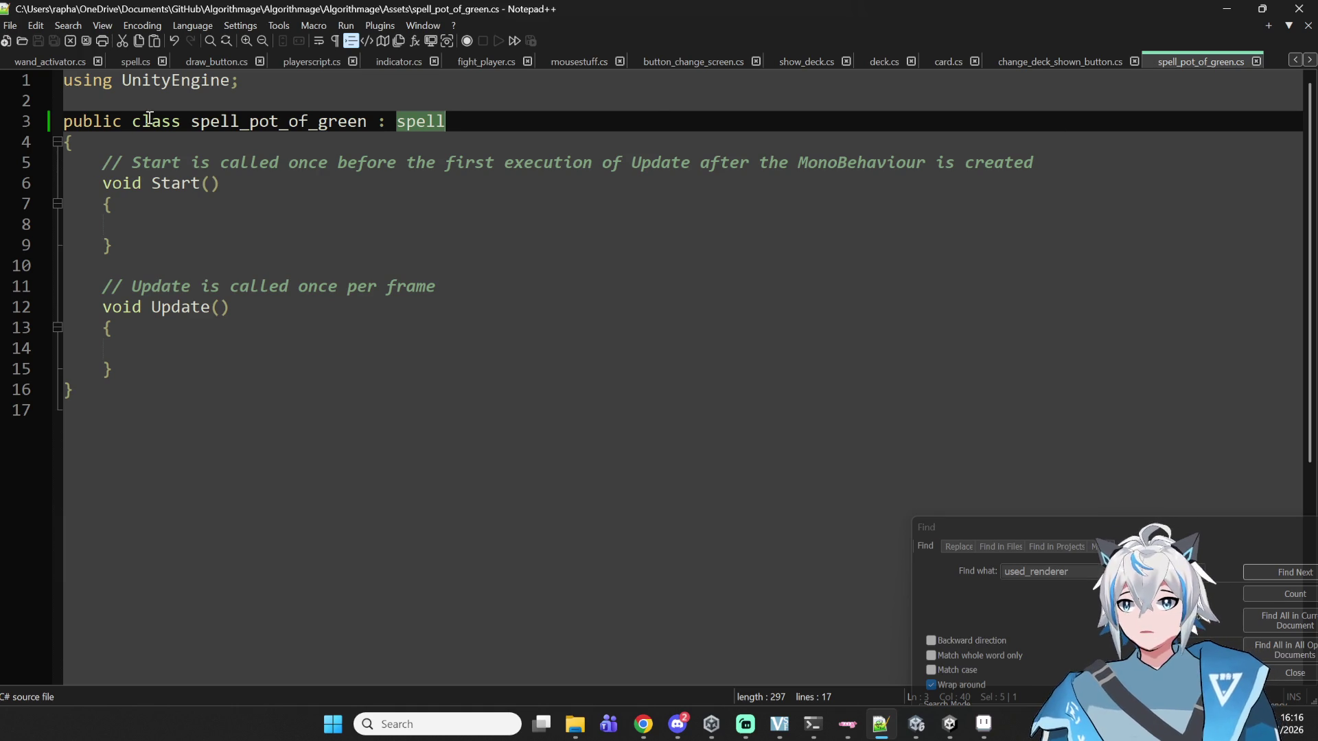
- Open spell_repeating.cs in Notepad++ and move its tab beside spell_pot_of_green
click(900, 726)
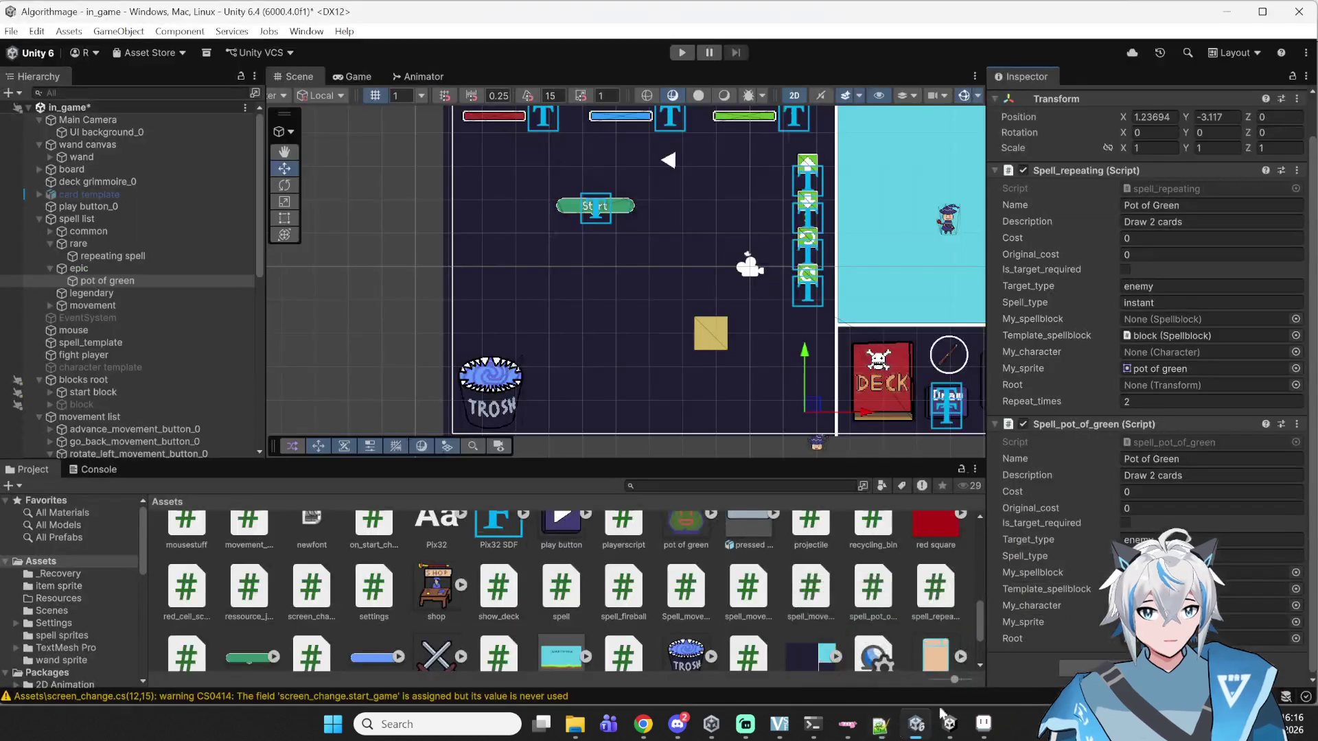
double_click(1179, 187)
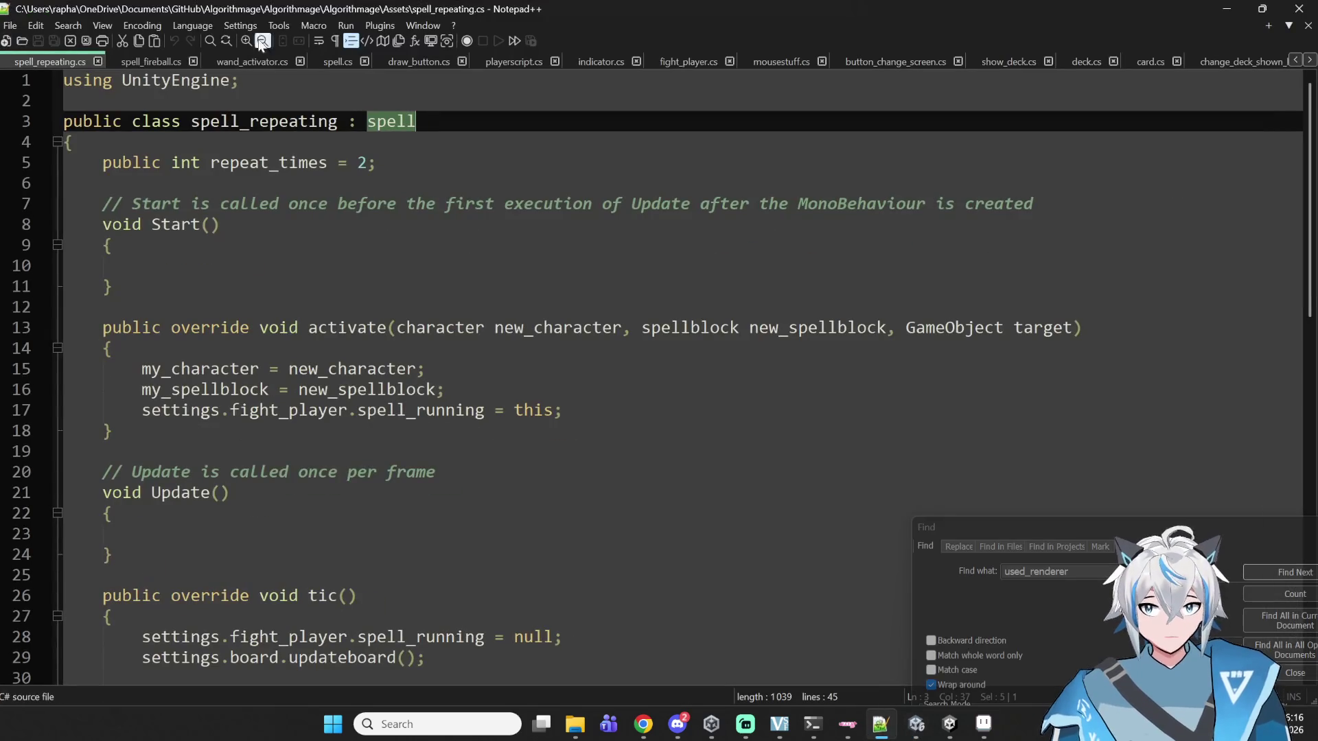
drag(29, 59, 247, 61)
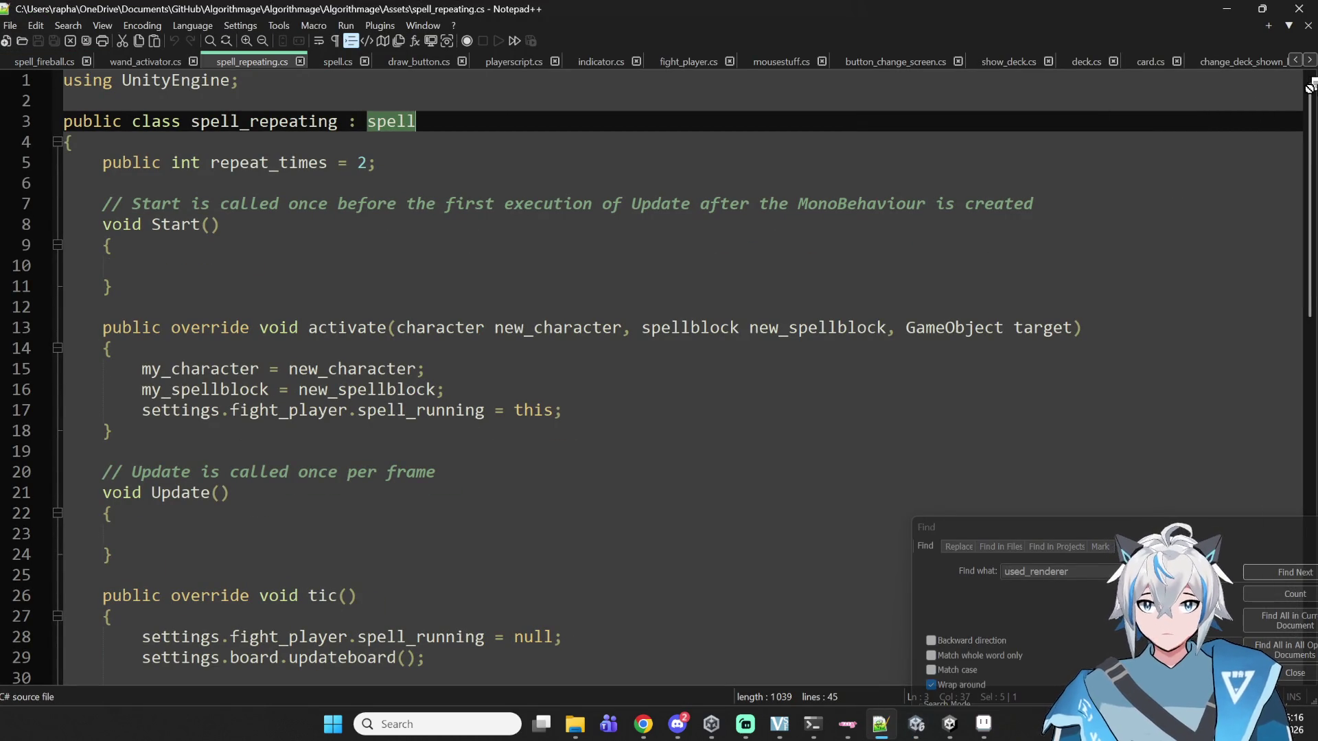
drag(1310, 87, 1307, 66)
- Examine the activate method's declaration and body, then minimise Notepad++ back to Unity
mouse_move(99, 329)
mouse_down()
mouse_move(724, 304)
mouse_move(1127, 333)
mouse_move(742, 457)
mouse_up()
click(172, 471)
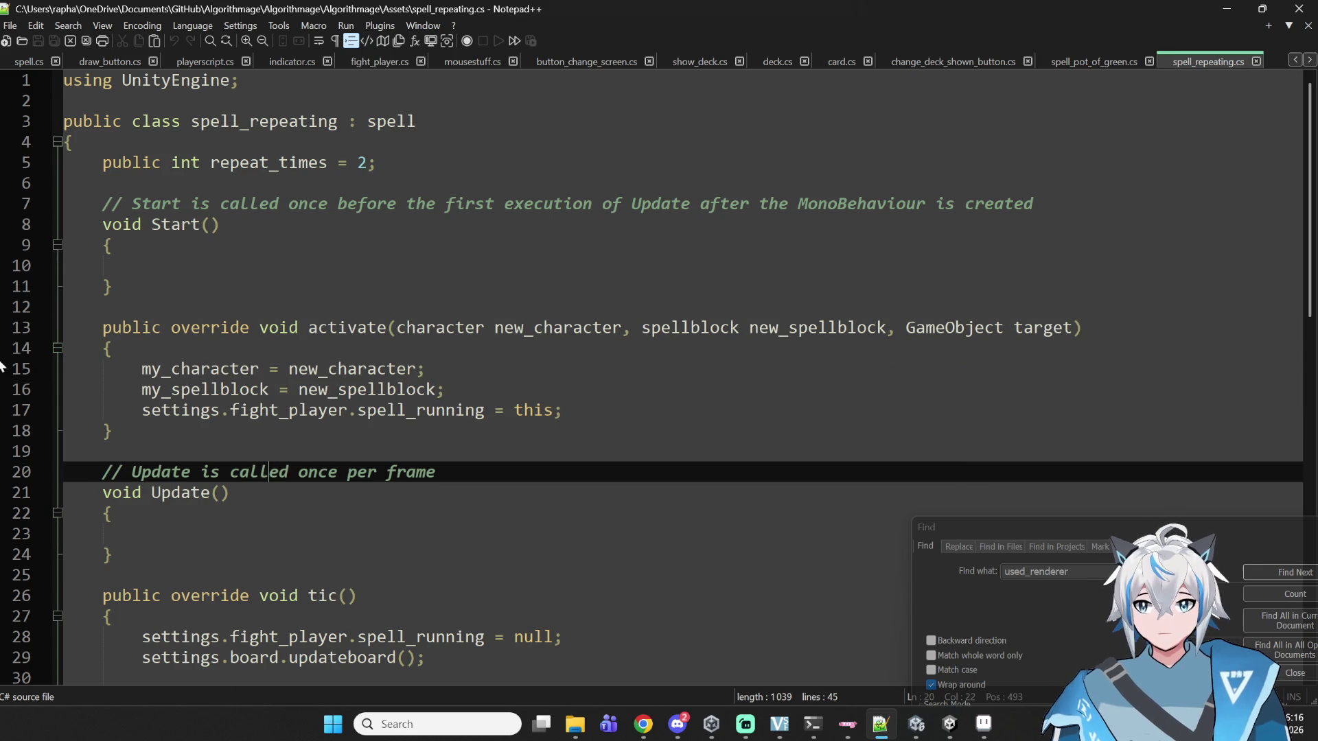
key(Up)
key(Up)
key(Up)
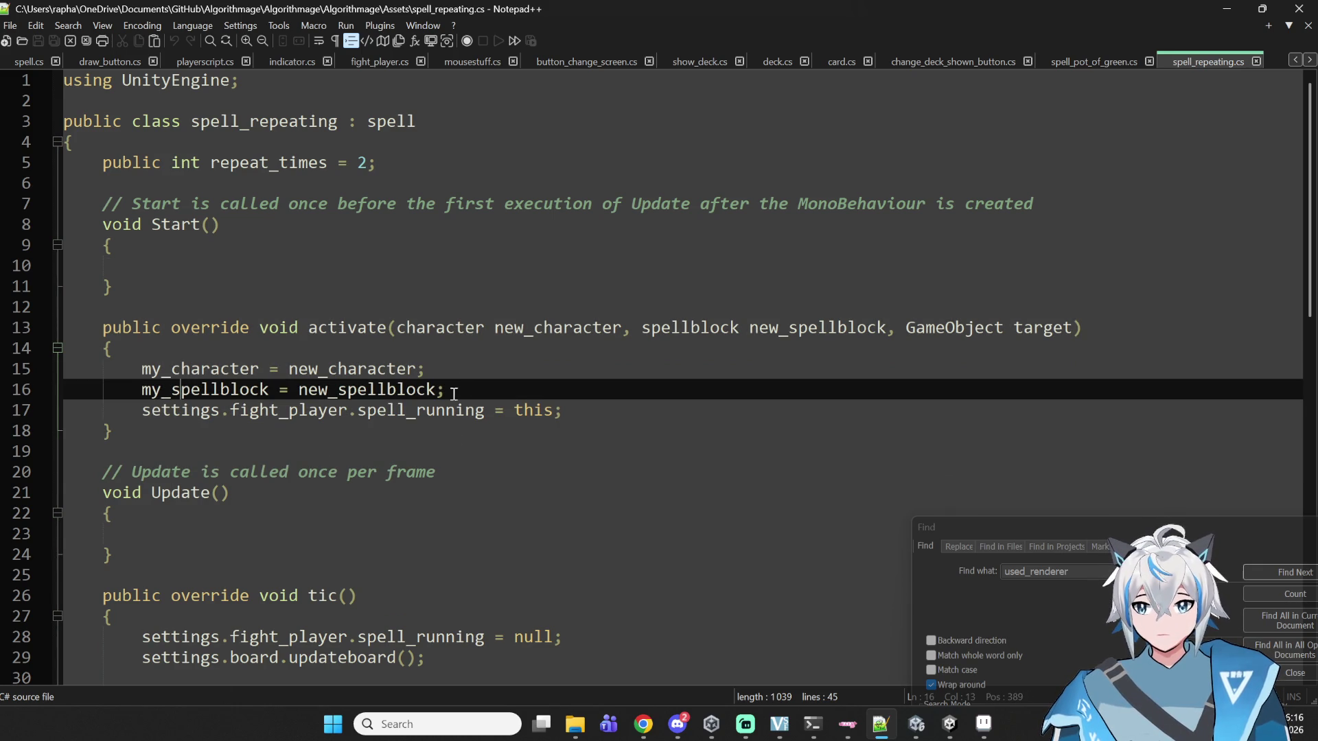
drag(564, 410, 142, 369)
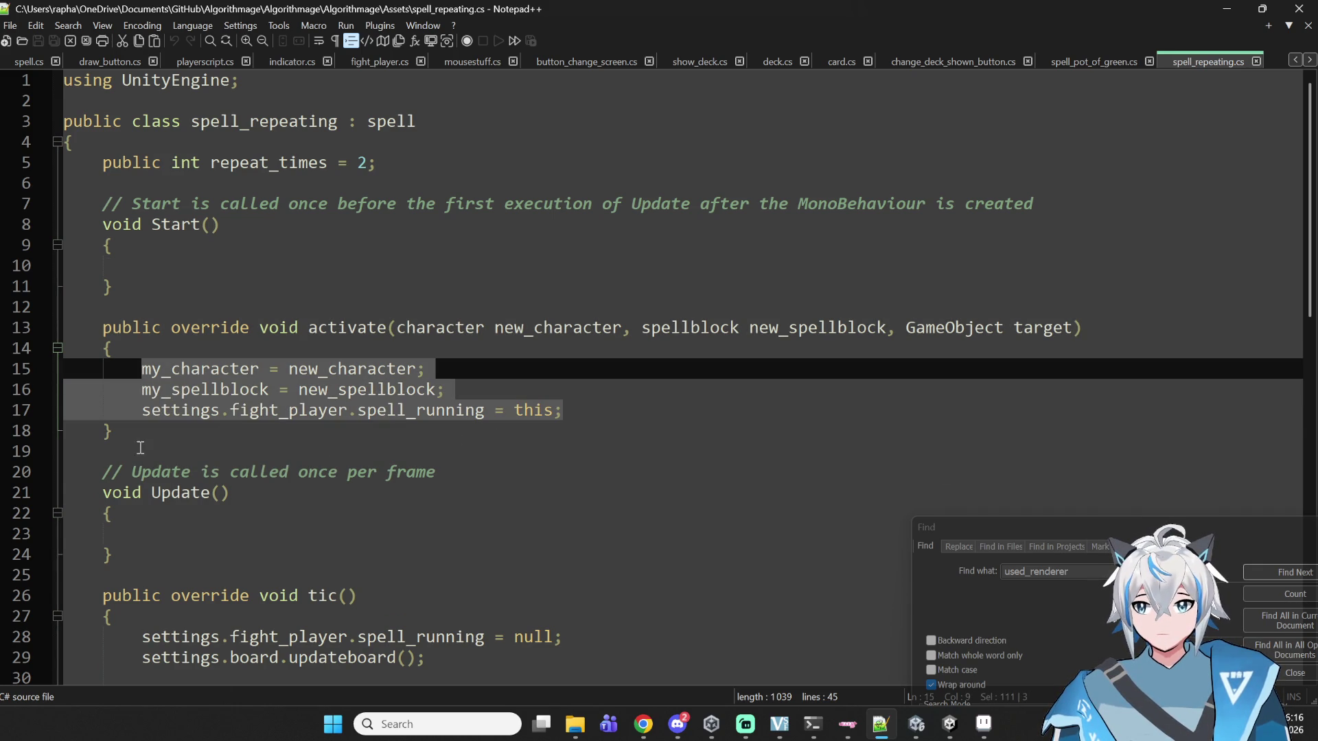
double_click(376, 329)
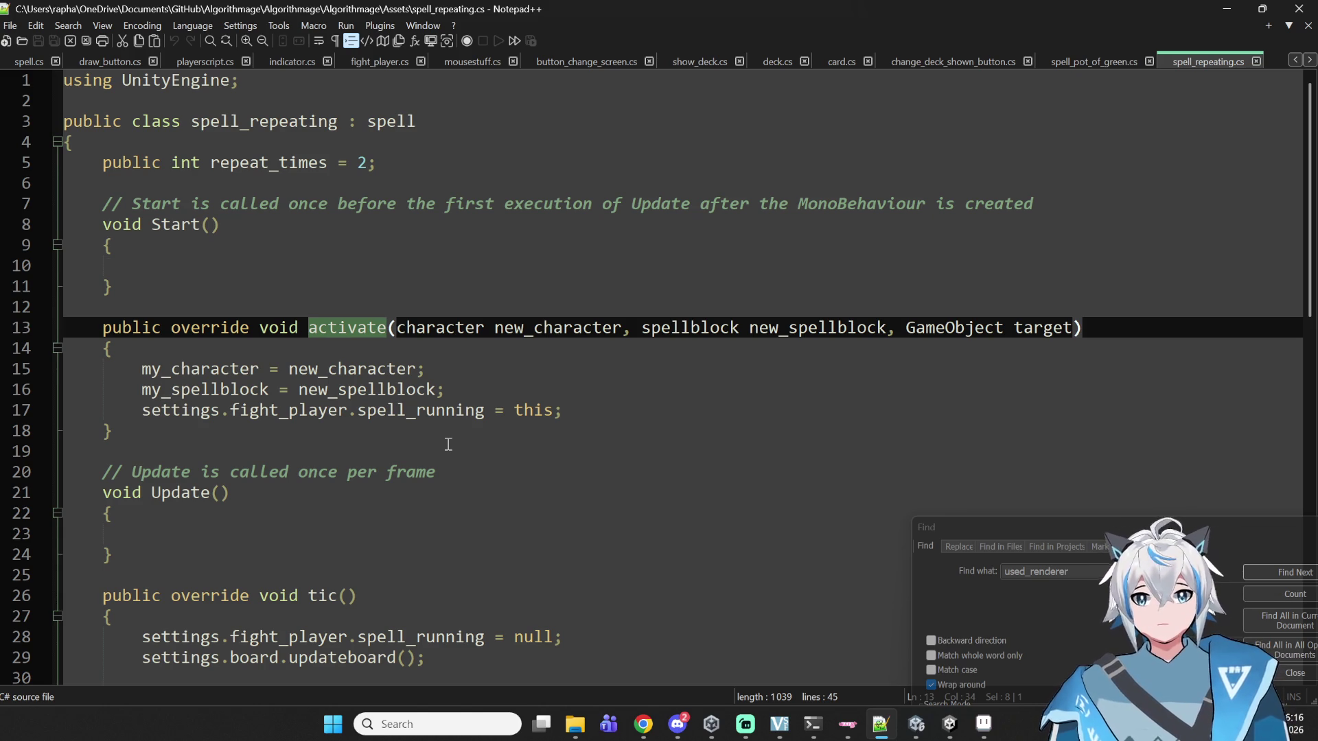
click(881, 724)
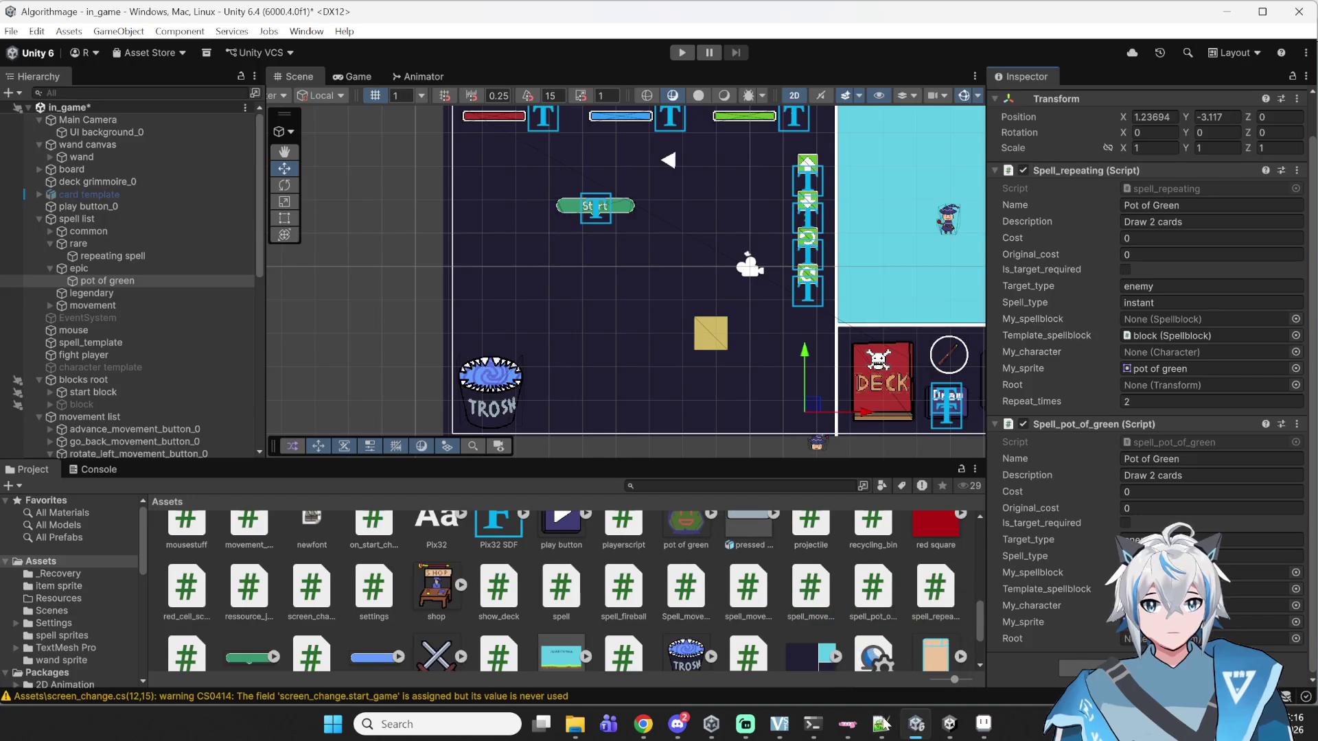
- Confirm the Spell_type edits, save the in_game scene, and bring spell_repeating.cs forward in Notepad++
click(1126, 302)
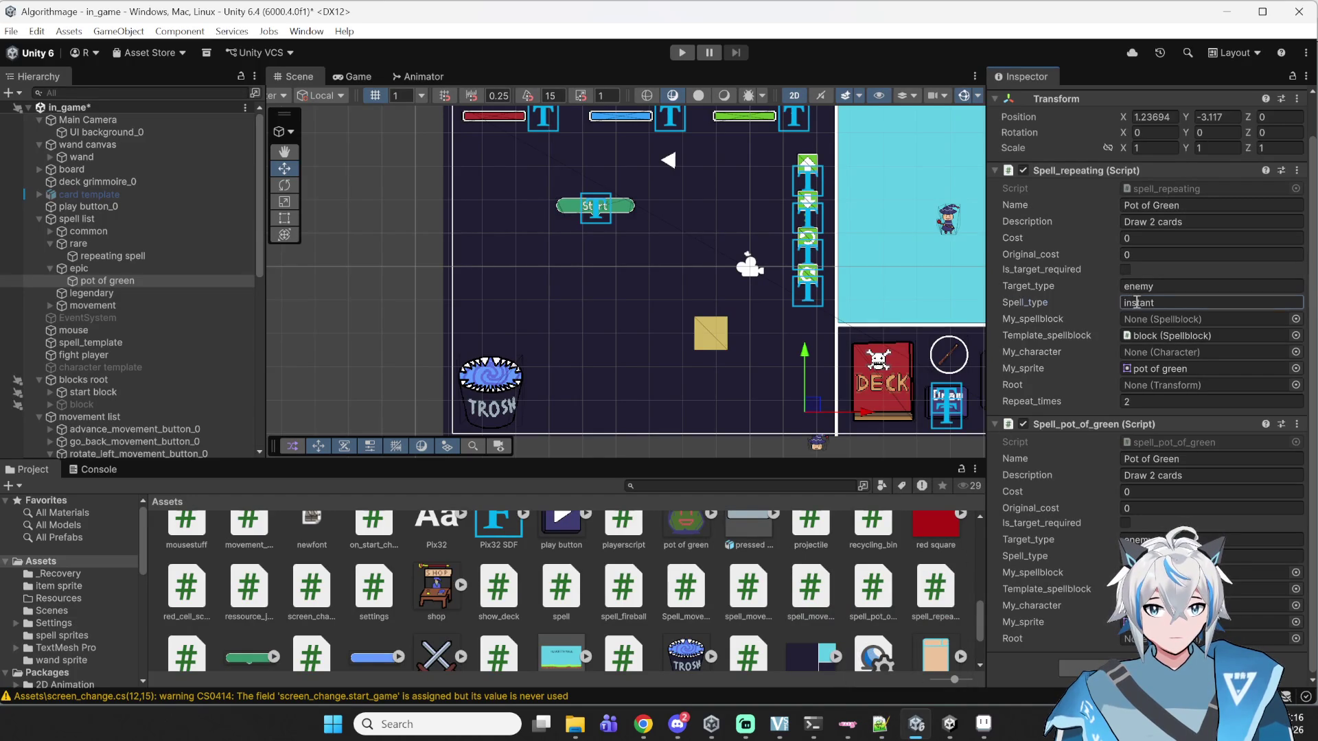
click(1139, 556)
key(ctrl+s)
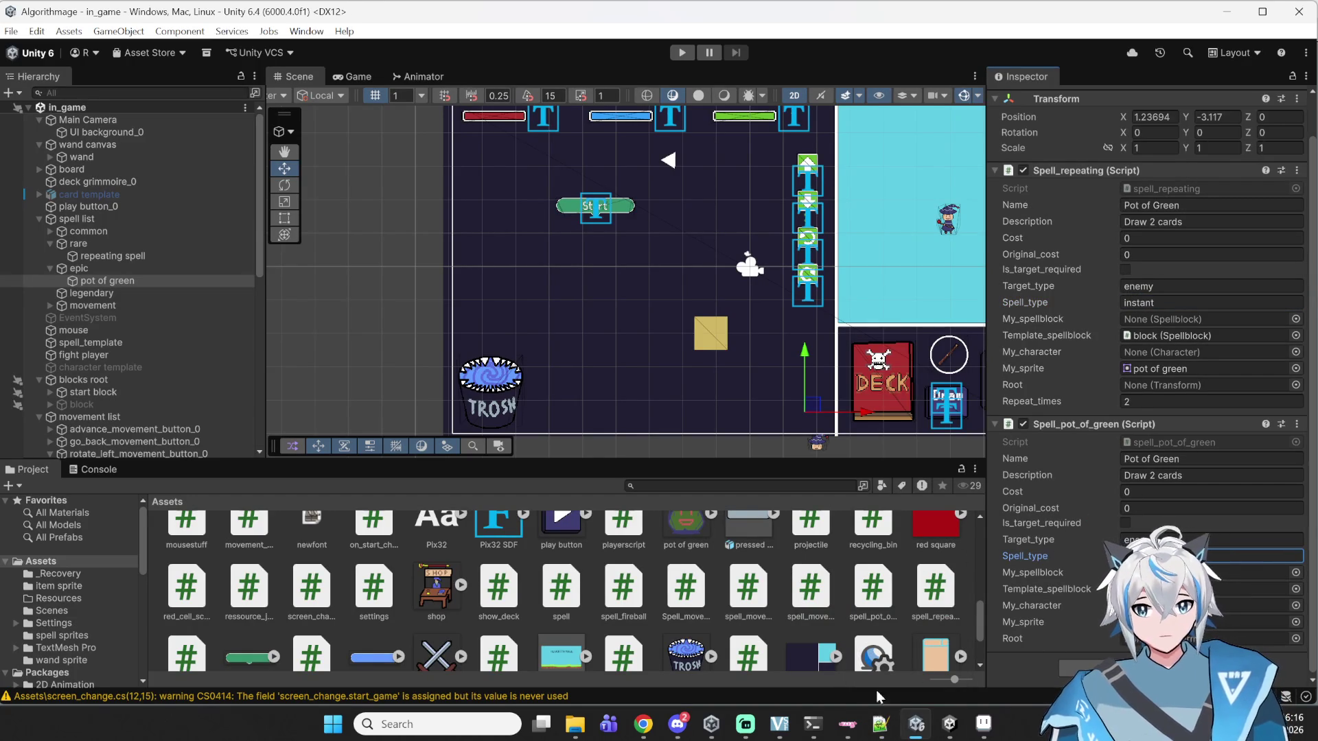
mouse_move(906, 701)
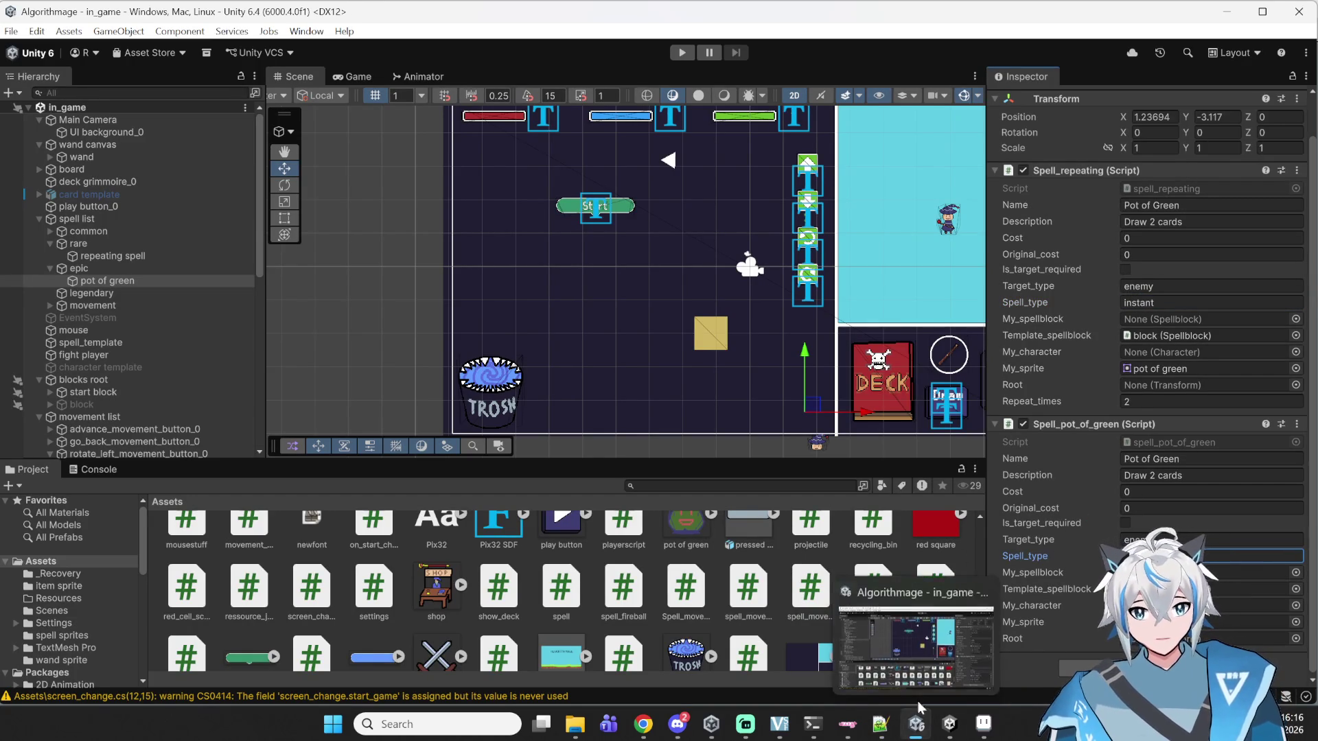
click(881, 724)
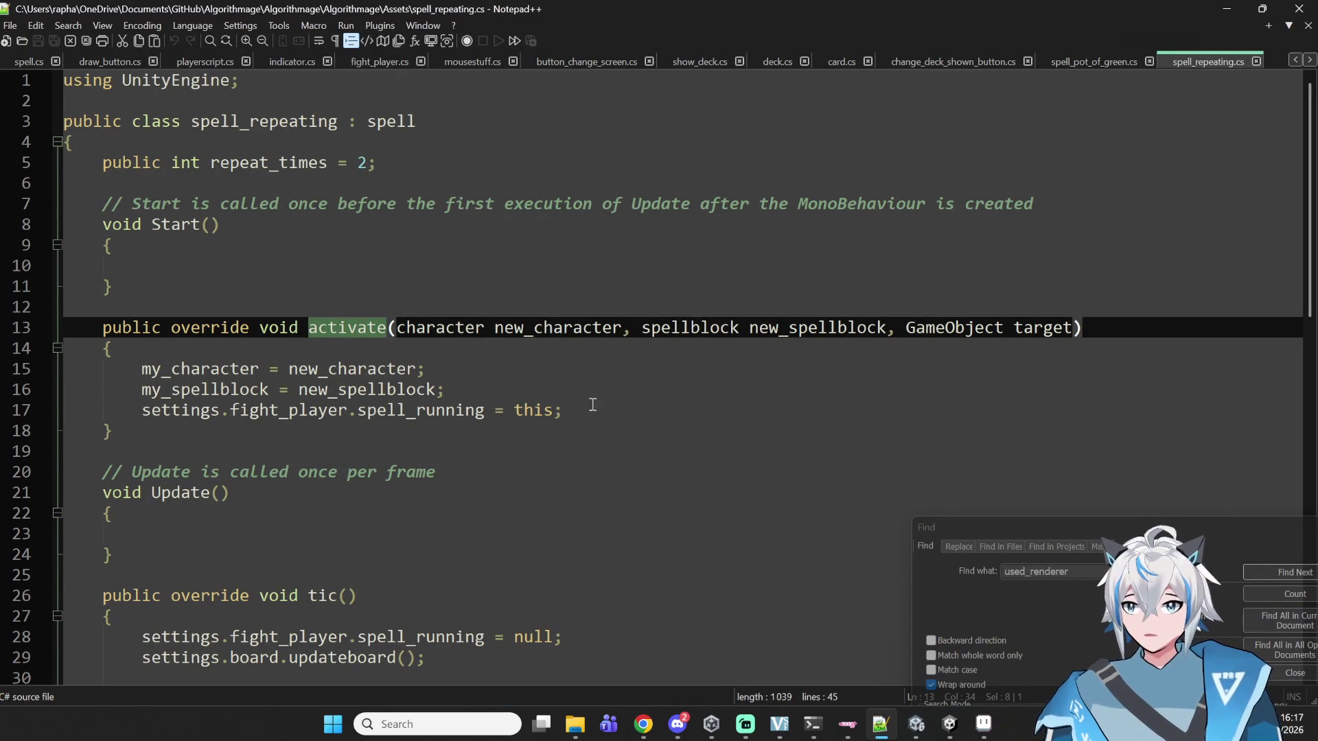
- Bring up spell.cs and scroll down to find the to_aim method
drag(19, 62, 1221, 59)
scroll(283, 426, up, 20)
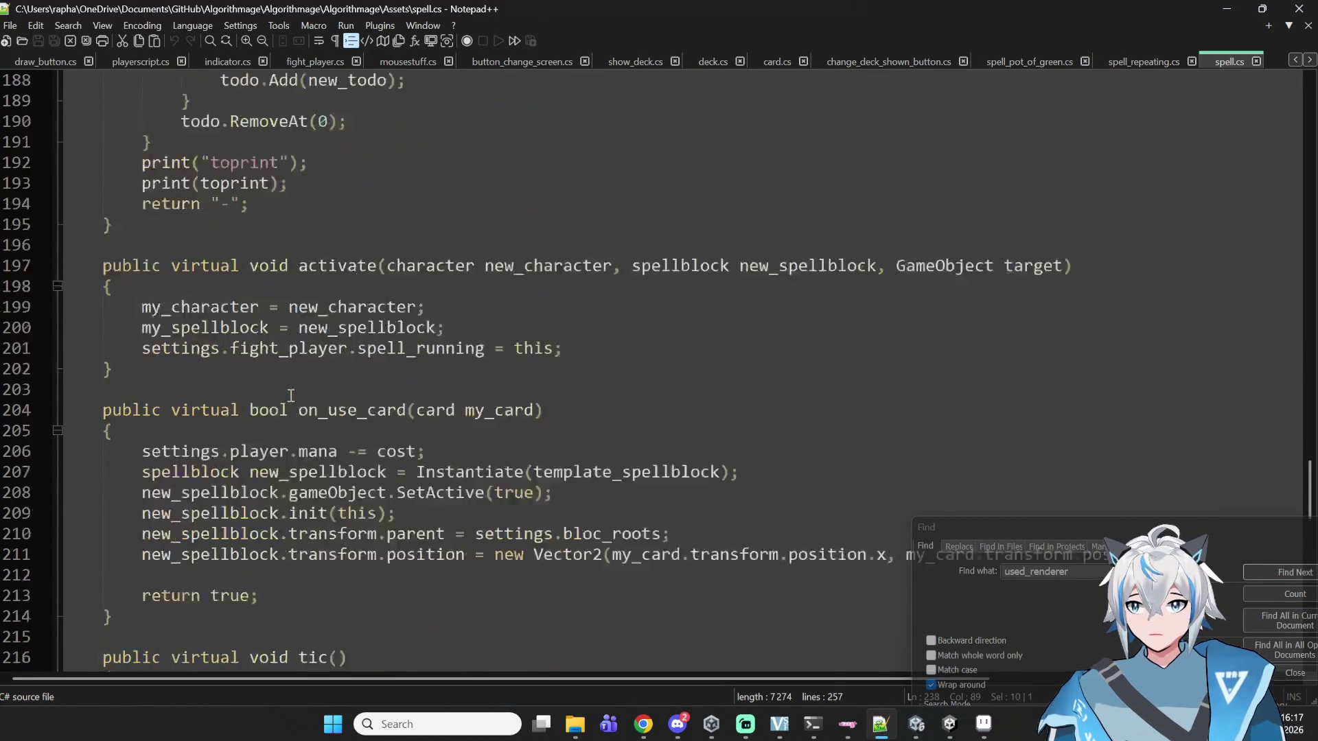
scroll(393, 411, up, 20)
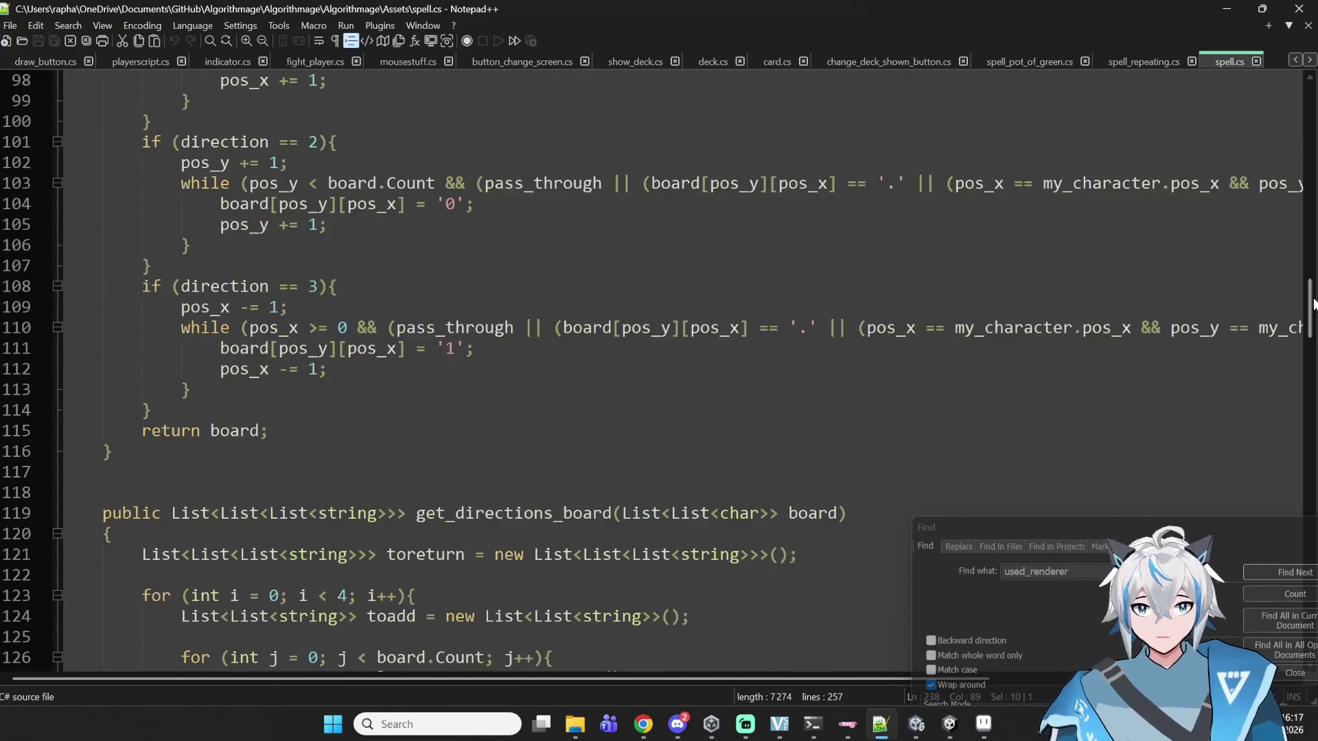
scroll(453, 371, up, 2)
mouse_move(1308, 111)
mouse_down()
mouse_move(1308, 144)
mouse_move(1309, 99)
mouse_up()
scroll(352, 362, down, 9)
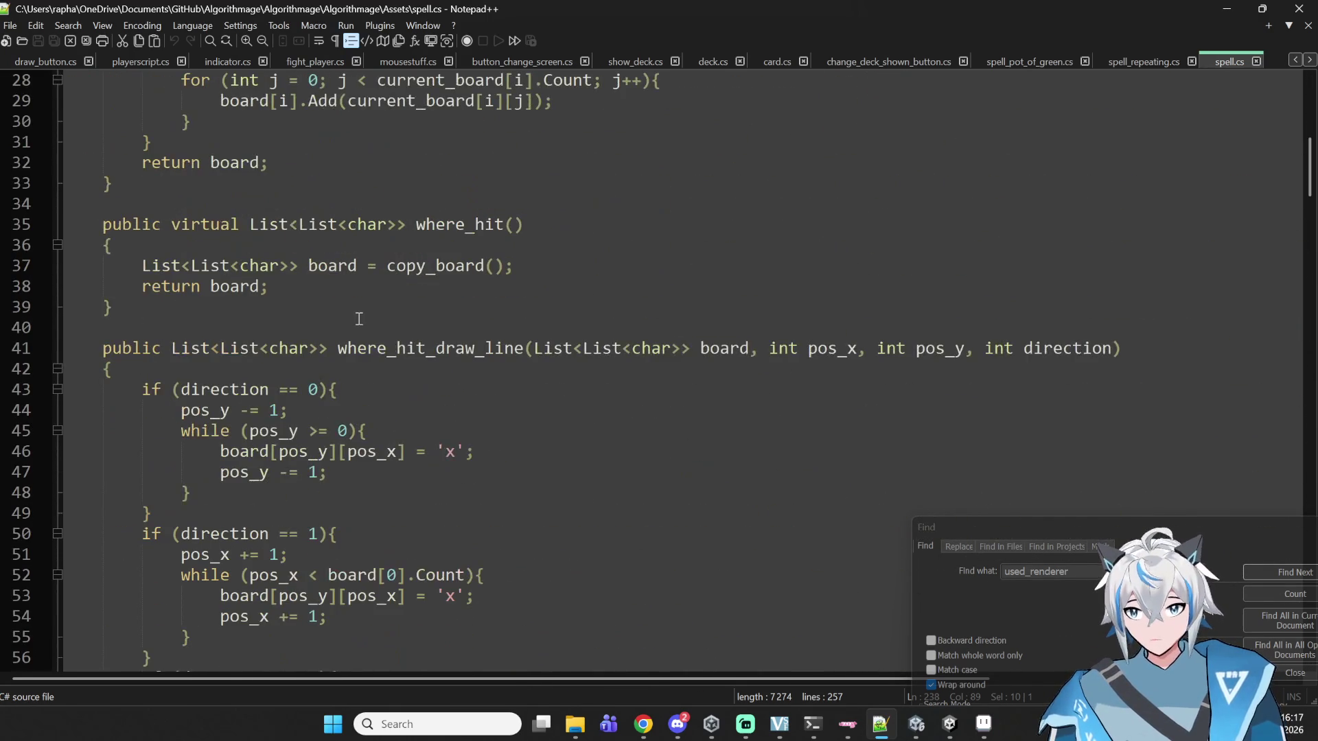
scroll(377, 309, down, 3)
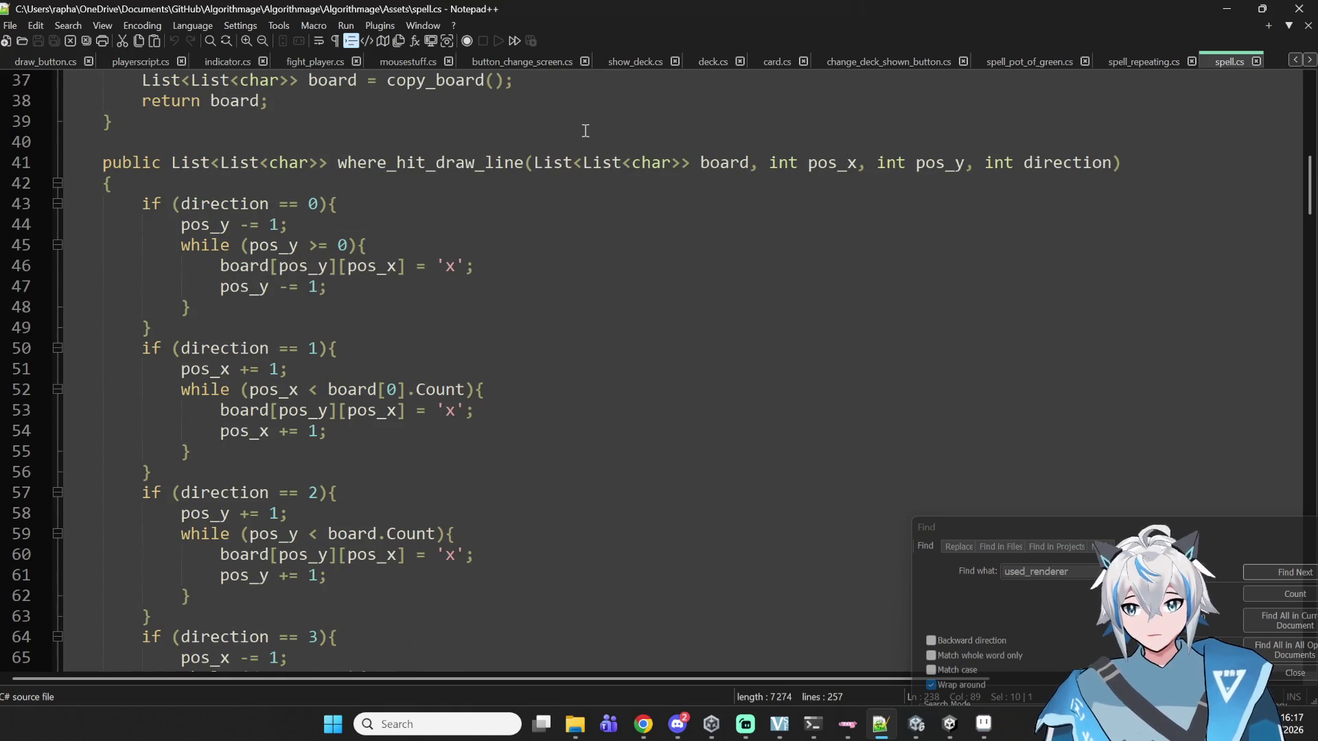
scroll(585, 130, down, 2)
scroll(583, 130, down, 7)
click(323, 294)
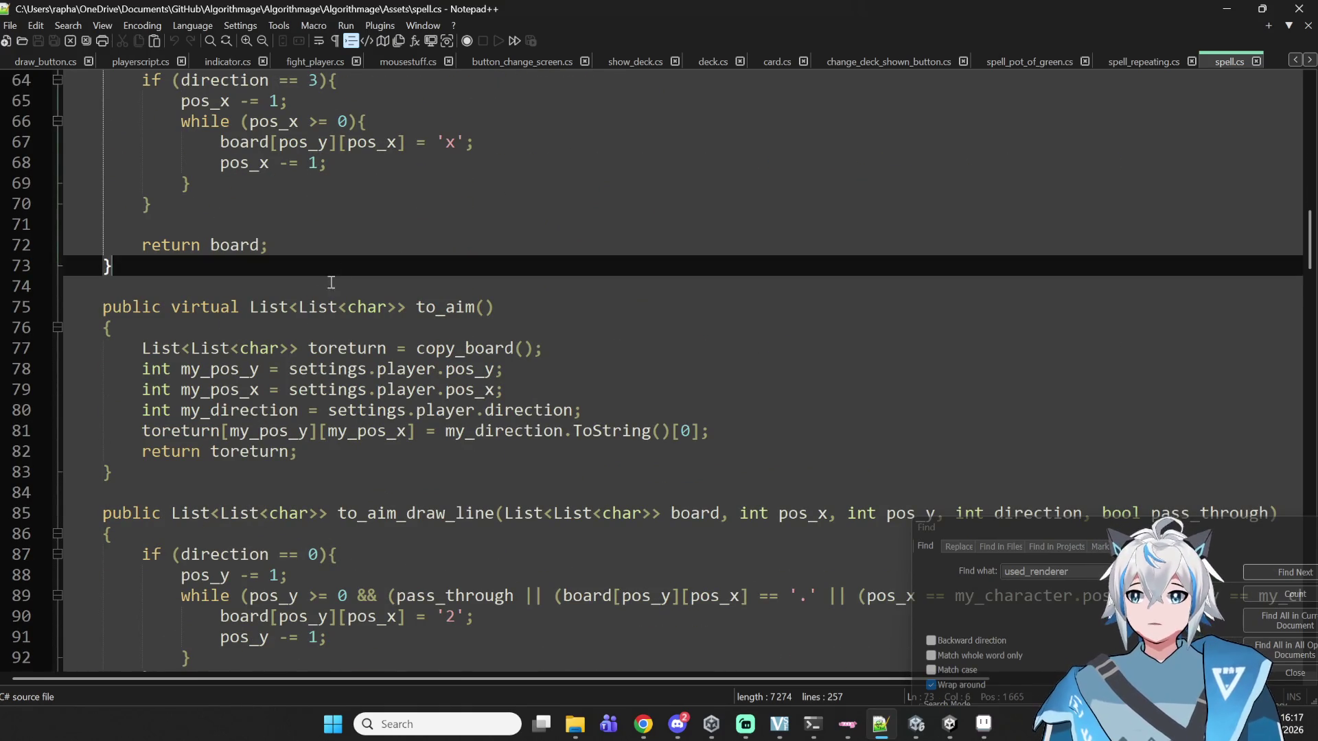
scroll(323, 294, down, 2)
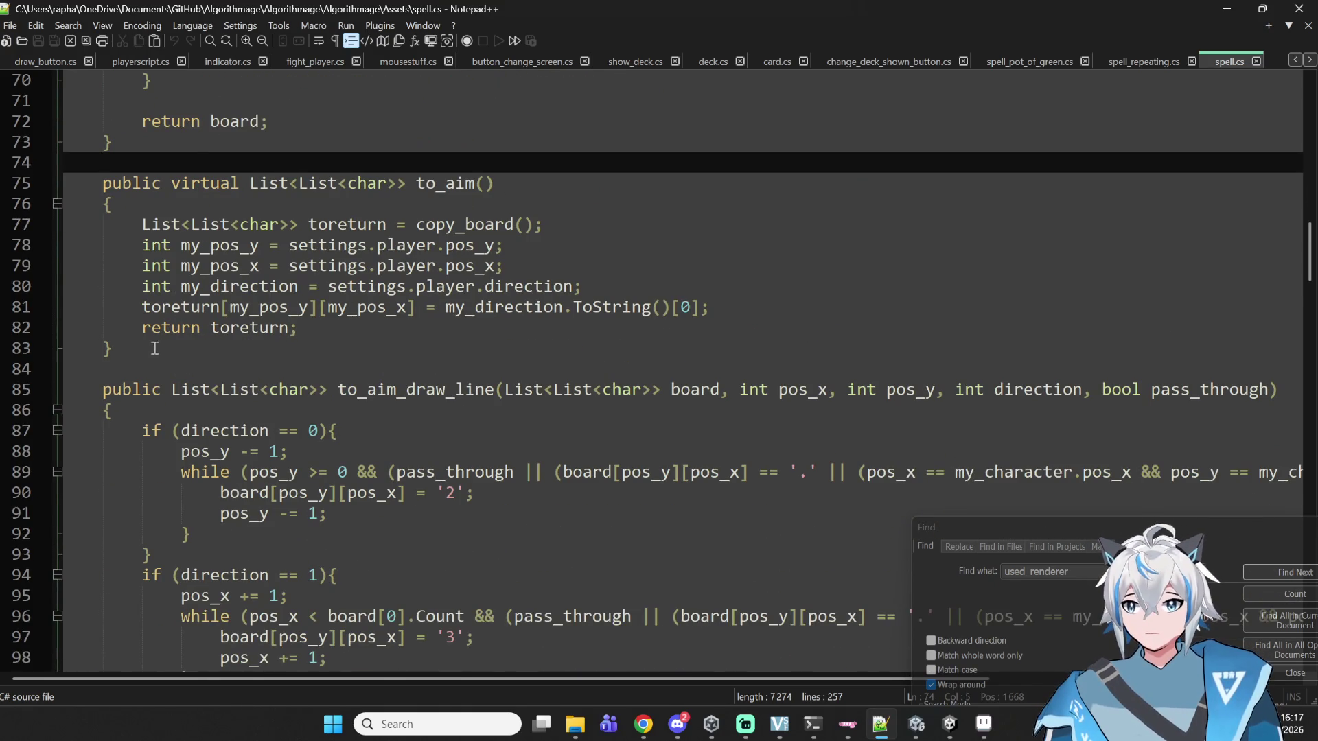
scroll(158, 347, down, 2)
- Type 'public virtual void instant_activate()' on a new line above to_aim and select it
click(227, 249)
scroll(238, 242, up, 5)
click(157, 370)
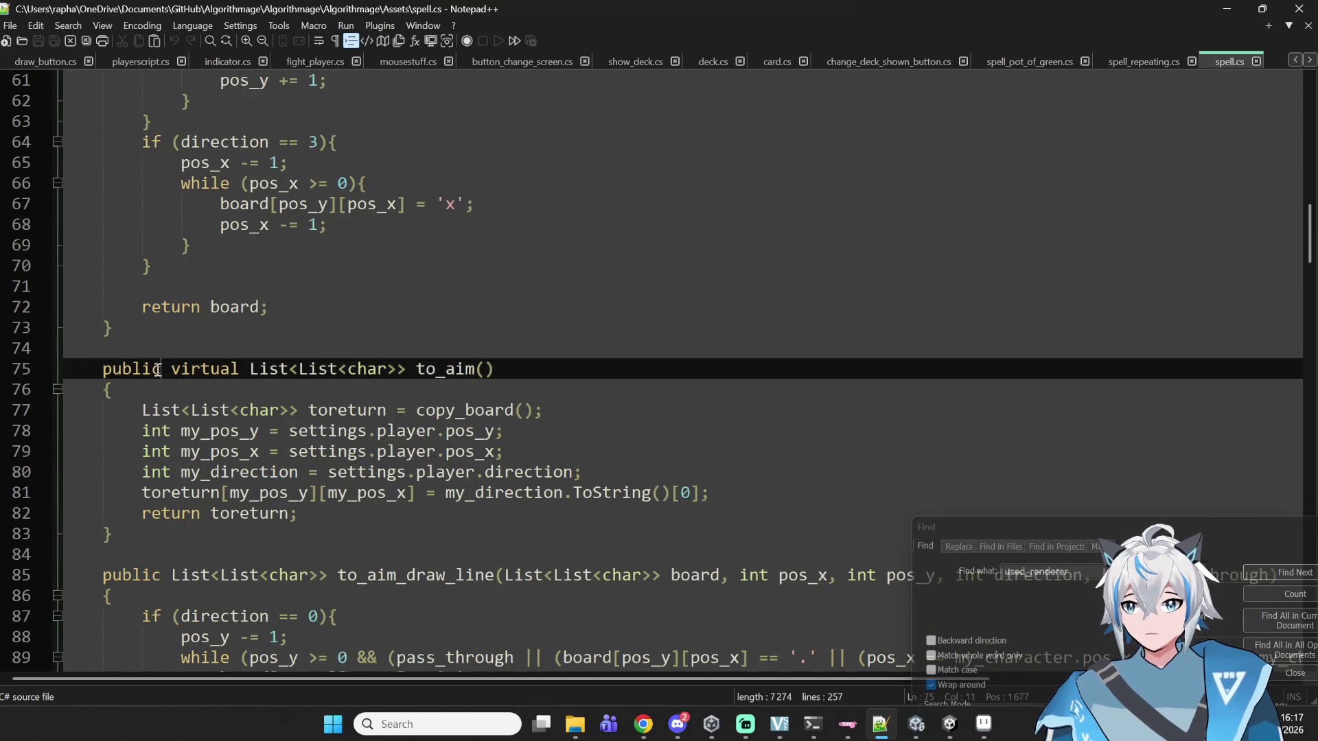
key(Return)
key(Return)
key(Up)
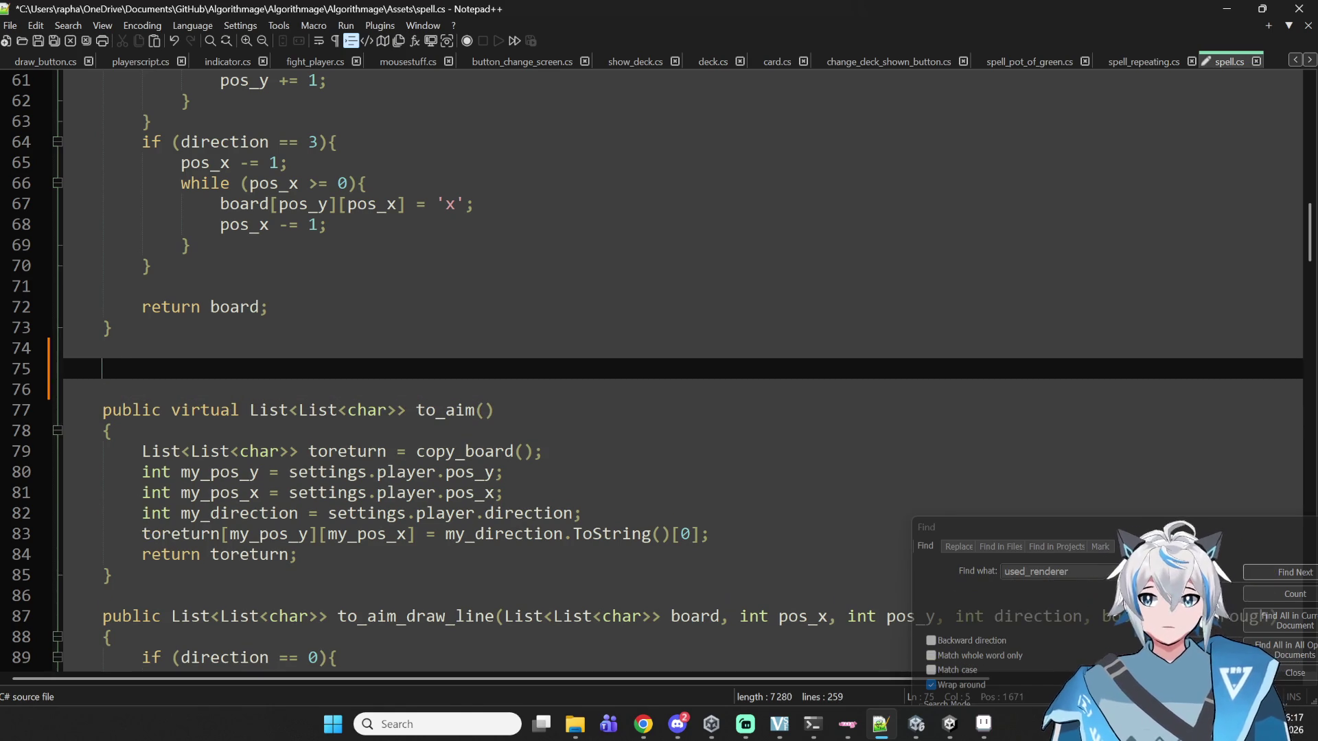
text(public virtual void ()
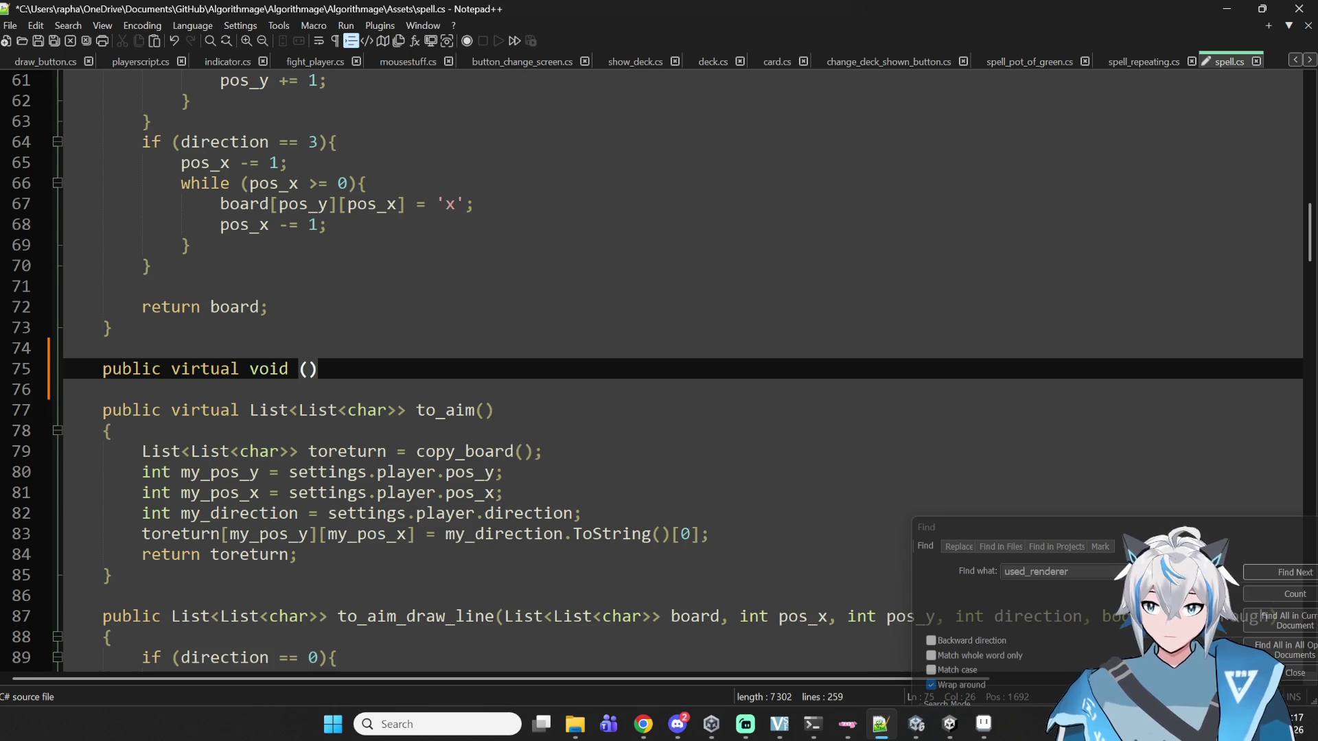
text(instant_activate)
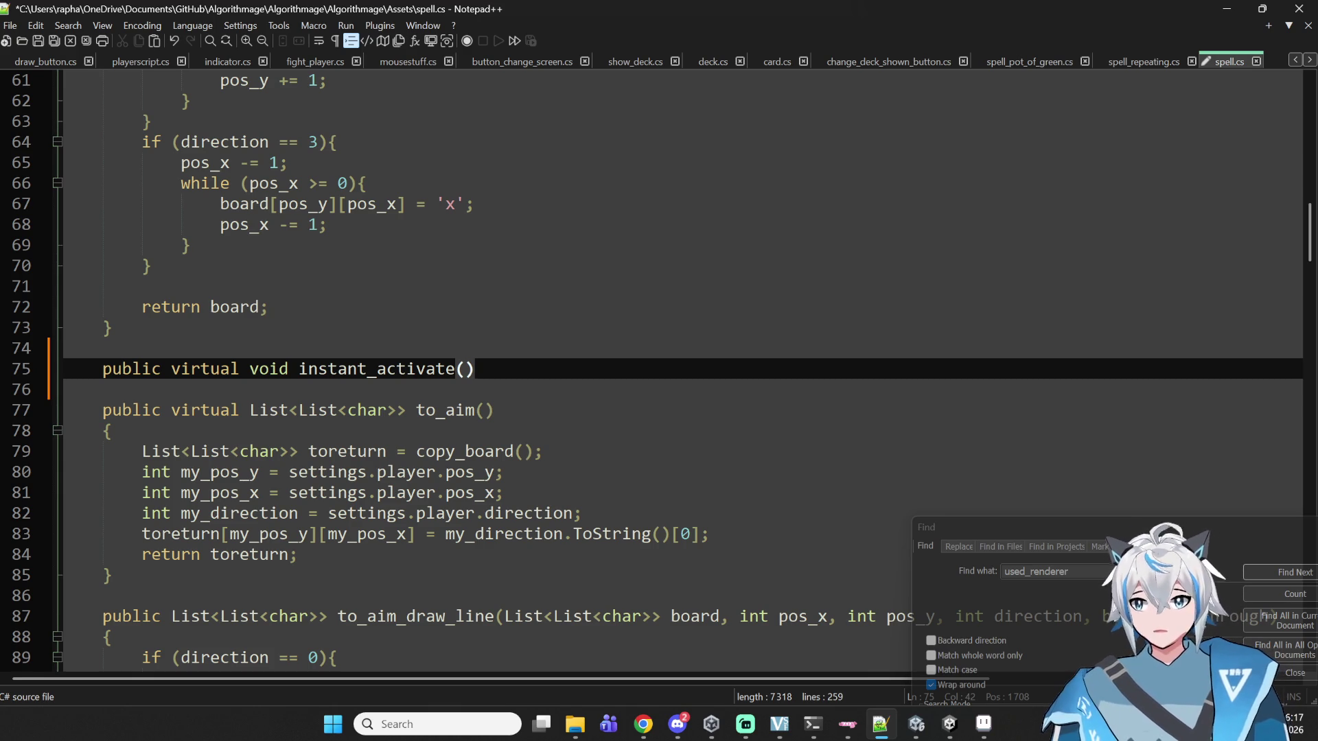
drag(484, 370, 106, 357)
key(ctrl+c)
- Move the instant_activate declaration to just above the activate method, found by searching 'activate'
key(BackSpace)
key(ctrl+f)
text(activate)
key(Return)
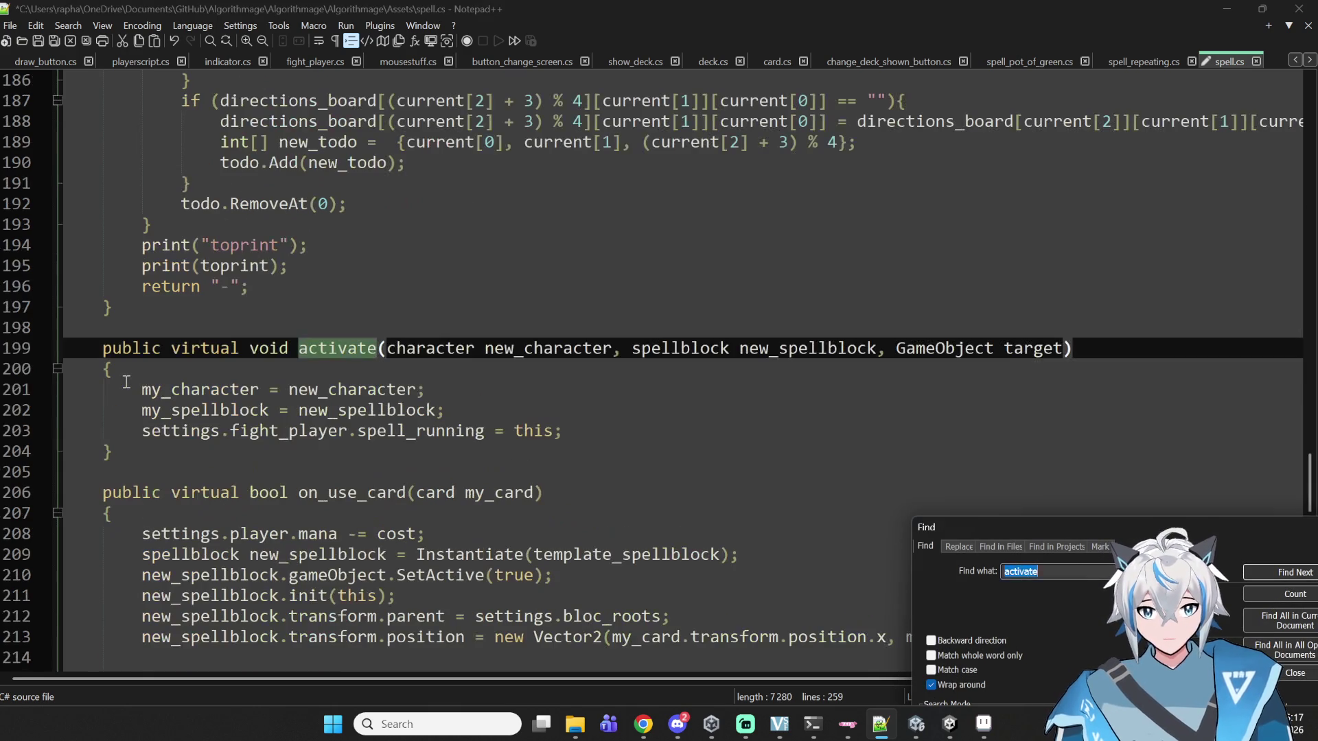
click(117, 312)
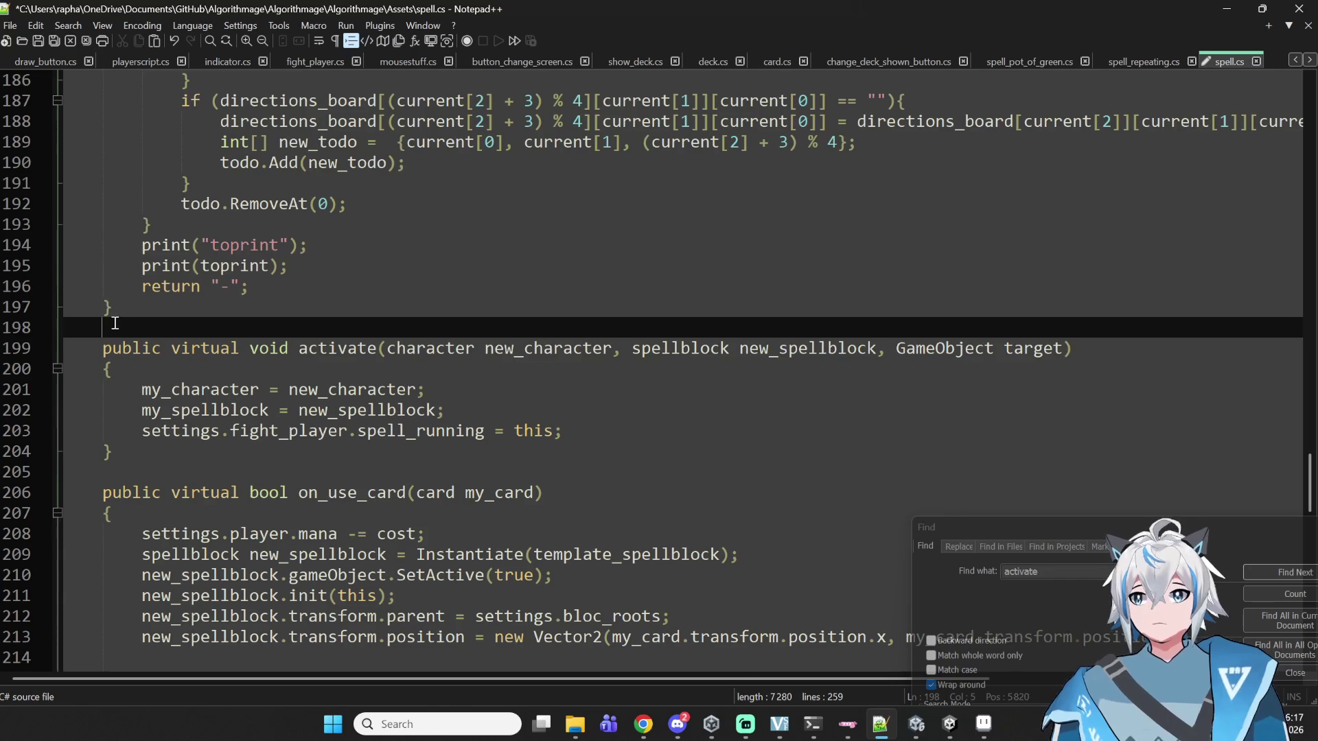
key(Return)
key(Return)
key(ctrl+v)
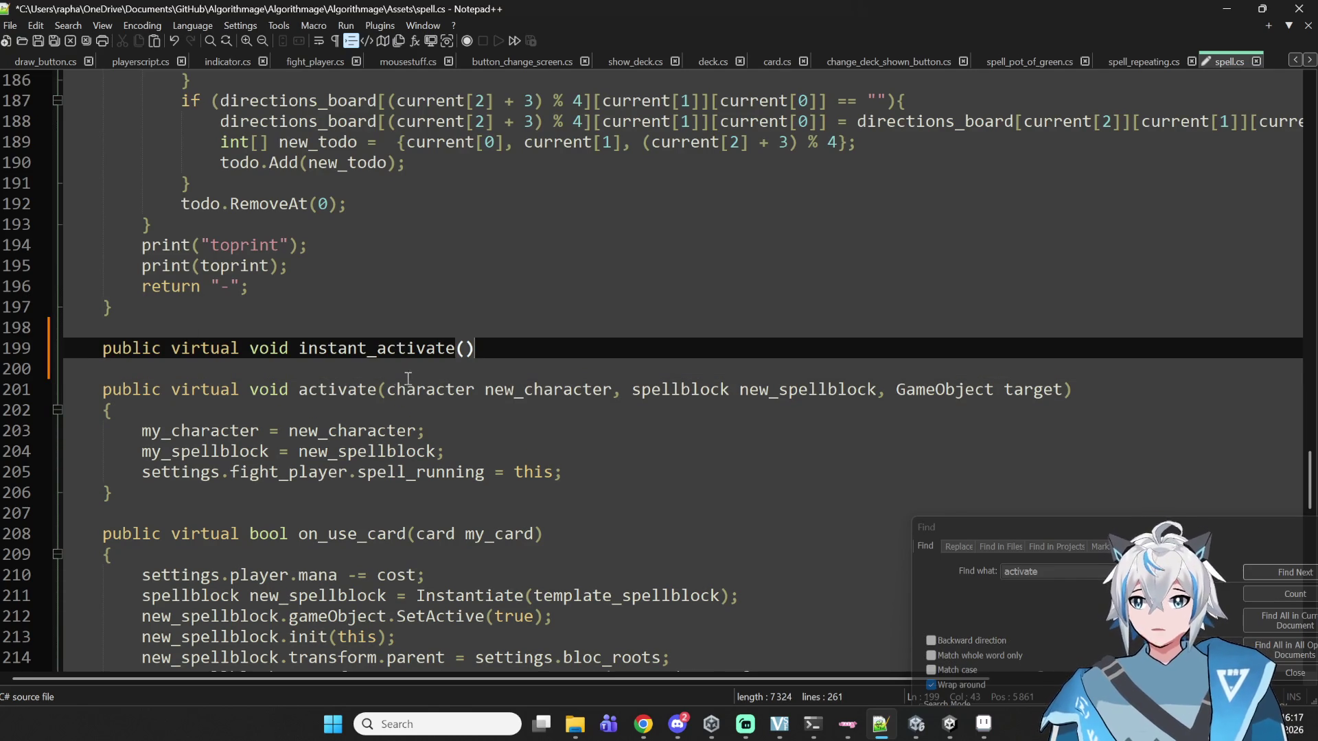
- Give instant_activate a 'character my_character' parameter and open its body with a brace
double_click(453, 389)
key(ctrl+c)
click(465, 348)
key(ctrl+v)
text(my_character)
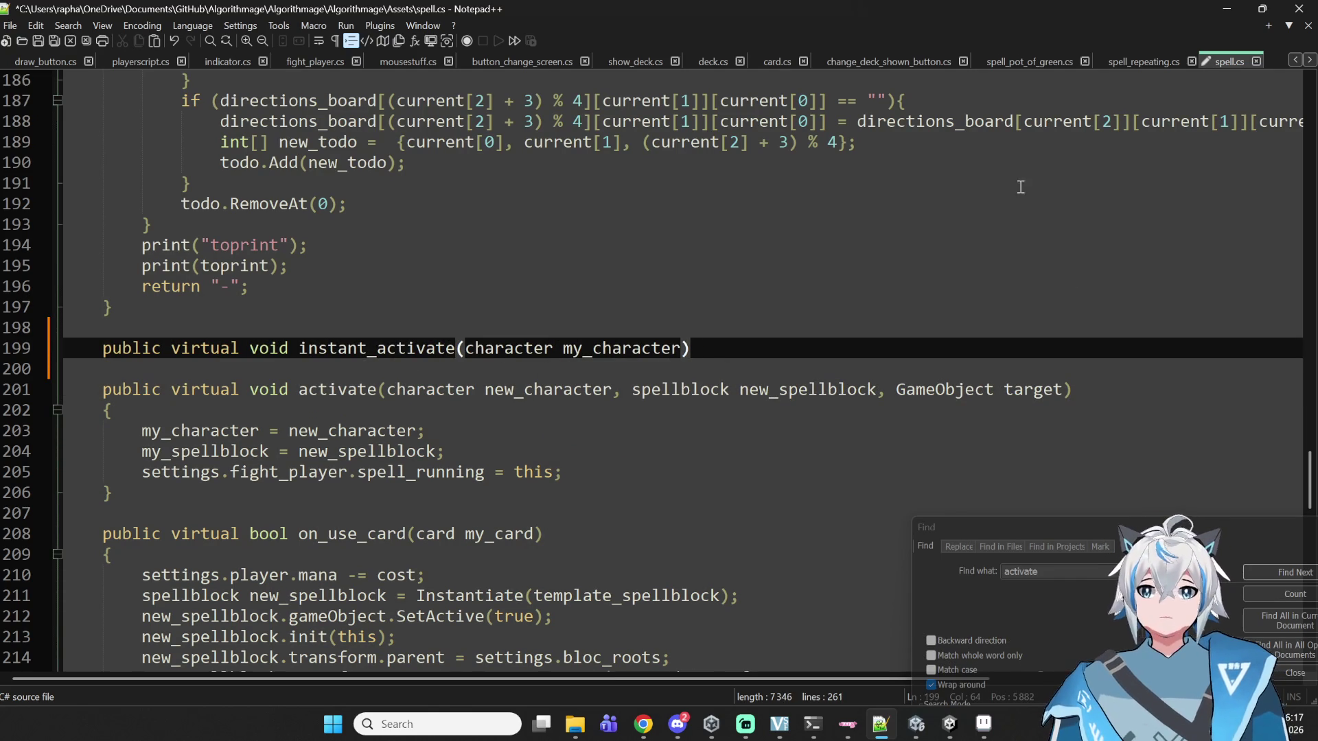
key(Return)
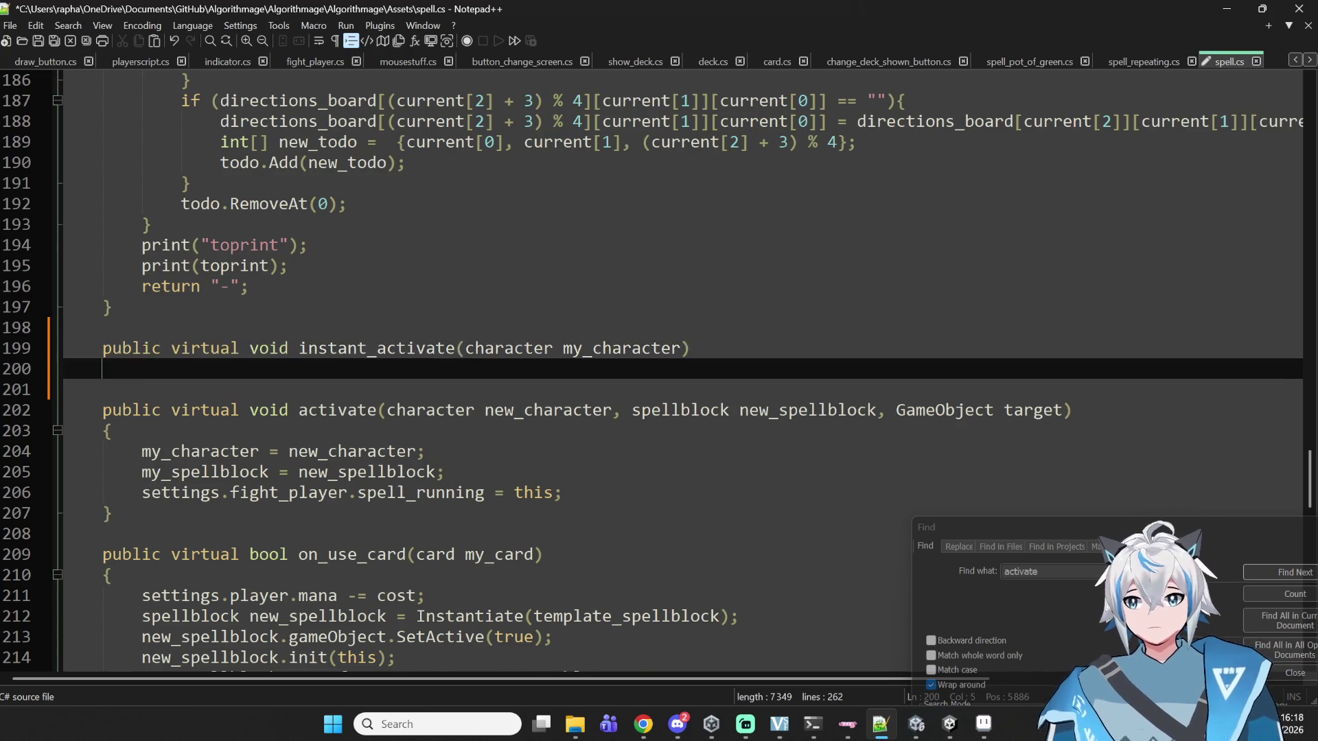
text({)
key(Return)
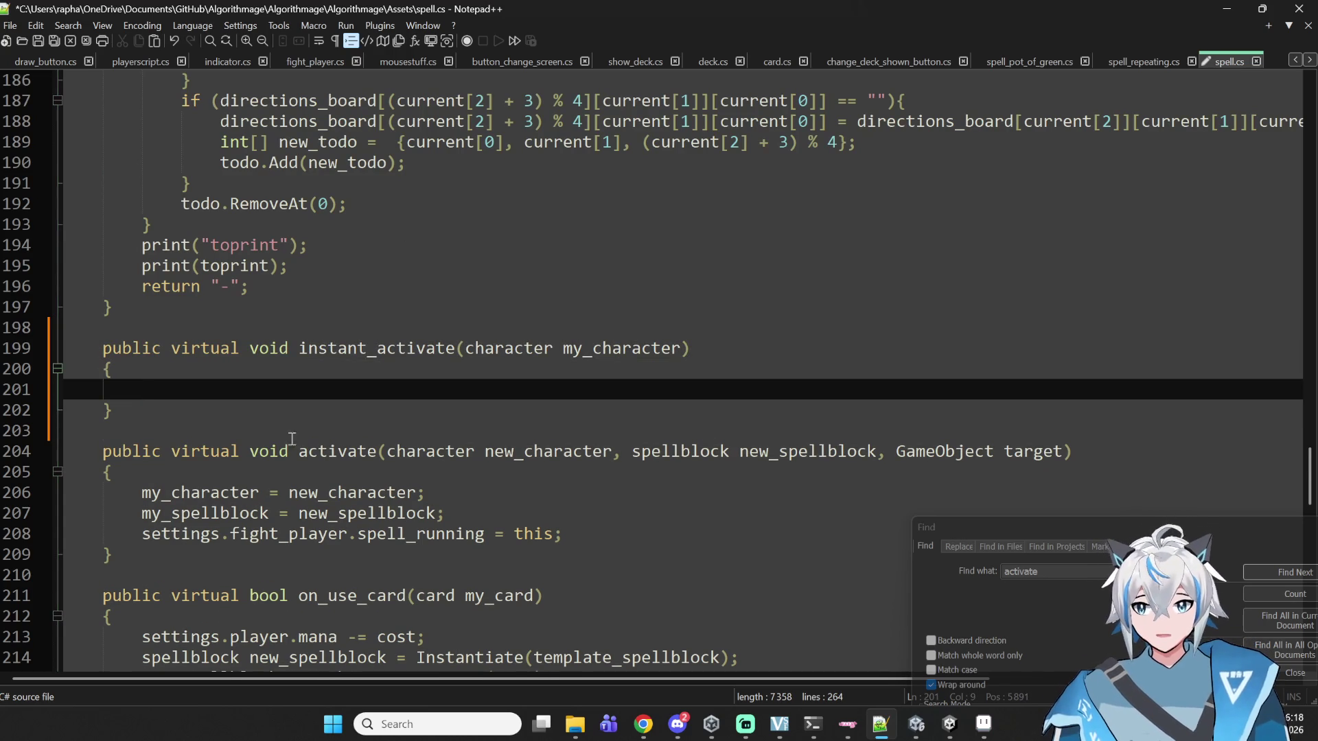
- Finish the empty instant_activate method body (lines 197–201) and save spell.cs
double_click(669, 453)
drag(737, 453, 1002, 456)
click(823, 384)
click(606, 363)
mouse_move(570, 383)
mouse_down()
mouse_move(249, 385)
mouse_move(127, 364)
mouse_move(93, 397)
mouse_up()
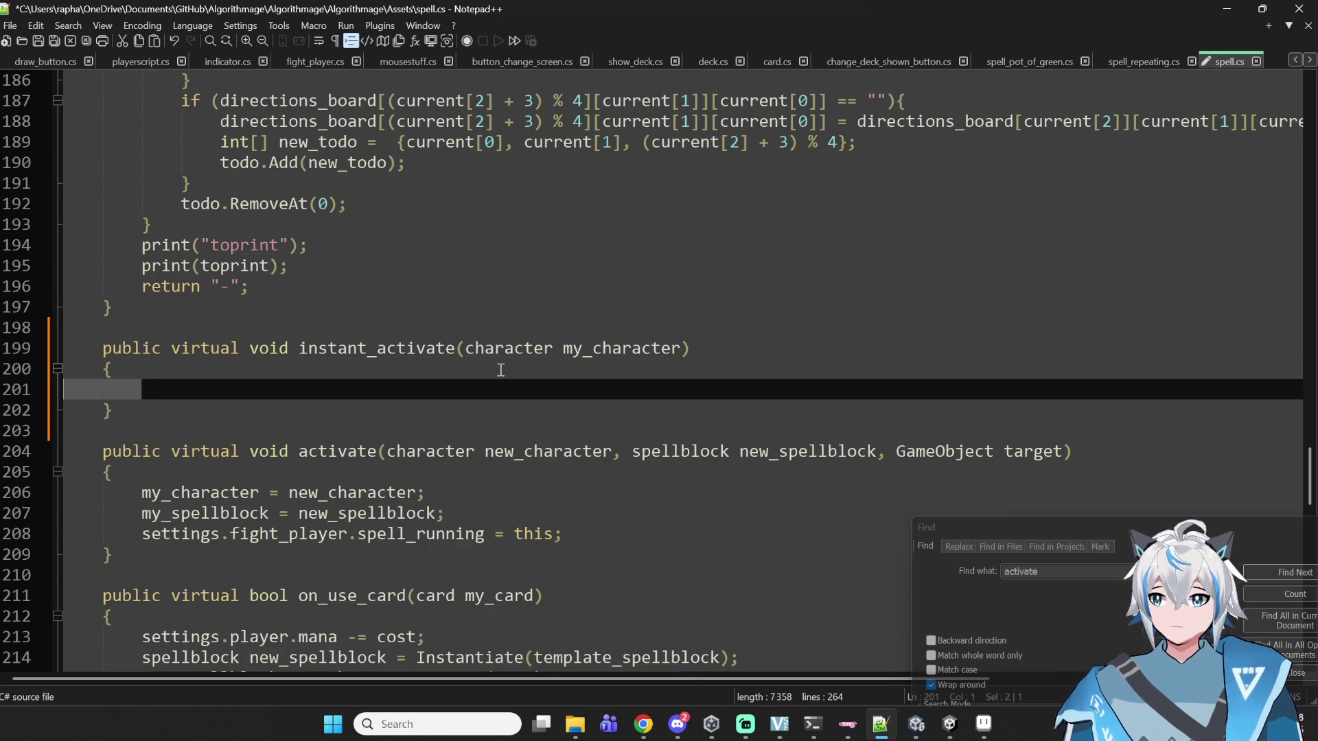
double_click(215, 355)
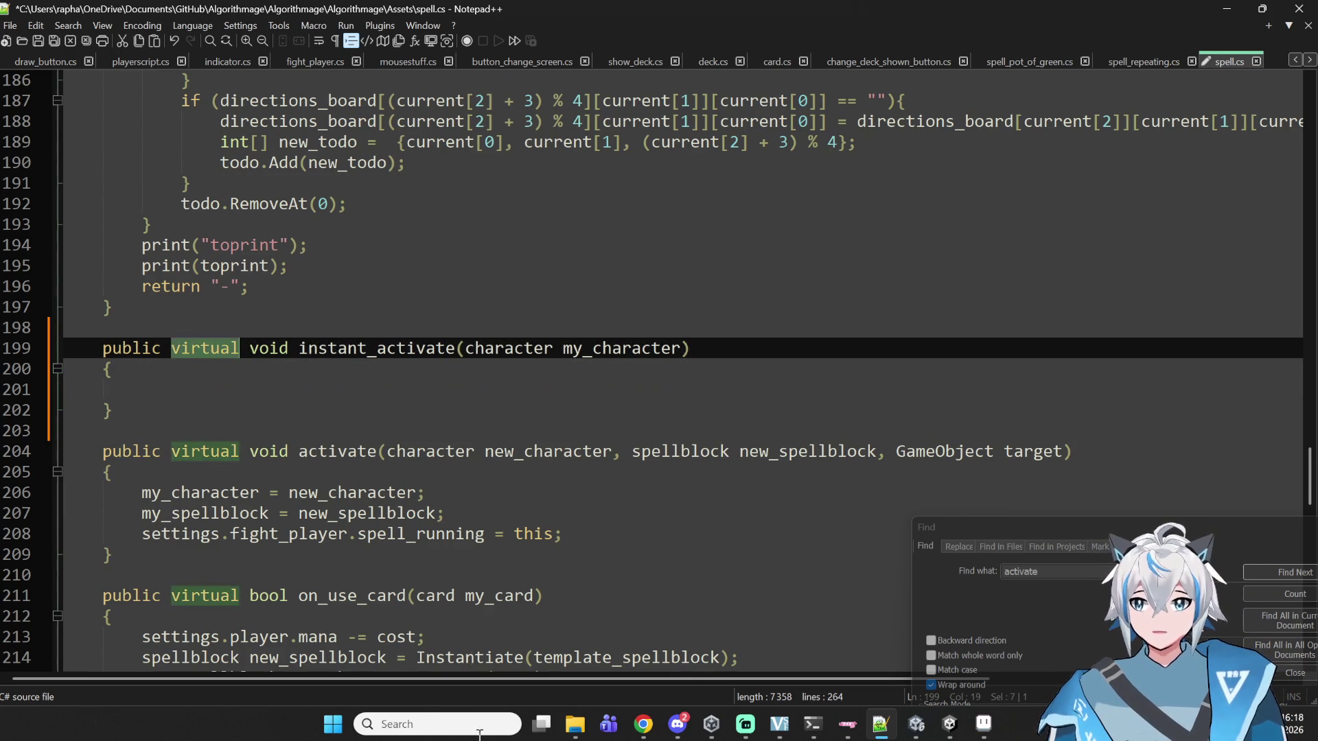
click(358, 362)
click(348, 369)
click(412, 354)
double_click(416, 334)
double_click(415, 349)
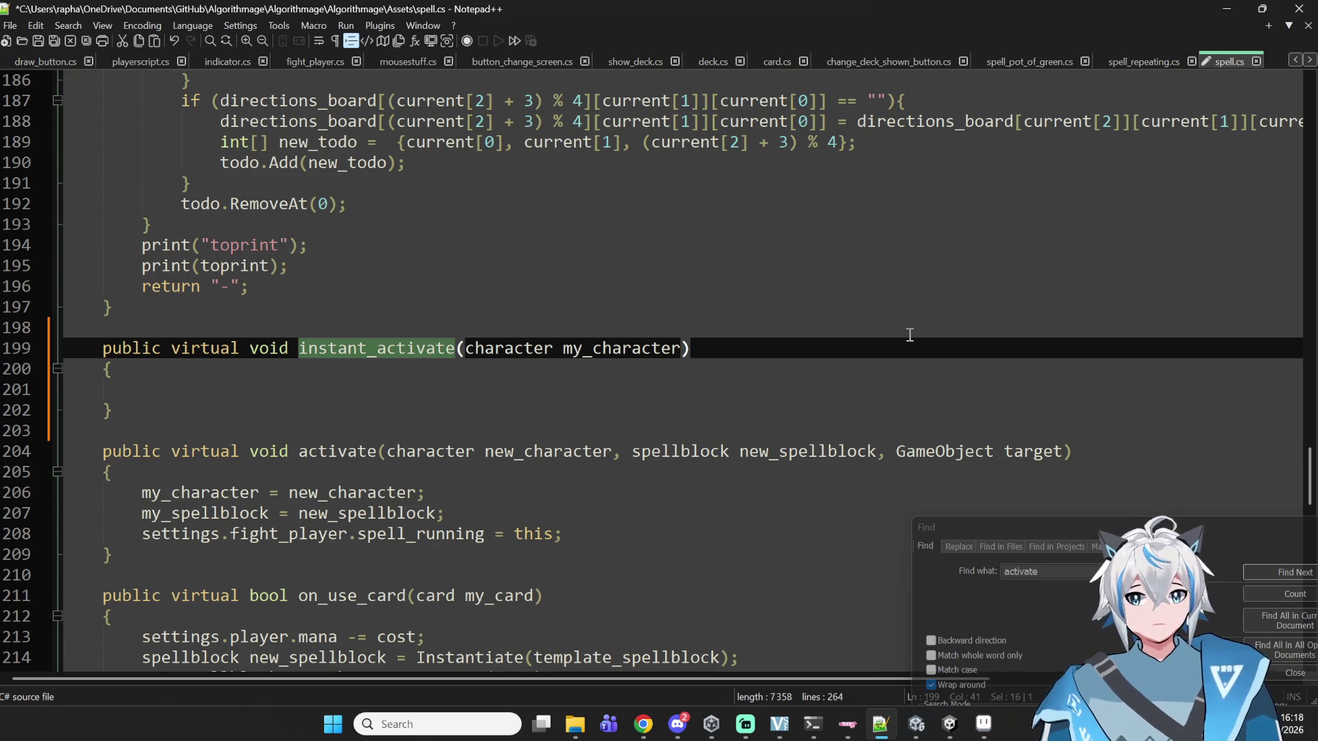
drag(231, 387, 63, 307)
key(shift+Down)
key(shift+Down)
key(shift+Down)
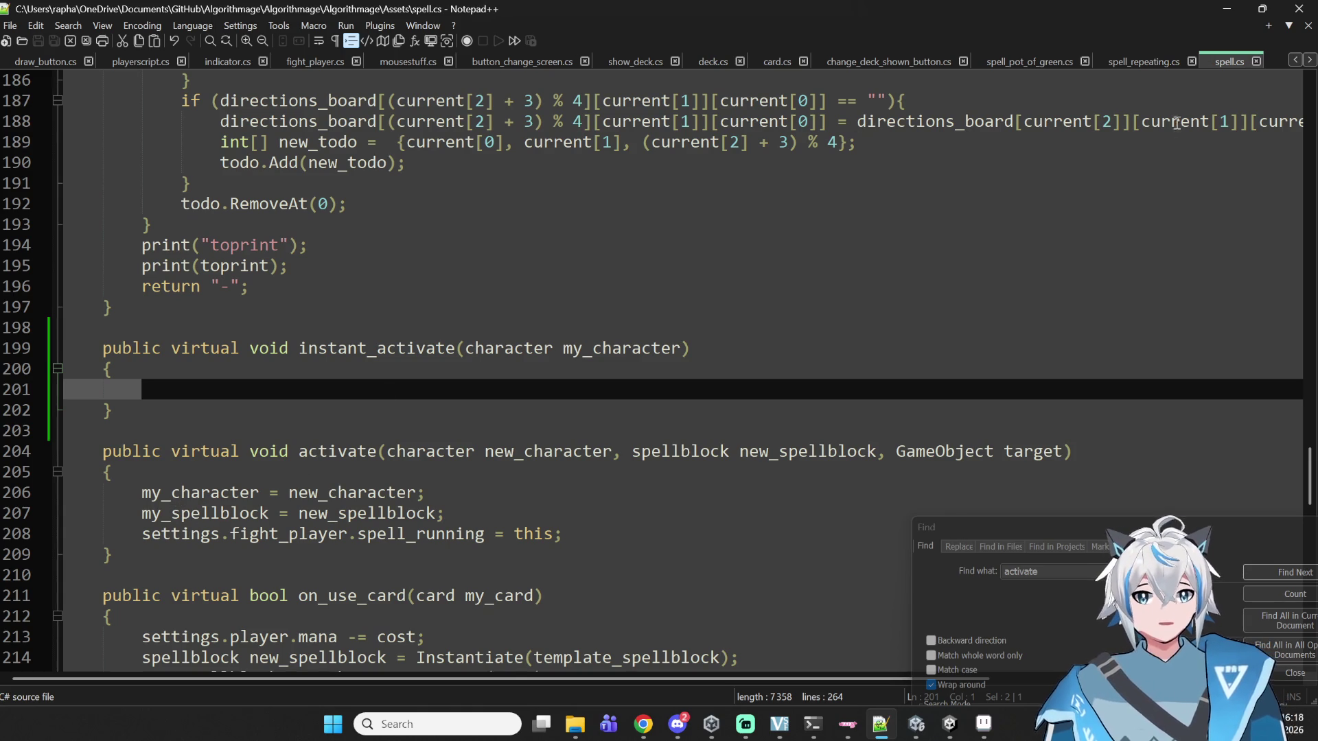
- Compare against spell_repeating.cs, then select the instant_activate signature in spell.cs for reuse
click(1151, 60)
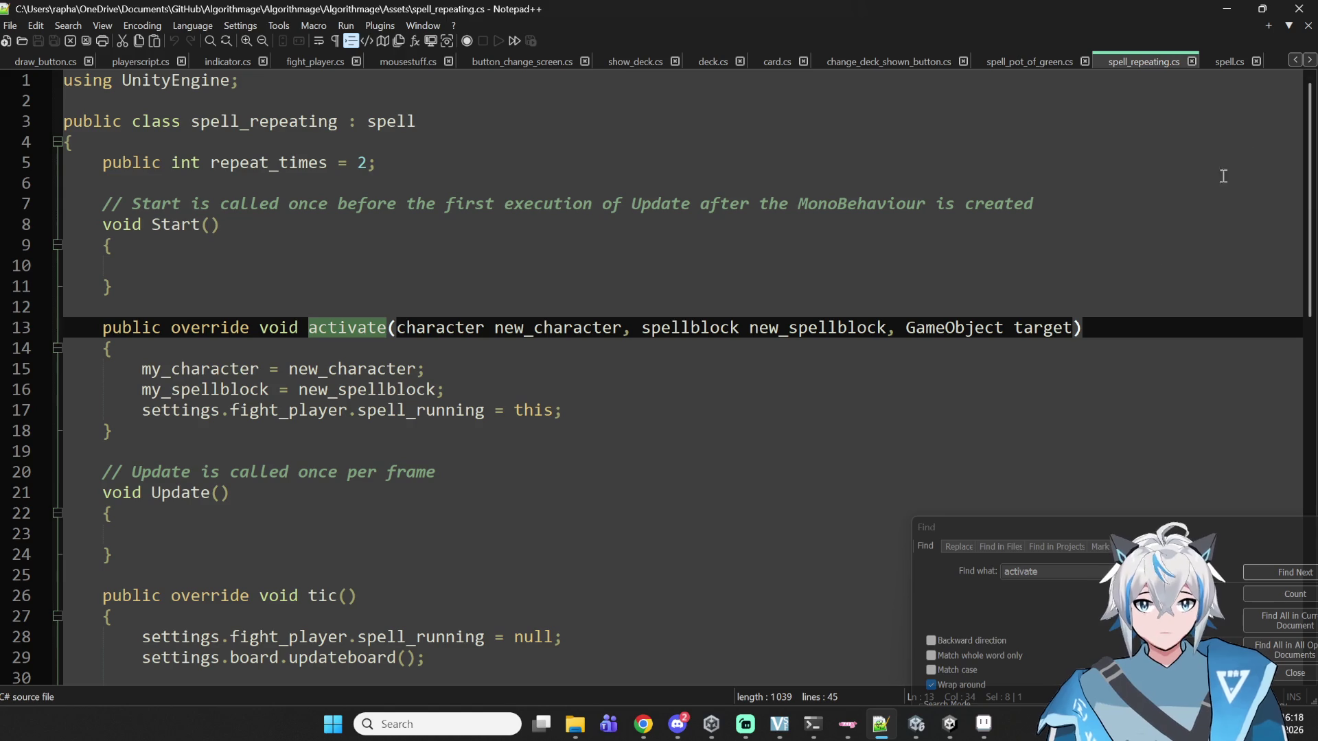
click(1218, 64)
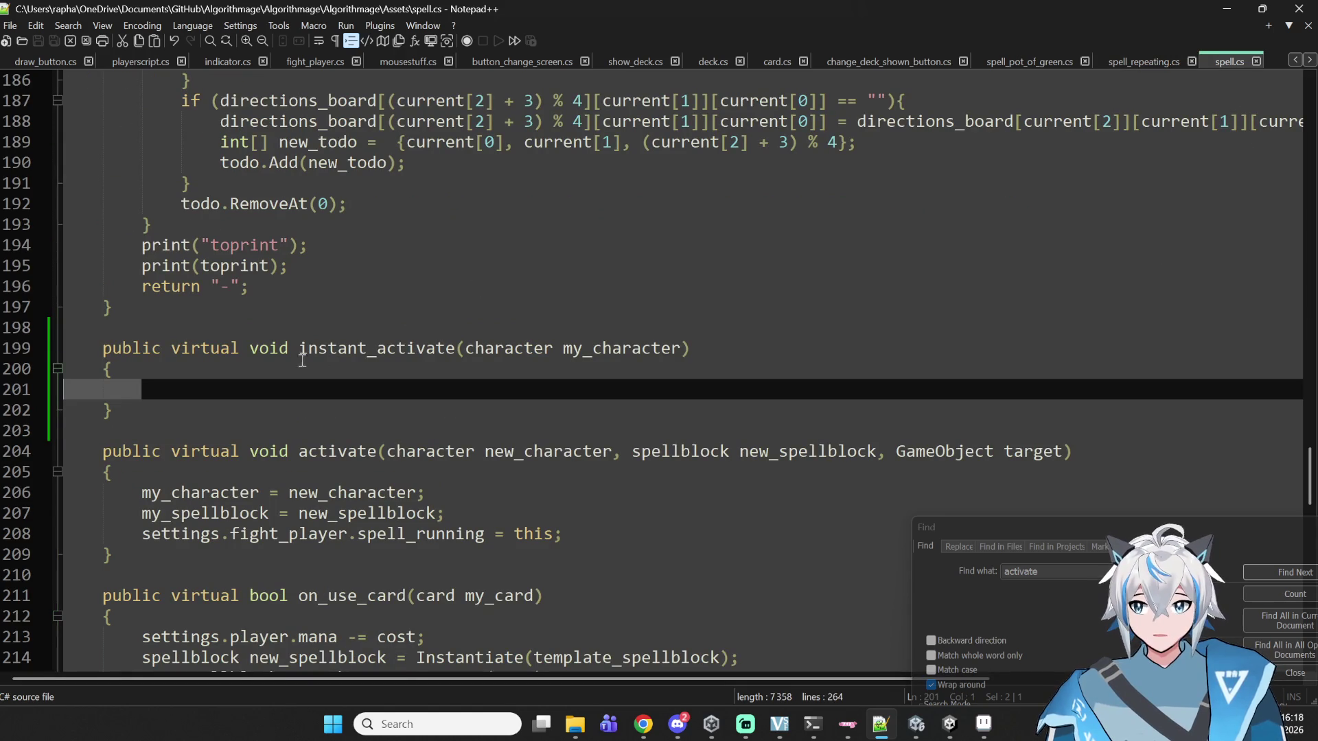
drag(299, 348, 720, 343)
key(ctrl+c)
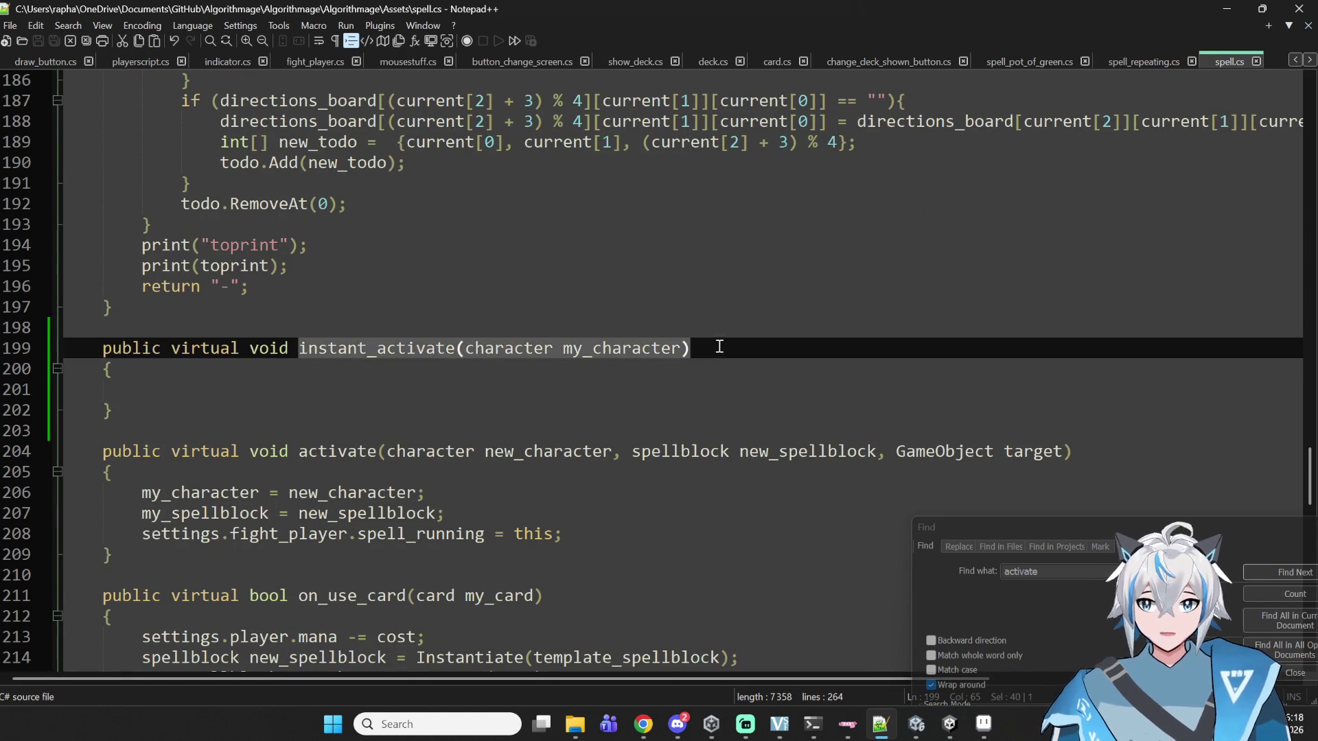
click(1003, 58)
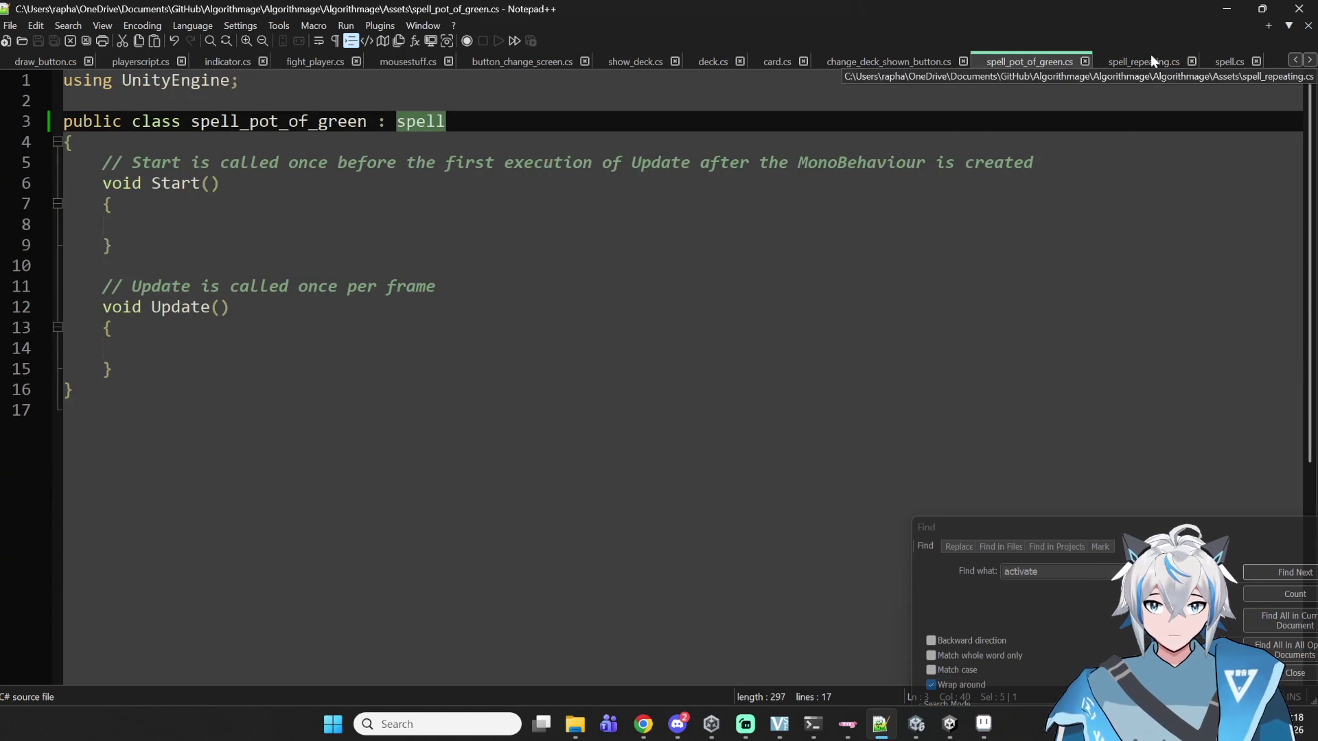
- Write the 'public override void instant_activate(character my_character)' signature at line 10
drag(1043, 63, 1112, 60)
click(194, 263)
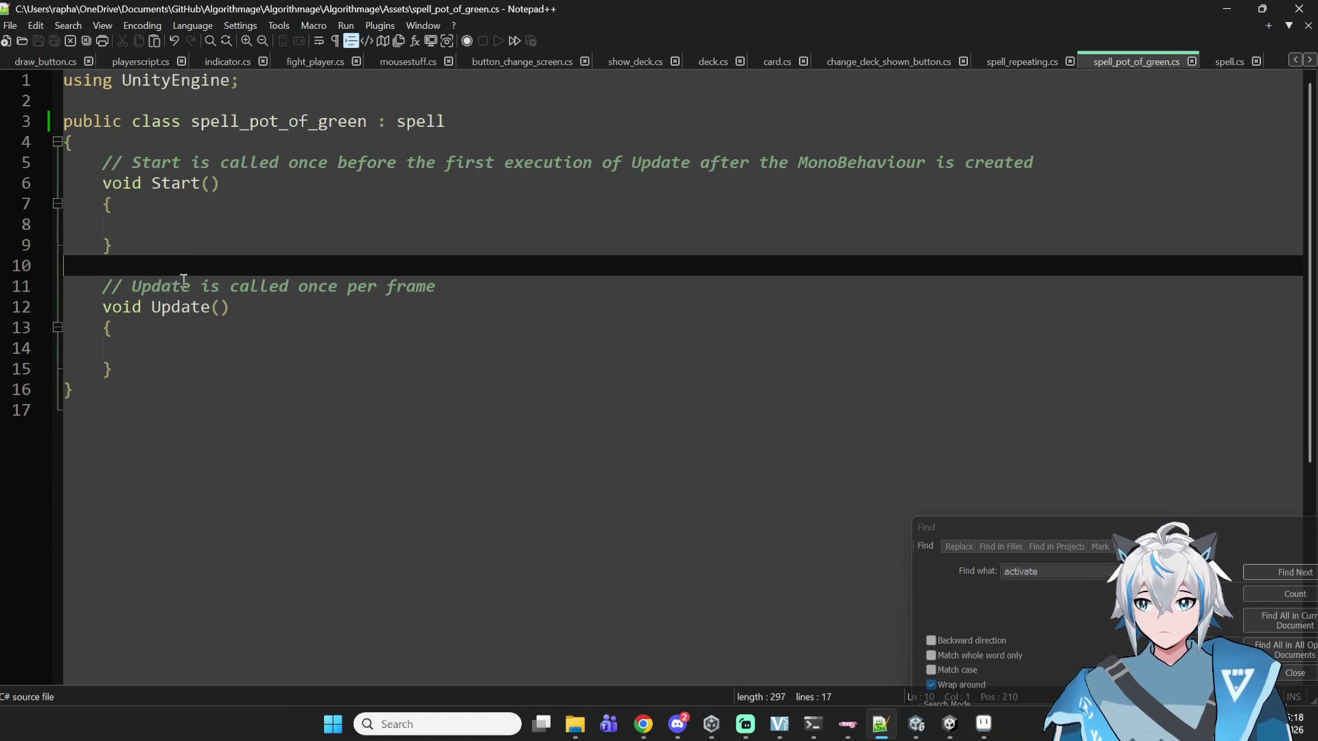
key(Return)
key(BackSpace)
key(Return)
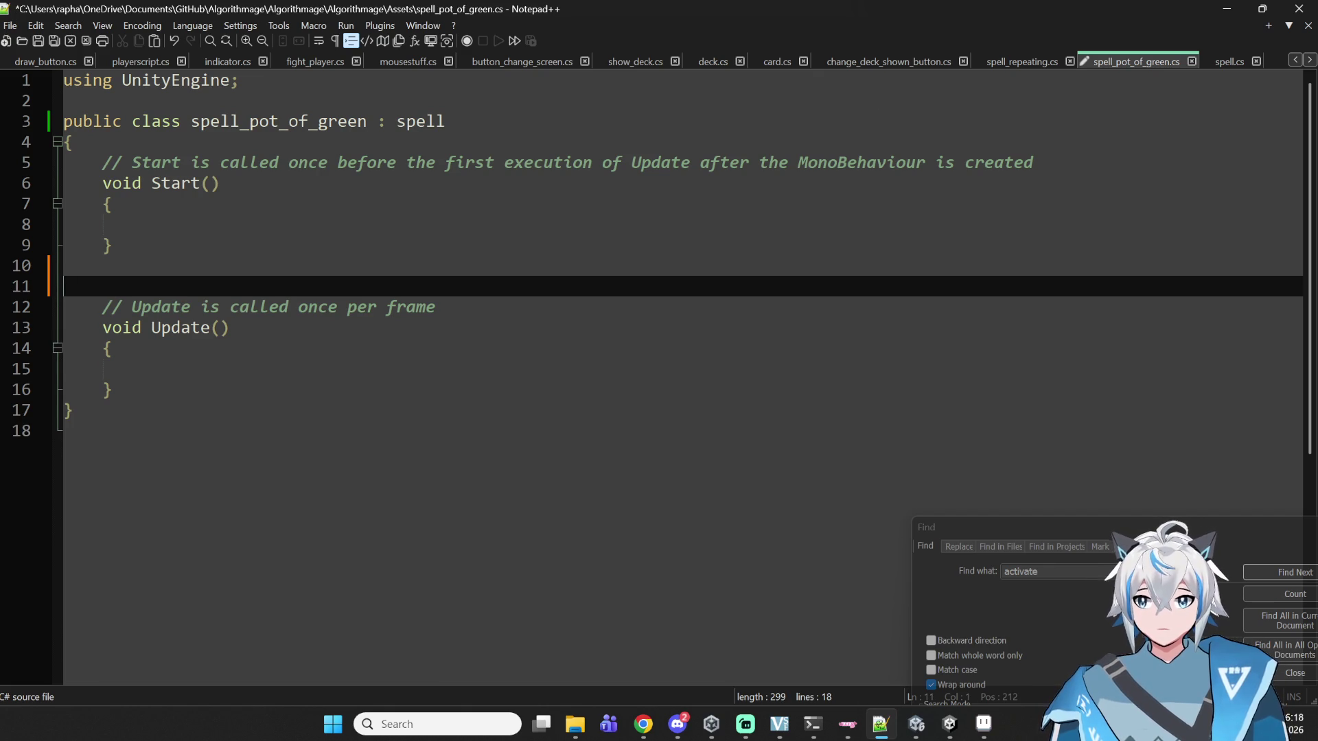
text(publ)
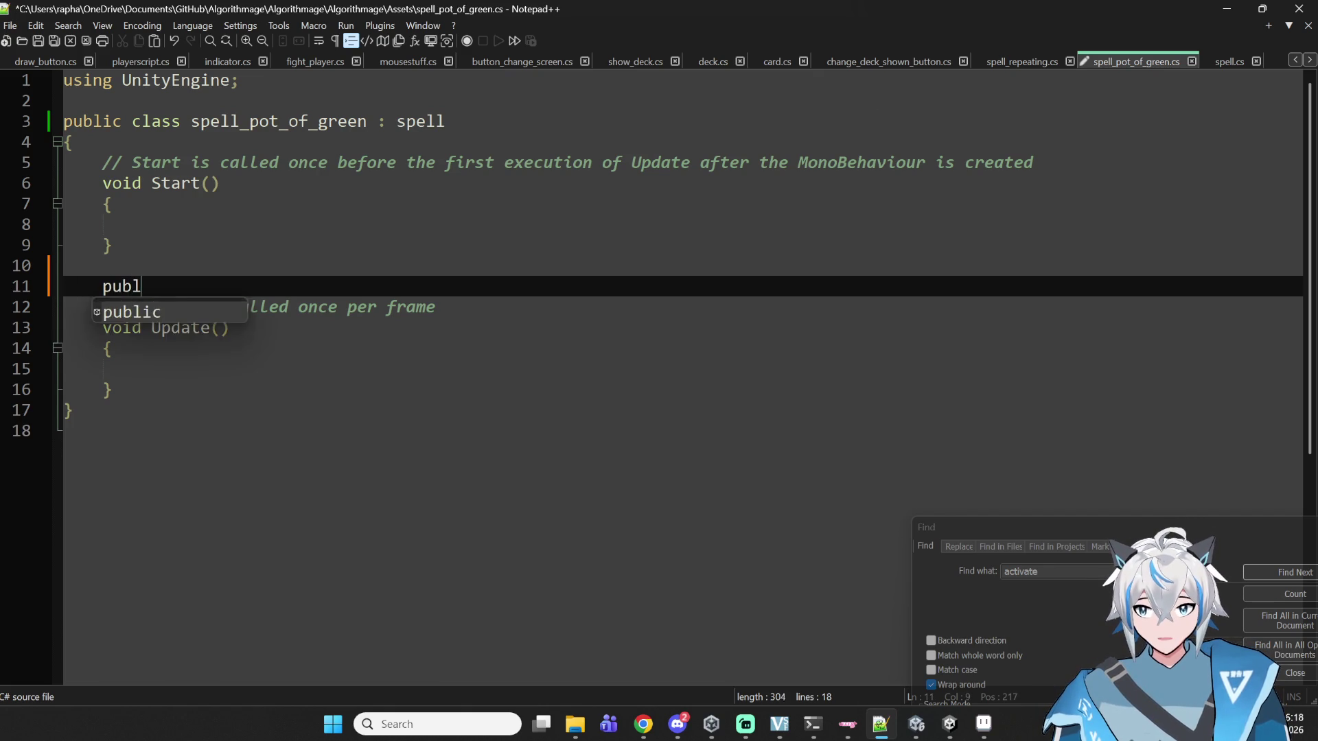
text(ic override)
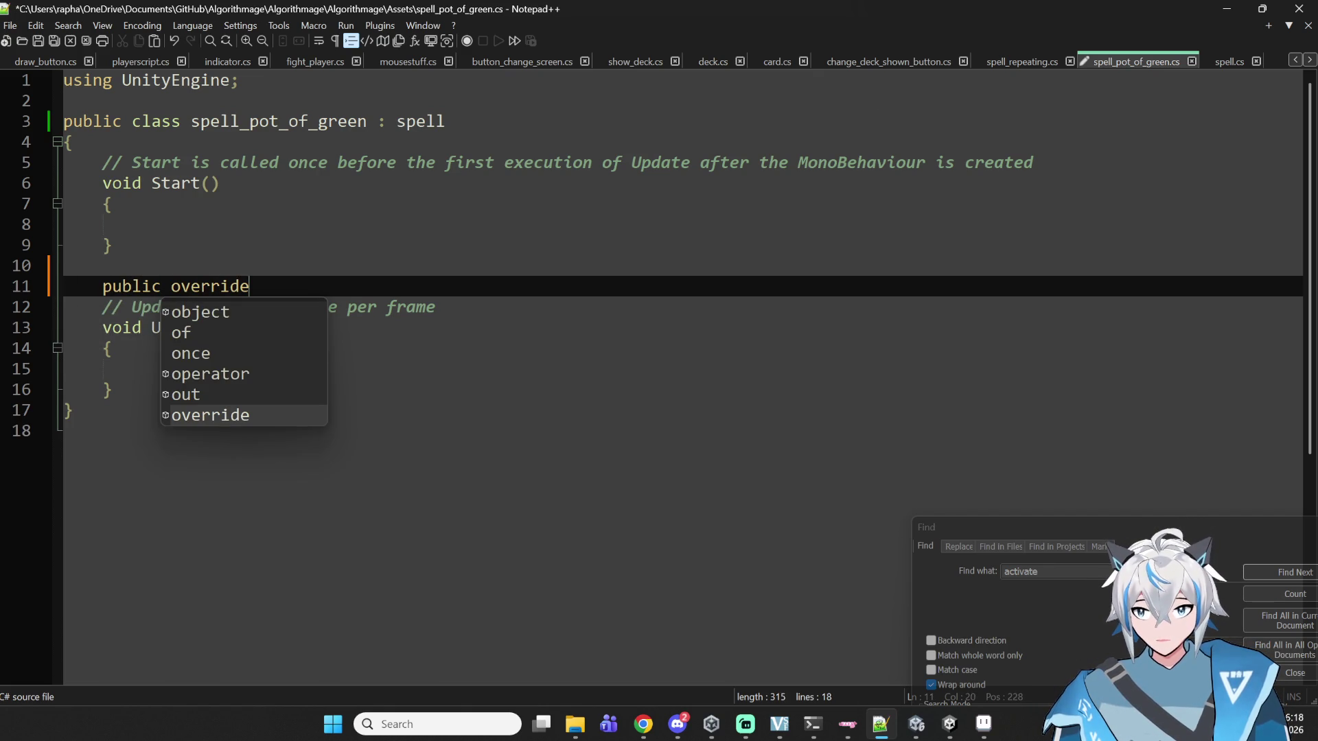
key(ctrl+v)
click(260, 287)
text(void)
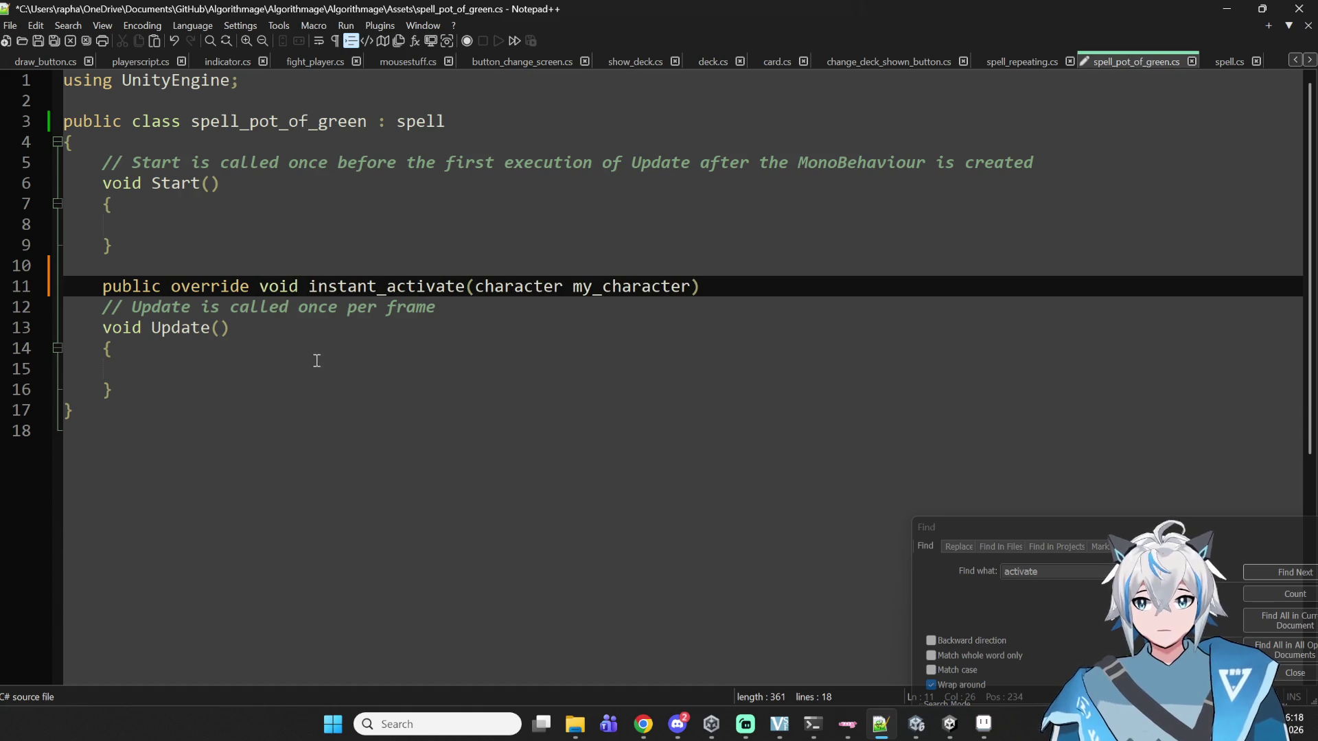
click(712, 286)
- Add opening and closing braces with an empty body line for the override
key(Return)
text({)
key(Return)
key(Return)
text(})
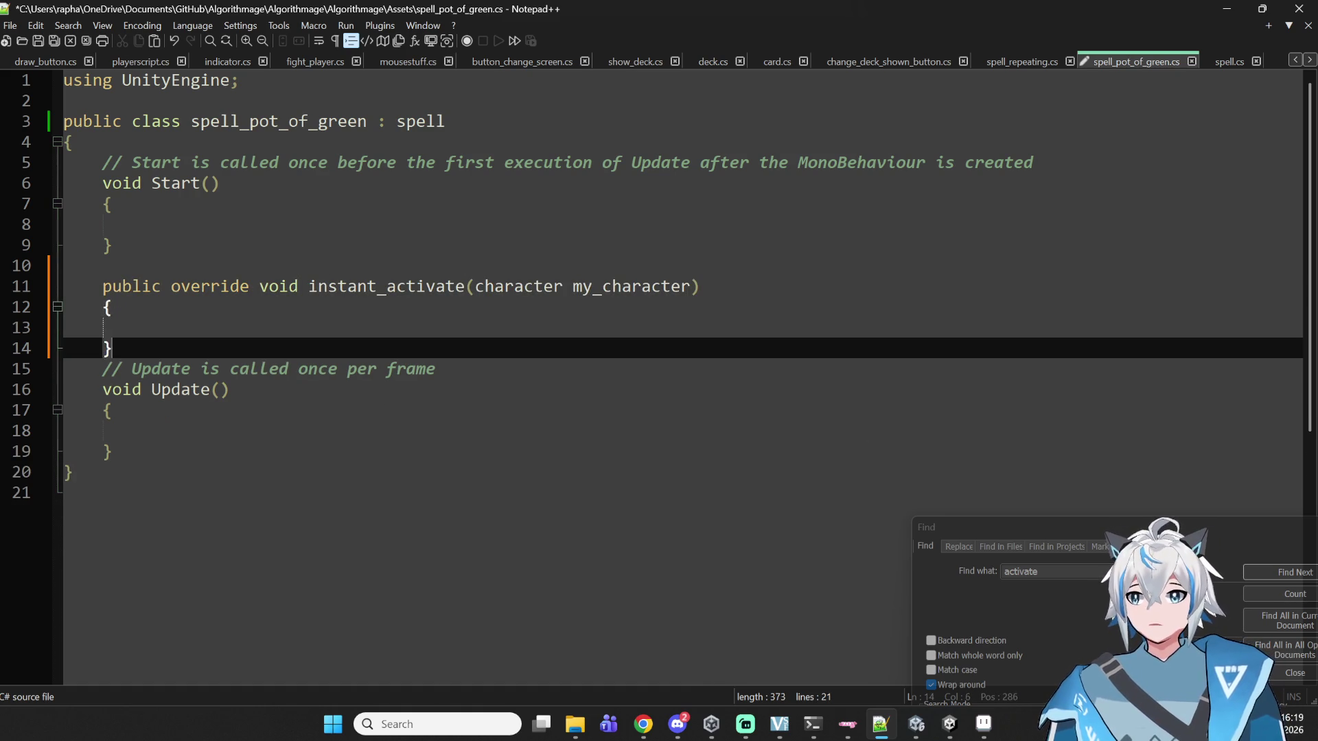
key(Return)
key(Up)
click(141, 327)
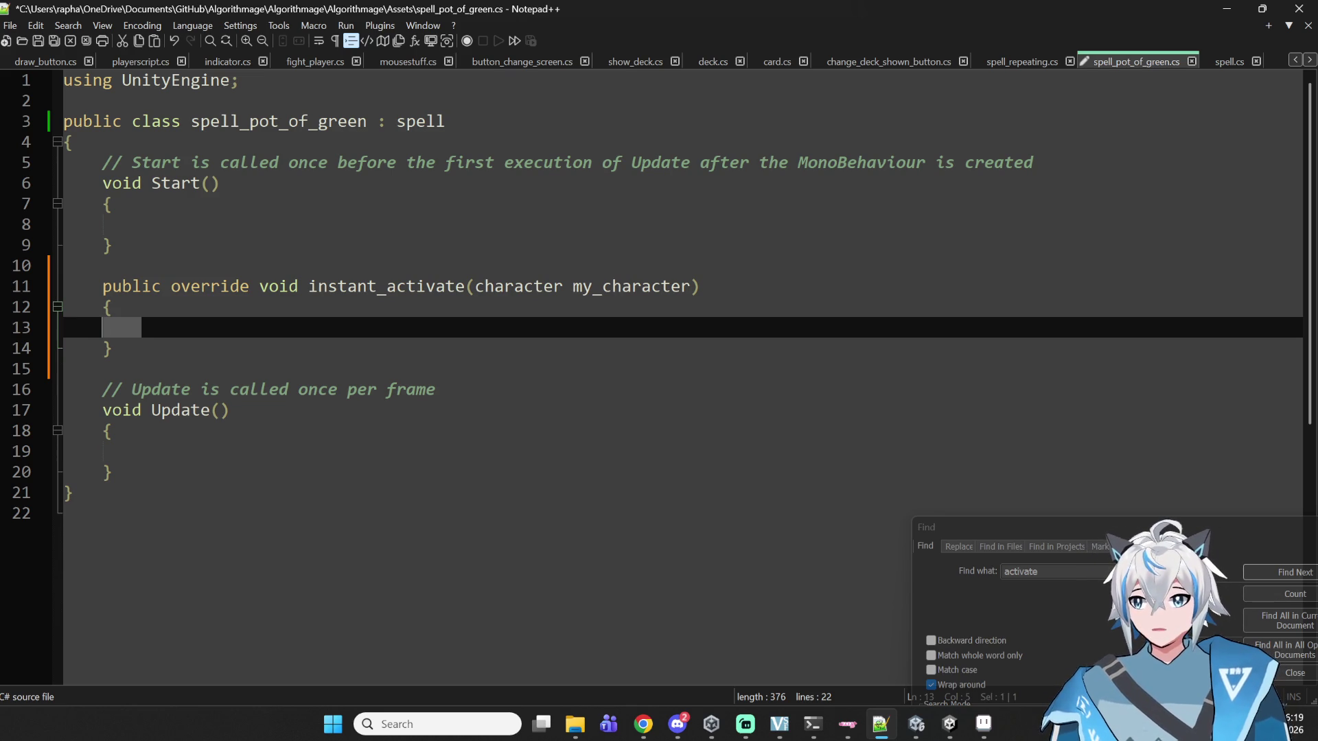
- Add a 'for (int i = 0; i < 2; i++)' loop and paste the card-draw if-block inside
text(for int i = 0k)
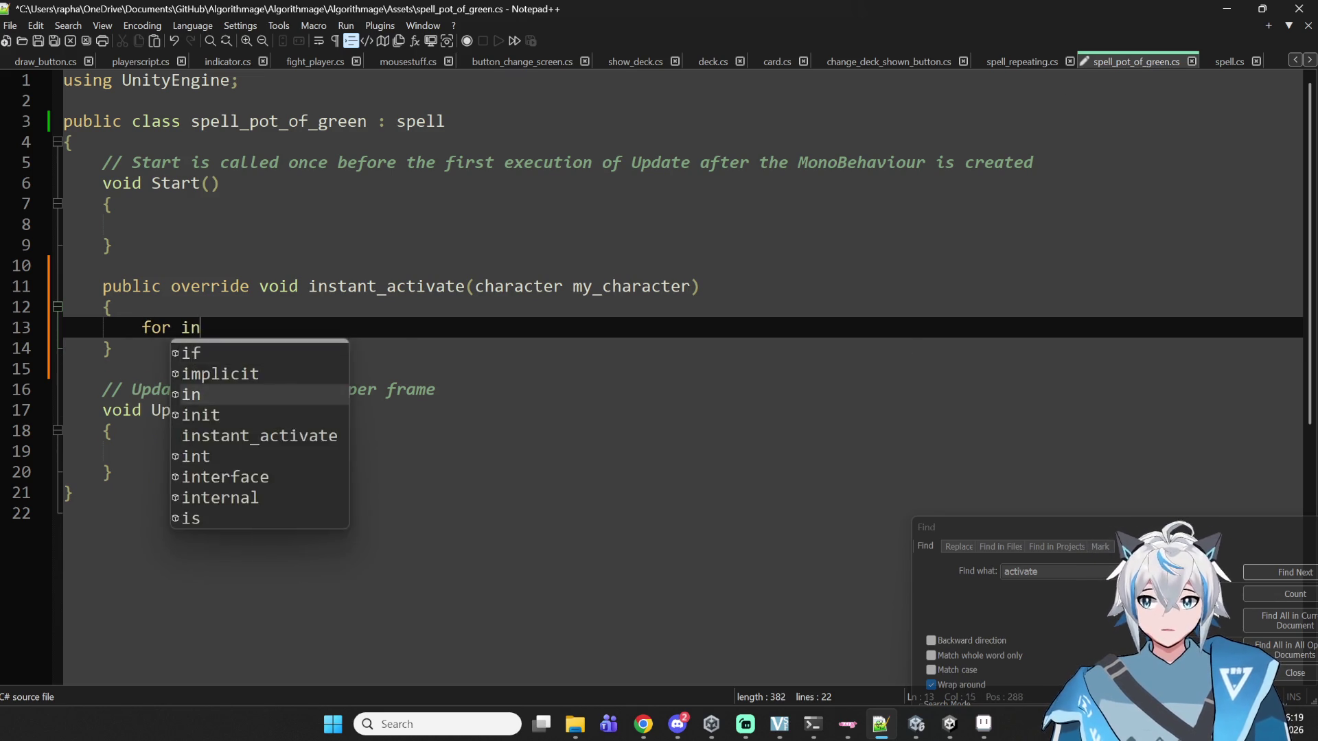
key(BackSpace)
text(; i < )
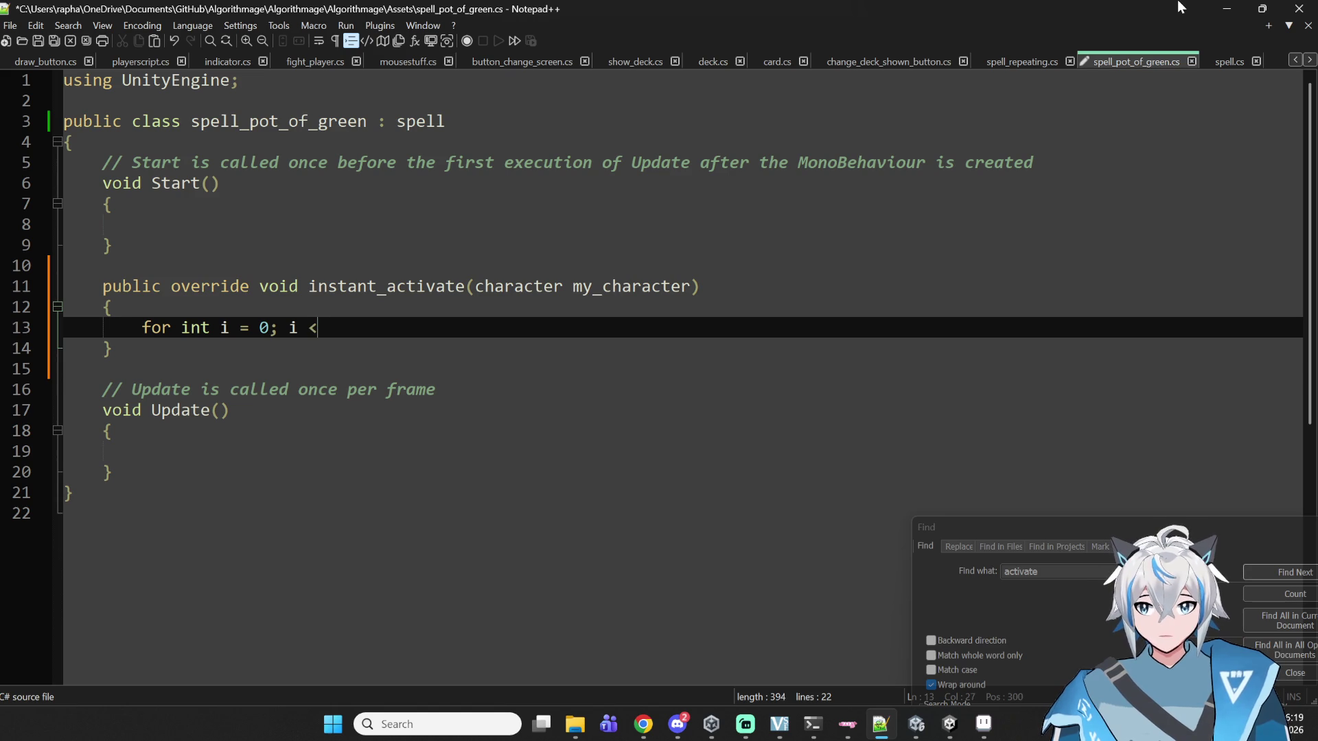
text(2; i++))
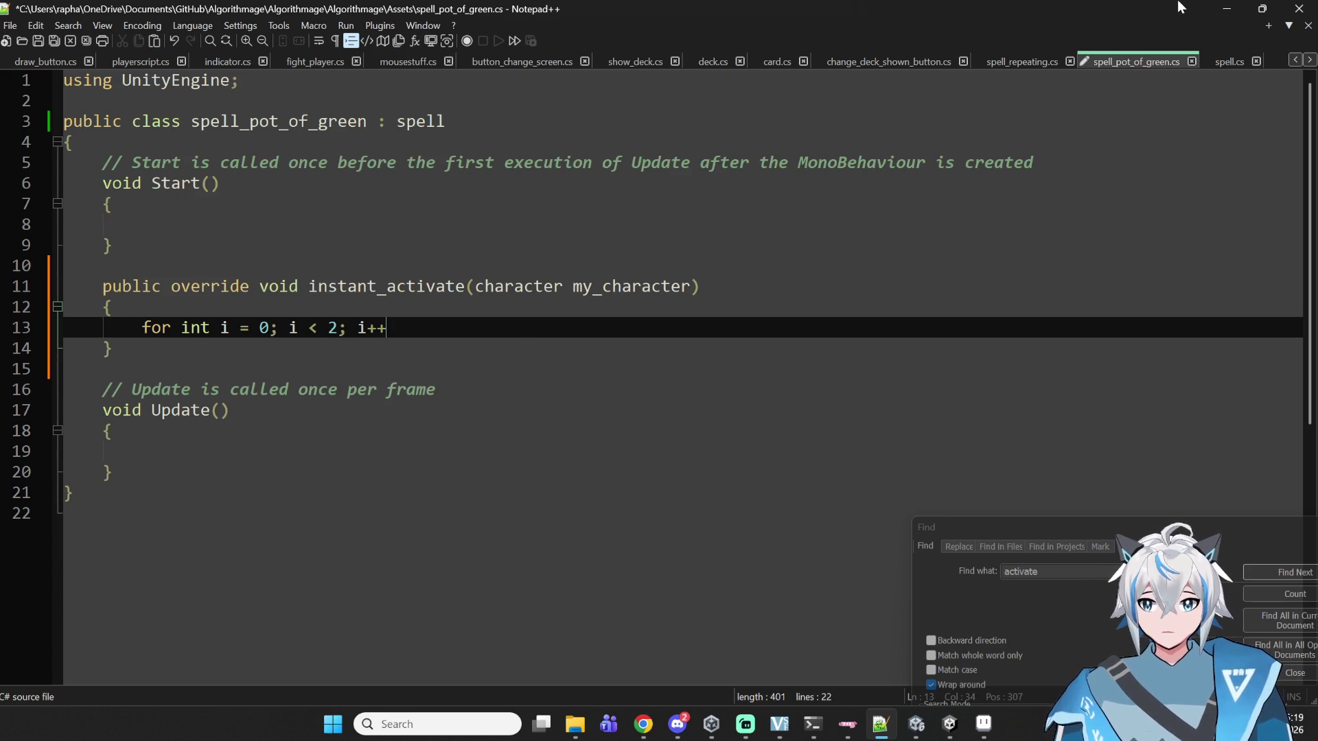
click(183, 328)
text(()
click(440, 334)
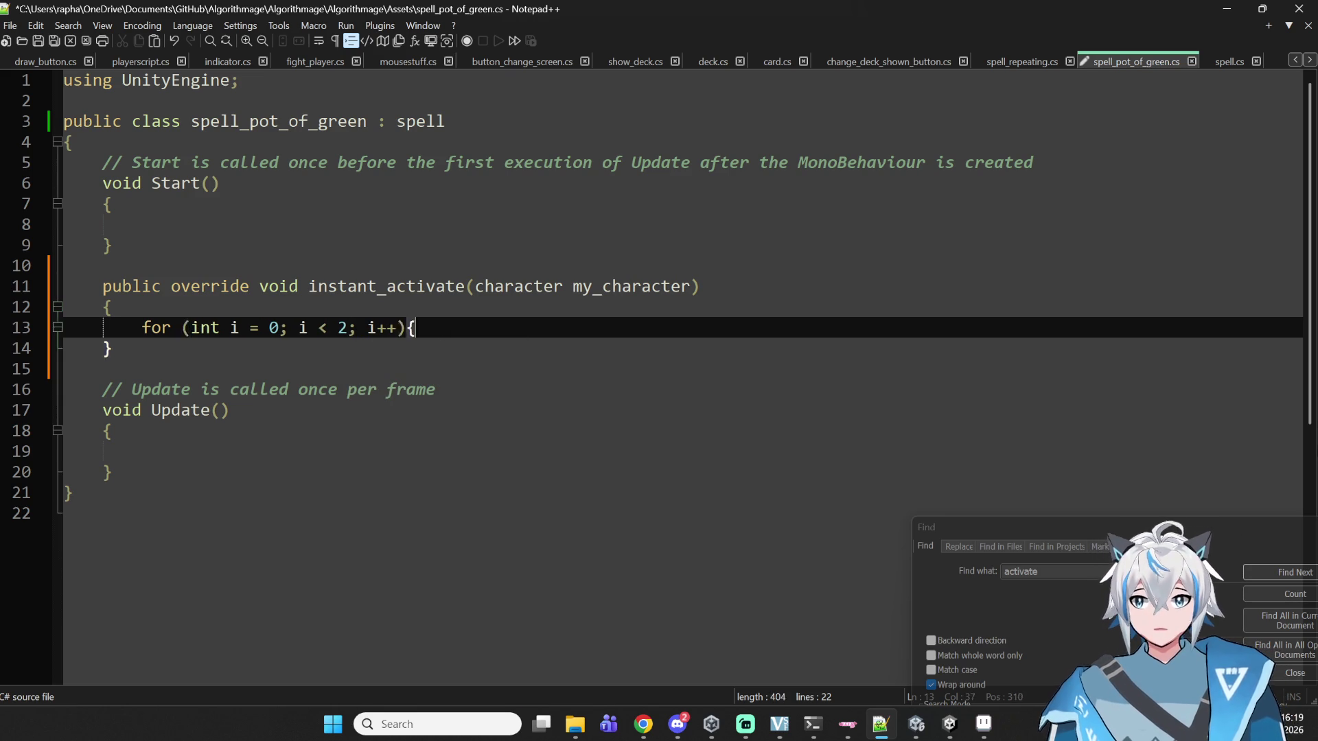
text({)
key(Return)
text(})
click(187, 328)
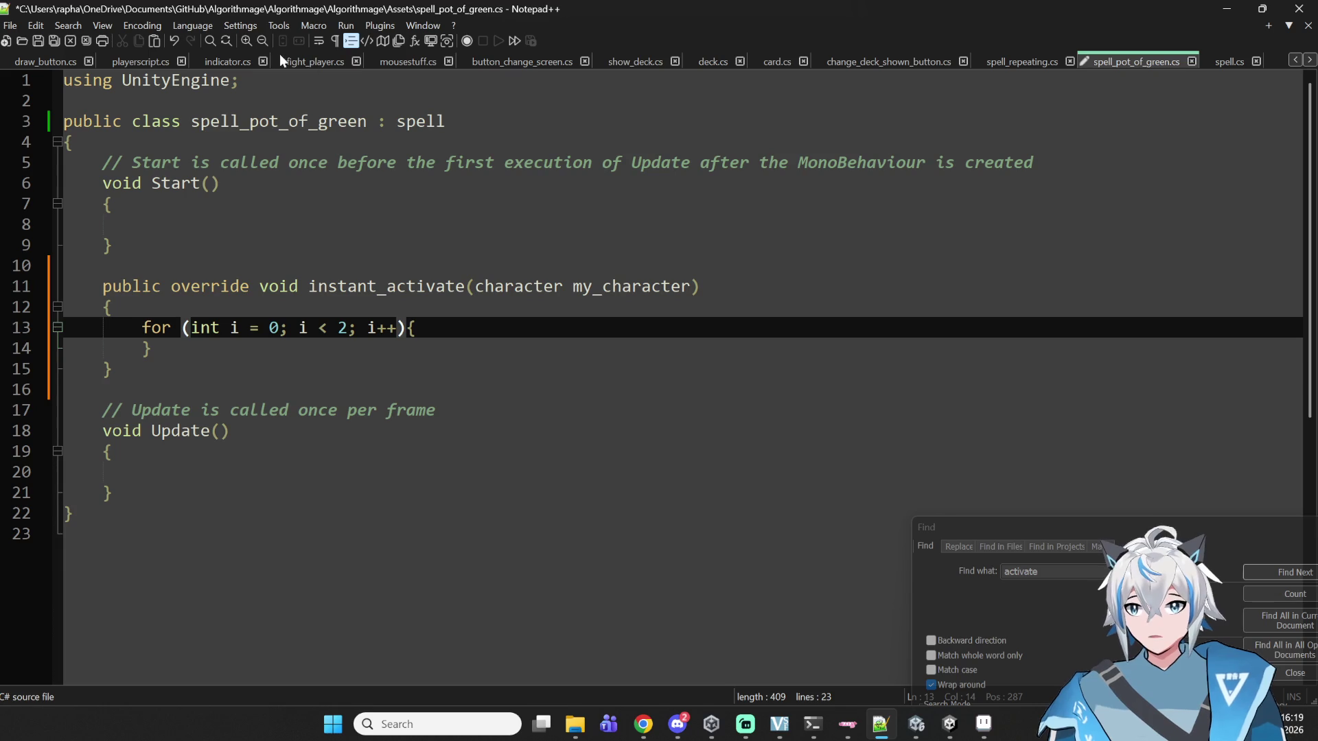
click(426, 327)
key(ctrl+v)
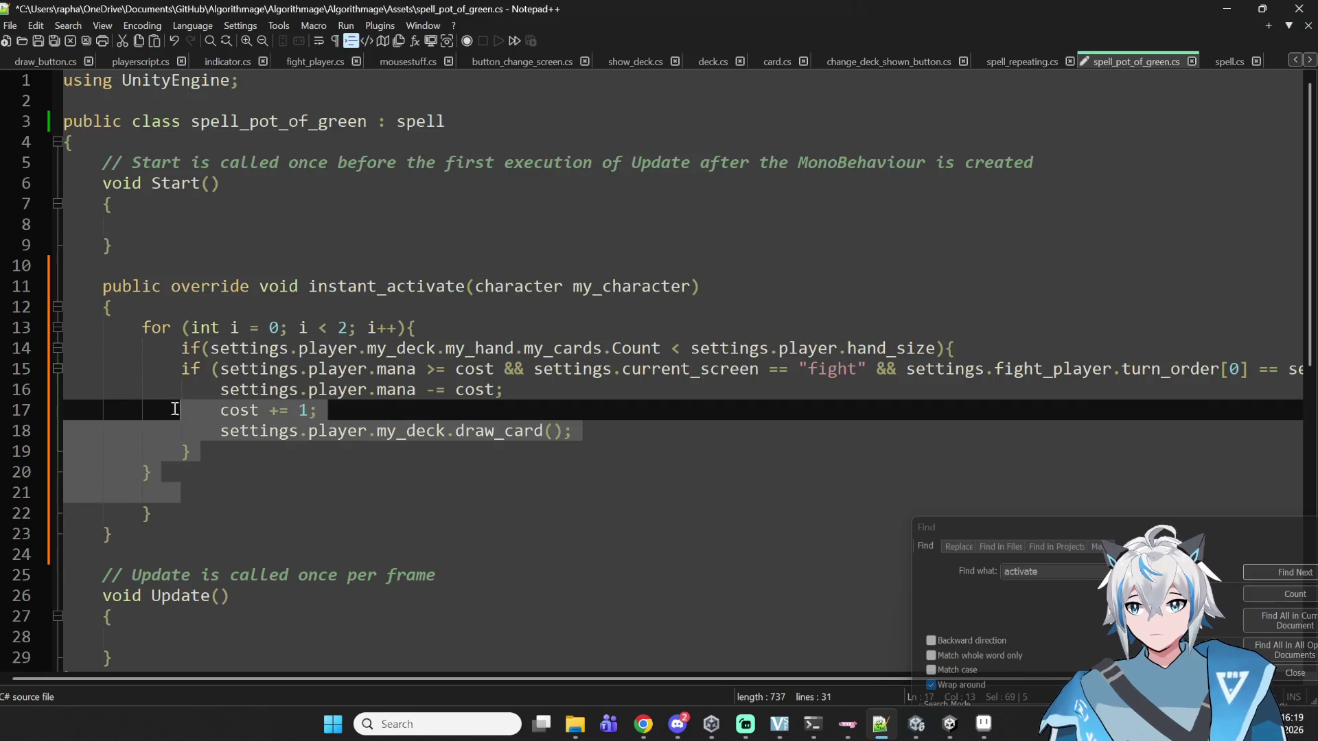
- Indent the pasted block, delete the mana check and mana subtraction lines, and drop the extra brace
click(178, 472)
drag(167, 472, 63, 369)
key(Tab)
click(346, 492)
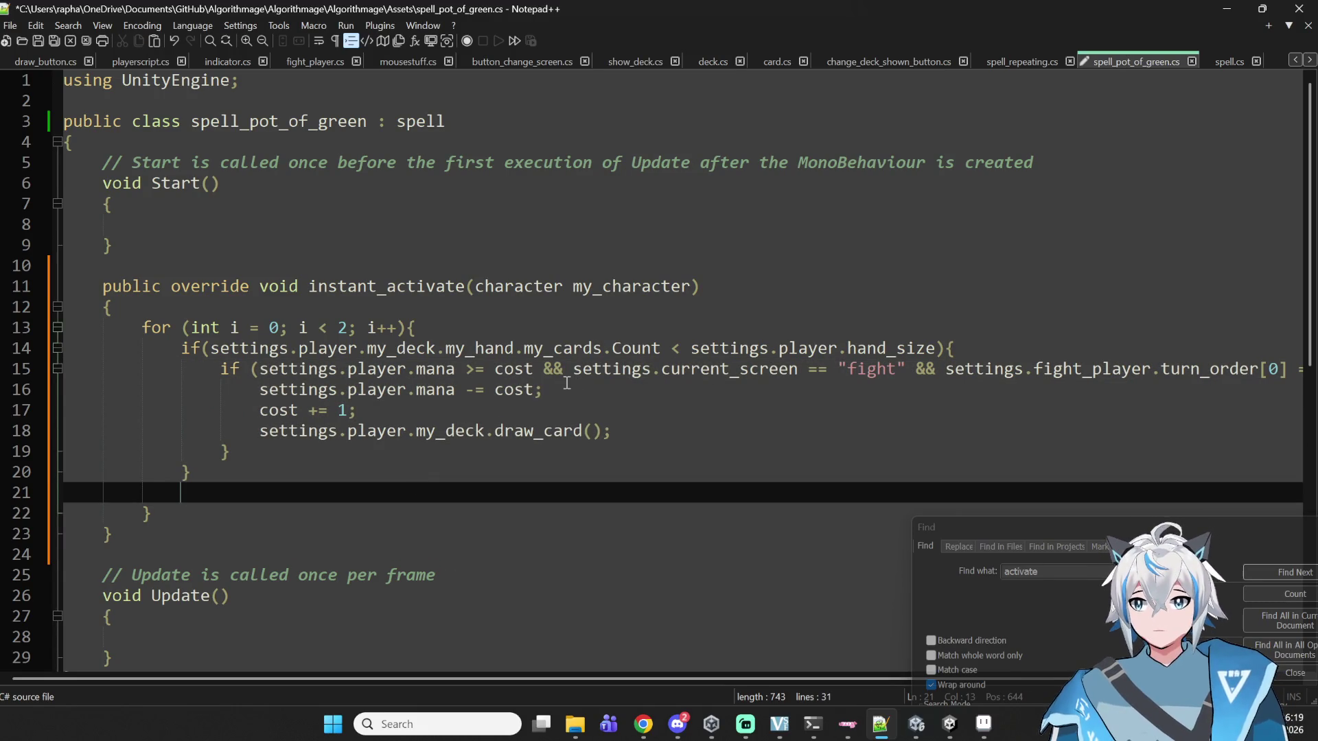
drag(221, 368, 542, 389)
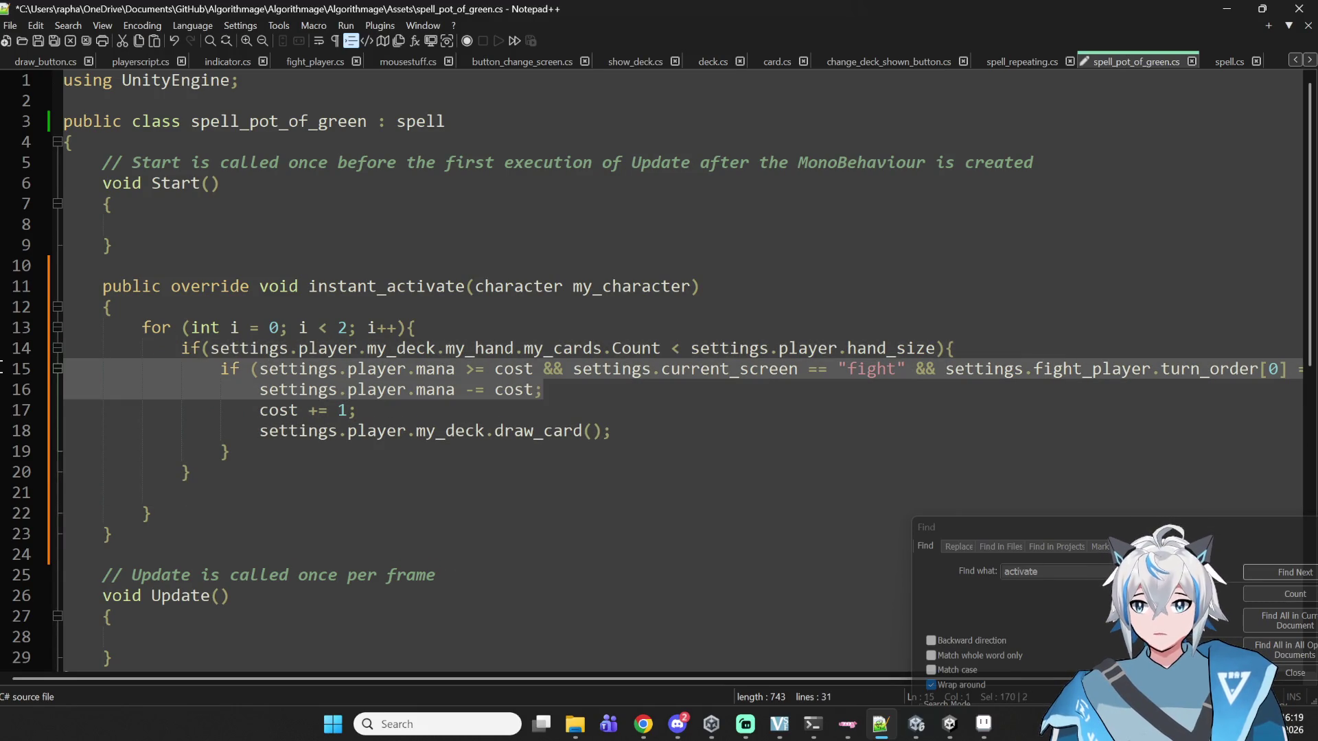
key(Delete)
click(295, 427)
key(BackSpace)
- Remove the 'cost += 1' line and leftover blank lines, then save and return to Unity
mouse_move(296, 427)
mouse_down()
mouse_move(226, 412)
mouse_move(229, 393)
mouse_up()
key(shift+Tab)
click(322, 391)
drag(322, 391, 6, 389)
key(BackSpace)
key(BackSpace)
key(BackSpace)
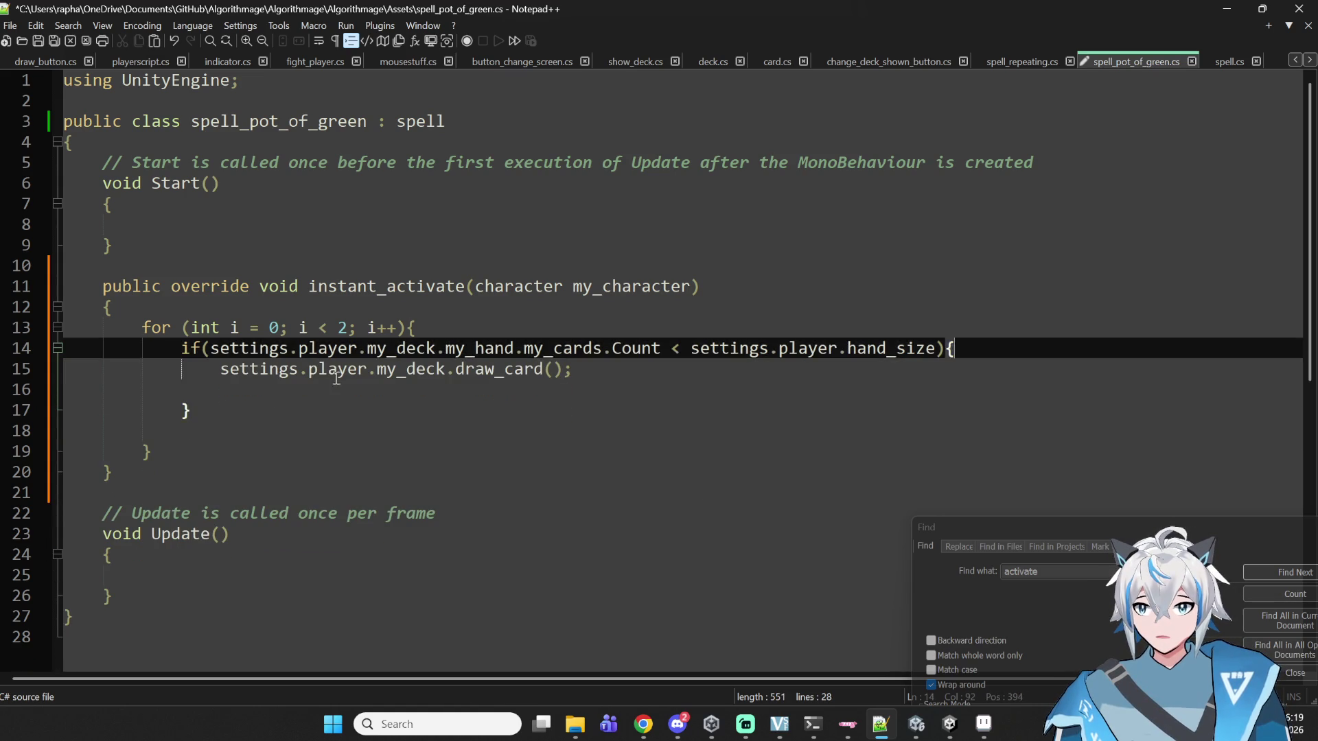
key(Down)
key(Down)
key(BackSpace)
key(BackSpace)
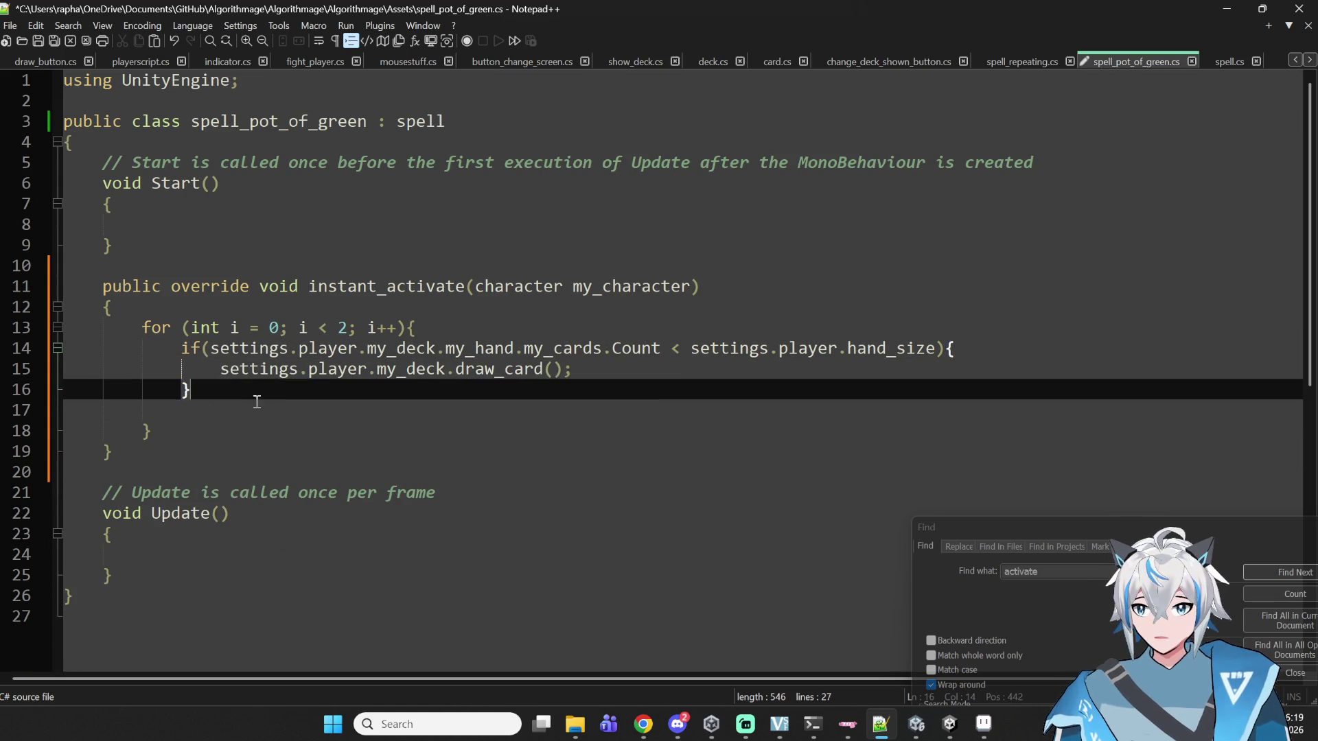
click(250, 408)
key(BackSpace)
click(510, 378)
key(ctrl+s)
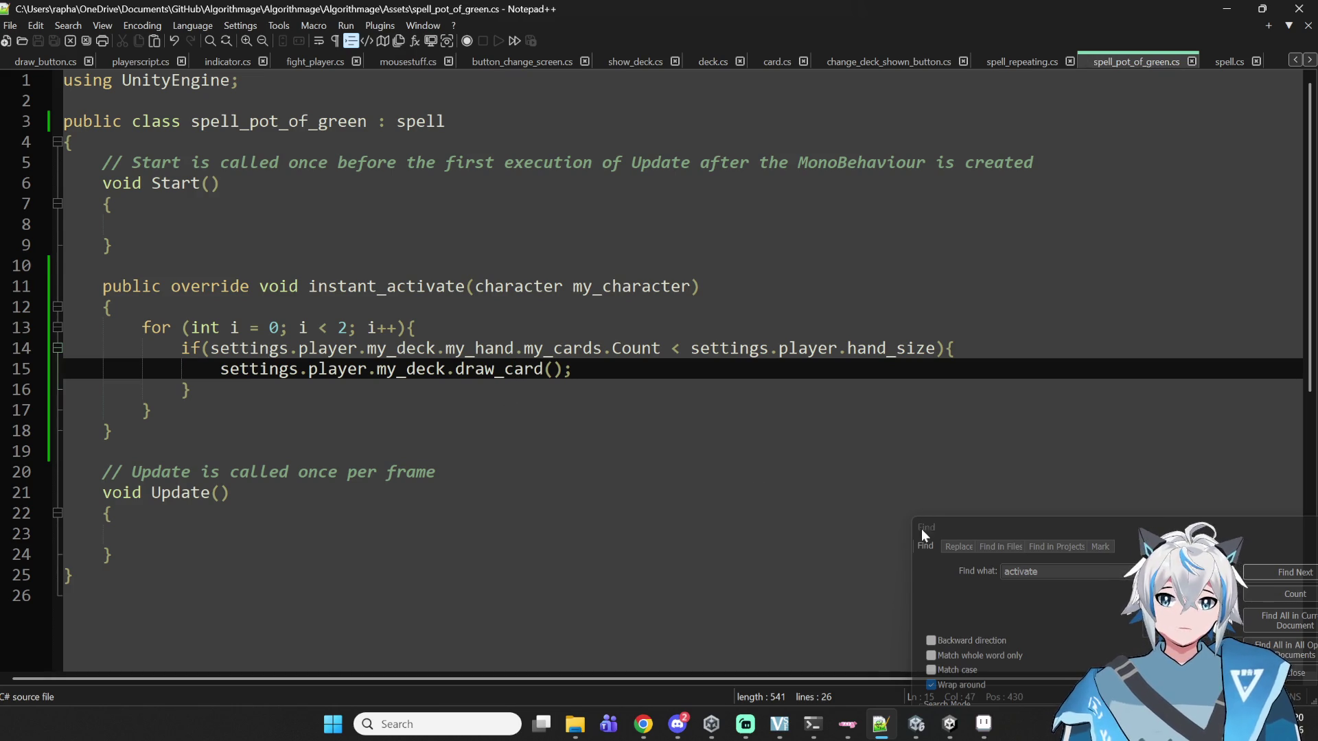
key(alt+Tab)
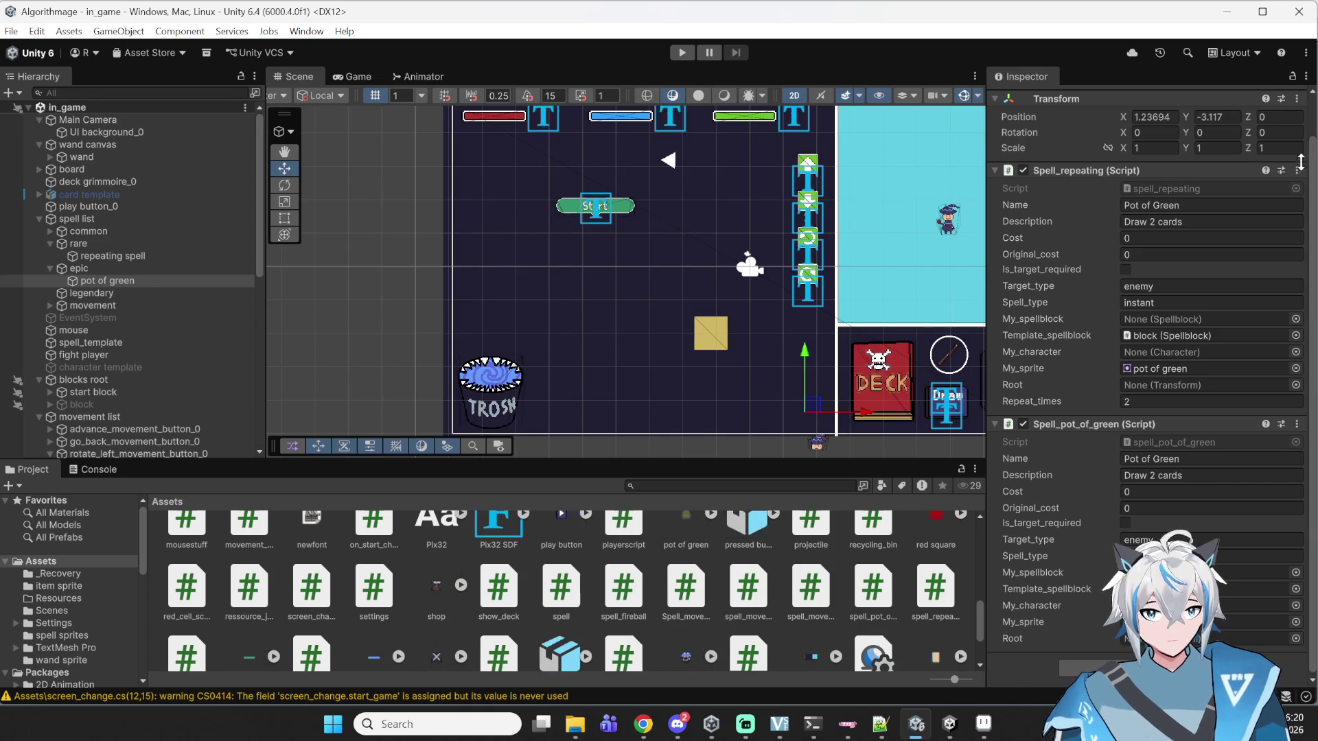
- Remove Spell_repeating from pot of green, leaving Spell_pot_of_green ('Draw 2 cards', cost 0, instant)
click(1296, 212)
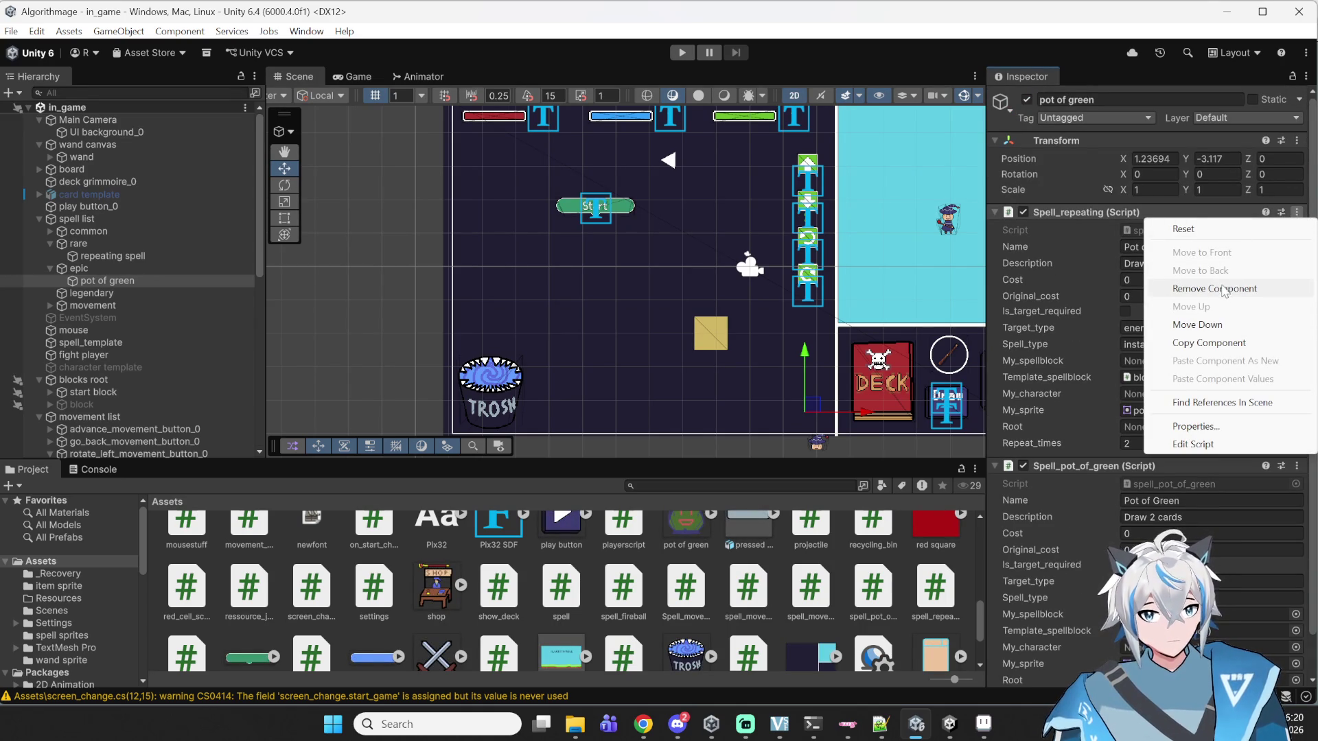
click(1223, 290)
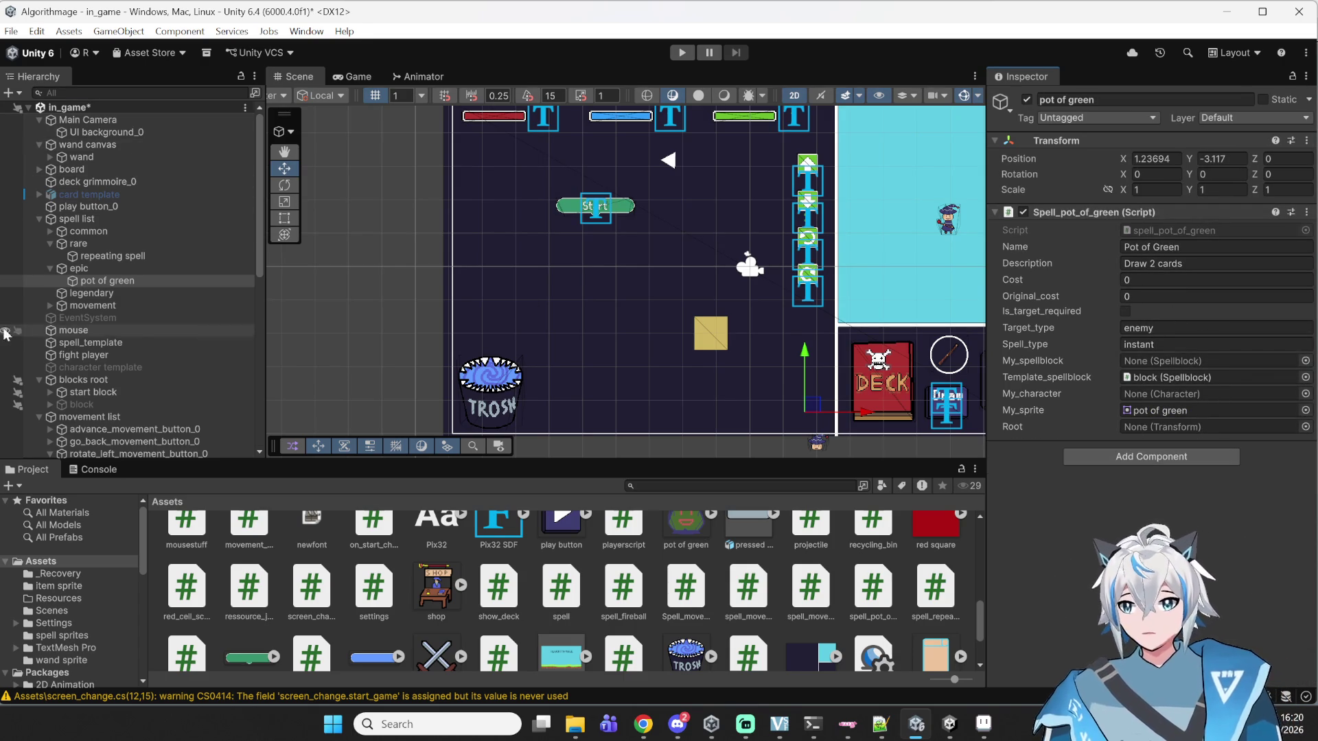
scroll(72, 234, down, 7)
scroll(102, 244, down, 3)
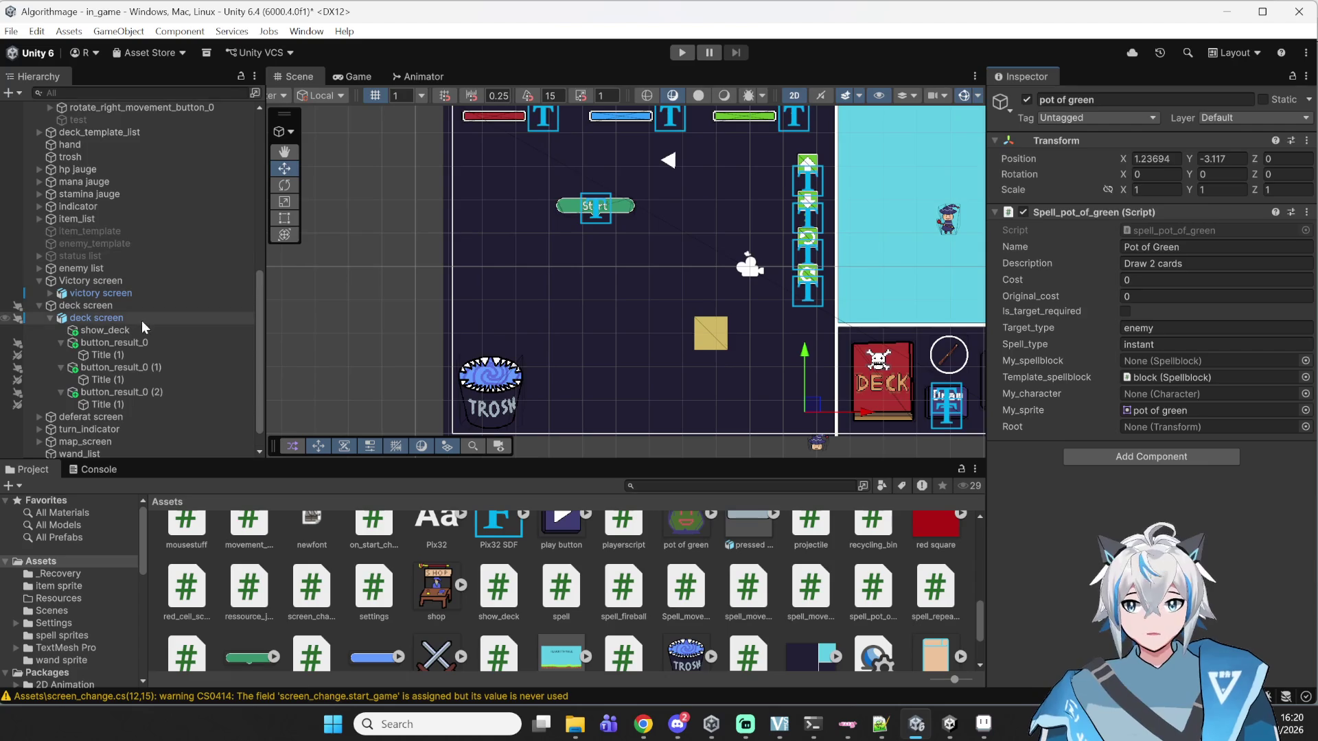
scroll(67, 227, down, 1)
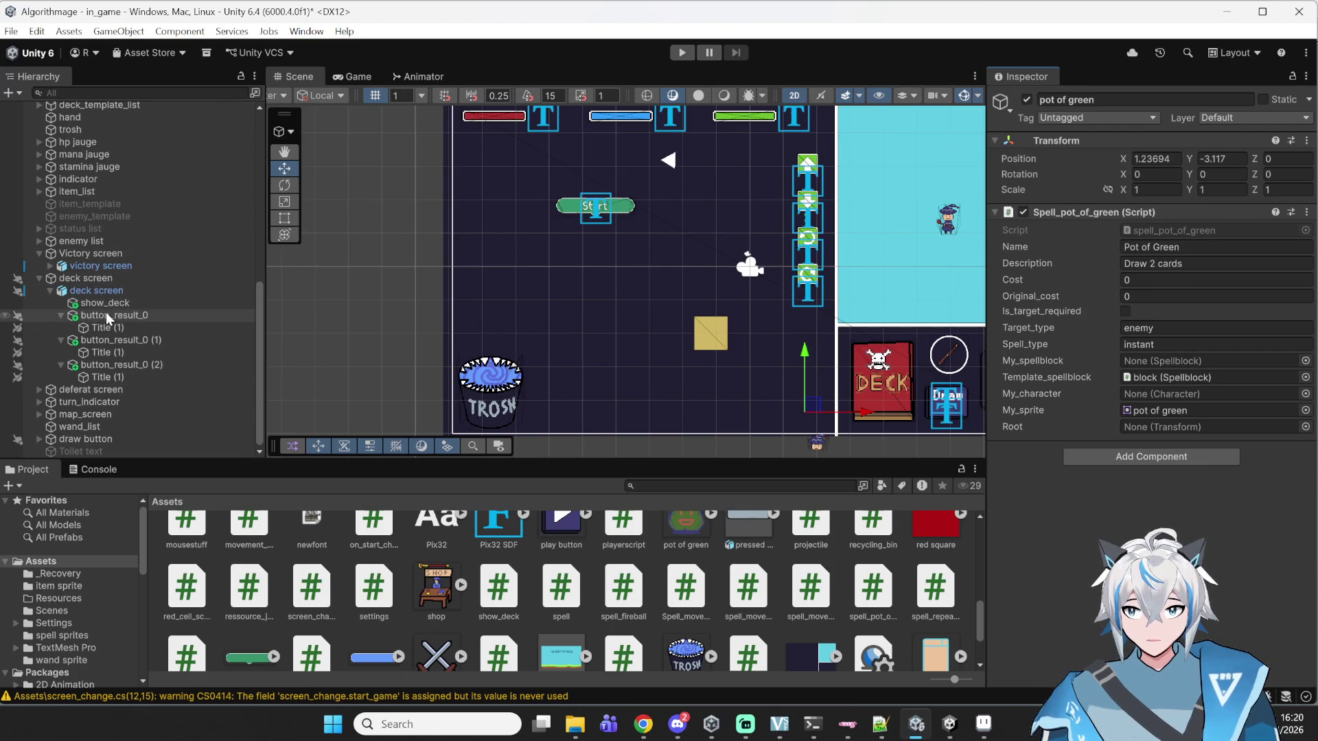
scroll(121, 262, up, 7)
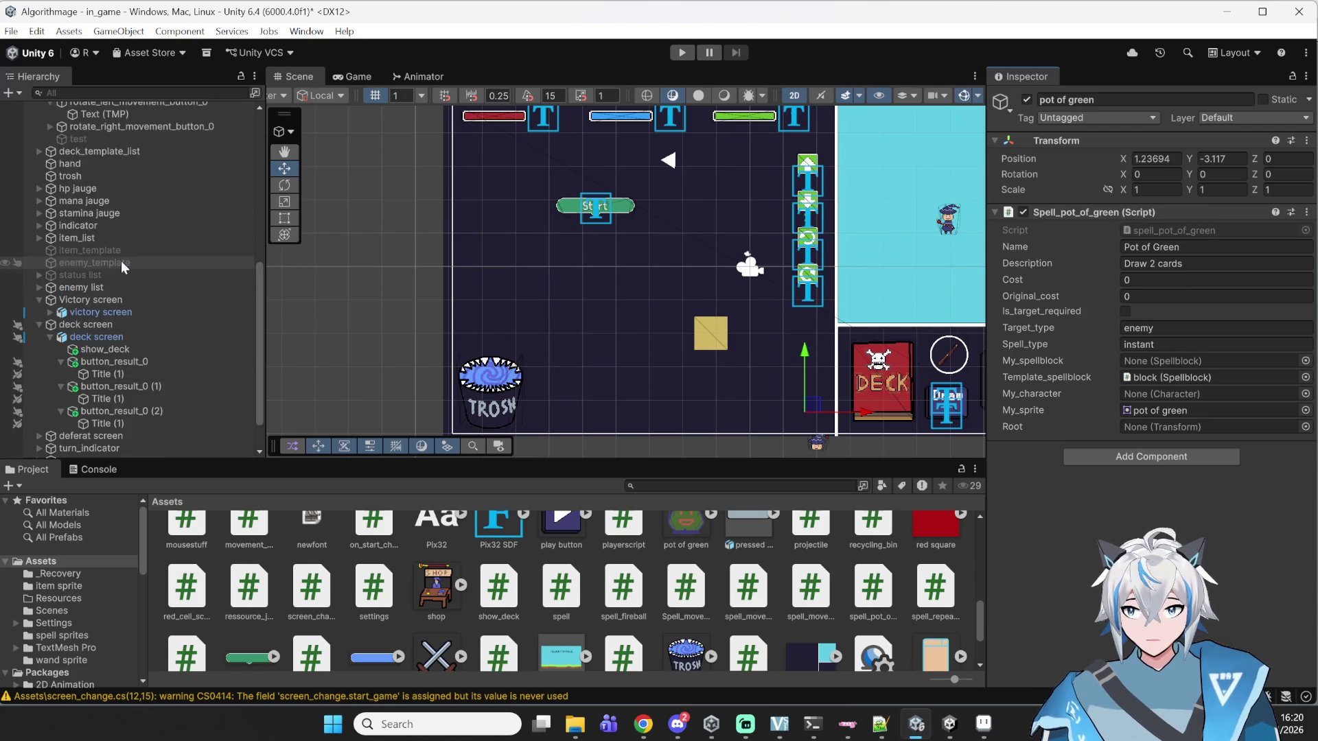
scroll(121, 262, up, 8)
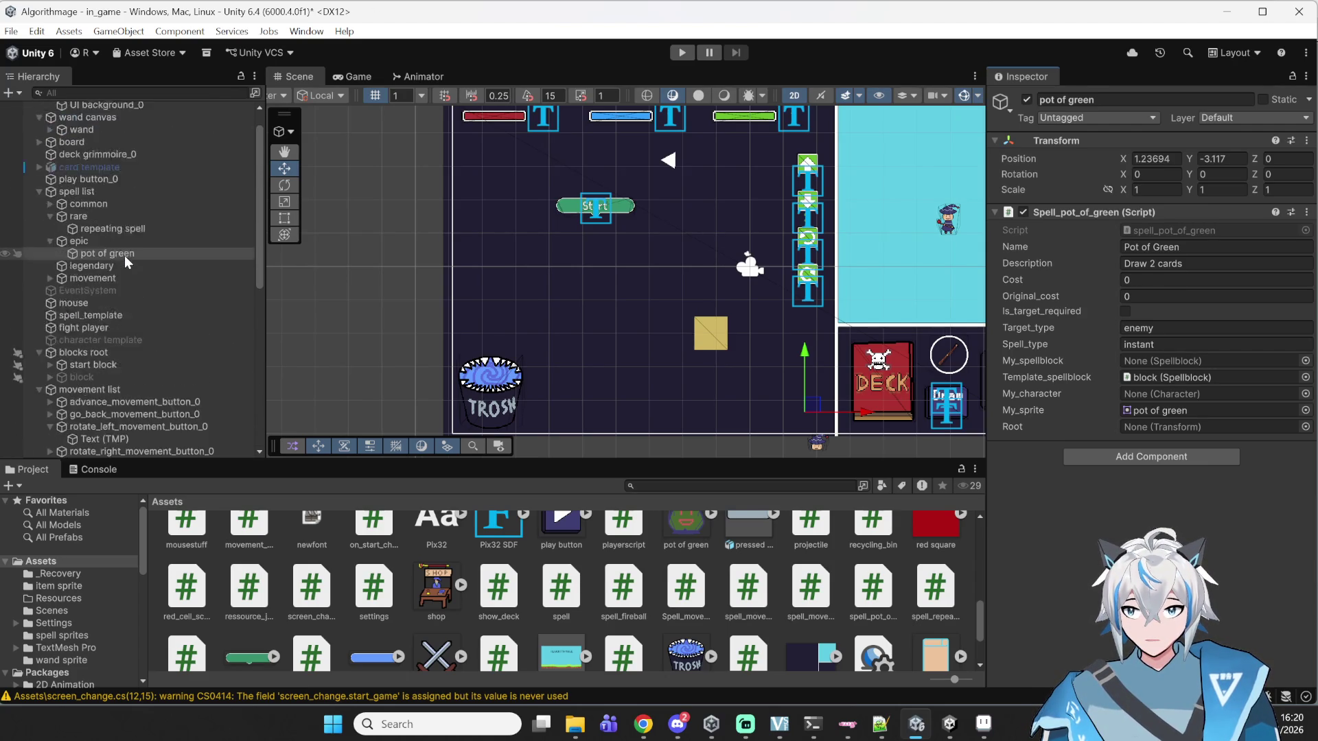
scroll(133, 226, down, 7)
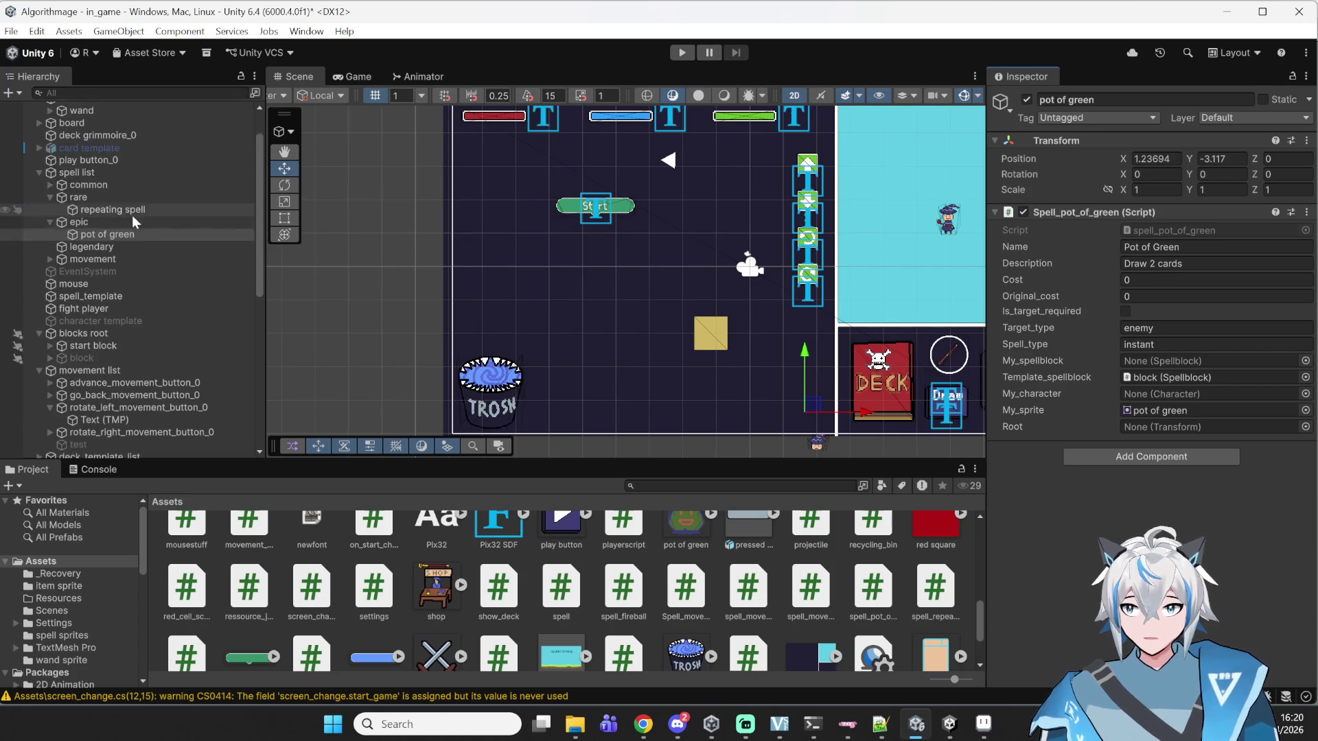
scroll(113, 220, down, 8)
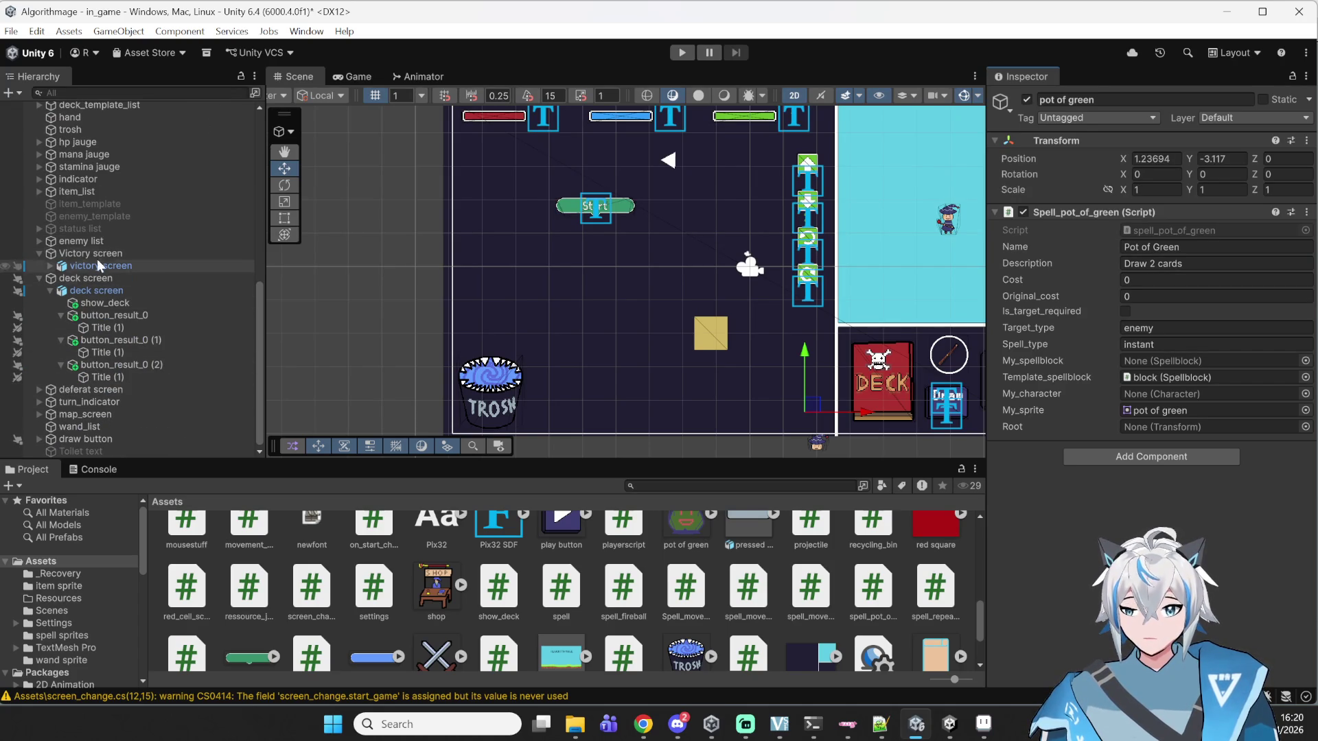
- Search the Hierarchy for 'deck' and locate the normal_deck card list under deck grimmoire_0
click(76, 90)
text(deck)
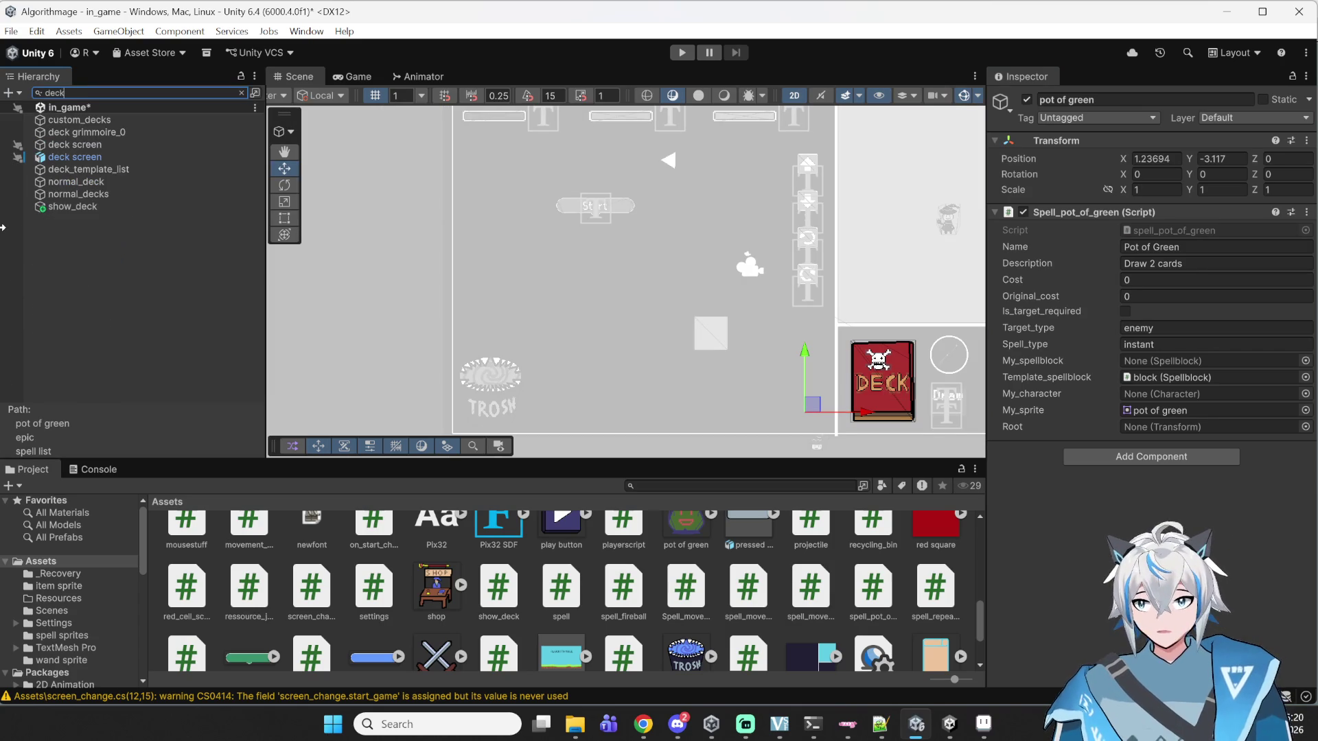
click(193, 132)
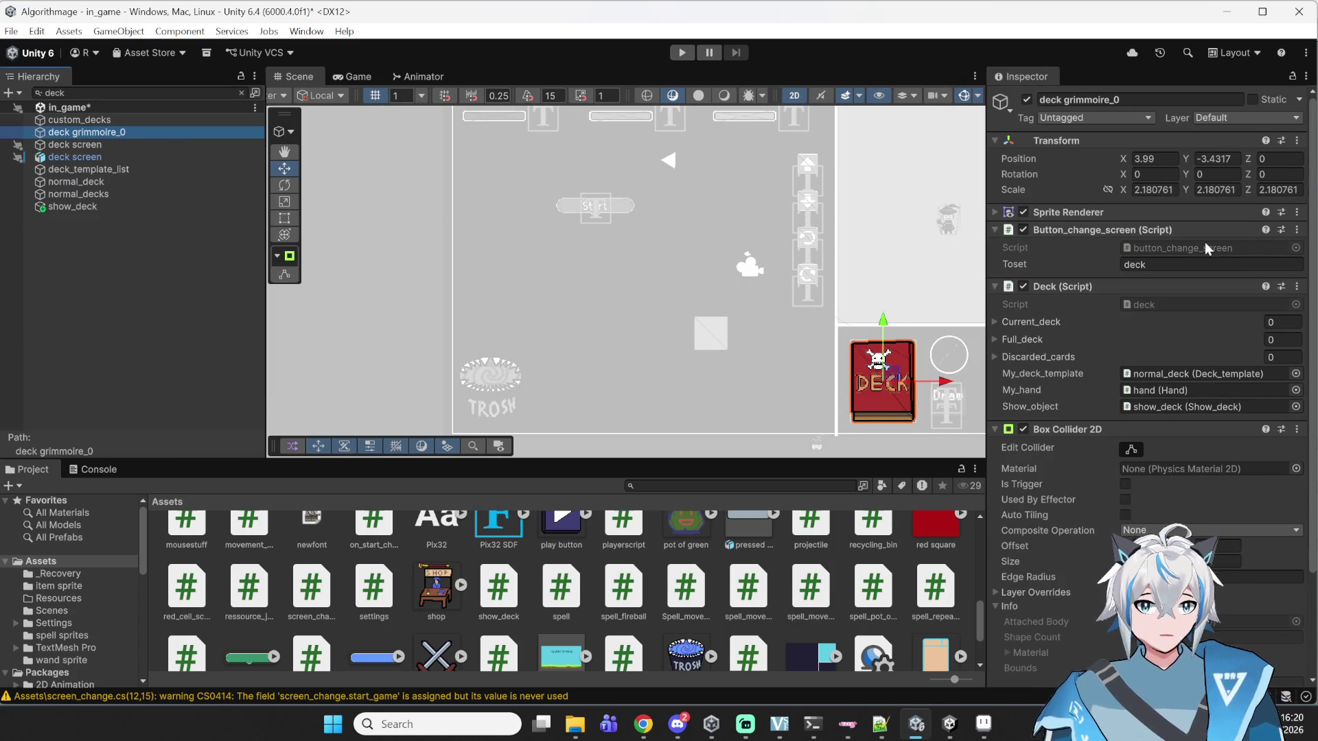
scroll(1172, 303, down, 3)
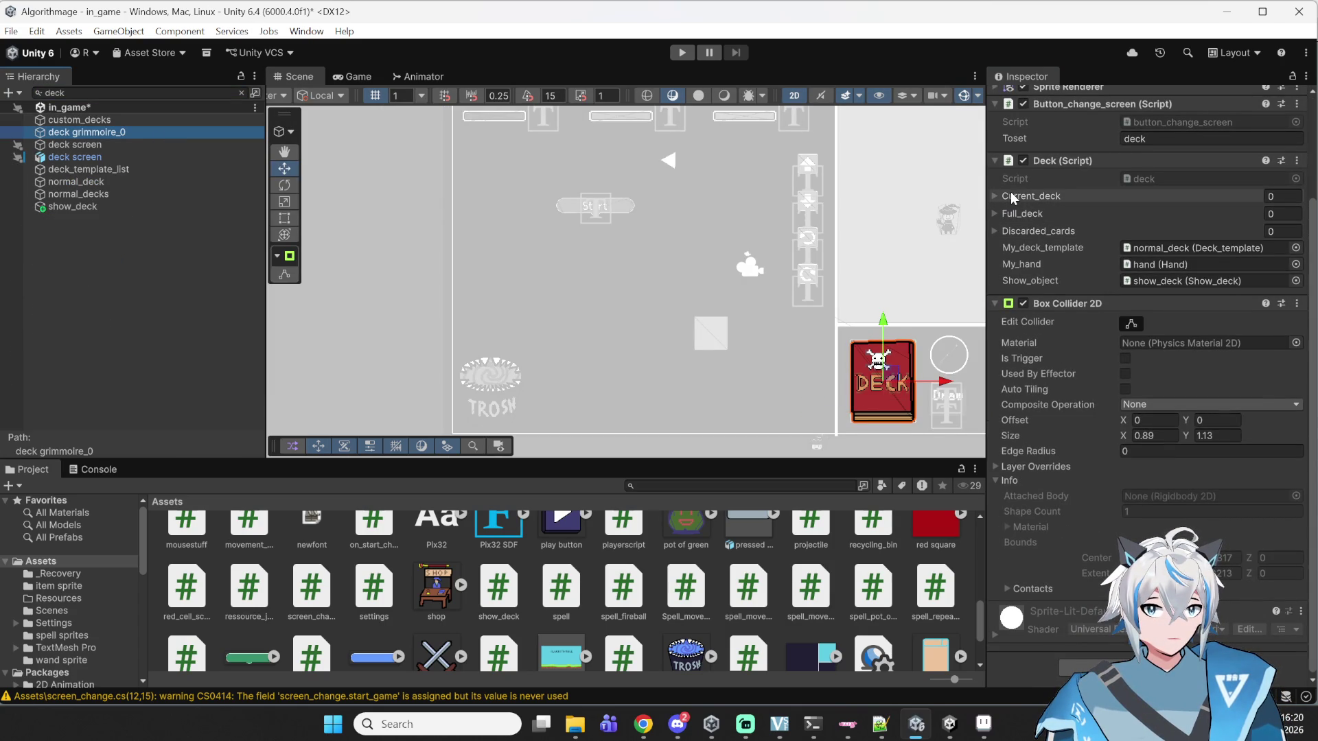
click(72, 121)
click(60, 129)
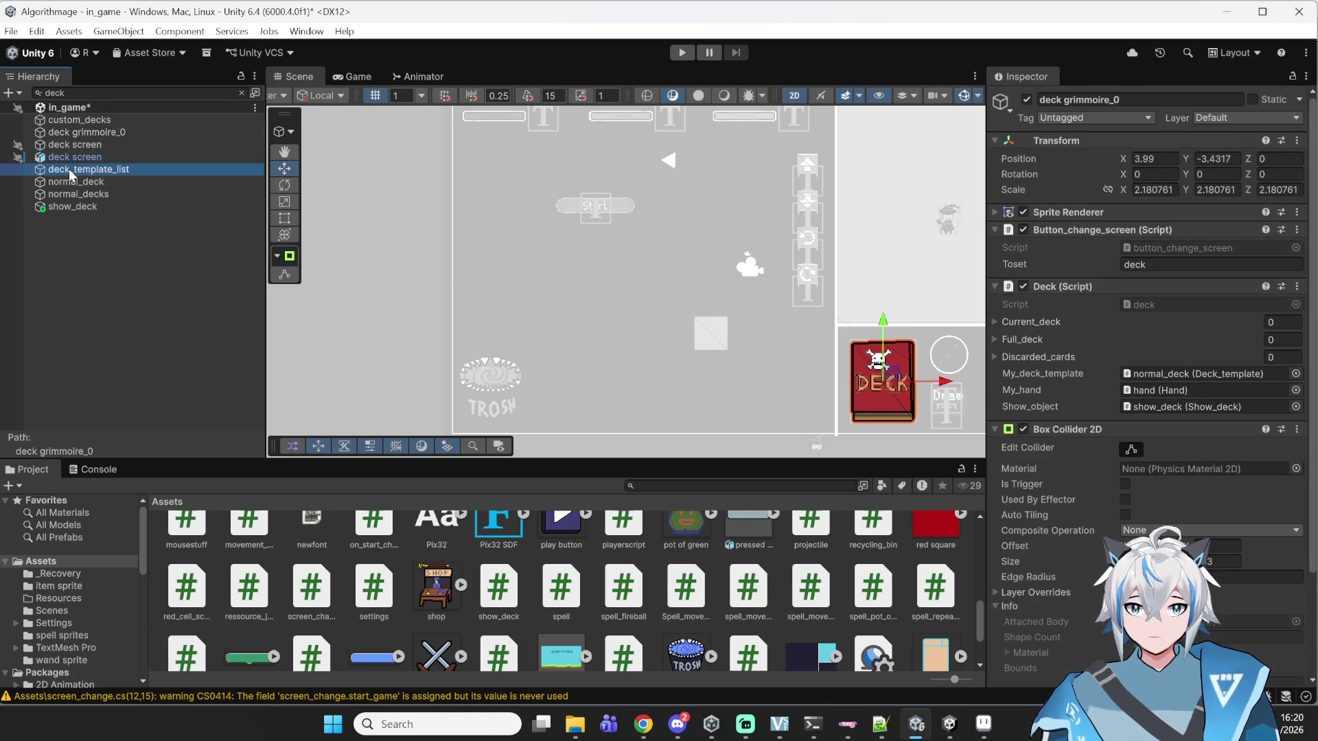
click(69, 169)
click(88, 130)
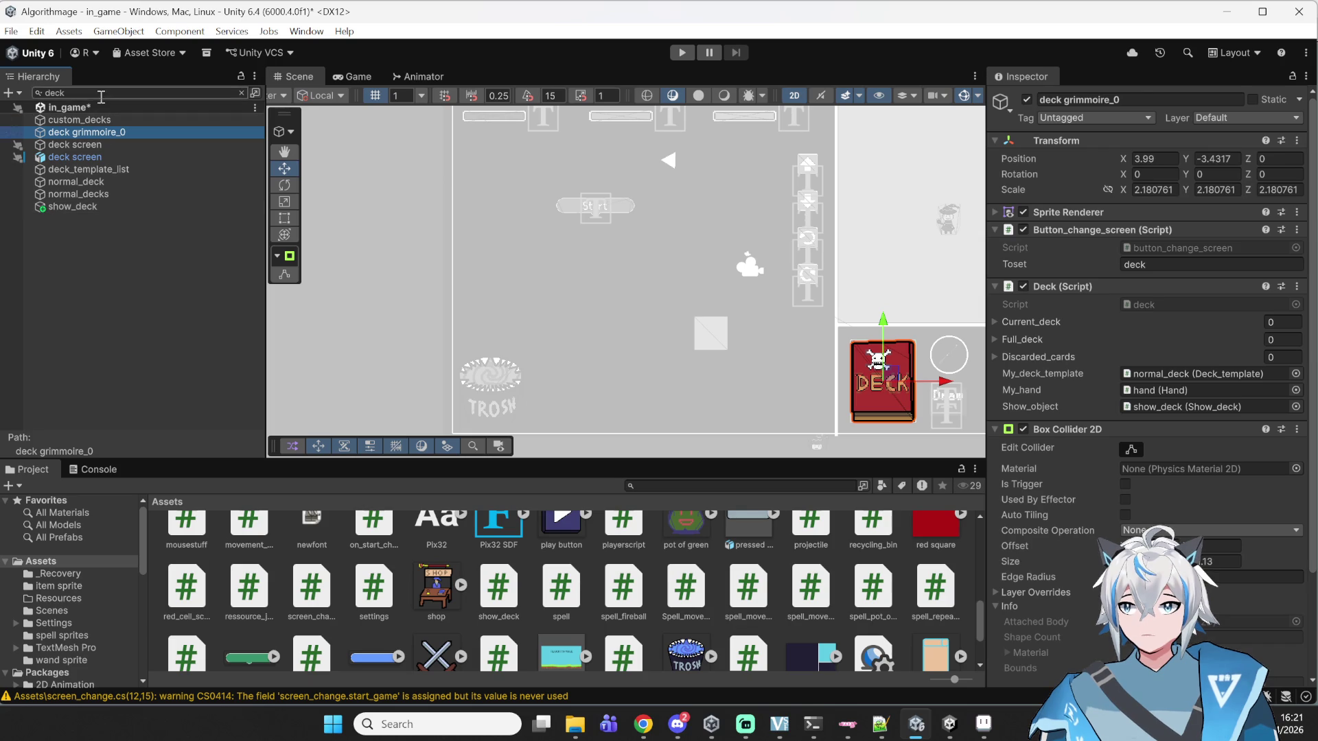
click(79, 181)
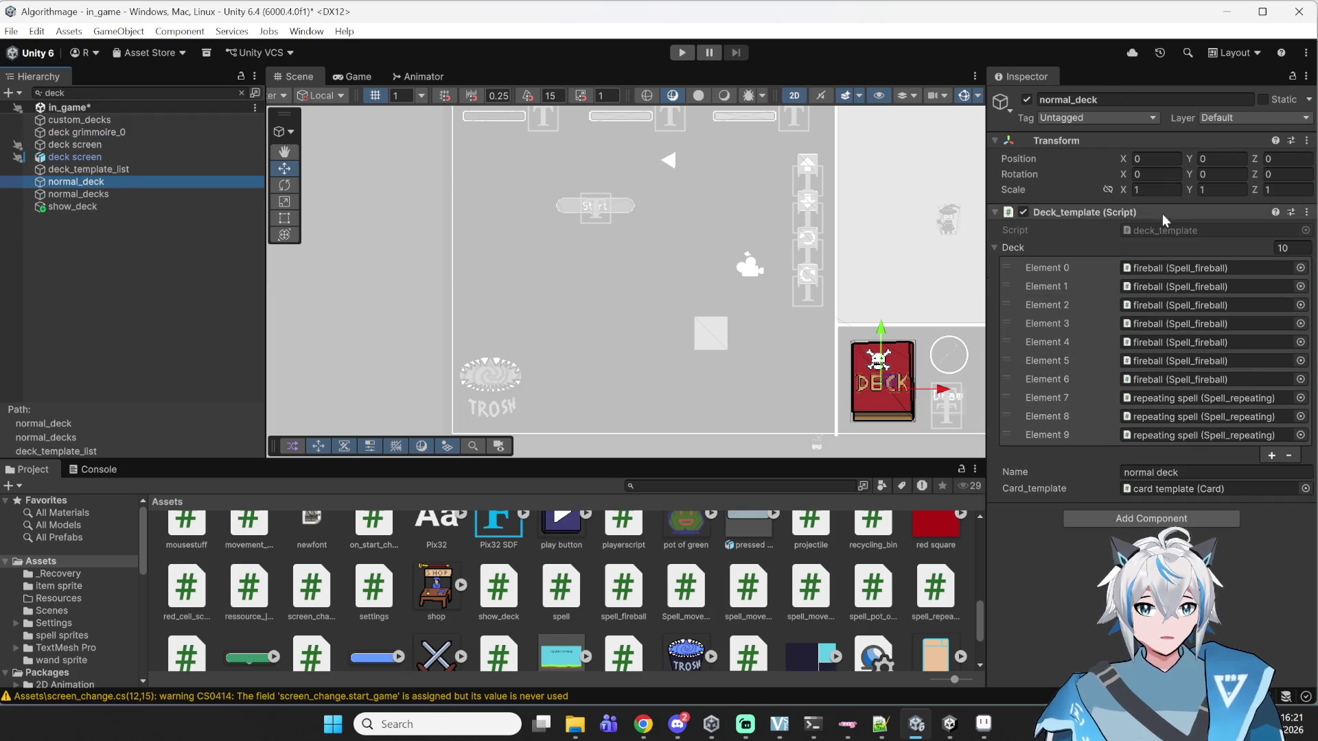
- Add two deck slots, fill Elements 10 and 11 with pot of green, and save the scene
click(1271, 455)
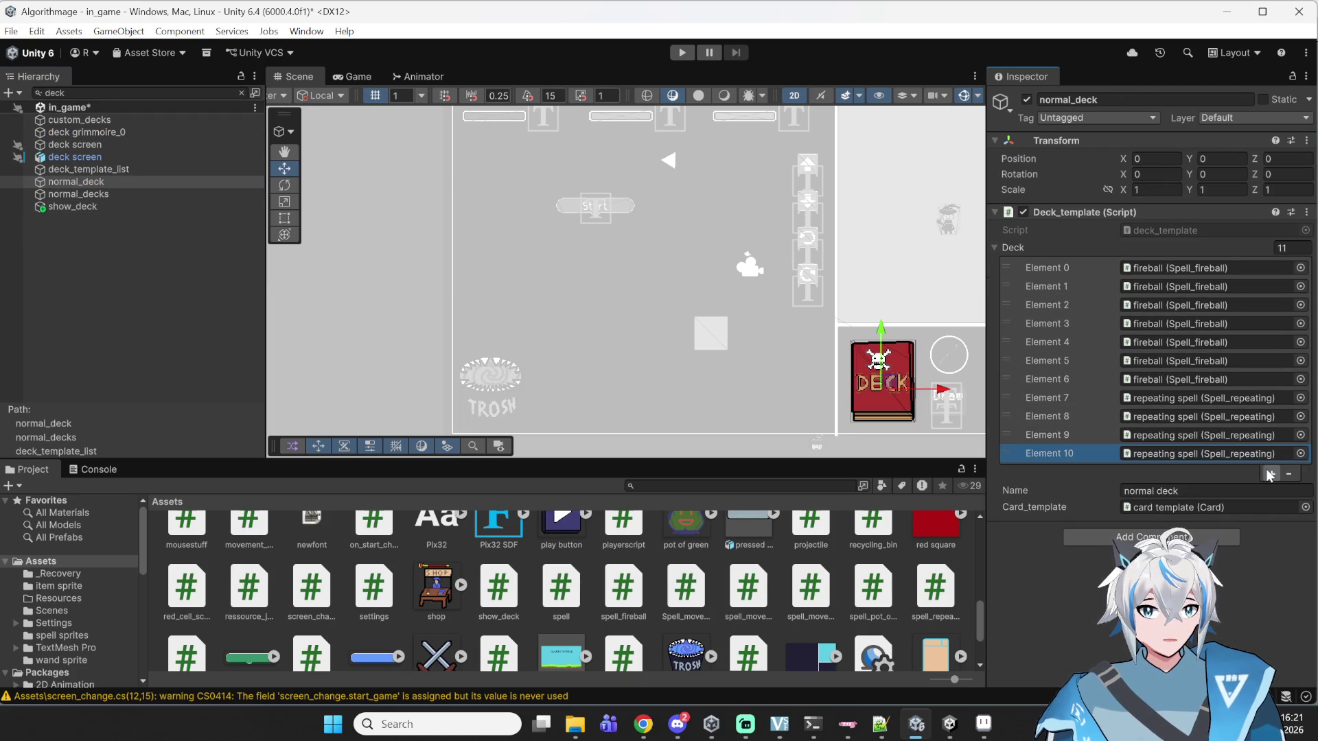
click(1269, 473)
click(96, 92)
text(pot)
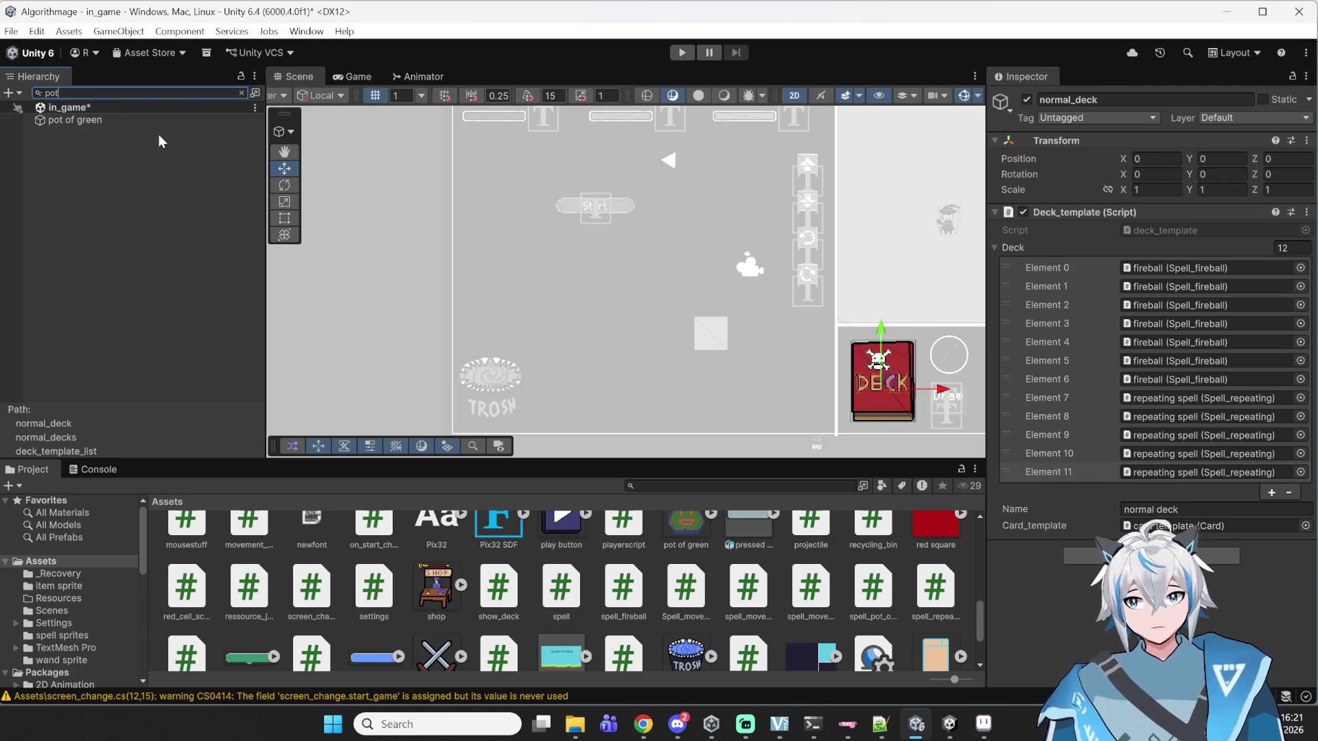
mouse_move(75, 120)
mouse_down()
mouse_move(1071, 247)
mouse_move(1201, 454)
mouse_up()
mouse_move(110, 121)
mouse_down()
mouse_move(462, 265)
mouse_move(1238, 456)
mouse_move(1235, 472)
mouse_up()
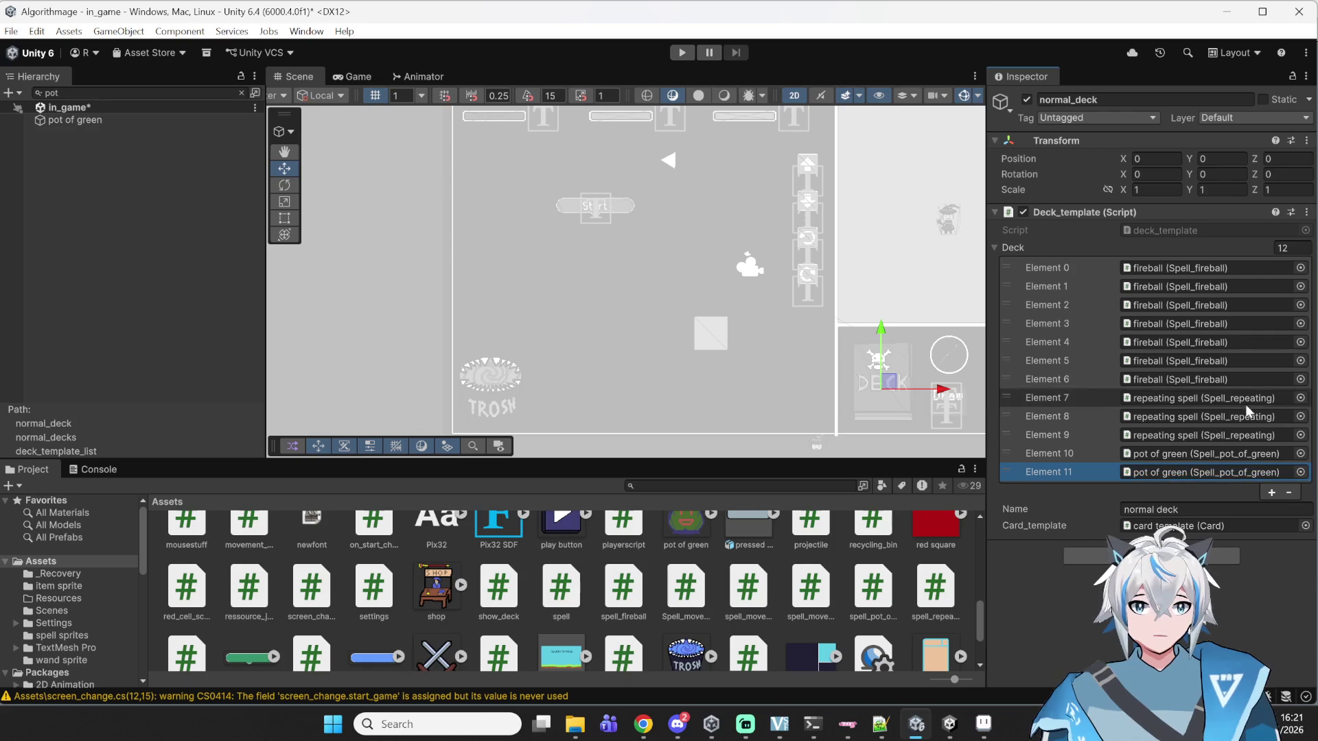
key(ctrl+s)
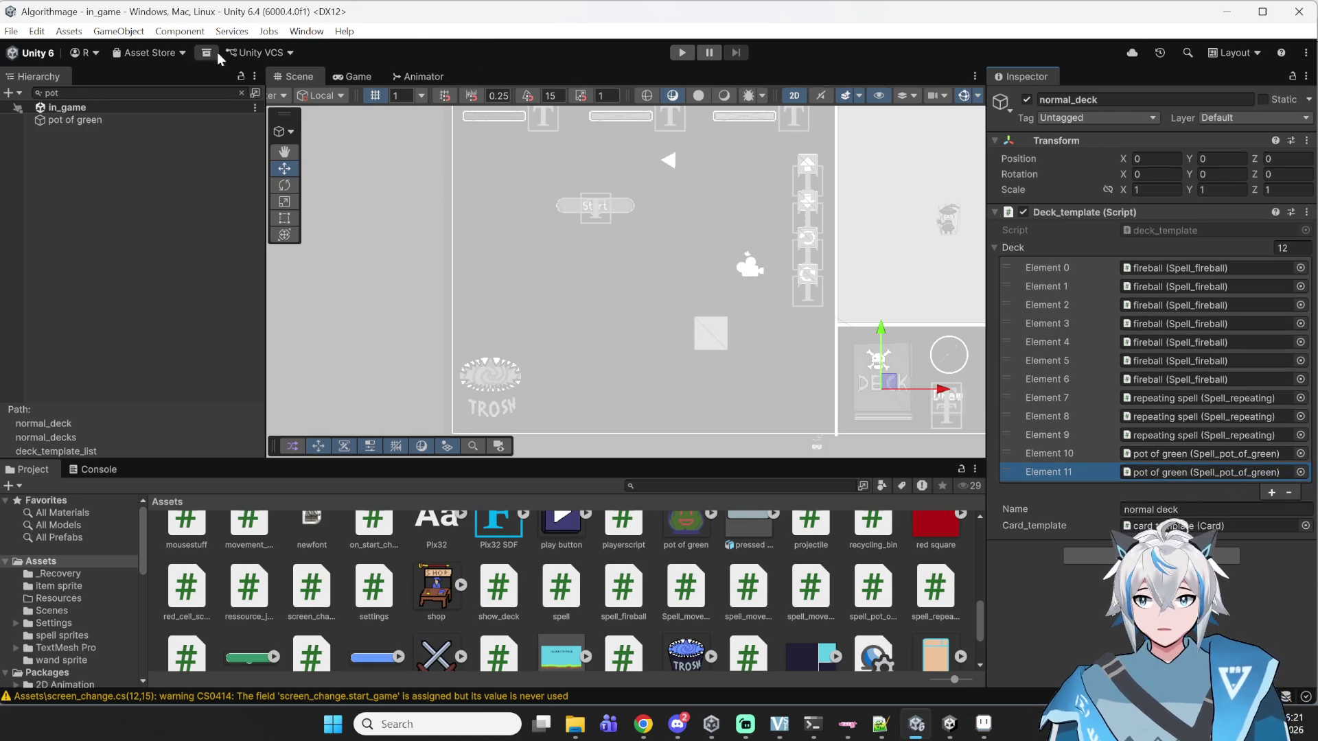
click(51, 93)
key(BackSpace)
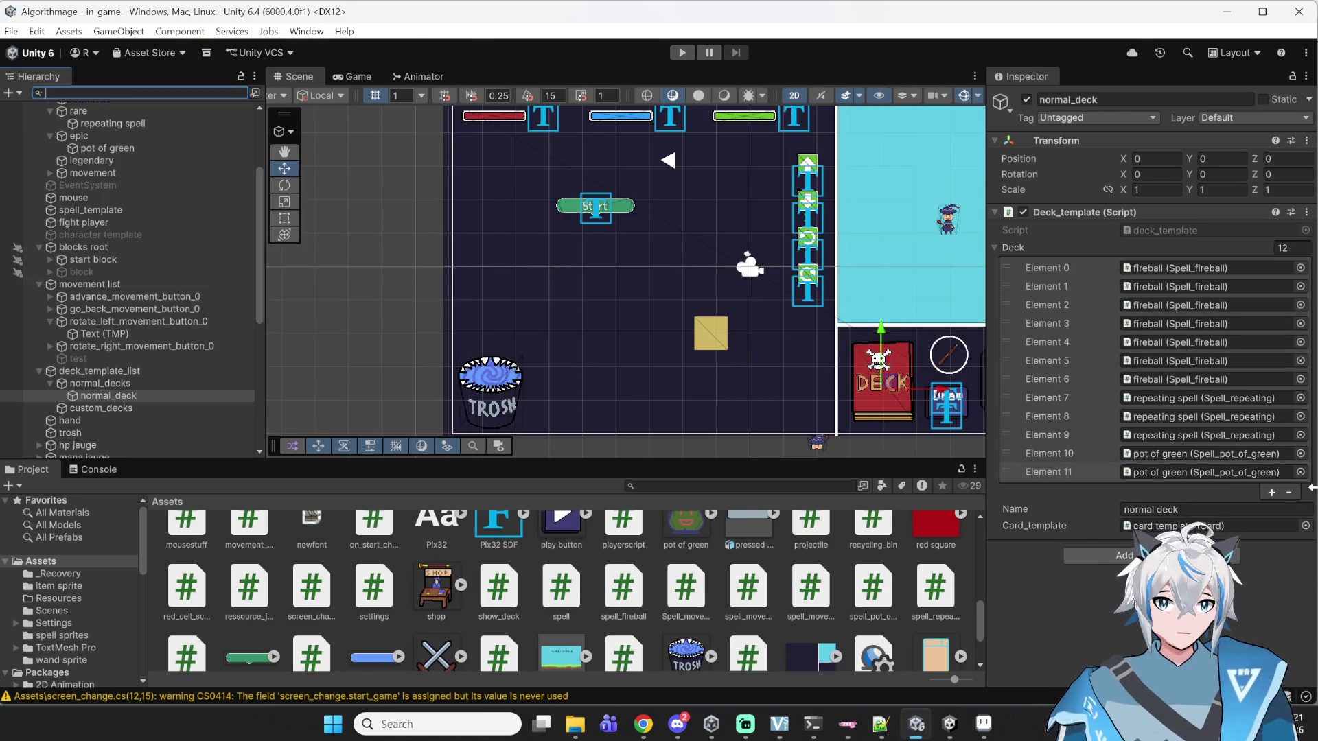
- Start a playtest and move the player onto the battle node
click(684, 54)
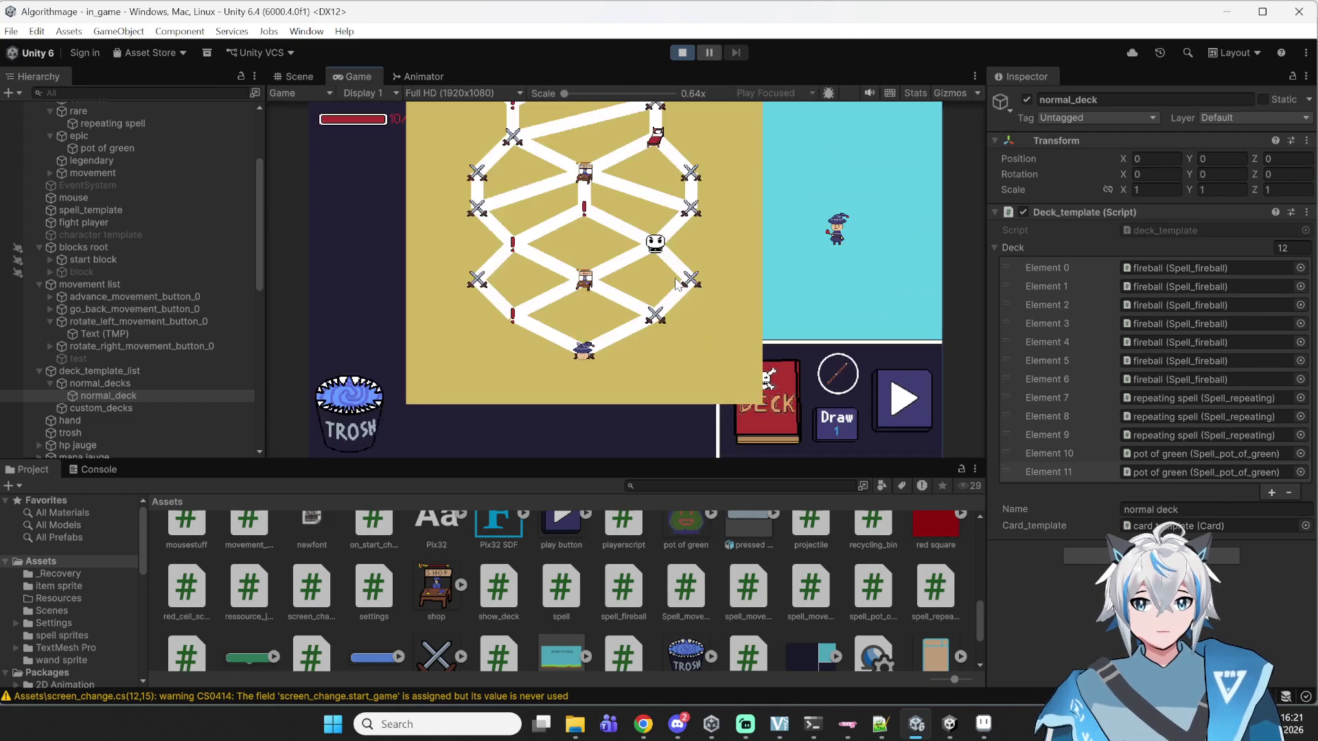
click(656, 312)
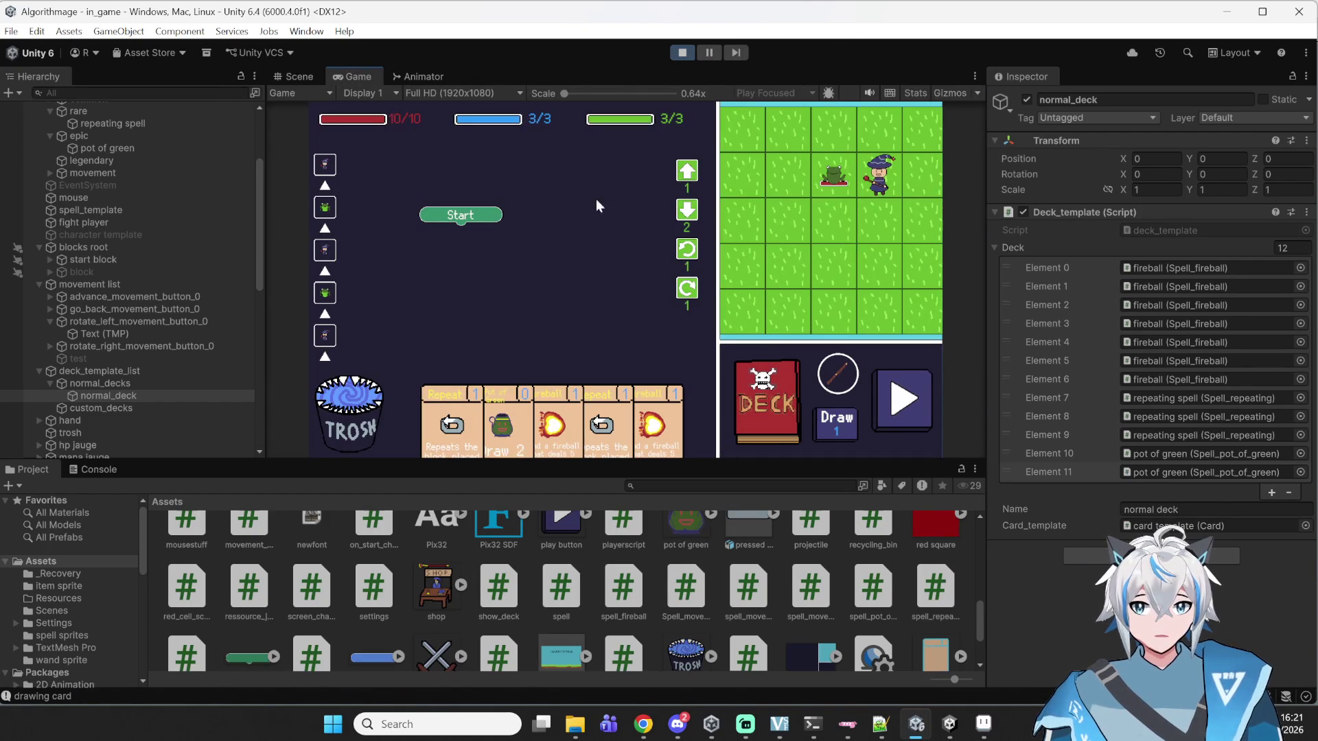
mouse_move(520, 391)
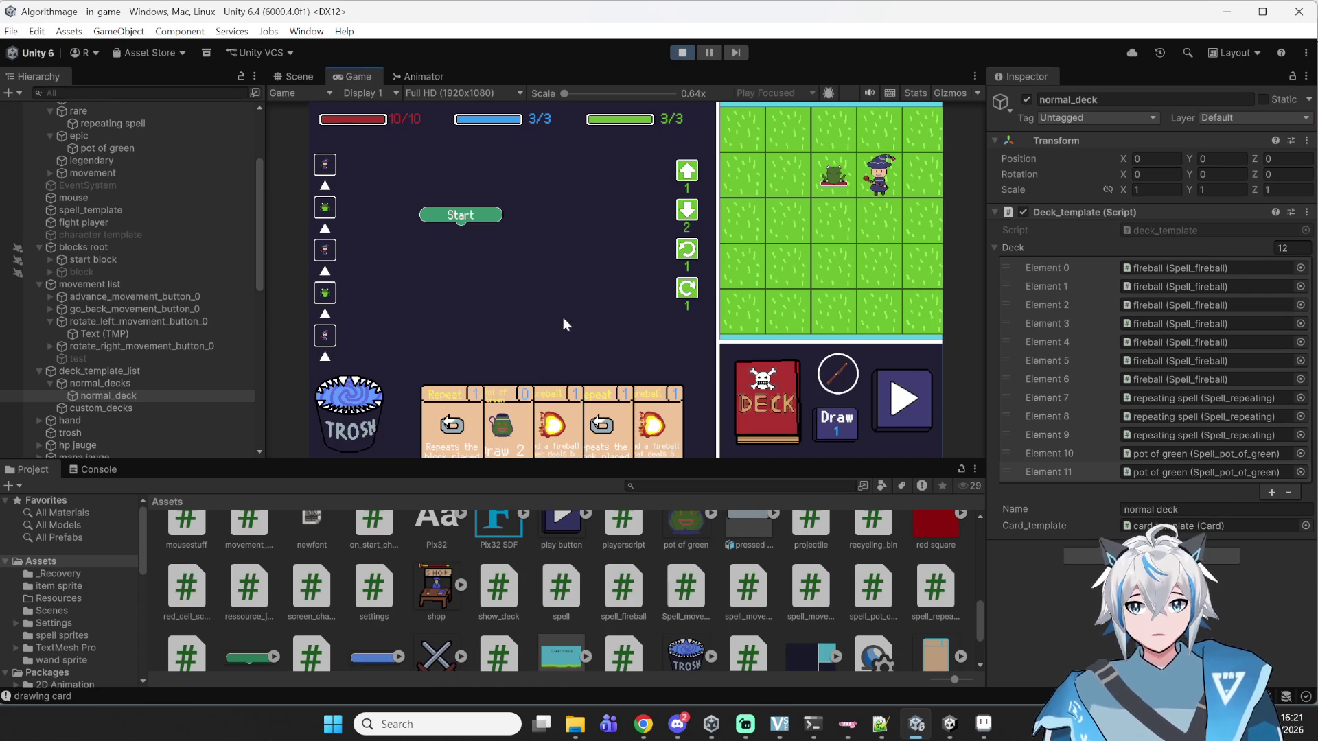
- Pause the game and inspect the Pot of Green card's name text in Scene view
click(706, 55)
key(ctrl+1)
scroll(614, 371, up, 5)
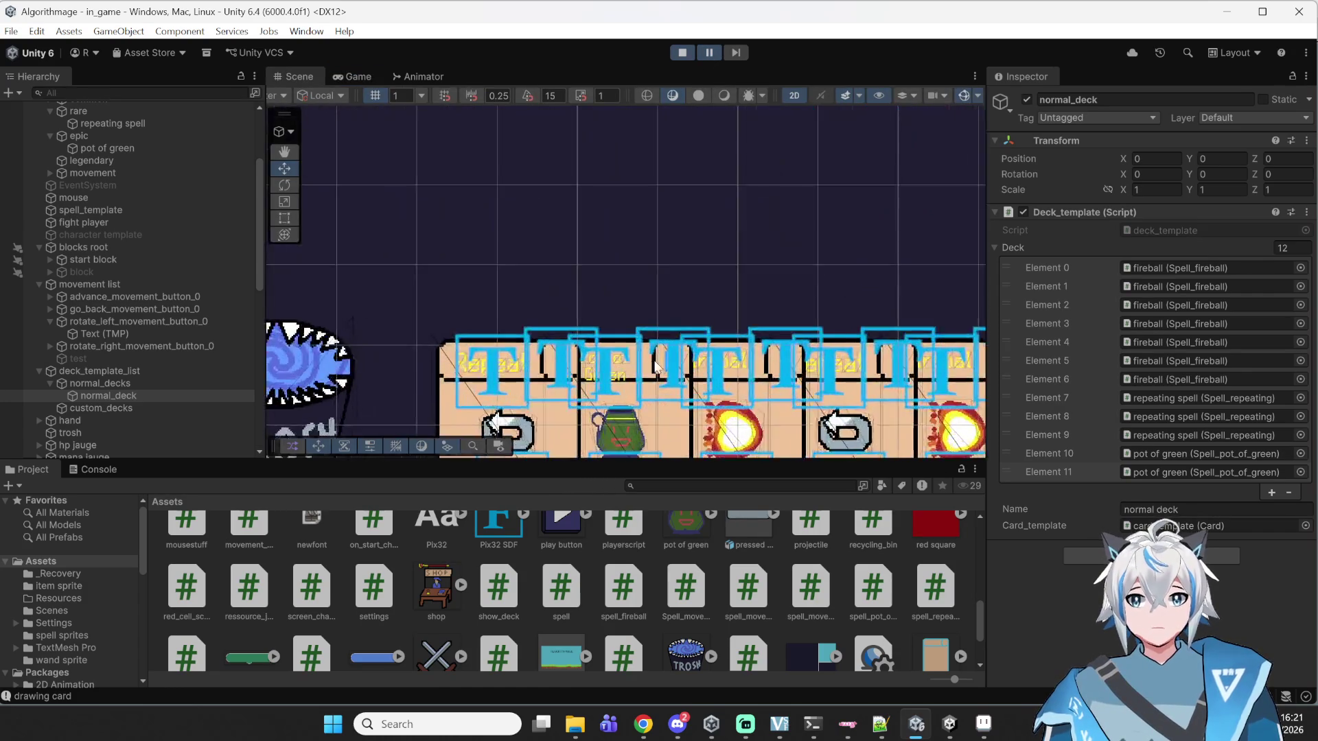
click(609, 390)
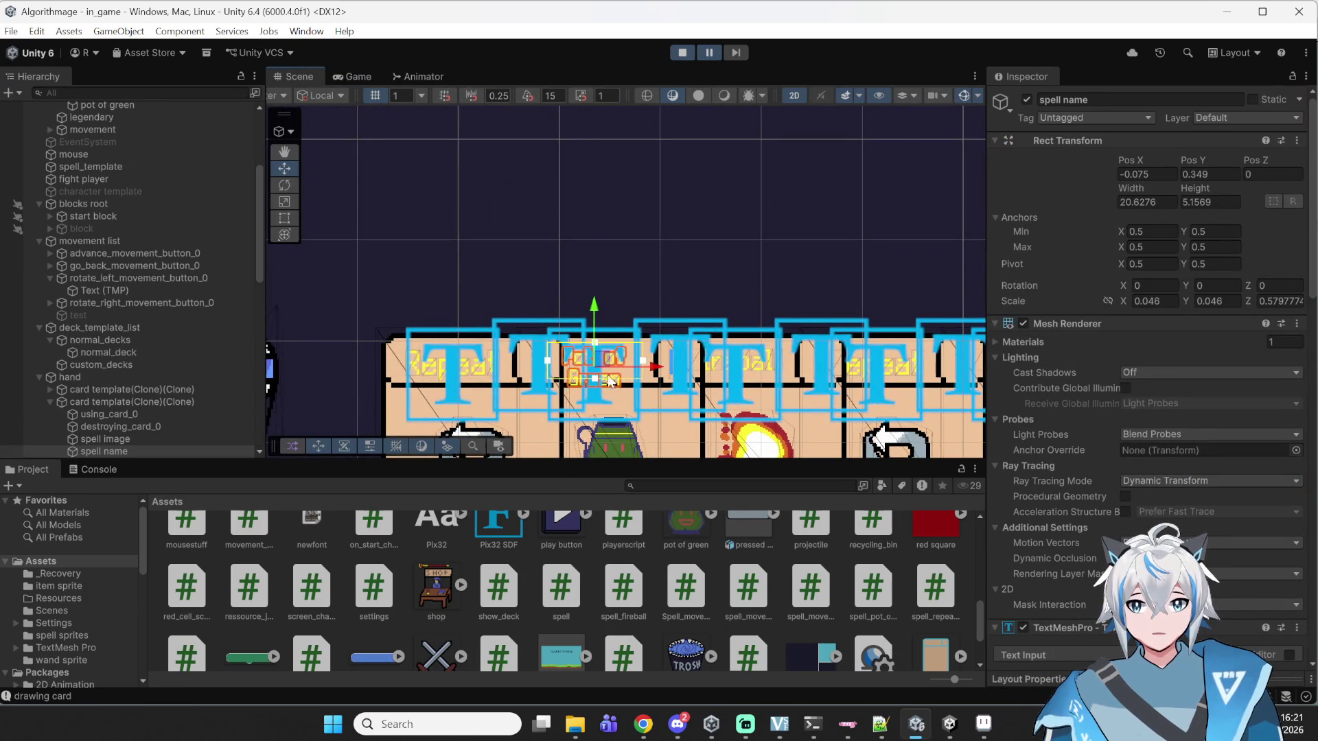
scroll(606, 391, up, 5)
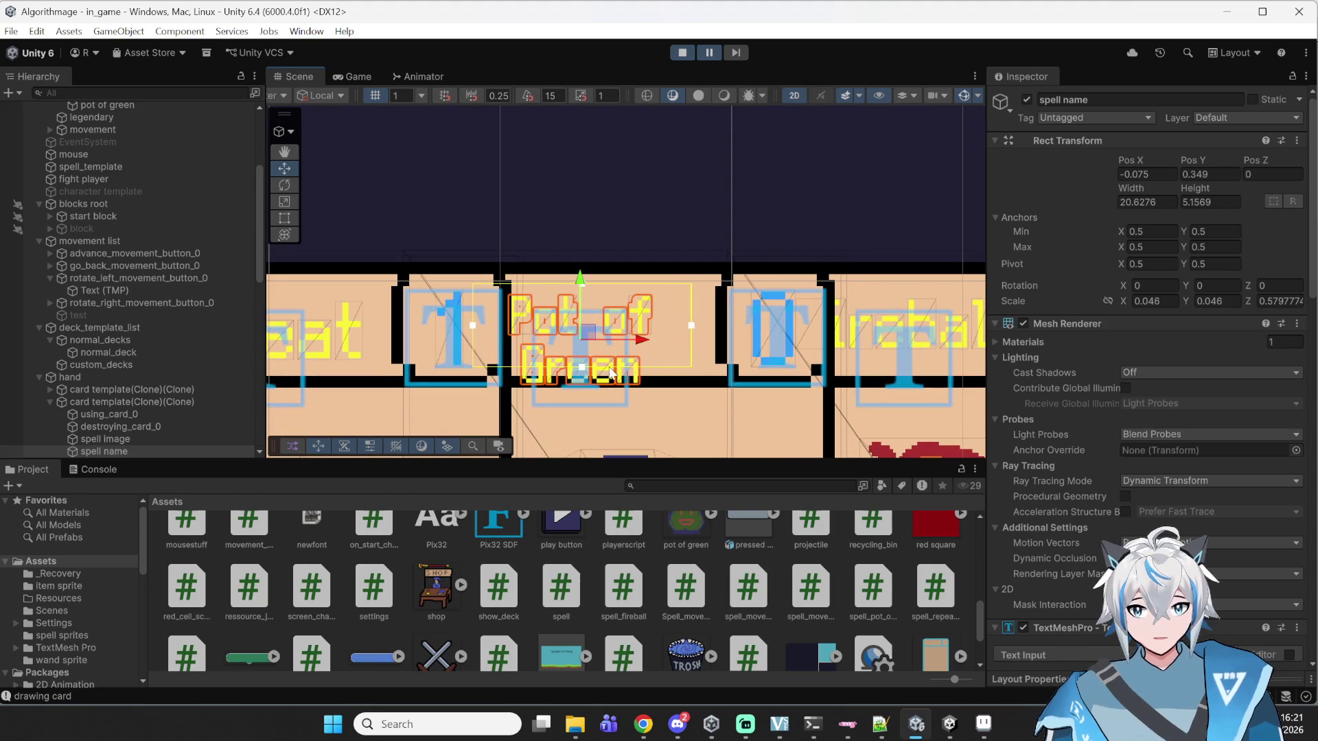
scroll(686, 224, down, 5)
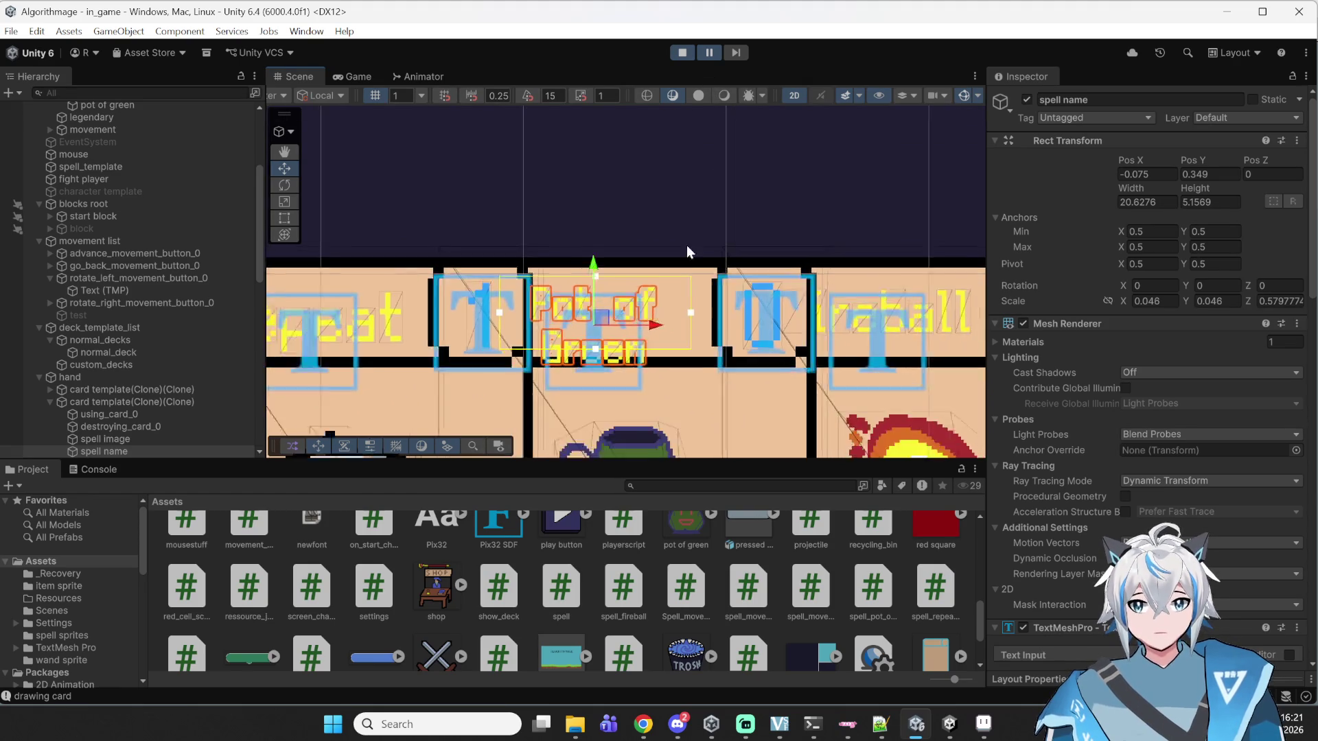
scroll(718, 134, down, 1)
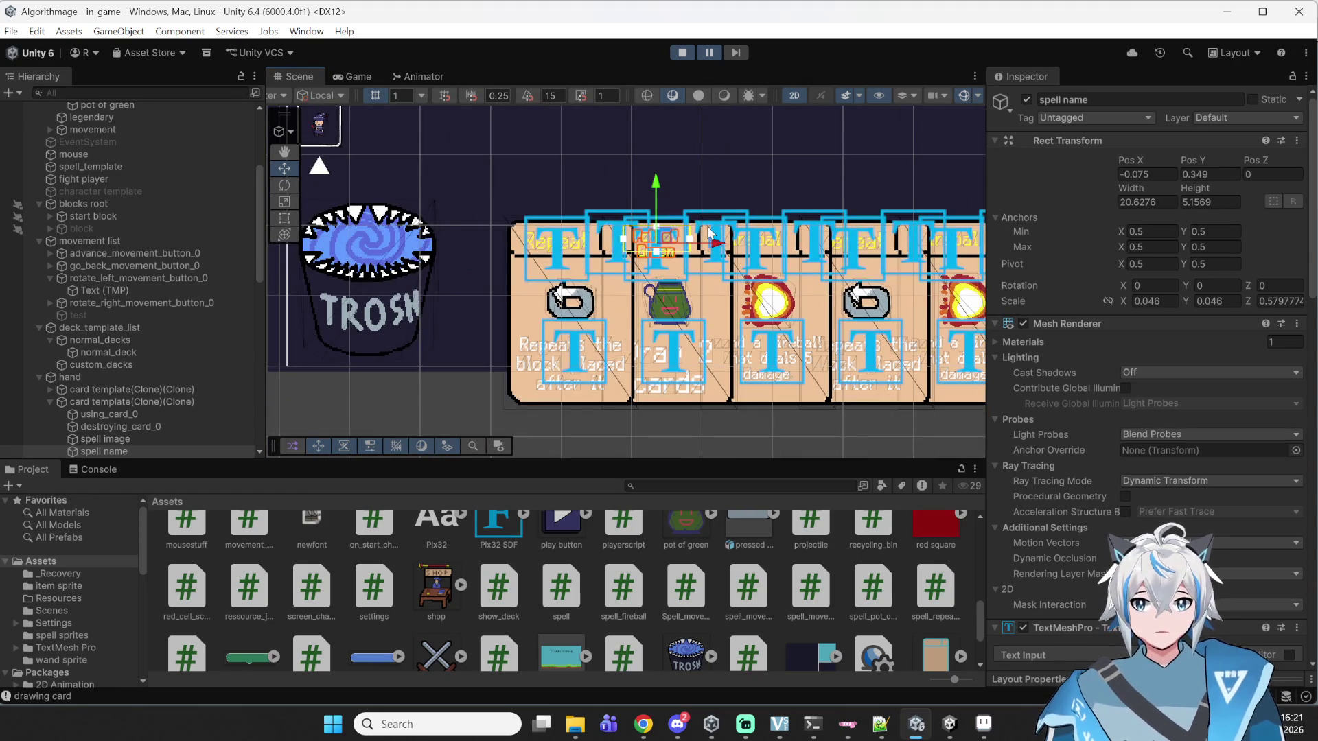
- Resume, drag Pot of Green from the hand into play, then stop playtesting
click(709, 52)
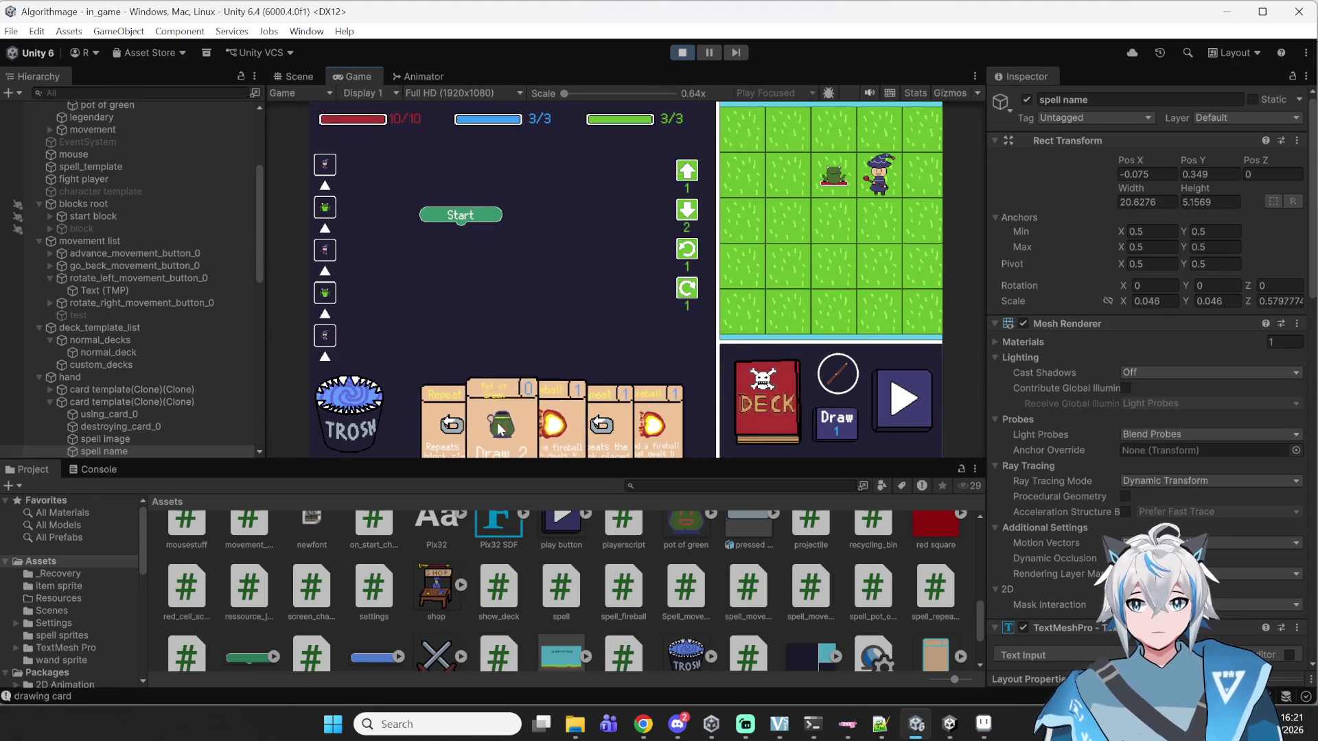
mouse_move(520, 359)
mouse_down()
mouse_move(502, 359)
mouse_move(499, 412)
mouse_move(532, 300)
mouse_up()
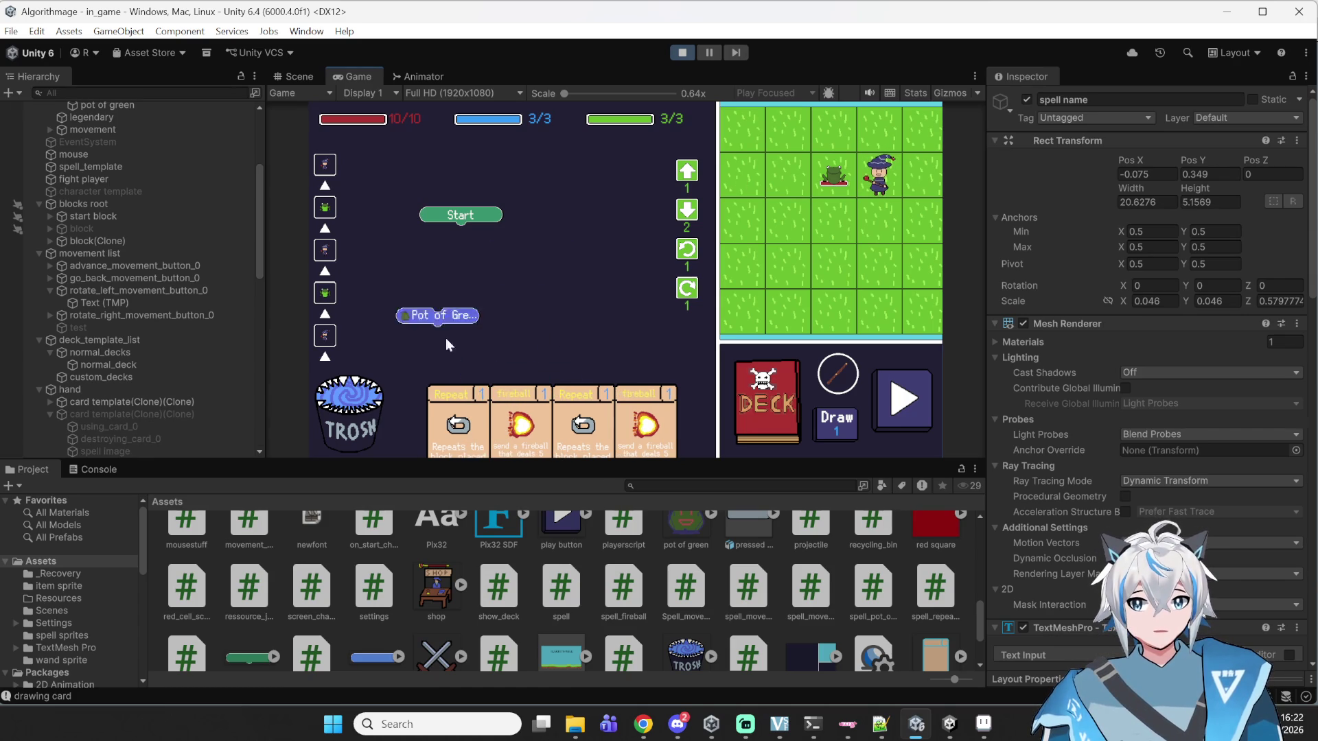
click(682, 58)
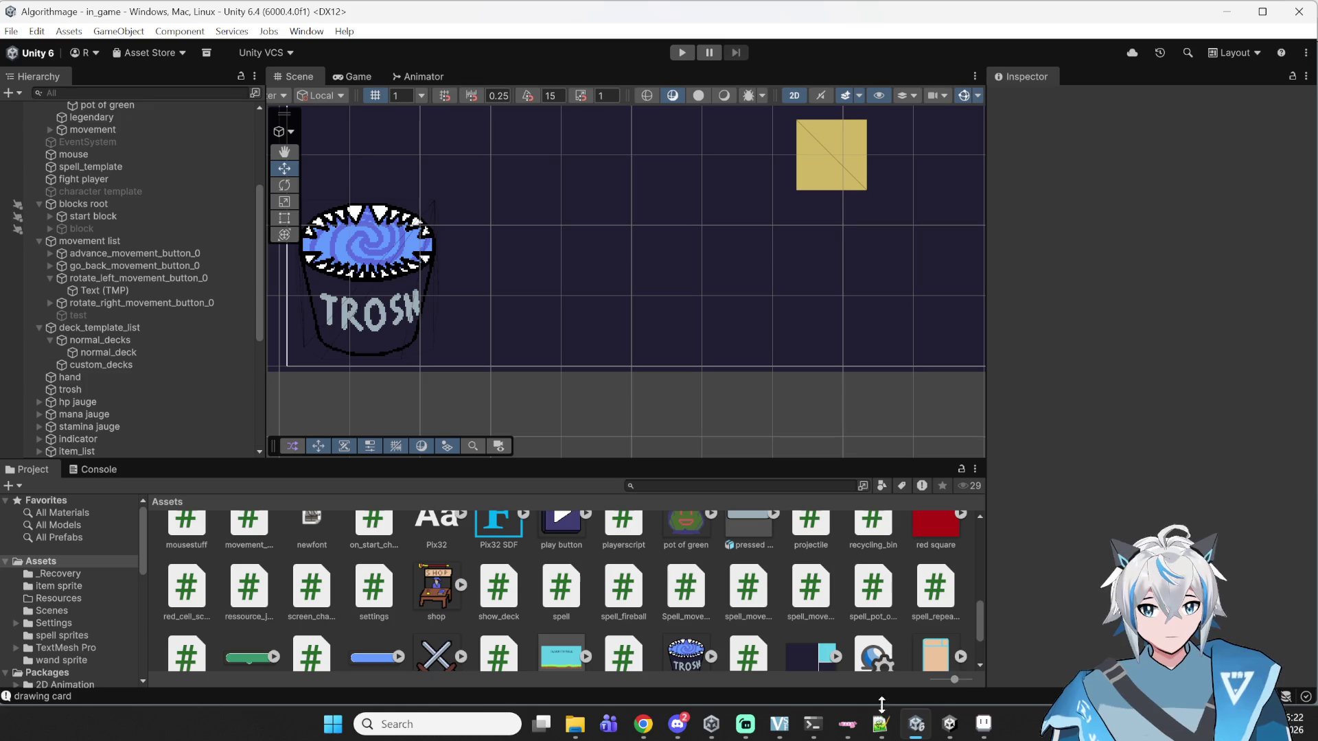
mouse_move(877, 722)
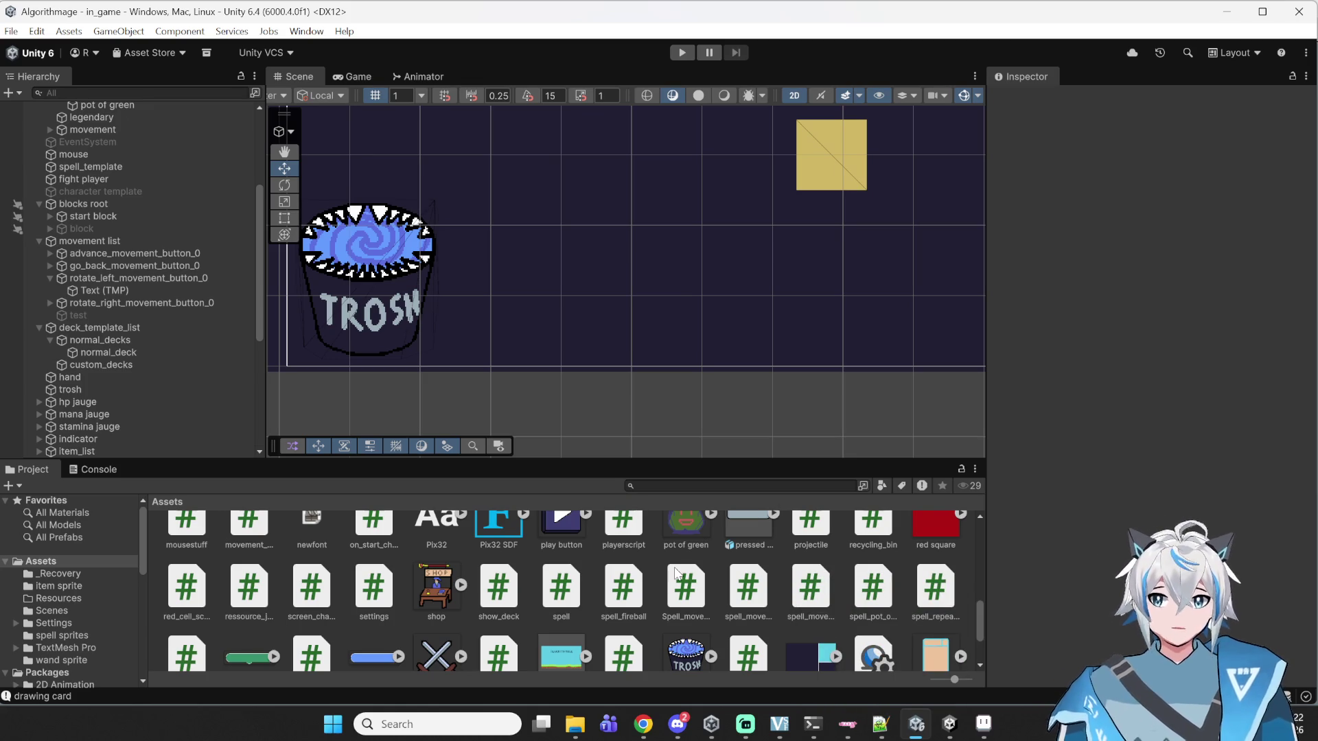
- Bring Notepad++ forward and show card.cs, scrolled to the use_card method
click(878, 729)
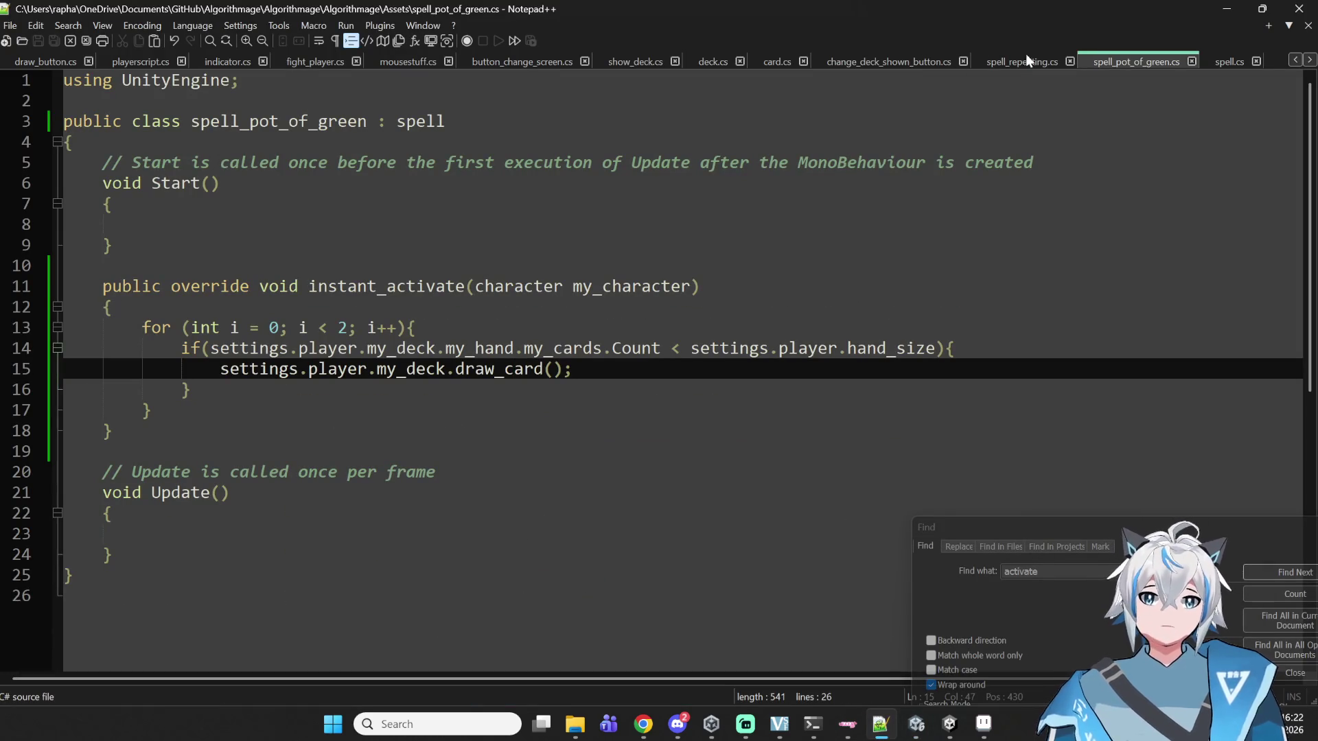
click(769, 61)
scroll(738, 211, down, 11)
click(623, 245)
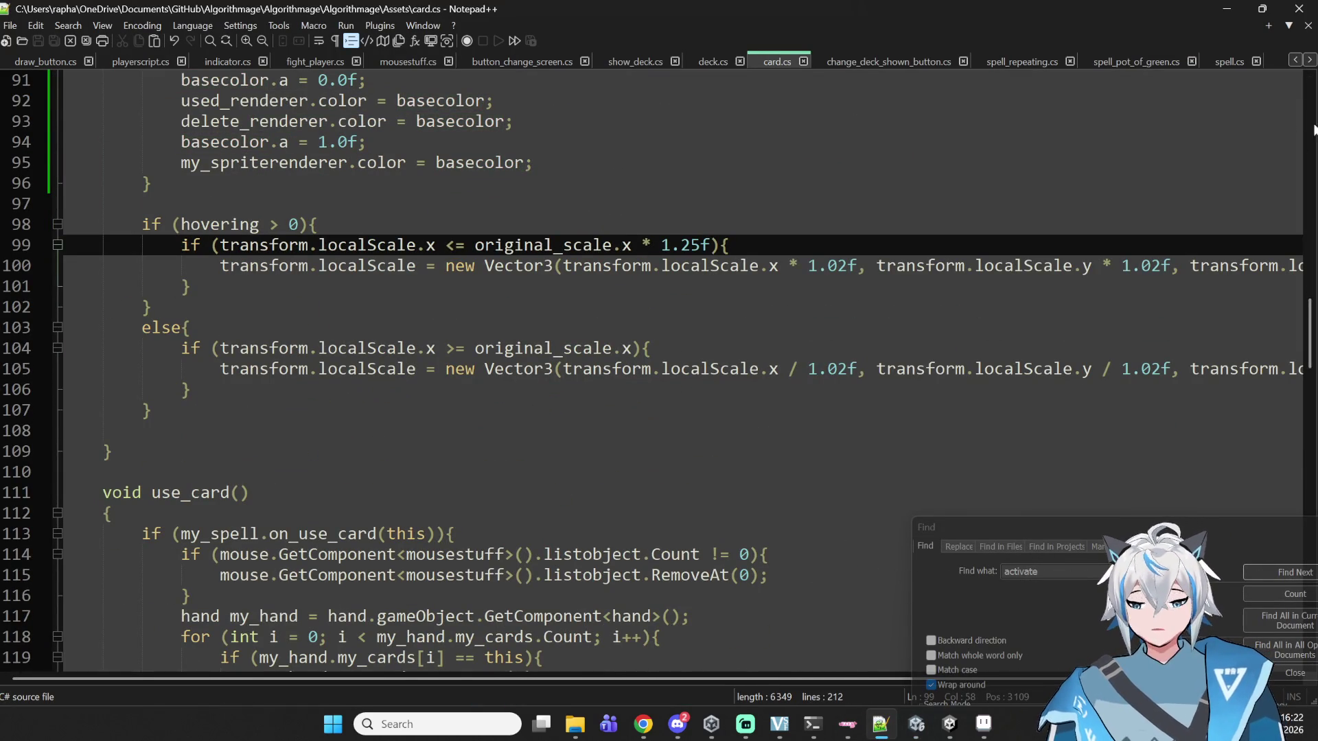
scroll(435, 555, down, 6)
scroll(435, 554, up, 1)
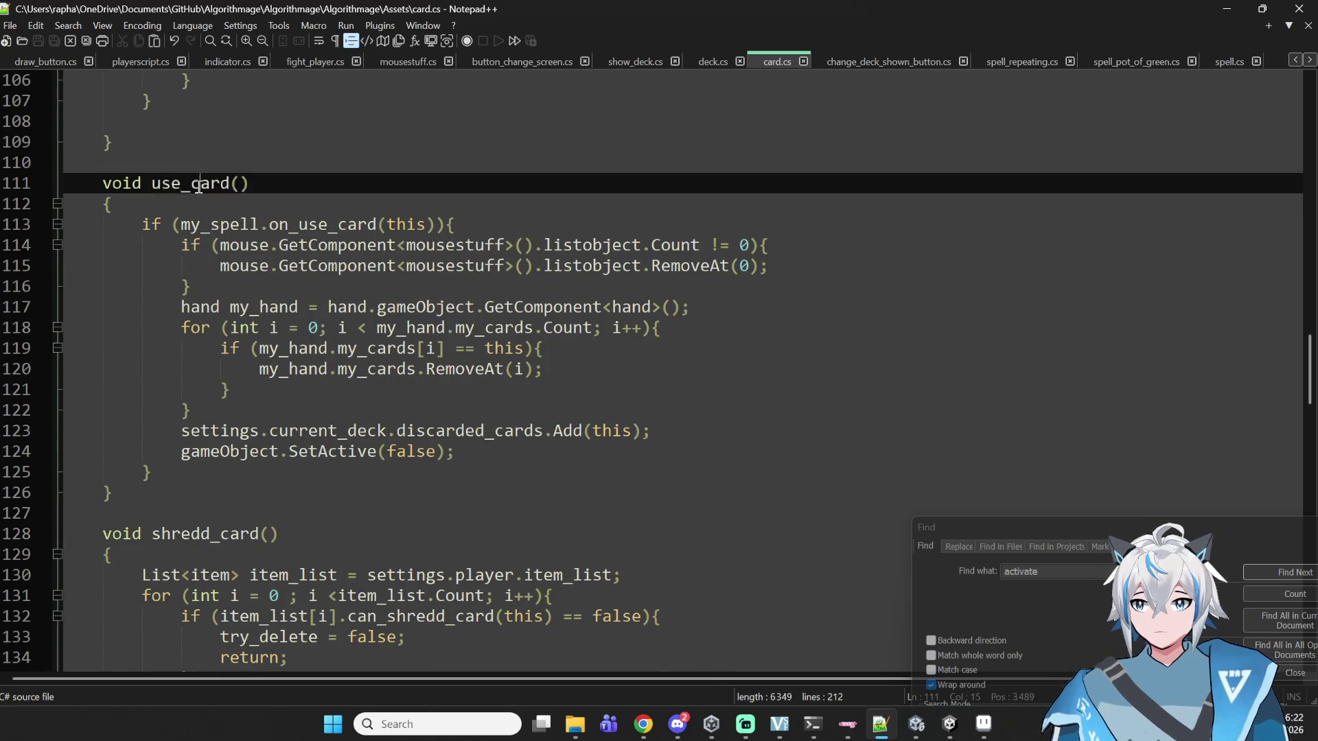
- Select parts of line 113's my_spell.on_use_card(this) call to examine it
double_click(241, 225)
double_click(306, 225)
click(399, 226)
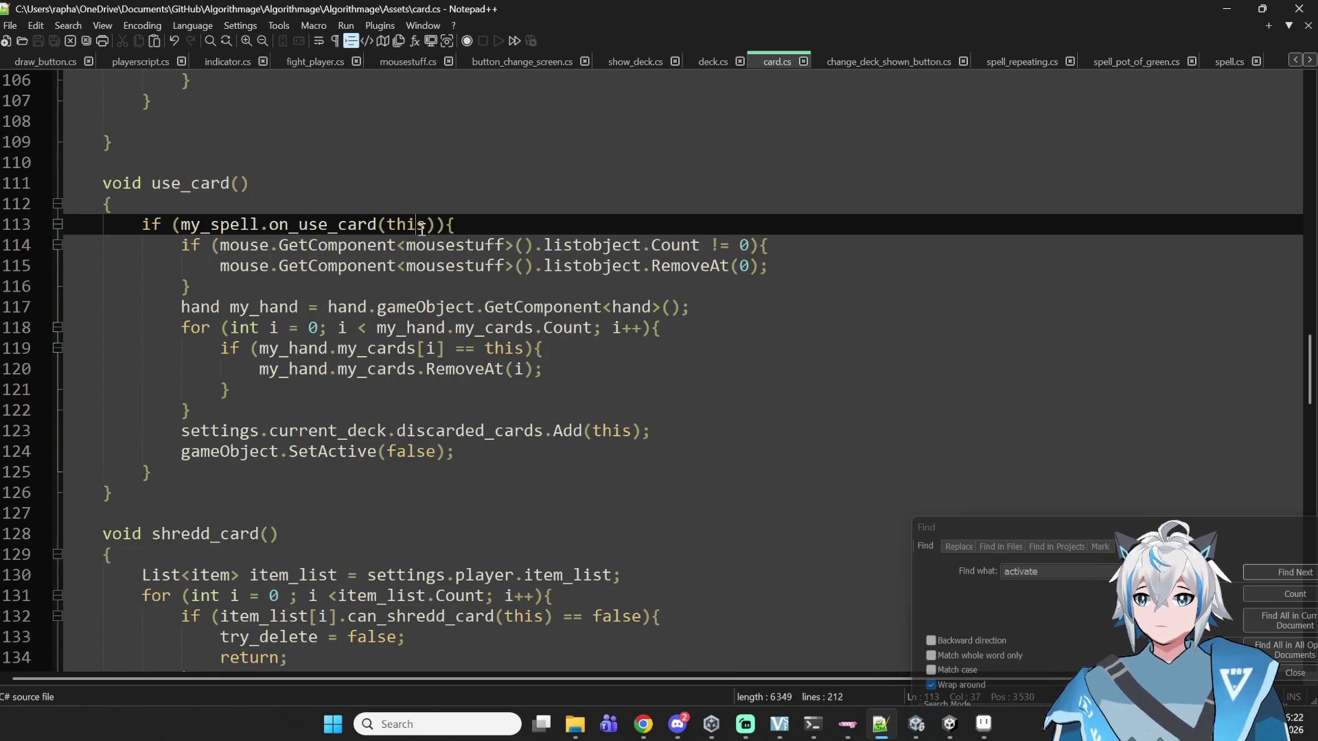
drag(436, 225, 180, 222)
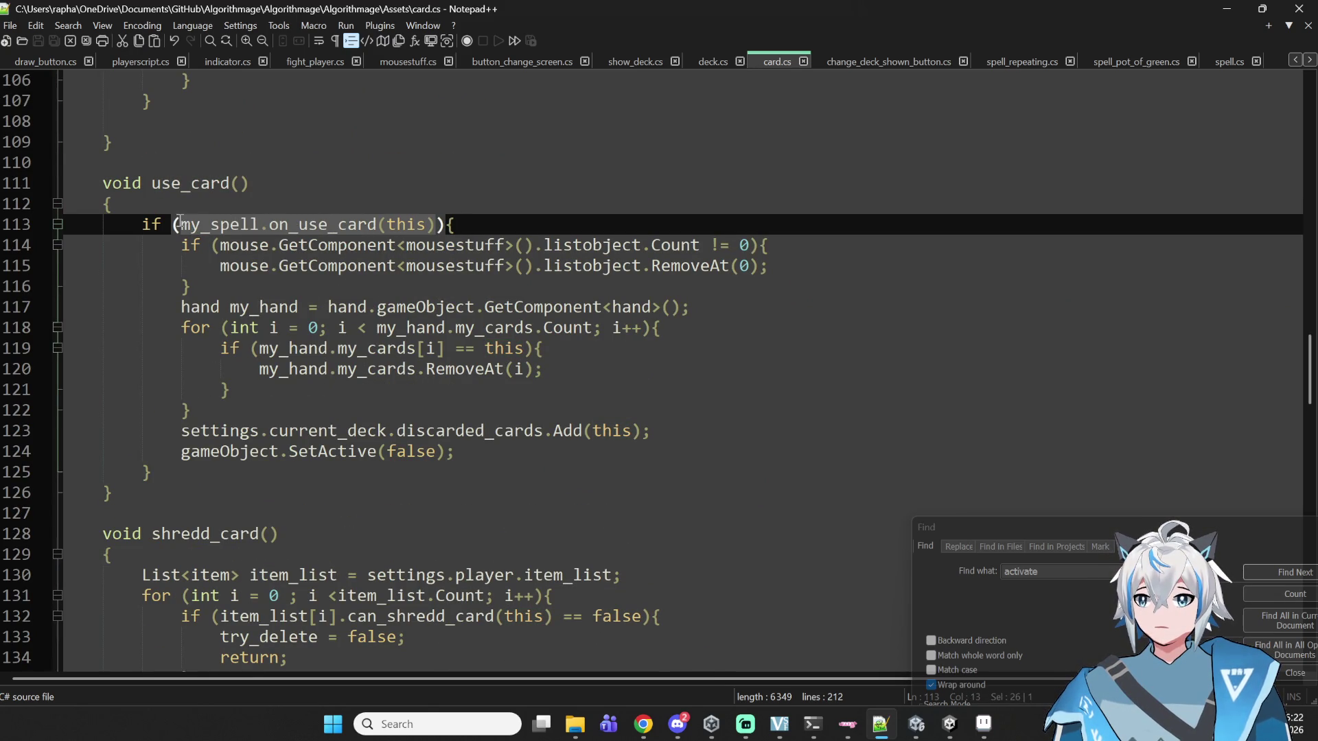
double_click(309, 225)
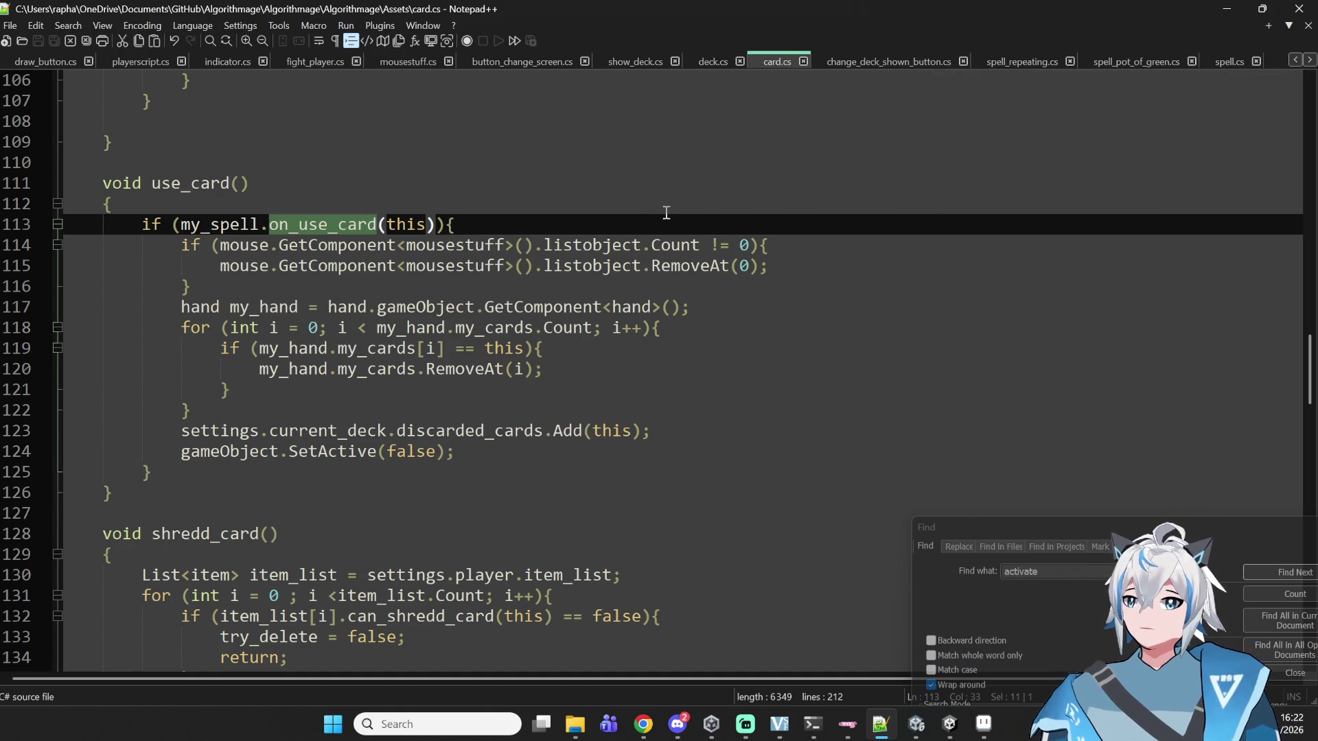
click(633, 228)
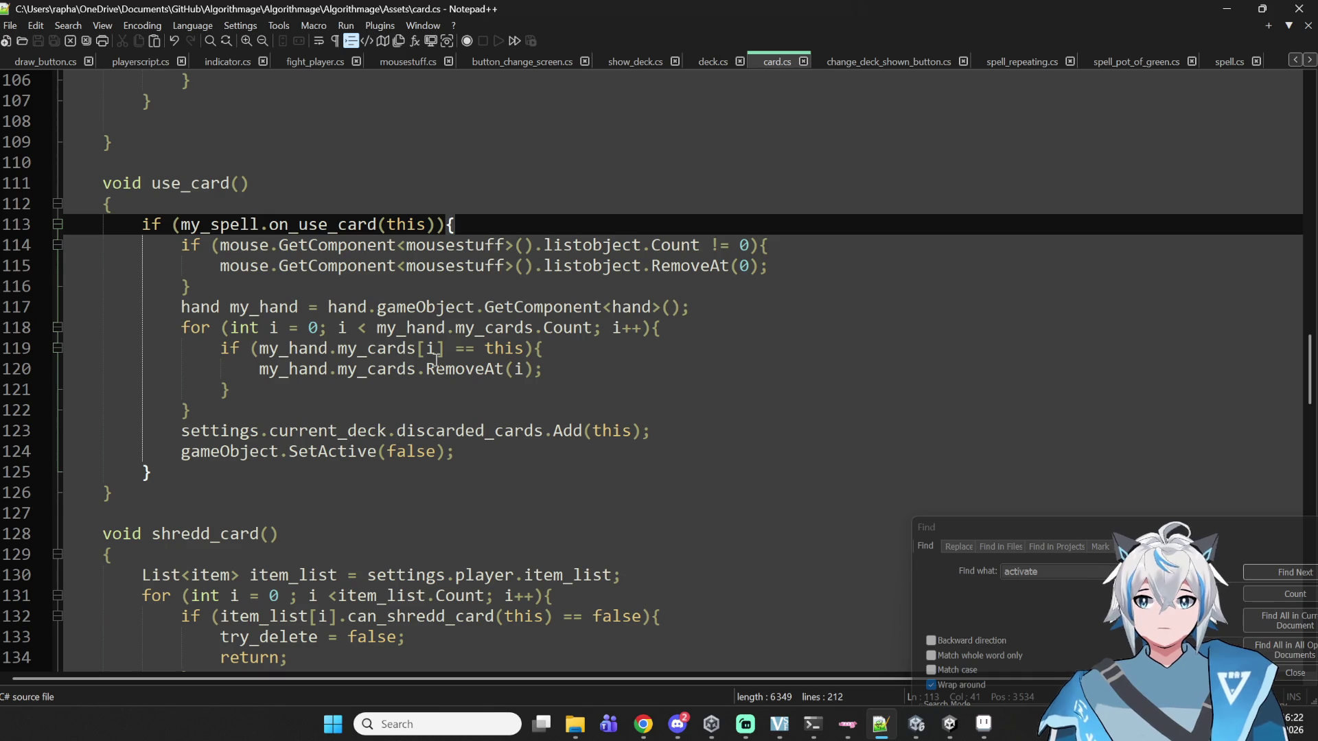
- Re-check my_spell on line 113 and line 114's condition, leaving the caret at line 113's end
click(189, 252)
double_click(208, 224)
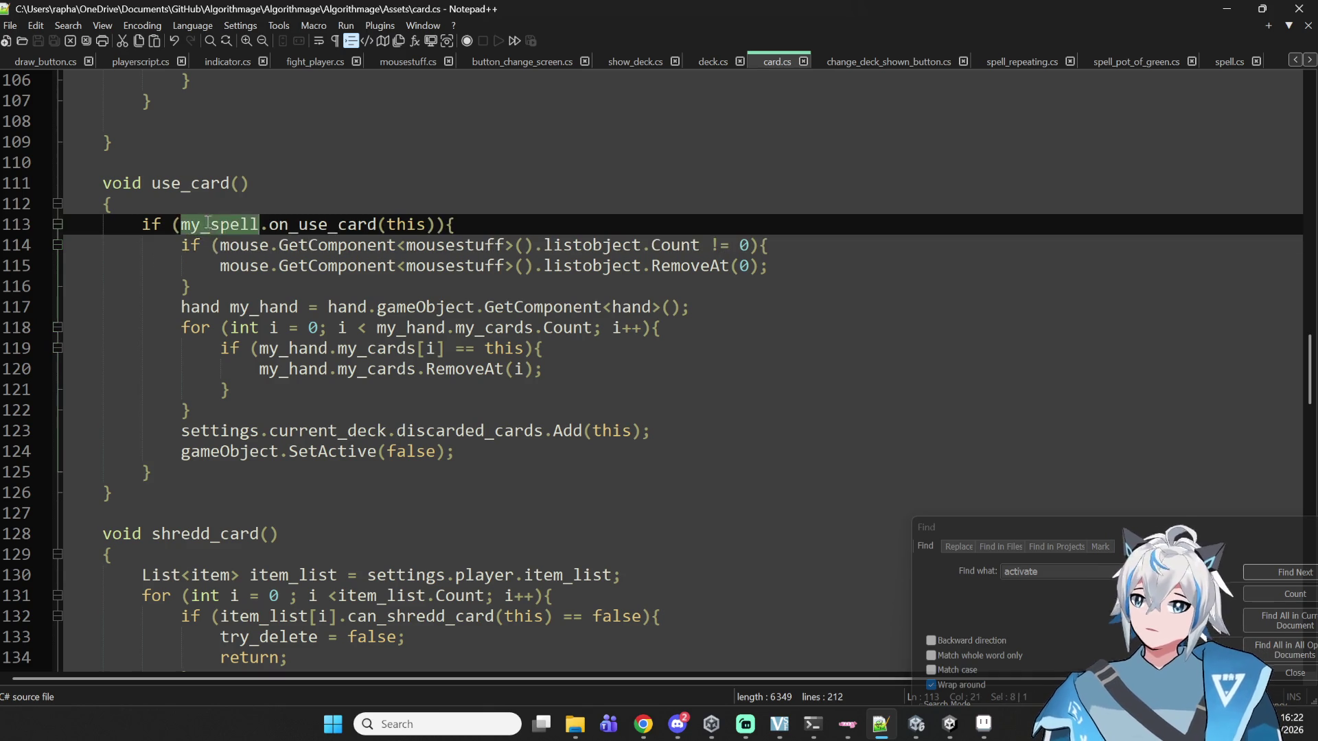
click(476, 224)
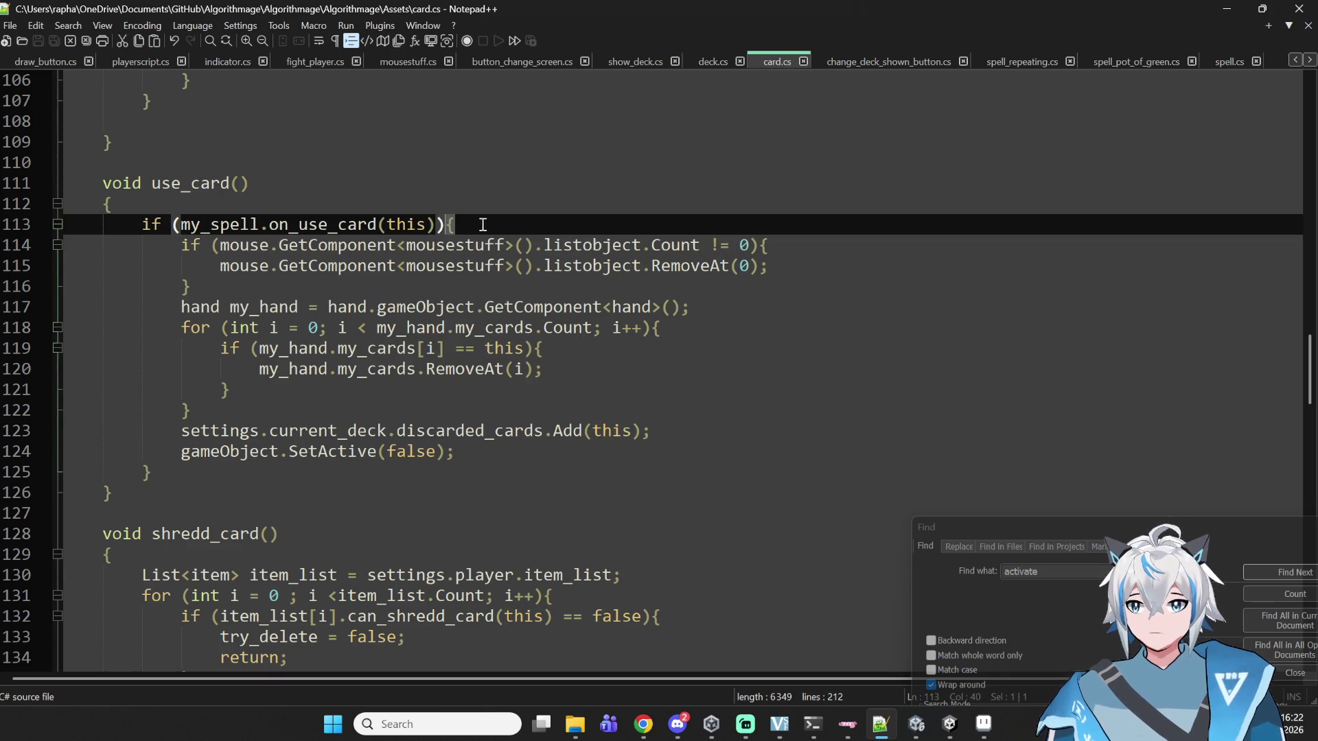
click(147, 252)
double_click(219, 225)
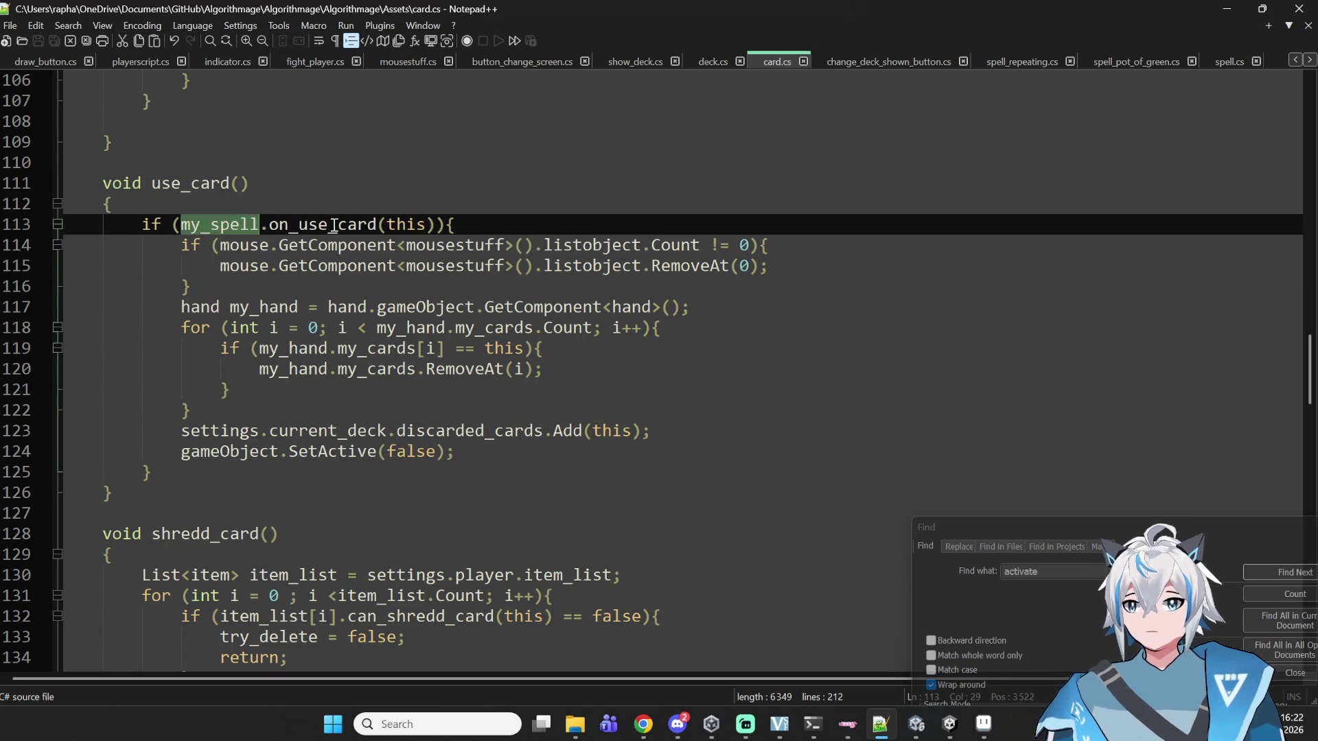
mouse_move(426, 225)
mouse_down()
mouse_move(456, 224)
mouse_move(200, 224)
mouse_up()
double_click(236, 227)
click(206, 247)
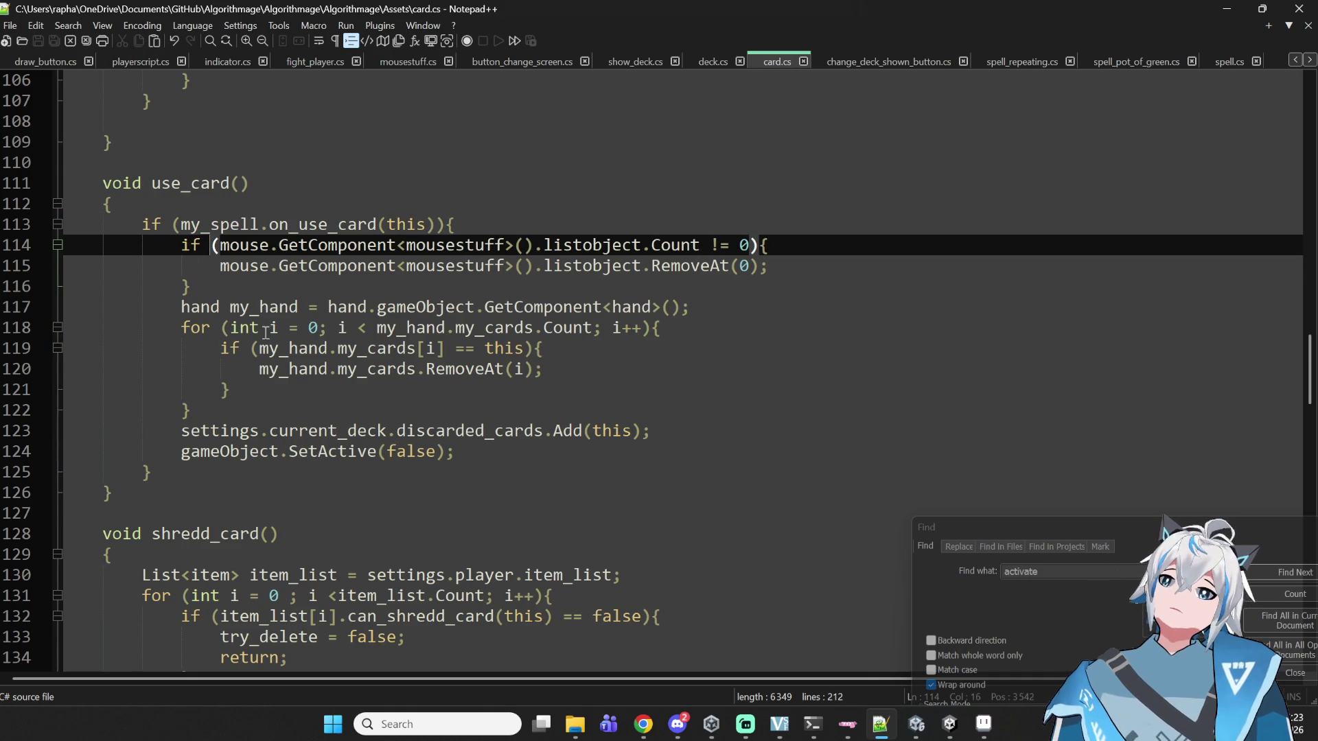
click(481, 220)
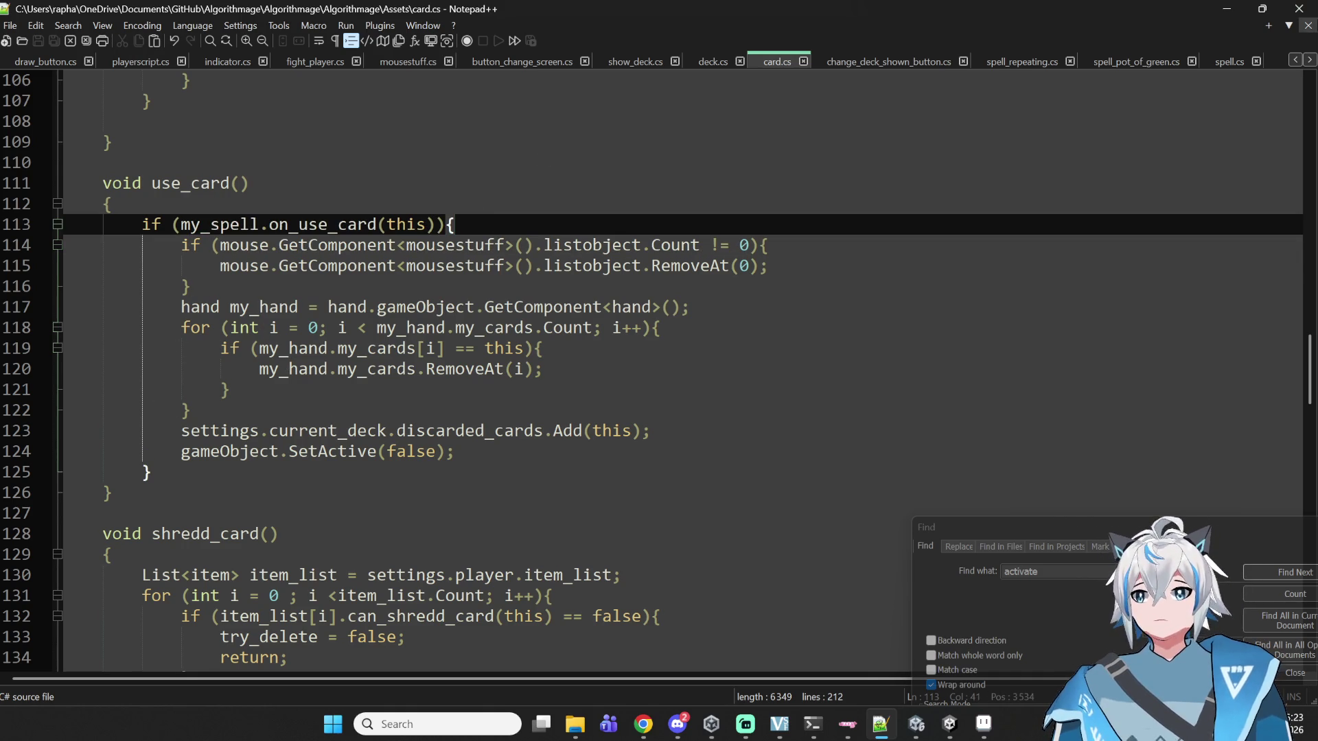
- Add line 114 as if (my_spell.spell_type == "block"){, copying spell_type from spell.cs
key(Return)
text(if ()
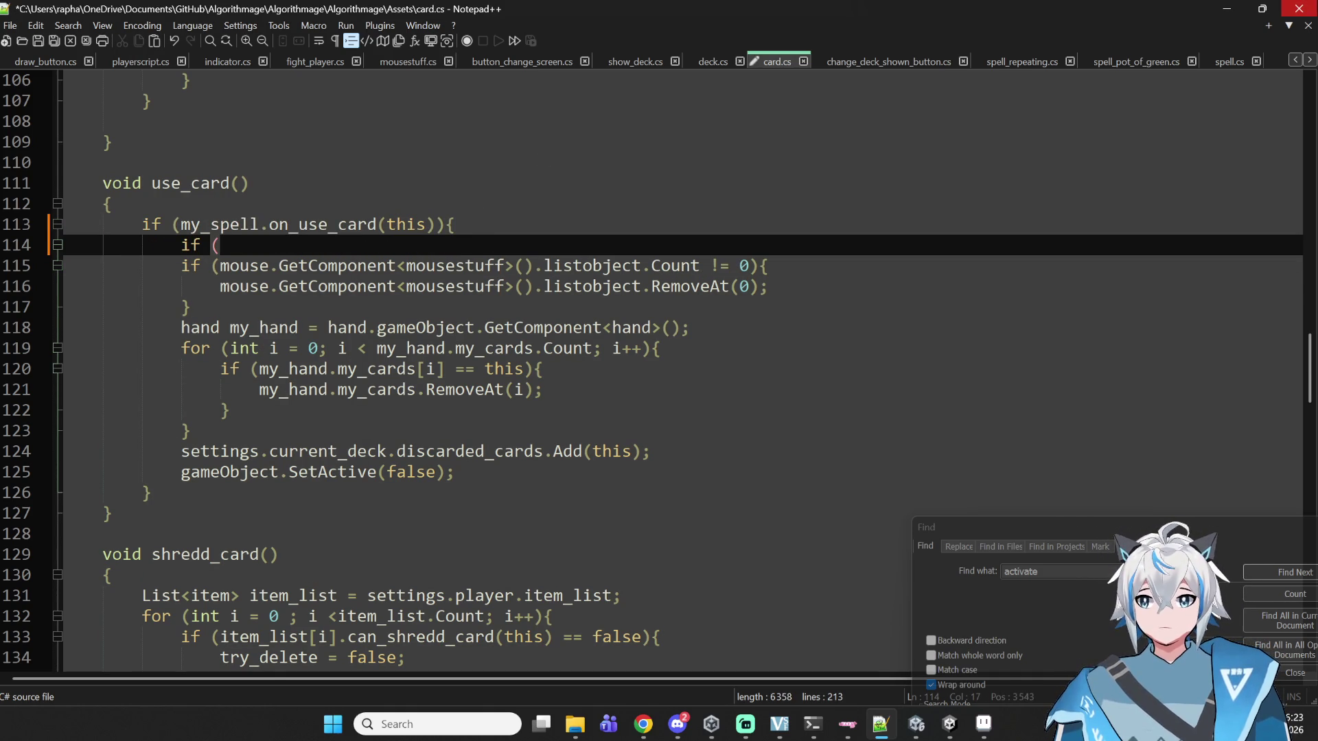
text(my_)
text(spell())
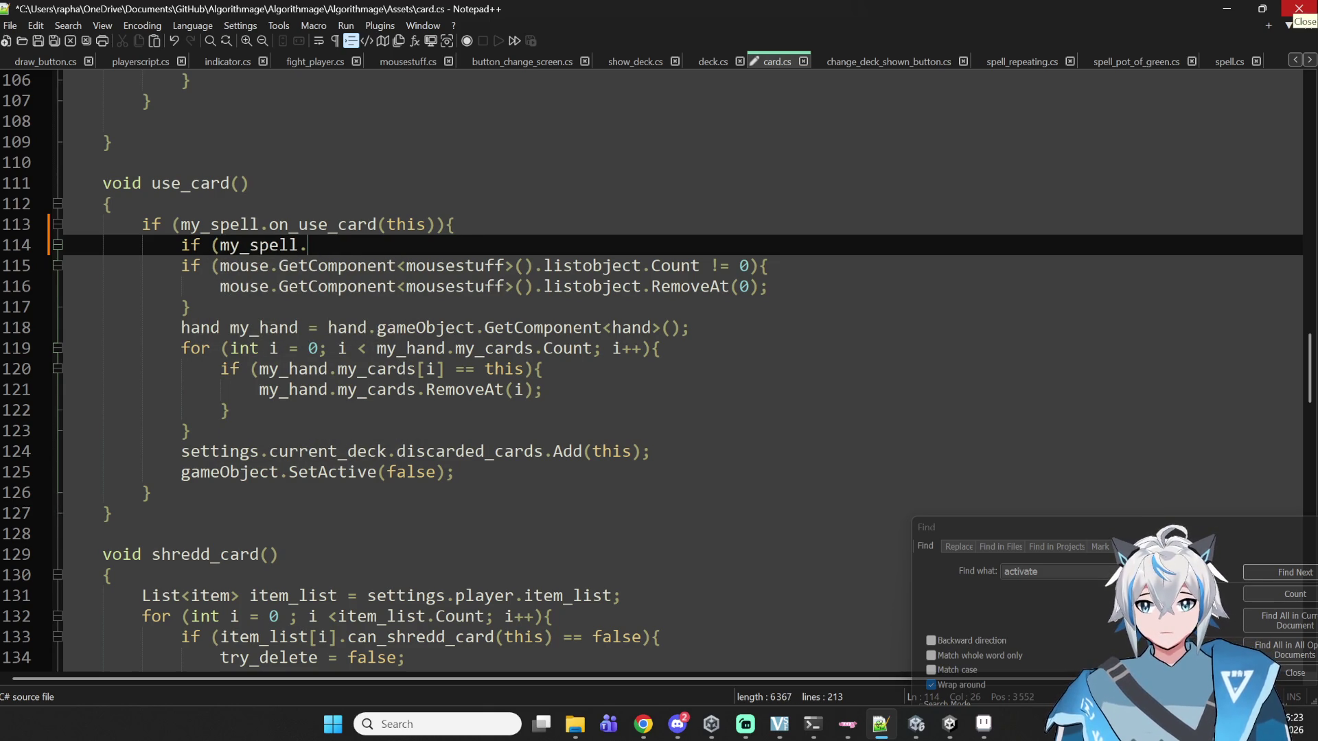
drag(775, 61, 1167, 62)
click(1229, 61)
scroll(1035, 368, up, 20)
drag(1308, 362, 1299, 58)
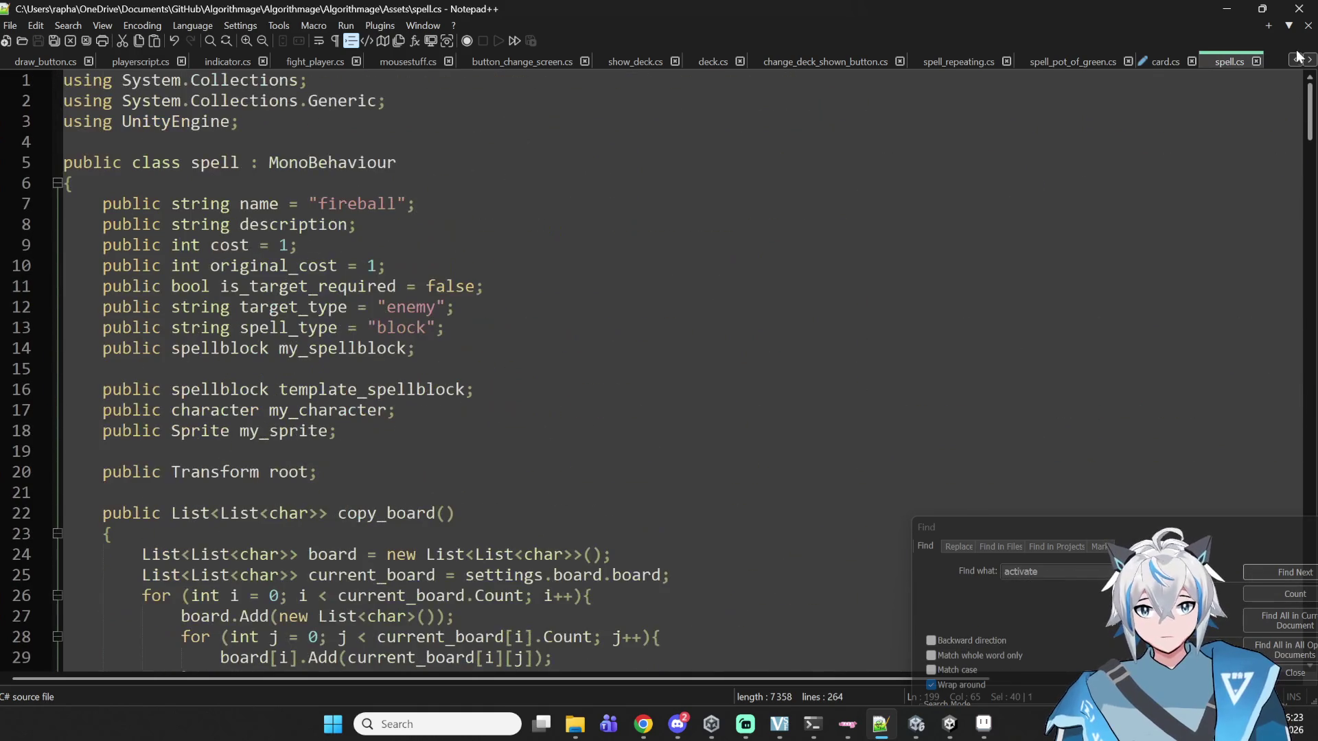
double_click(262, 330)
key(ctrl+c)
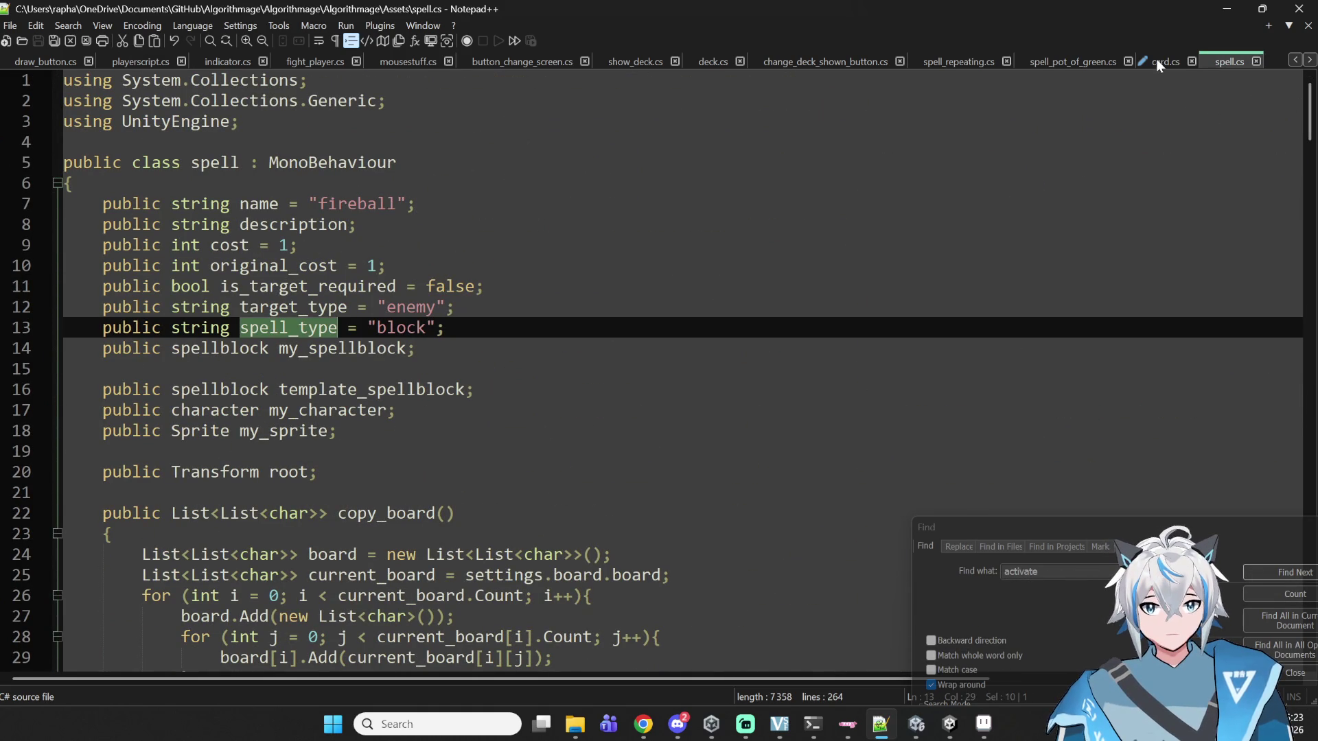
click(1156, 59)
key(ctrl+v)
text(== "block"))
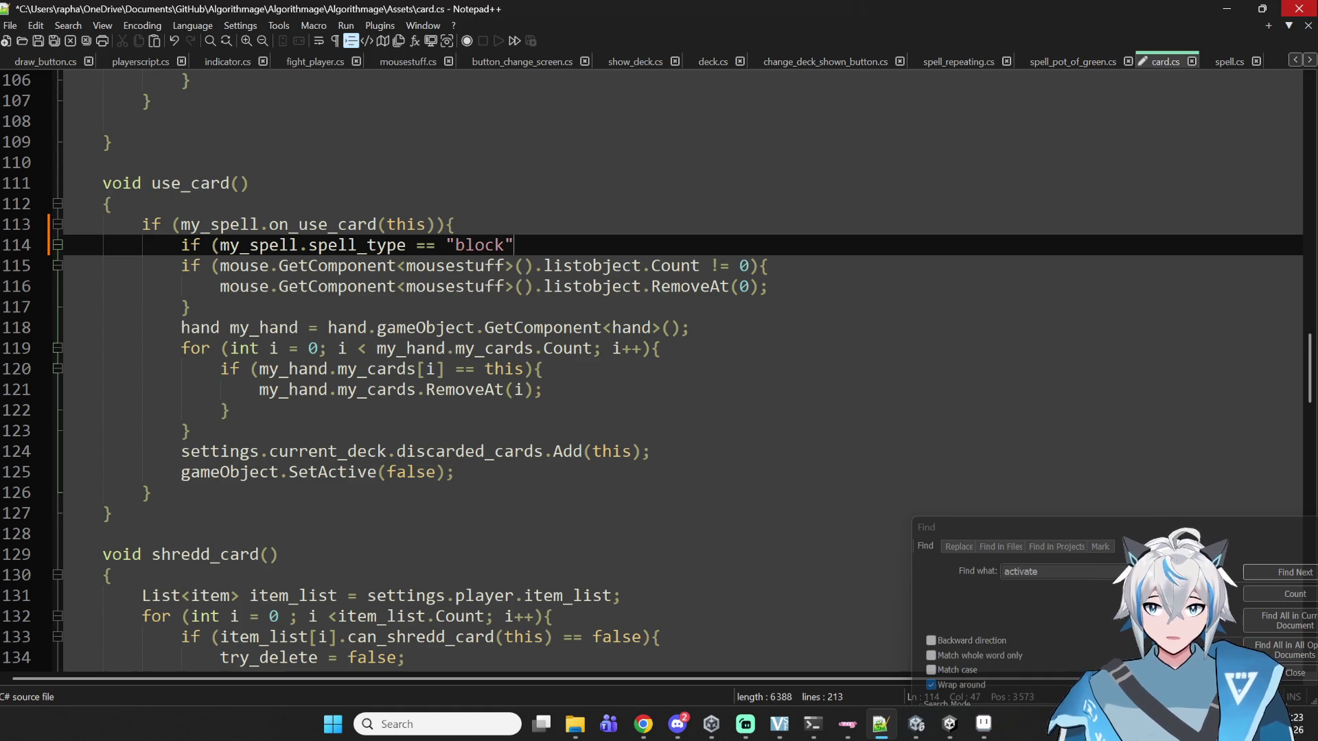
text({)
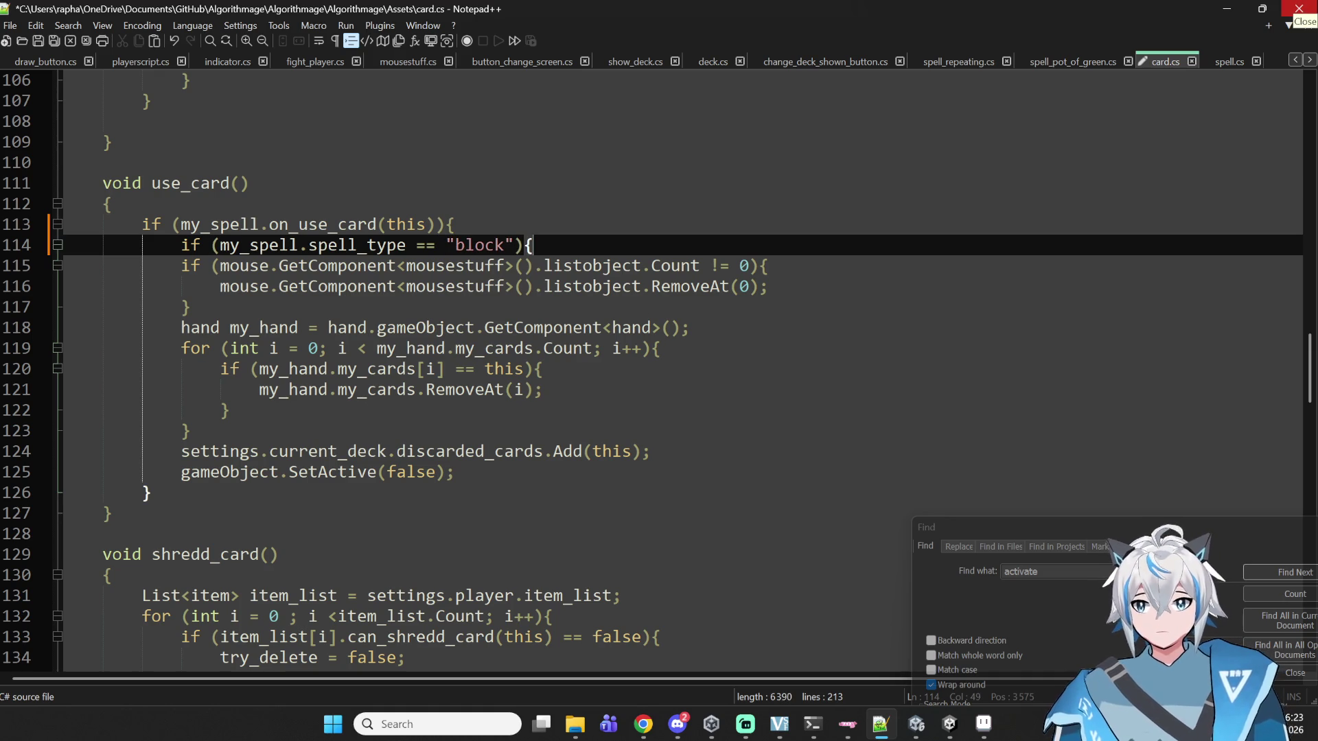
- Close the block with } after SetActive(false), indent its lines, and start a new line
key(Down)
key(Down)
key(Down)
key(Down)
key(Down)
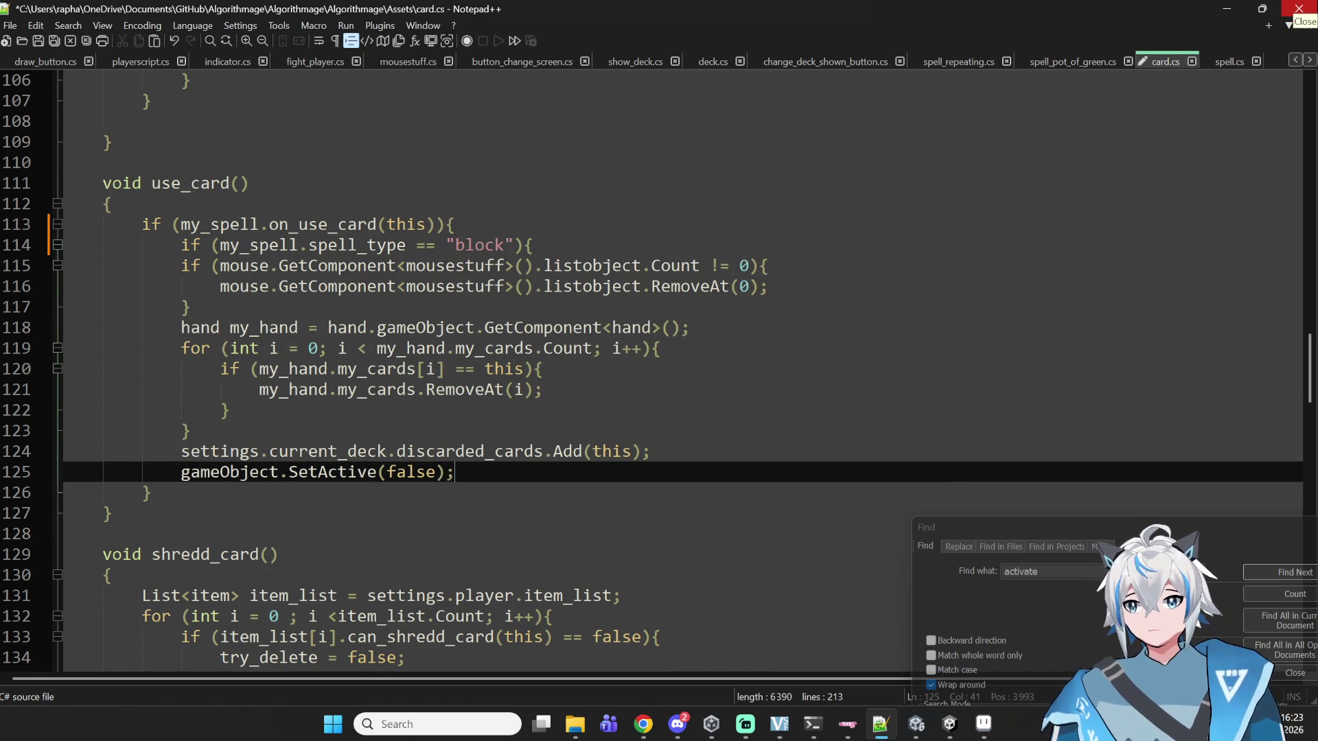
key(End)
key(Return)
text(})
key(Up)
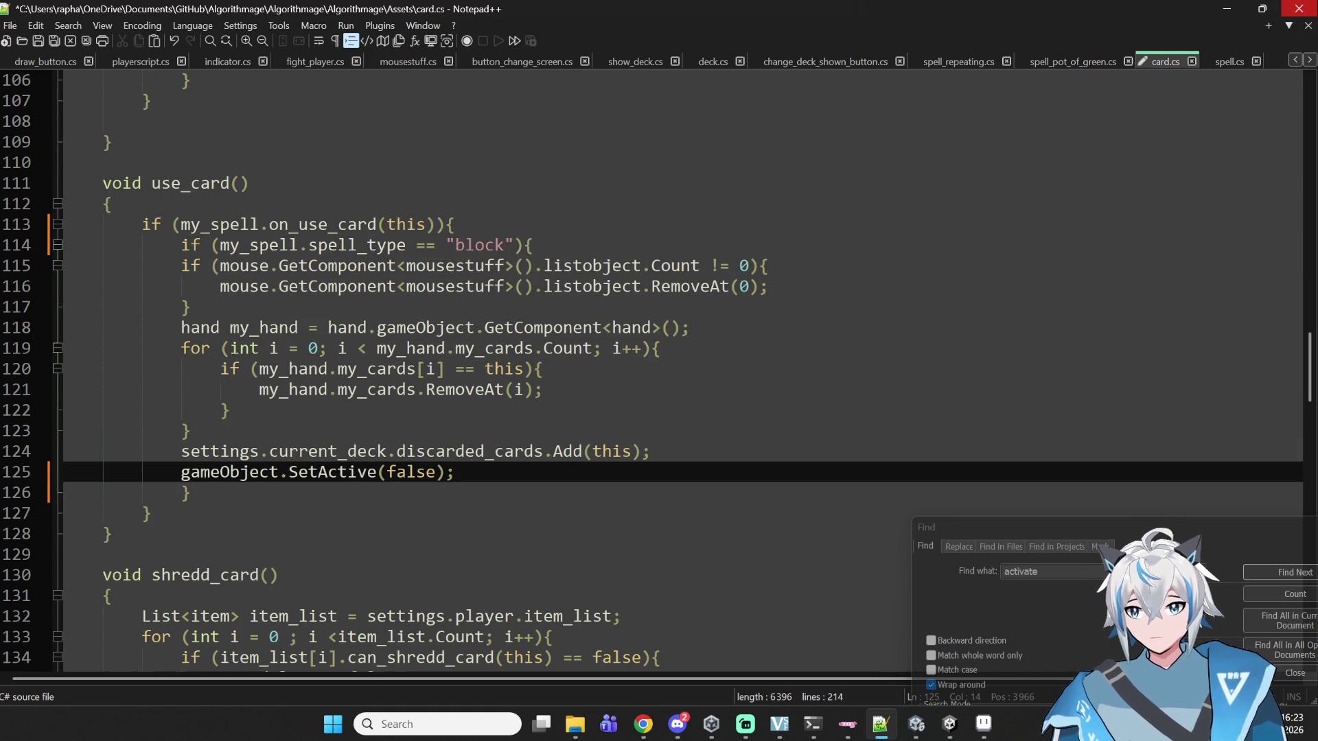
mouse_move(481, 473)
mouse_down()
mouse_move(255, 389)
mouse_move(188, 287)
mouse_up()
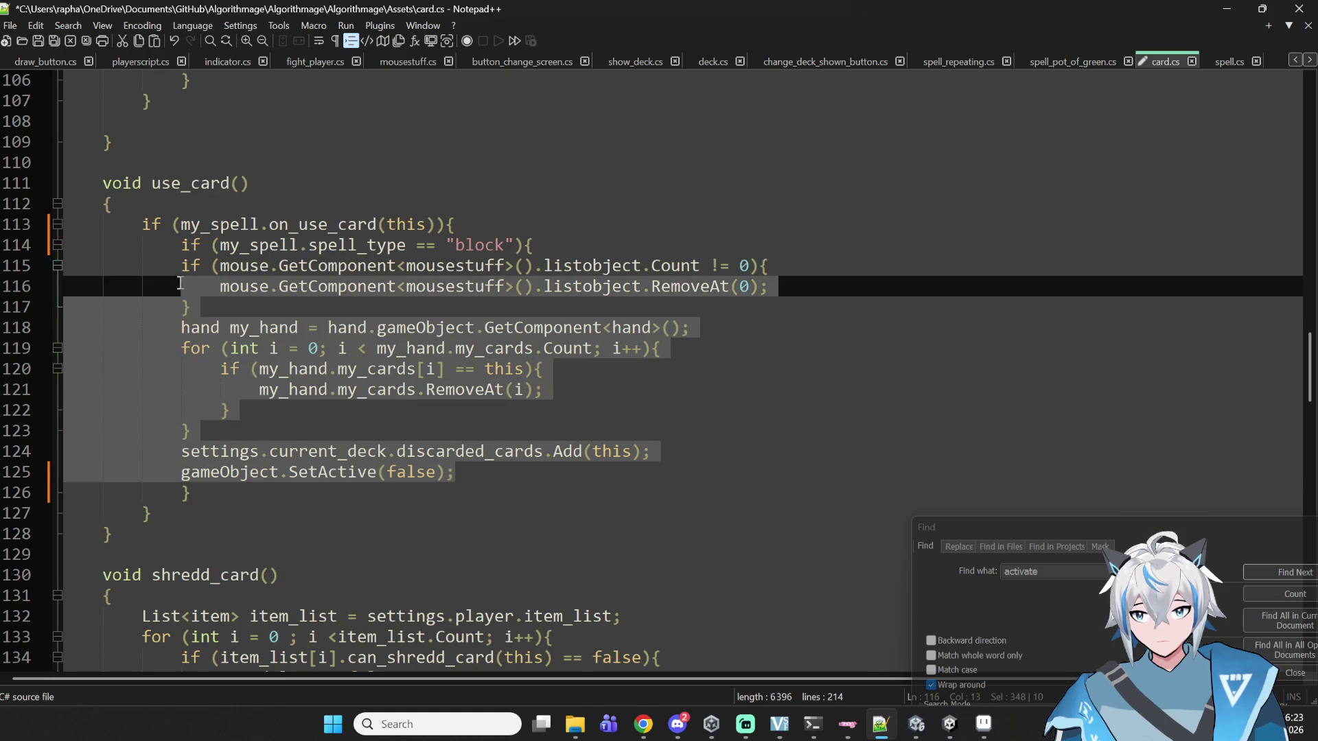
key(Tab)
click(638, 184)
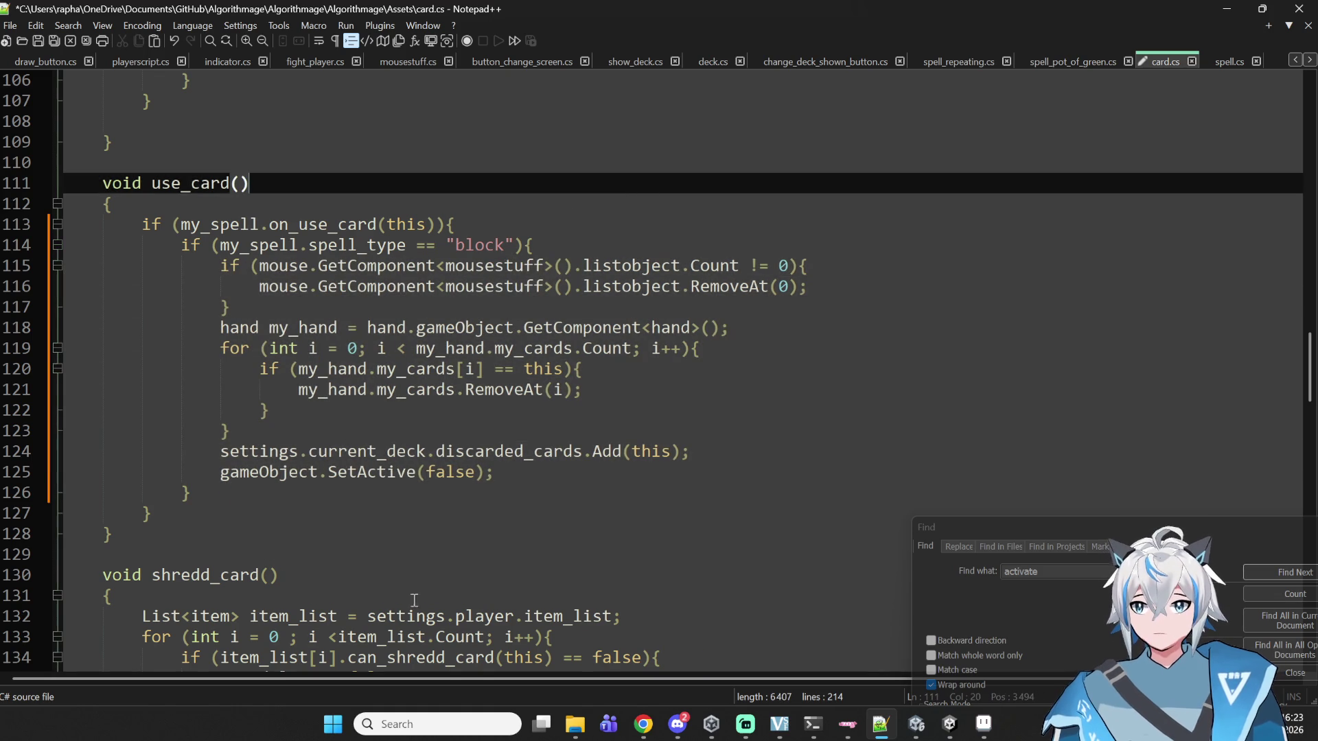
click(295, 506)
key(Return)
- Begin an else if branch reusing line 114's my_spell.spell_type condition
text(else if ()
key(Down)
key(Up)
key(End)
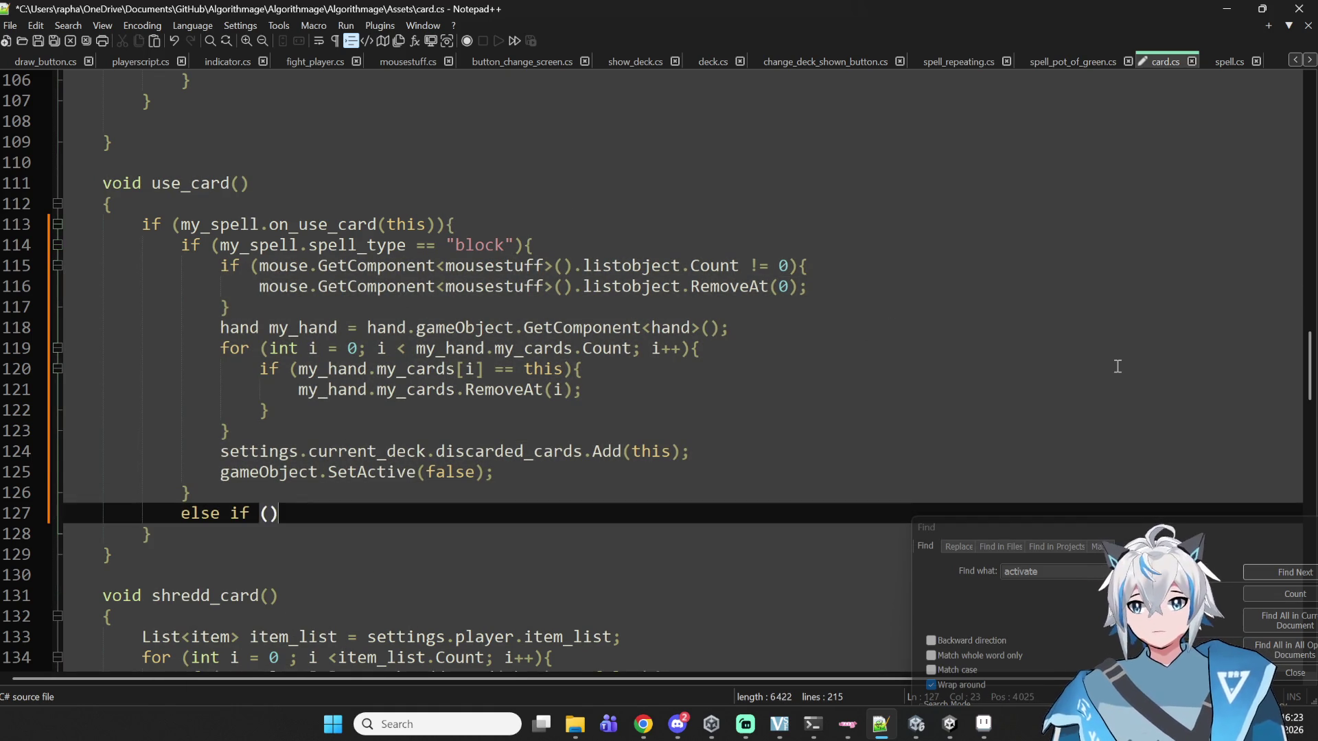
drag(212, 245, 523, 245)
key(ctrl+c)
double_click(267, 514)
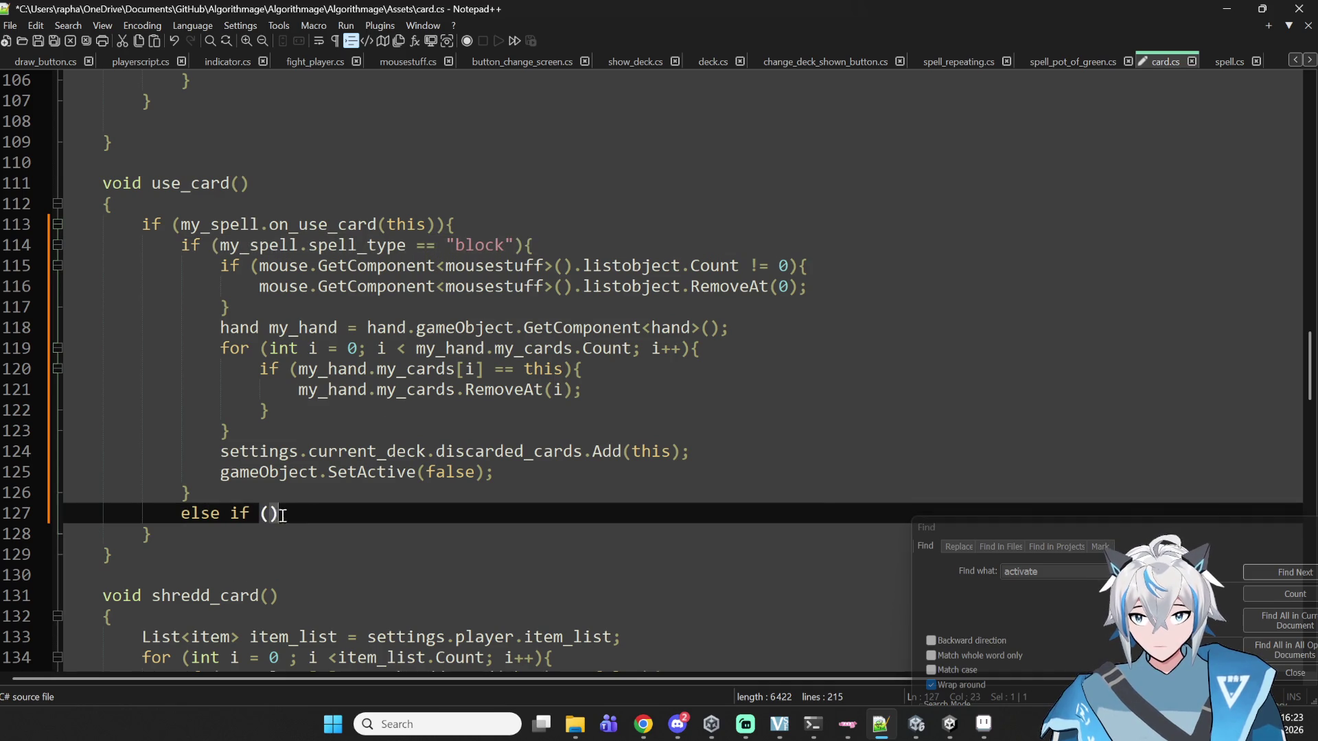
key(ctrl+v)
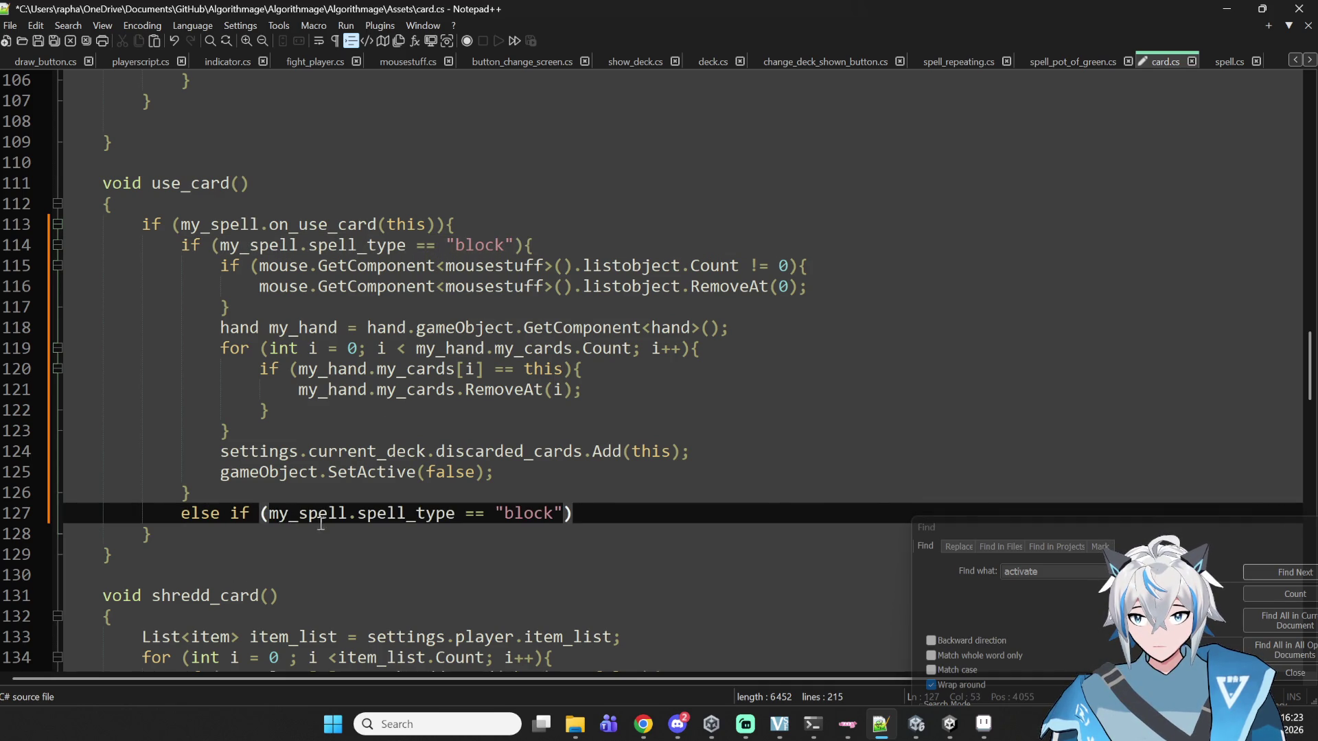
- Change the else-if's type to "instant" and give the branch an empty {} body
double_click(567, 515)
key(Left)
key(BackSpace)
key(BackSpace)
key(BackSpace)
text(instna)
key(BackSpace)
key(BackSpace)
text(ant)
key(Right)
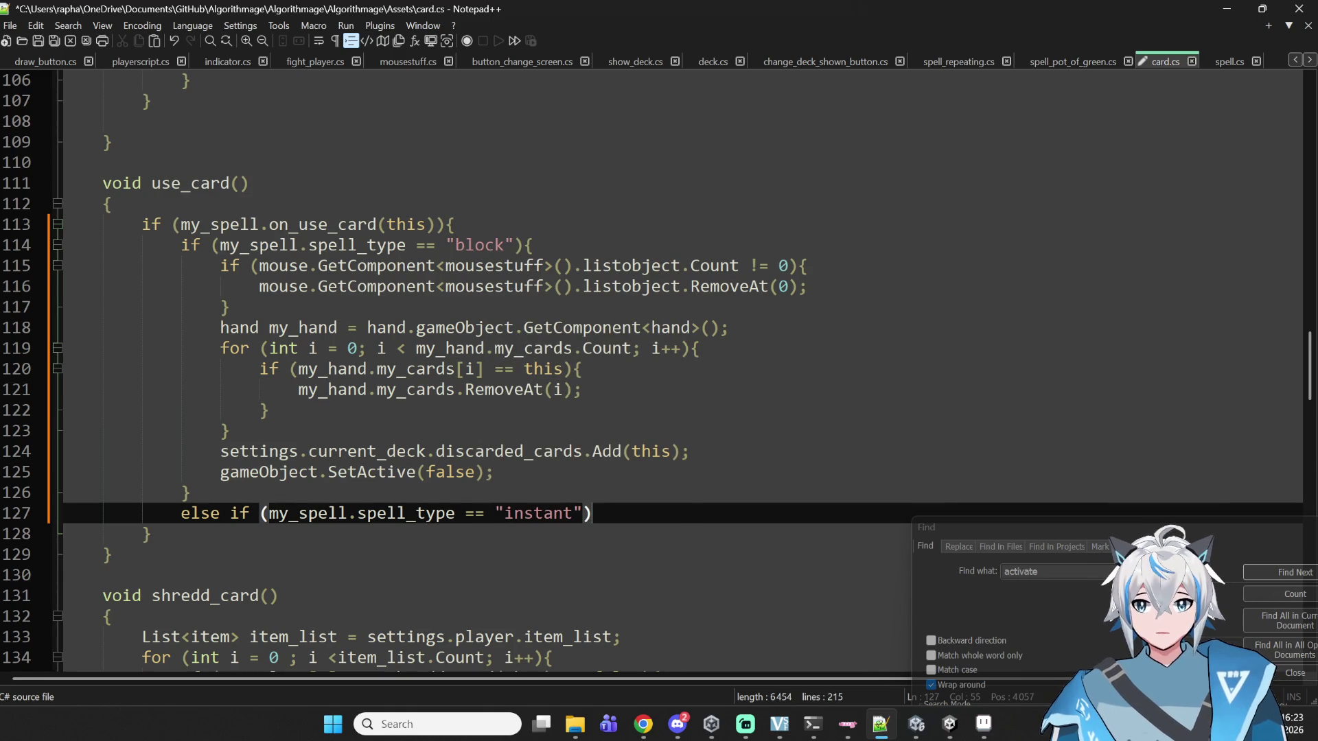
text({)
key(Return)
key(Return)
text(})
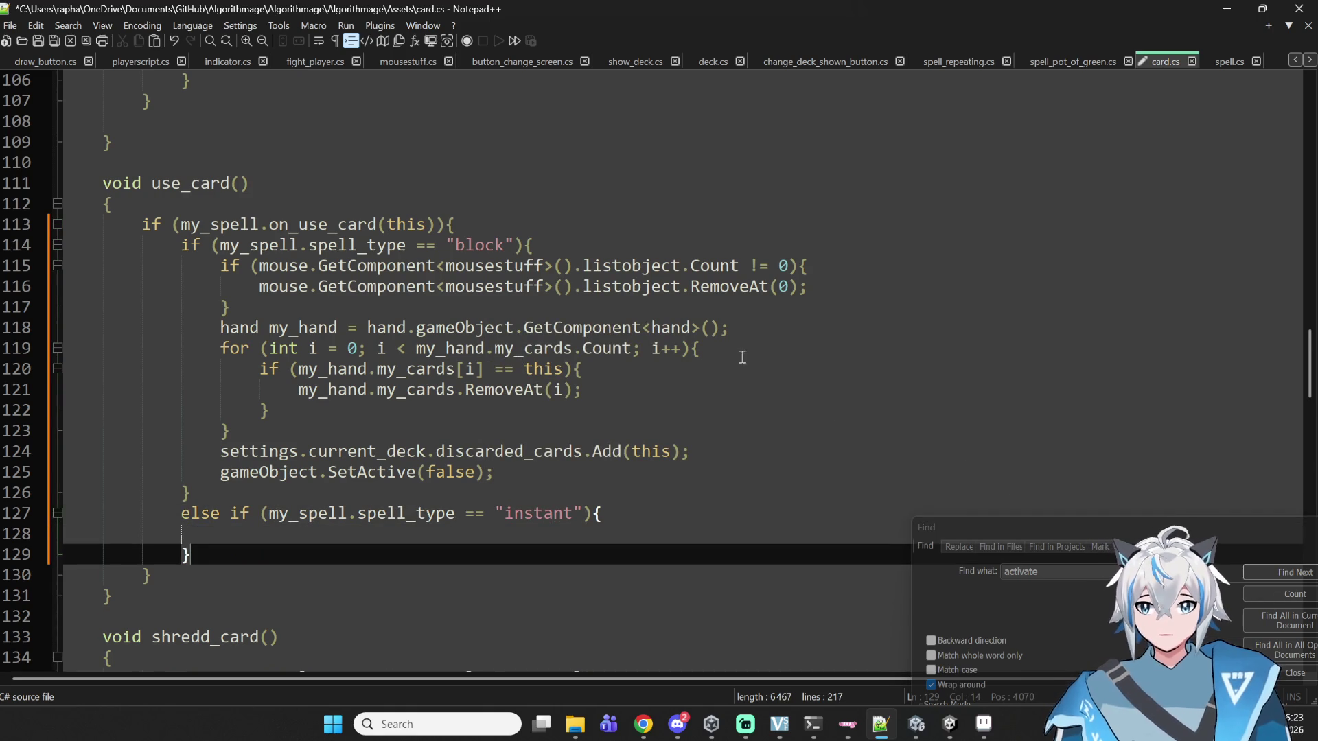
- Copy the instant_activate signature from spell_pot_of_green.cs into the else-if branch
click(1219, 73)
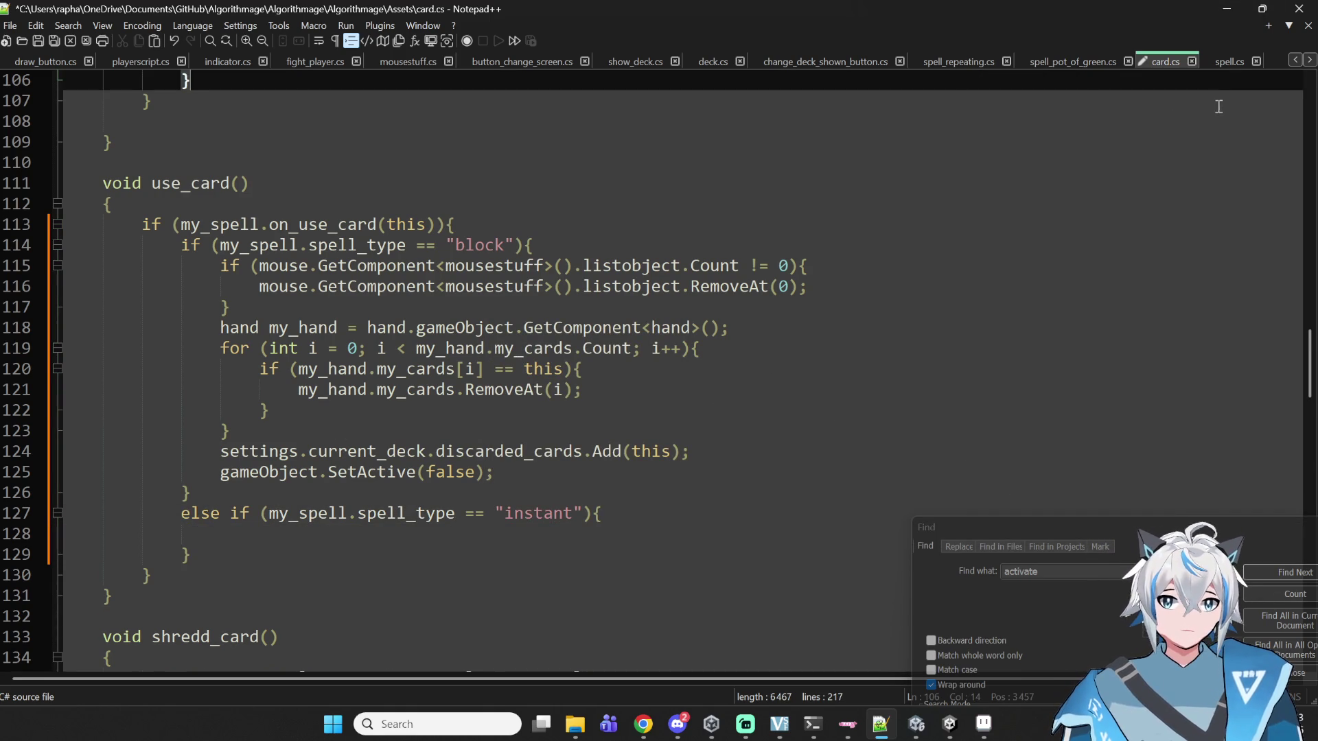
click(1230, 66)
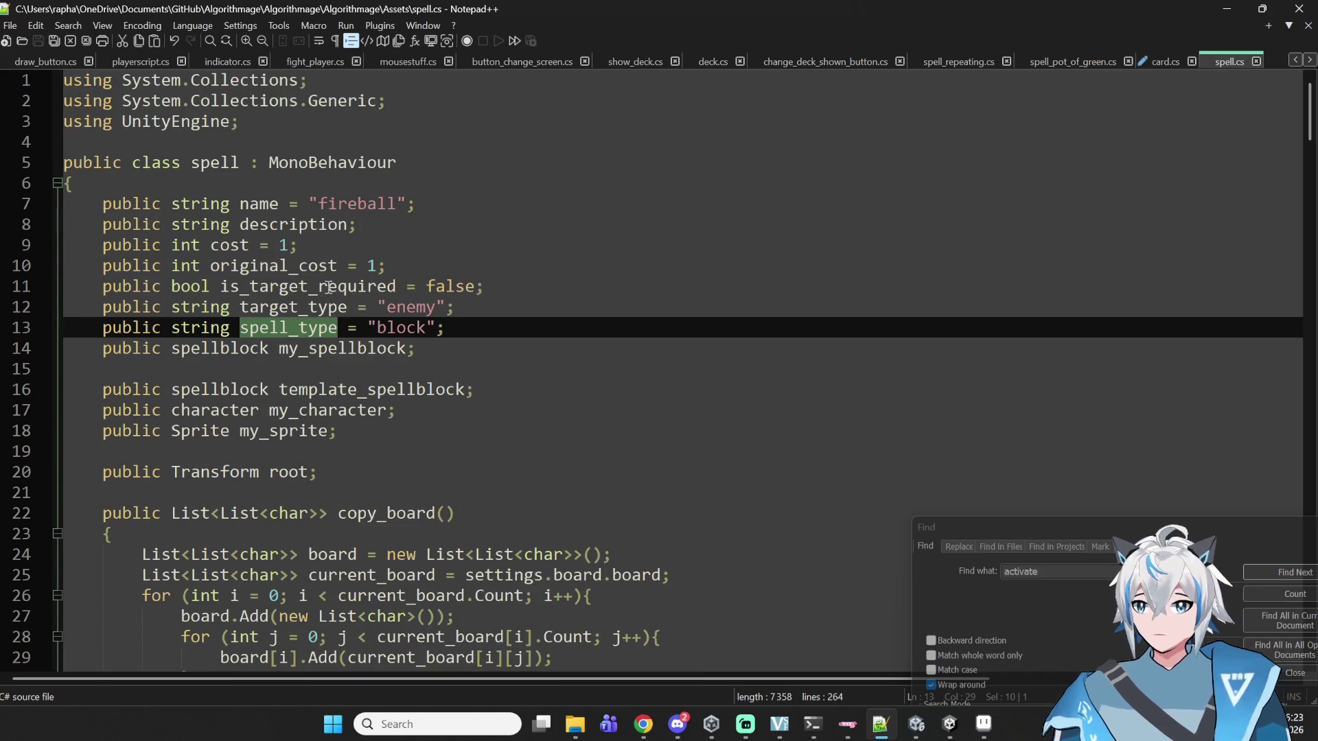
scroll(386, 360, down, 8)
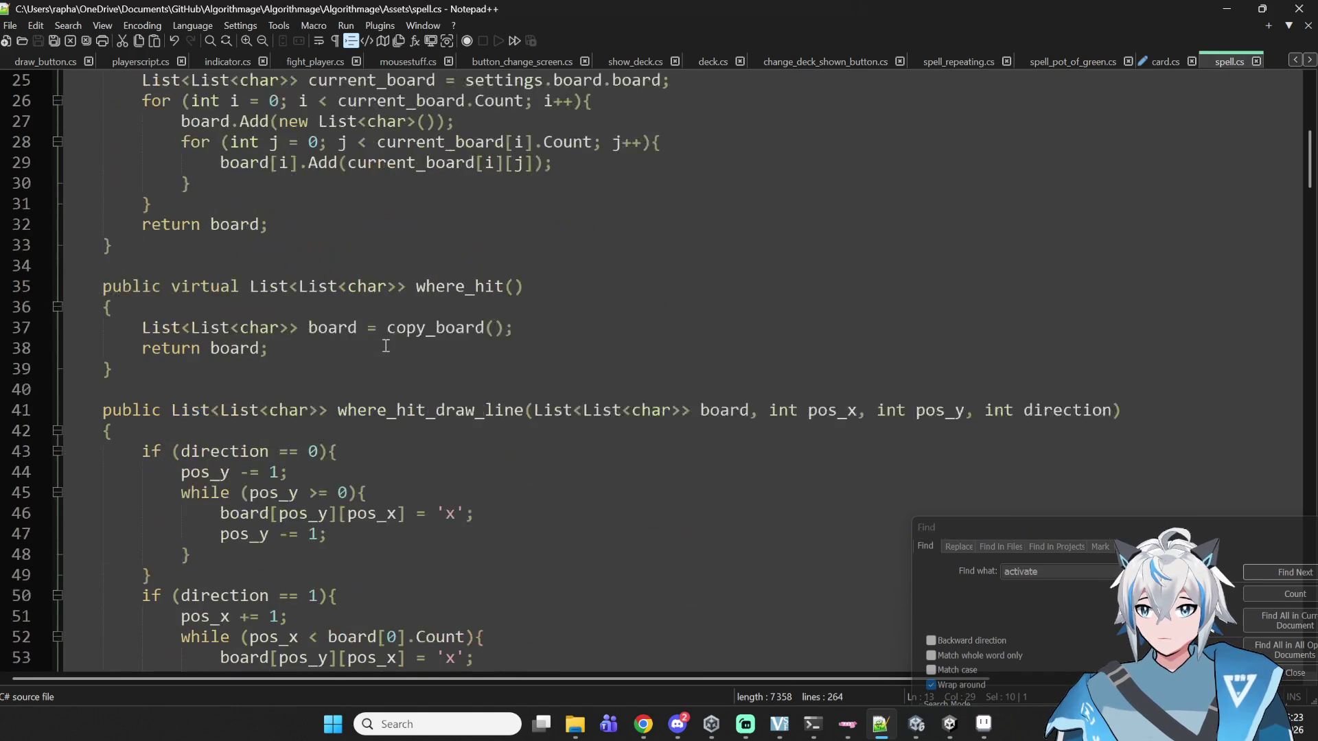
scroll(1143, 265, up, 2)
click(1160, 62)
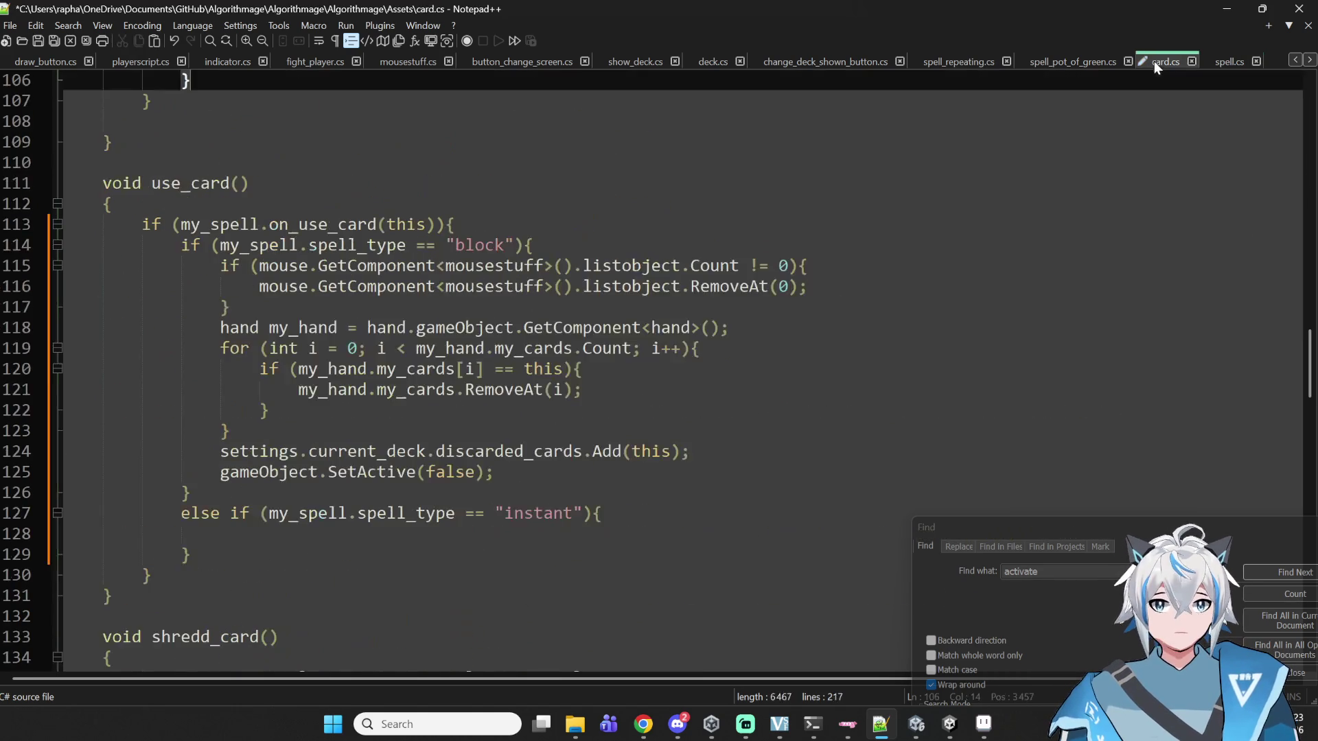
click(1052, 64)
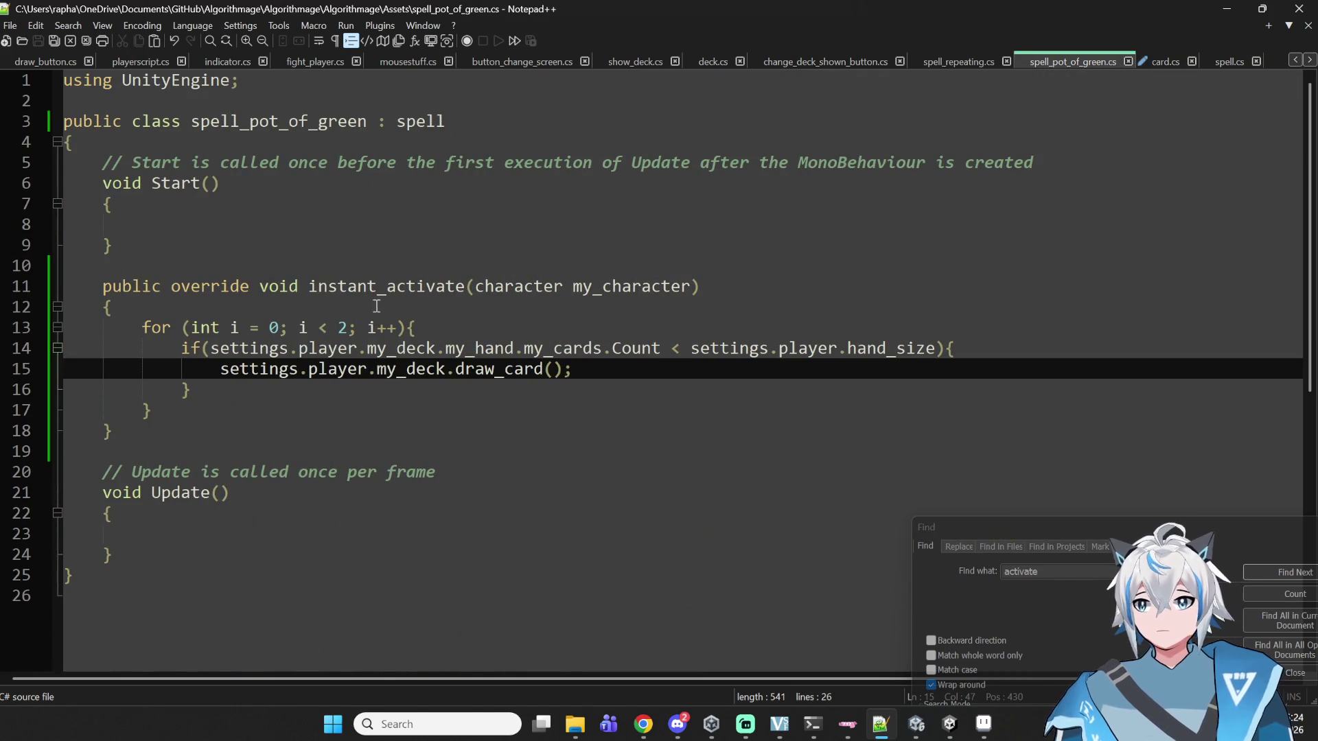
drag(311, 286, 698, 286)
key(ctrl+c)
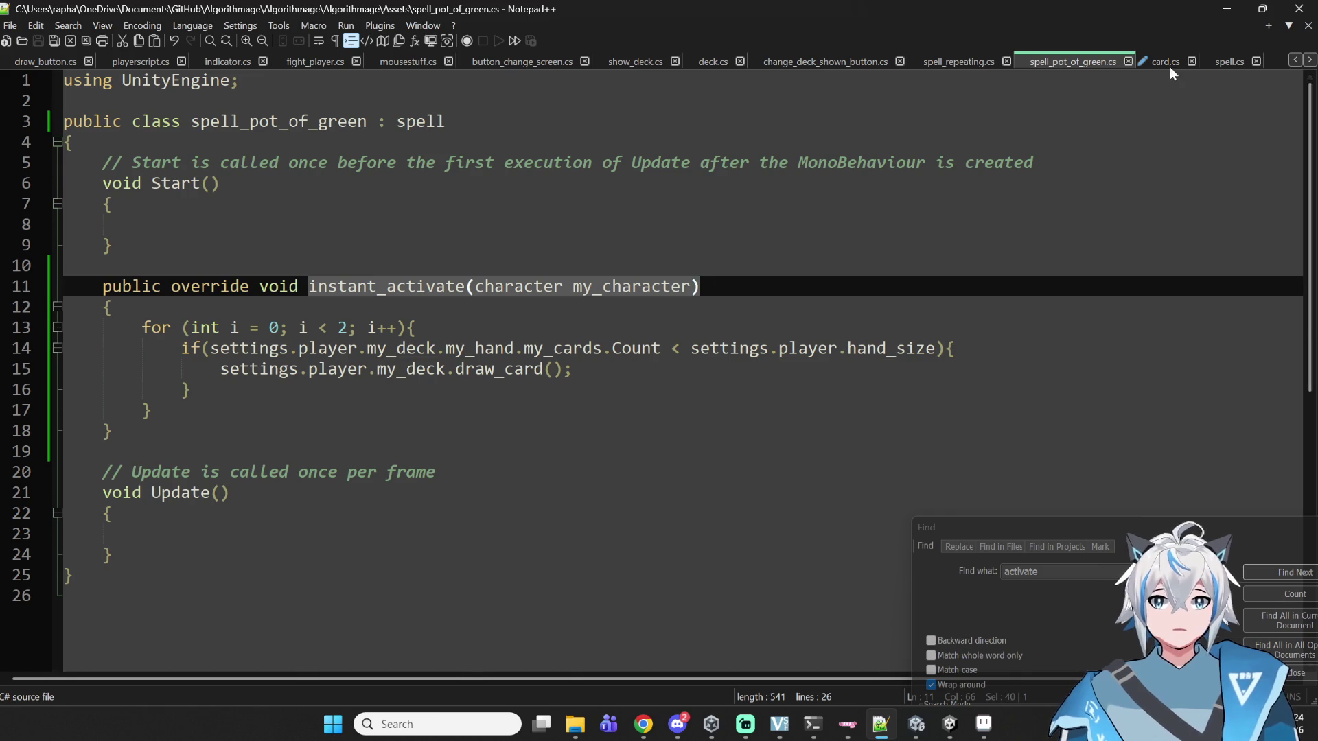
click(1170, 64)
scroll(315, 501, down, 2)
click(268, 410)
key(ctrl+v)
- Prefix the pasted call with my_spell. and delete its my_character argument
click(347, 410)
click(220, 410)
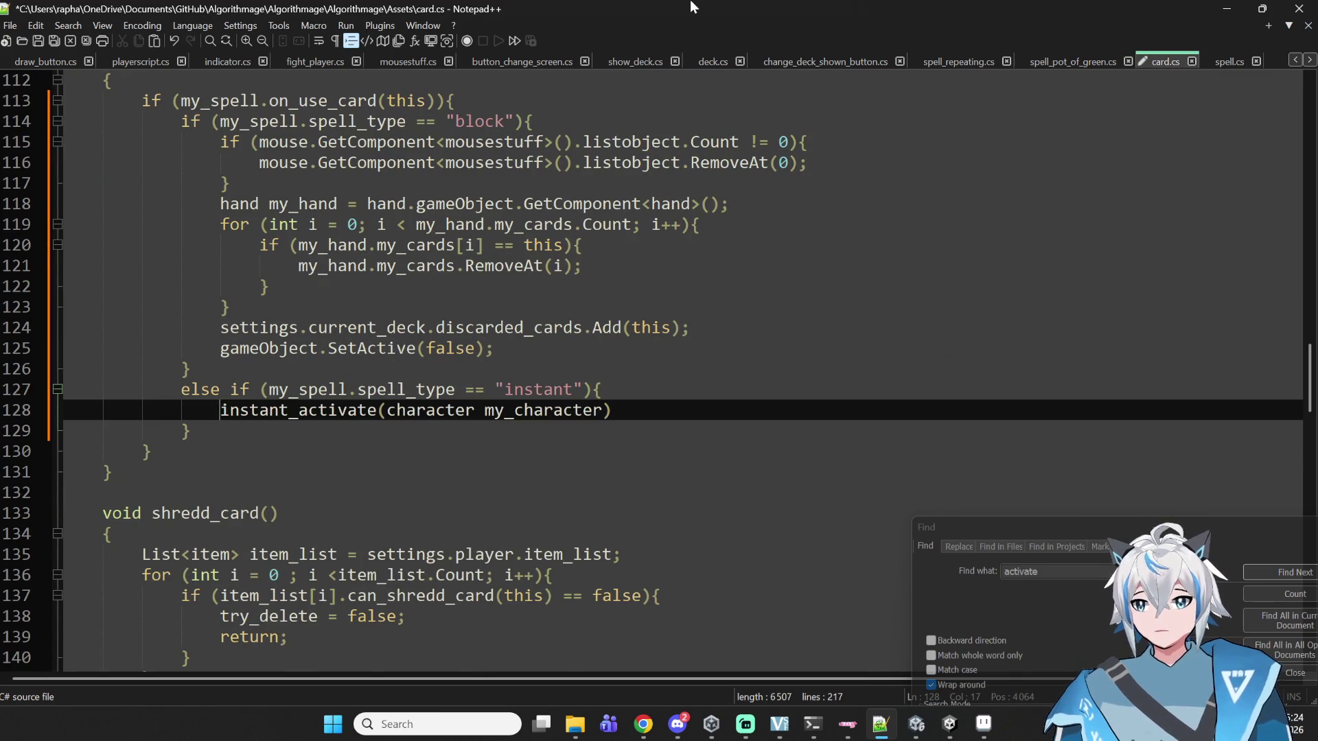
text(ù)
key(BackSpace)
text(my_spe)
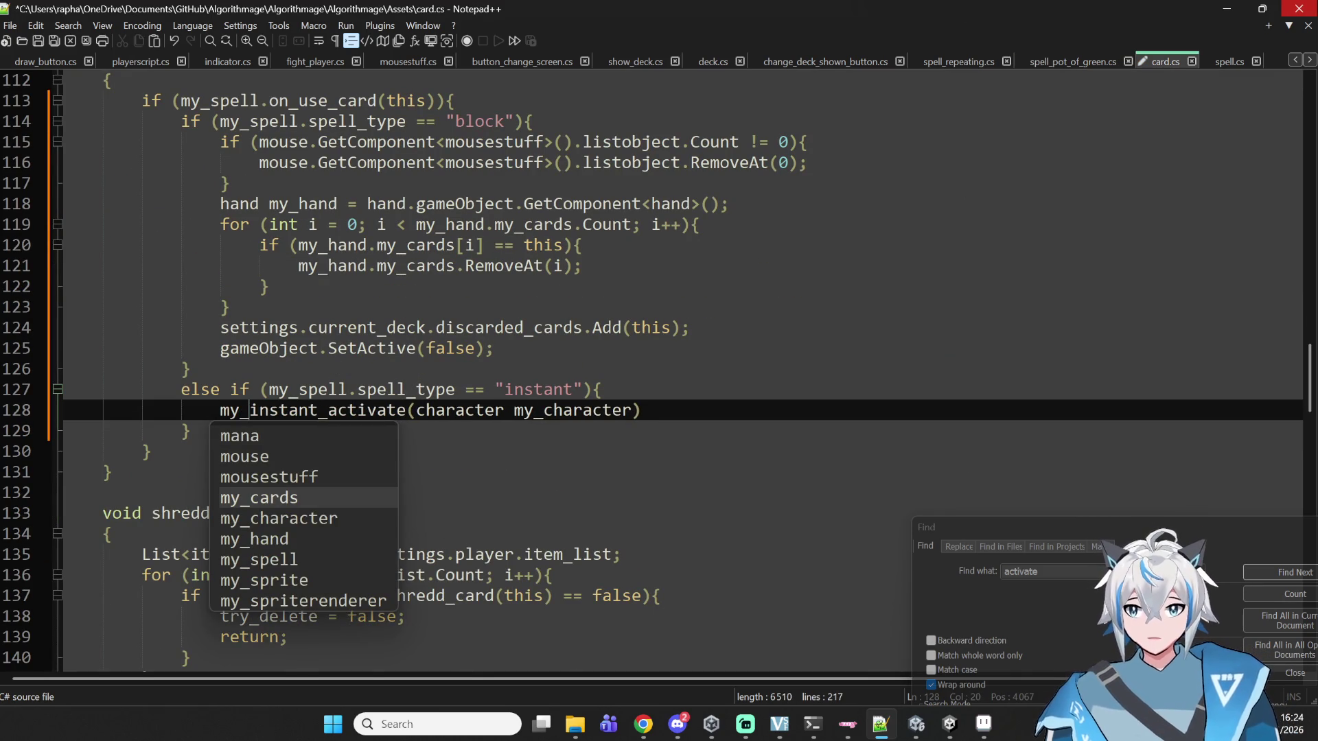
text(ll.)
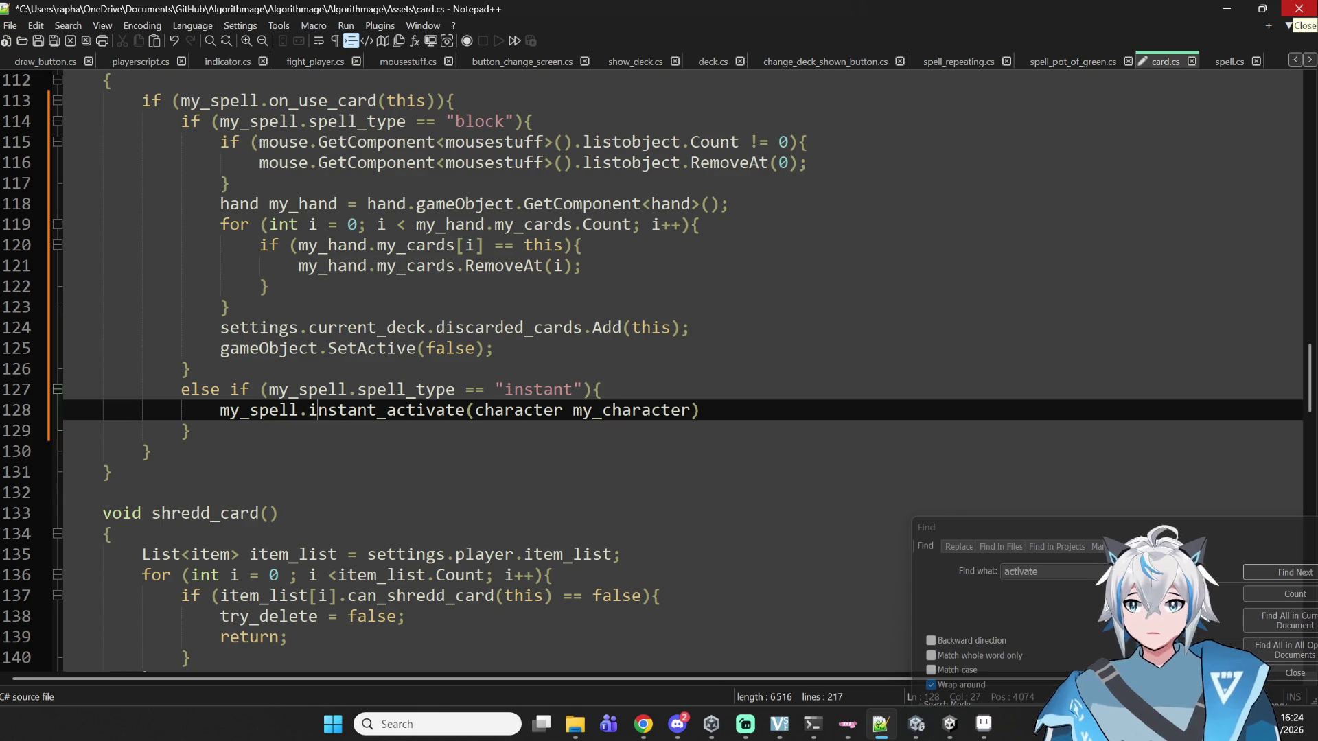
double_click(591, 410)
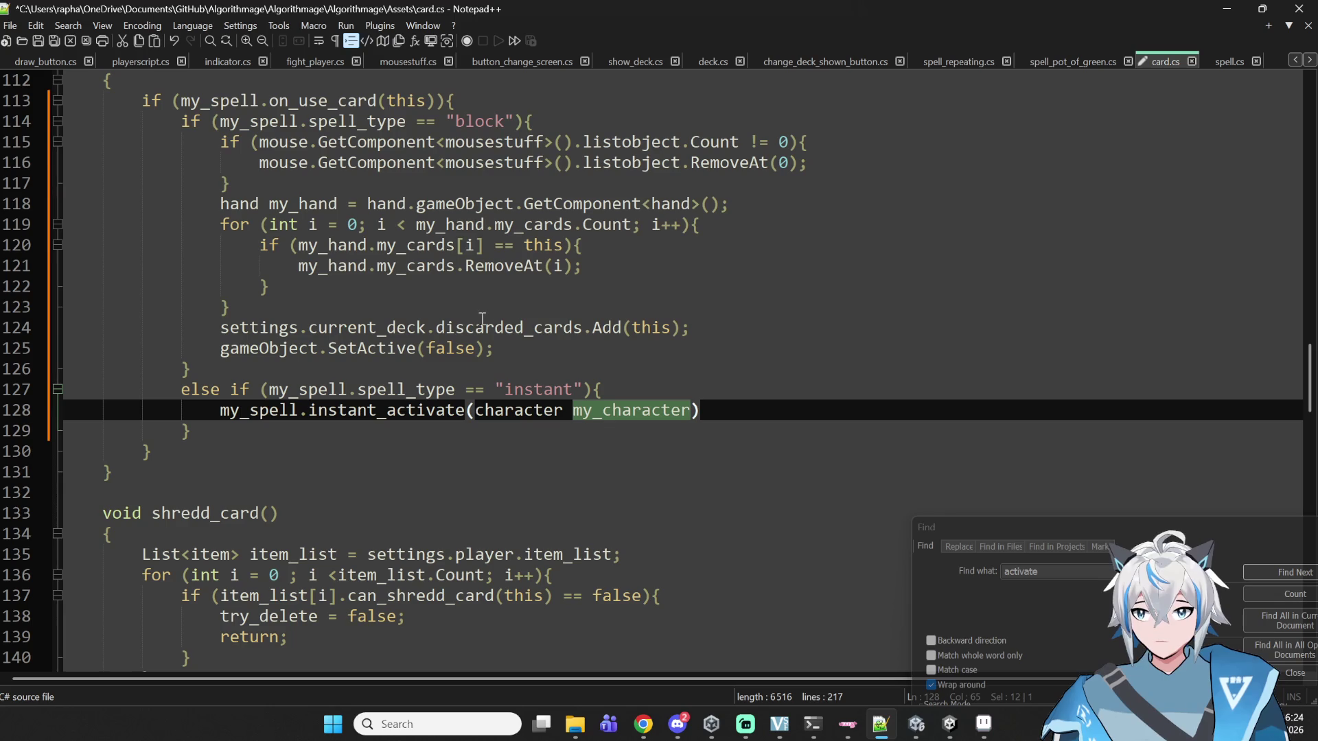
scroll(496, 321, up, 4)
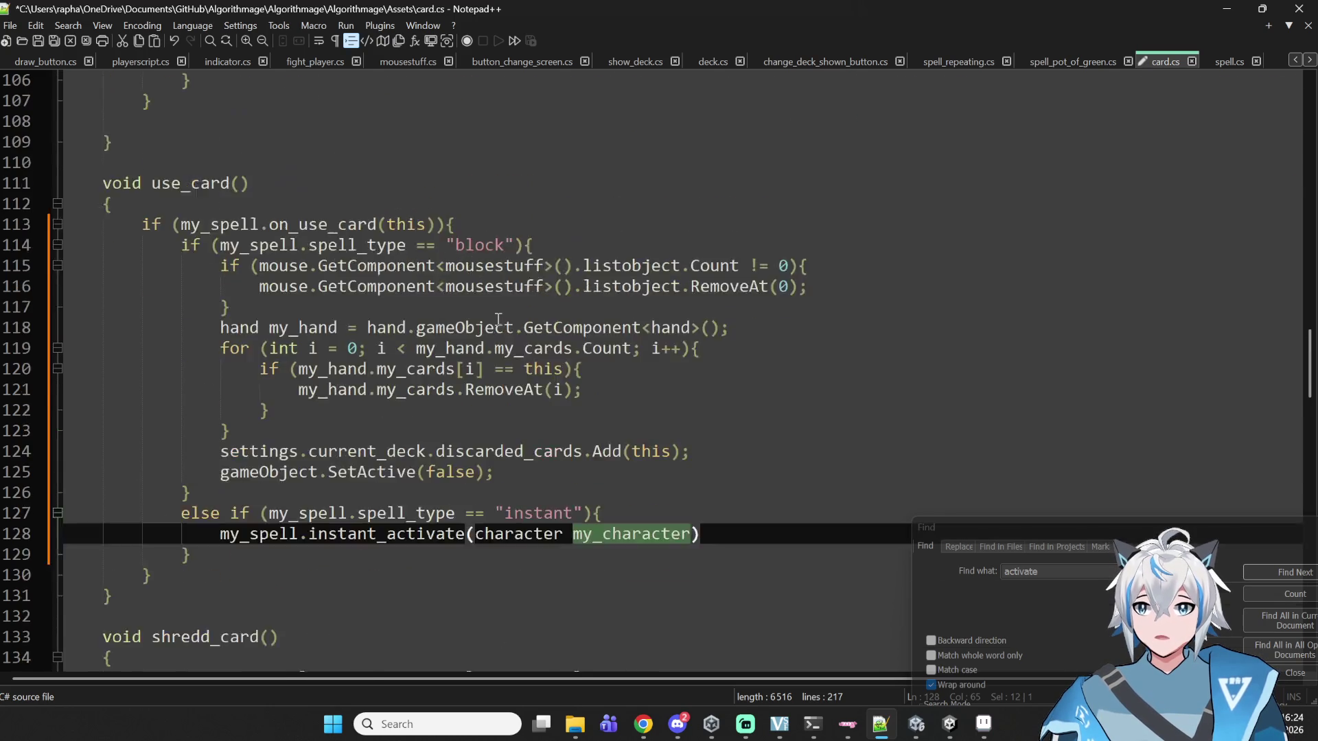
scroll(498, 320, down, 5)
scroll(498, 320, up, 1)
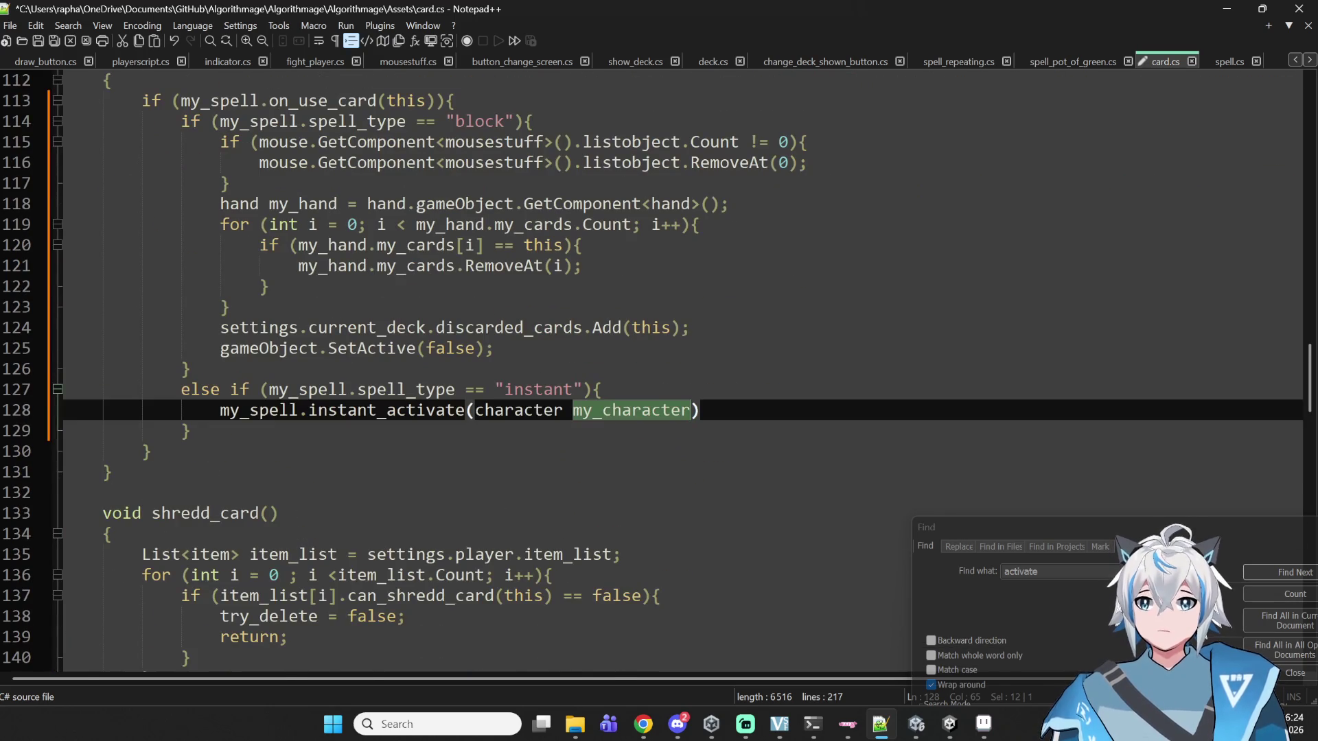
key(BackSpace)
key(BackSpace)
key(BackSpace)
key(BackSpace)
key(BackSpace)
key(BackSpace)
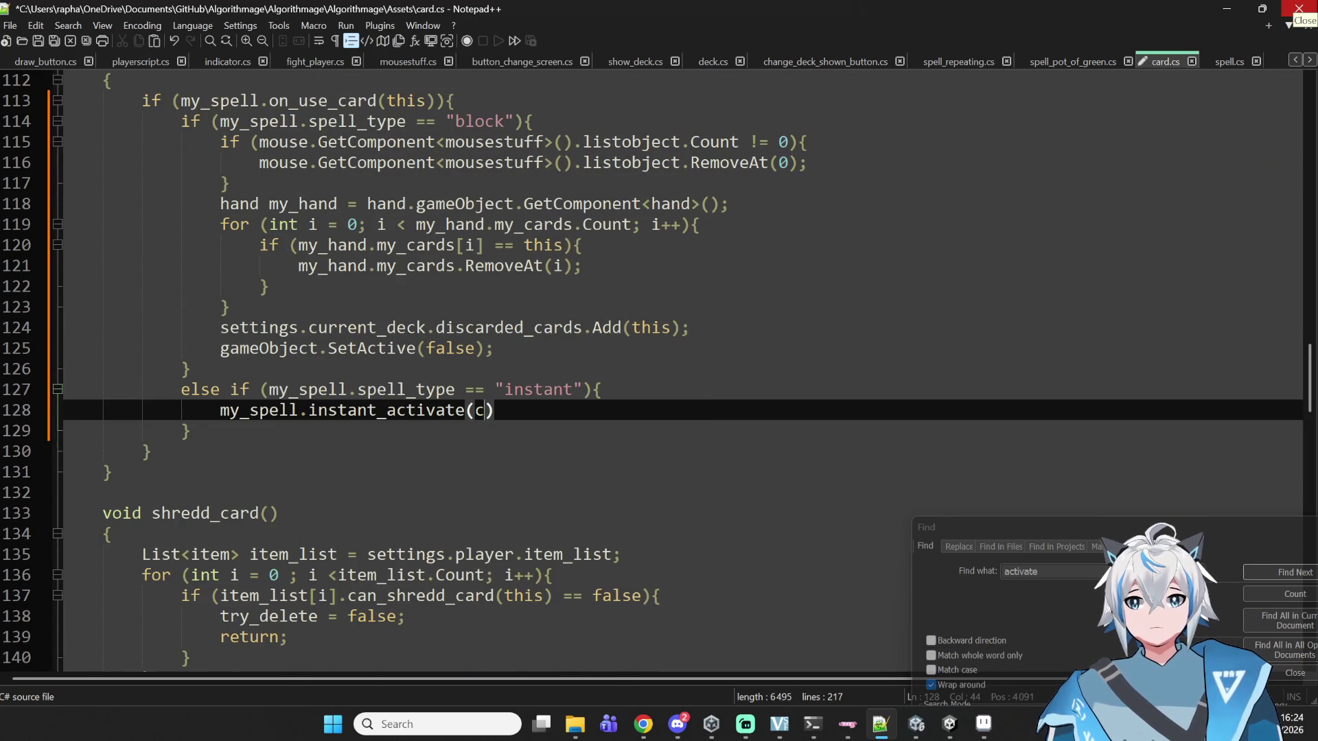
text(settings.)
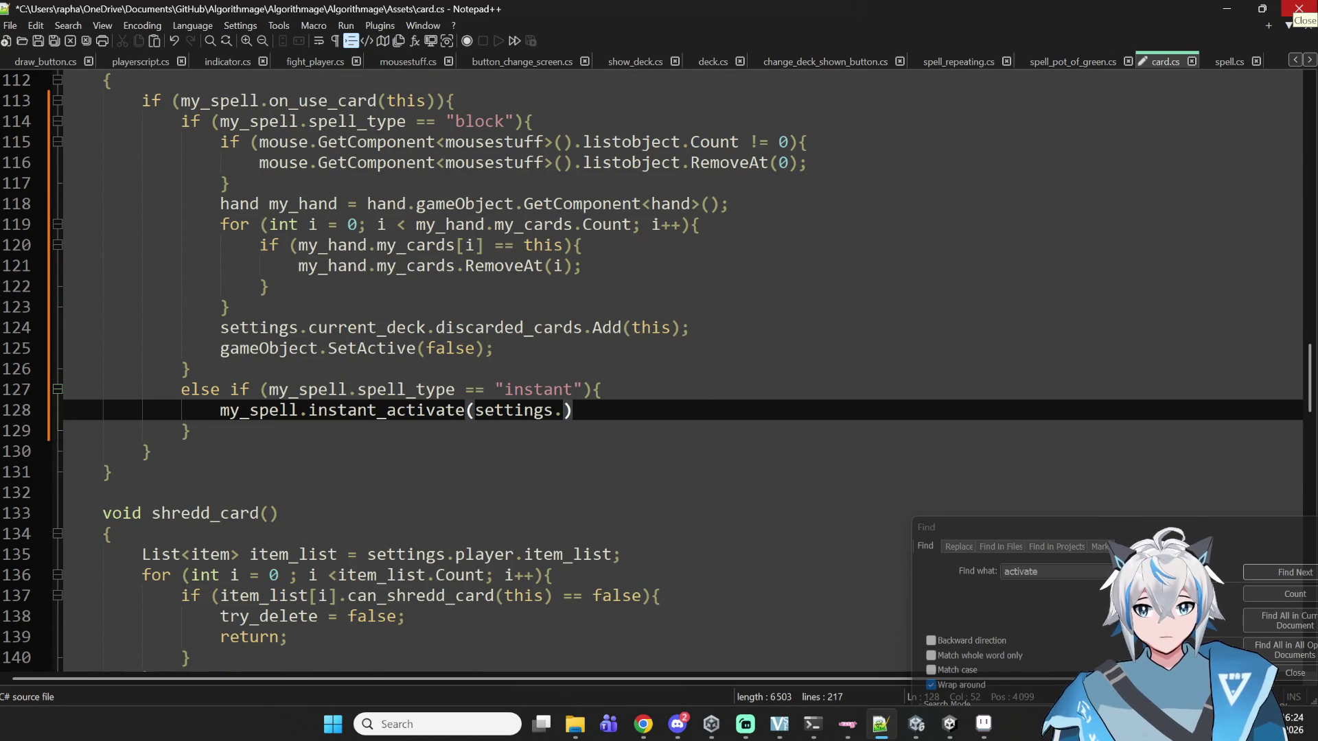
key(BackSpace)
key(BackSpace)
key(BackSpace)
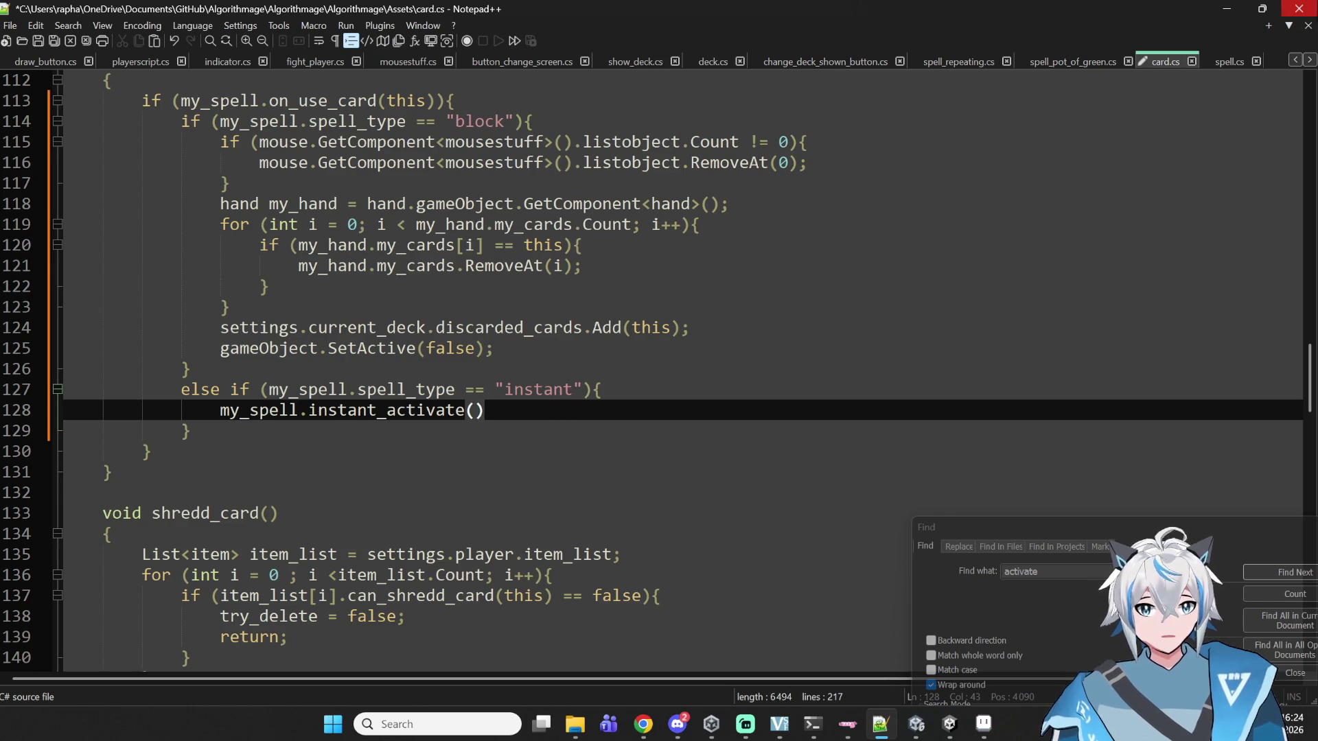
- Pass settings.player as the argument, end the statement with ;, and check player
drag(1309, 377, 1307, 112)
text(settings.)
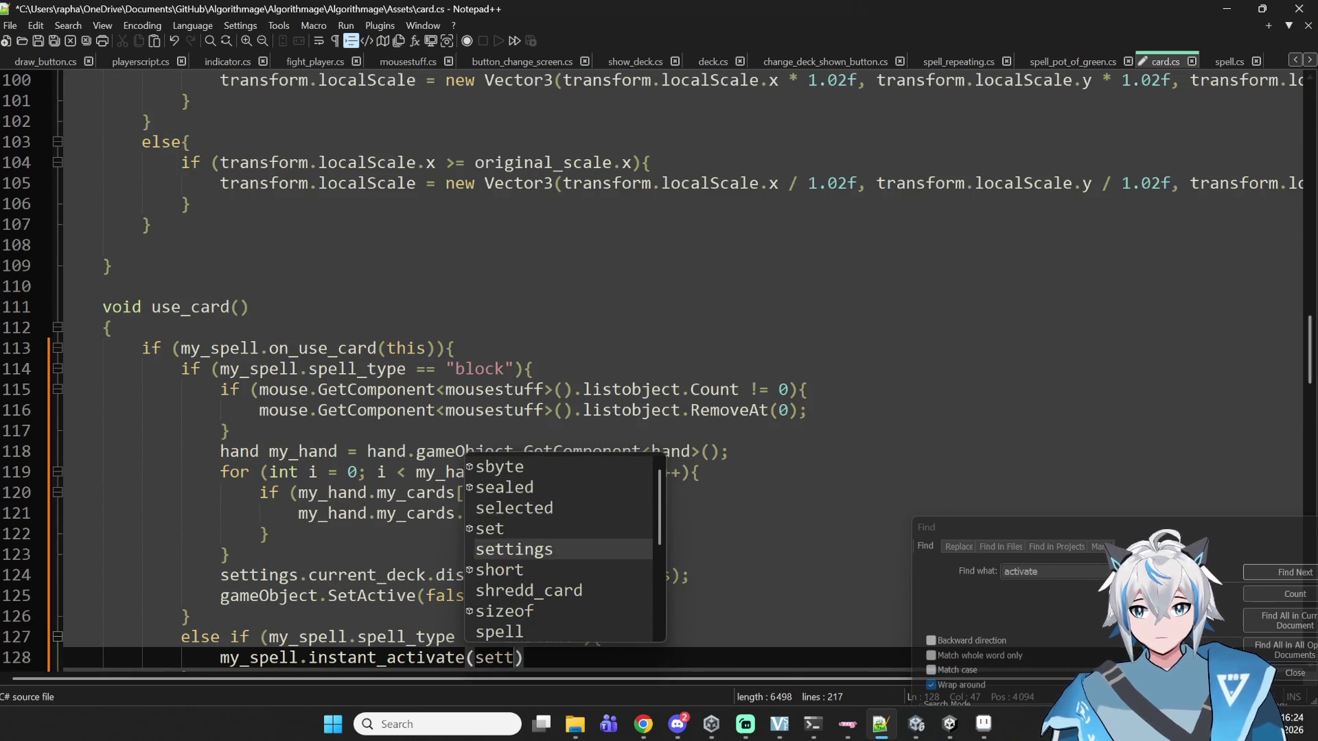
text(pla)
key(BackSpace)
key(BackSpace)
text(layer);)
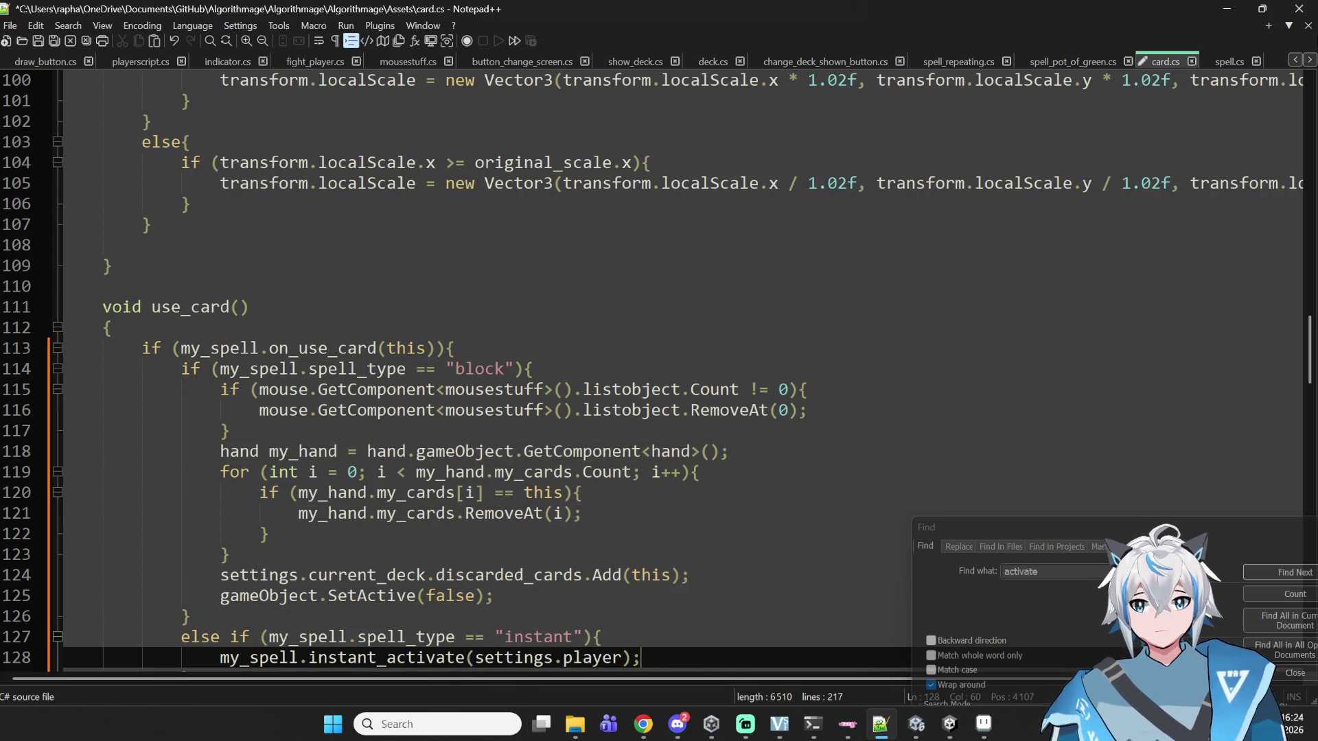
scroll(885, 165, down, 3)
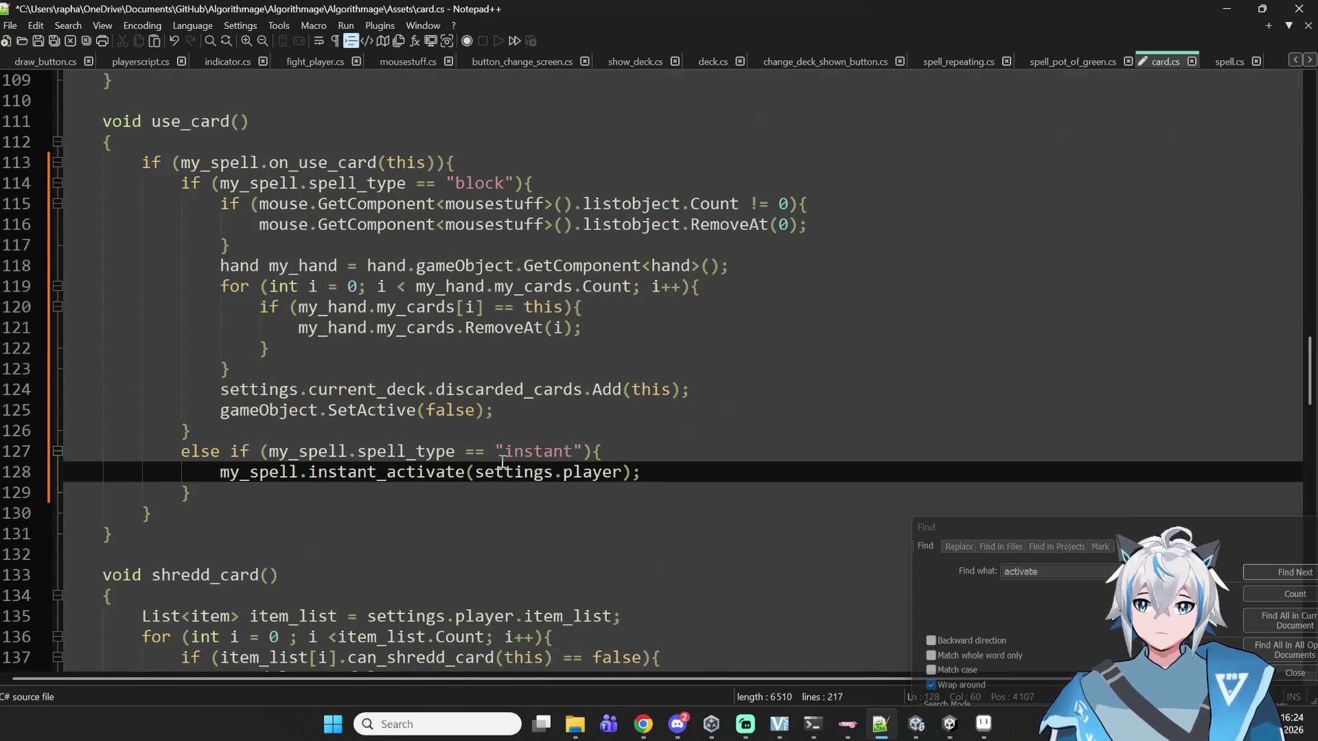
double_click(575, 474)
double_click(547, 474)
double_click(588, 472)
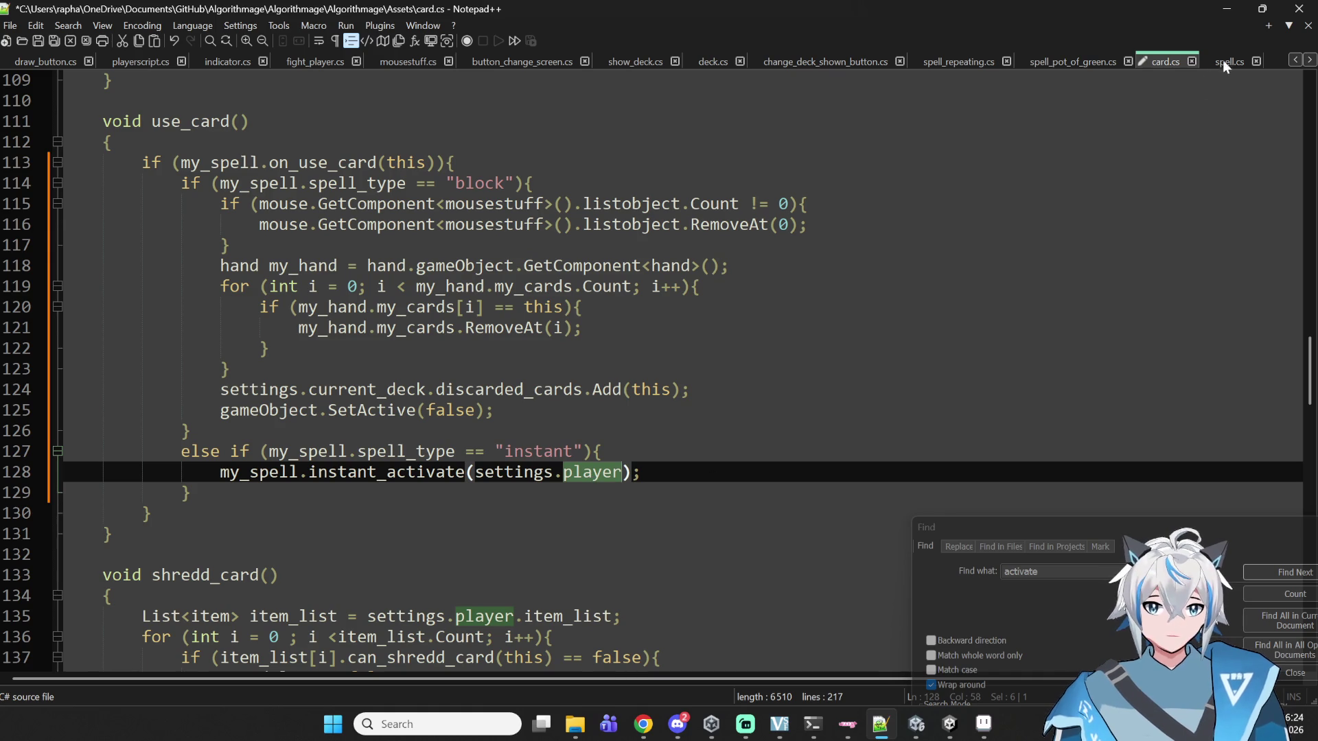
- Remove the my_character parameter from instant_activate in spell_pot_of_green.cs and save it
click(1221, 62)
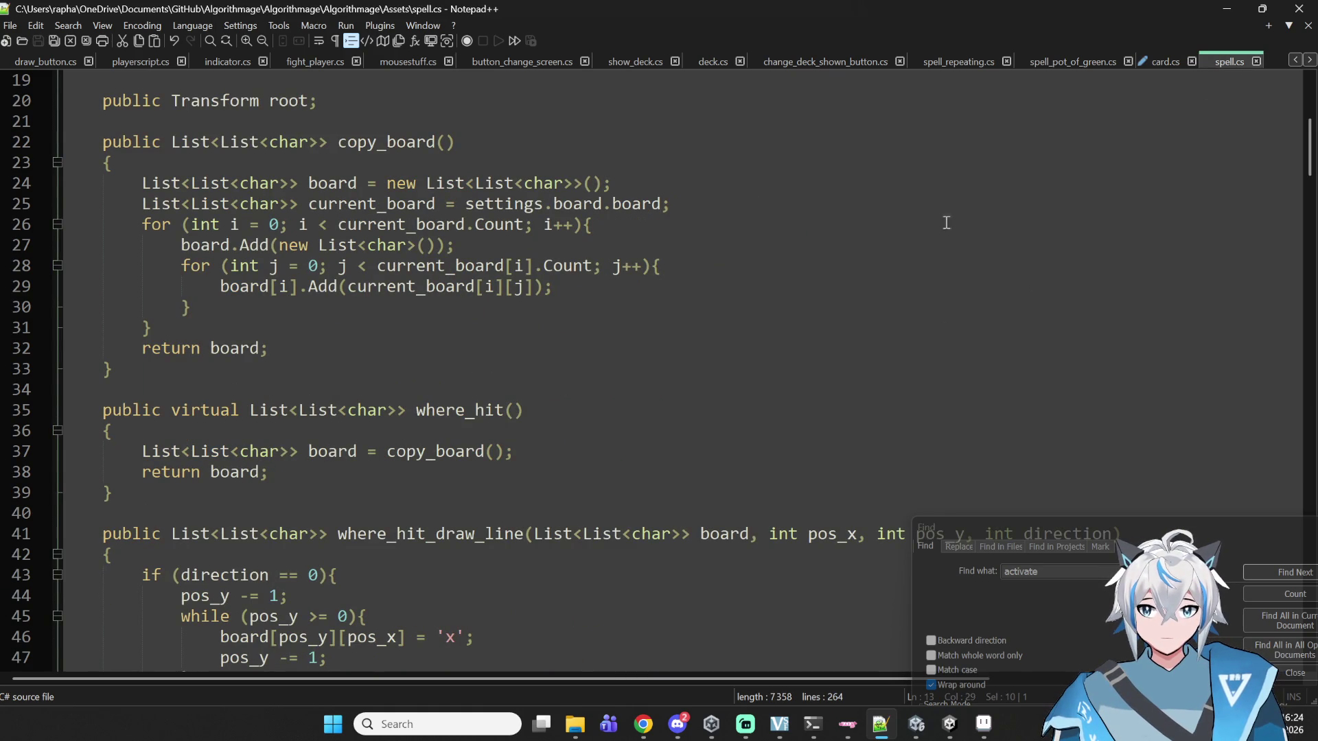
scroll(1062, 163, up, 2)
scroll(988, 195, down, 11)
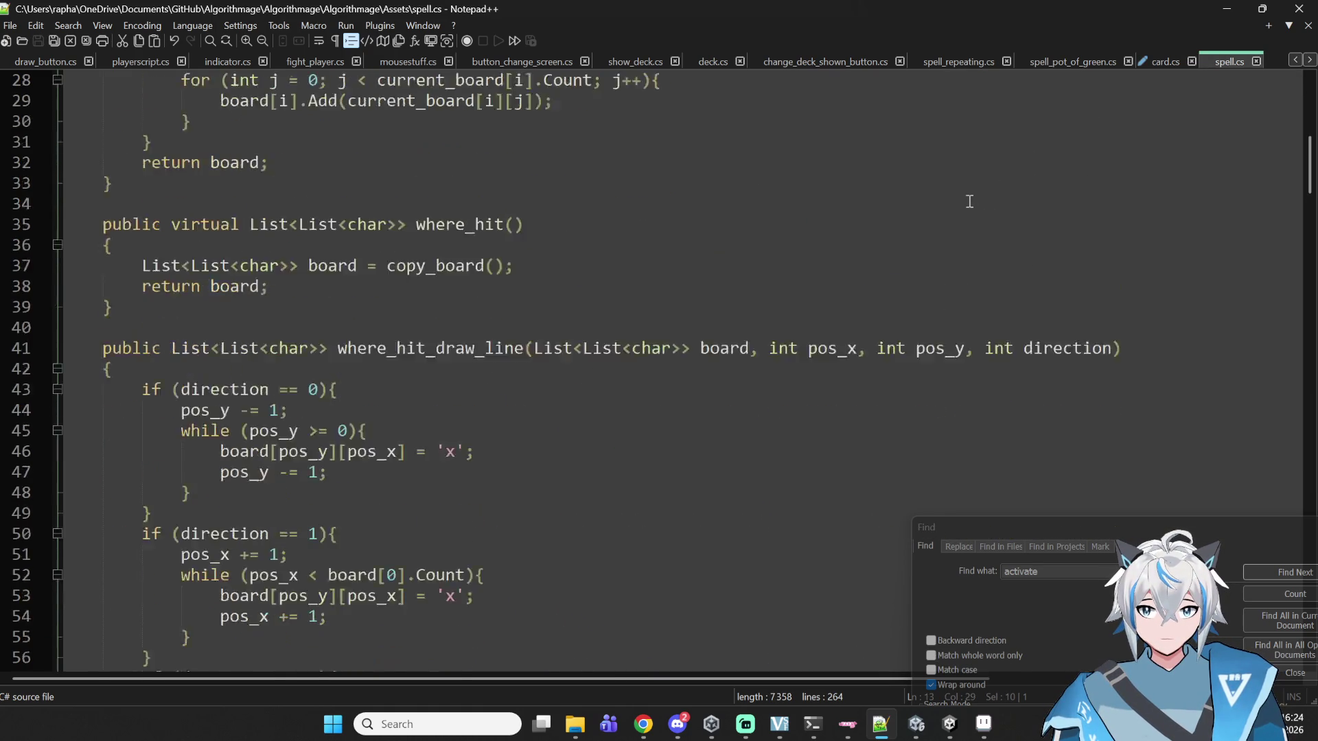
scroll(964, 206, up, 10)
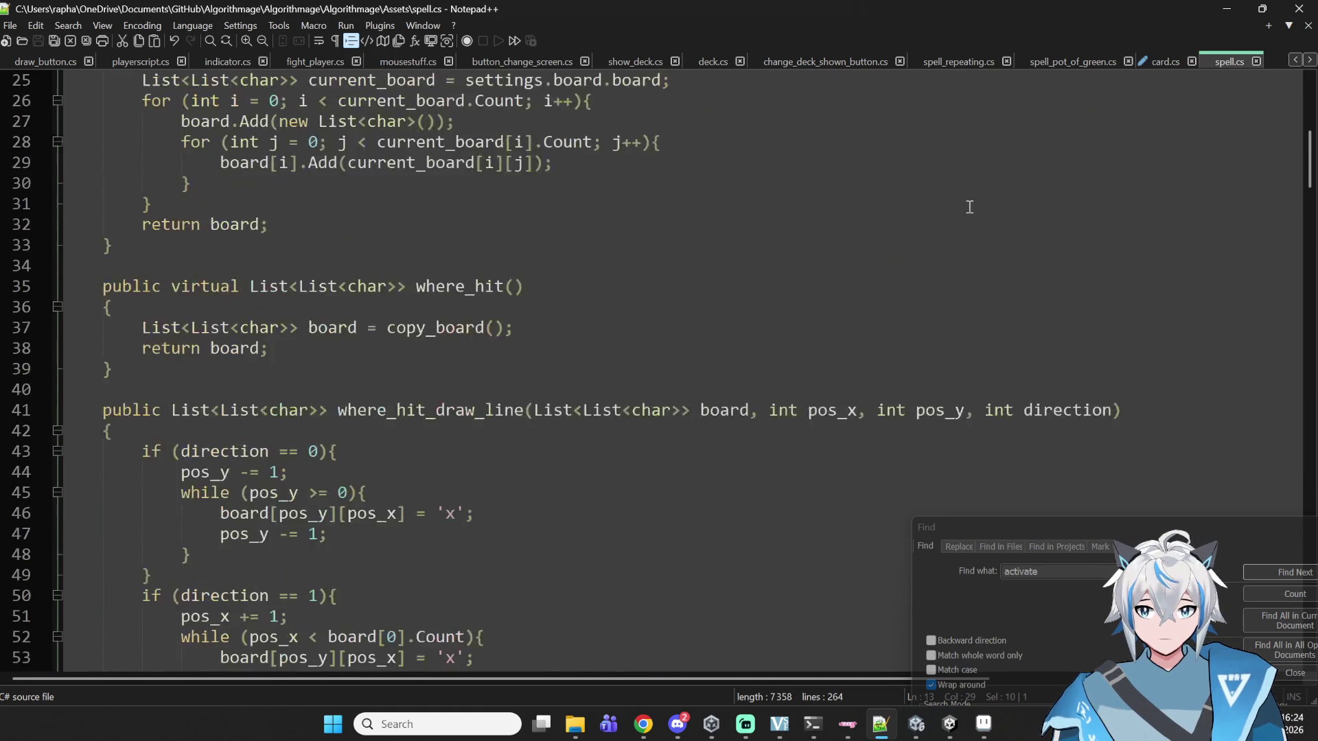
scroll(965, 206, down, 17)
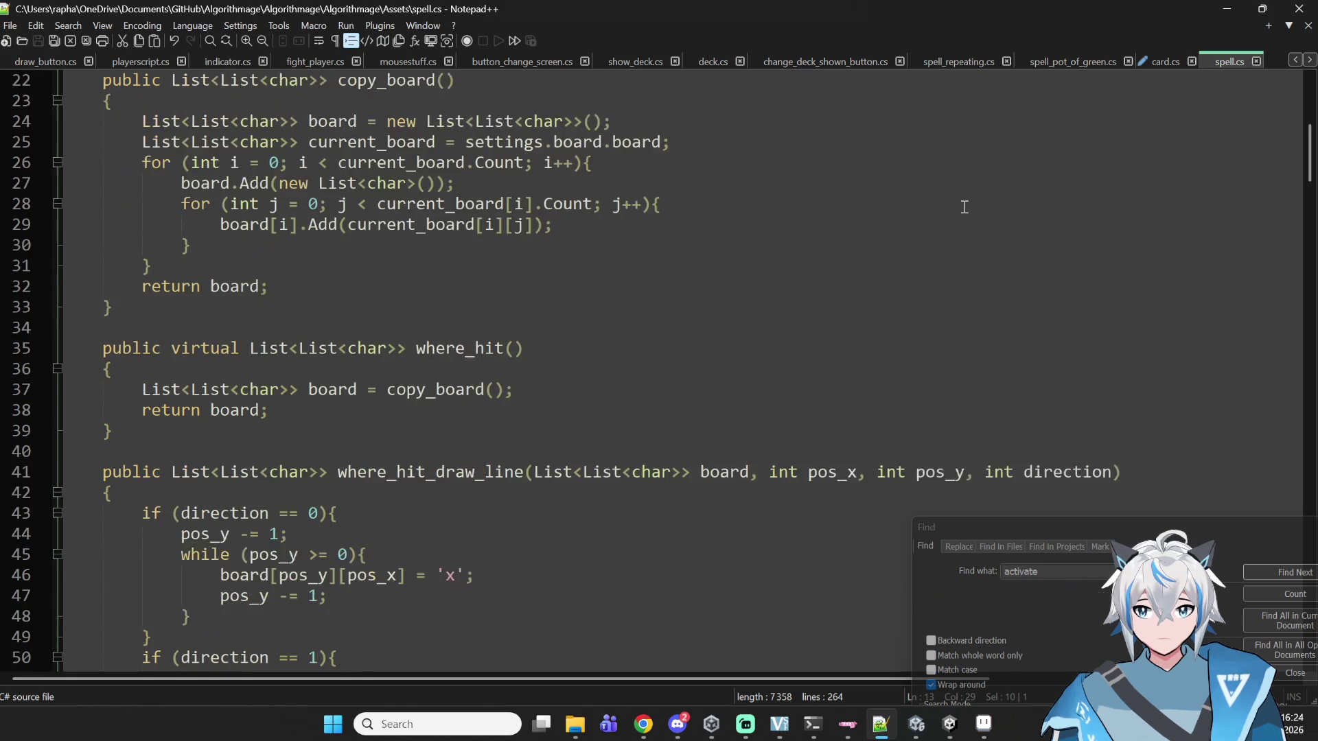
scroll(965, 206, down, 3)
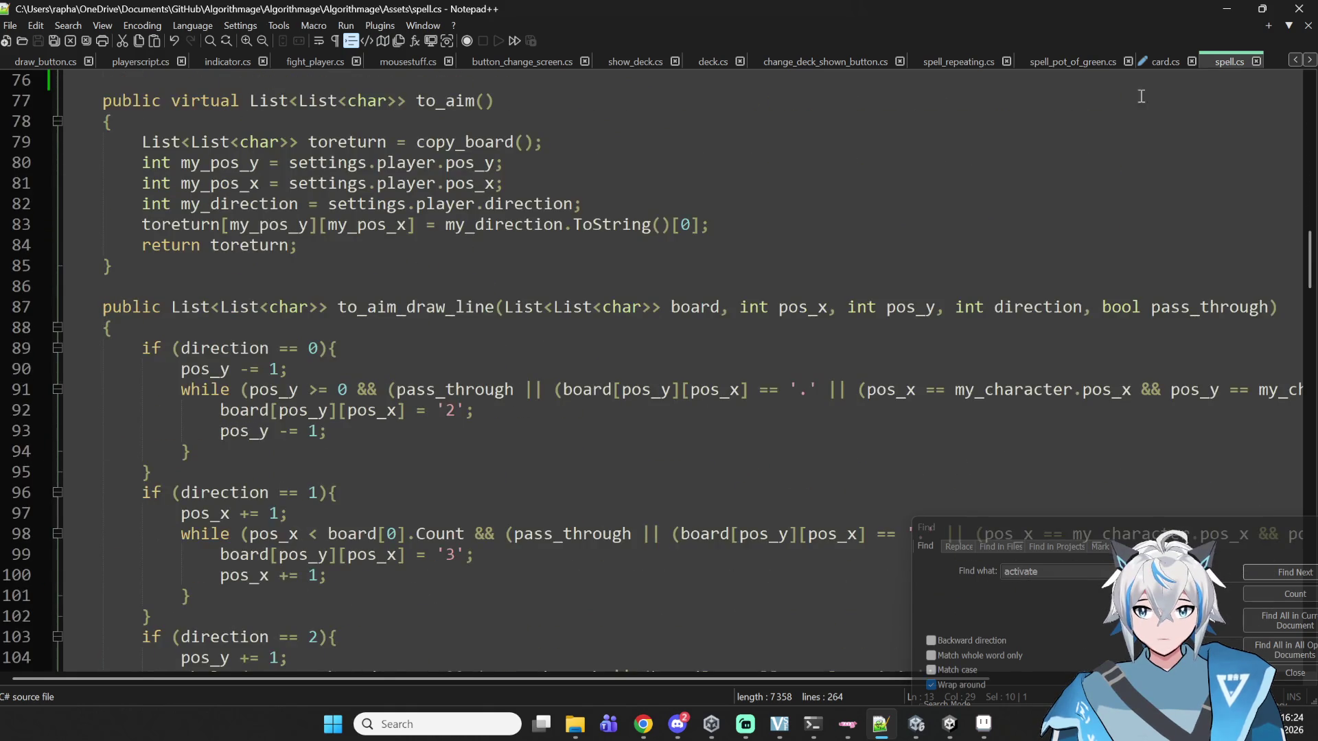
click(1084, 62)
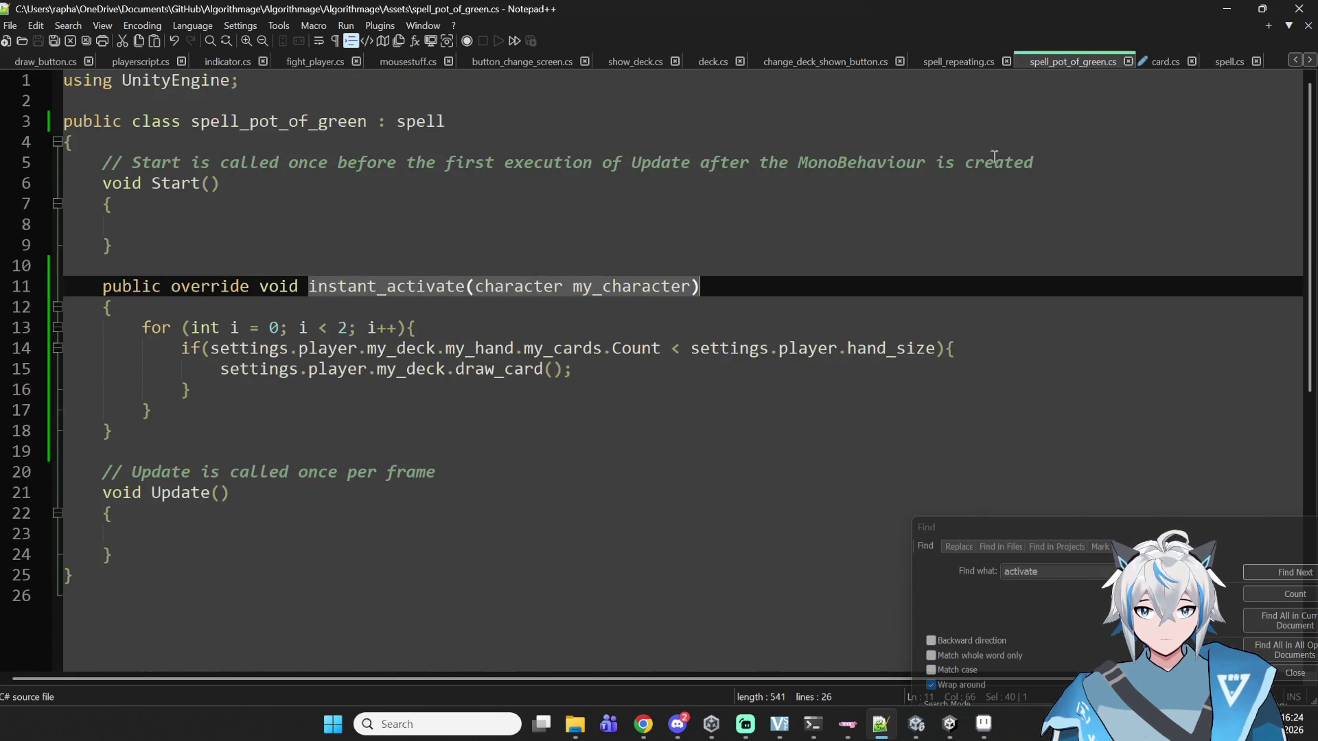
double_click(636, 294)
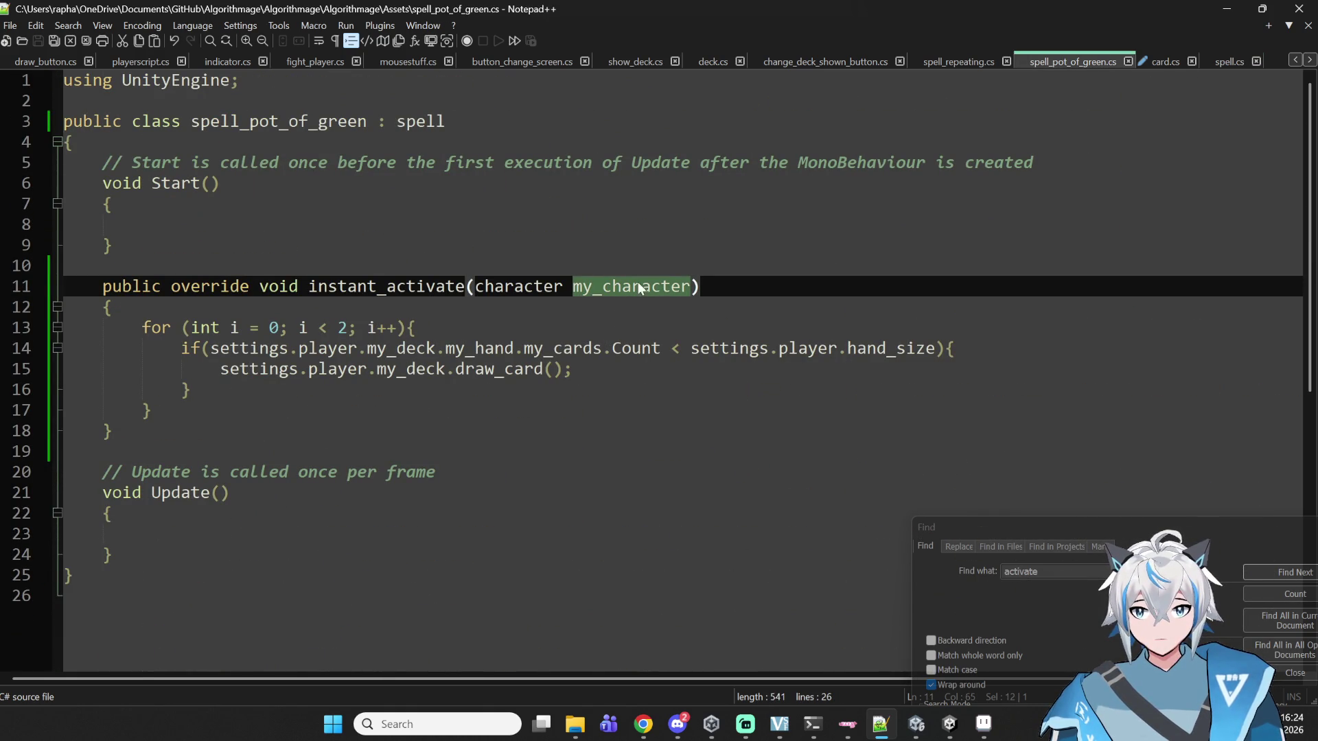
key(BackSpace)
key(BackSpace)
key(BackSpace)
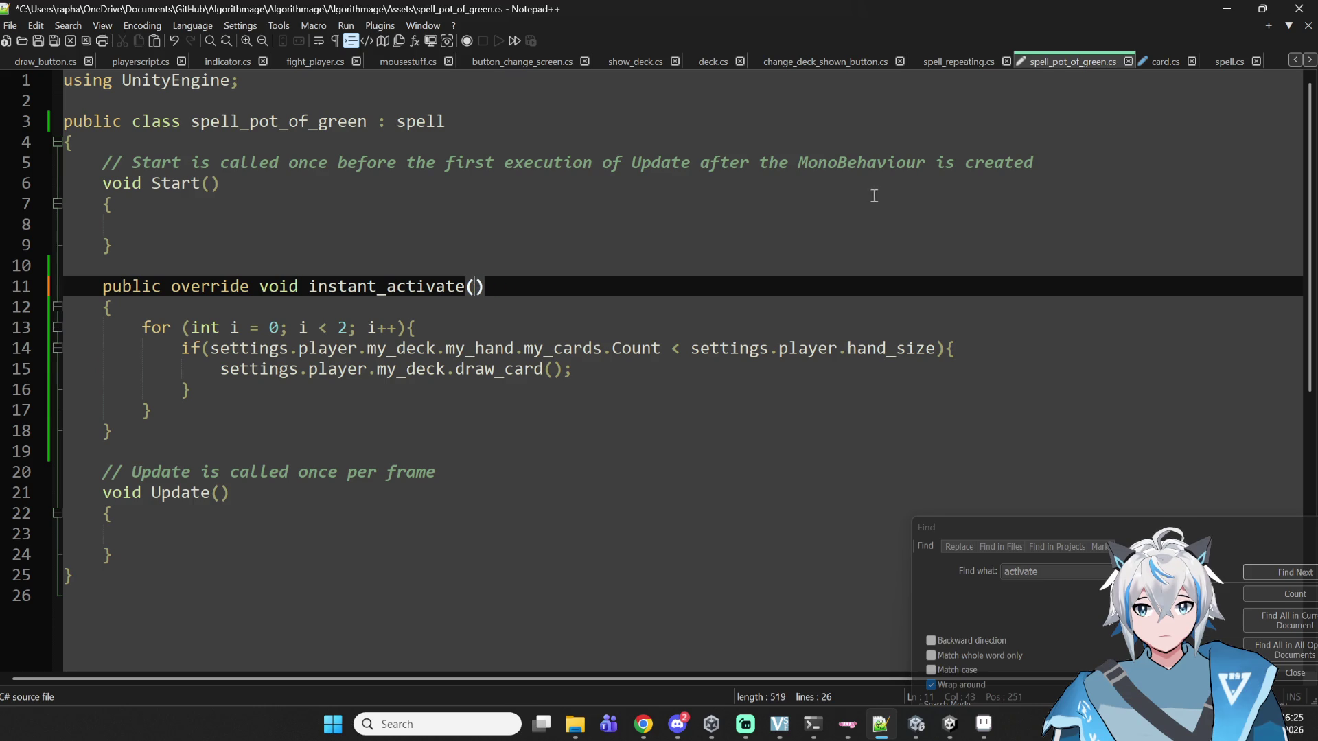
key(ctrl+s)
- Find 'activa' in spell.cs, remove instant_activate's parameter, save, and return to card.cs
click(1211, 61)
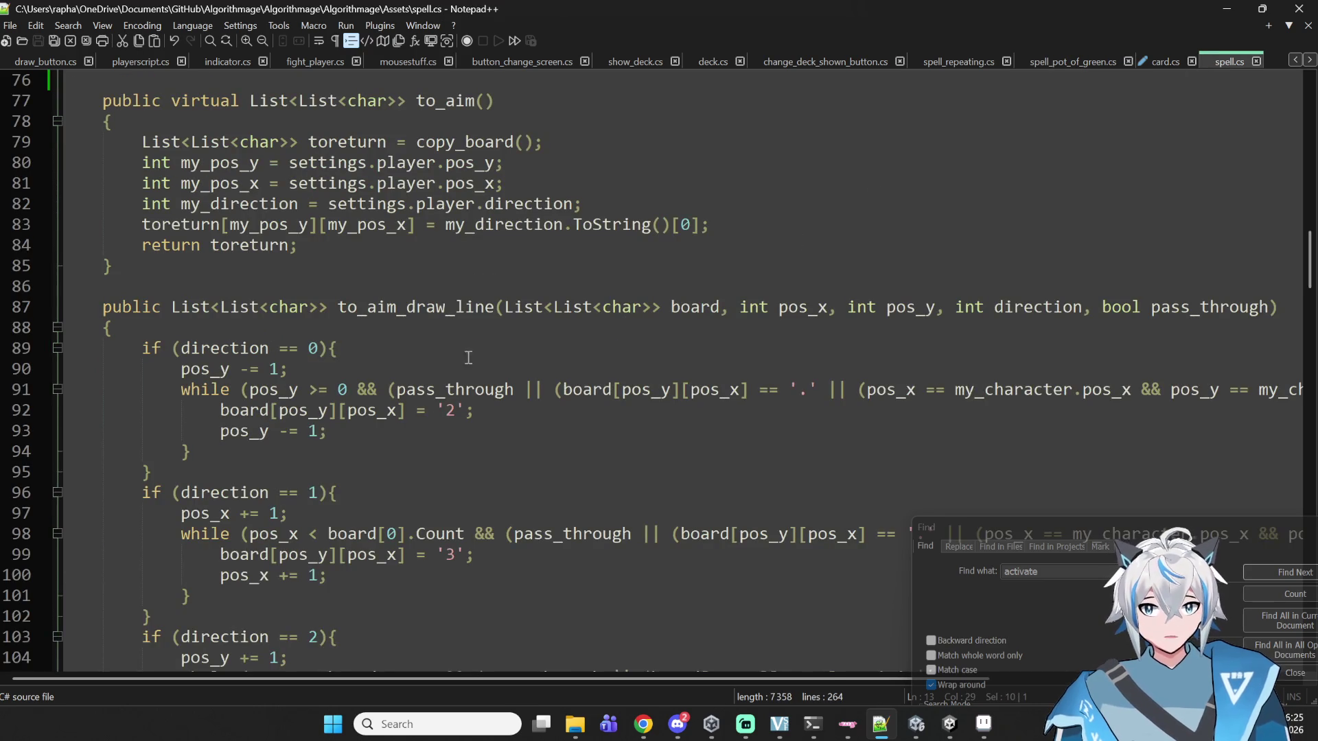
scroll(483, 355, up, 4)
key(ctrl+f)
text(activ)
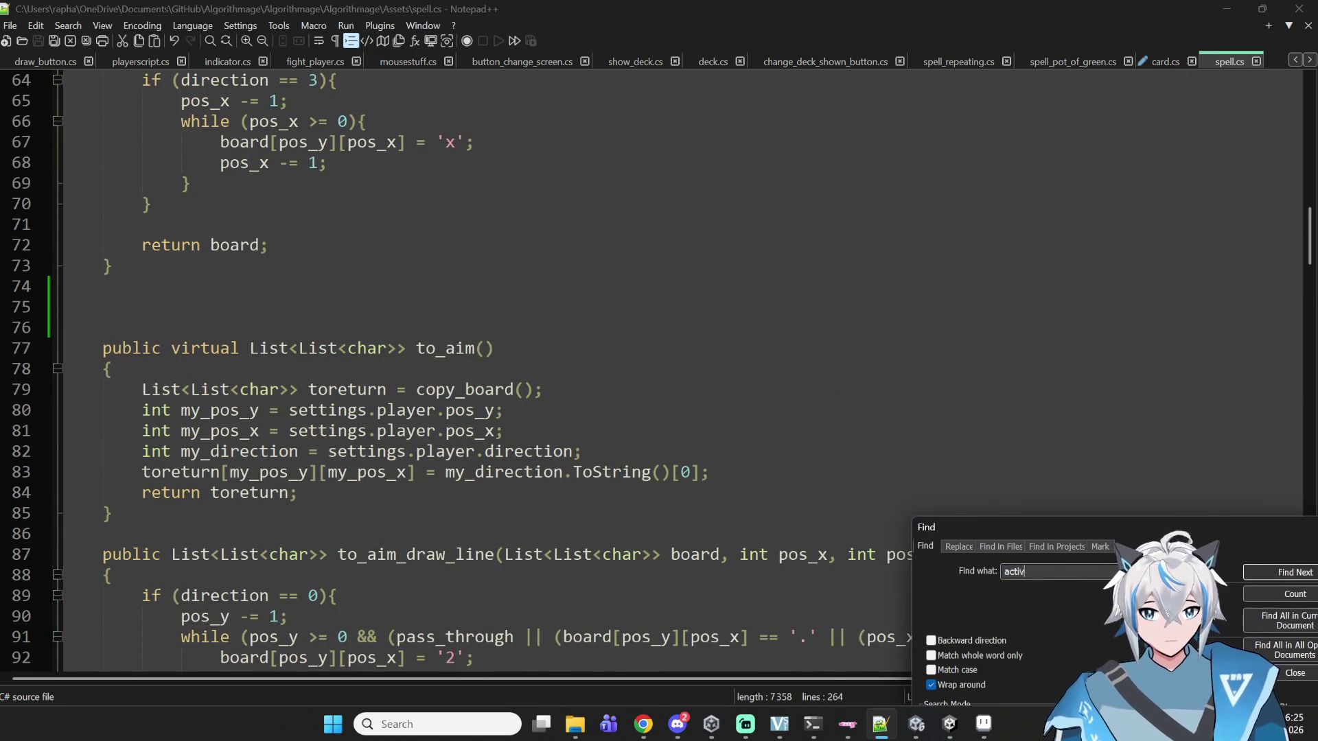
text(a)
key(Return)
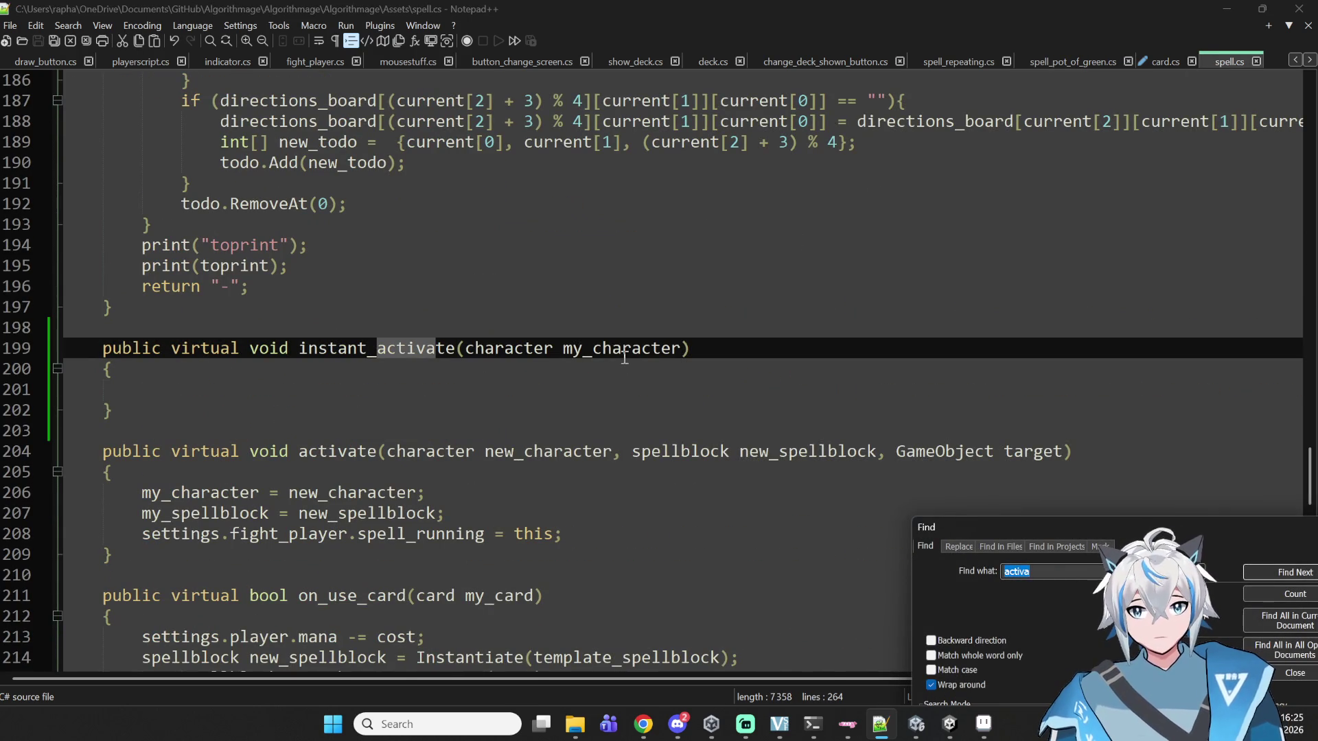
double_click(620, 350)
key(BackSpace)
key(BackSpace)
key(BackSpace)
key(BackSpace)
key(BackSpace)
key(BackSpace)
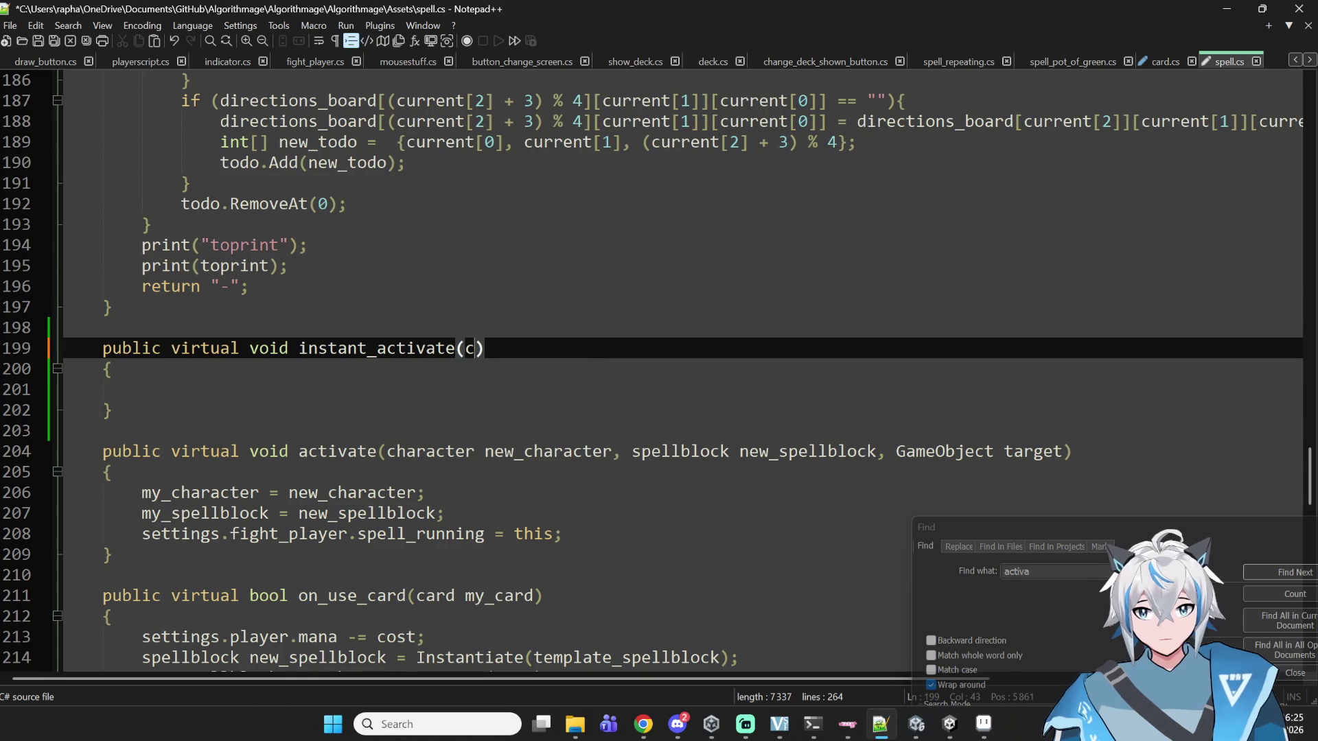
key(ctrl+s)
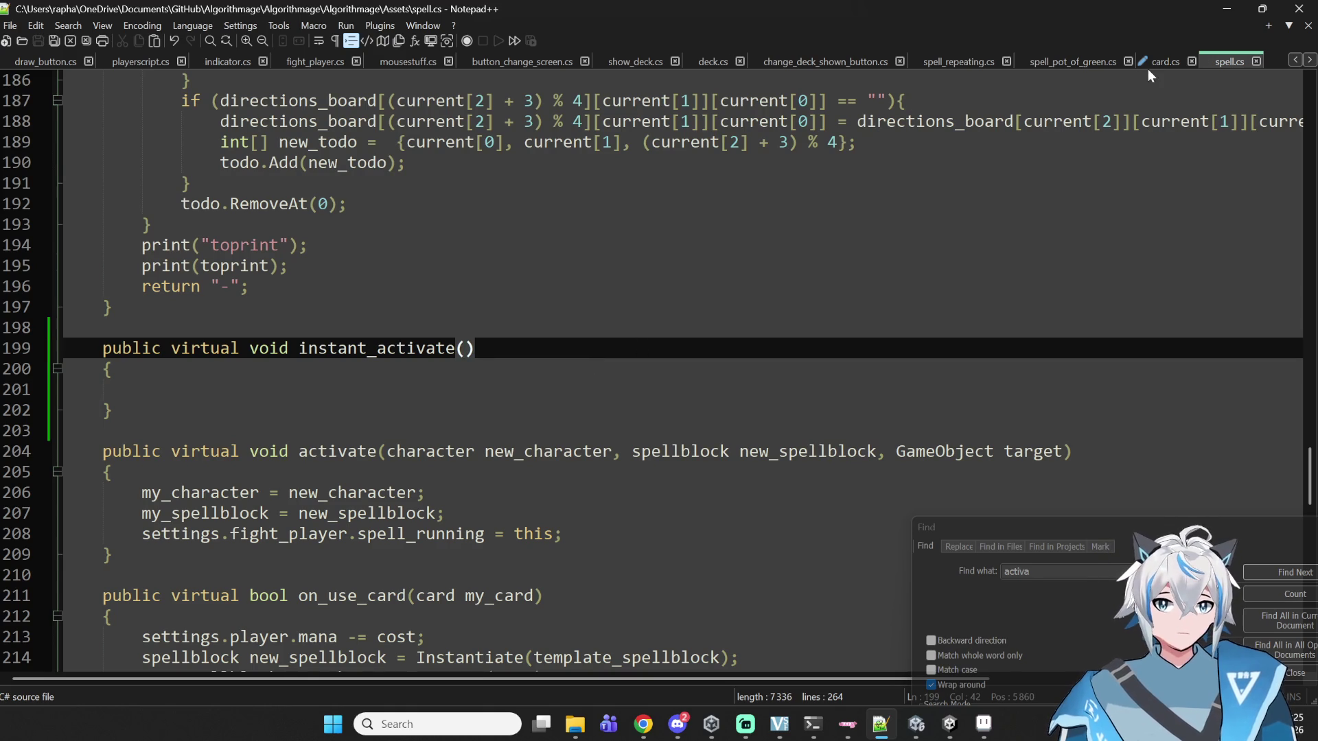
click(1148, 65)
double_click(597, 472)
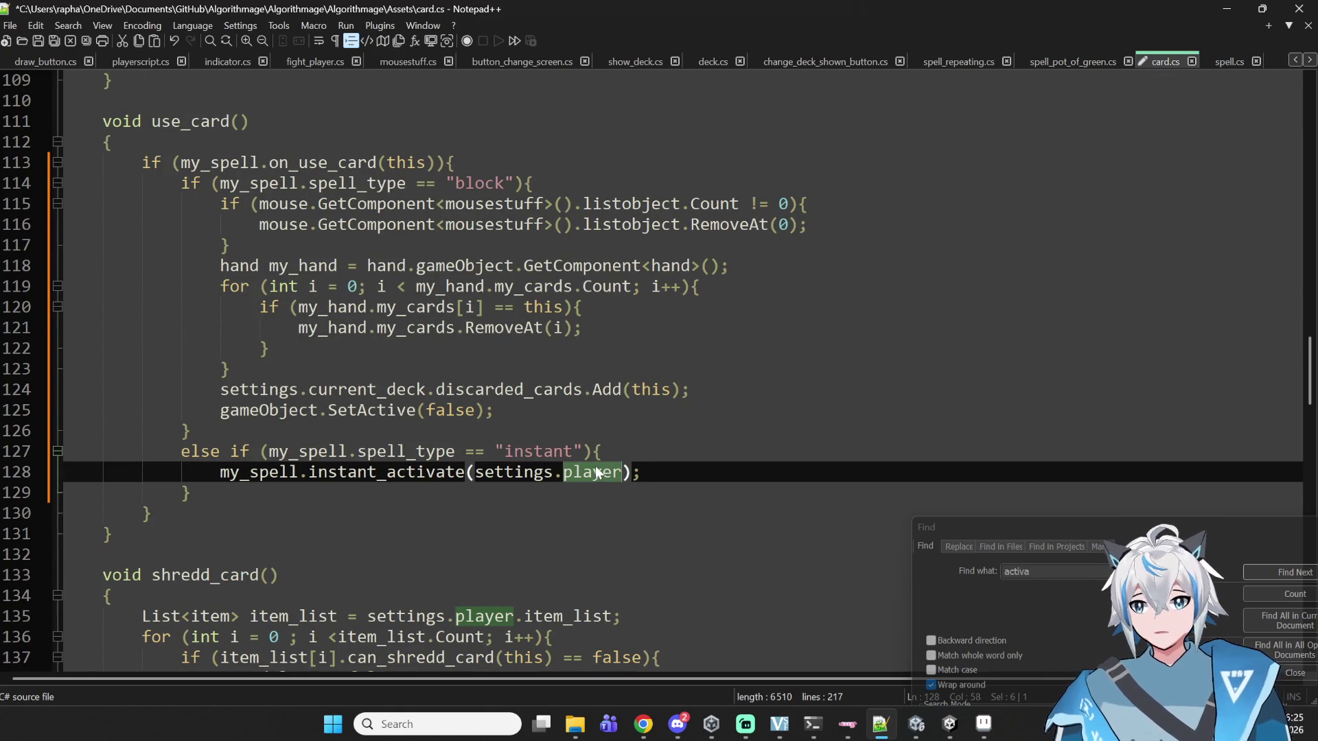
- Delete settings.player so card.cs calls instant_activate() with no argument, and save
click(559, 472)
double_click(521, 472)
double_click(618, 473)
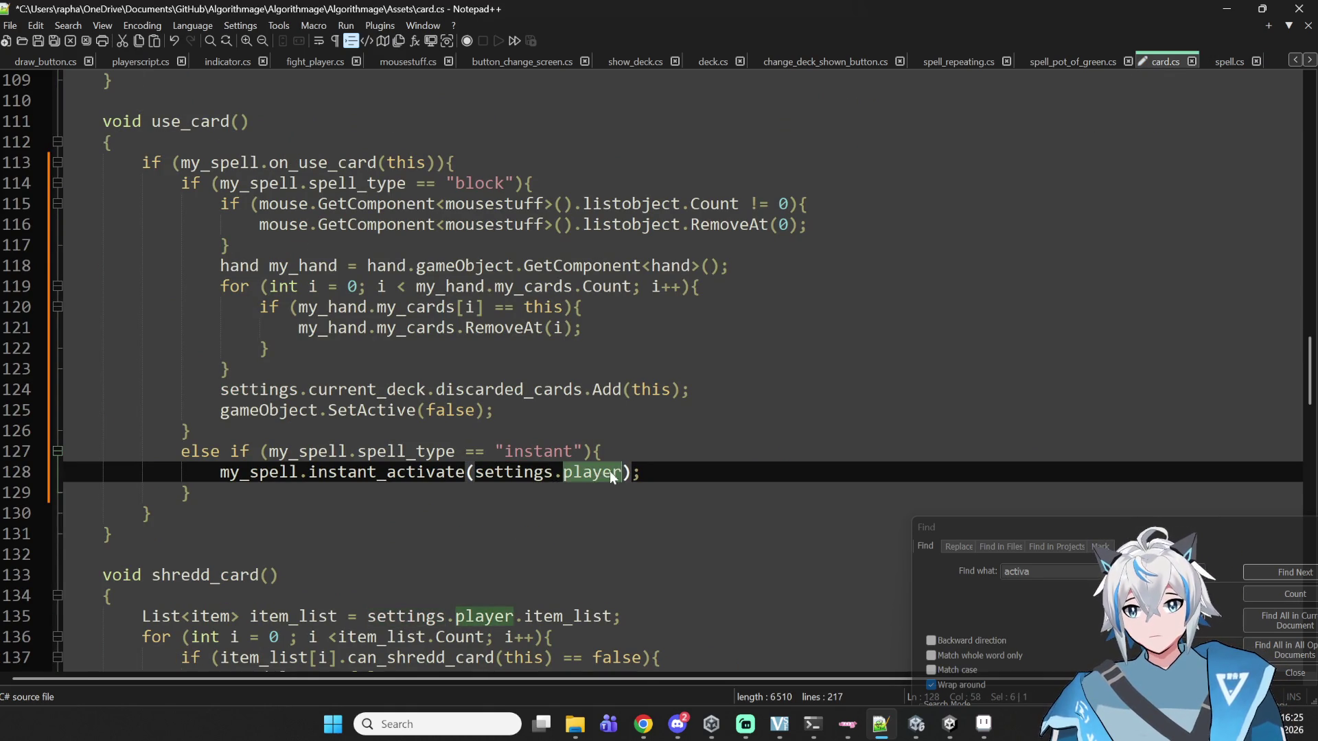
key(BackSpace)
key(BackSpace)
key(BackSpace)
key(BackSpace)
key(BackSpace)
key(BackSpace)
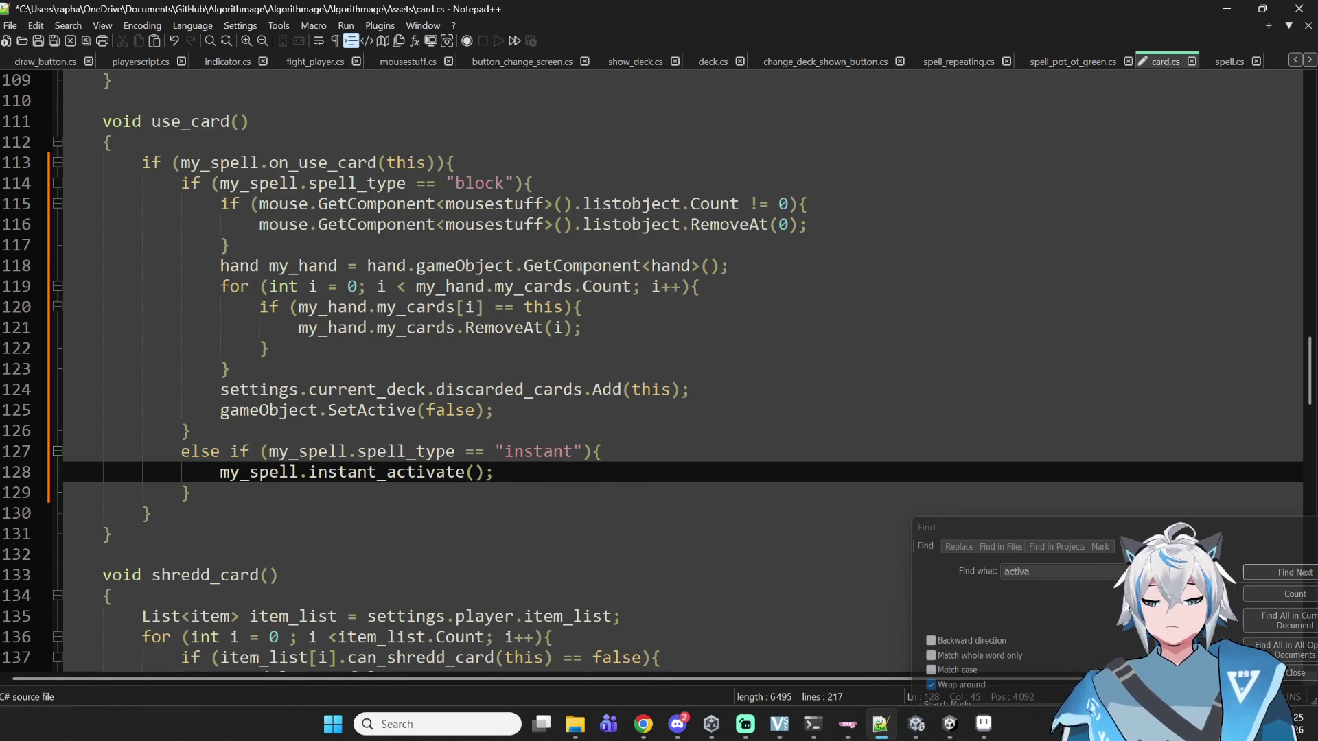
key(ctrl+s)
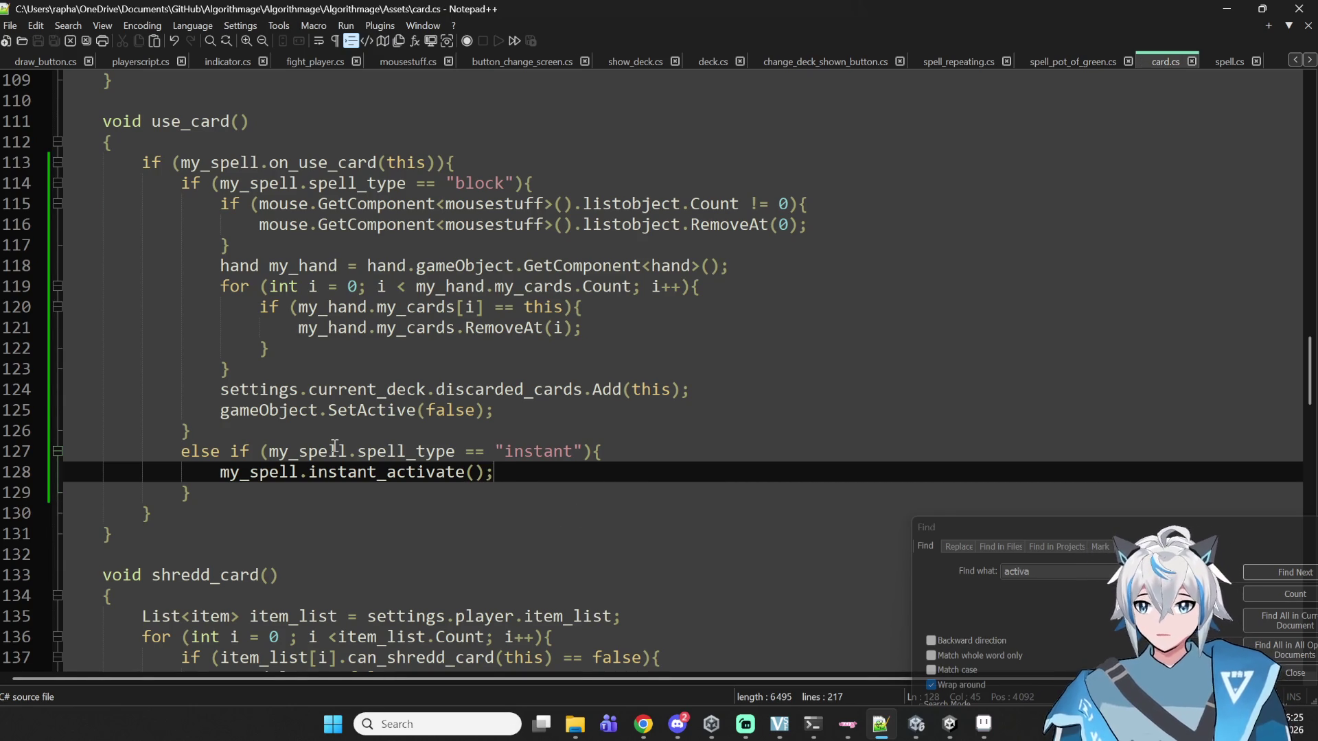
- Review my_spell's uses and the use_card code from lines 115 to 125
click(307, 472)
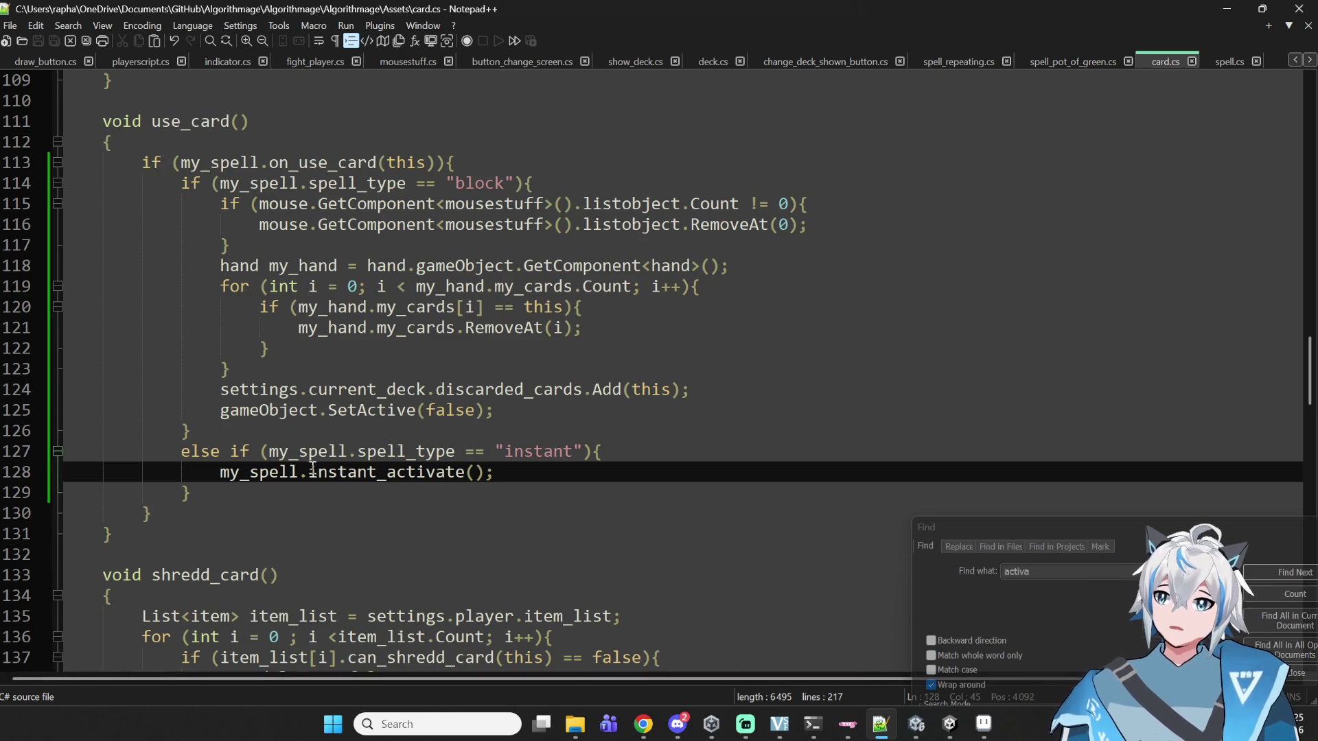
key(Down)
double_click(260, 472)
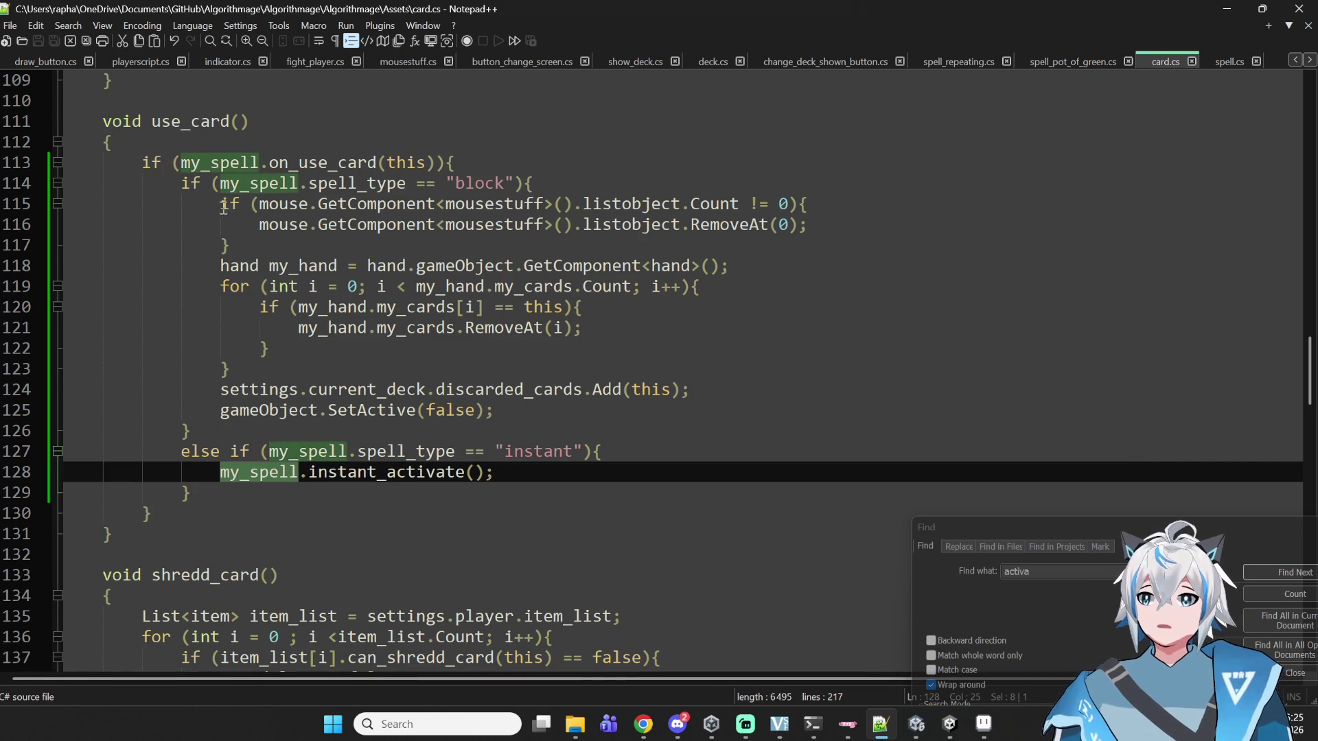
mouse_move(220, 206)
mouse_down()
mouse_move(223, 227)
mouse_move(274, 243)
mouse_move(626, 247)
mouse_move(720, 266)
mouse_move(706, 329)
mouse_move(436, 369)
mouse_up()
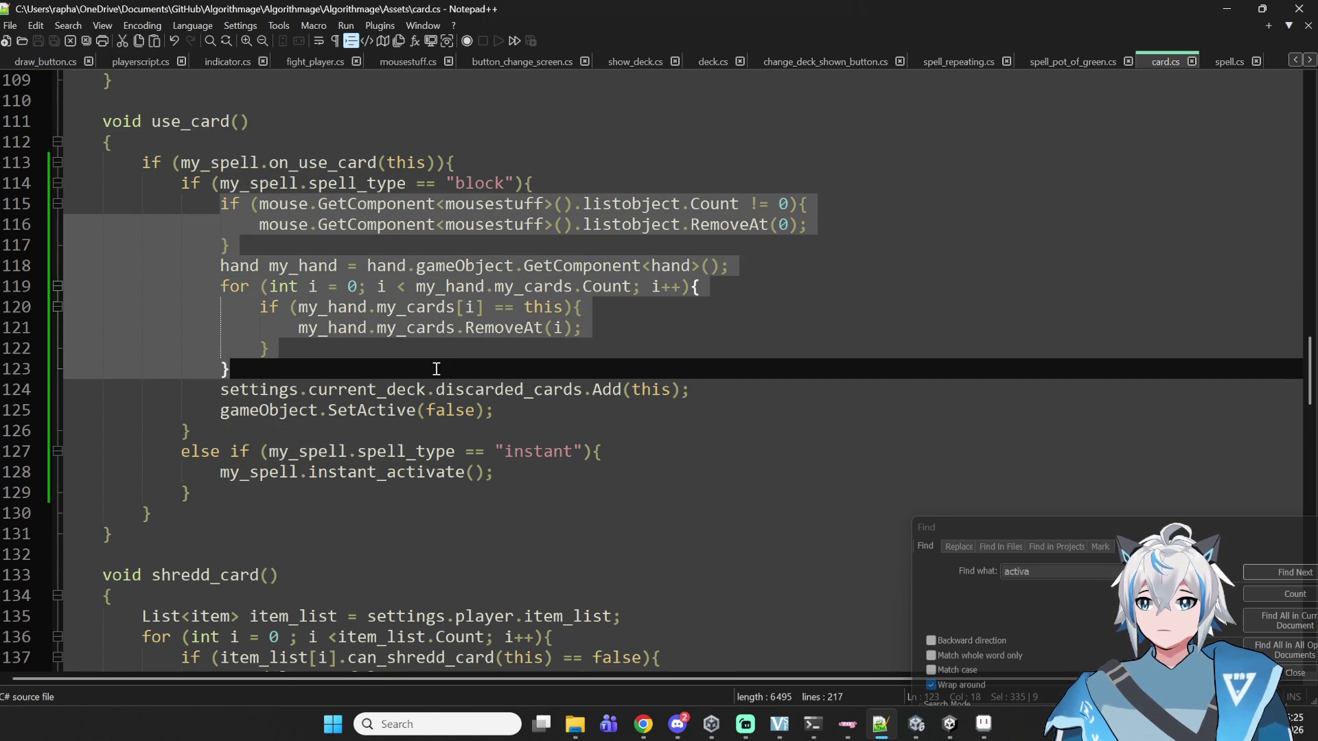
mouse_move(430, 368)
mouse_down()
mouse_move(387, 369)
mouse_move(498, 418)
mouse_move(513, 411)
mouse_up()
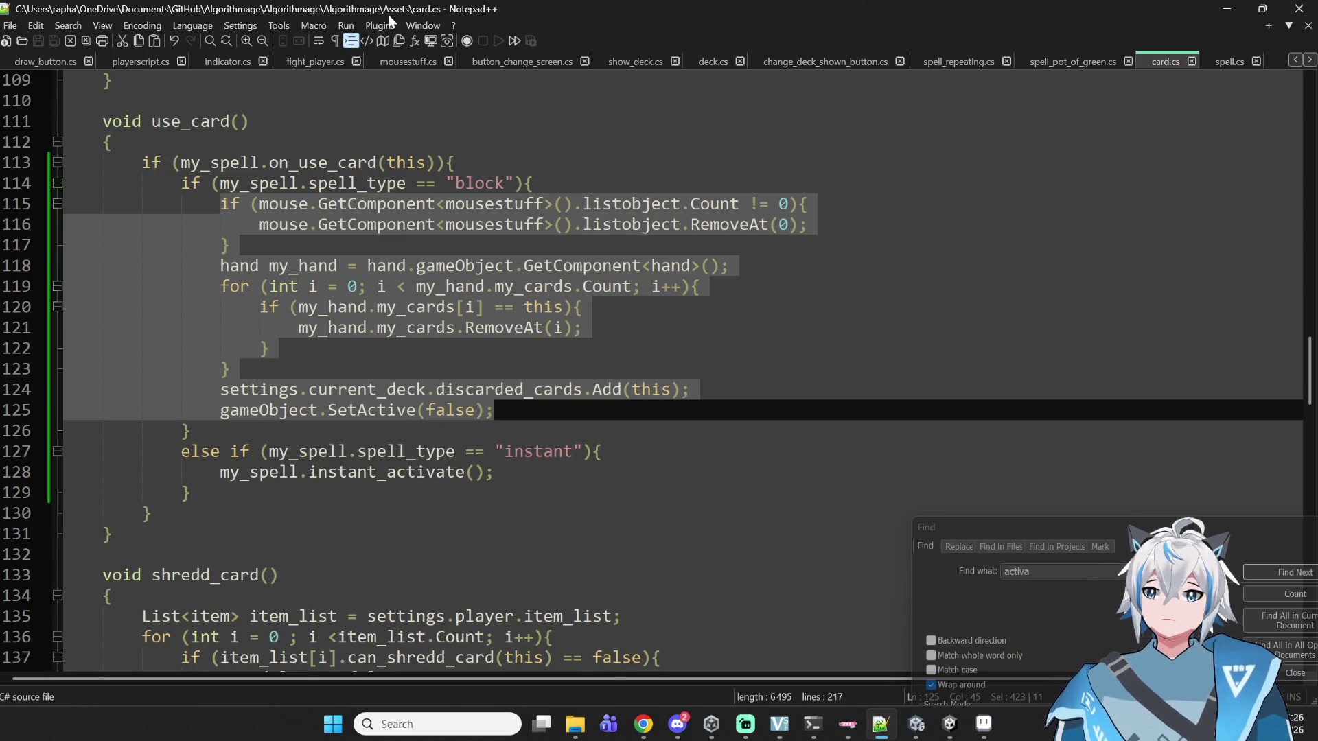
- Search card.cs for 'urd' to locate where use_card is called
key(ctrl+f)
text(u)
text(se_card)
key(Return)
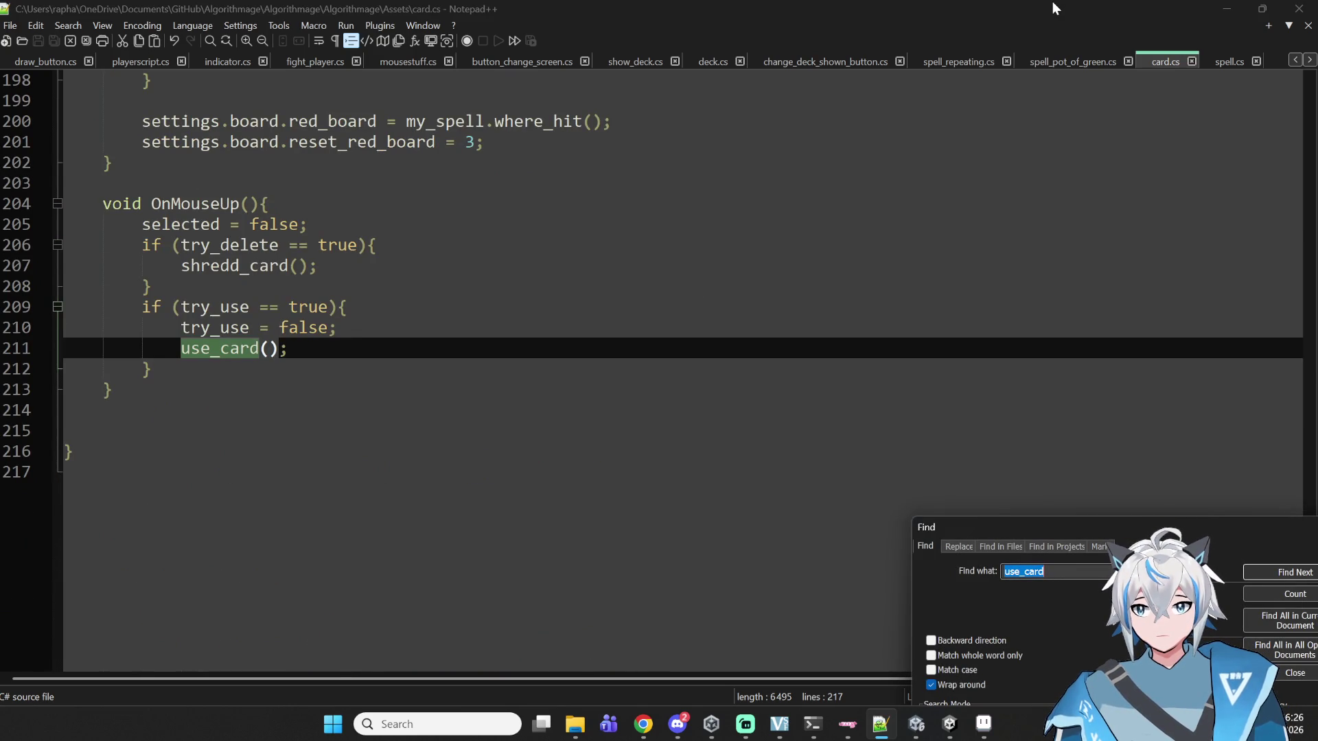
key(Return)
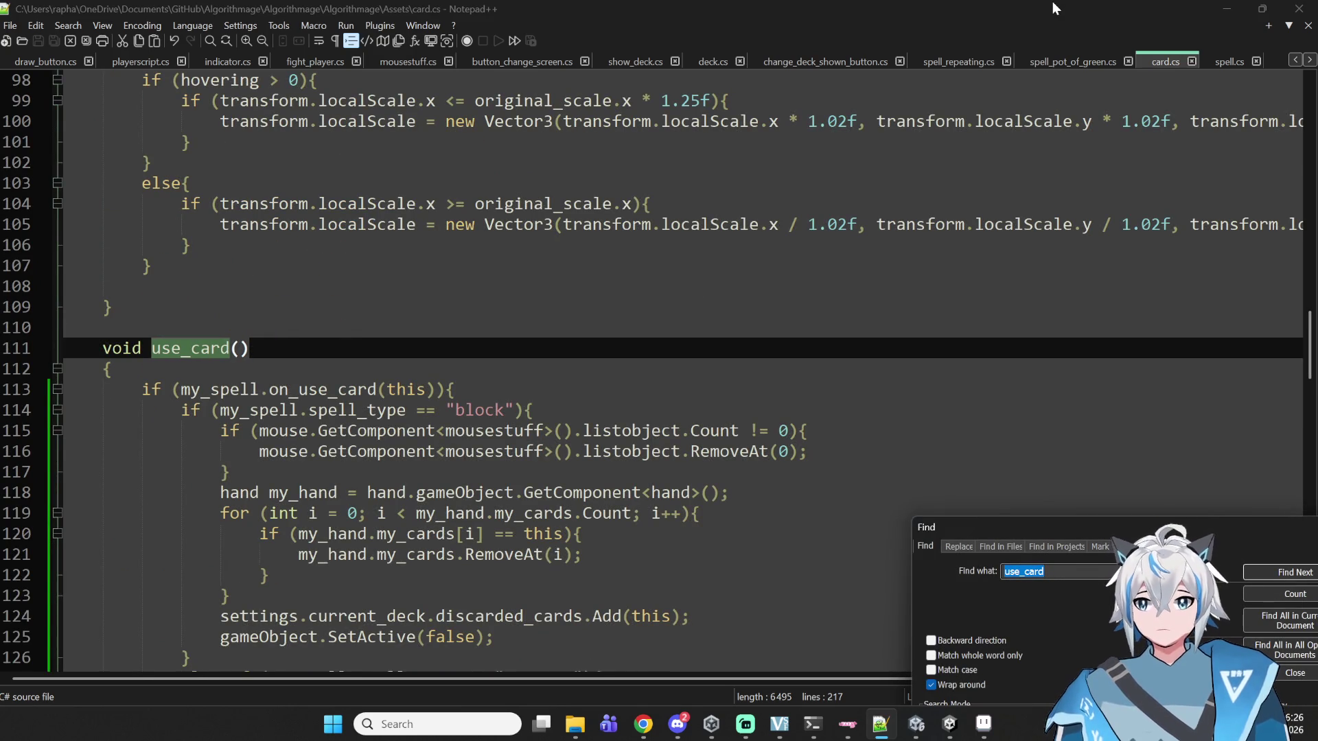
scroll(775, 261, down, 1)
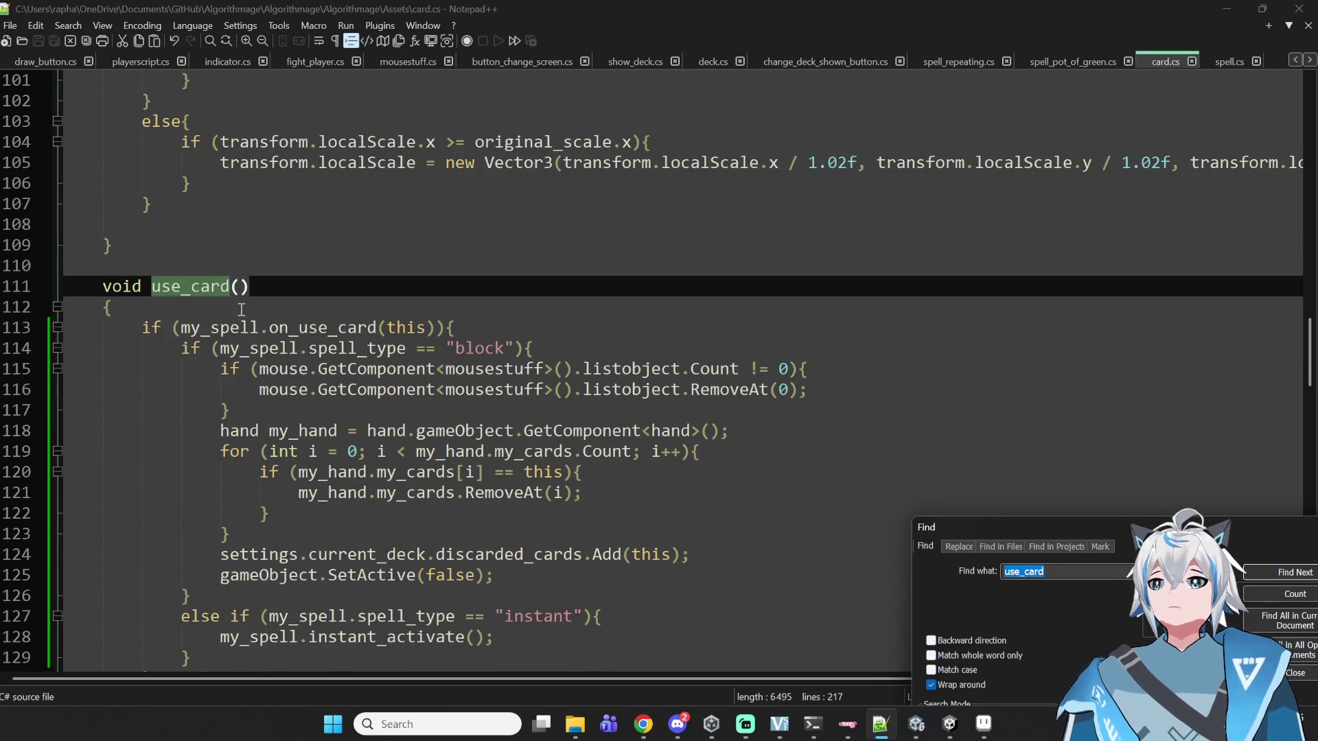
click(242, 309)
double_click(242, 327)
scroll(412, 386, up, 1)
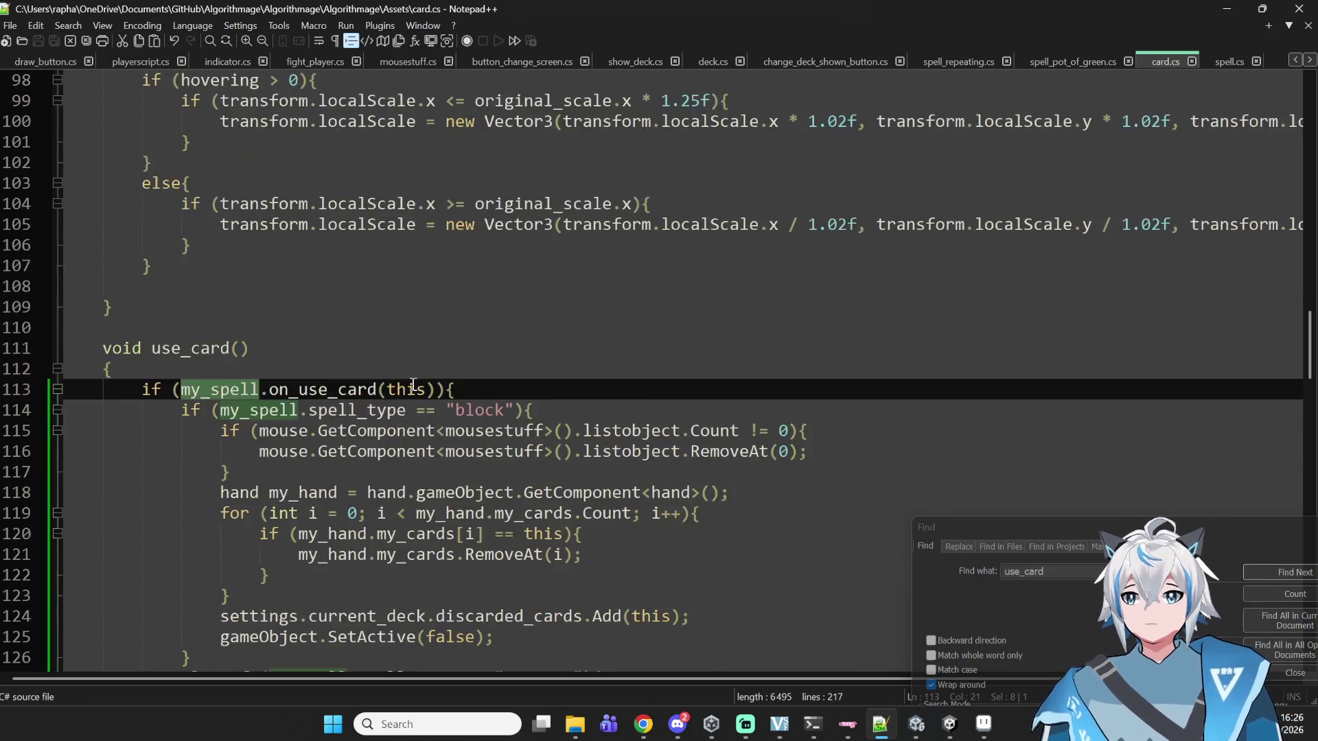
scroll(412, 386, up, 9)
scroll(412, 386, down, 11)
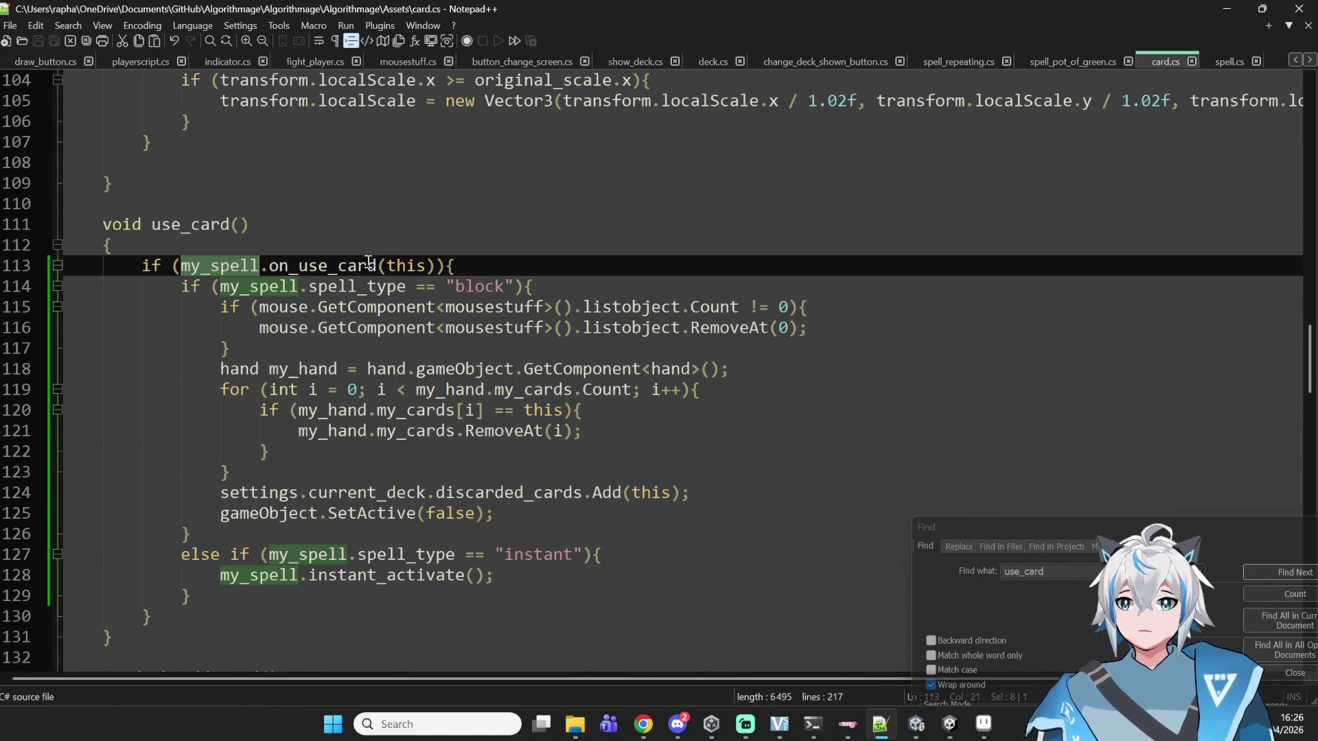
double_click(321, 271)
double_click(219, 268)
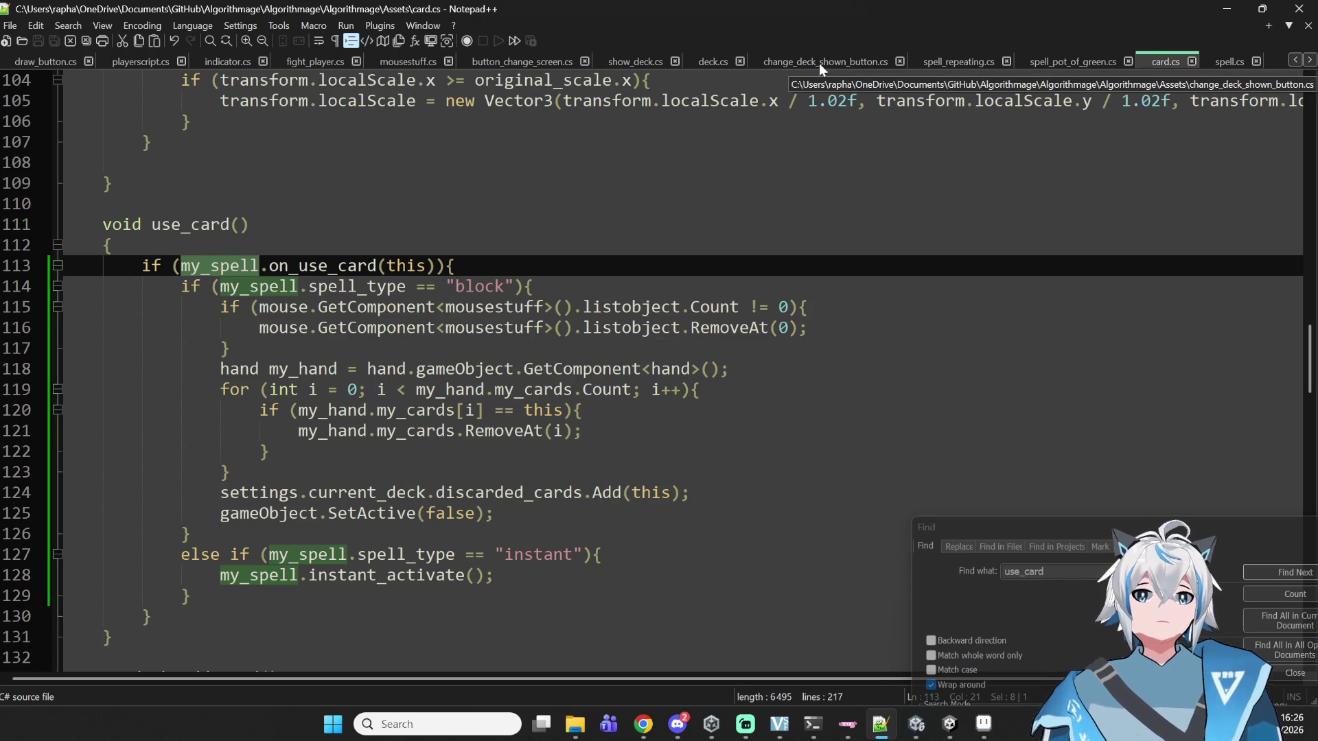
- Search spell.cs for 'on_use' to find the on_use_card method
click(1220, 63)
key(ctrl+f)
text(on_use)
key(Return)
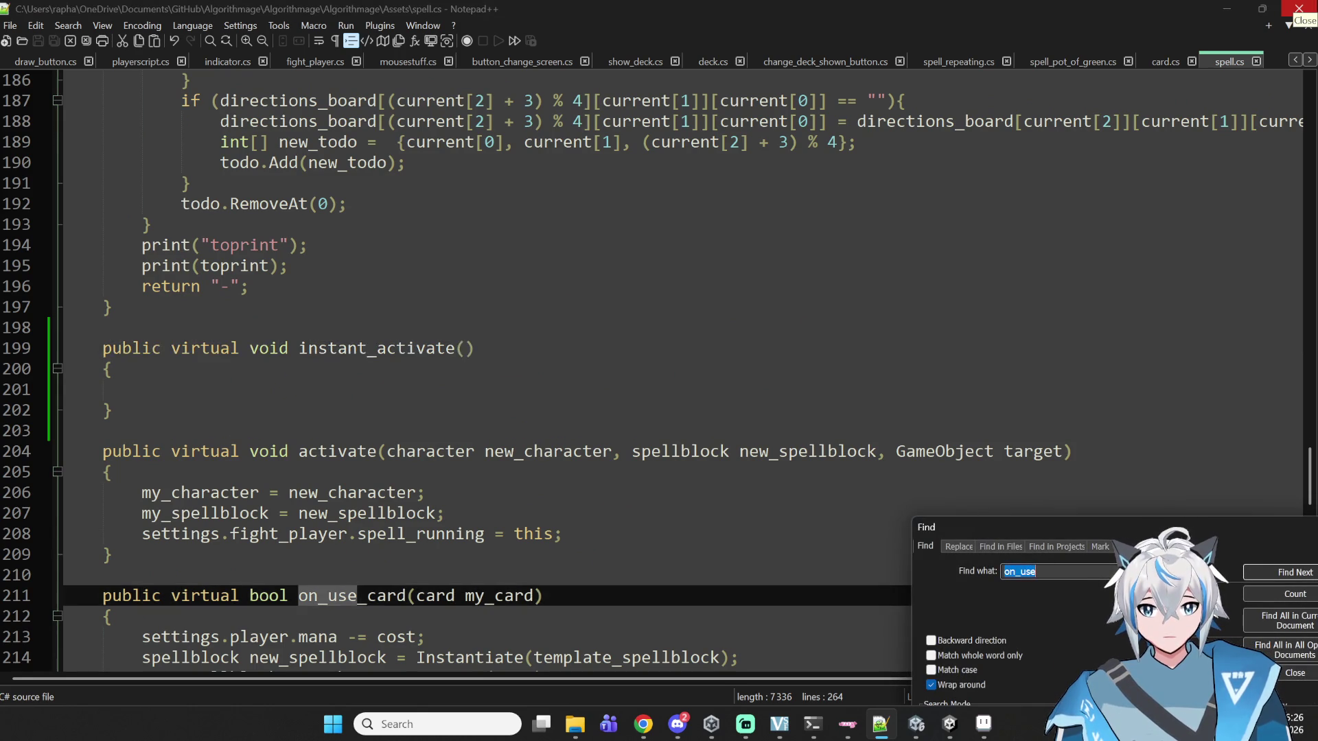
scroll(694, 294, down, 4)
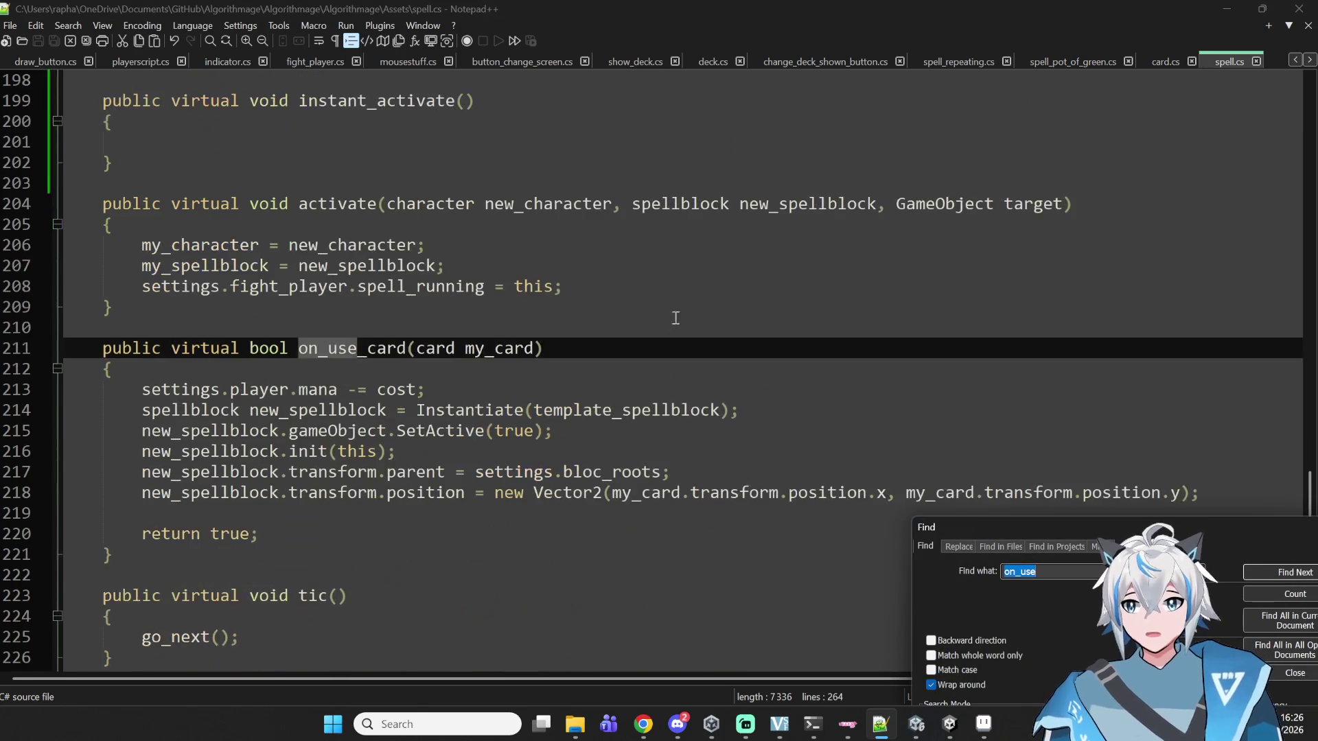
- Add an 'if ()' line below the mana deduction, then bring up card.cs's use_card
click(626, 391)
click(796, 425)
click(802, 412)
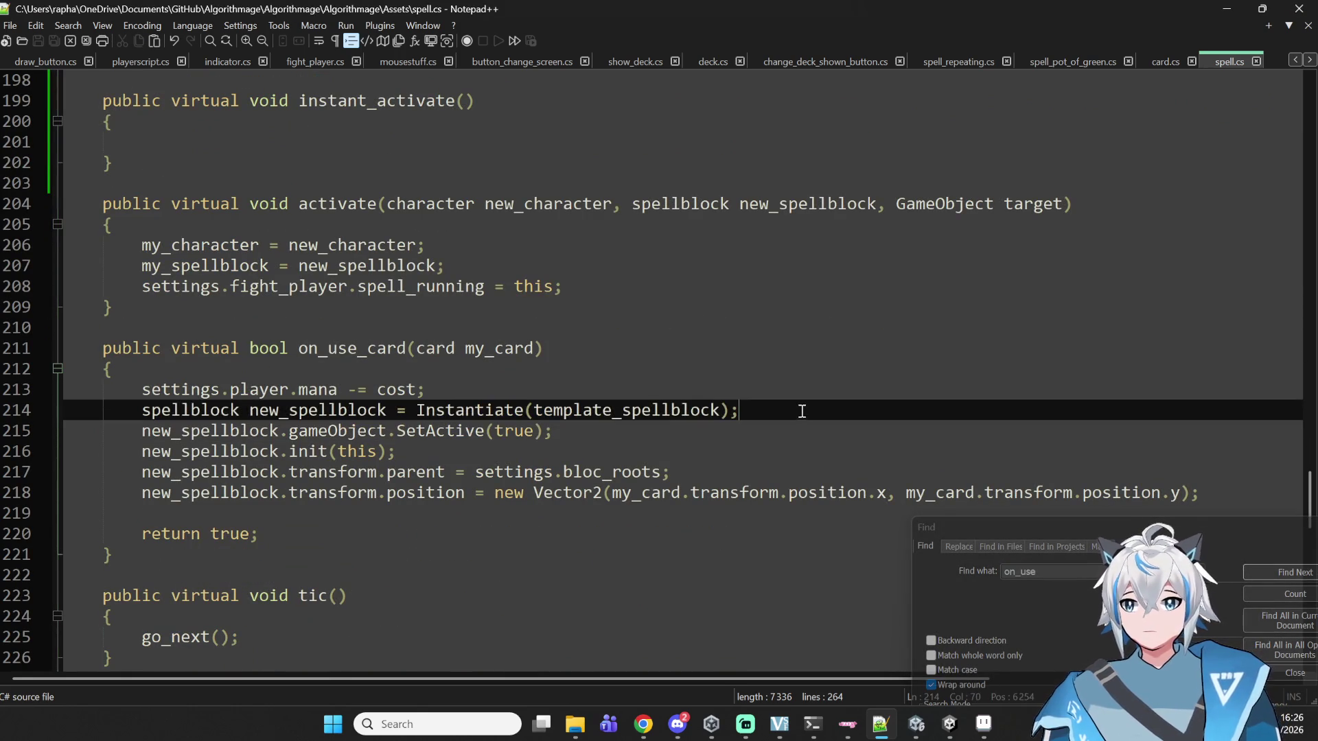
click(511, 392)
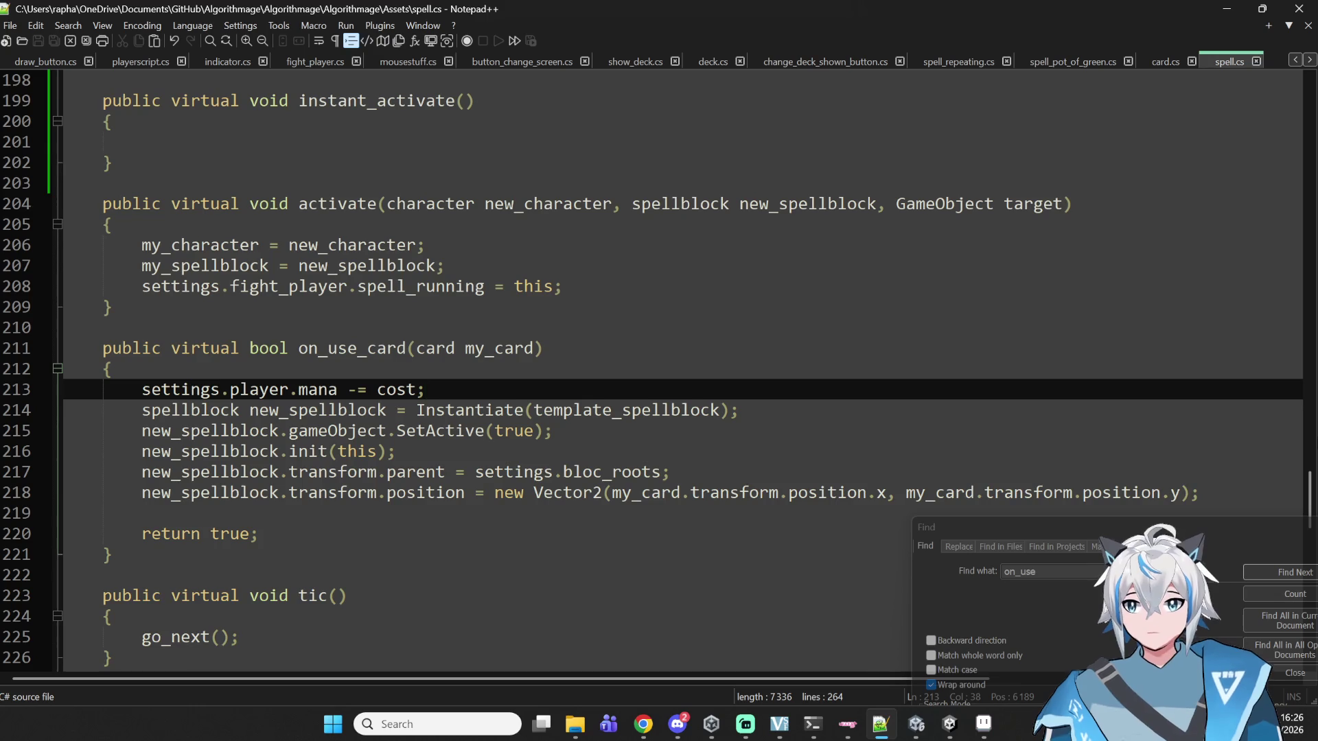
key(Return)
text(if ())
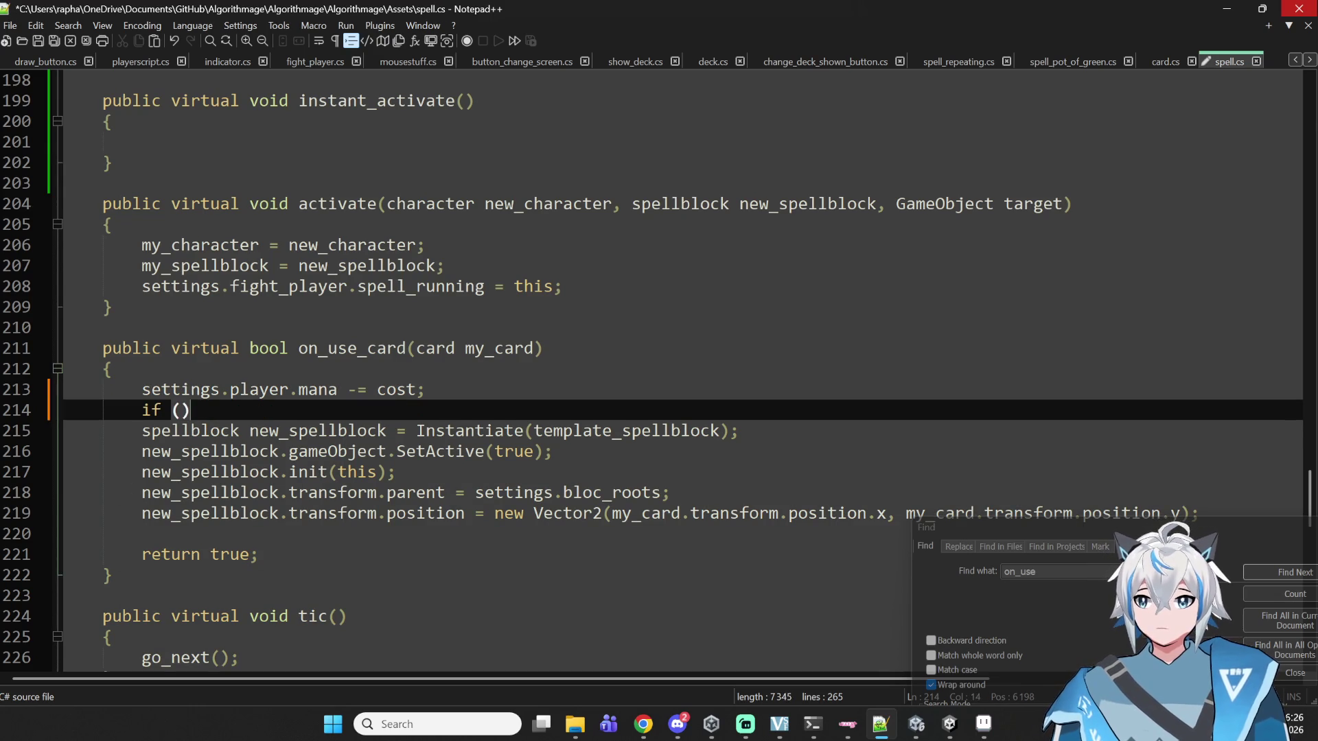
click(1163, 62)
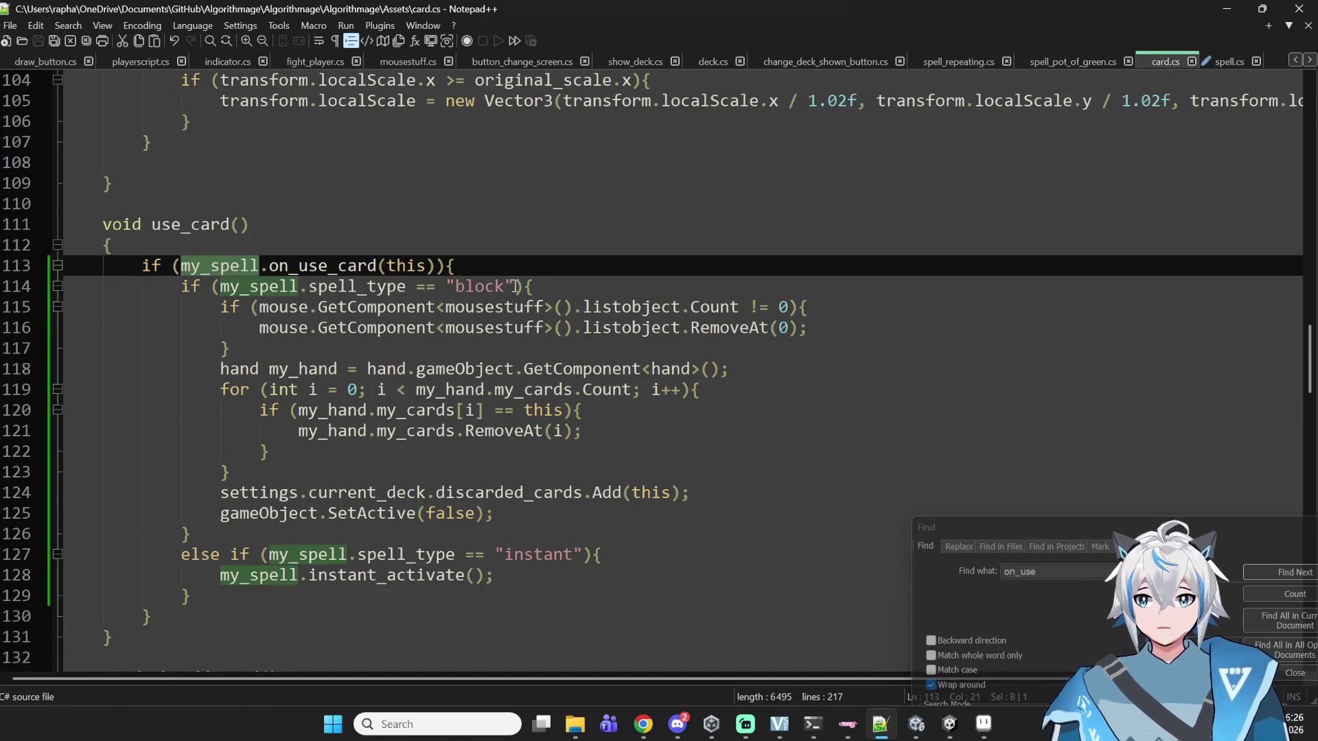
- Delete the block spell-type check and the instant else-if lines with the leftover brace in use_card
click(562, 293)
click(27, 297)
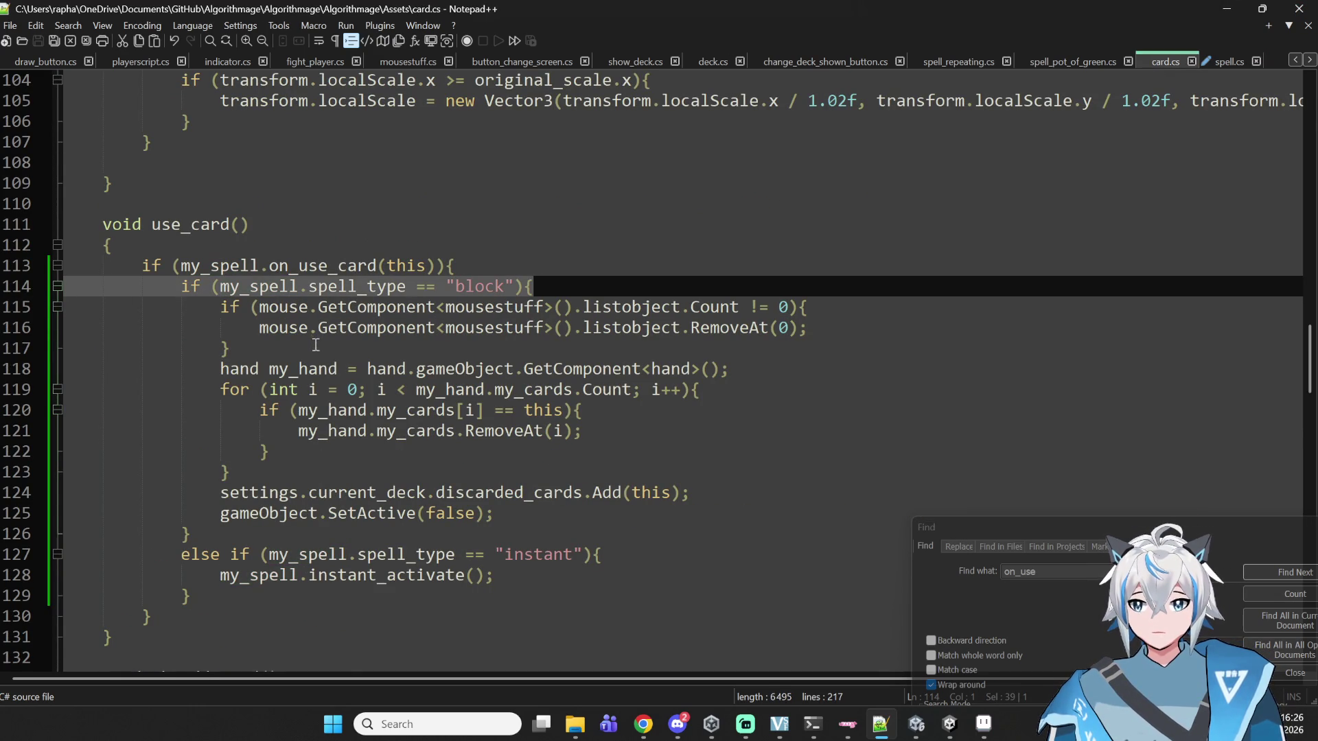
key(BackSpace)
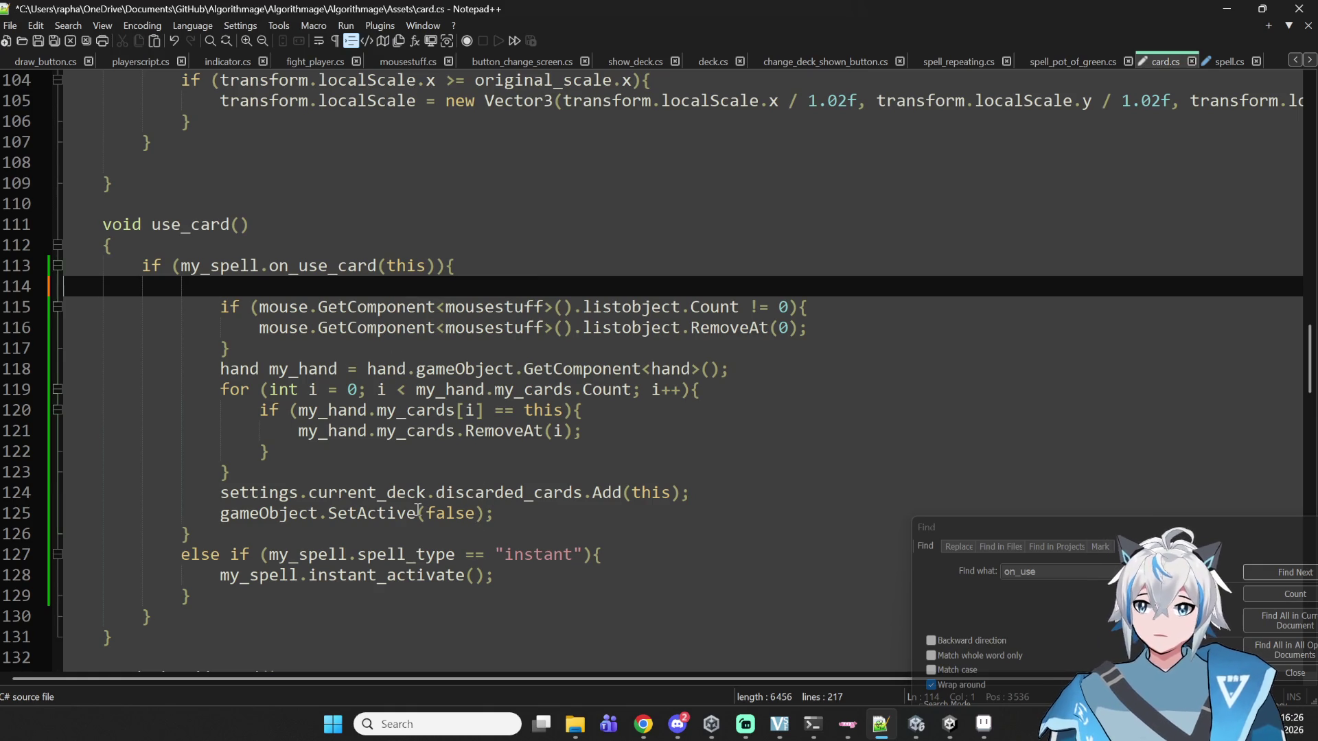
drag(644, 559, 35, 534)
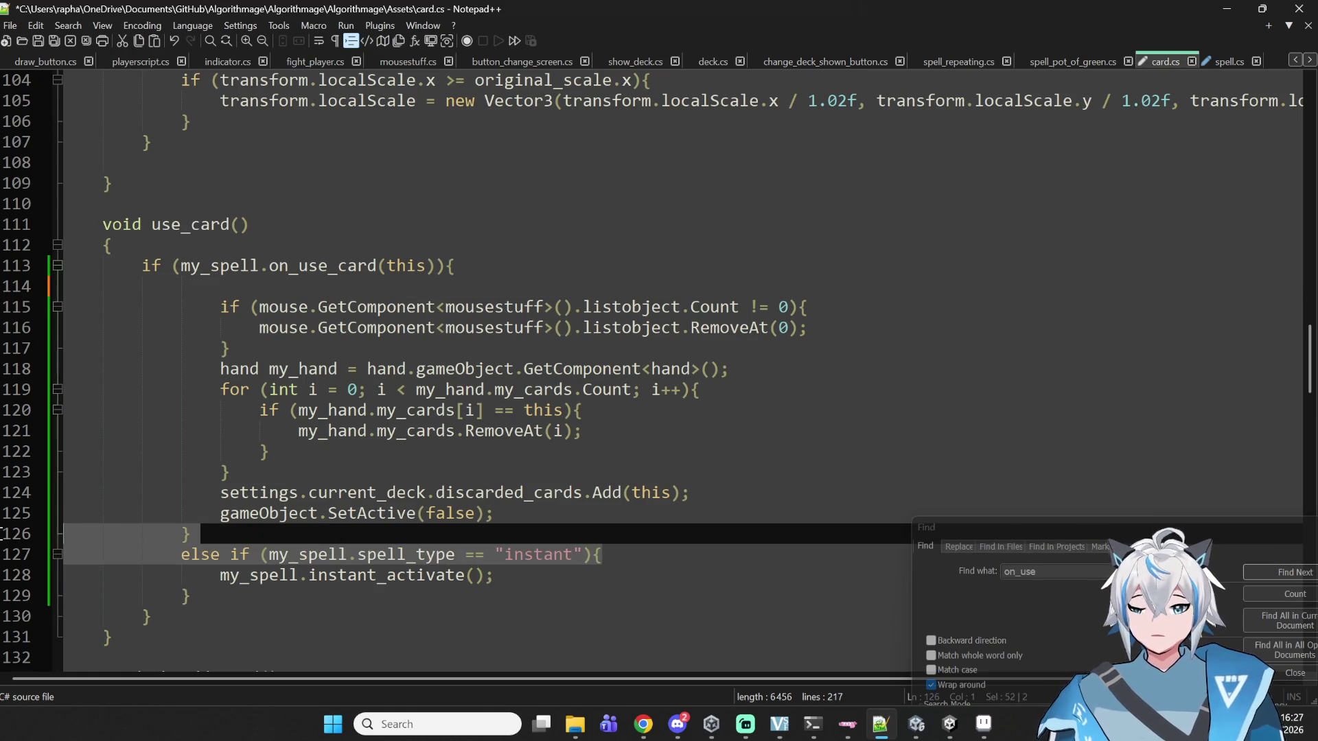
key(BackSpace)
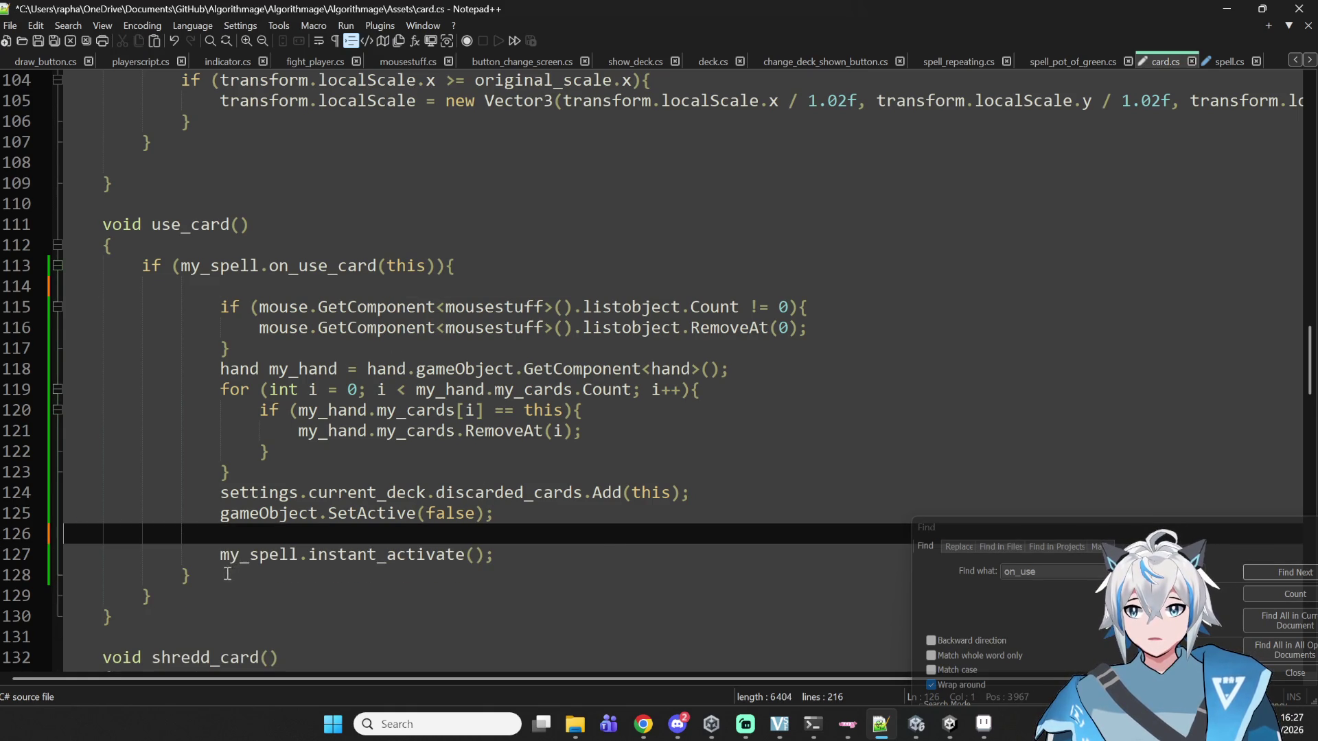
click(236, 568)
key(BackSpace)
- Remove the instant_activate call, unindent the use_card body, and save card.cs
drag(218, 556, 509, 554)
key(BackSpace)
mouse_move(356, 532)
mouse_down()
mouse_move(227, 361)
mouse_move(66, 307)
mouse_up()
key(shift+Tab)
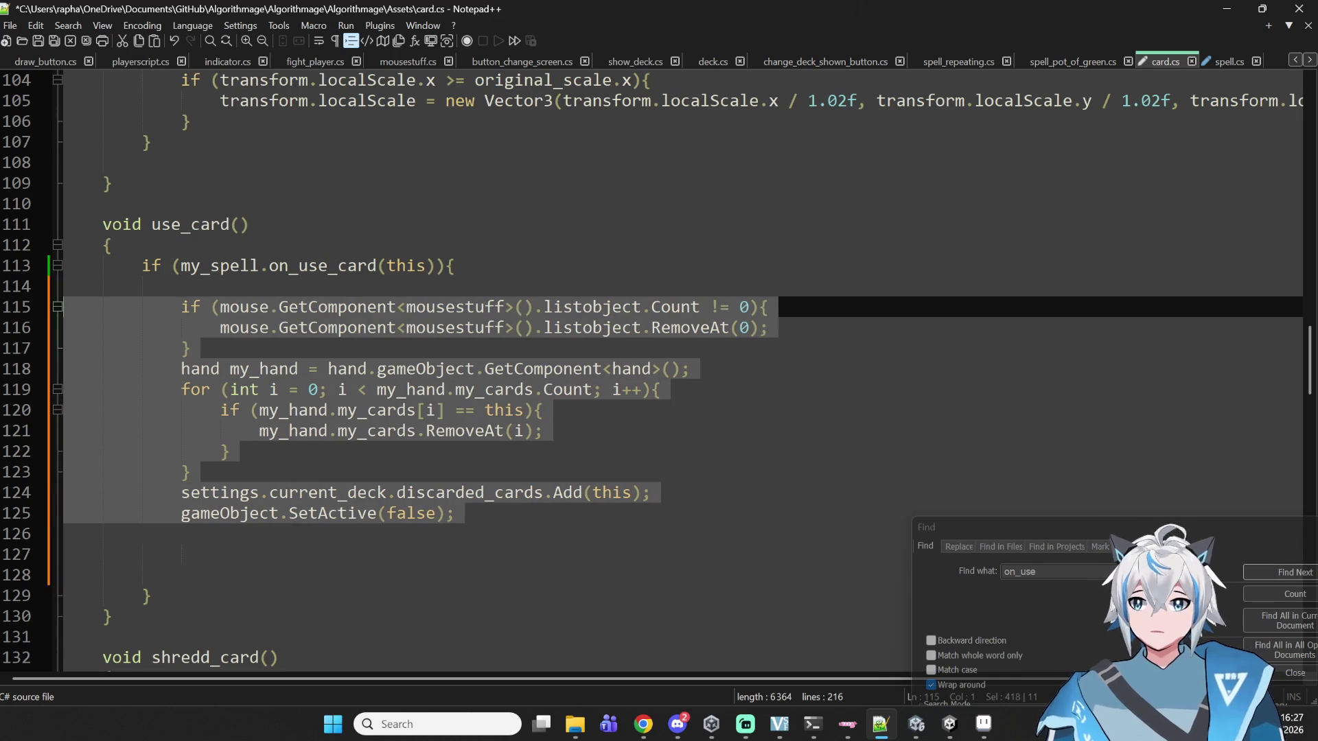
key(ctrl+s)
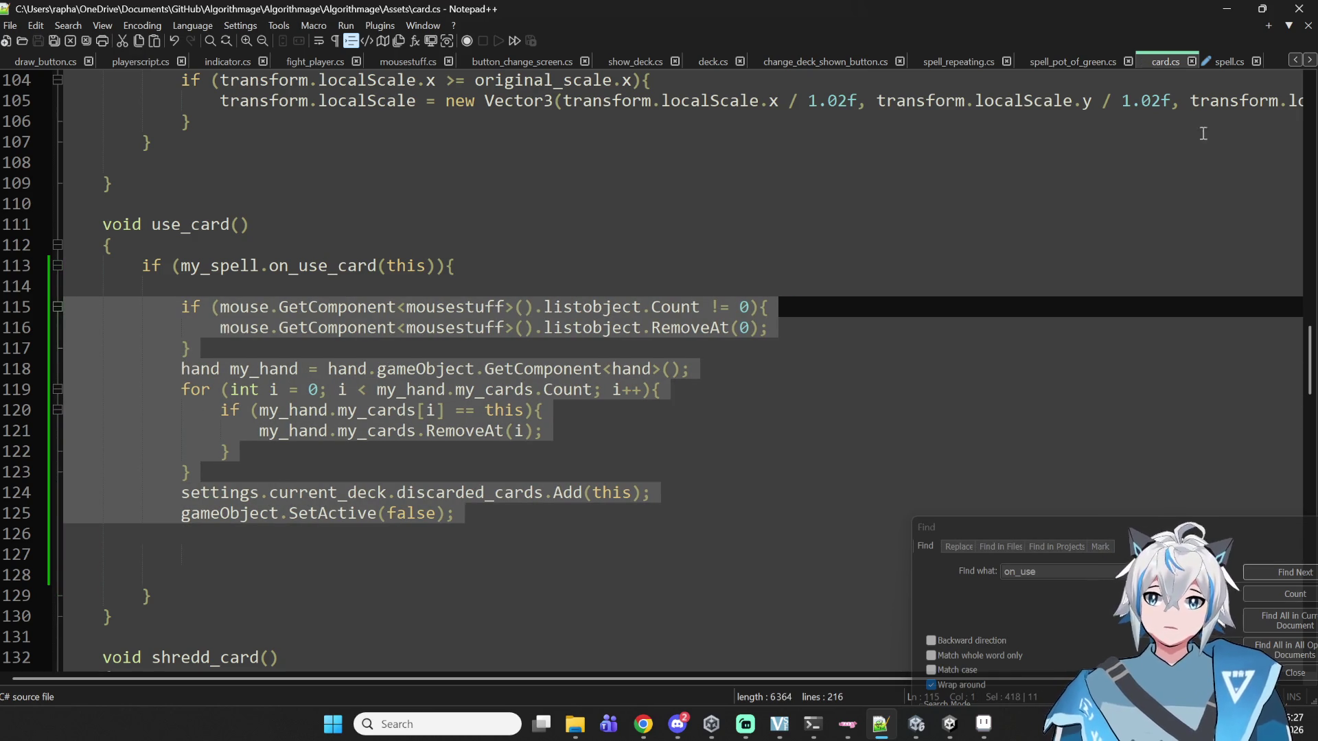
click(1226, 59)
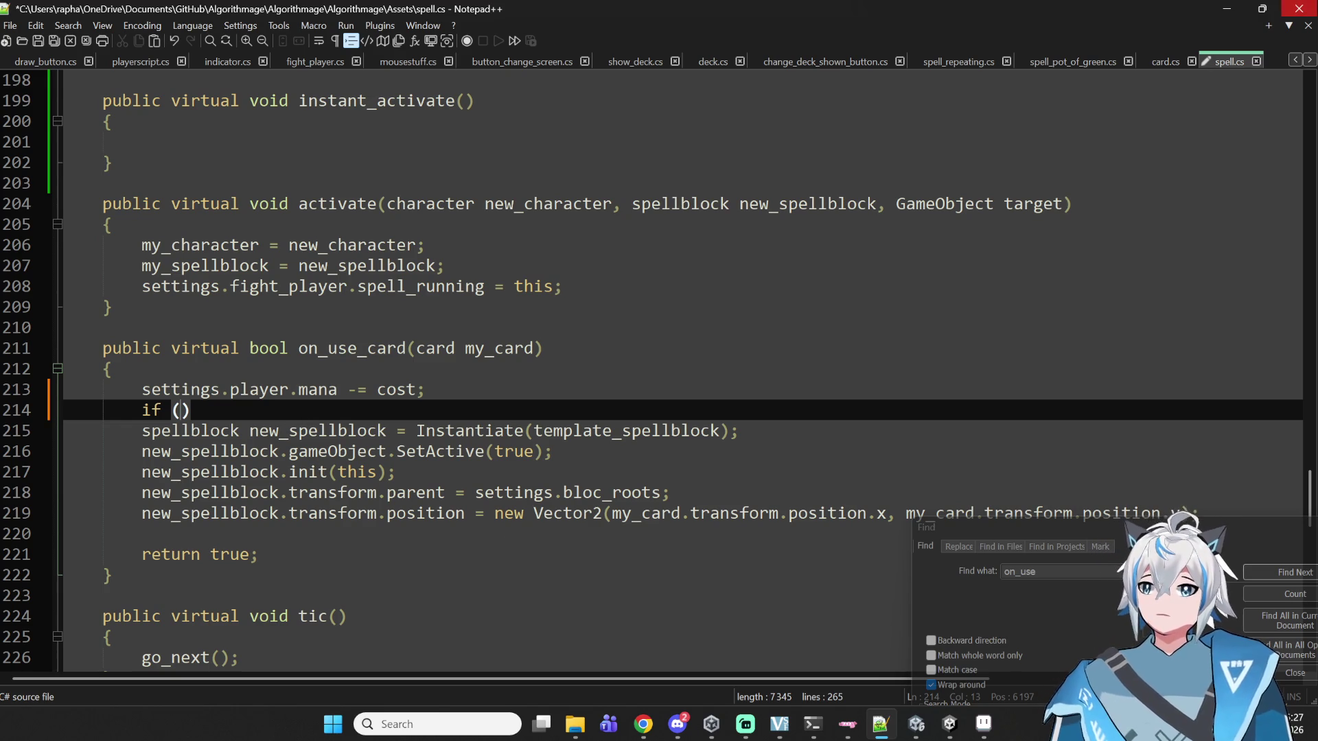
- Wrap the spellblock creation lines in if (spell_type == "block"){ … } and indent them
text(spell_type =)
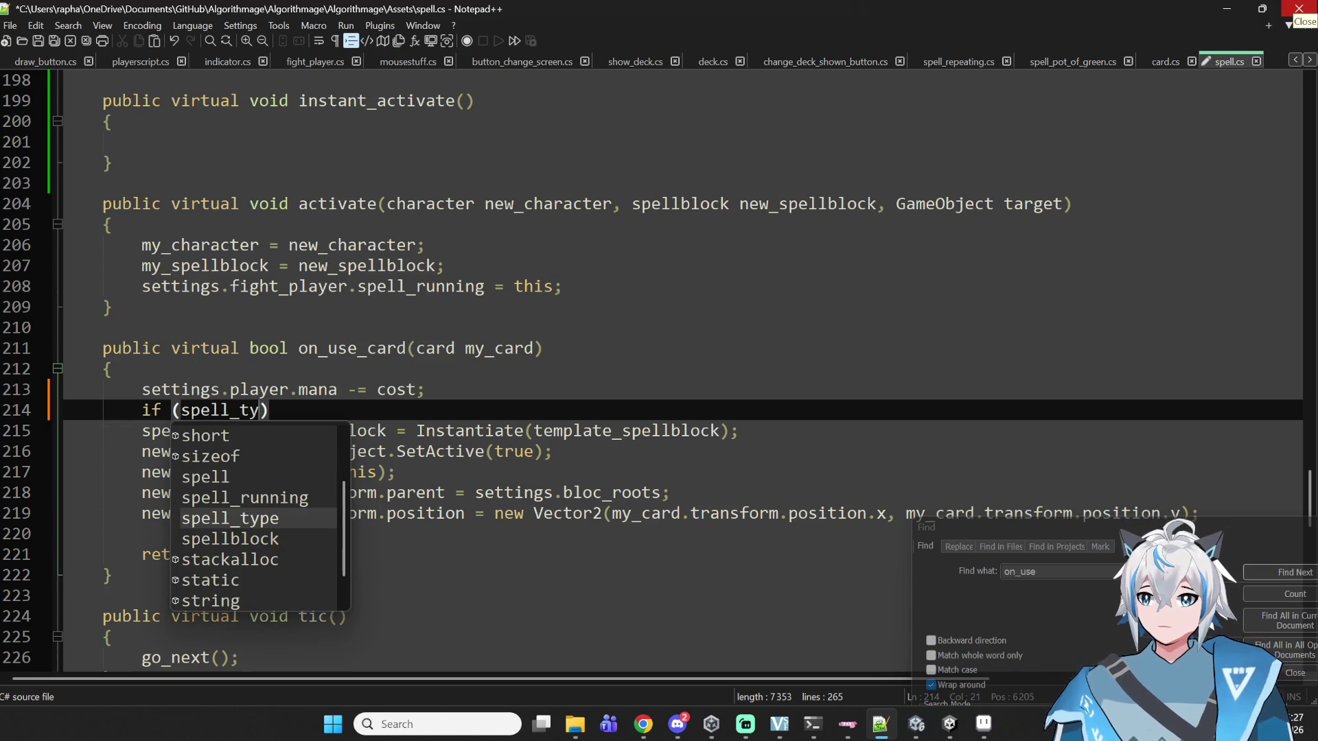
text(= )
text("block"))
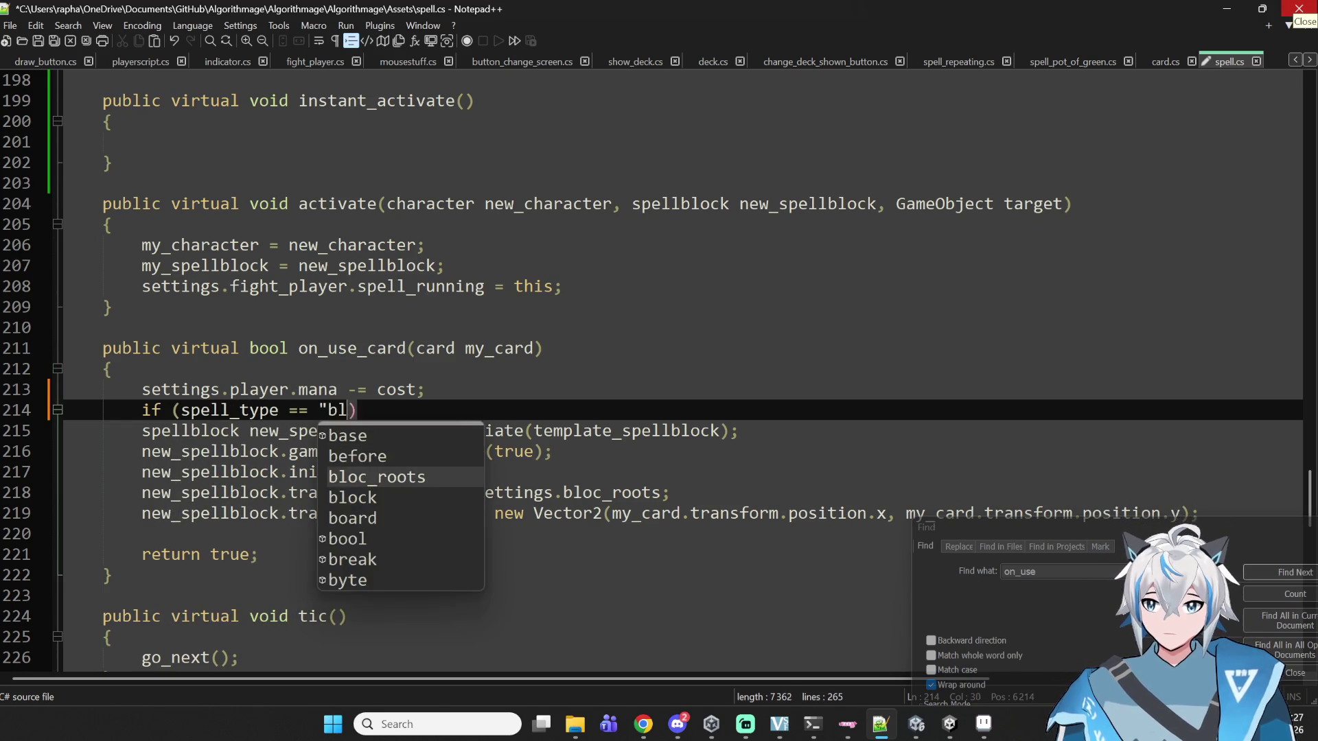
text({)
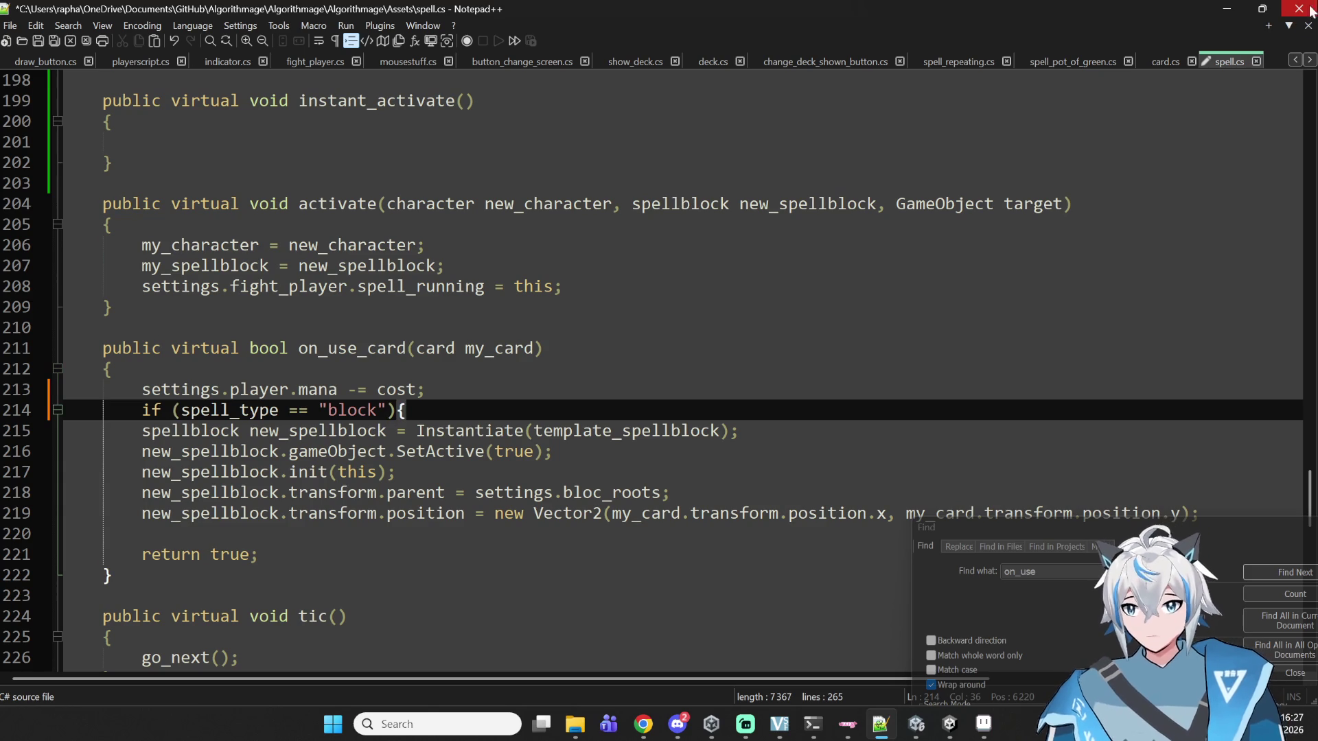
scroll(573, 468, down, 2)
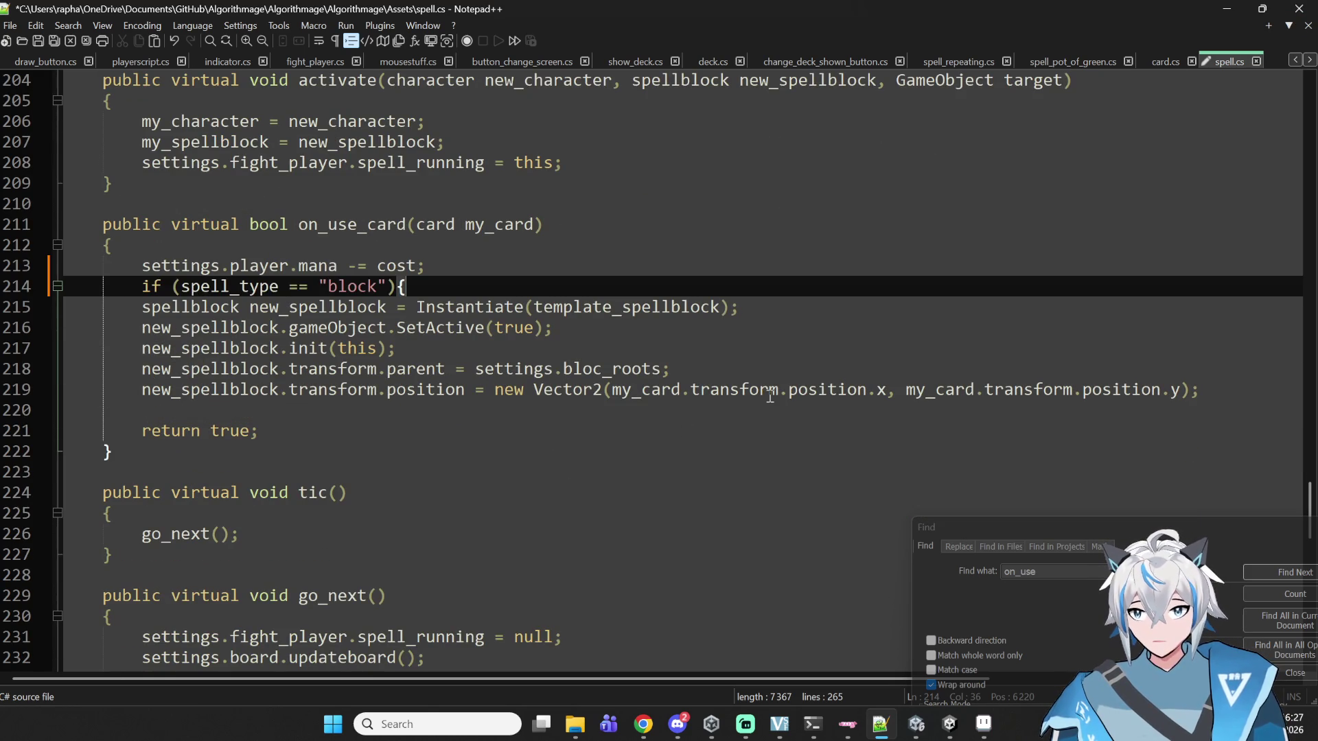
click(790, 372)
click(715, 405)
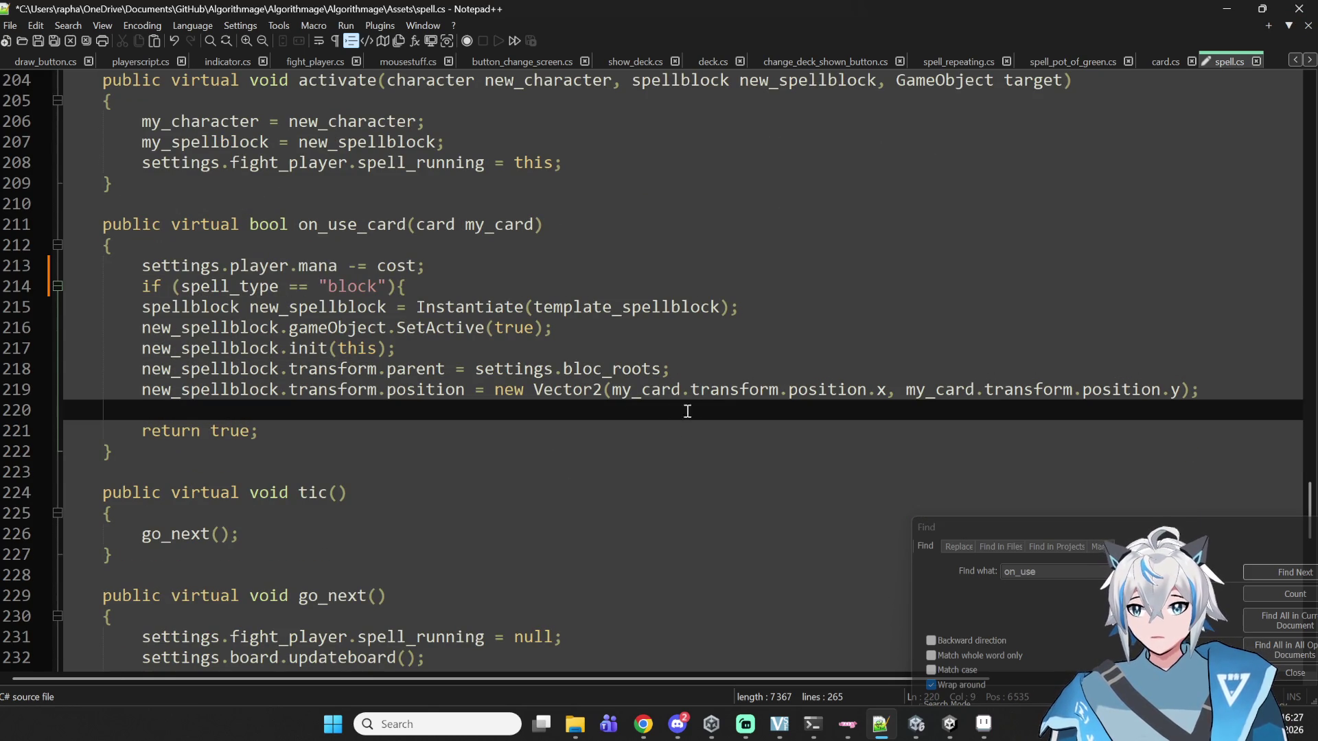
text(})
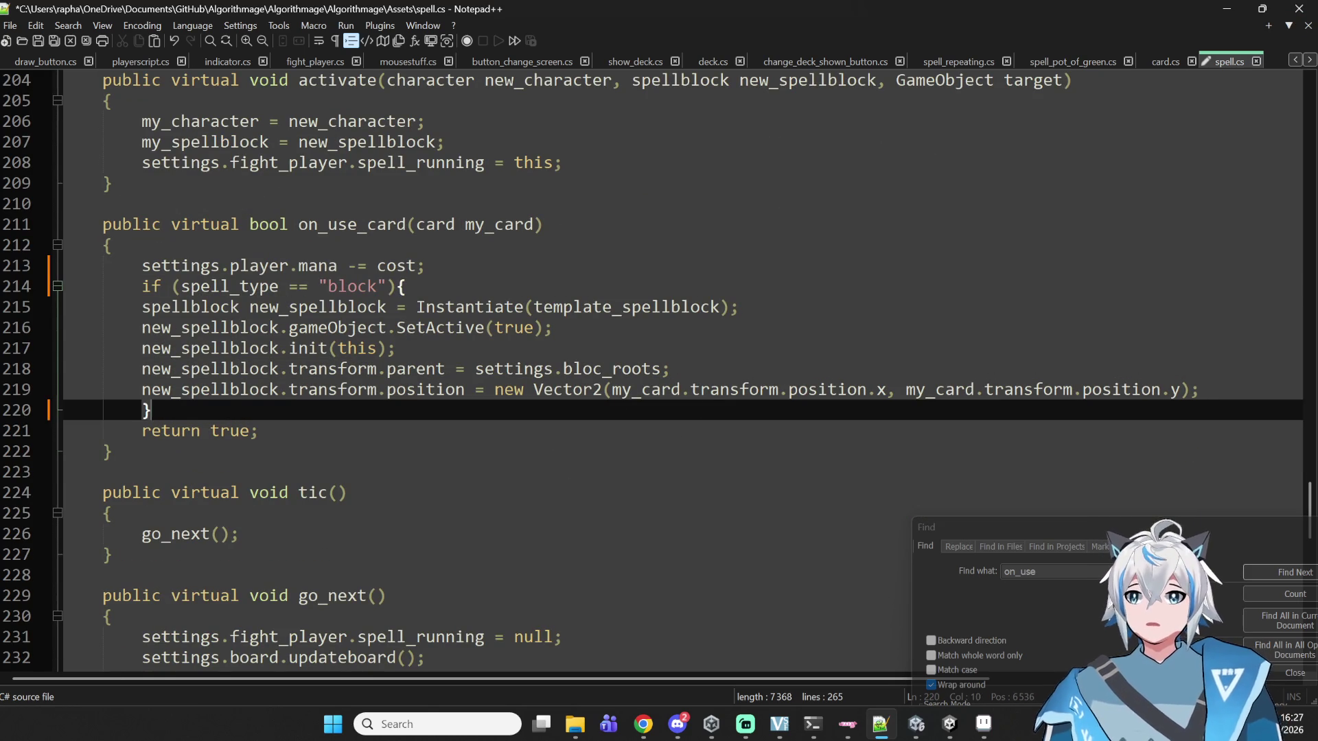
key(Up)
key(Home)
key(shift+Up)
key(shift+Up)
key(shift+Up)
key(Tab)
key(shift+Down)
key(shift+Down)
key(shift+Down)
key(Down)
key(End)
key(Return)
- Add an else if (spell_type == "instant") branch with braces below the block branch
text(else)
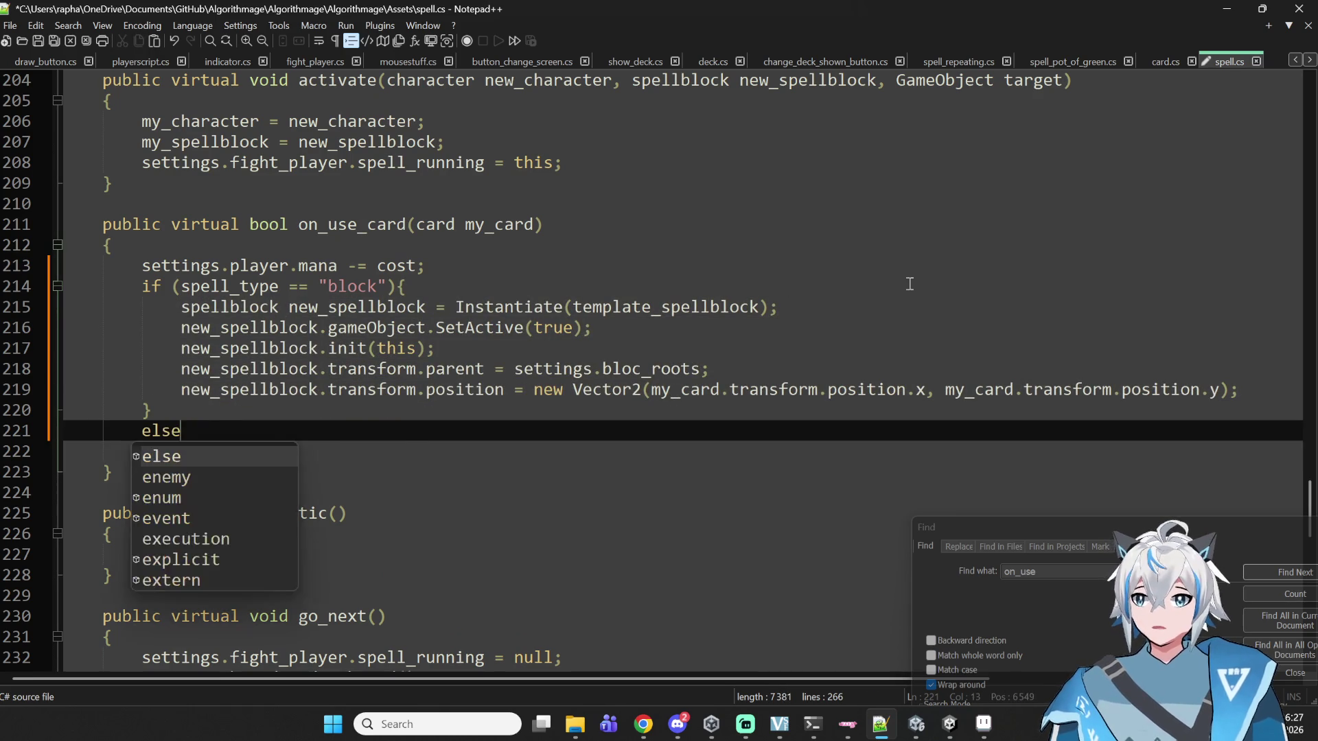
text( if ())
key(Return)
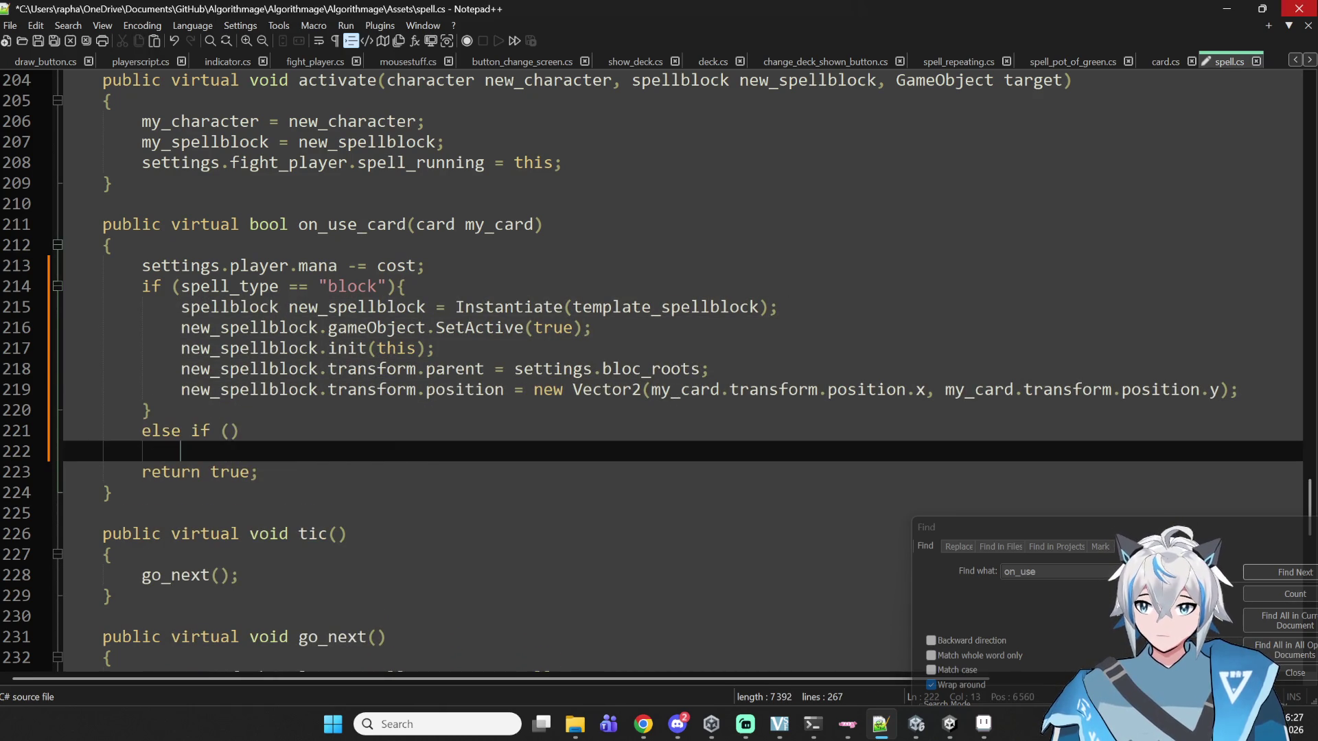
key(BackSpace)
text({)
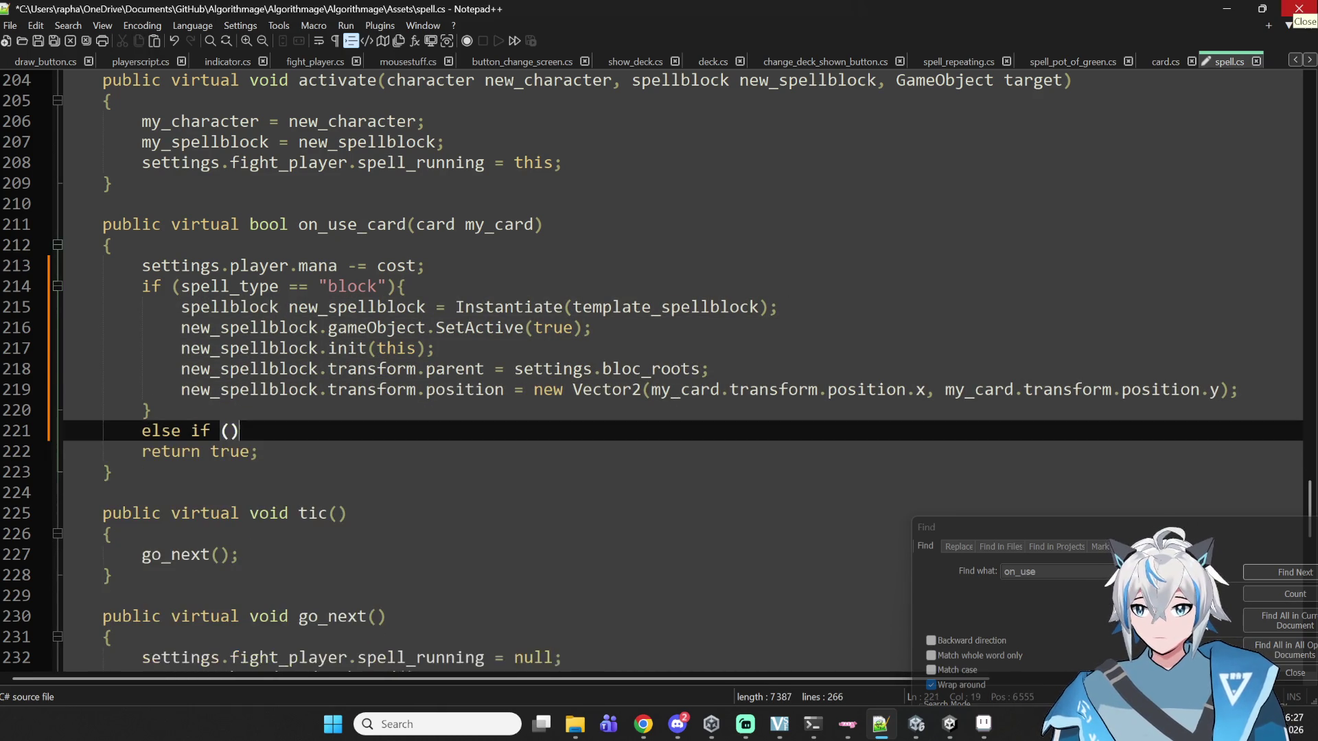
key(Return)
key(Up)
key(Right)
key(Right)
key(Right)
key(Left)
text(spellè_)
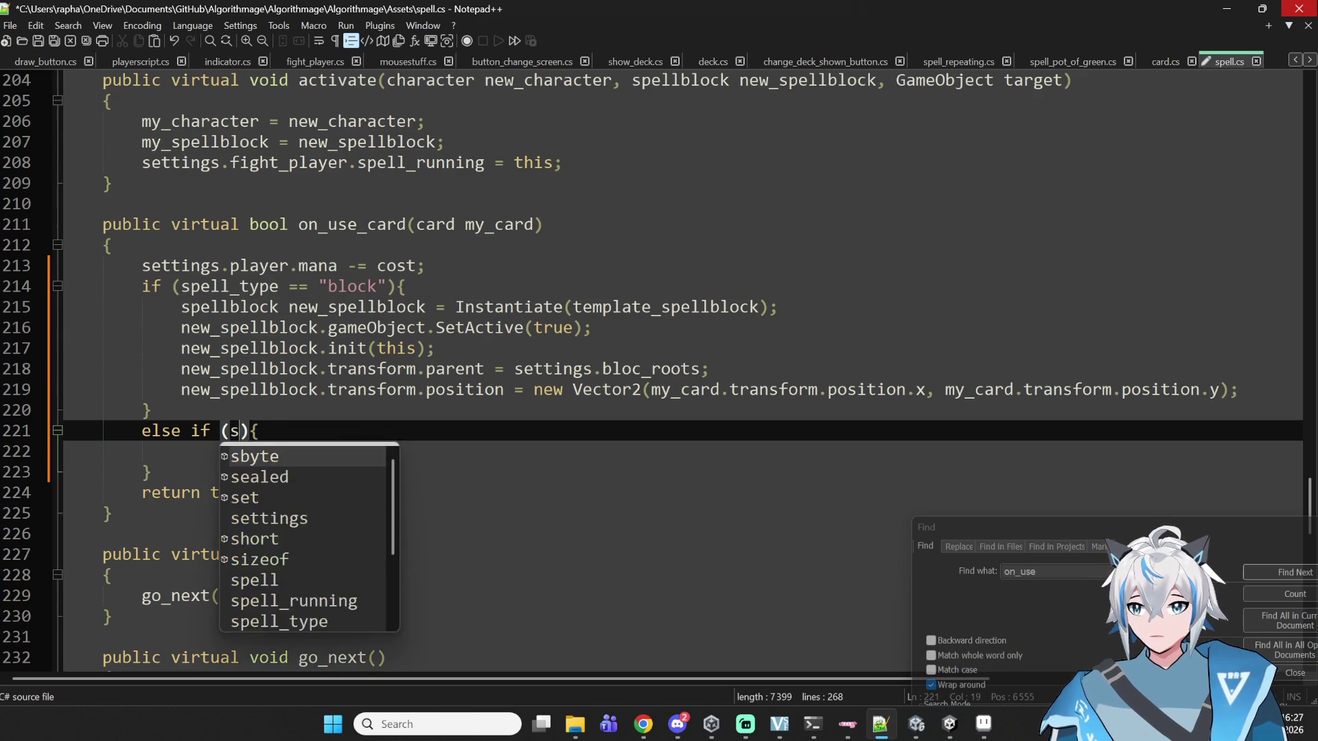
key(BackSpace)
key(BackSpace)
text(_type)
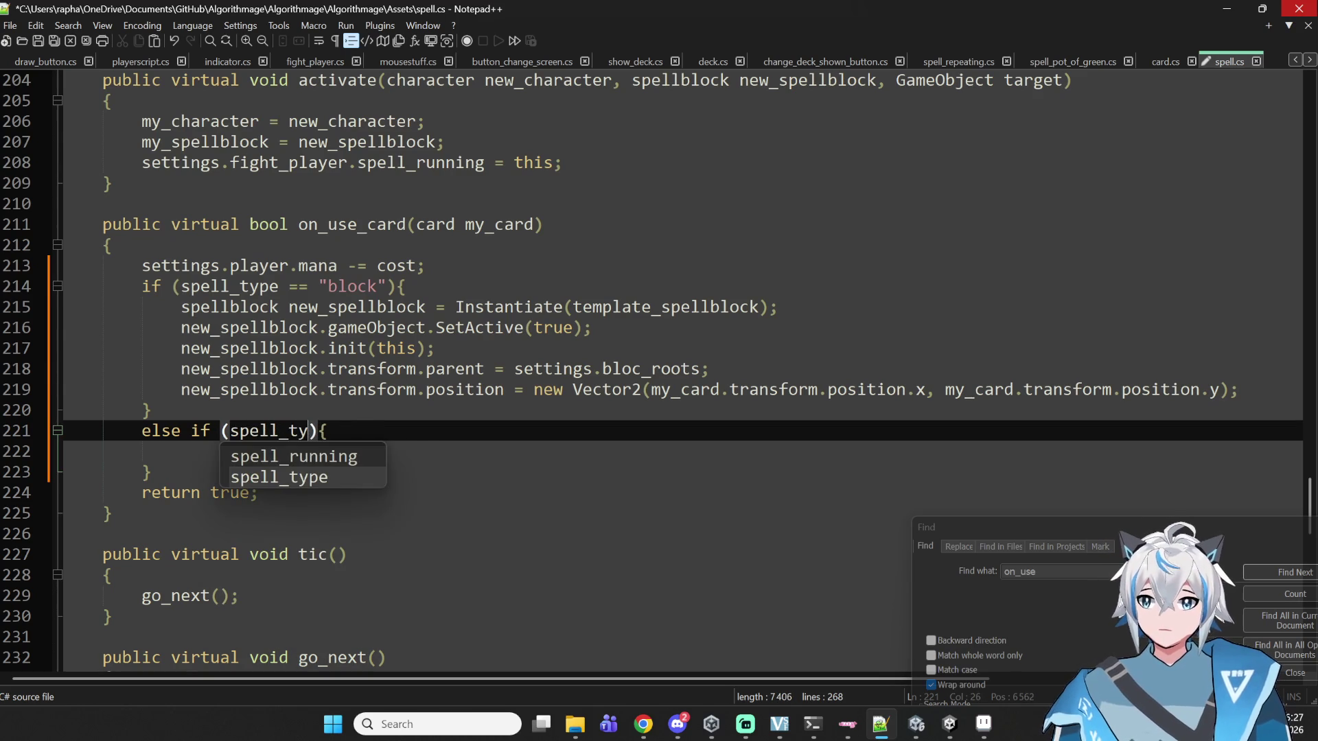
text( == "instat)
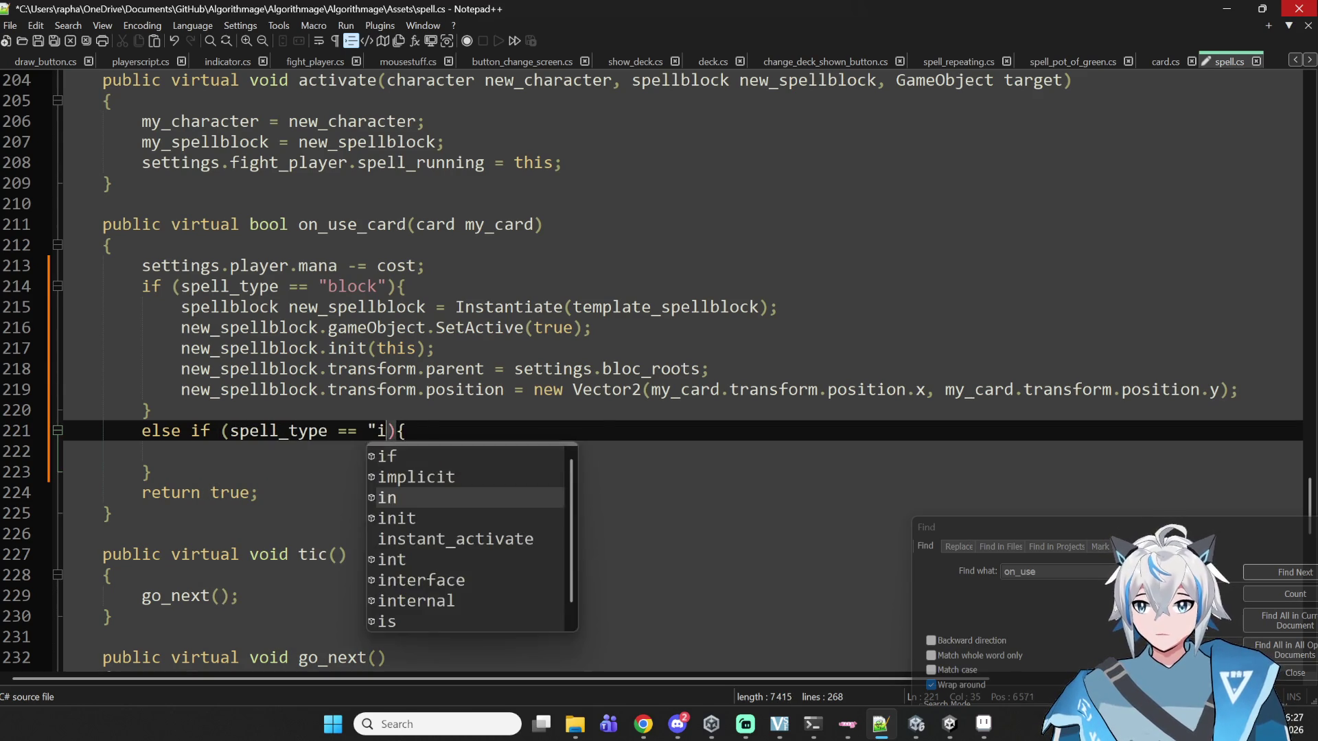
key(BackSpace)
text(nt")
key(End)
- Put an instant_activate(); call into the instant branch and save spell.cs
click(181, 451)
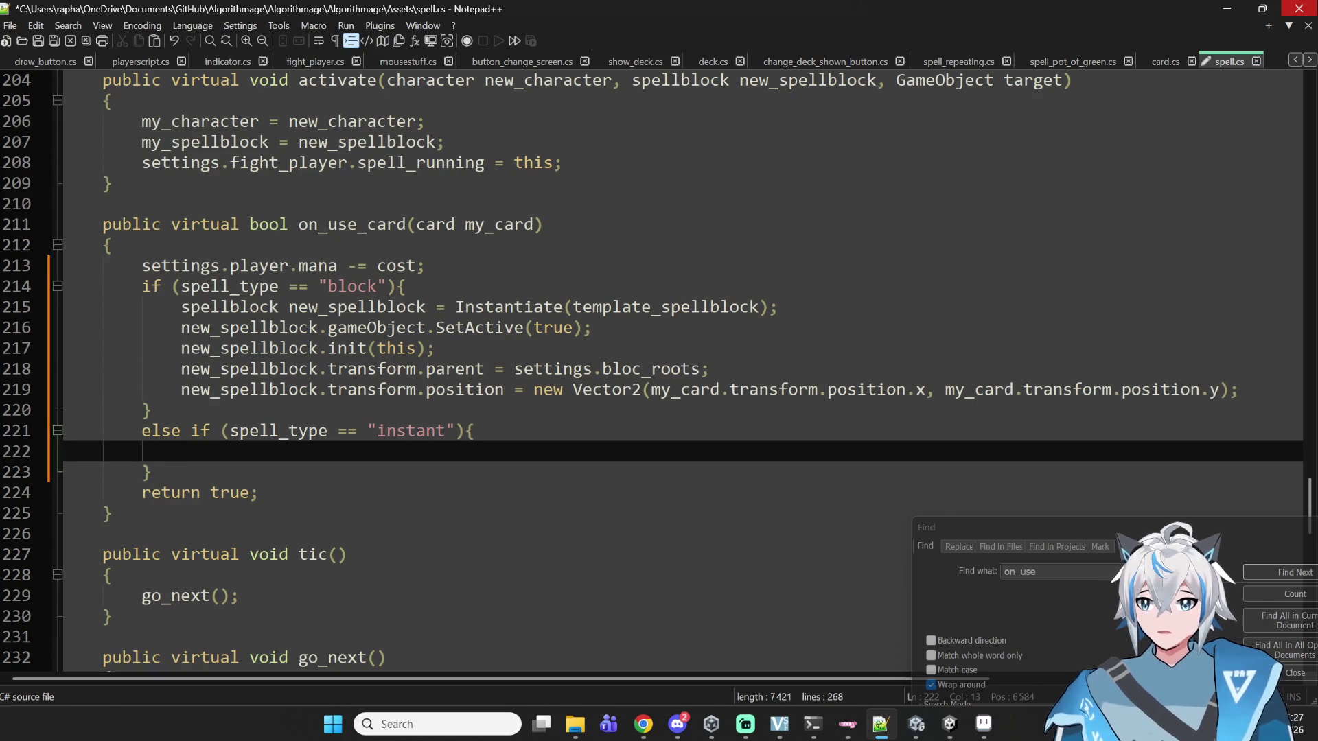
scroll(413, 177, up, 3)
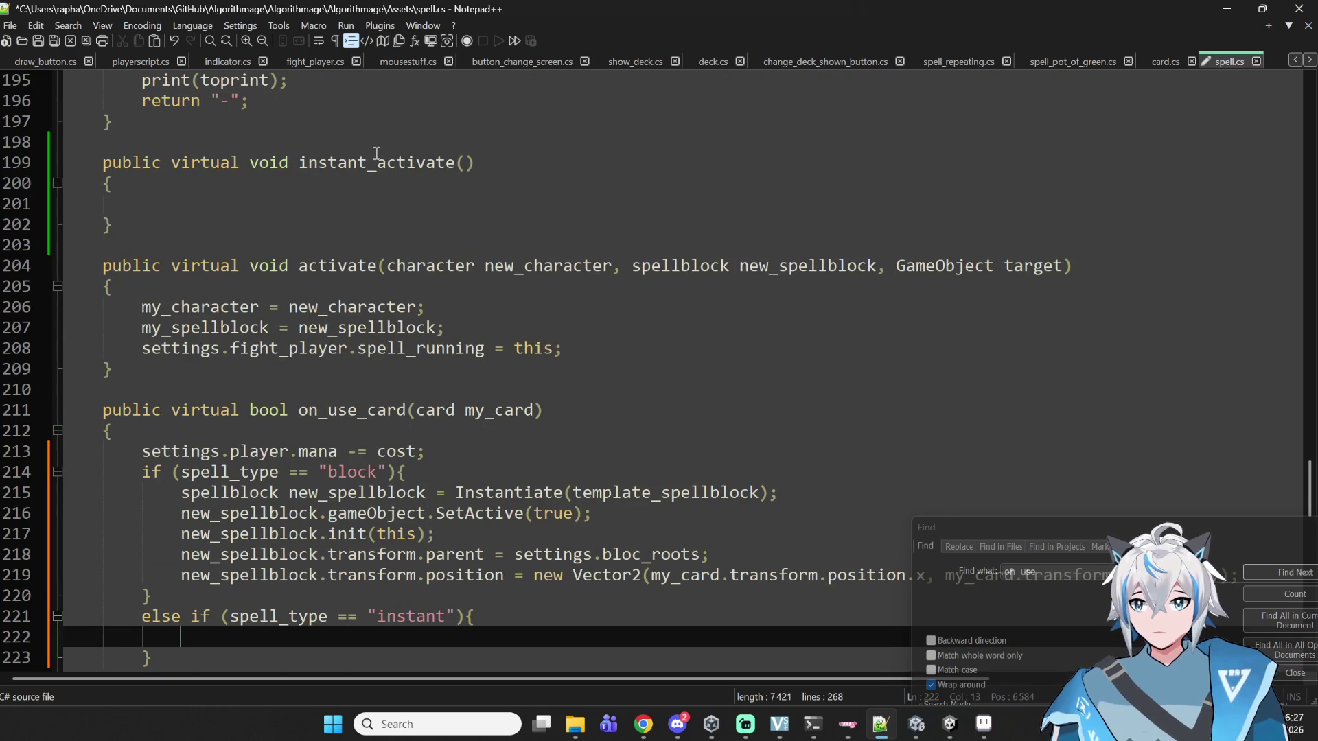
click(329, 148)
drag(297, 162, 514, 162)
key(ctrl+c)
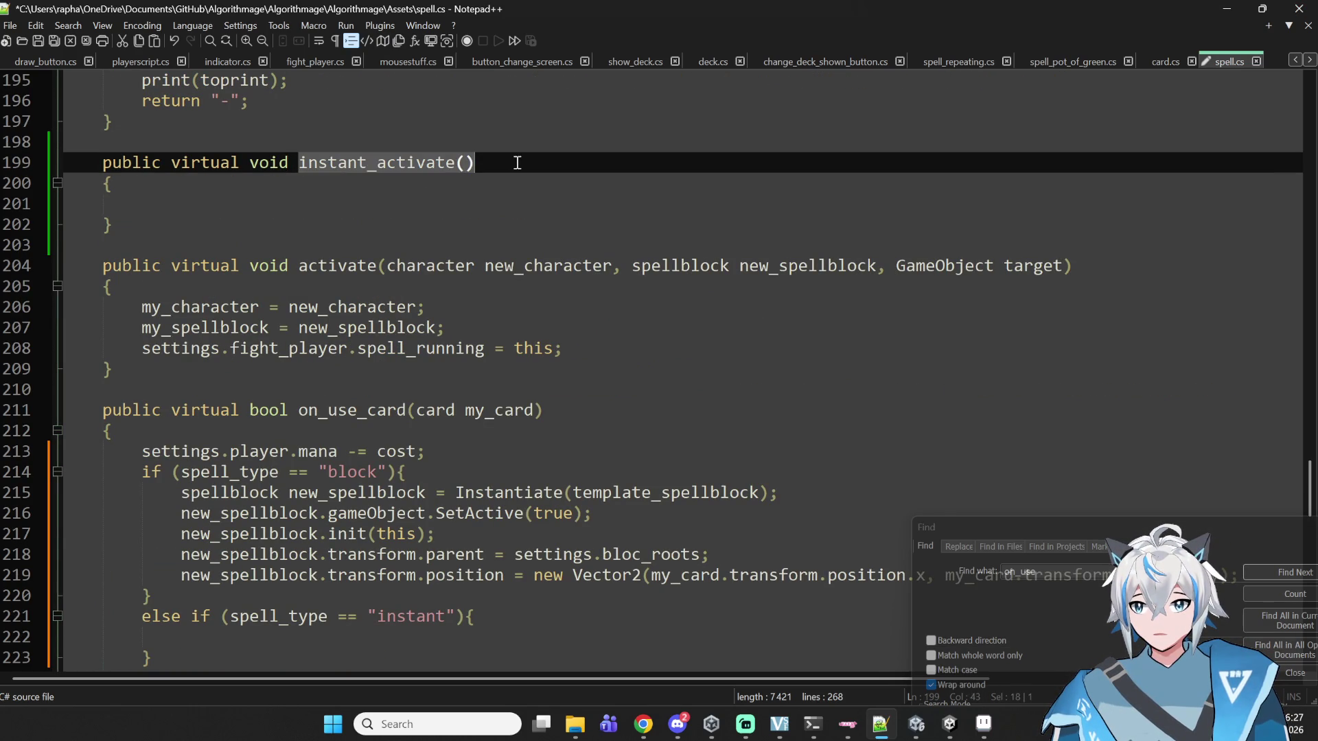
click(199, 638)
key(ctrl+v)
scroll(286, 605, down, 2)
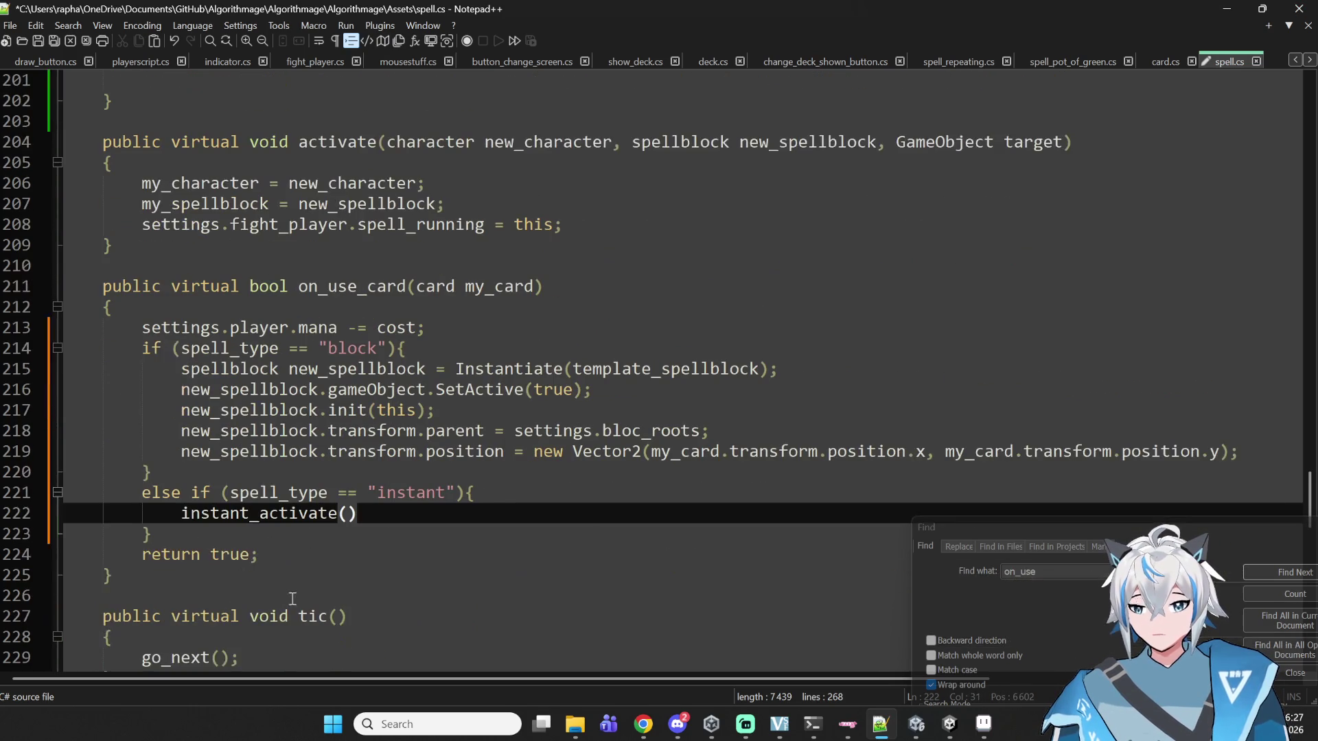
text(;)
key(ctrl+s)
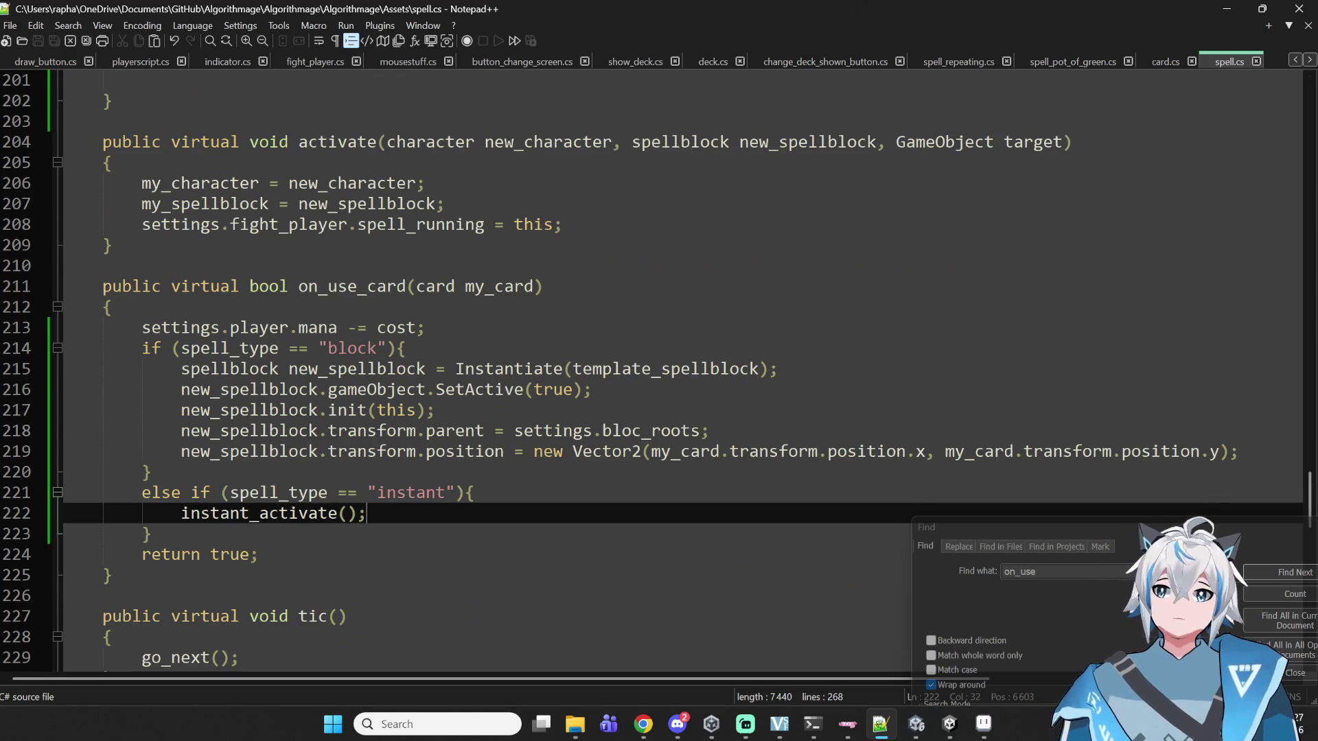
click(949, 700)
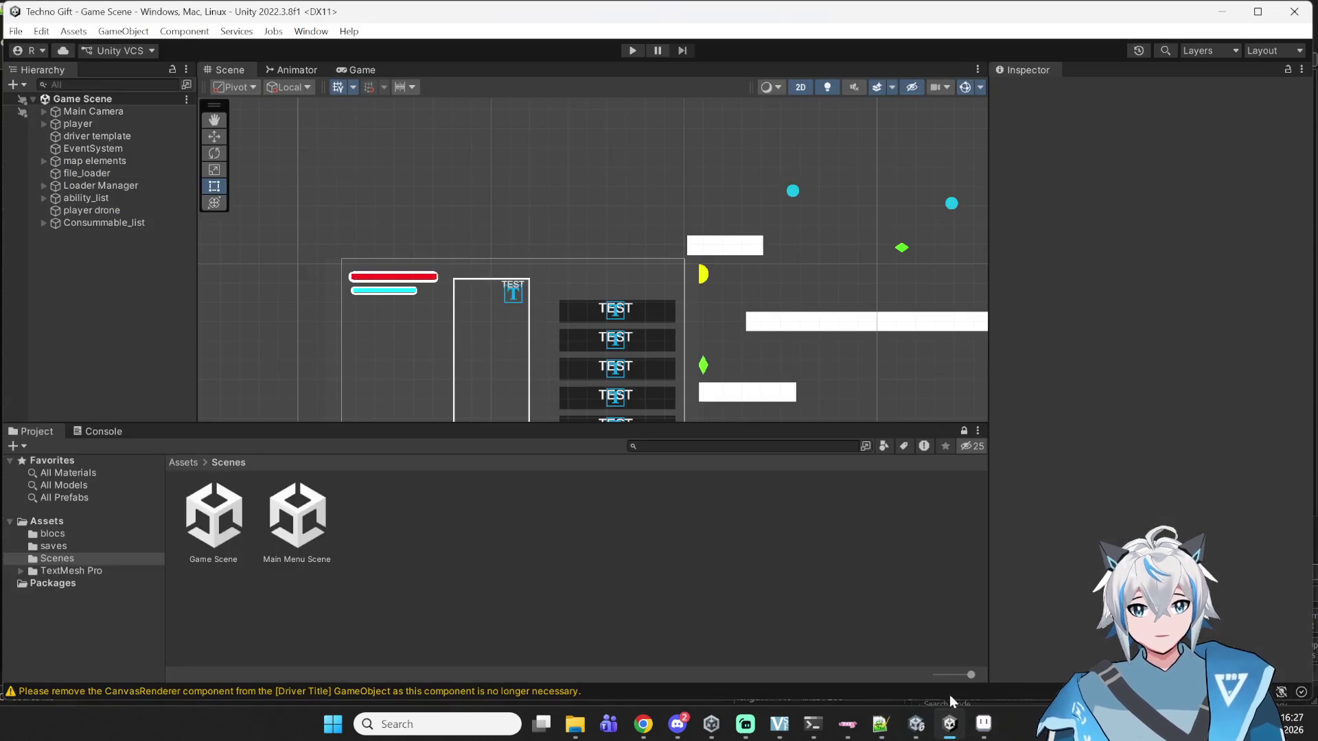
- Bring up the Algorithmage editor, start and stop Play mode, then go back to Notepad++
mouse_move(916, 724)
click(886, 621)
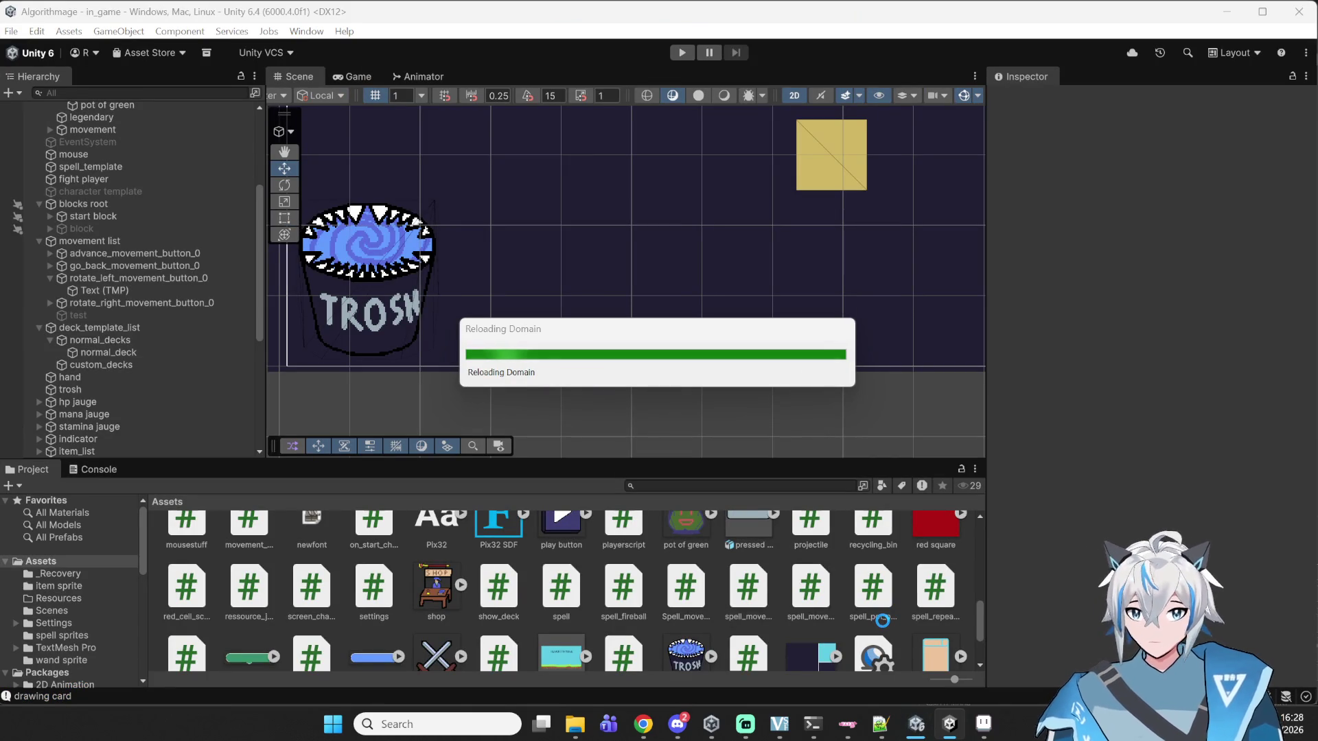
mouse_move(950, 724)
click(983, 638)
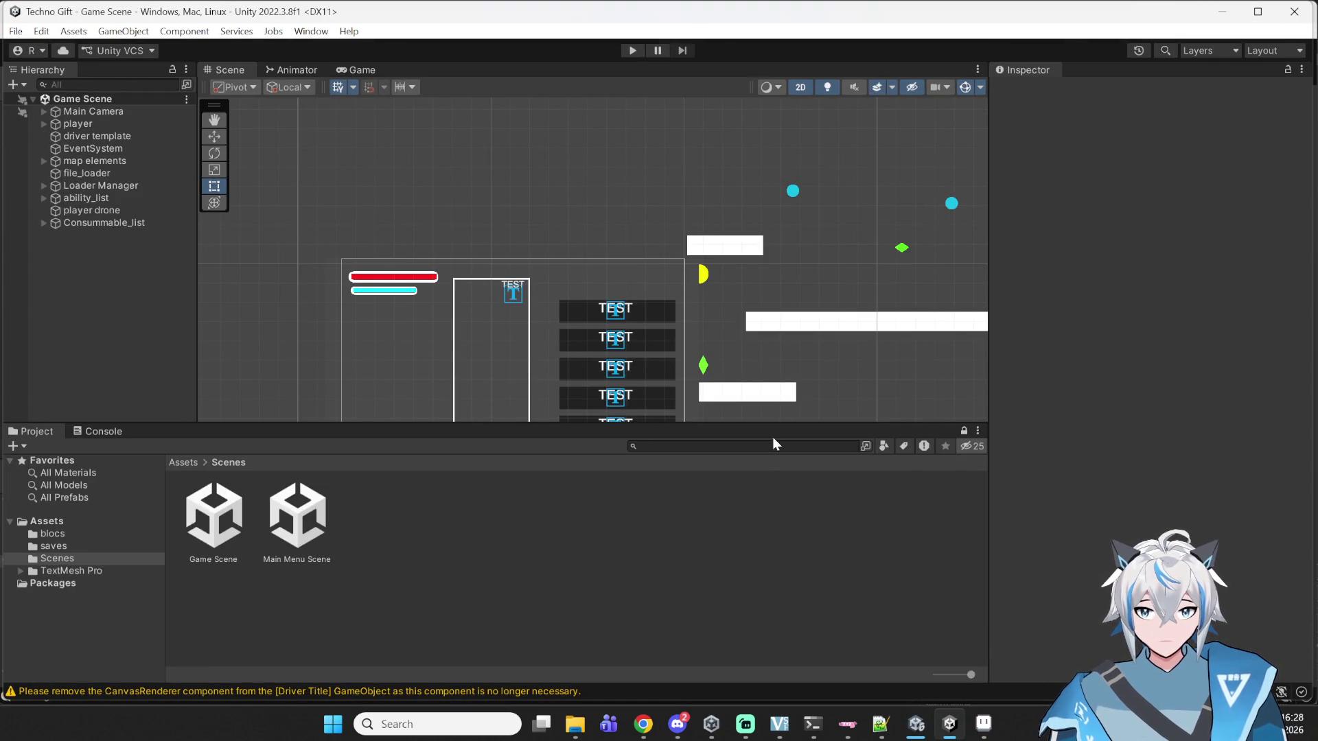
key(alt+Tab)
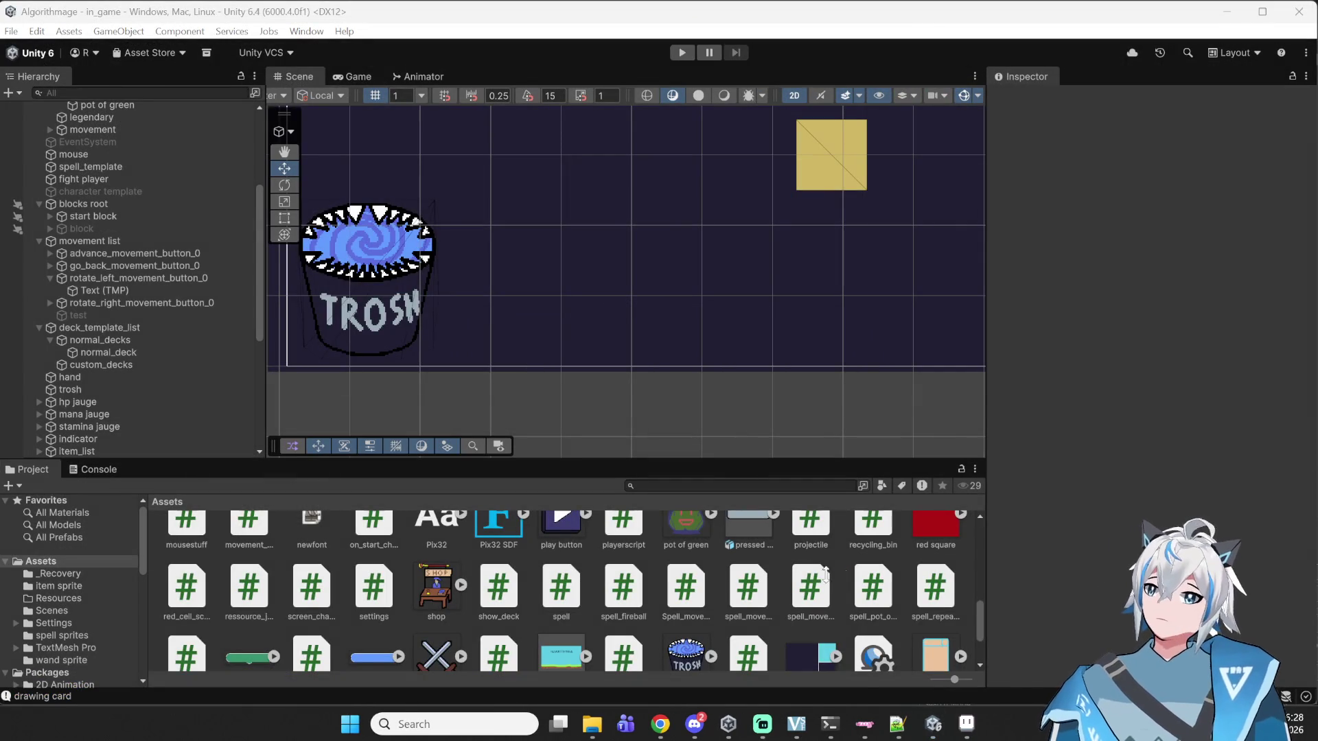
scroll(933, 598, up, 10)
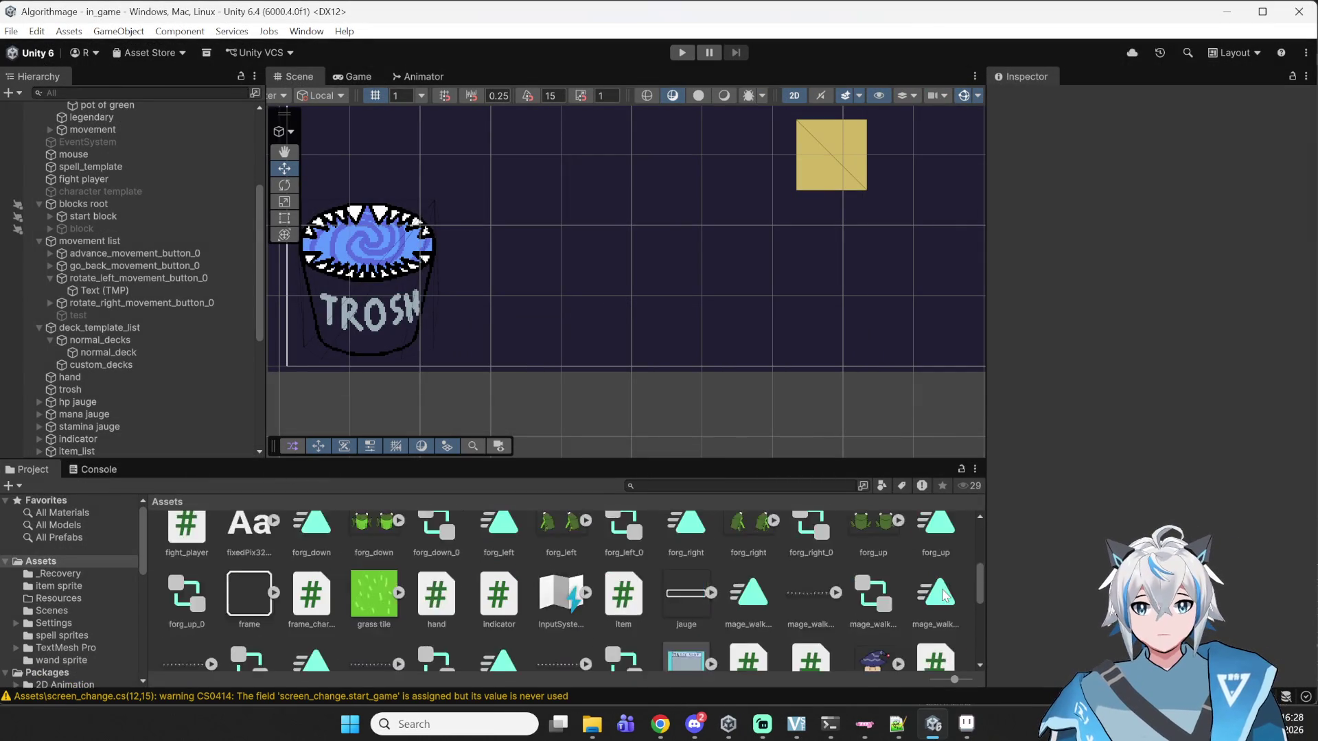
click(681, 52)
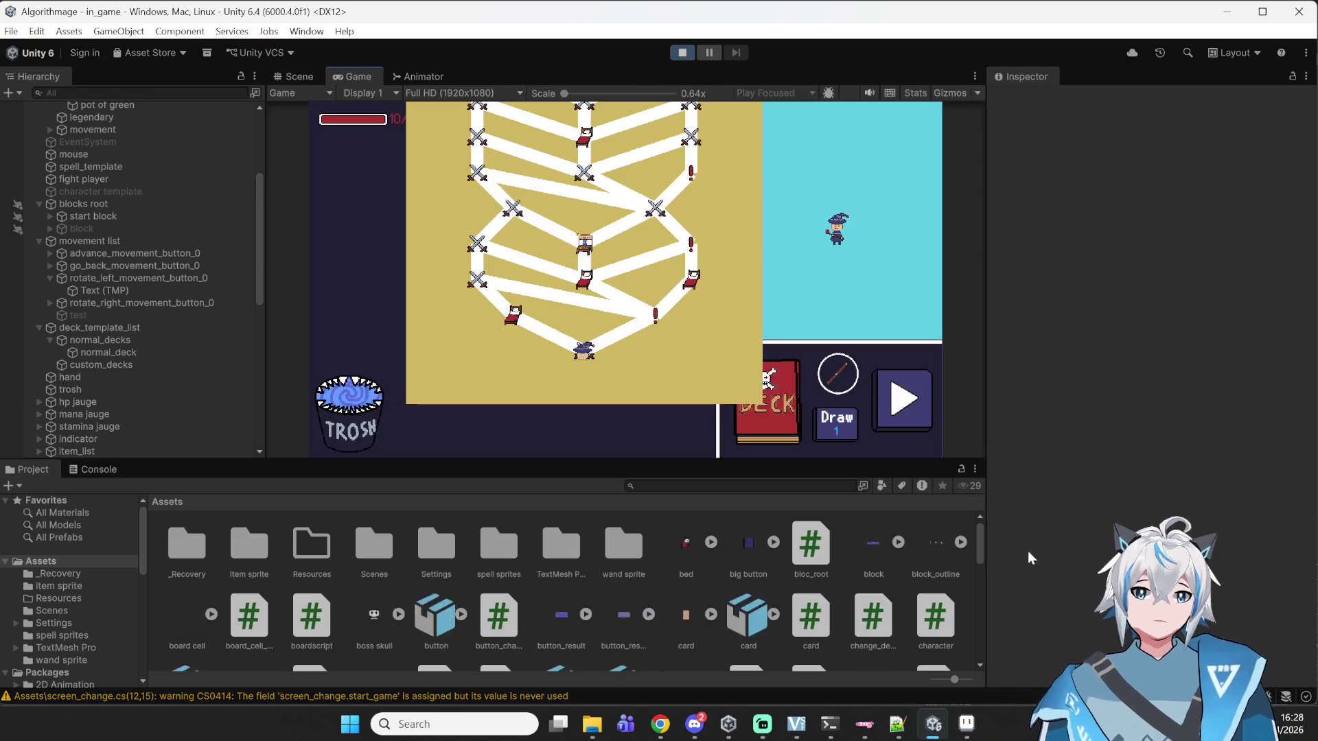
click(678, 49)
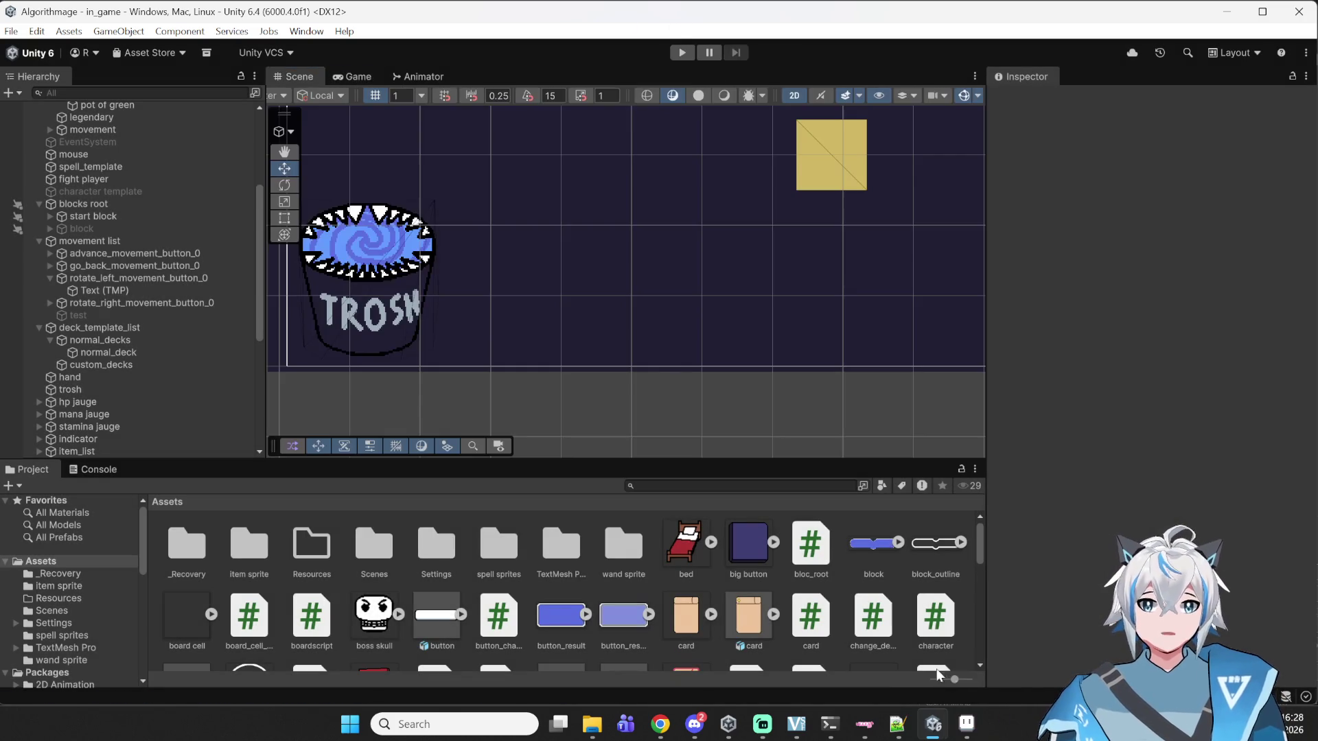
click(899, 727)
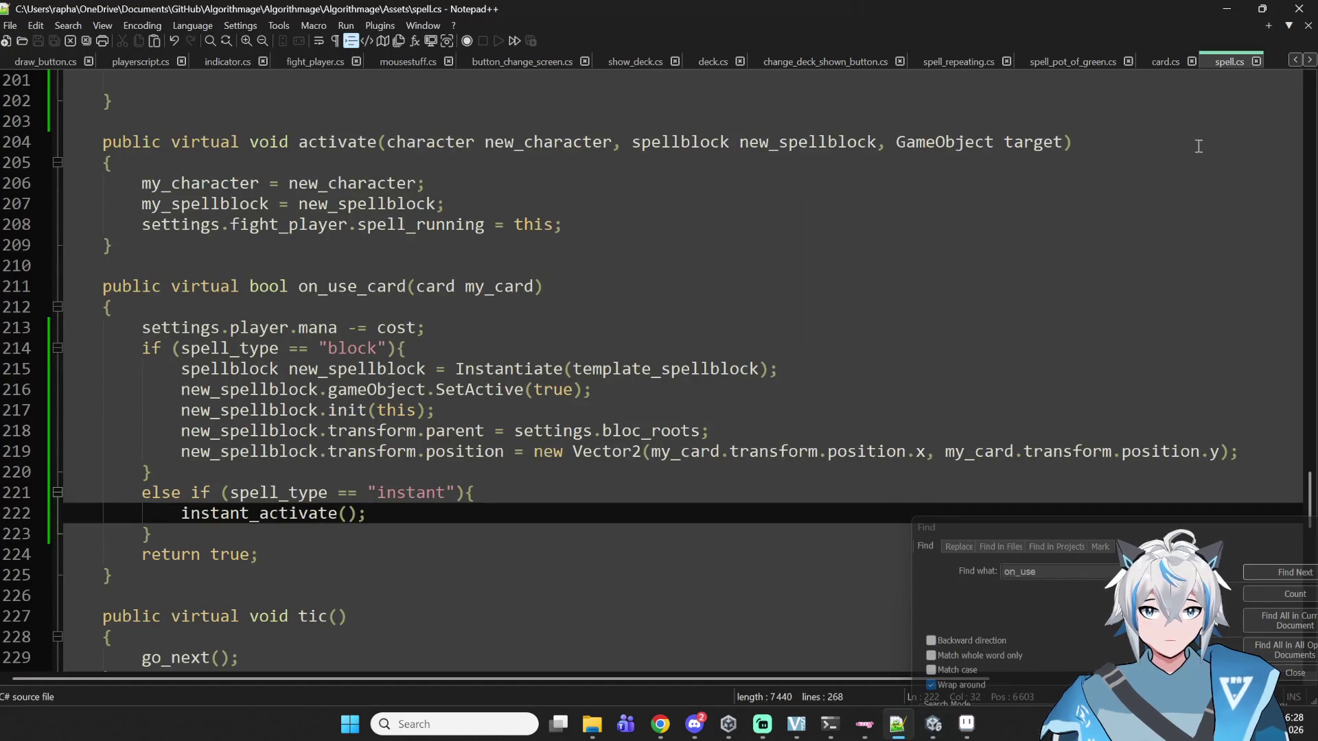
- Move through the script tabs to show_deck.cs
click(1154, 58)
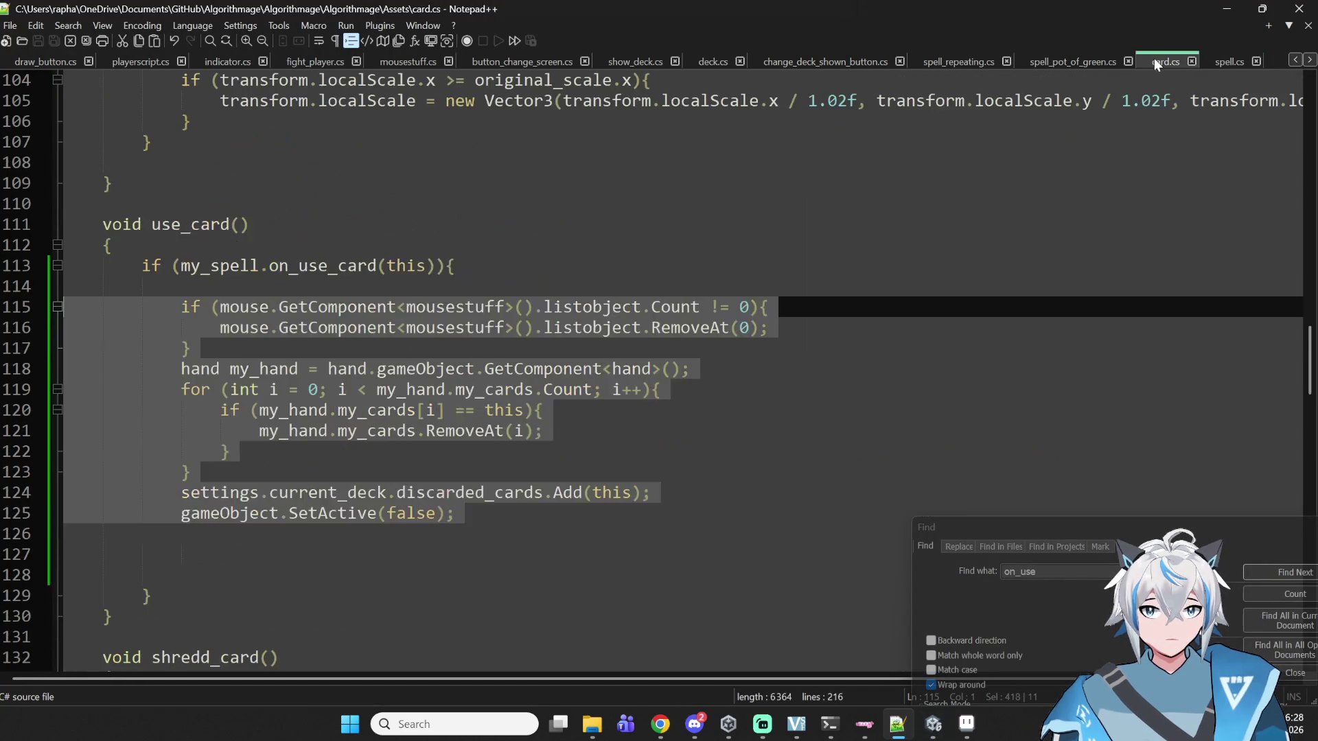
scroll(666, 262, down, 5)
scroll(665, 262, up, 6)
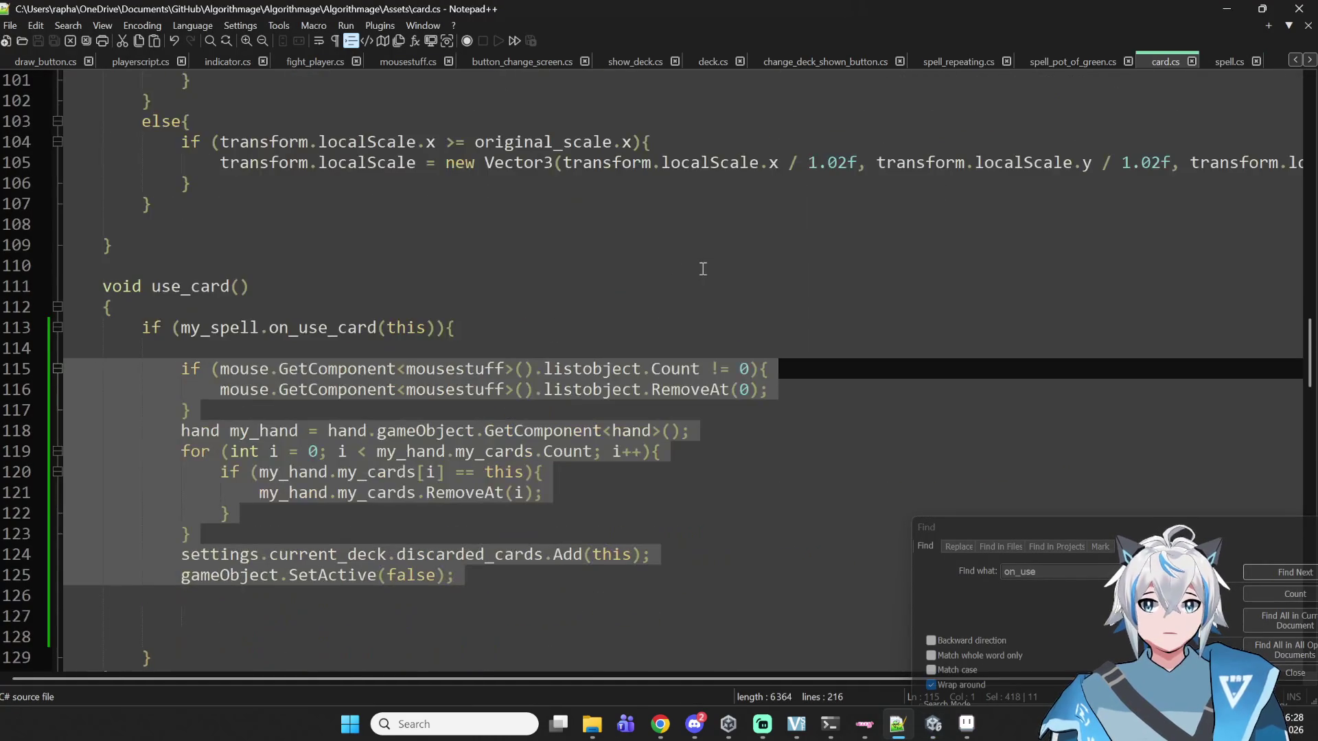
click(1069, 64)
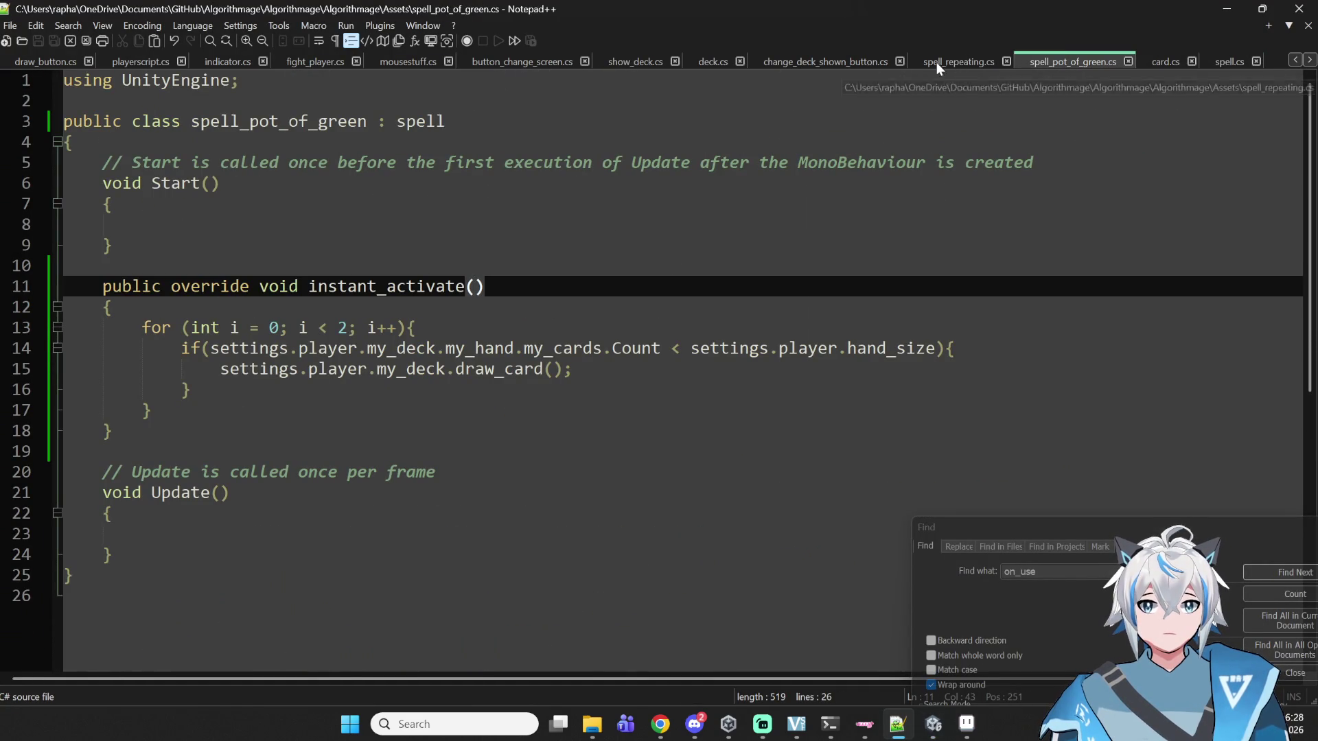
click(790, 62)
click(652, 62)
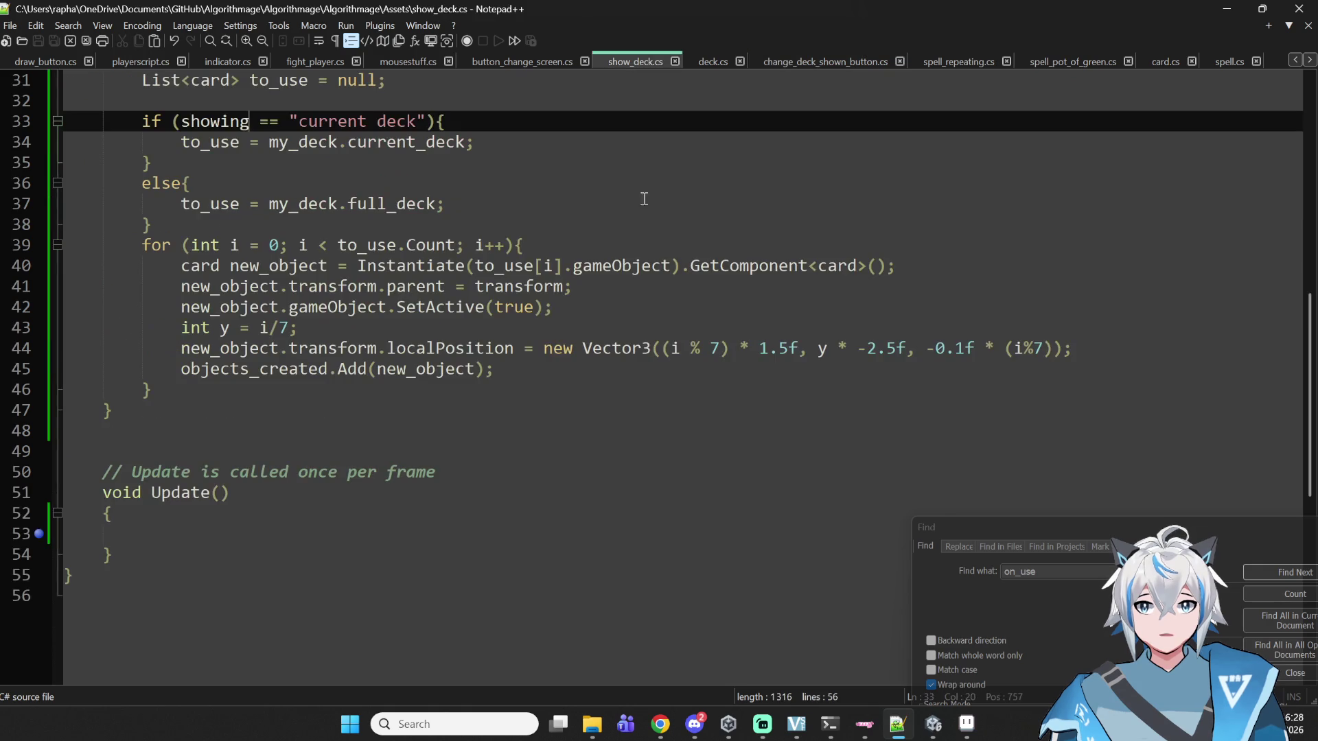
- Change line 44's card z to -0.1f - 0.1f * (i%7) and save show_deck.cs
click(1001, 348)
click(926, 348)
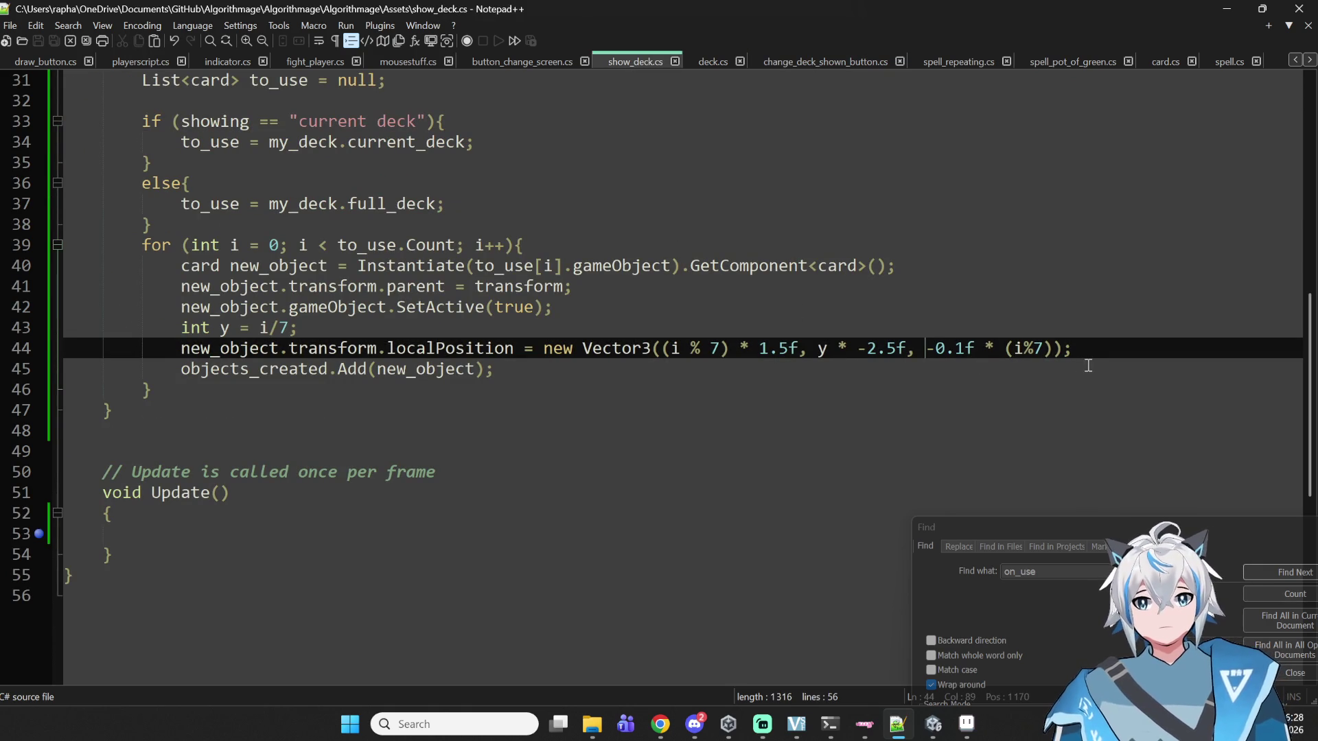
text(-0.1f -0.1f)
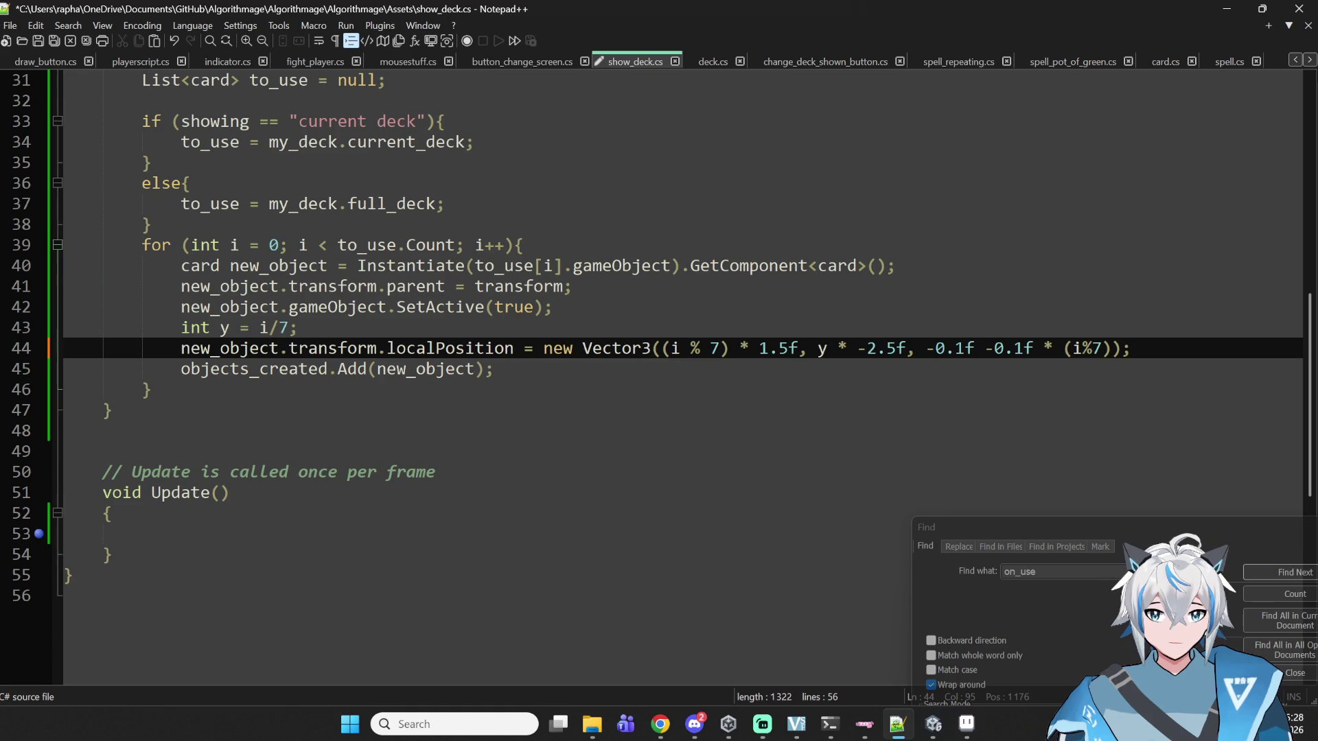
key(Right)
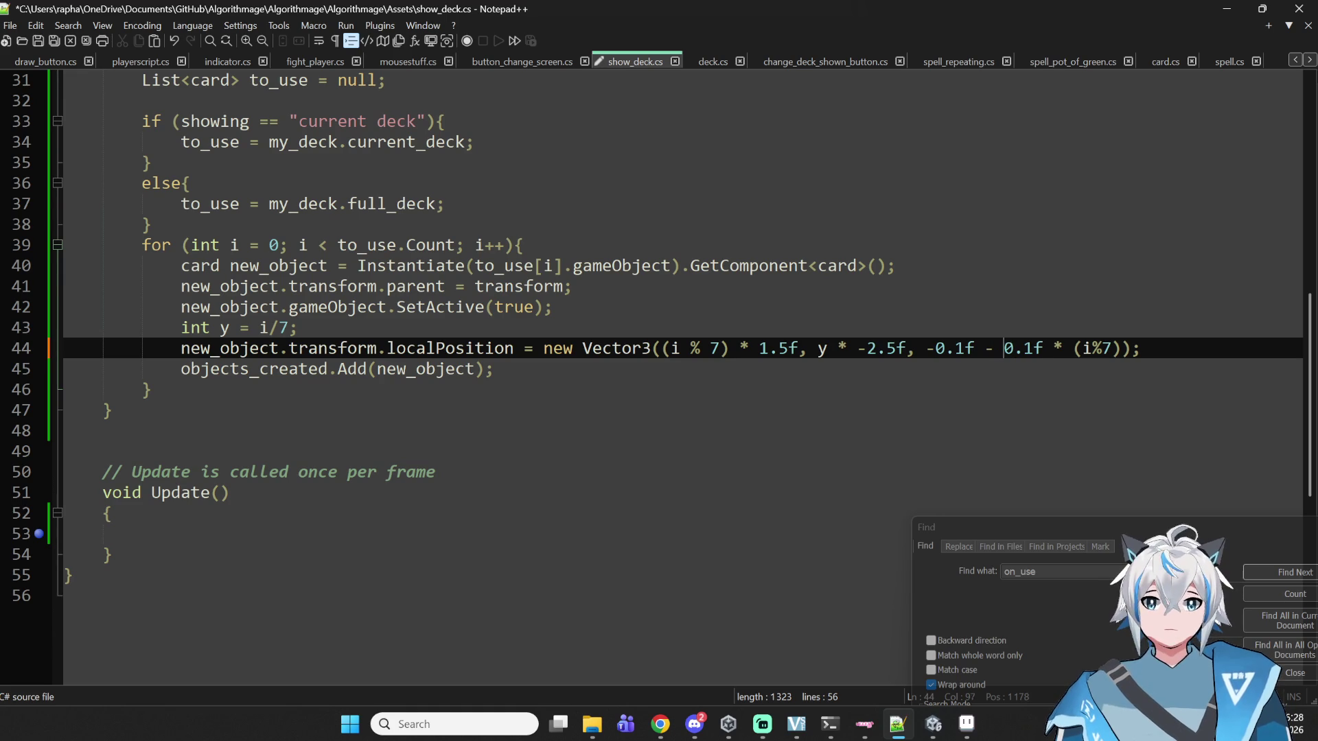
key(ctrl+s)
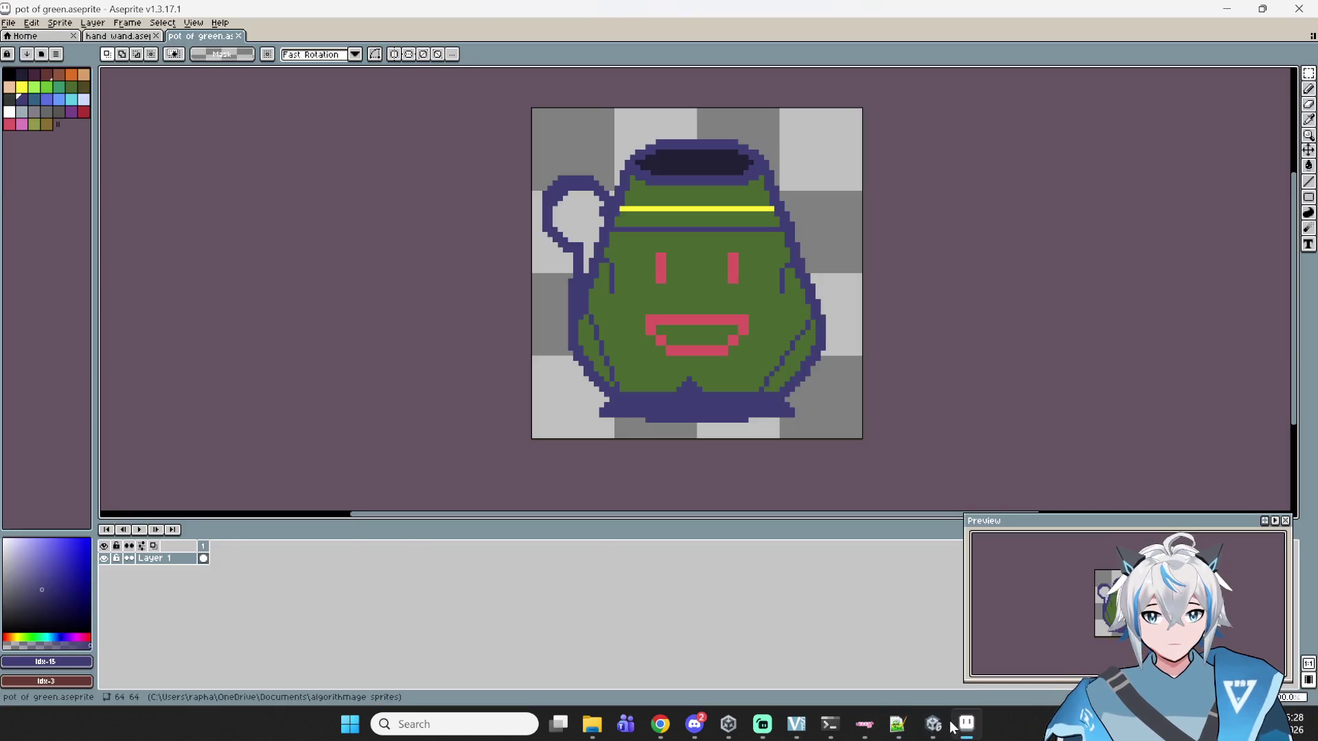
click(933, 724)
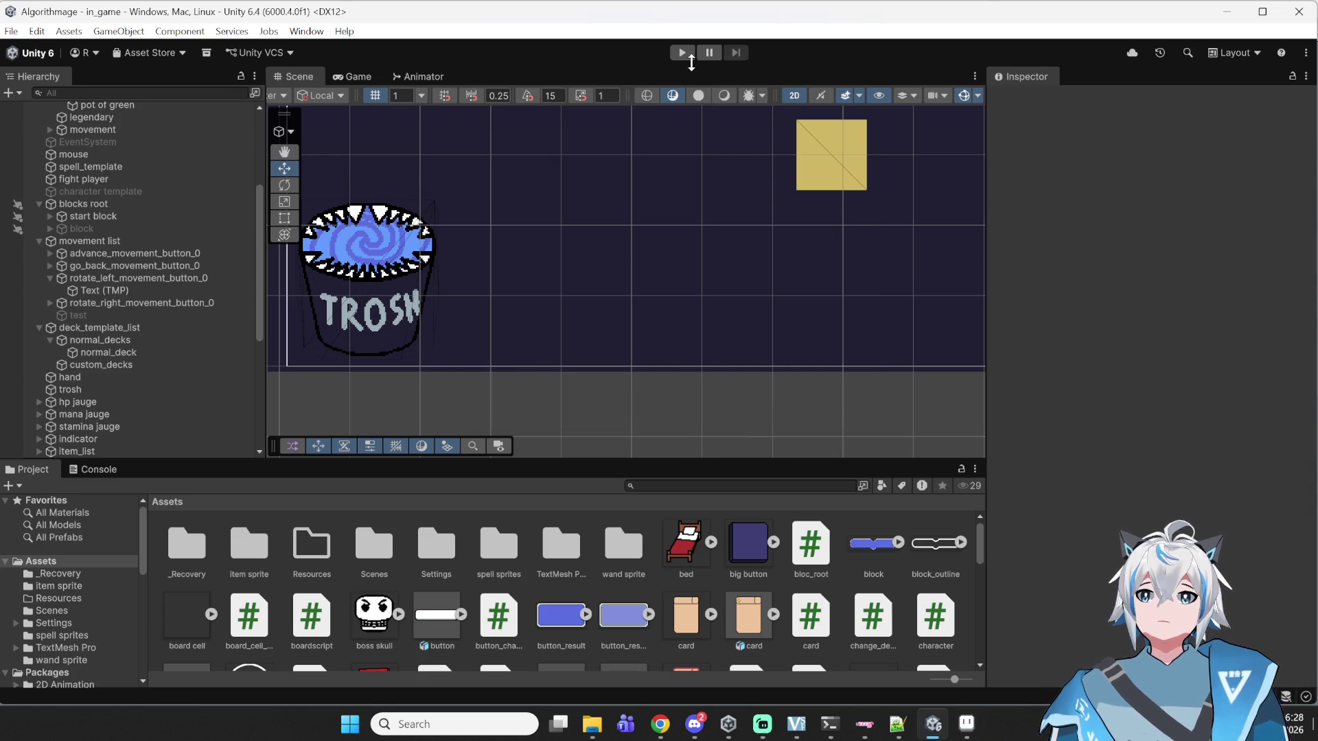
- Start Play mode, resume music in the browser, and return to the running game
click(683, 53)
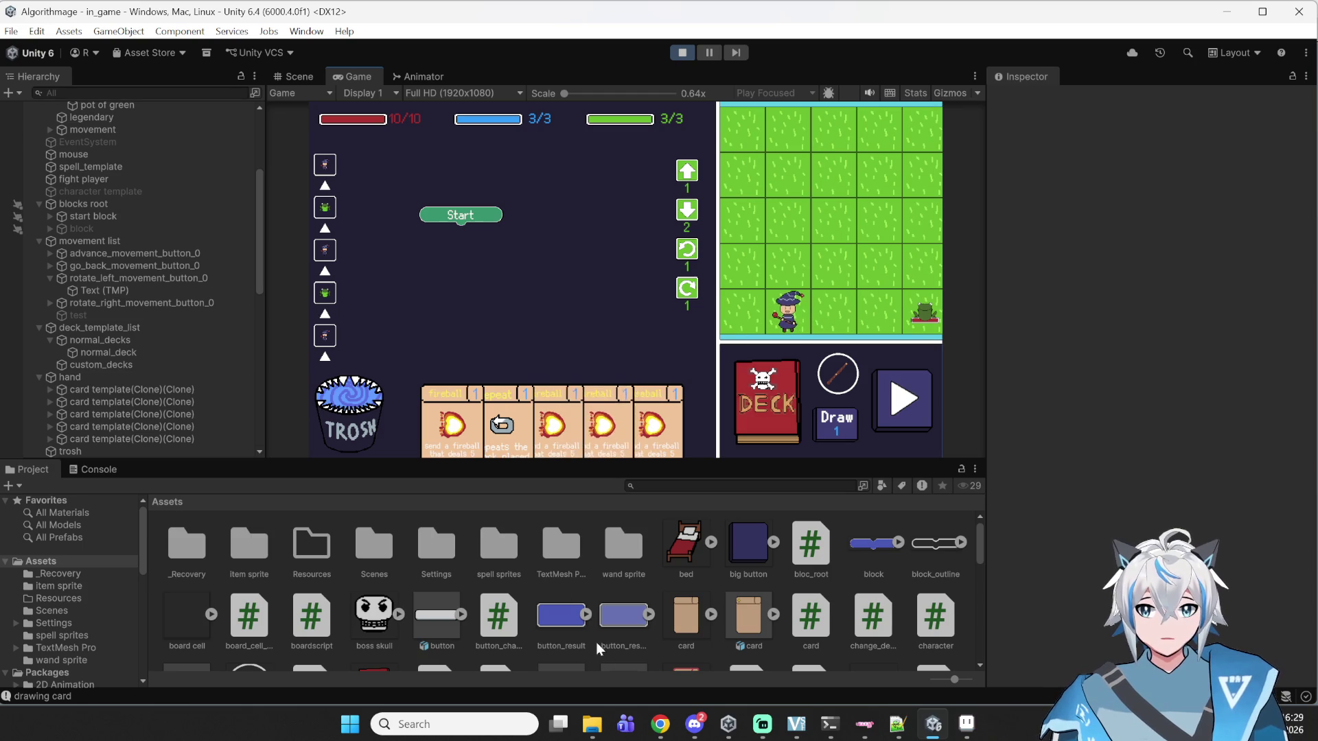
click(660, 724)
click(167, 33)
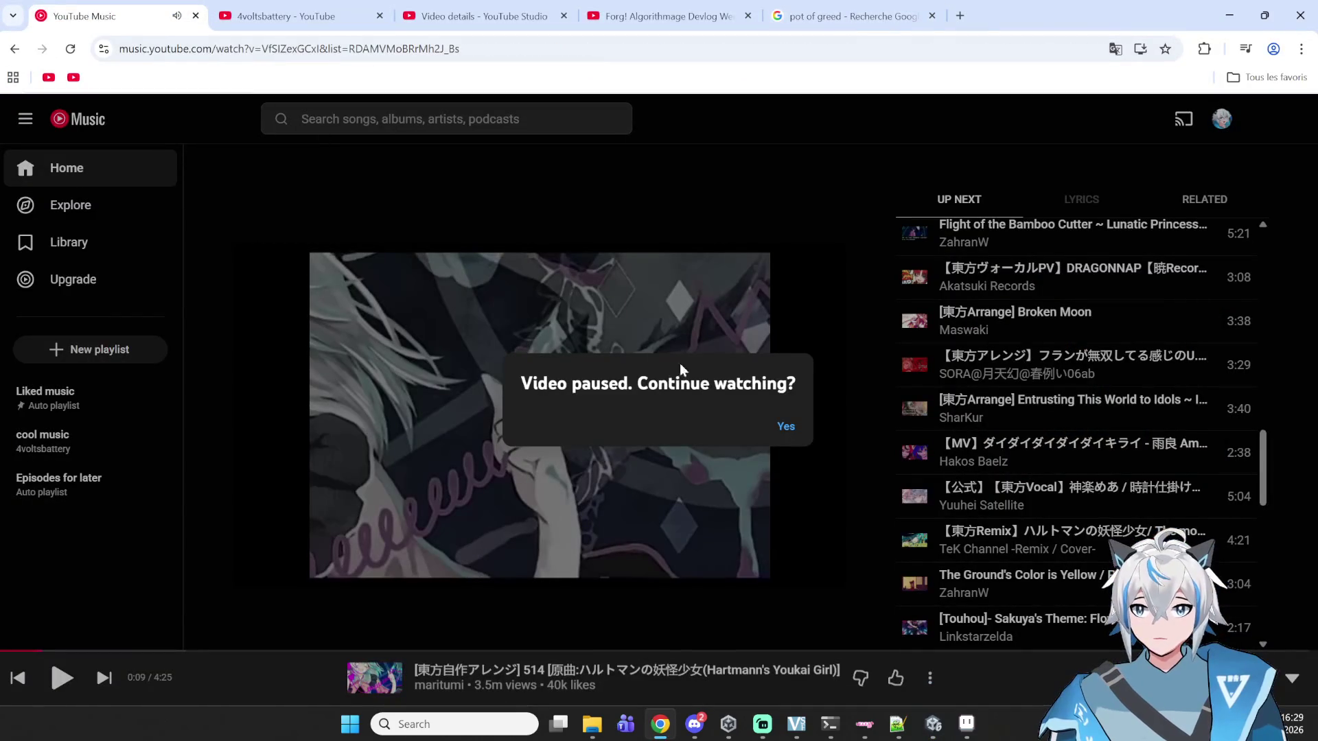
click(784, 427)
click(838, 16)
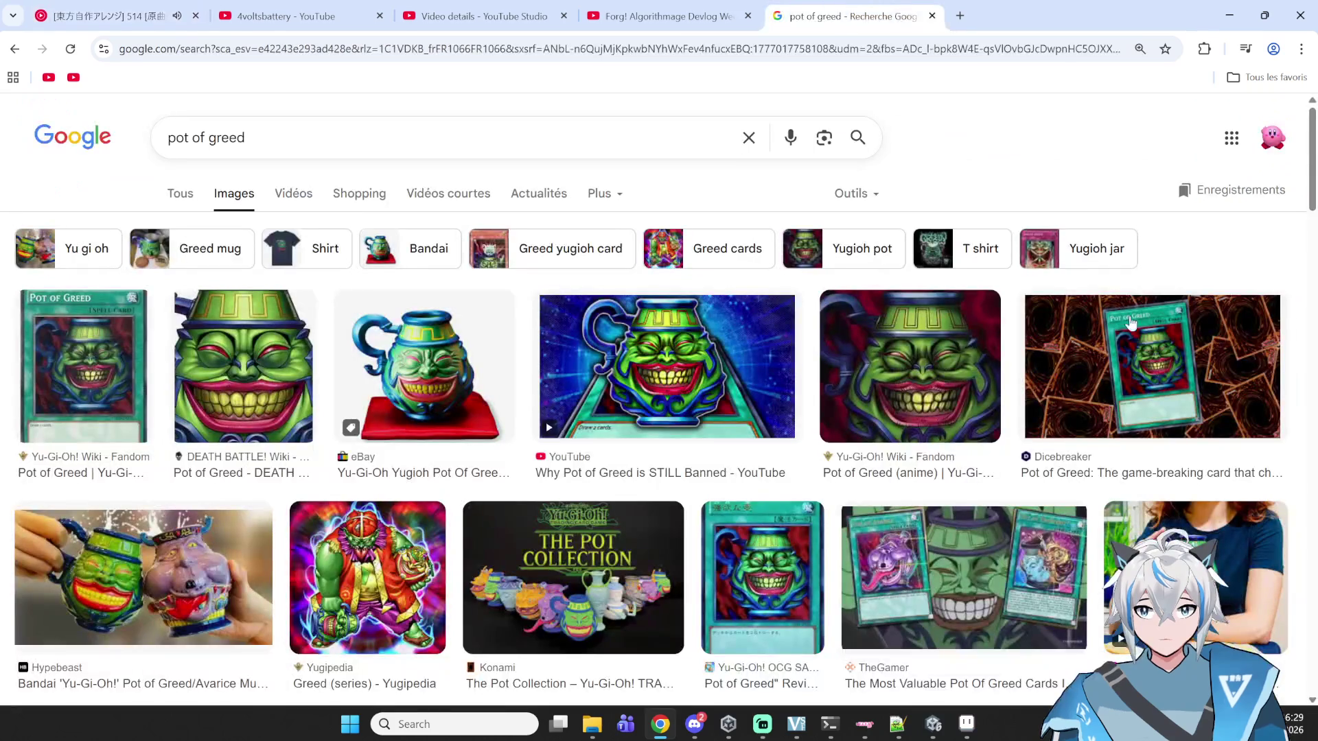
click(935, 728)
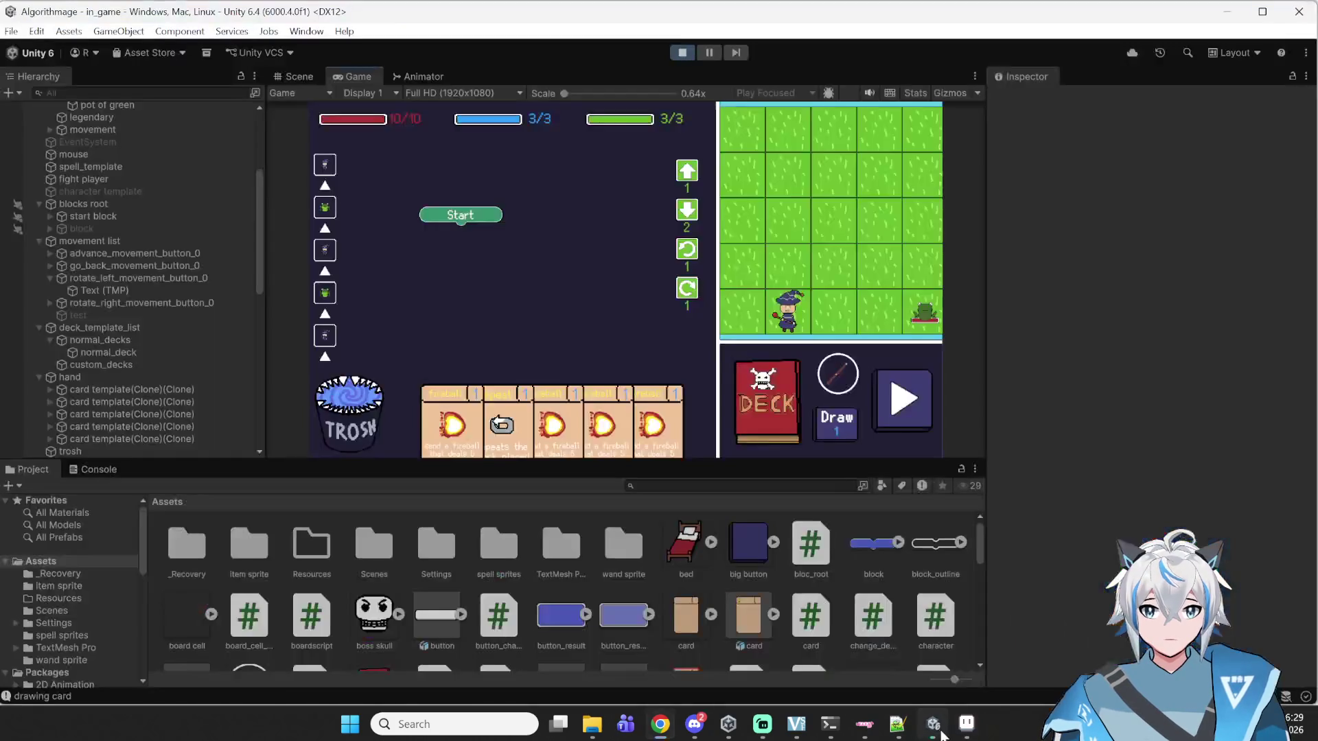
- Discard a fireball card in the TROSH bin and check full and current deck views
drag(409, 410, 360, 426)
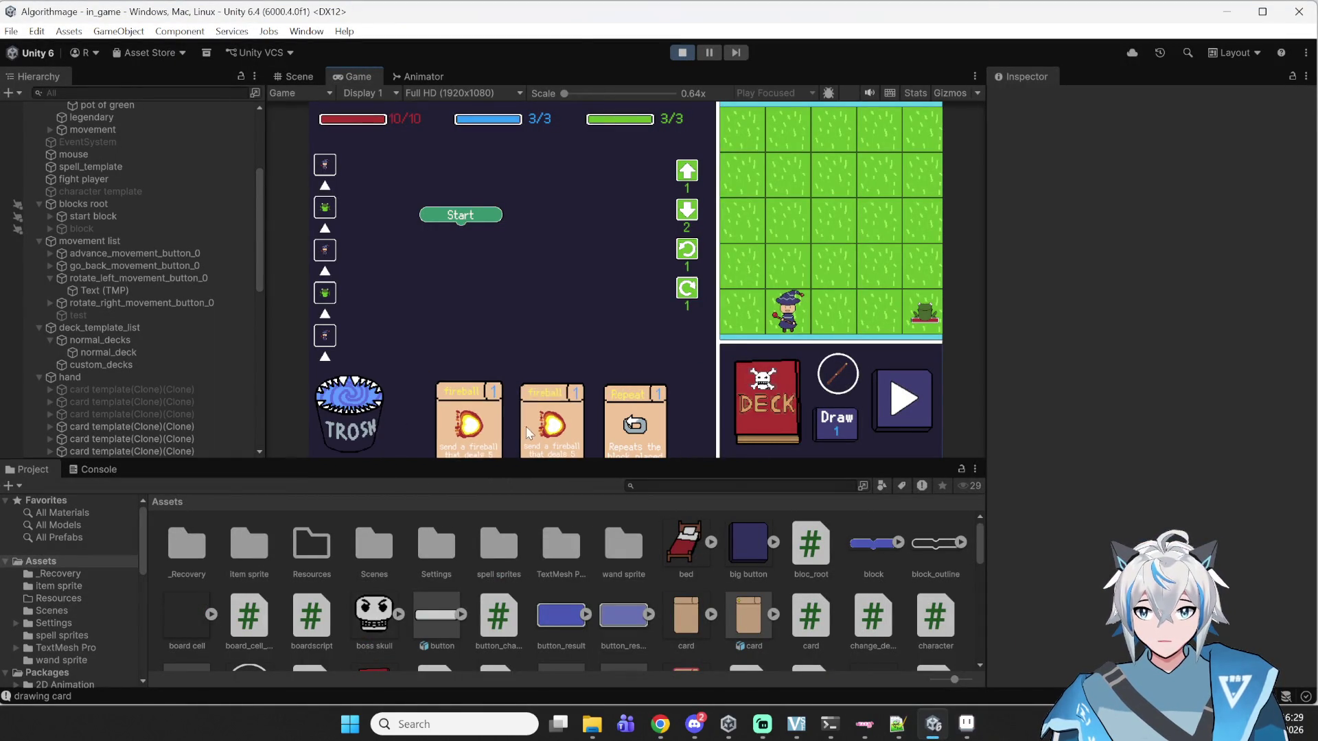
click(782, 425)
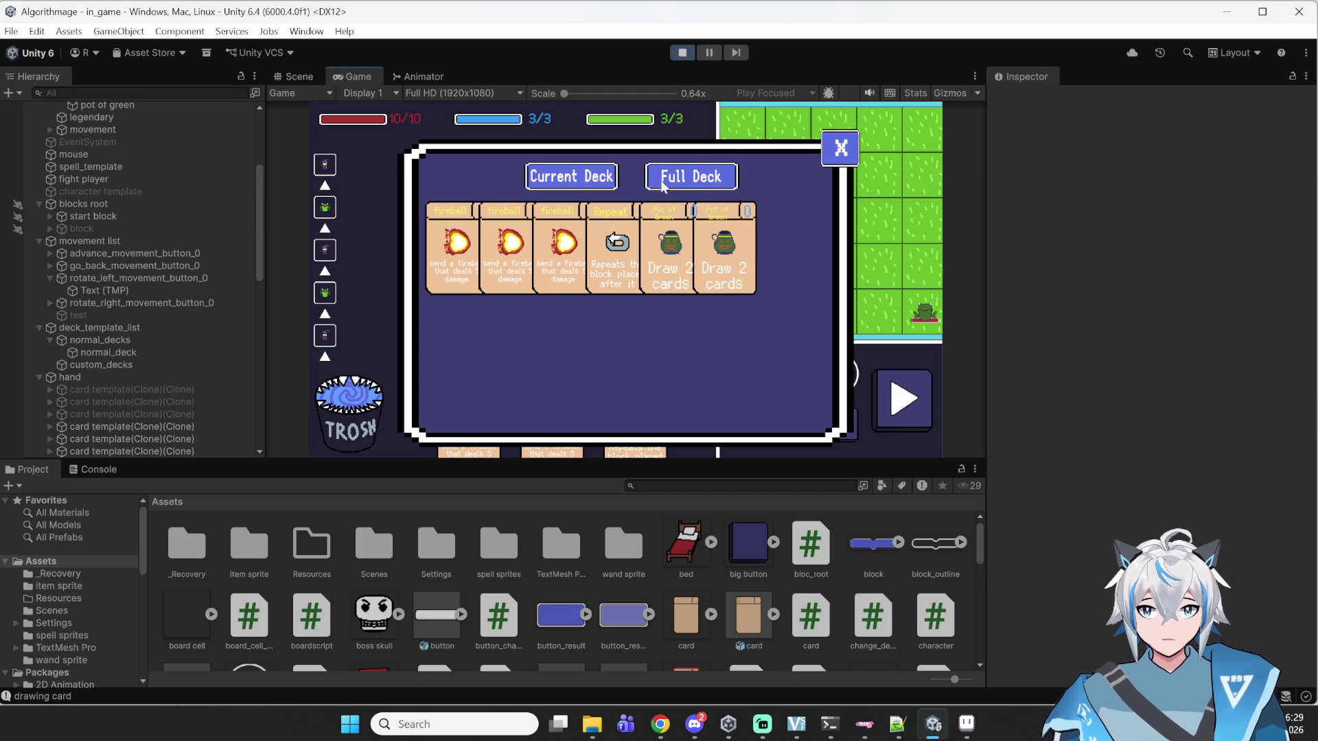
click(713, 180)
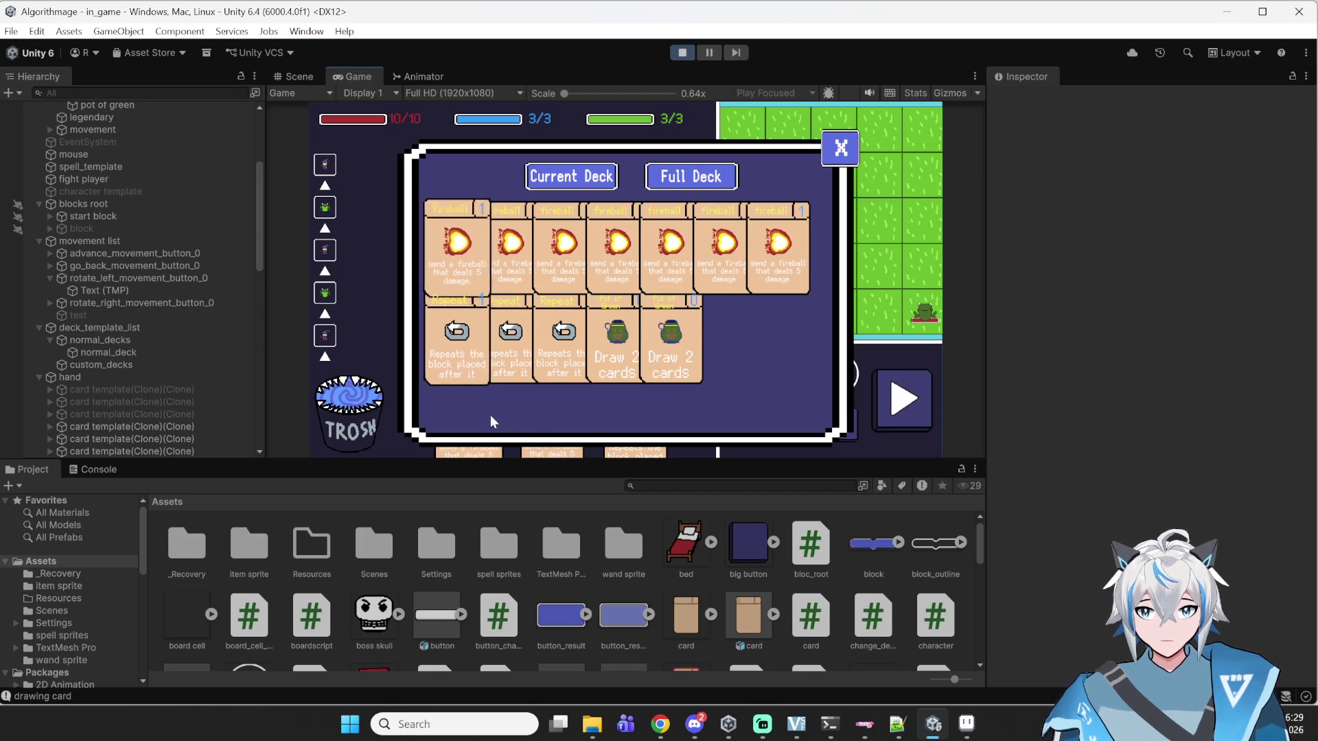
click(564, 170)
click(829, 159)
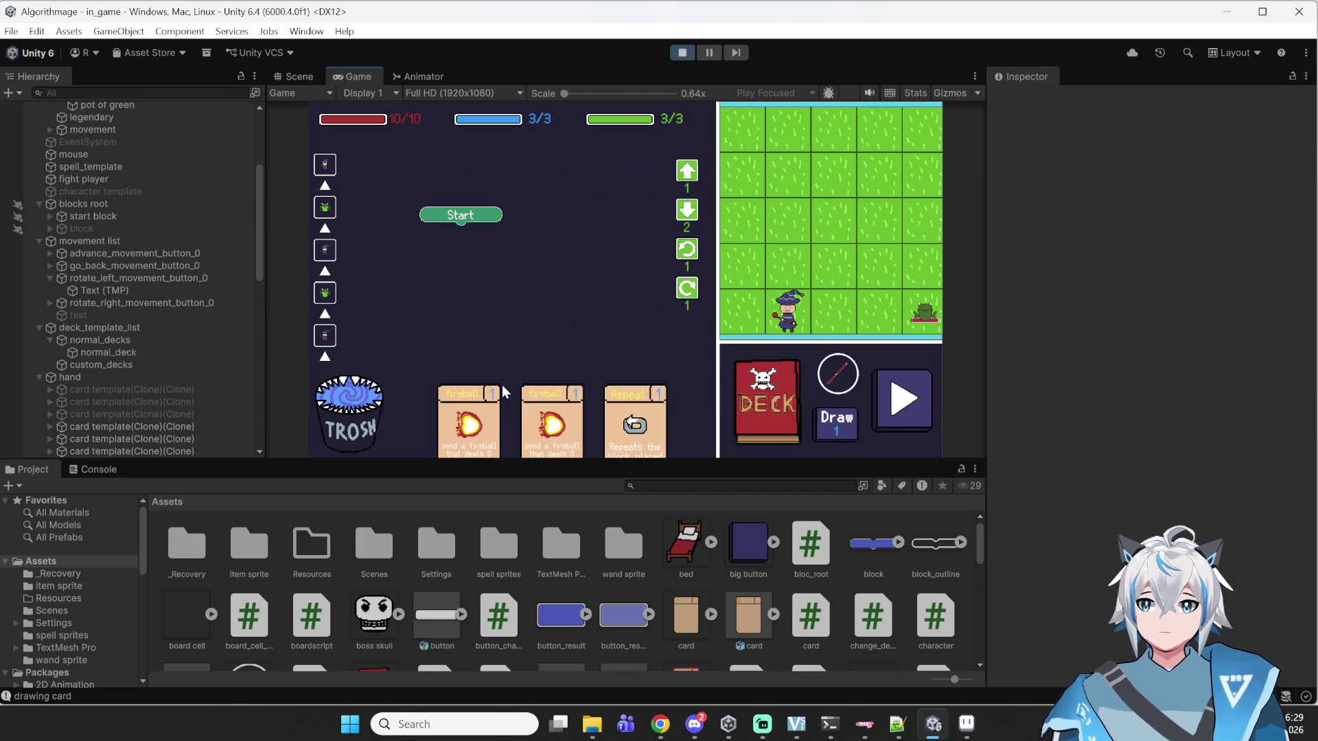
- Discard the fireball and Repeat cards, draw two cards, move Pot of Green, reopen the deck viewer
drag(470, 417, 412, 418)
drag(617, 420, 407, 420)
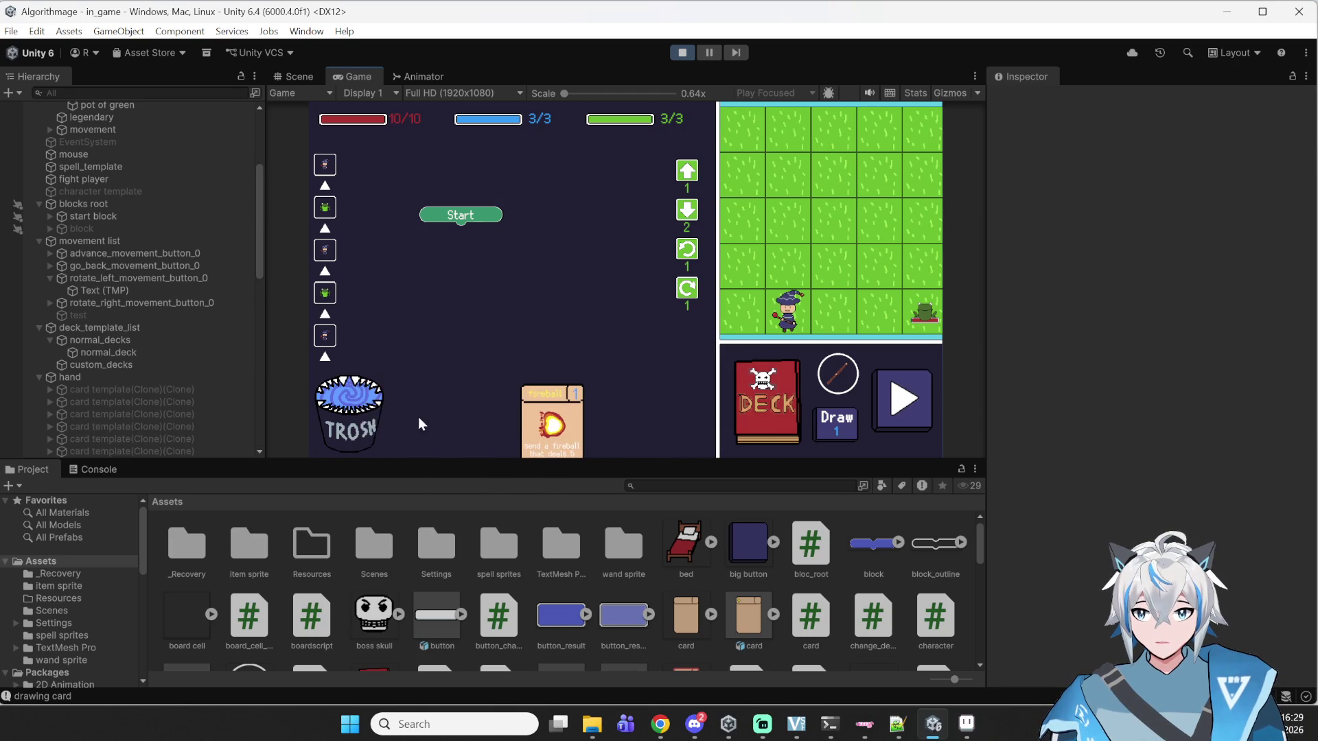
click(848, 440)
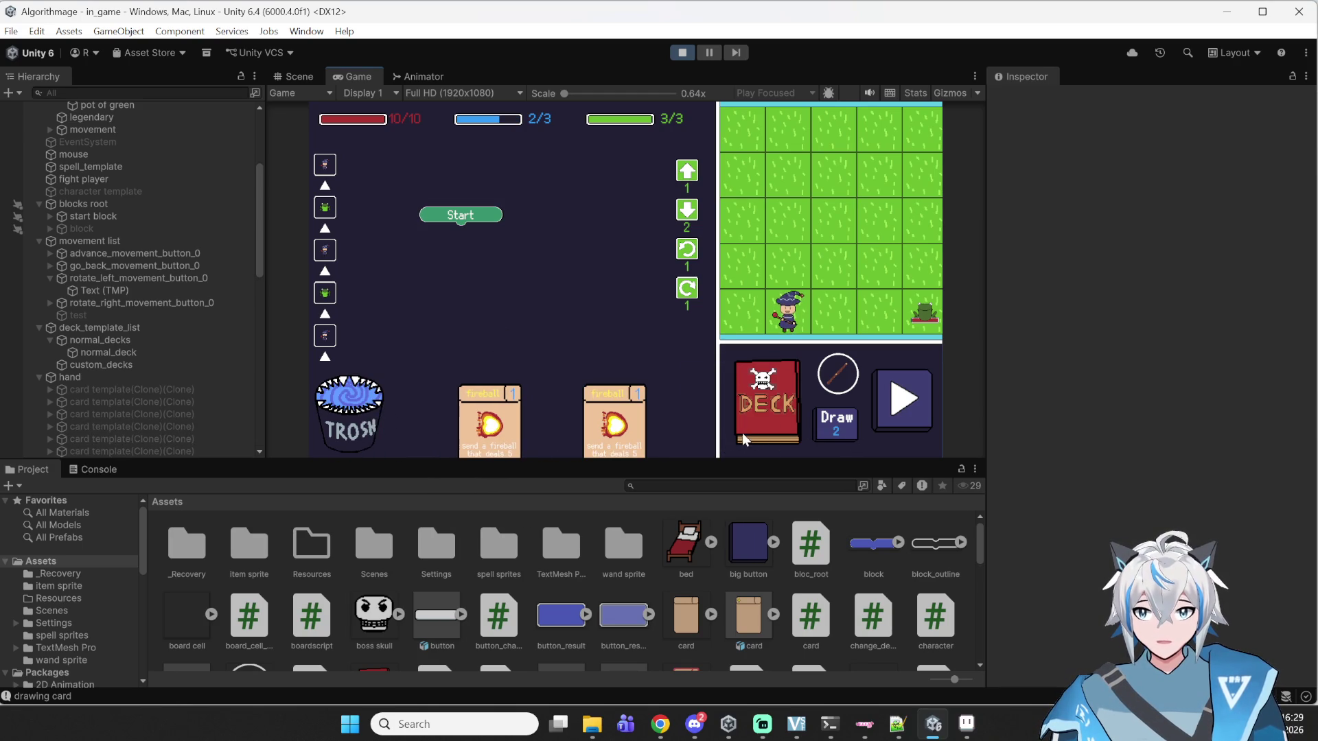
click(822, 432)
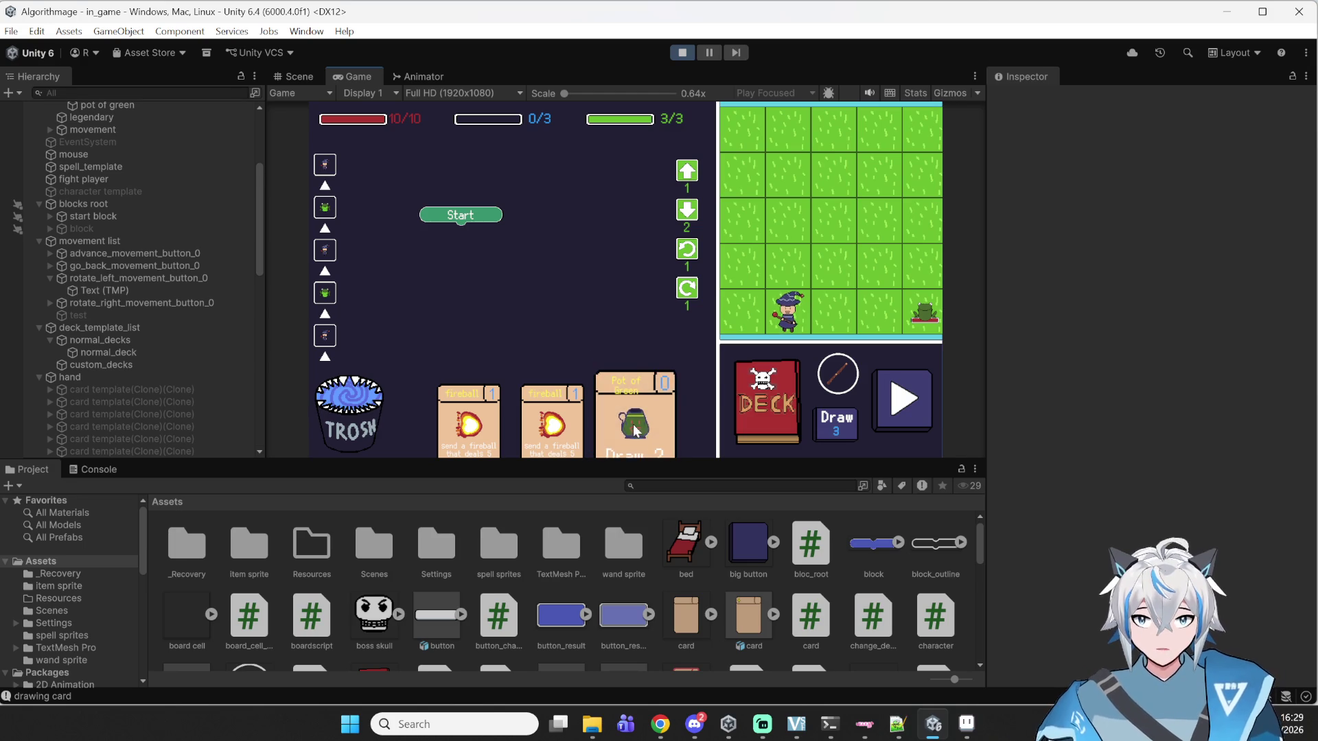
drag(637, 410, 600, 258)
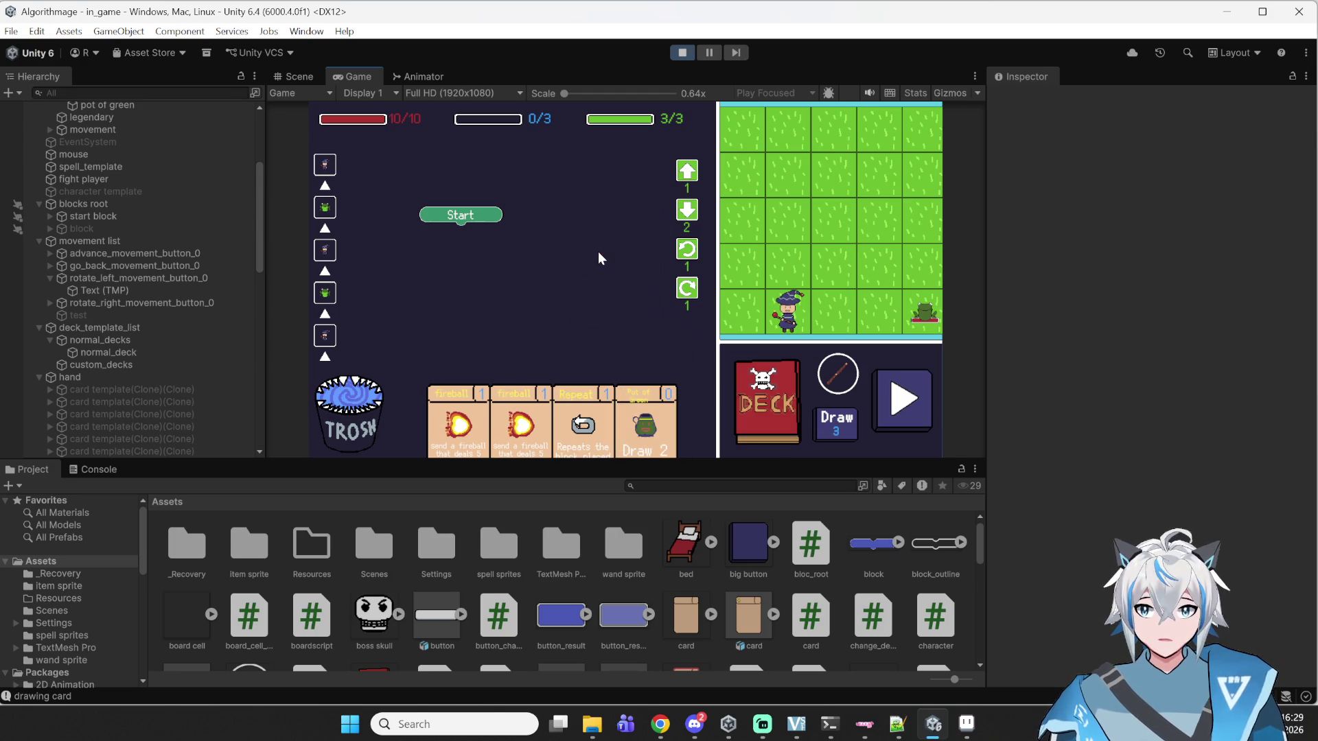
drag(635, 412, 627, 259)
click(780, 407)
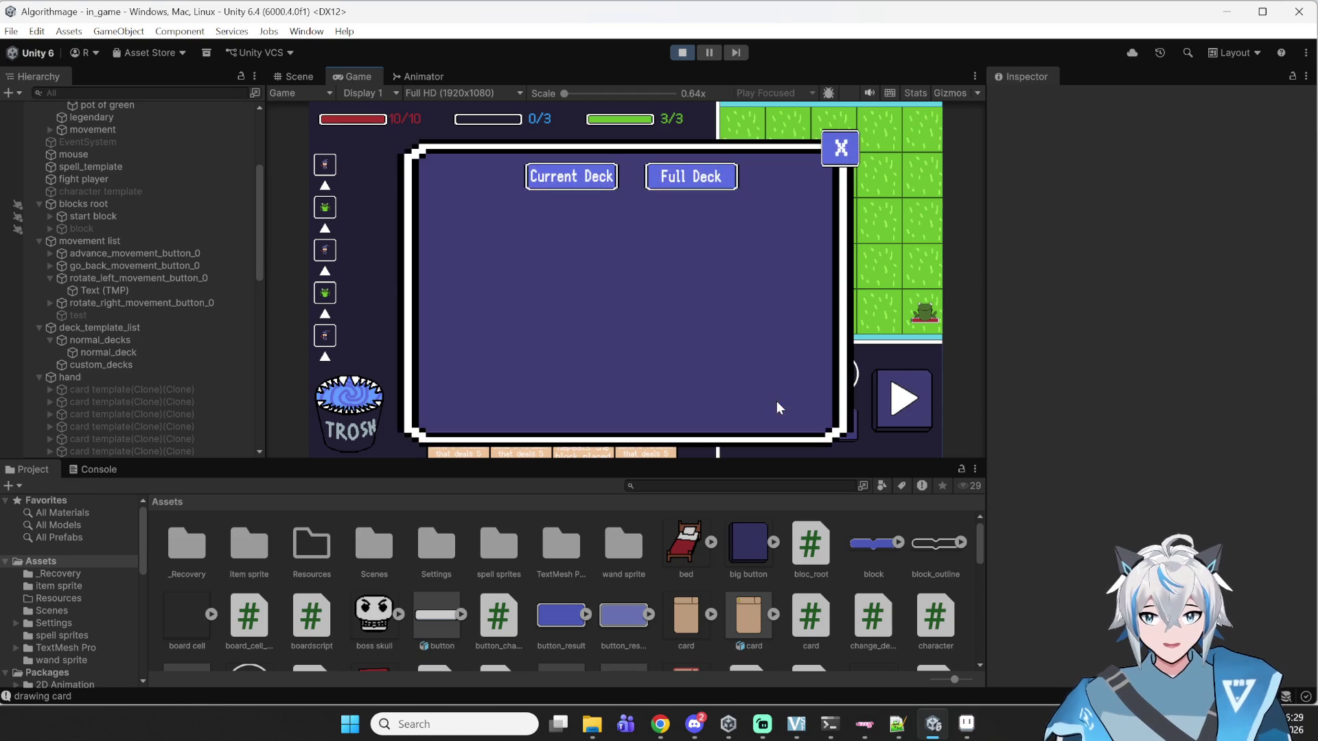
- Compare the Current Deck and Full Deck views several times in the deck viewer, then close it
click(602, 175)
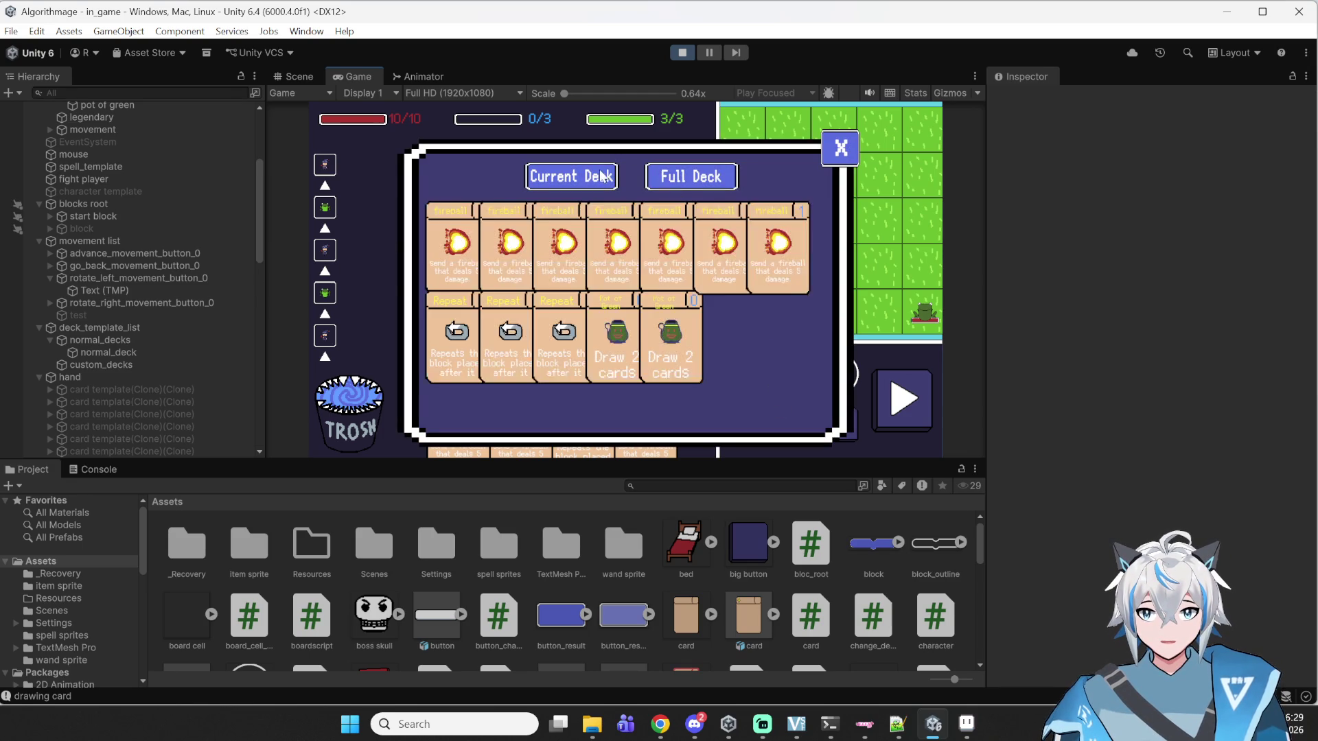
click(717, 177)
click(841, 148)
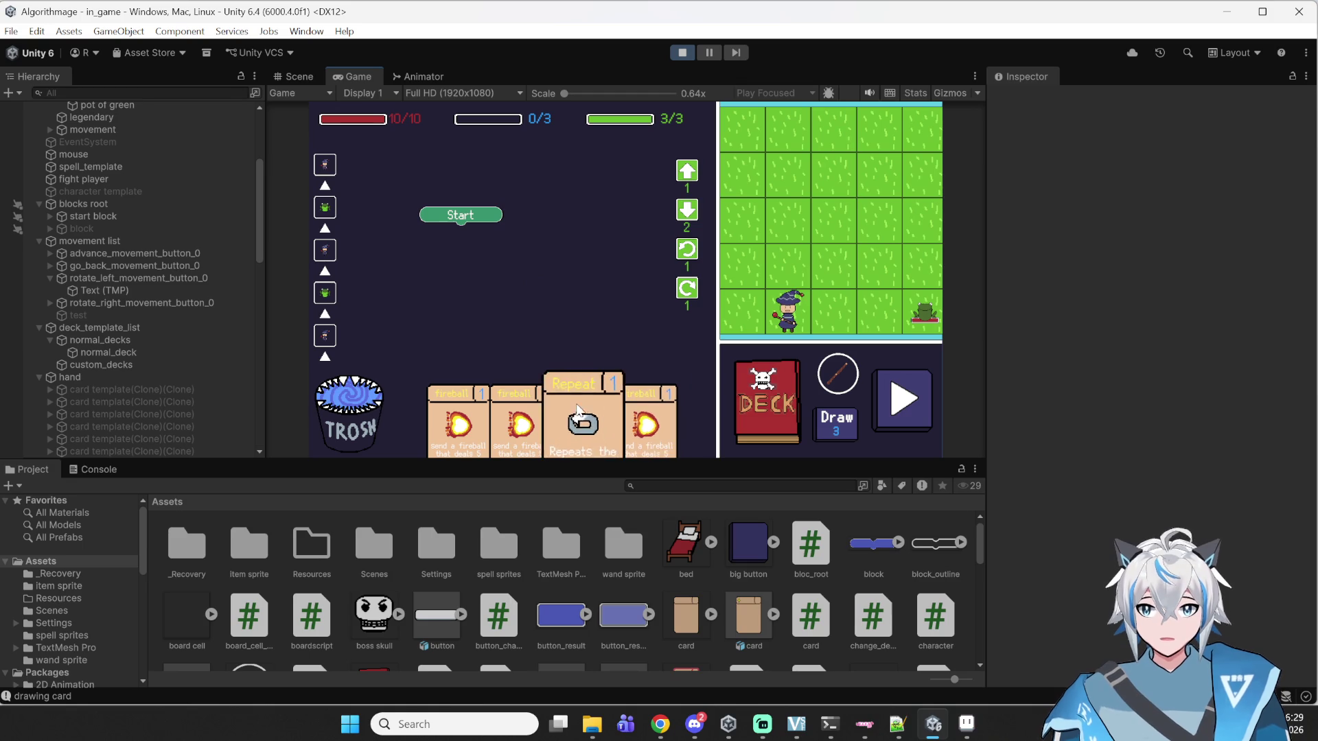
click(765, 414)
click(599, 176)
click(693, 179)
click(693, 180)
click(693, 180)
click(596, 186)
click(727, 172)
click(855, 157)
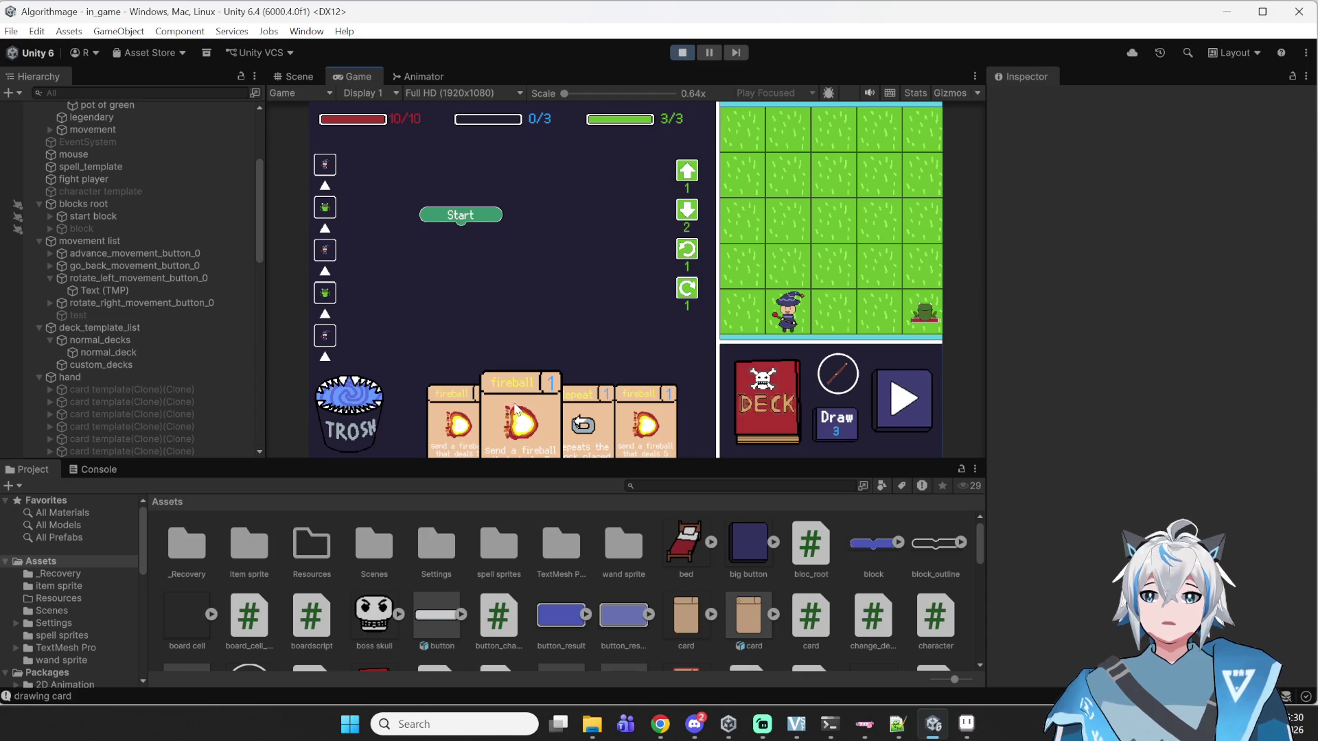
- Play a turn to draw new cards, recheck the deck, and stop the game
click(923, 422)
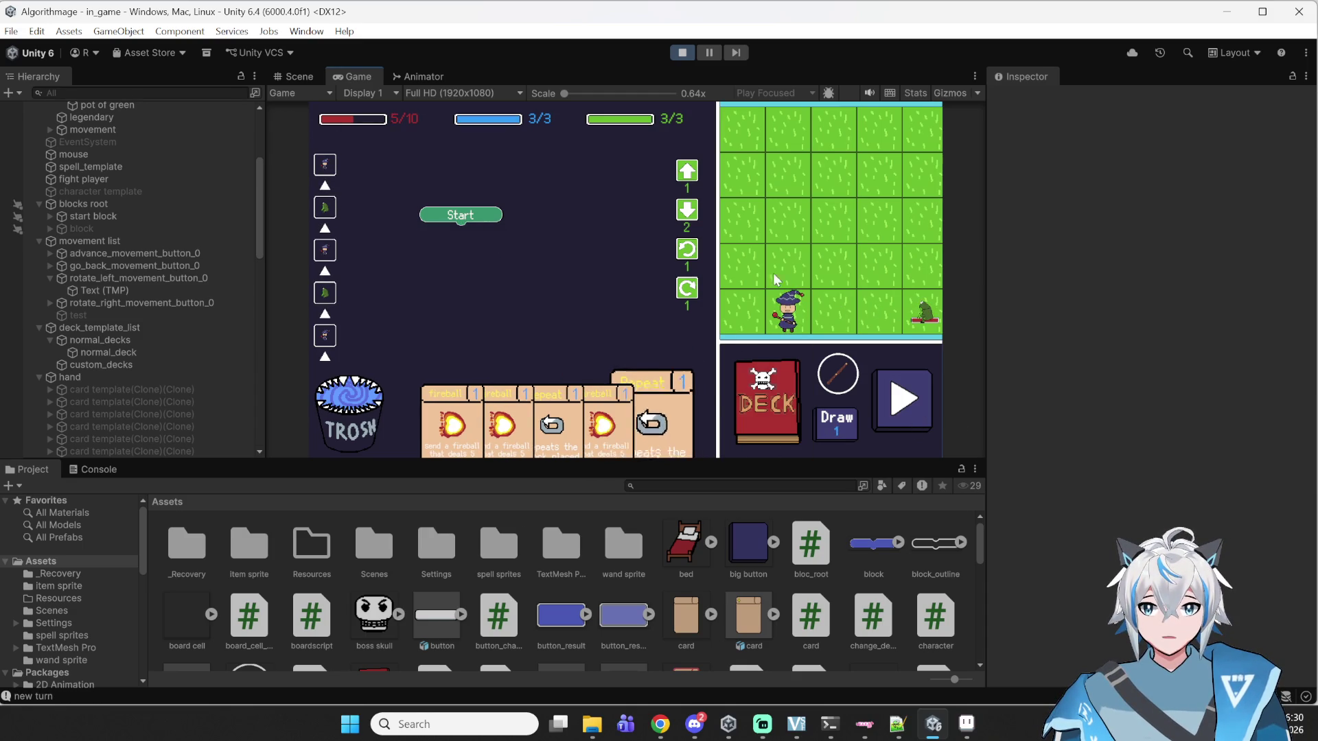
click(754, 396)
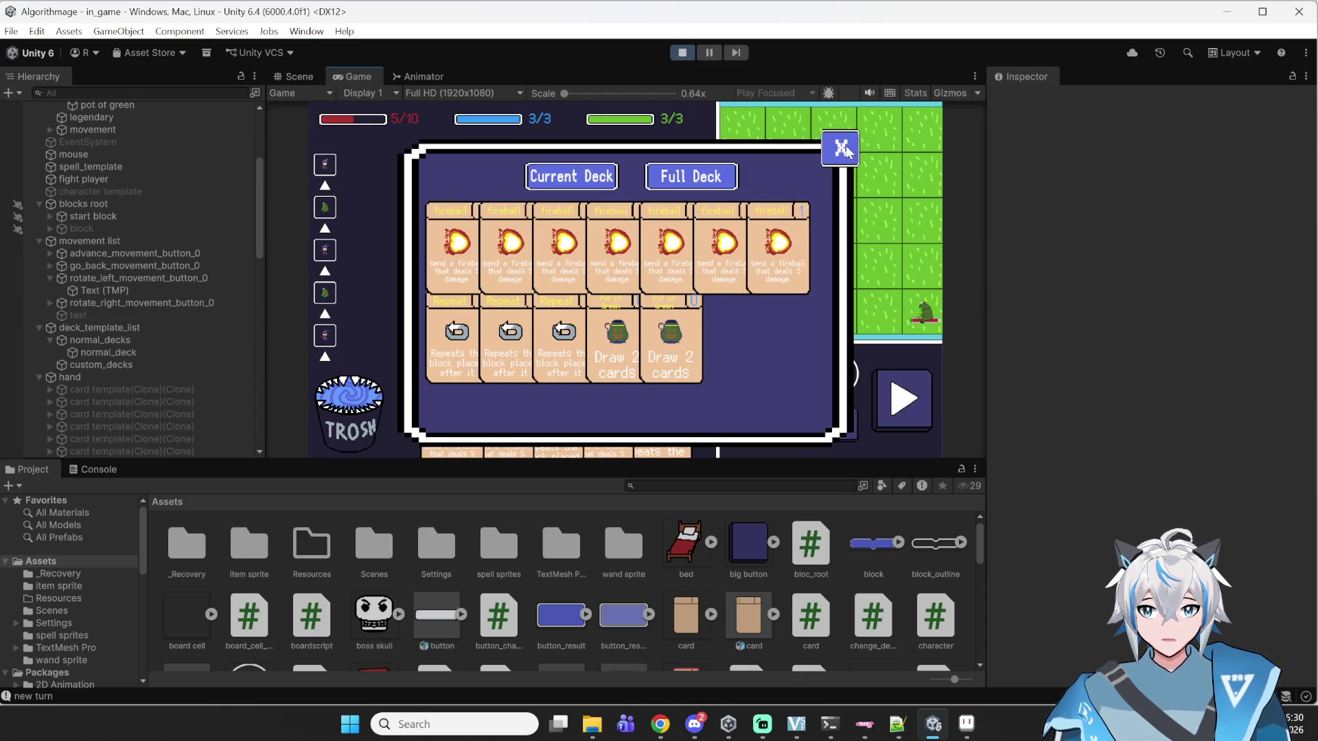
click(841, 147)
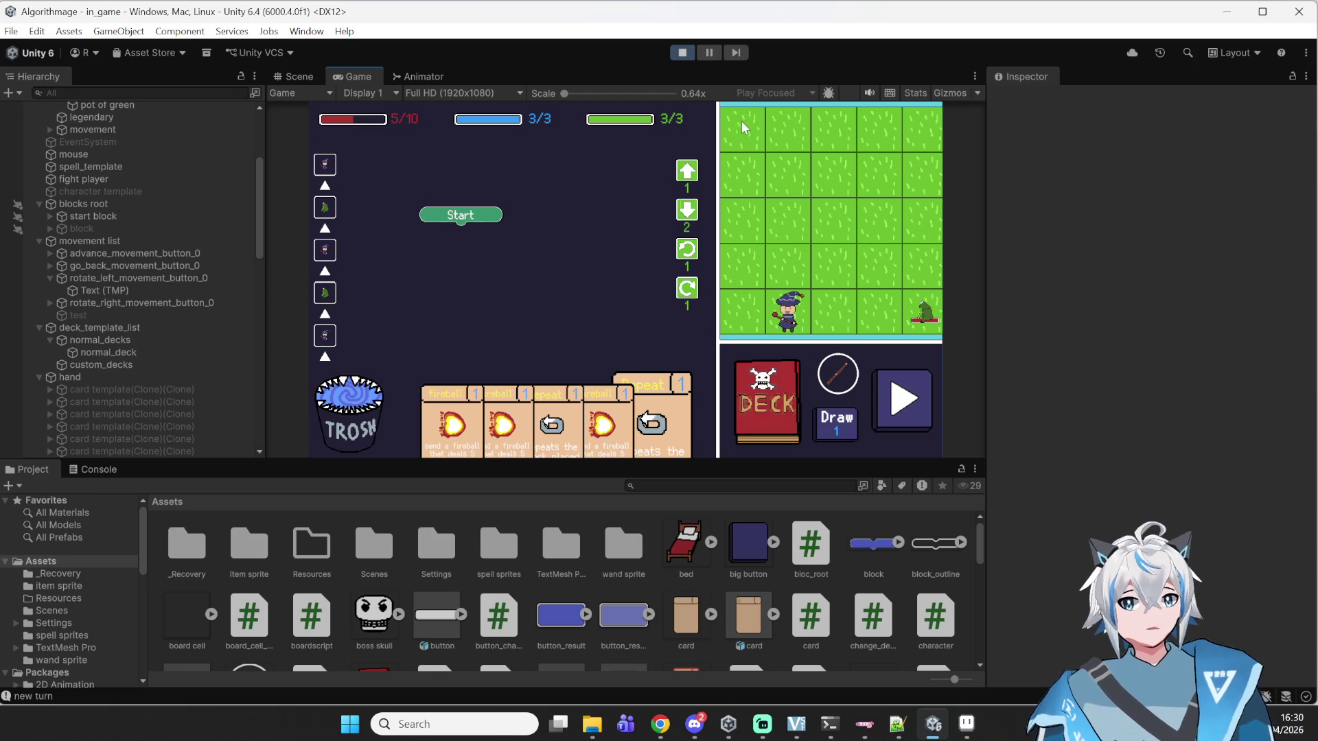
click(683, 53)
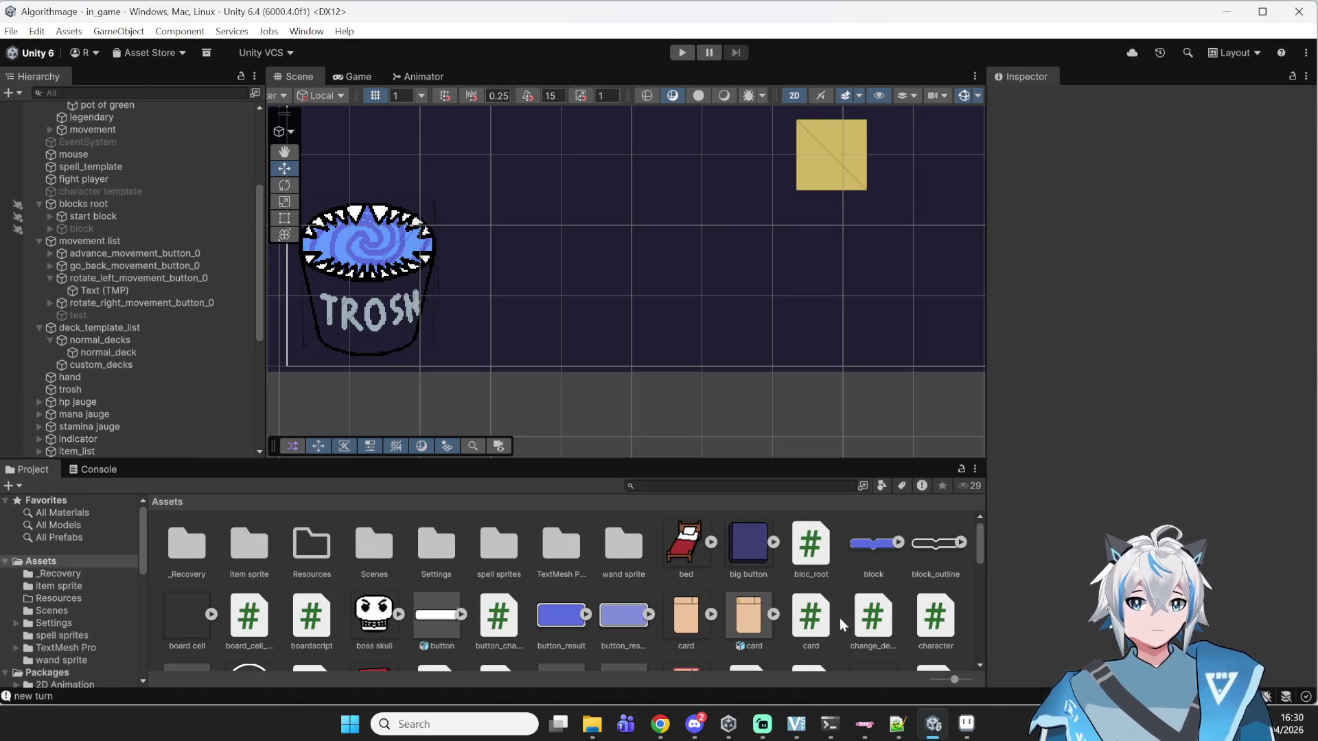
- Read the card layout loop around lines 43–46 of show_deck.cs
click(893, 727)
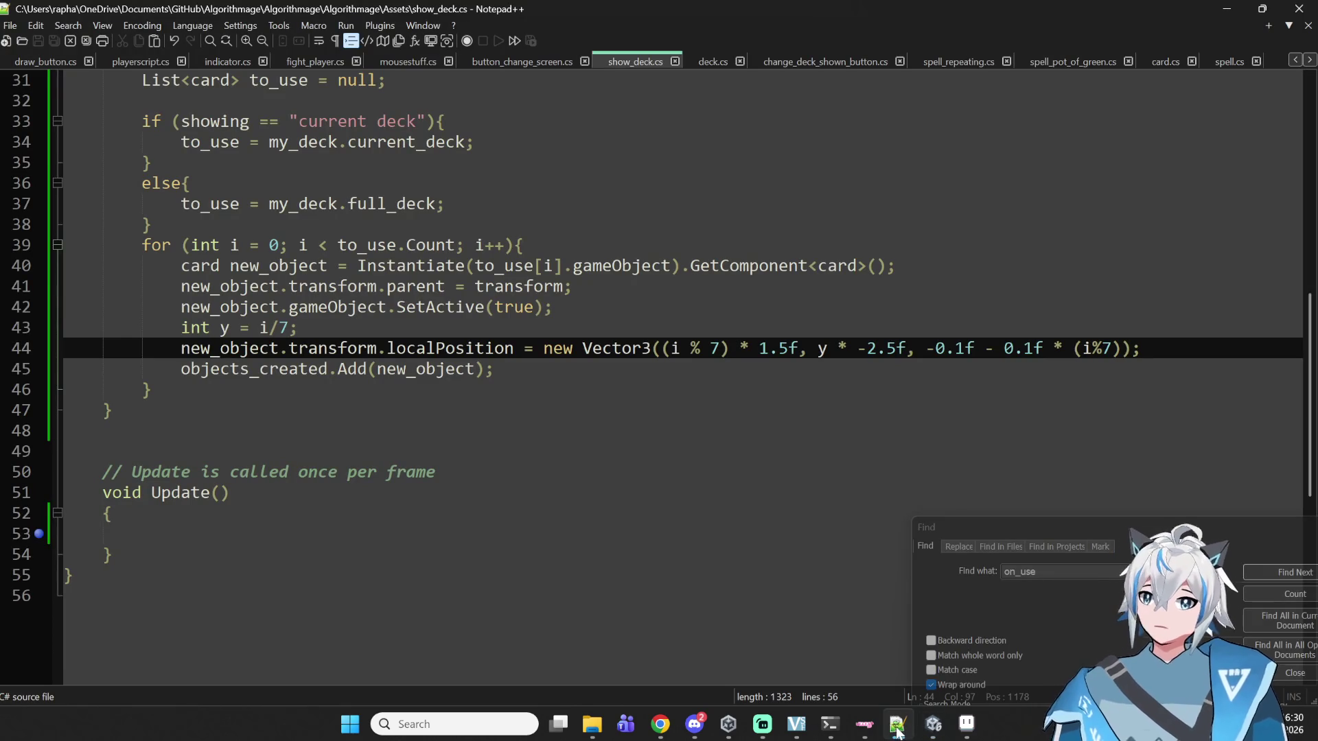
mouse_move(942, 726)
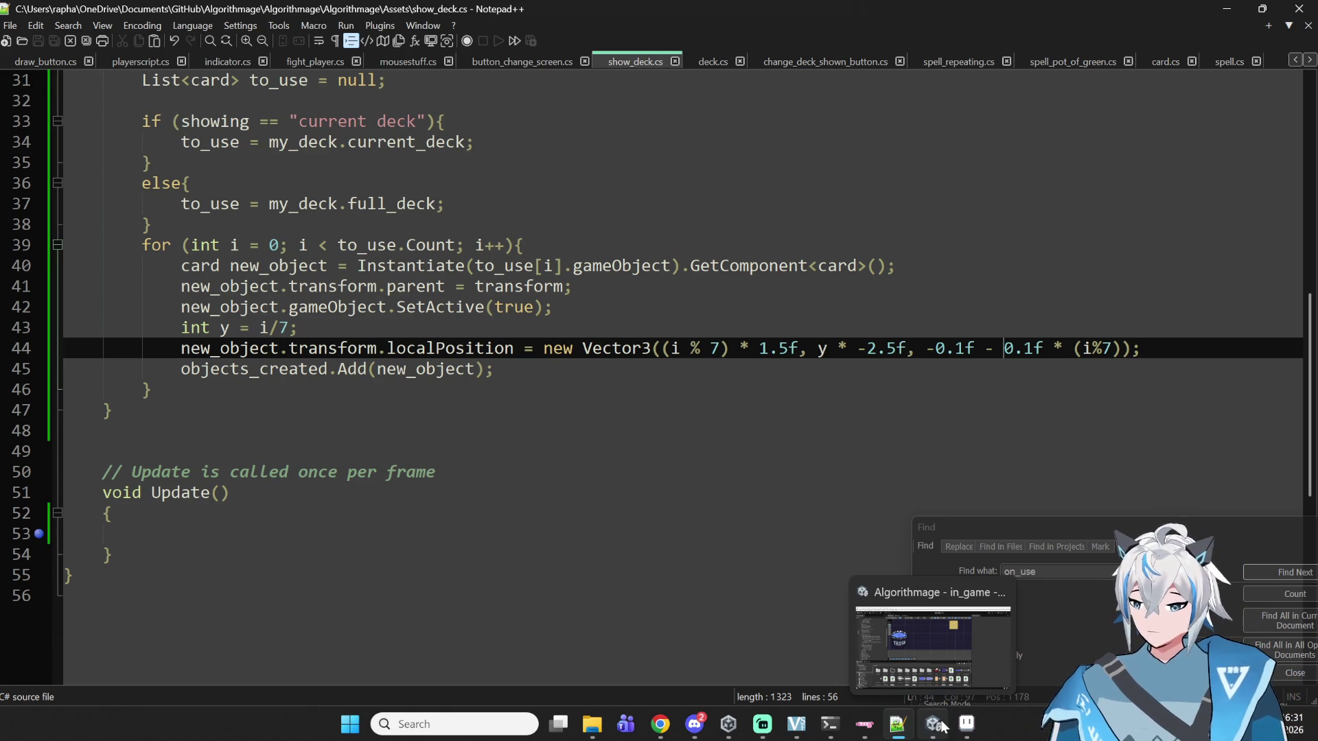
click(571, 389)
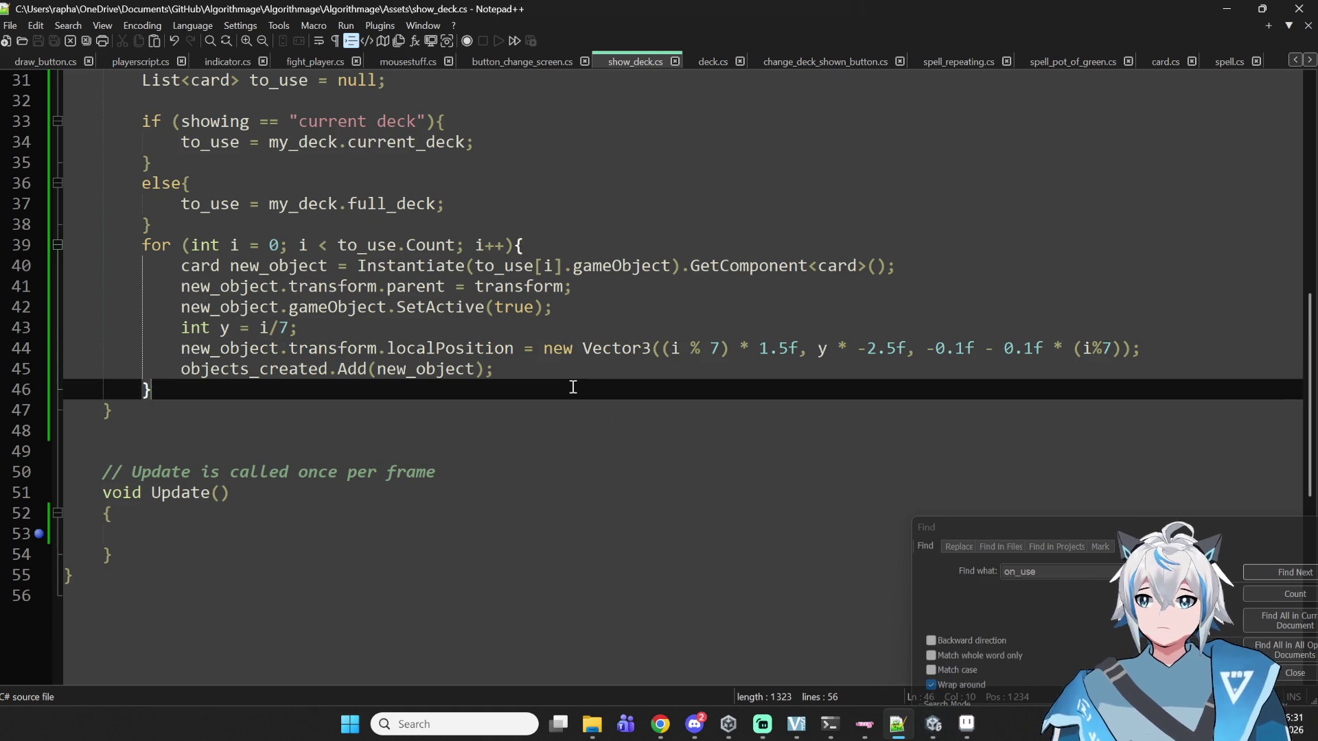
click(610, 332)
scroll(610, 343, up, 9)
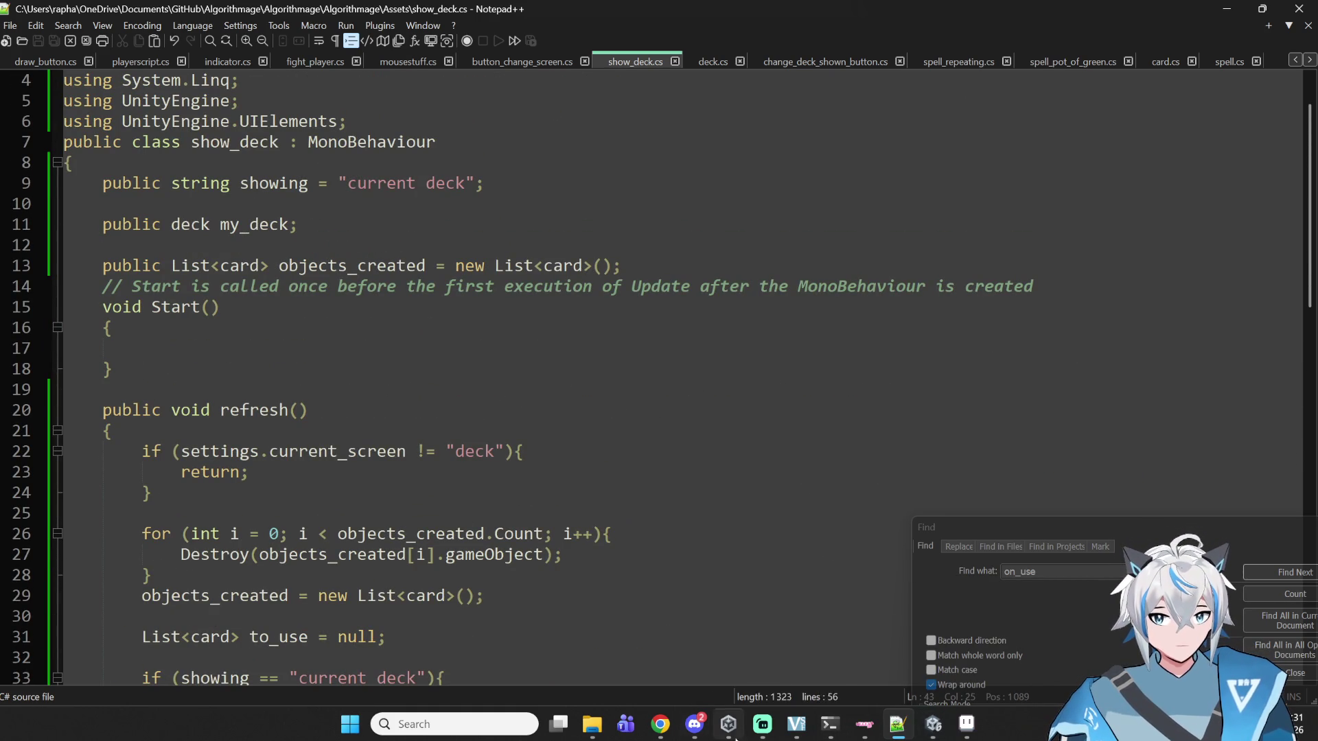
- Glance at the Unity editor, then return to Notepad++ and open deck.cs
mouse_move(698, 733)
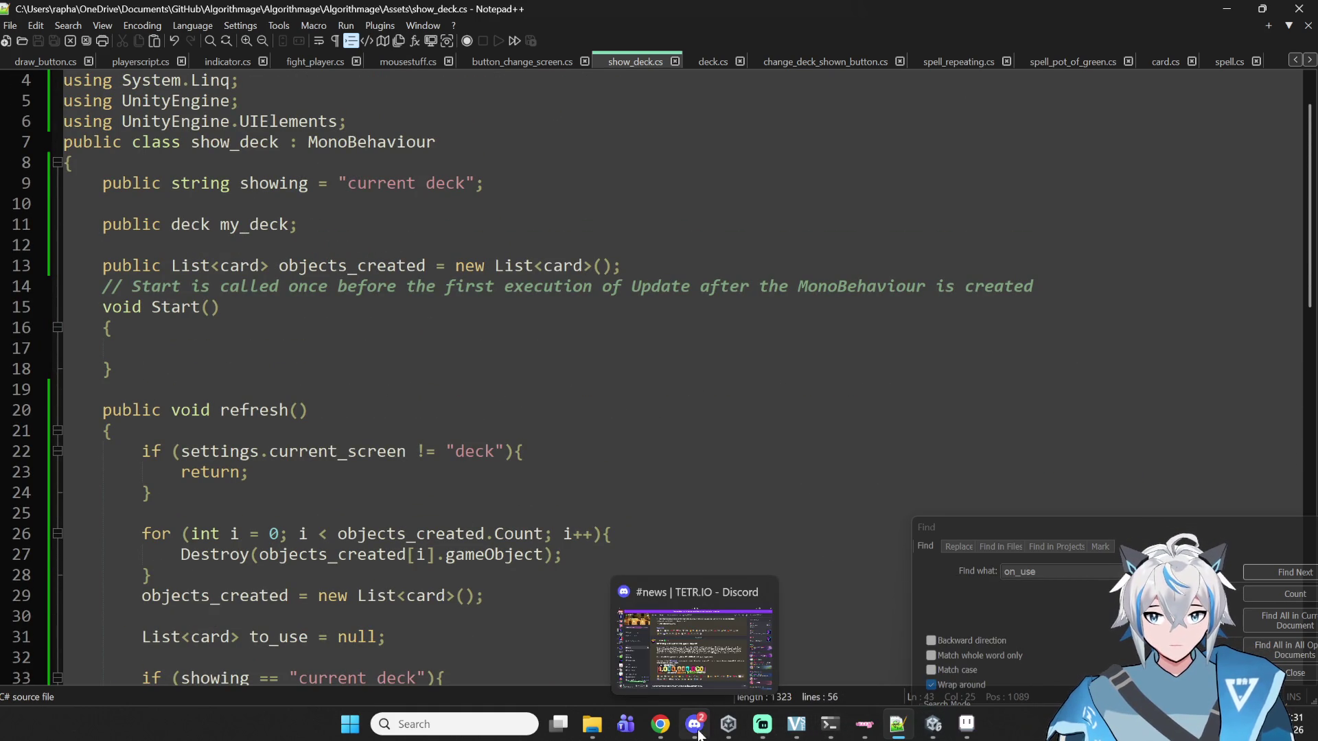
click(919, 726)
scroll(647, 273, down, 6)
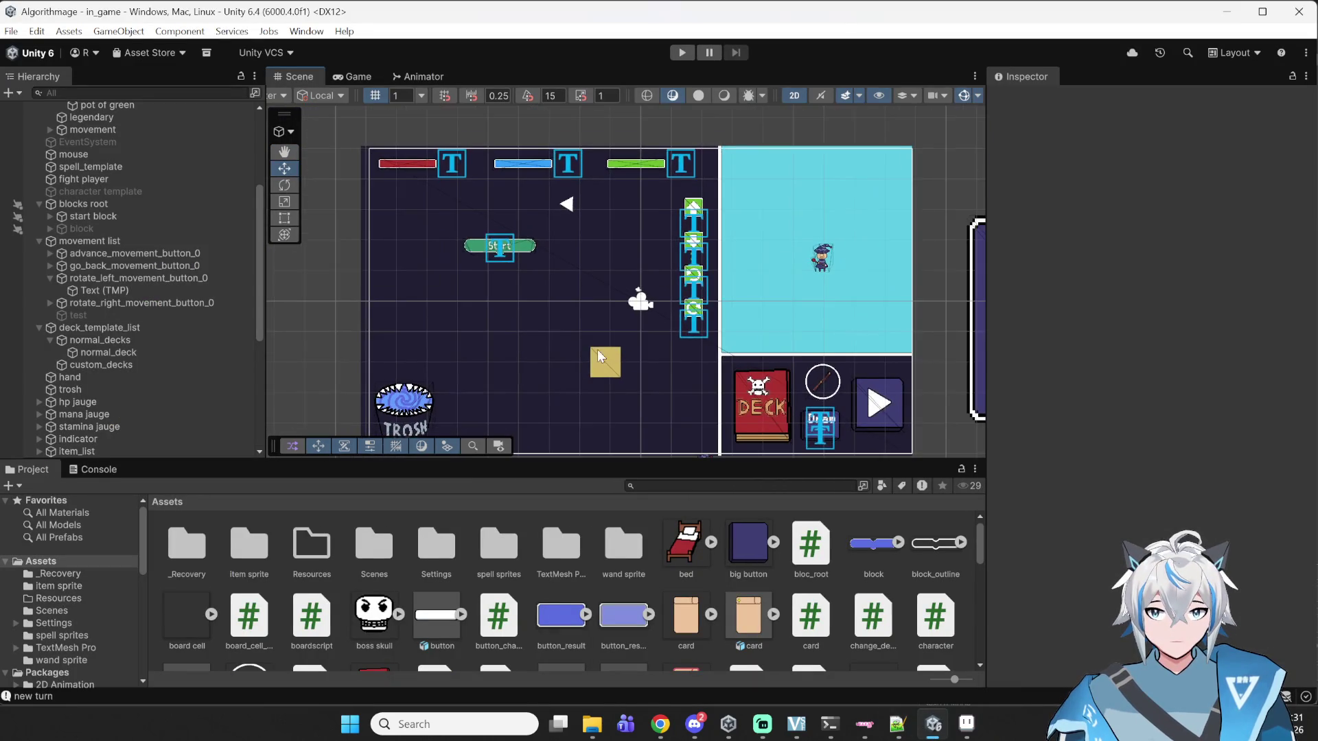
click(913, 732)
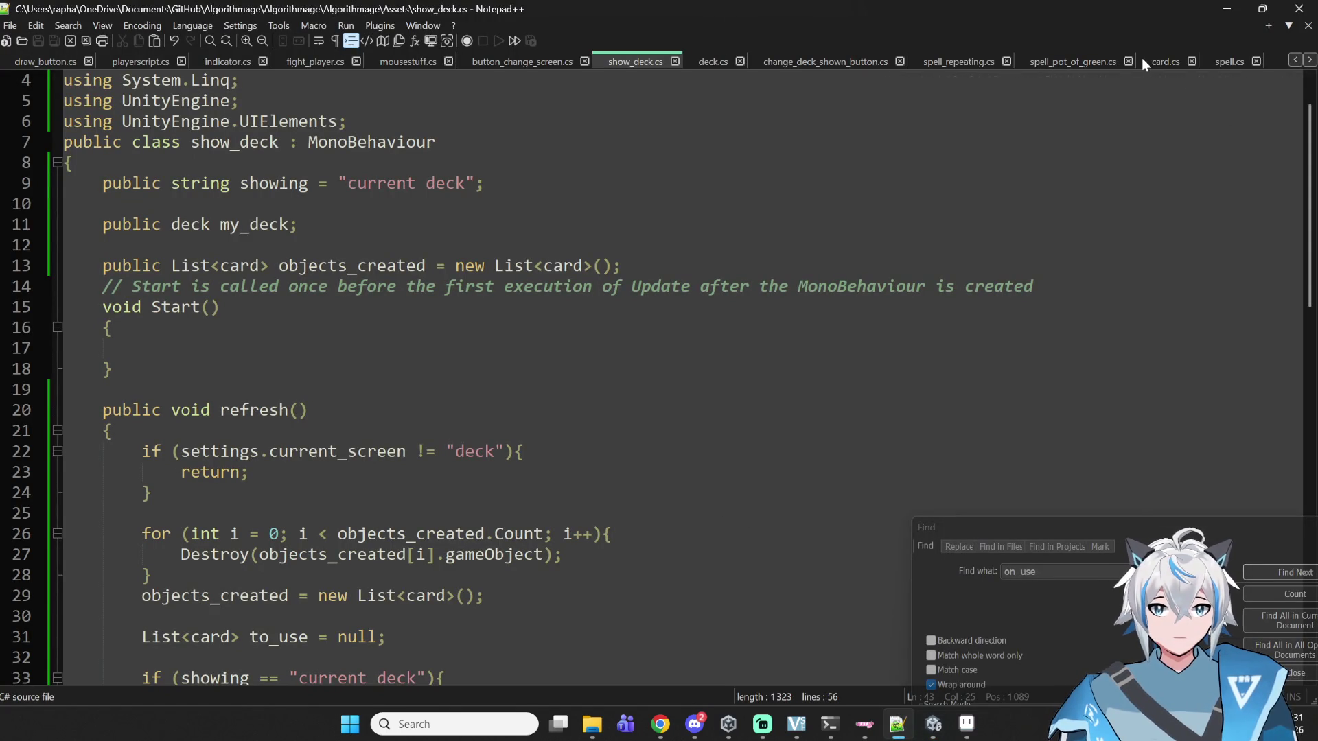
click(713, 61)
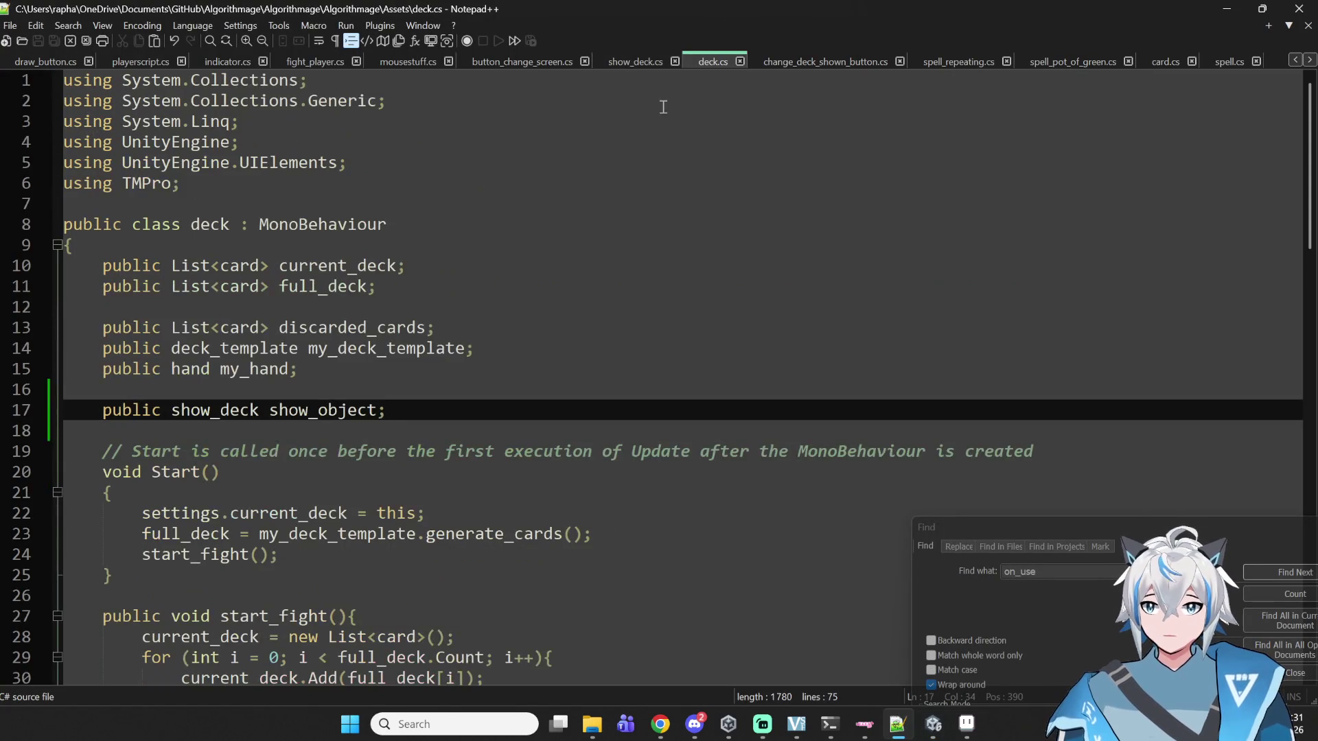
scroll(463, 328, down, 4)
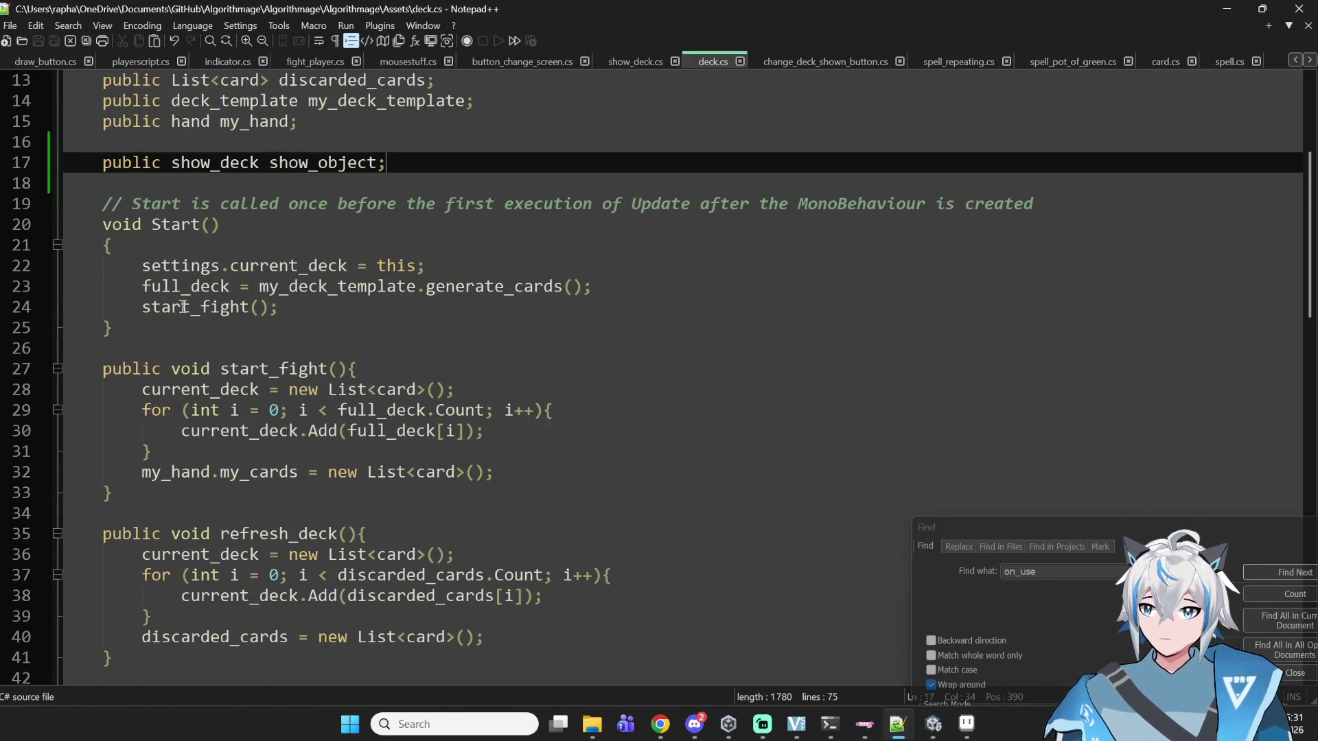
drag(142, 286, 308, 288)
click(393, 333)
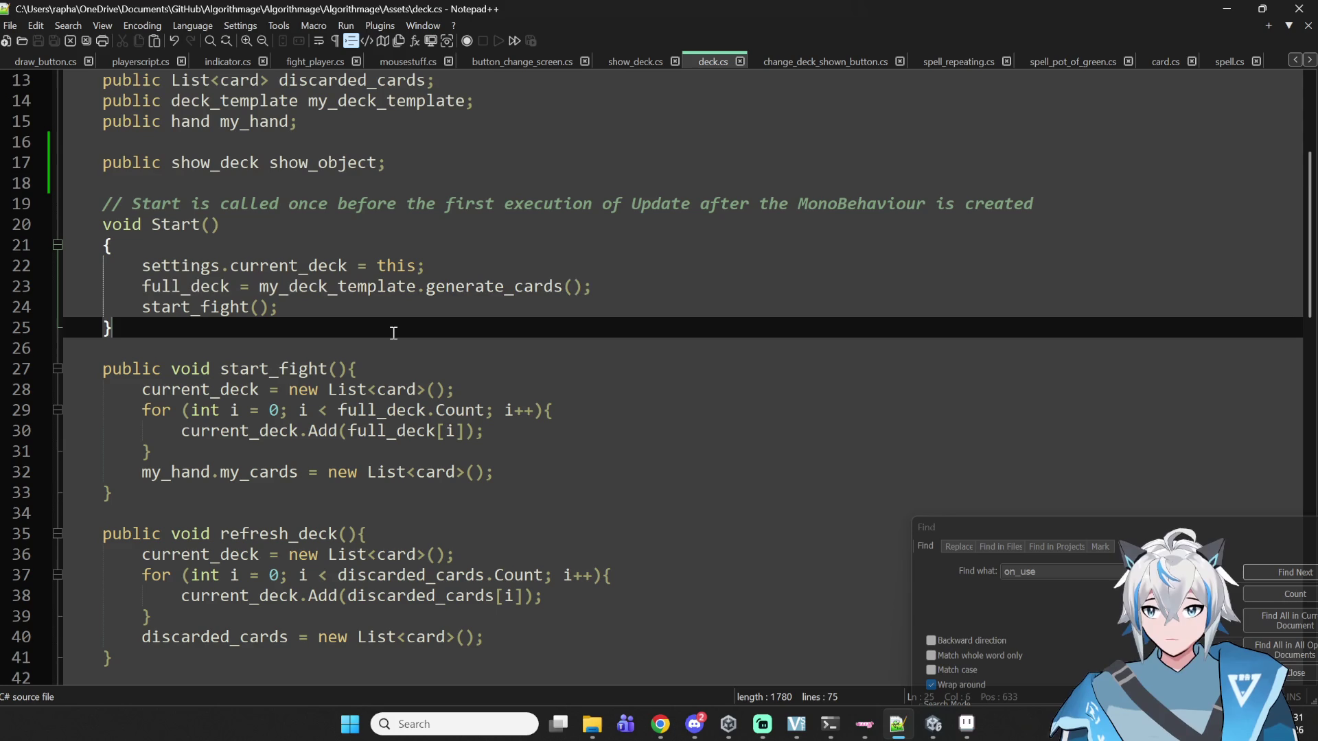
scroll(282, 378, down, 3)
click(291, 349)
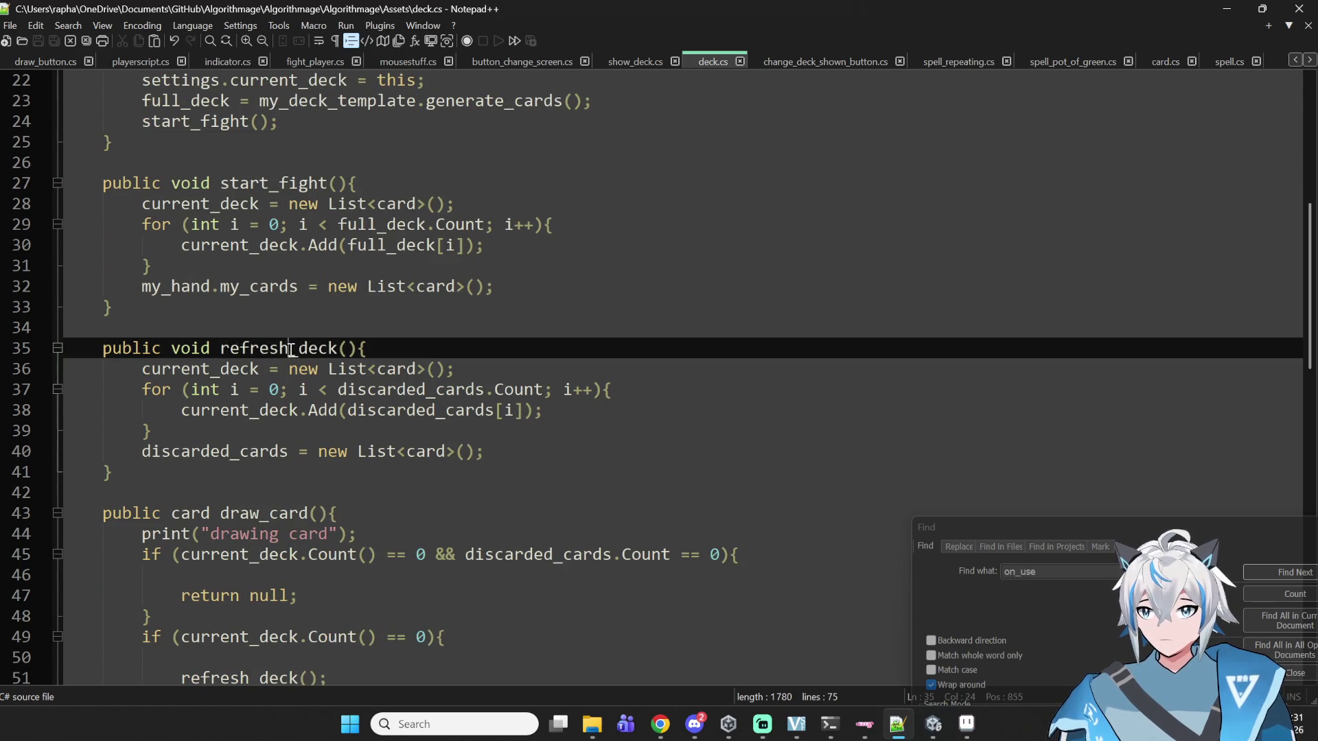
double_click(291, 349)
scroll(291, 348, down, 4)
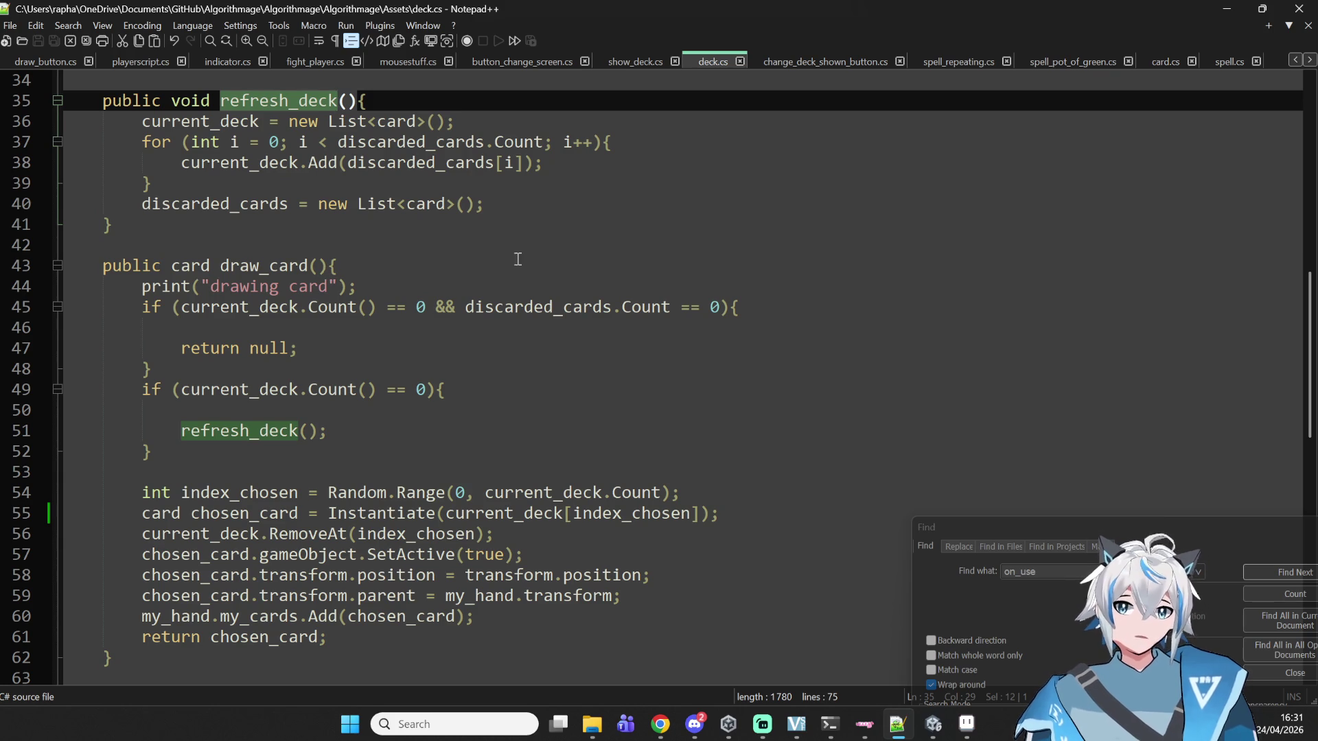
double_click(264, 348)
click(309, 347)
drag(309, 347, 178, 306)
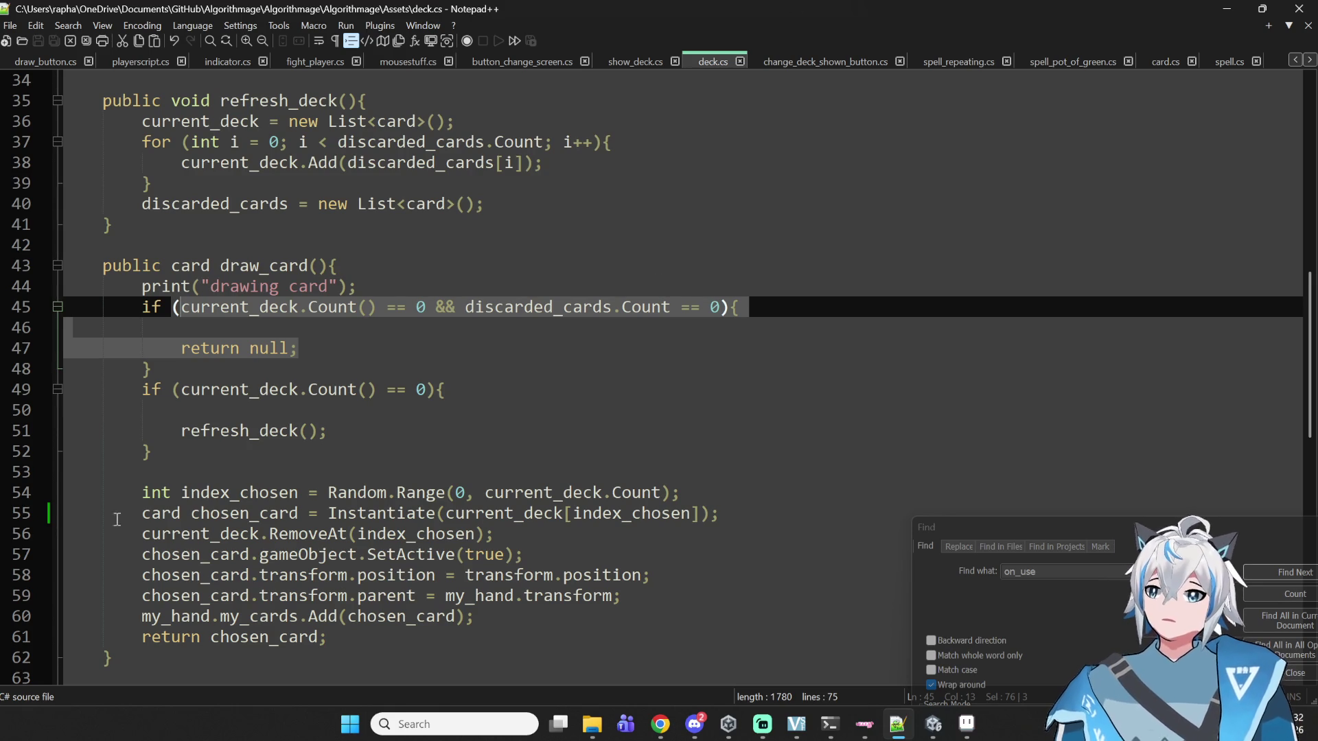
double_click(244, 513)
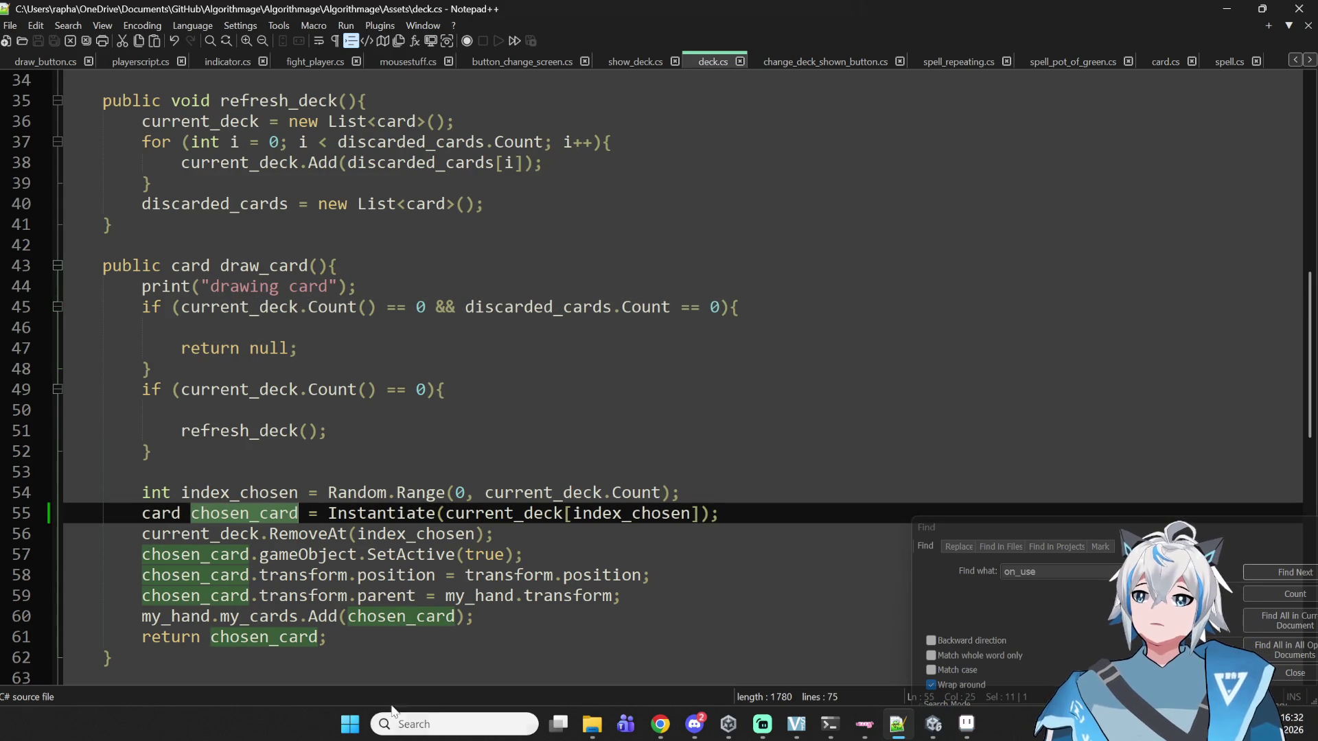
scroll(431, 494, down, 3)
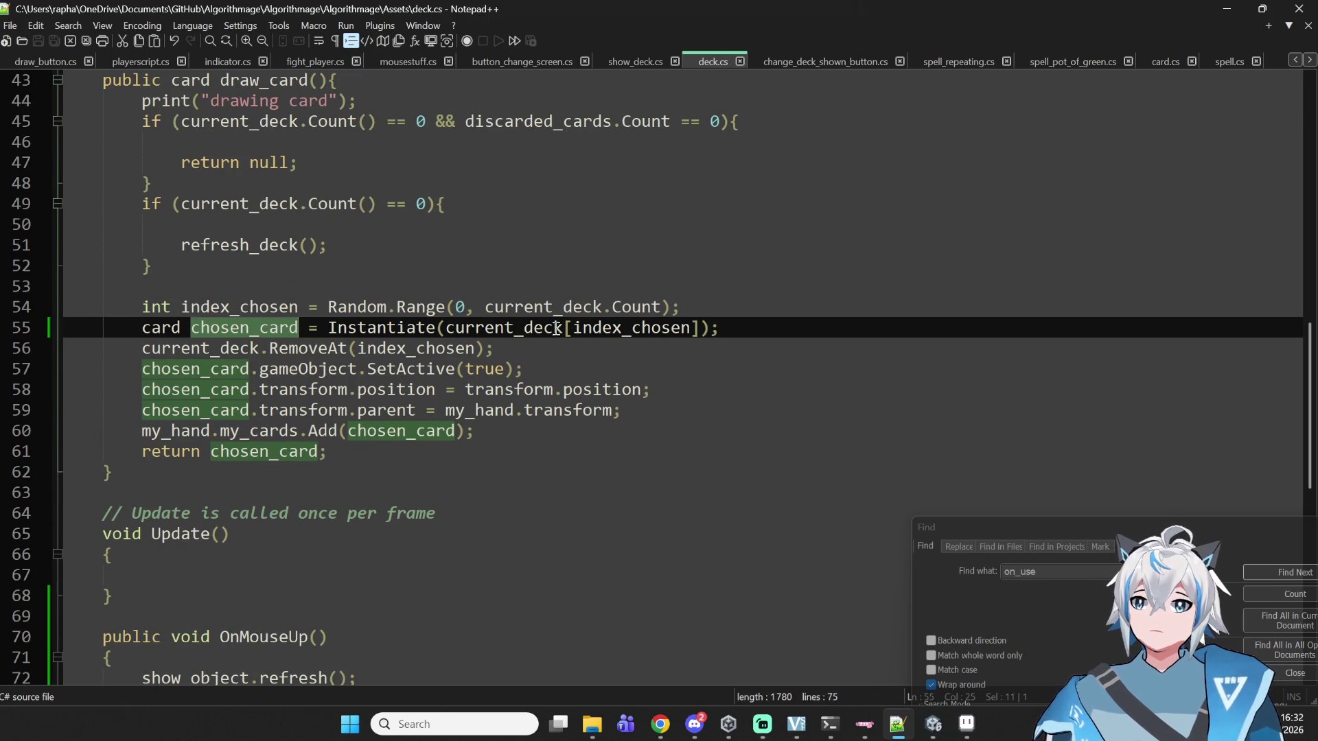
double_click(416, 329)
double_click(476, 327)
double_click(608, 328)
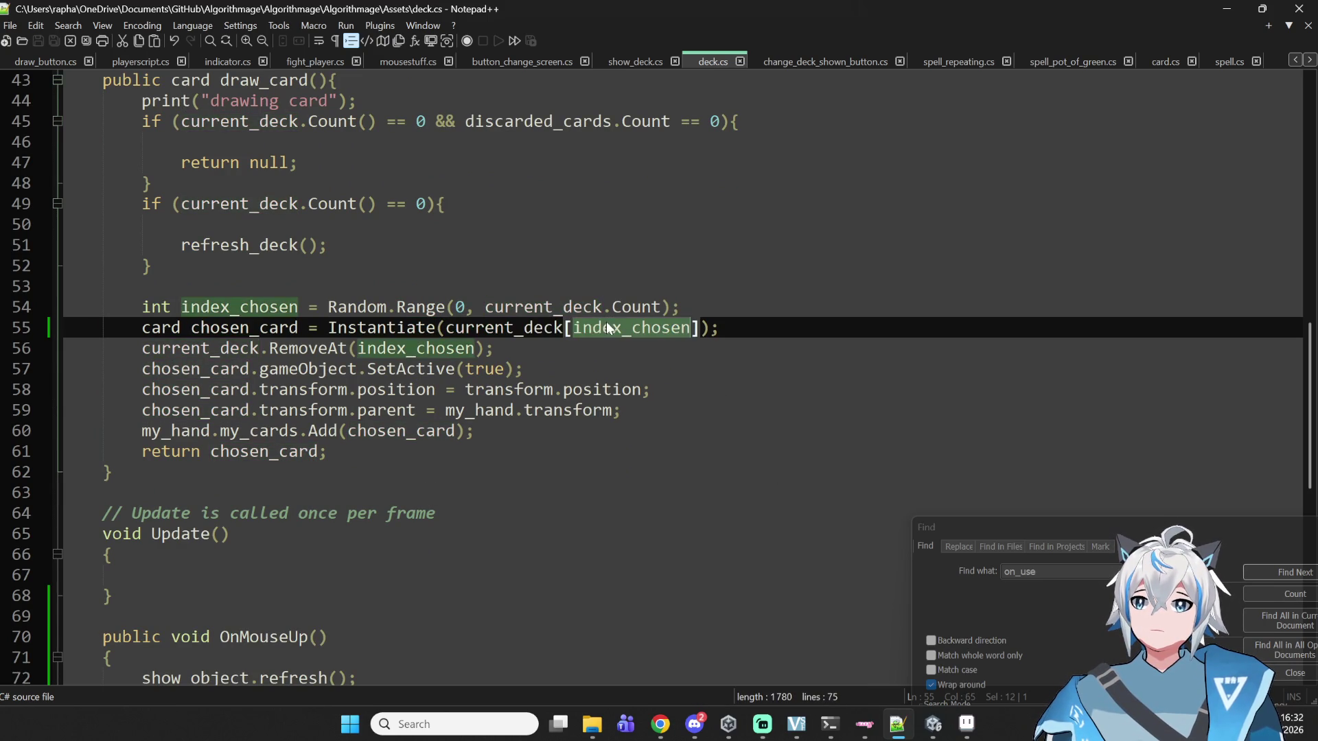
double_click(415, 327)
double_click(286, 309)
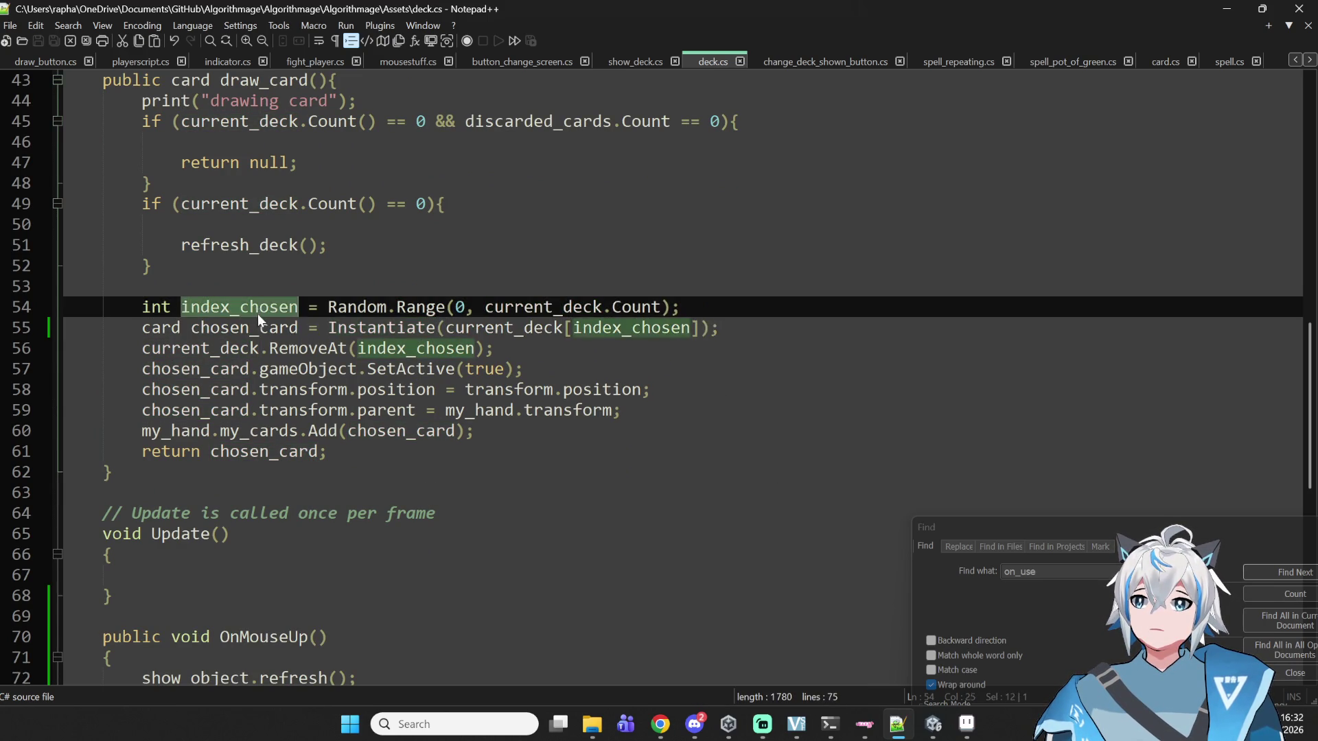
double_click(246, 328)
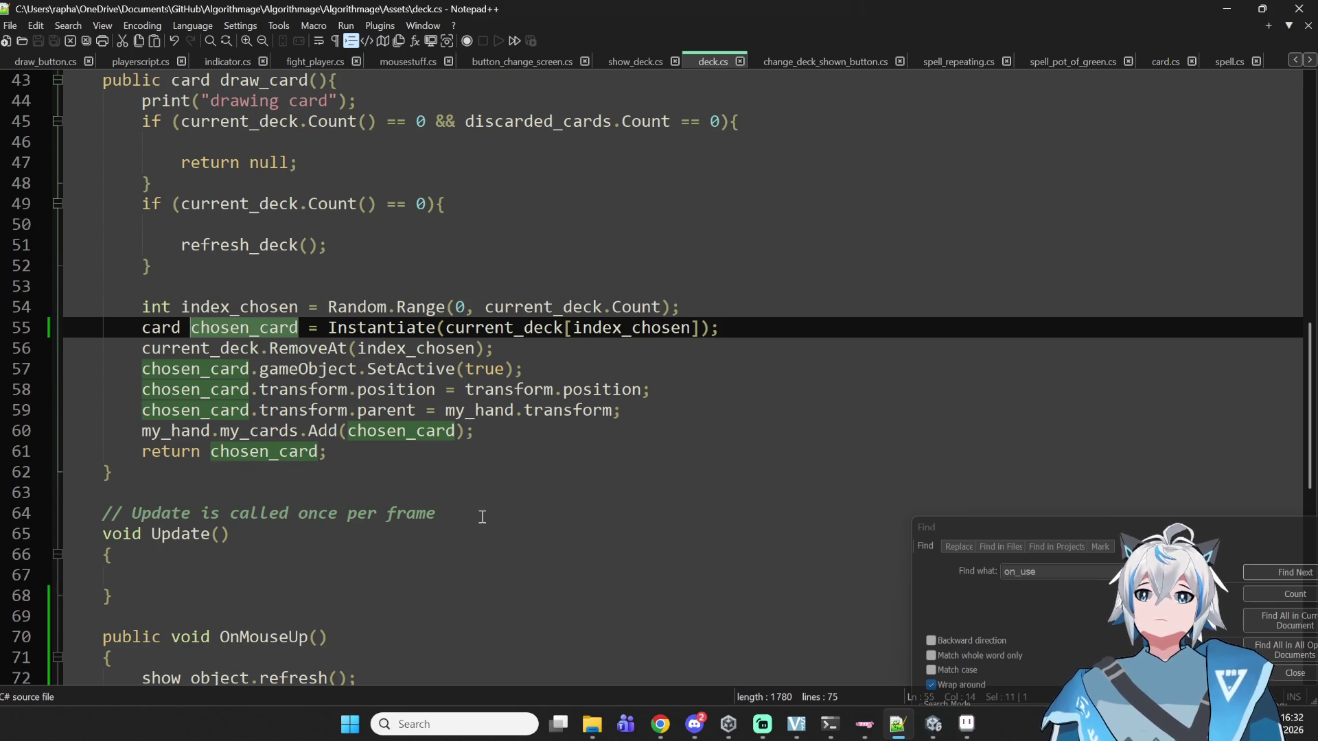
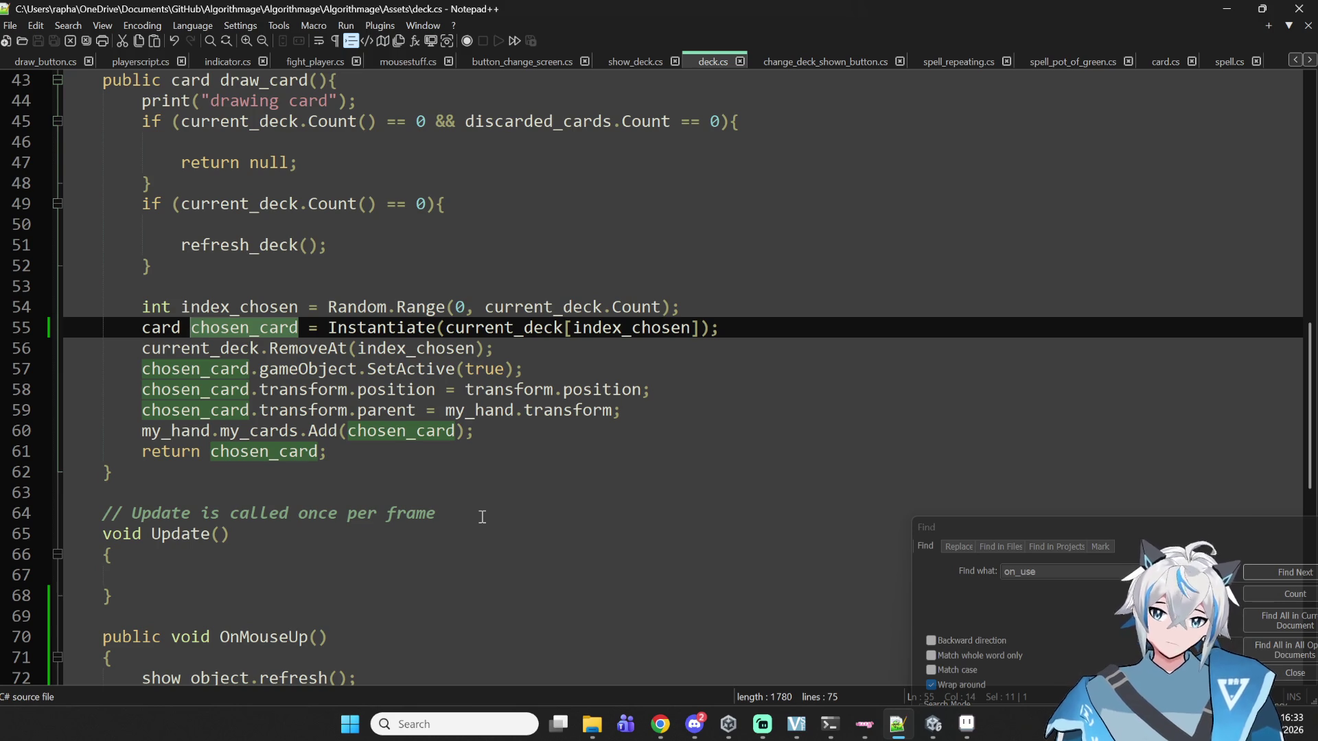
- Add an indented print("test oyo"); line above return null in draw_card and save deck.cs
scroll(465, 675, up, 2)
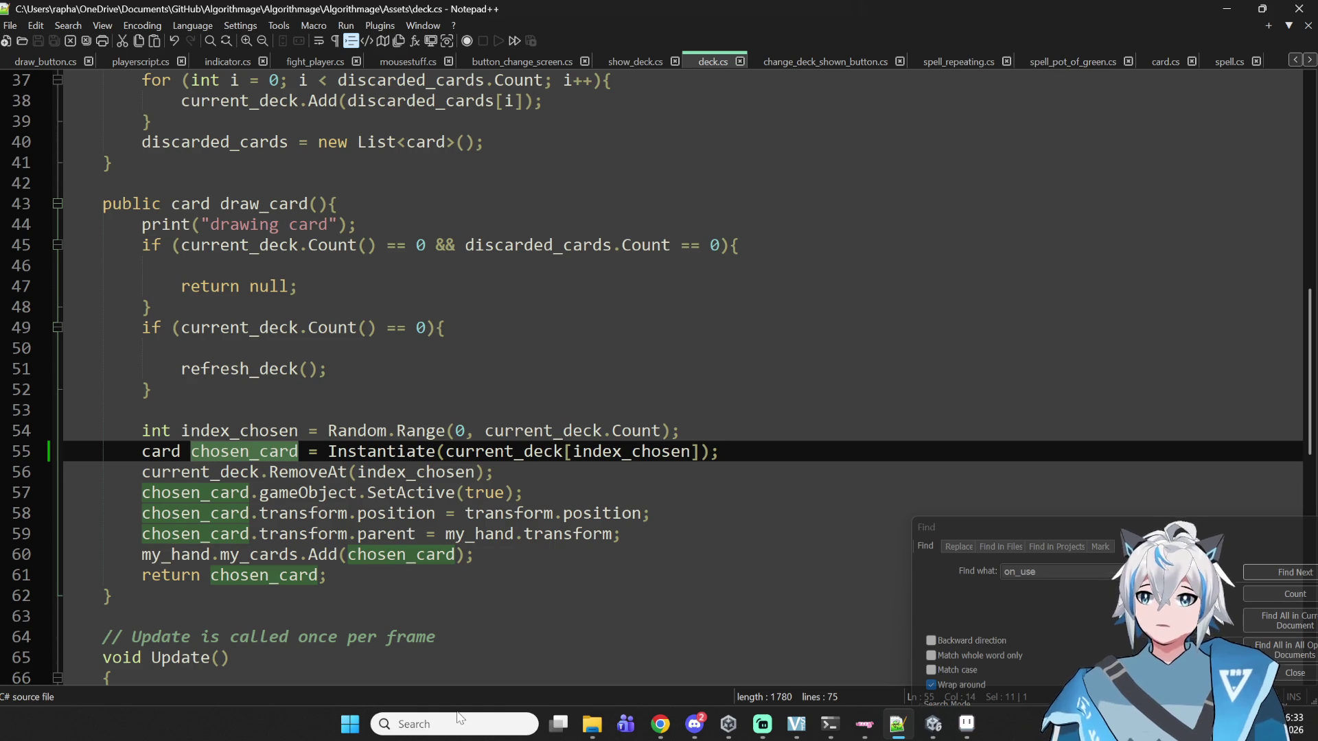
click(418, 227)
click(370, 278)
click(420, 199)
click(393, 223)
click(337, 283)
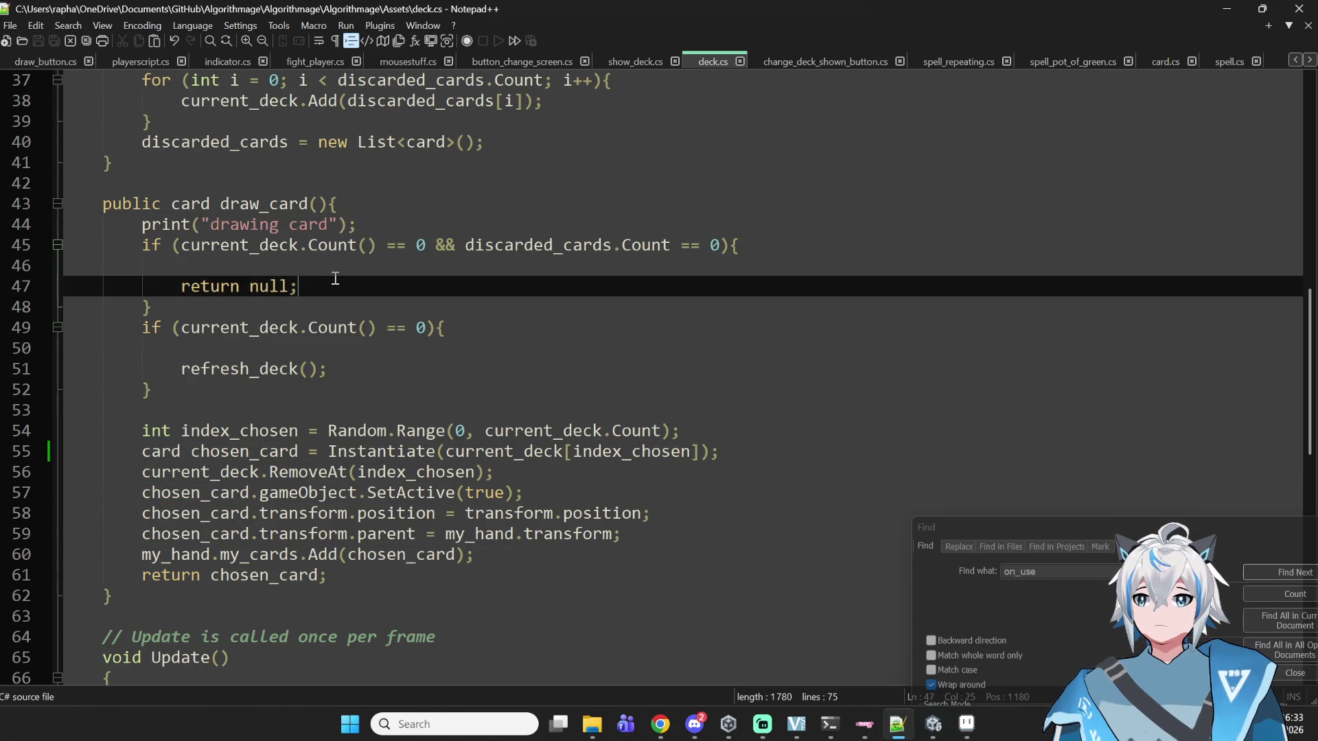
click(344, 268)
key(Tab)
key(Tab)
text(p)
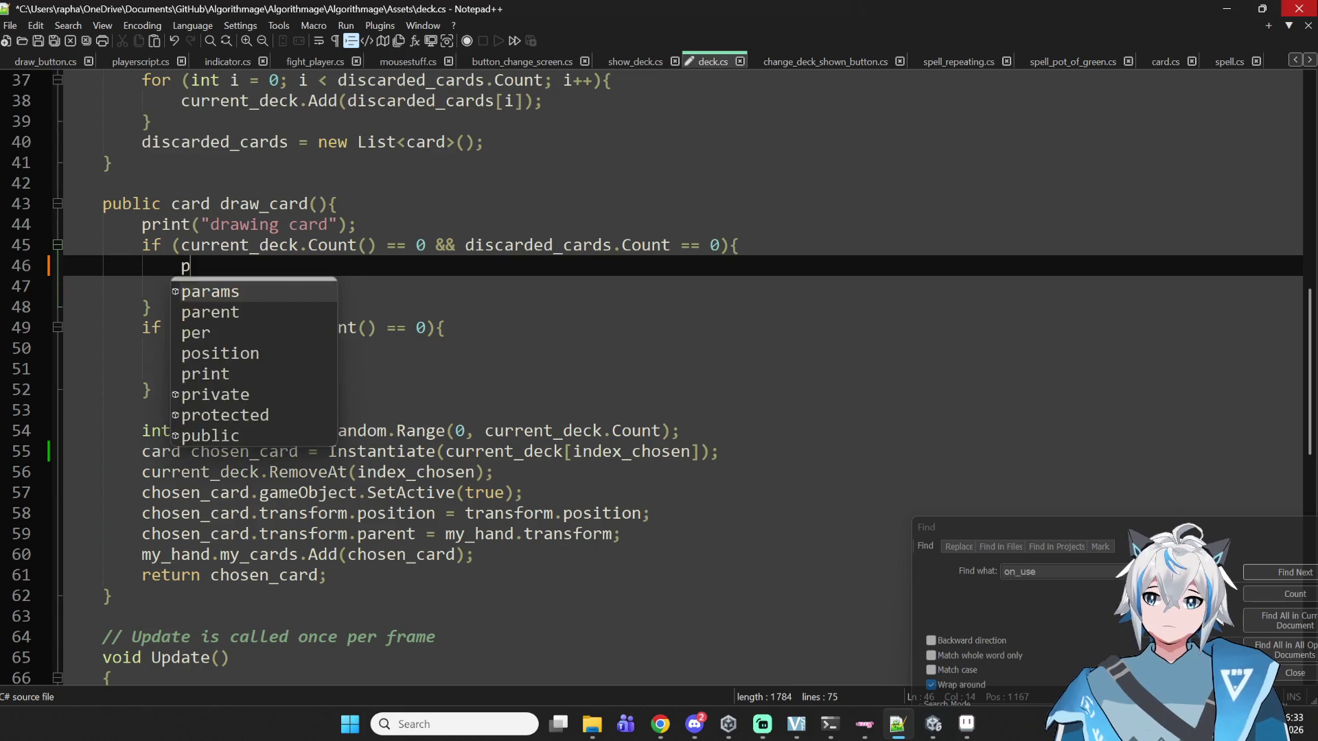
text(rint("test )
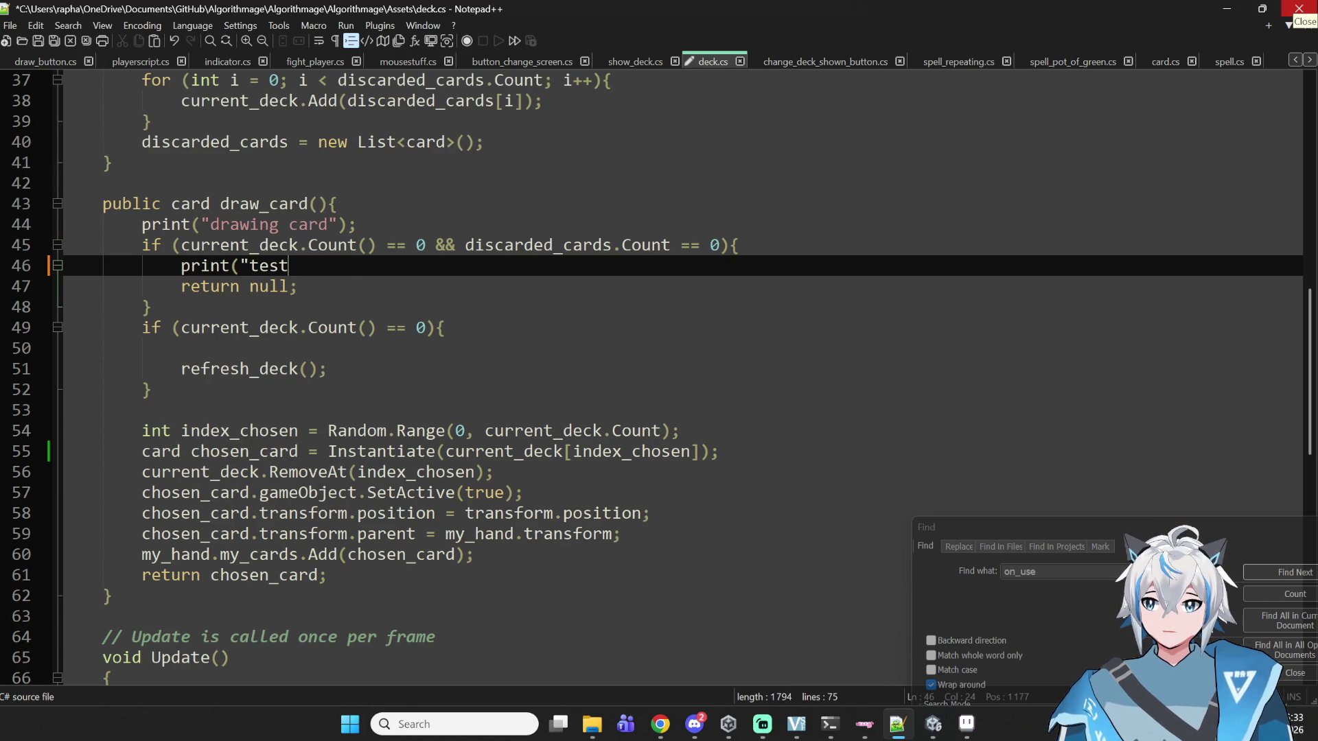
text(oyo");)
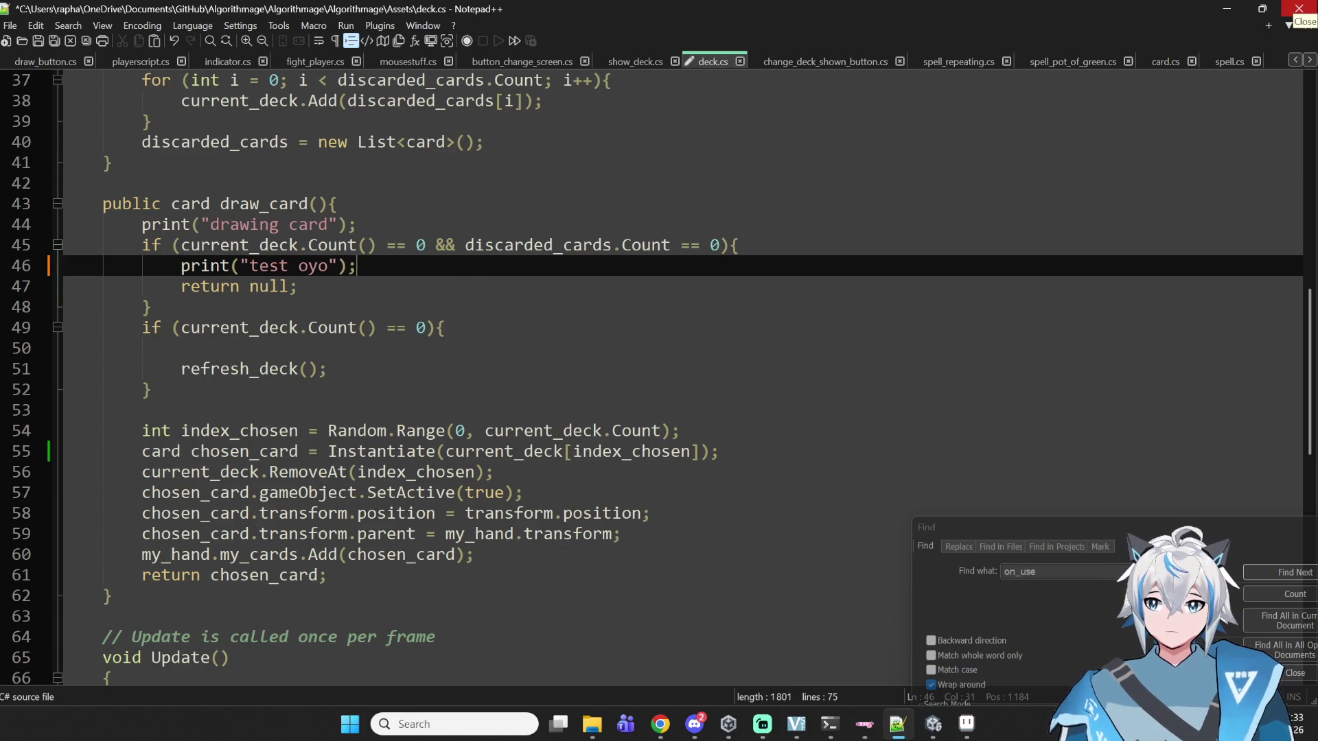
key(ctrl+s)
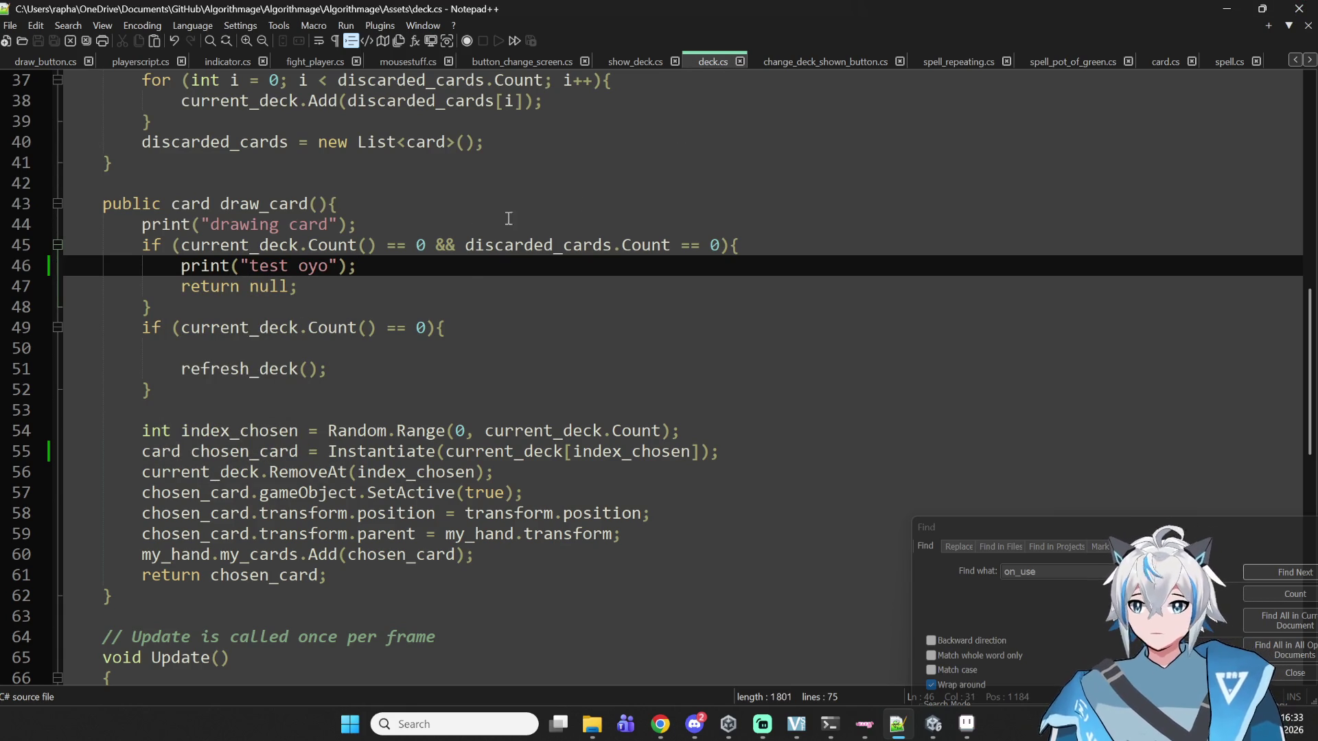
- Copy the print onto line 50 before refresh_deck(), indent it, change it to "test aya", and save
drag(360, 266, 184, 271)
key(ctrl+c)
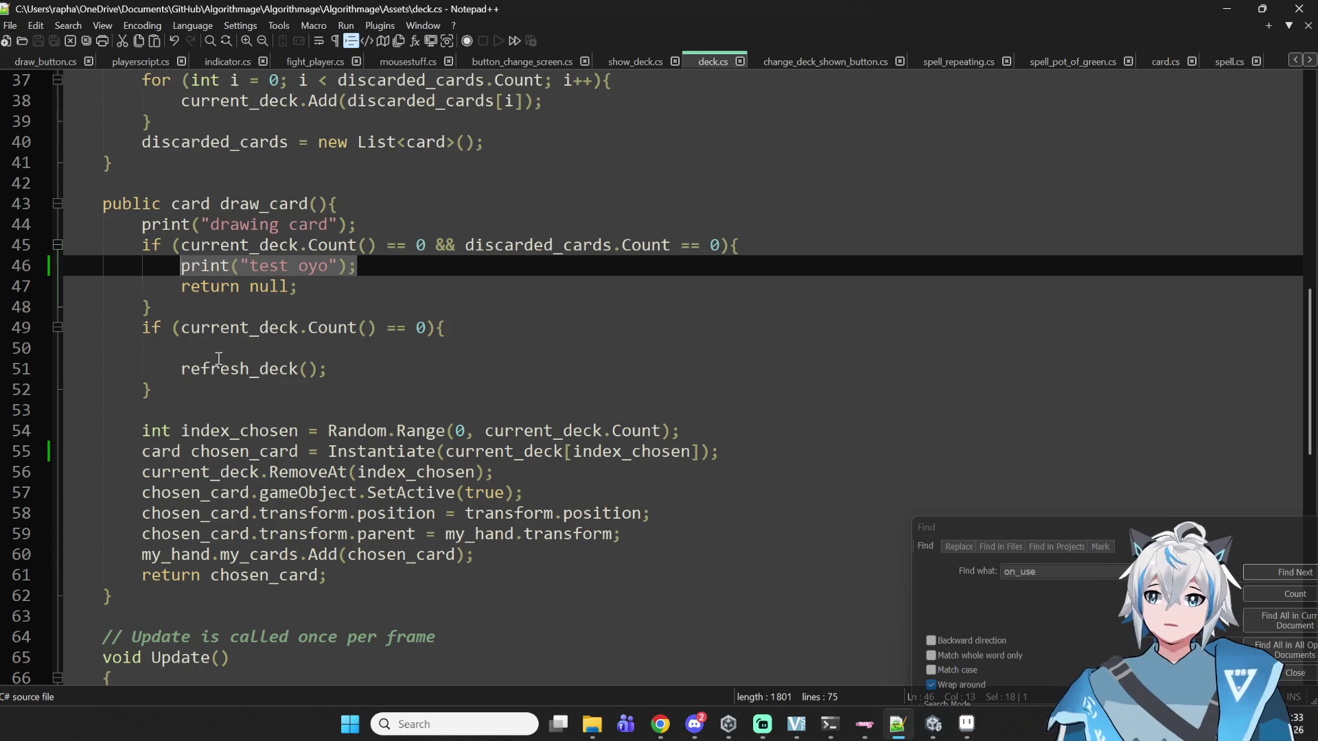
click(224, 355)
key(ctrl+v)
key(Home)
key(Right)
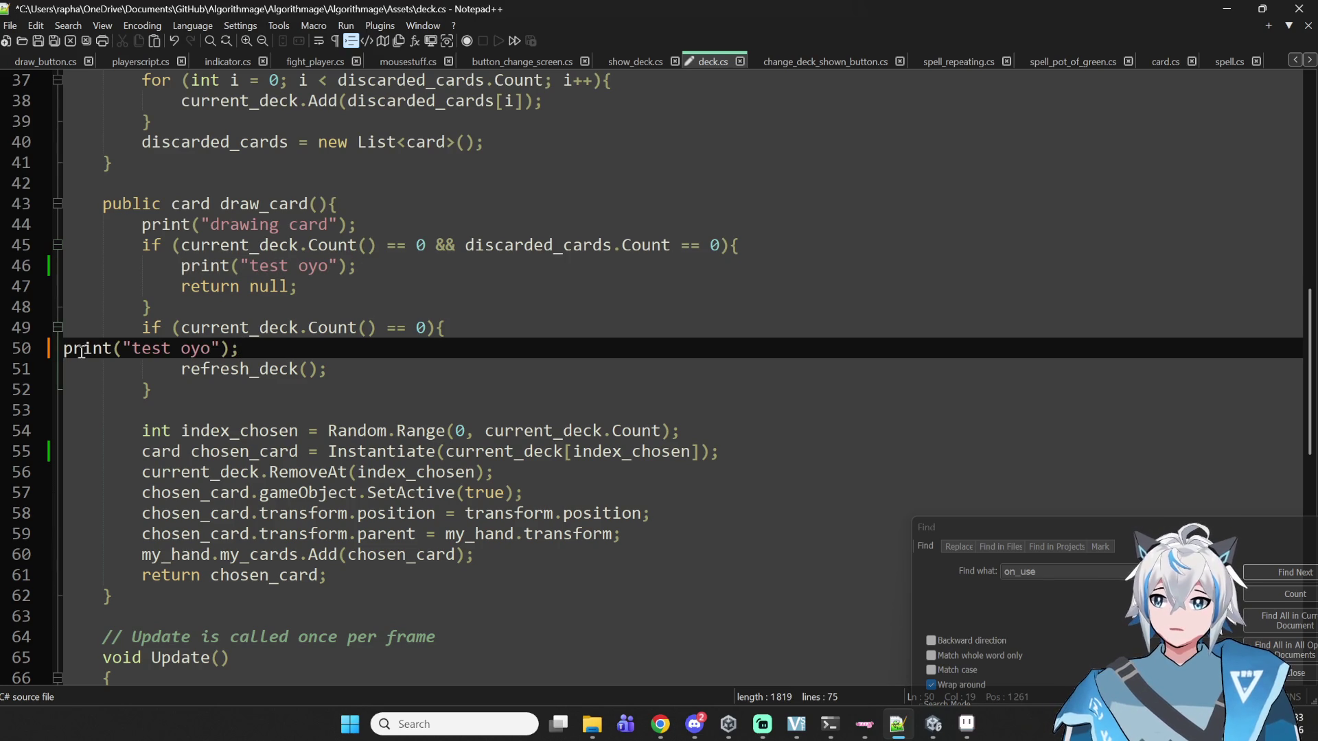
key(Home)
key(Tab)
key(Tab)
key(Tab)
key(Down)
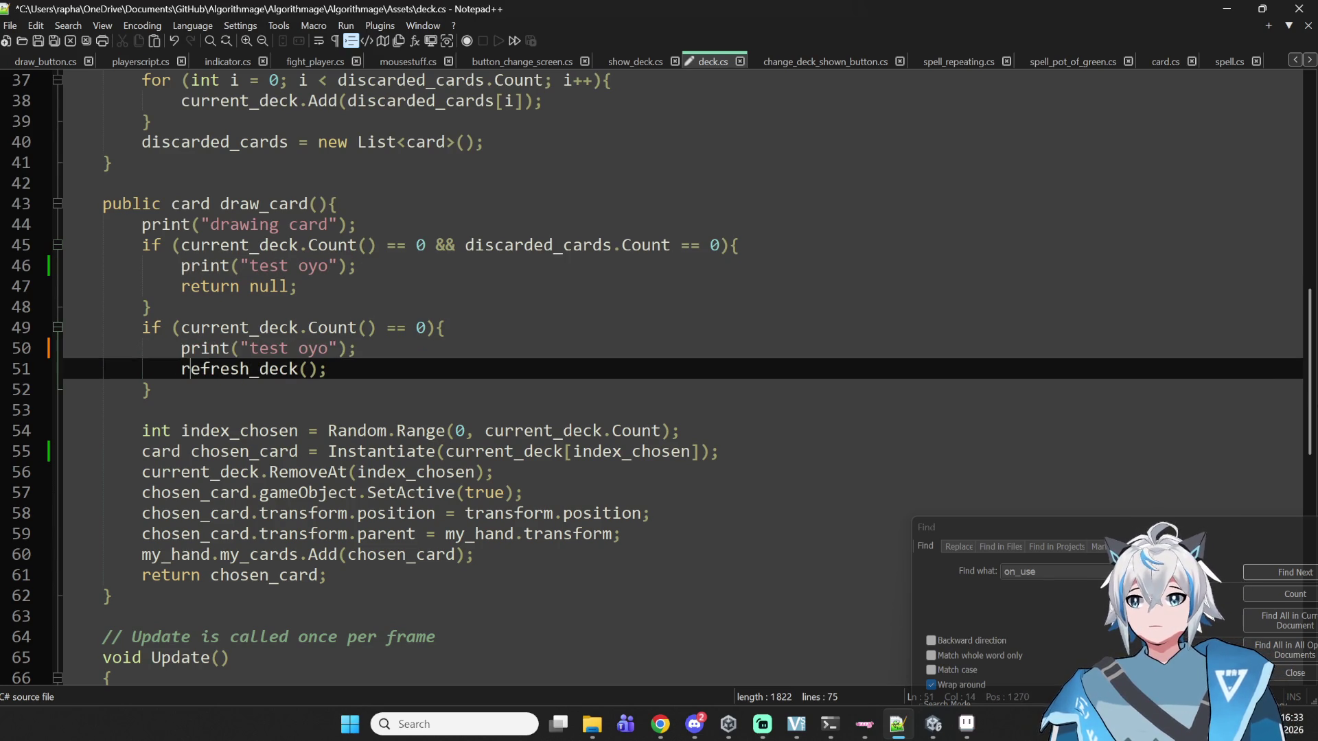
click(328, 348)
key(BackSpace)
key(BackSpace)
key(BackSpace)
text(aya)
key(ctrl+s)
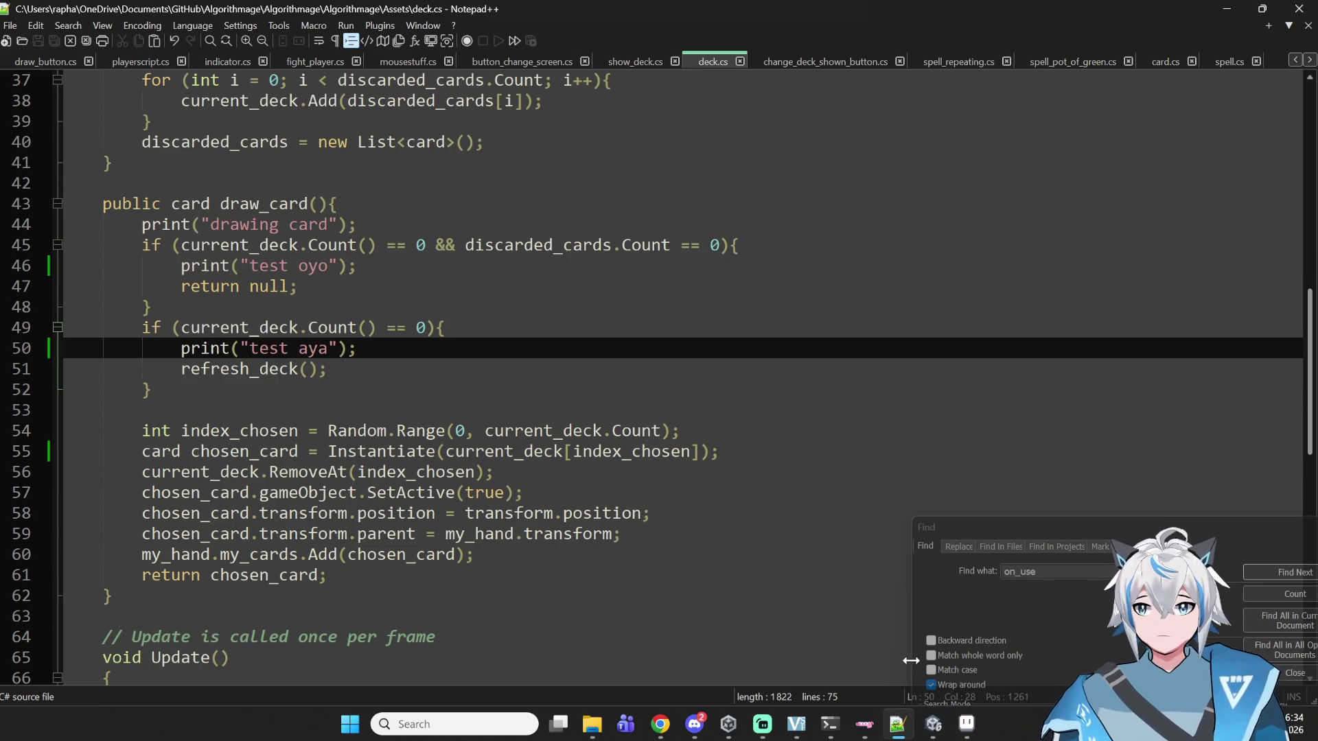
click(933, 724)
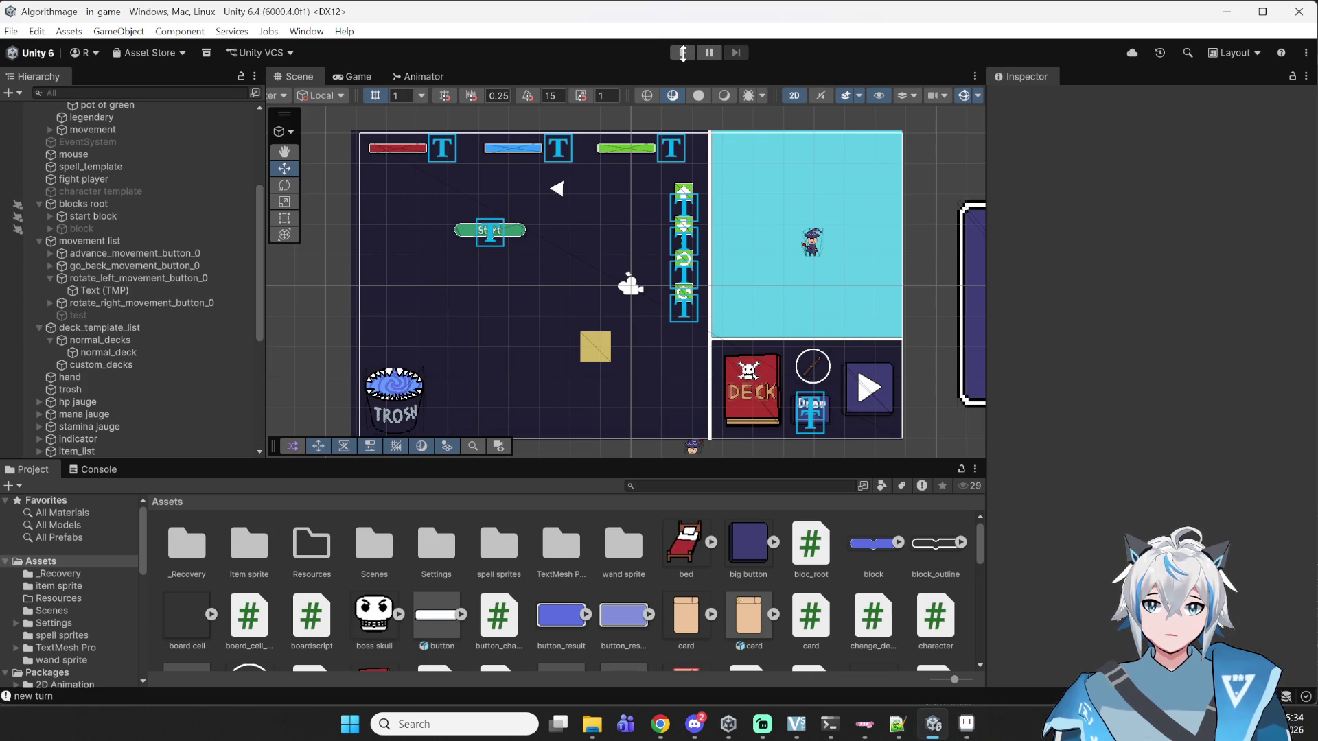
- Start Play mode, enter the bottom-left battle, discard a fireball into TROSH, then play Pot of Green
click(681, 53)
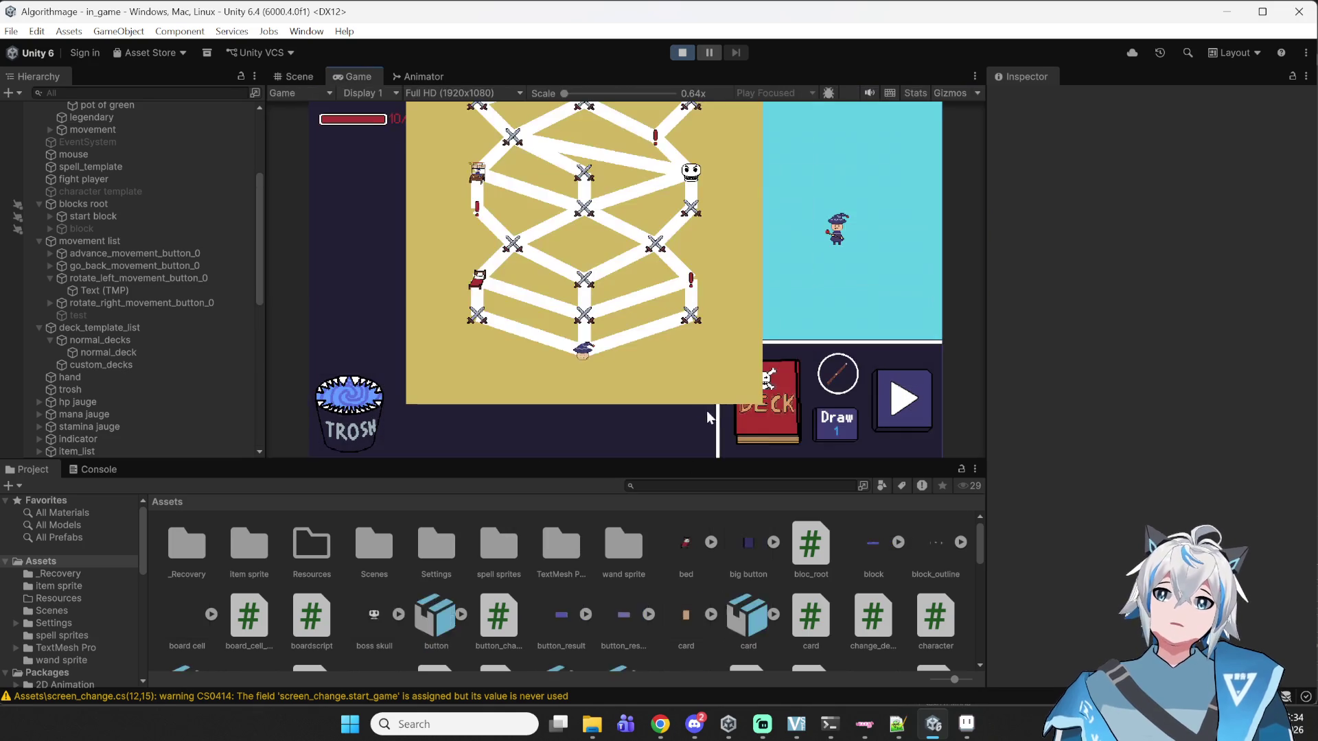
click(480, 317)
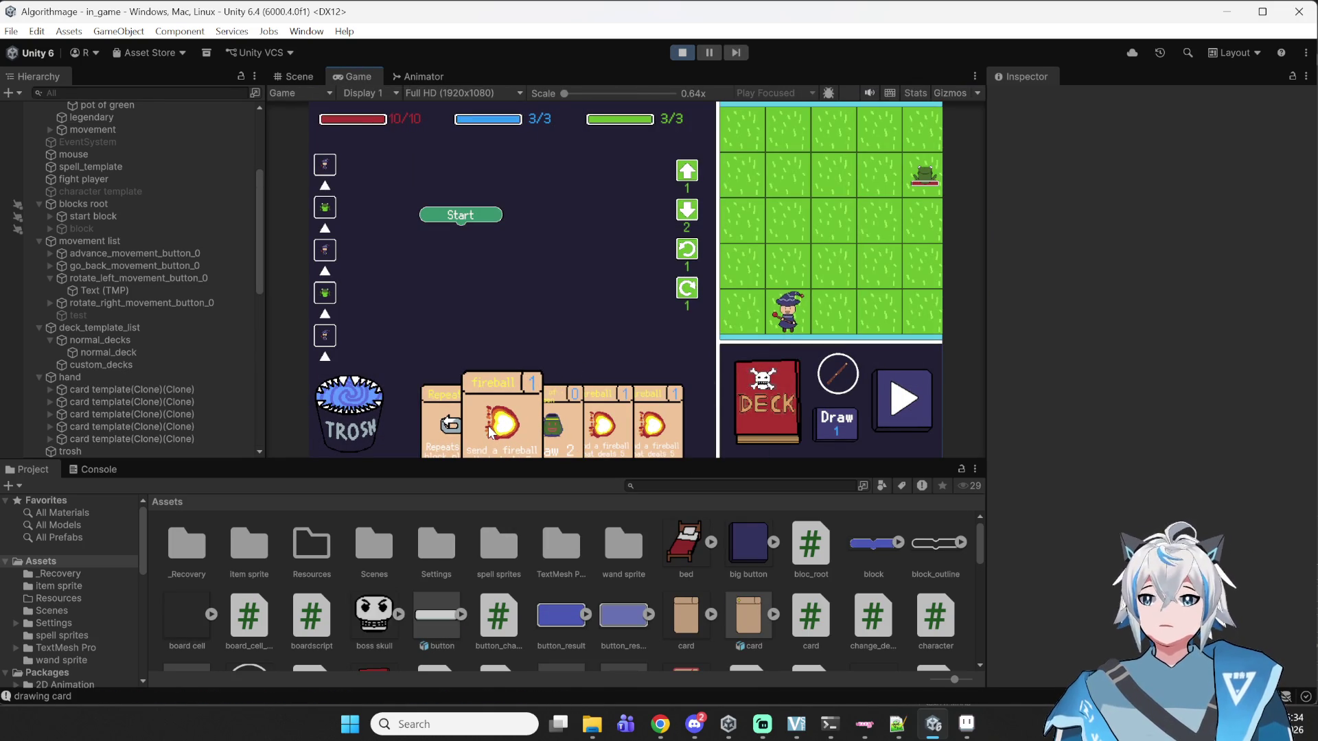
drag(489, 431, 357, 420)
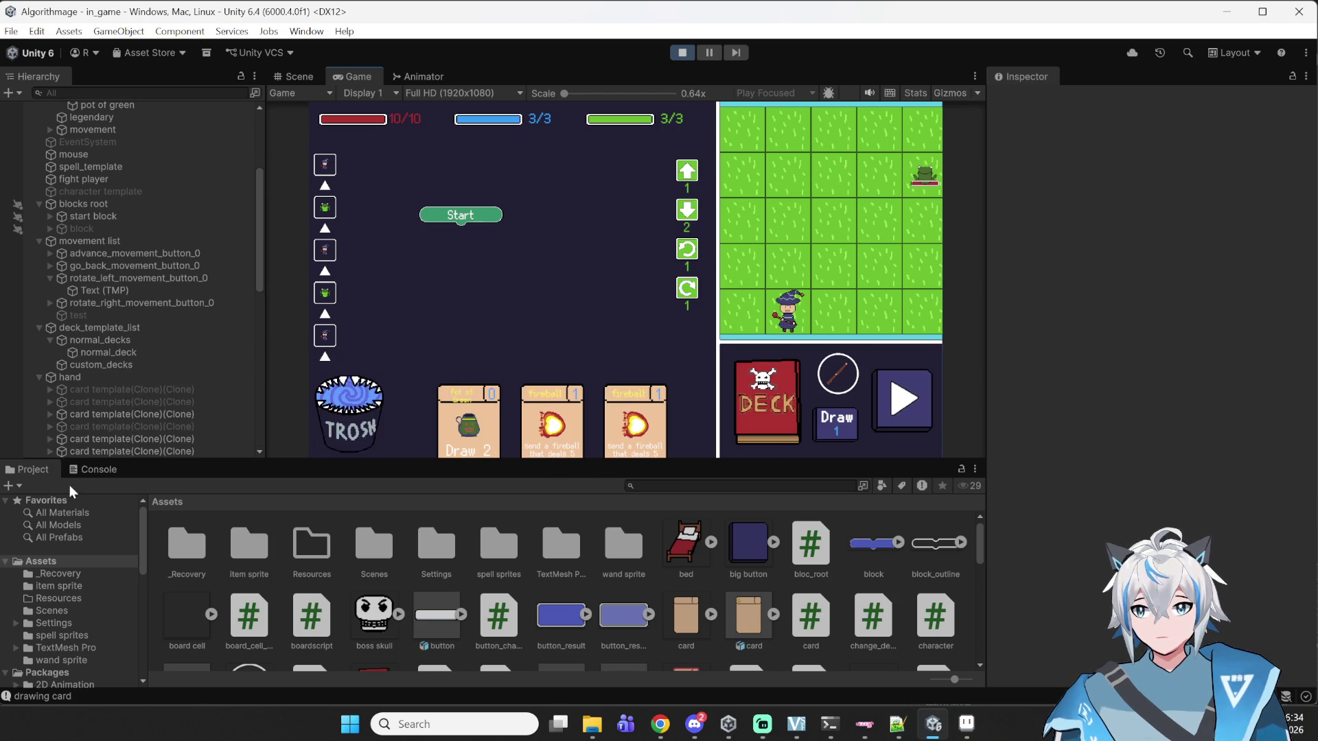
click(101, 469)
drag(488, 441, 487, 282)
mouse_move(453, 418)
mouse_down()
mouse_move(368, 396)
mouse_move(350, 411)
mouse_move(363, 412)
mouse_up()
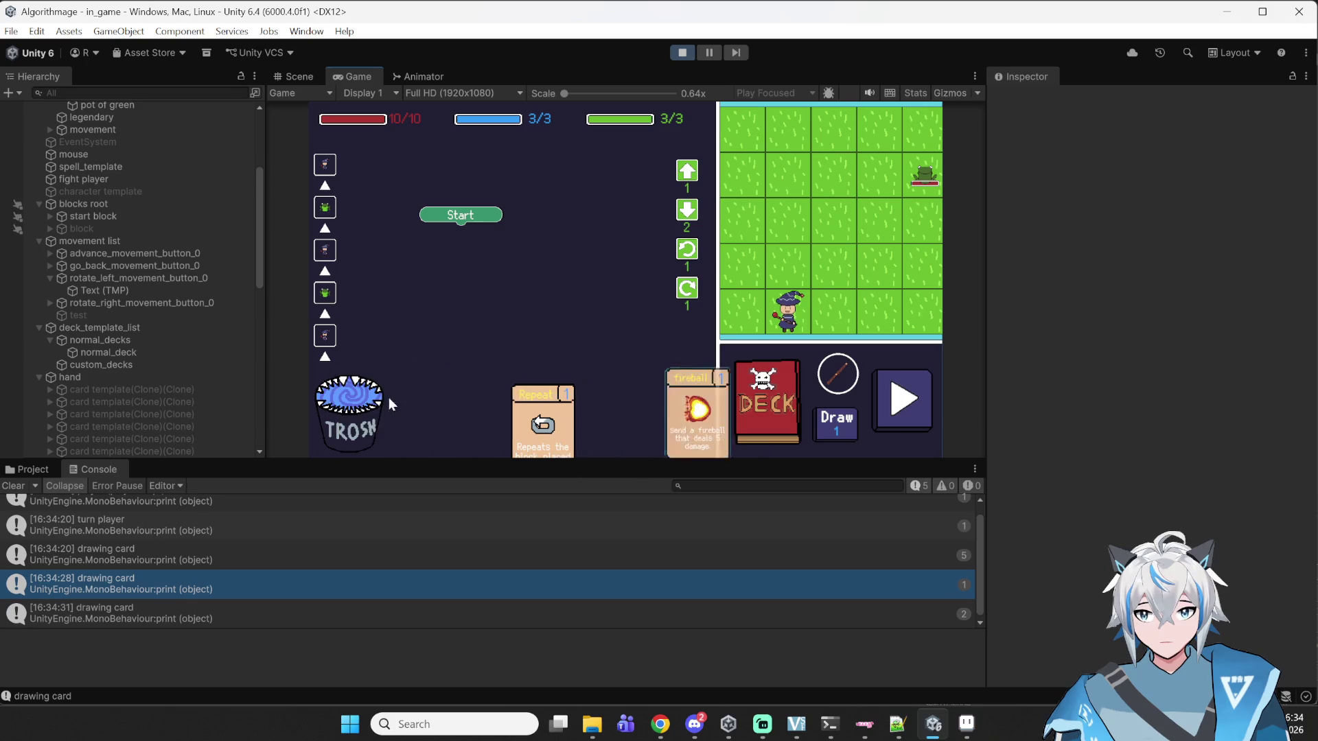
- Check the deck viewer, end the turn to run the block program, then recheck the deck
click(782, 410)
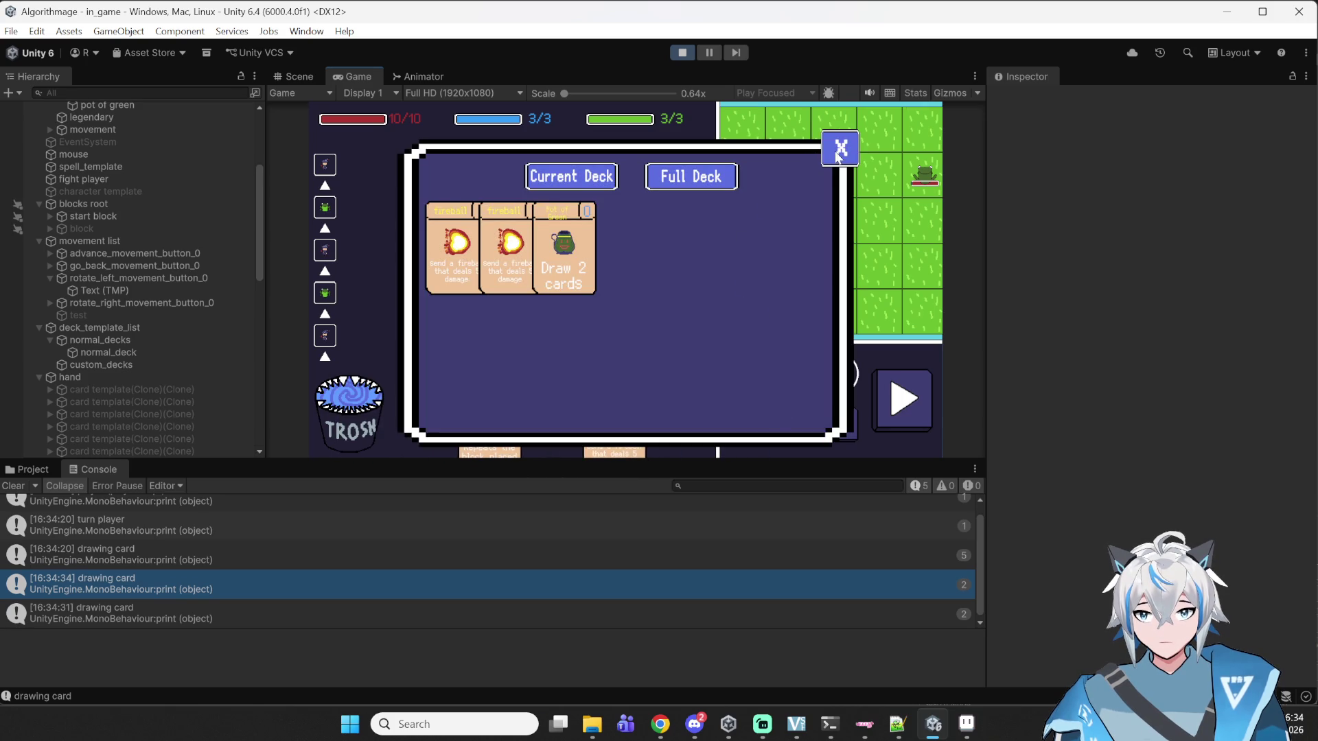
click(837, 151)
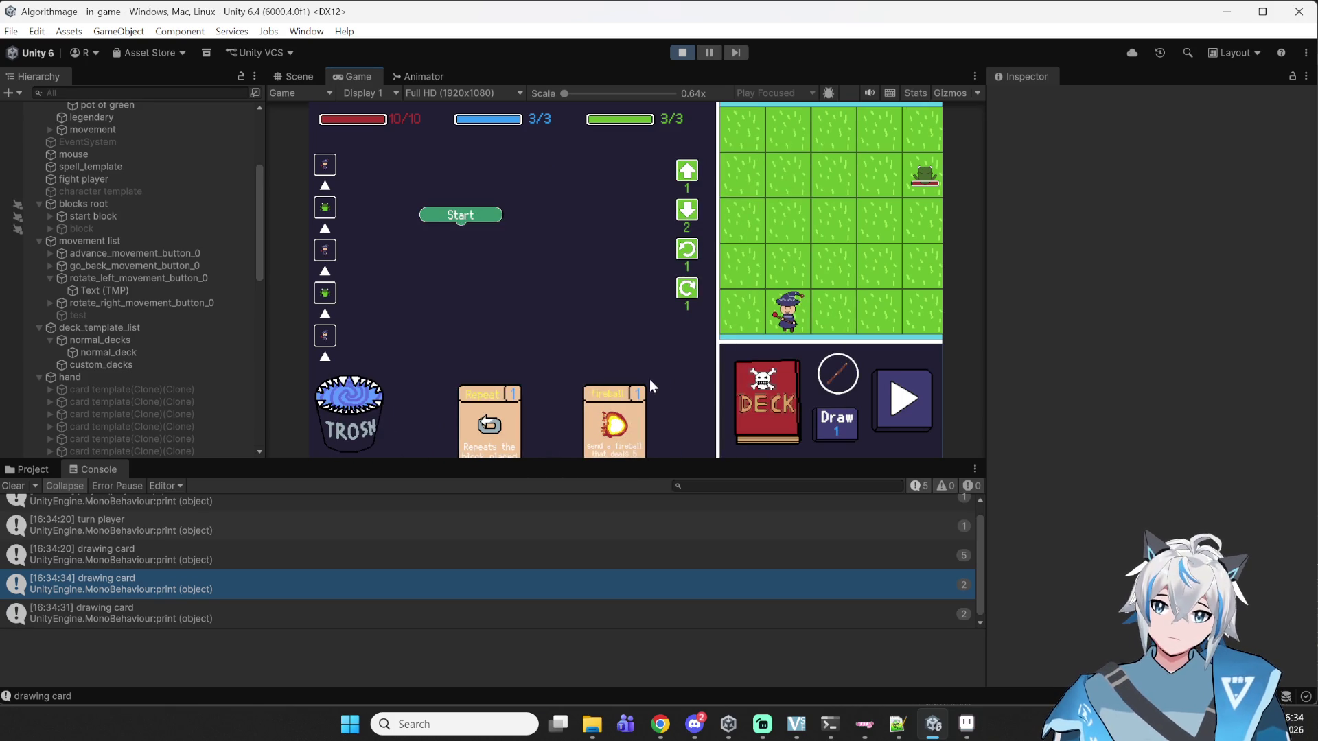
click(920, 414)
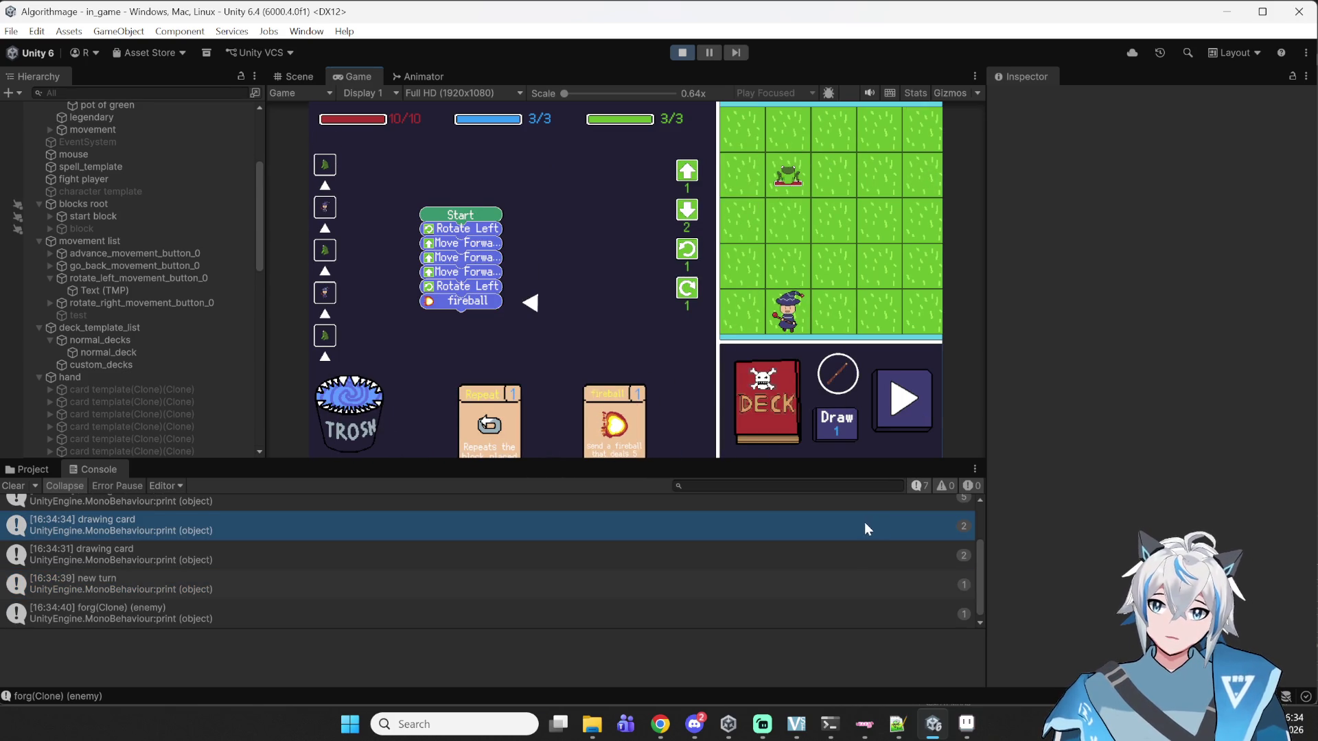
click(782, 398)
click(848, 159)
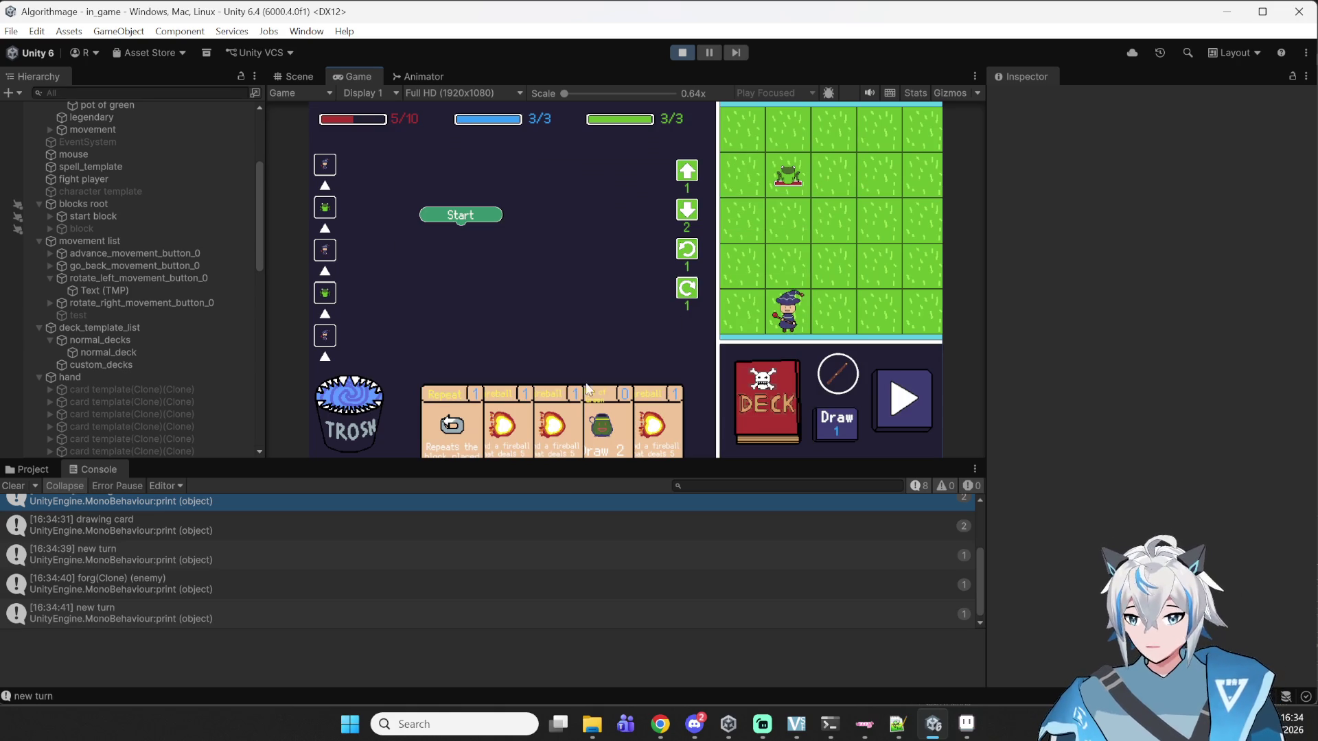
- Play the Pot of Green Draw 2 card and inspect the new turn and forg(Clone) console entries
drag(599, 418, 629, 219)
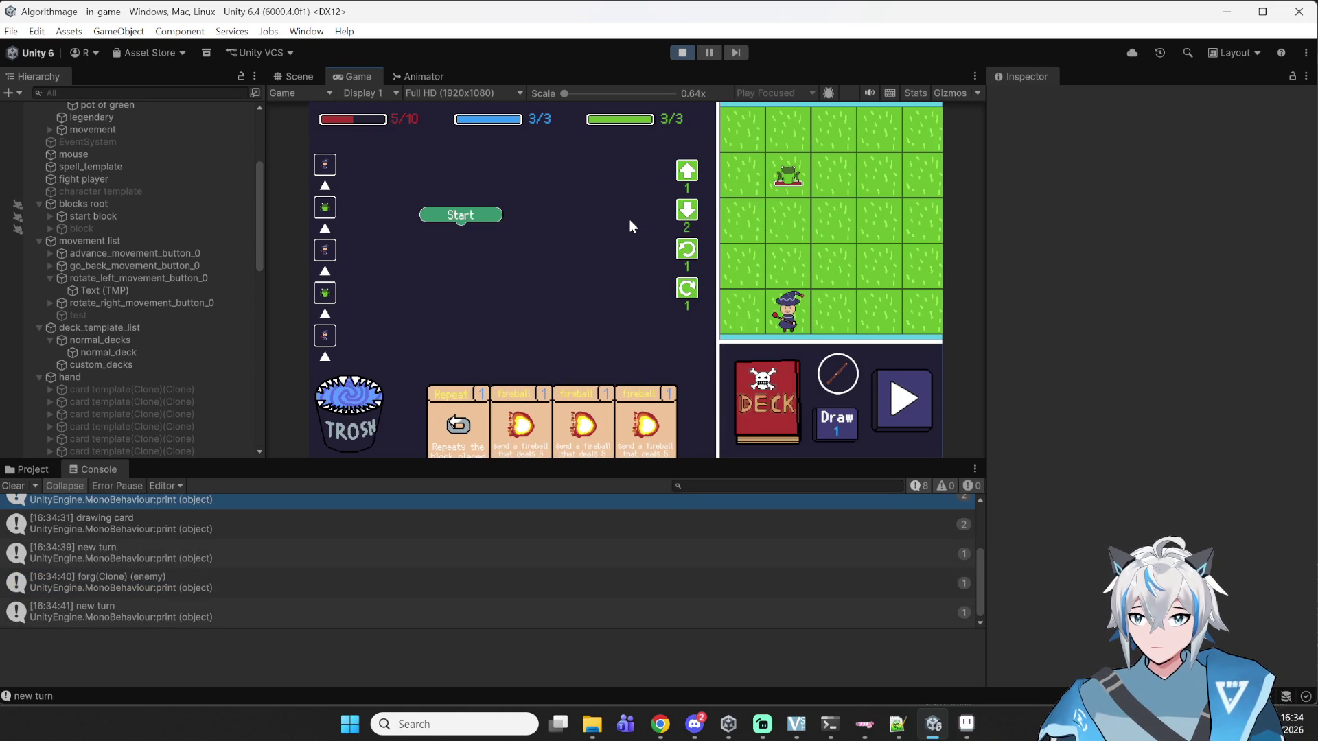
scroll(398, 578, up, 3)
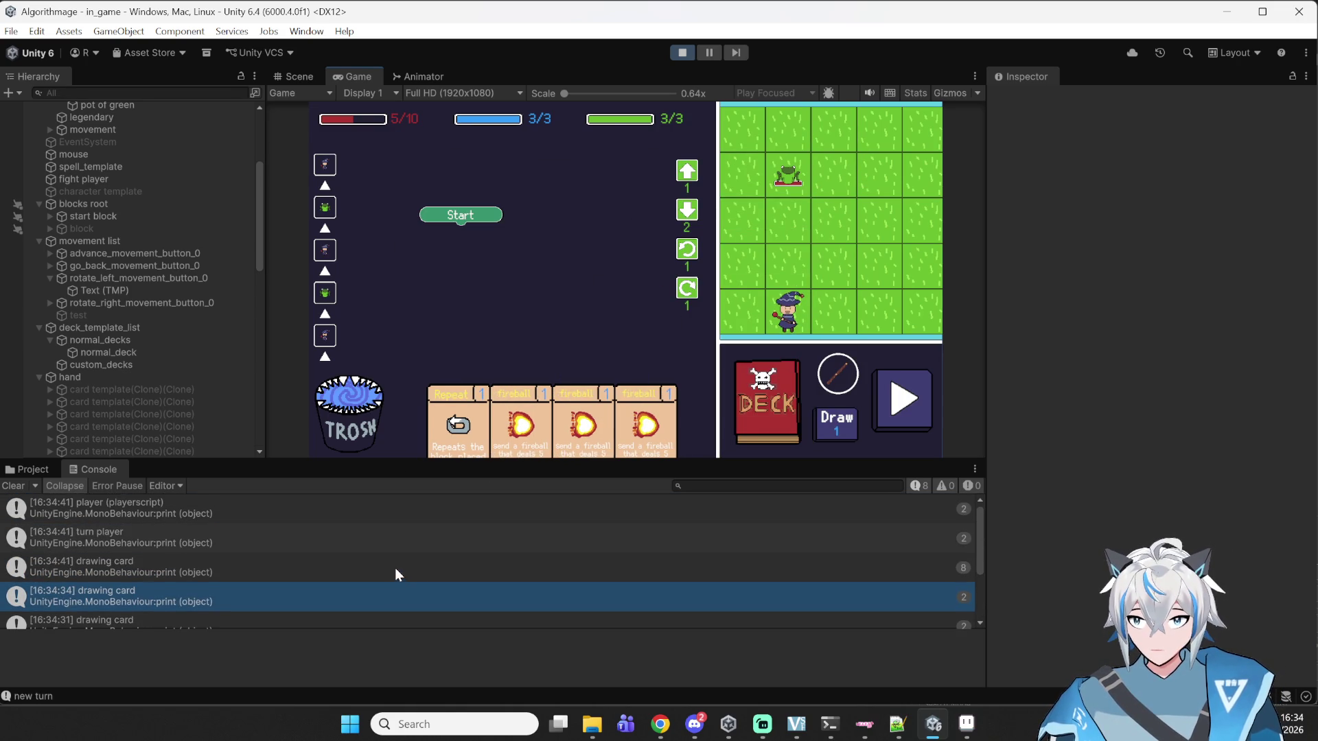
scroll(396, 573, down, 3)
scroll(393, 558, up, 1)
scroll(393, 558, down, 1)
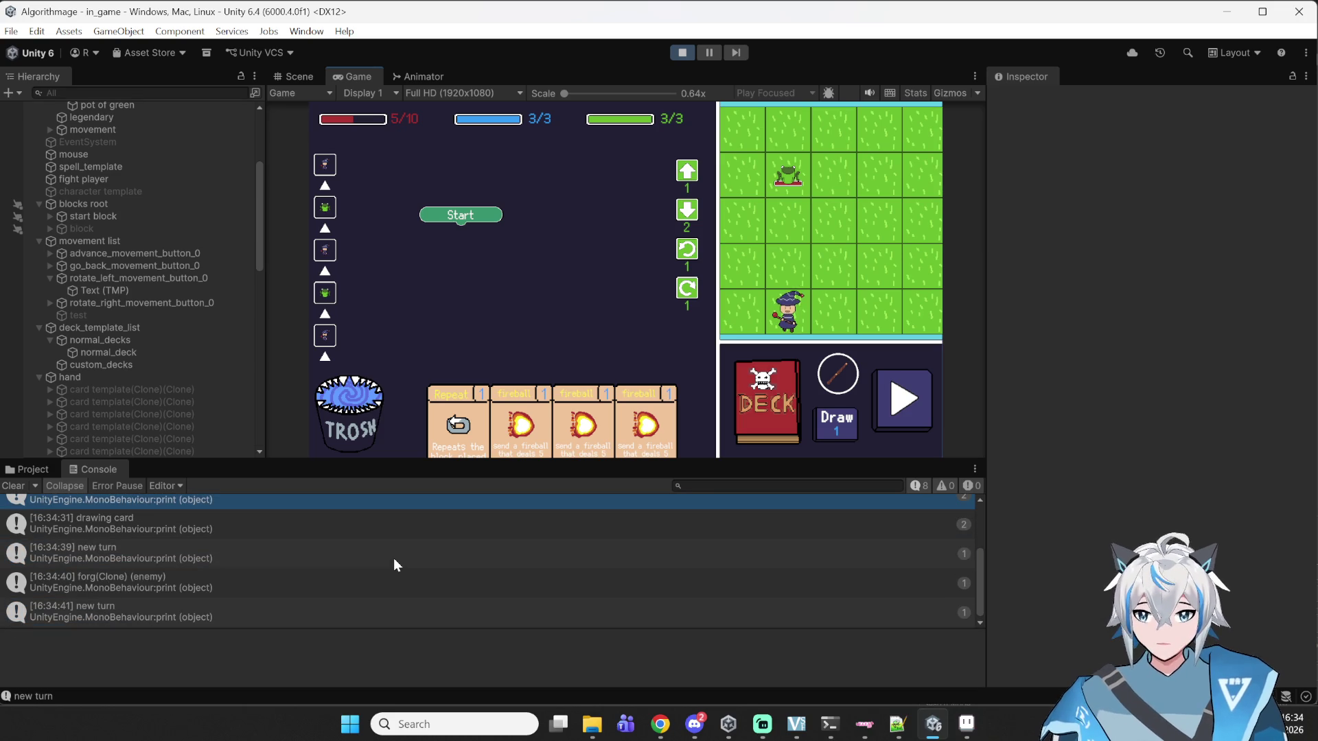
click(303, 604)
click(310, 582)
click(342, 557)
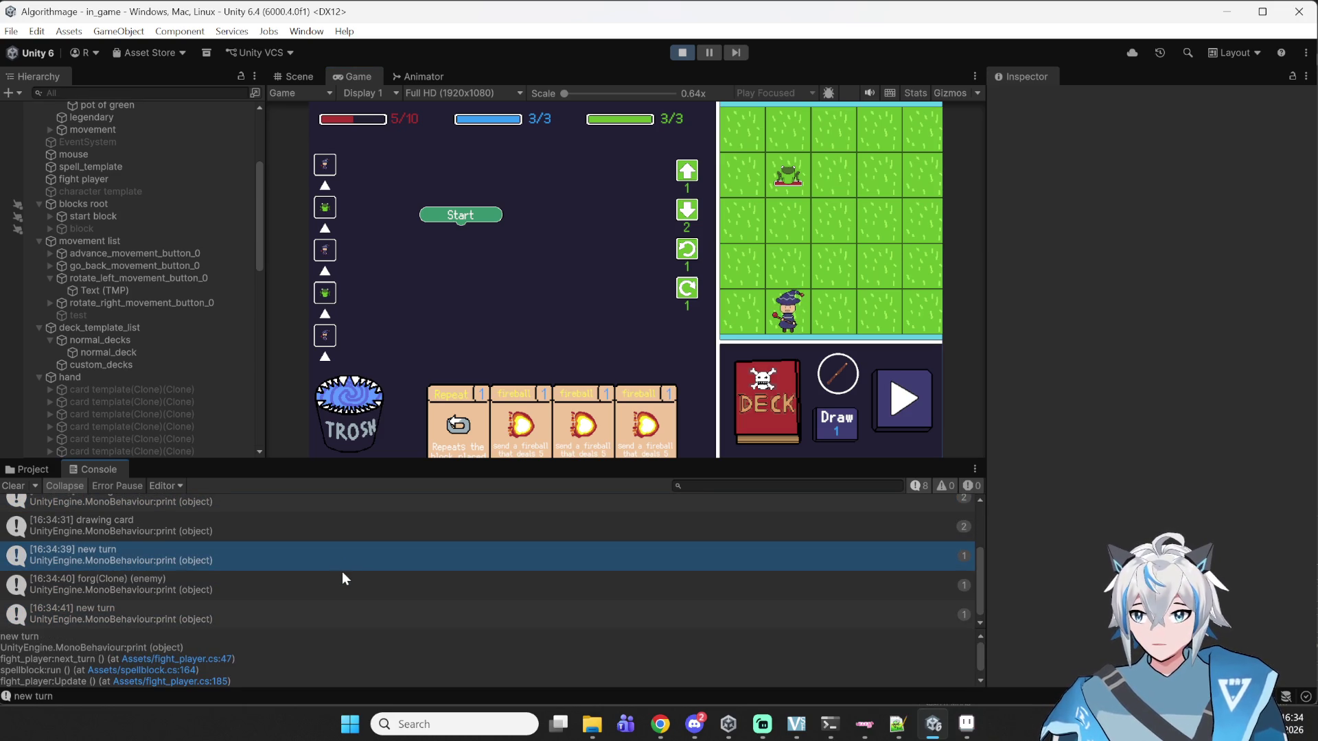
click(342, 578)
click(897, 724)
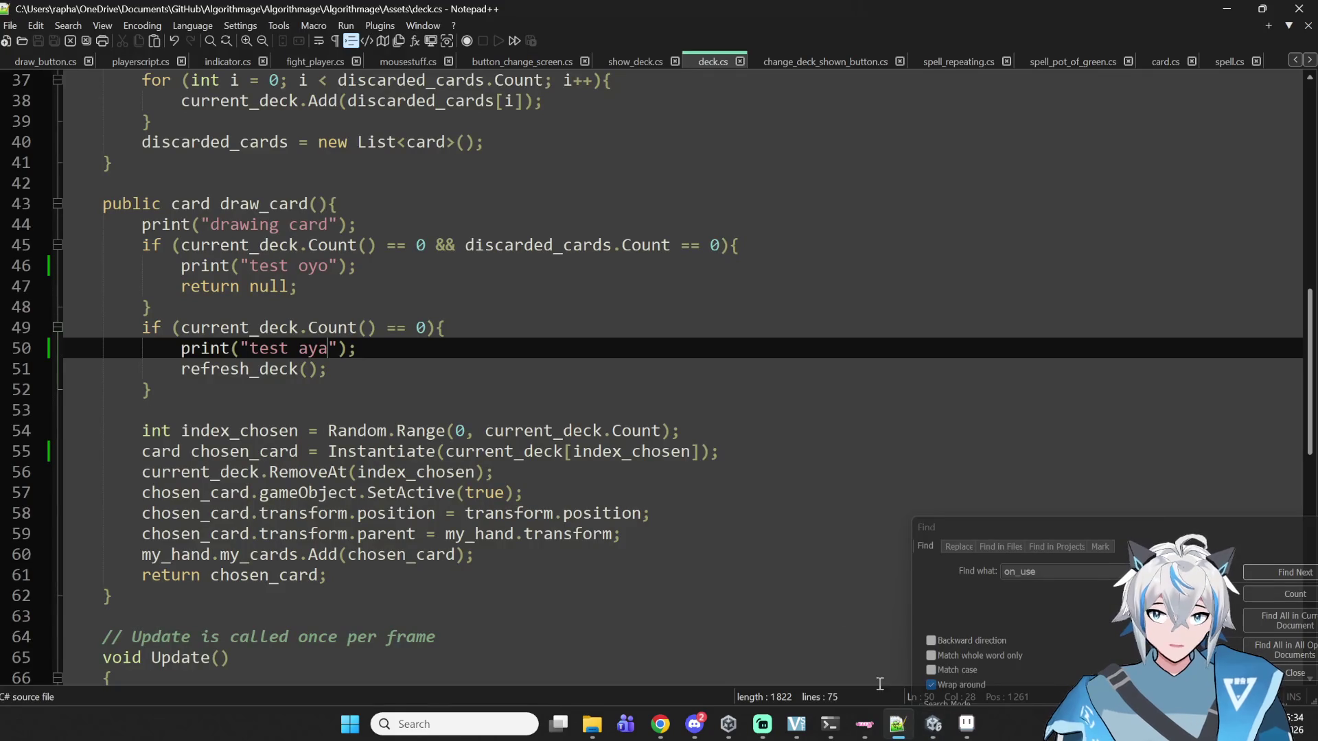
- Review the refresh_deck() call and the Random.Range(0 line in draw_card without changing anything
click(299, 368)
drag(300, 369, 328, 368)
click(392, 451)
mouse_move(455, 430)
mouse_down()
mouse_move(397, 432)
mouse_move(459, 434)
mouse_up()
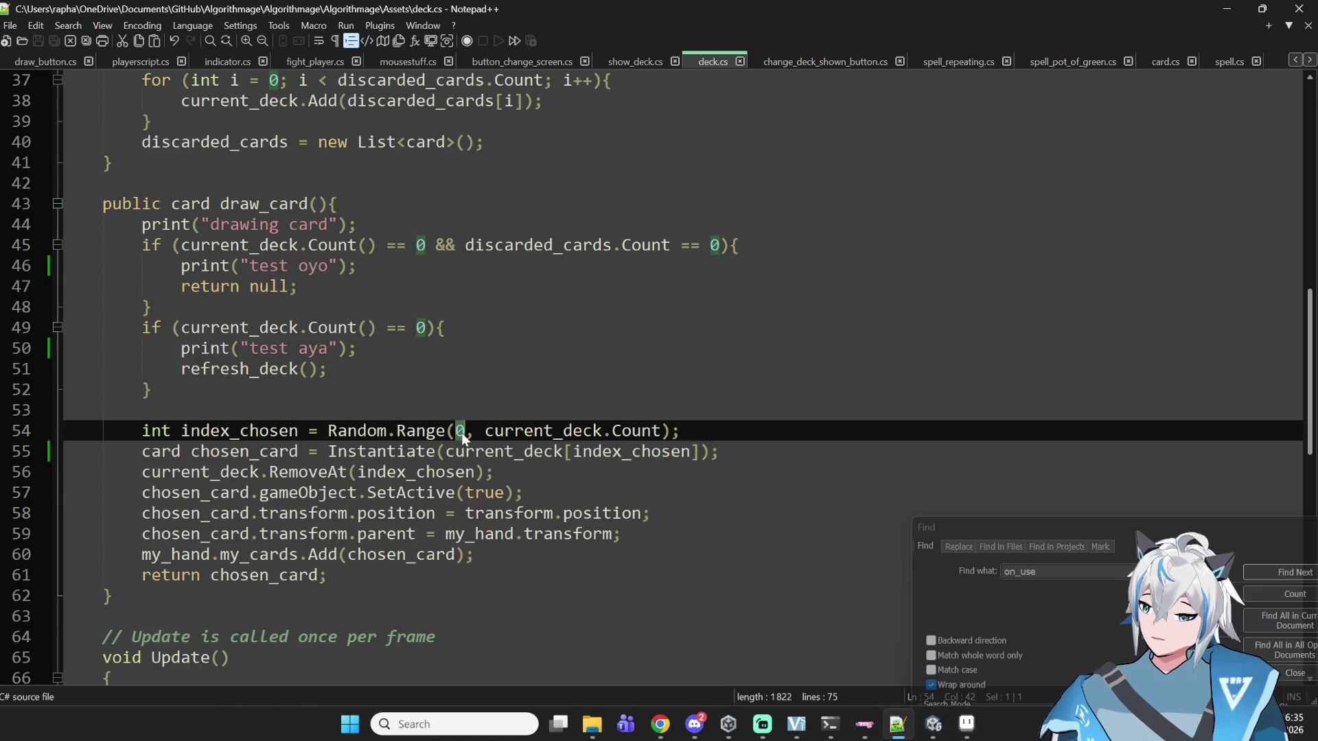
click(497, 349)
click(466, 389)
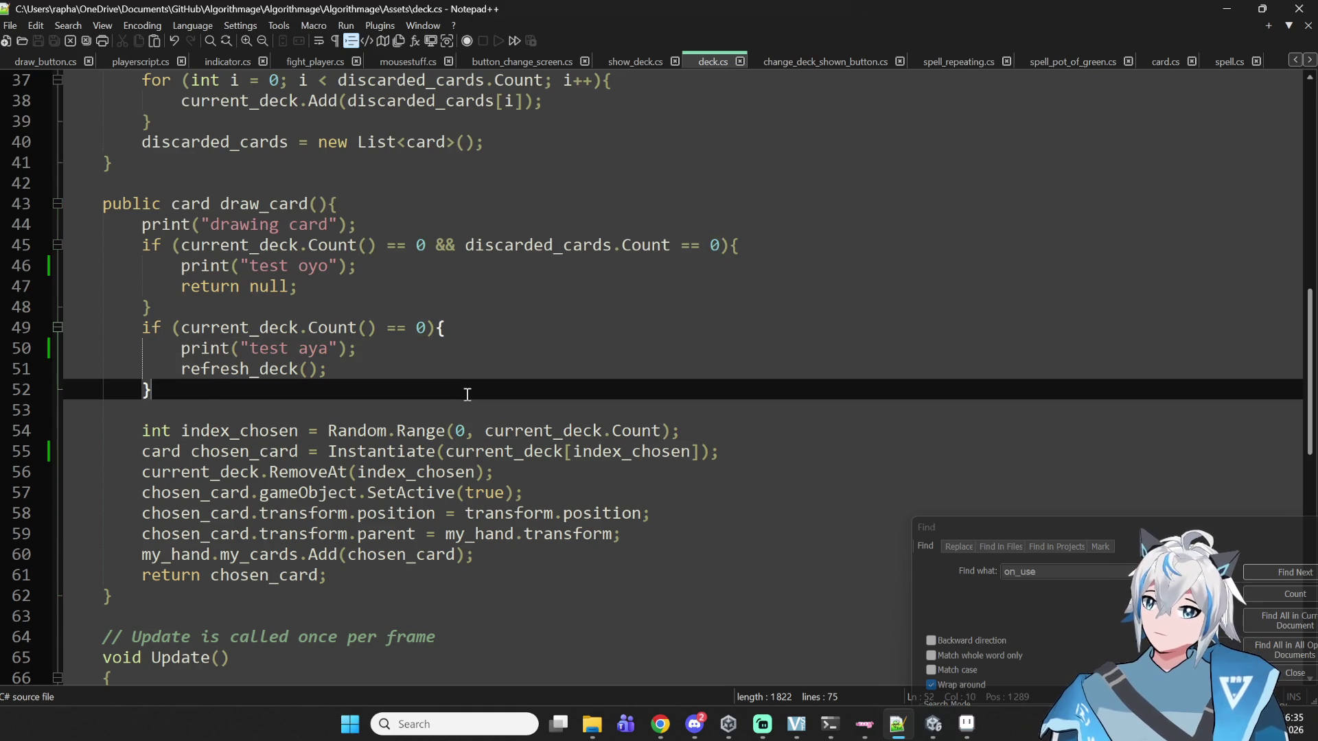
click(447, 407)
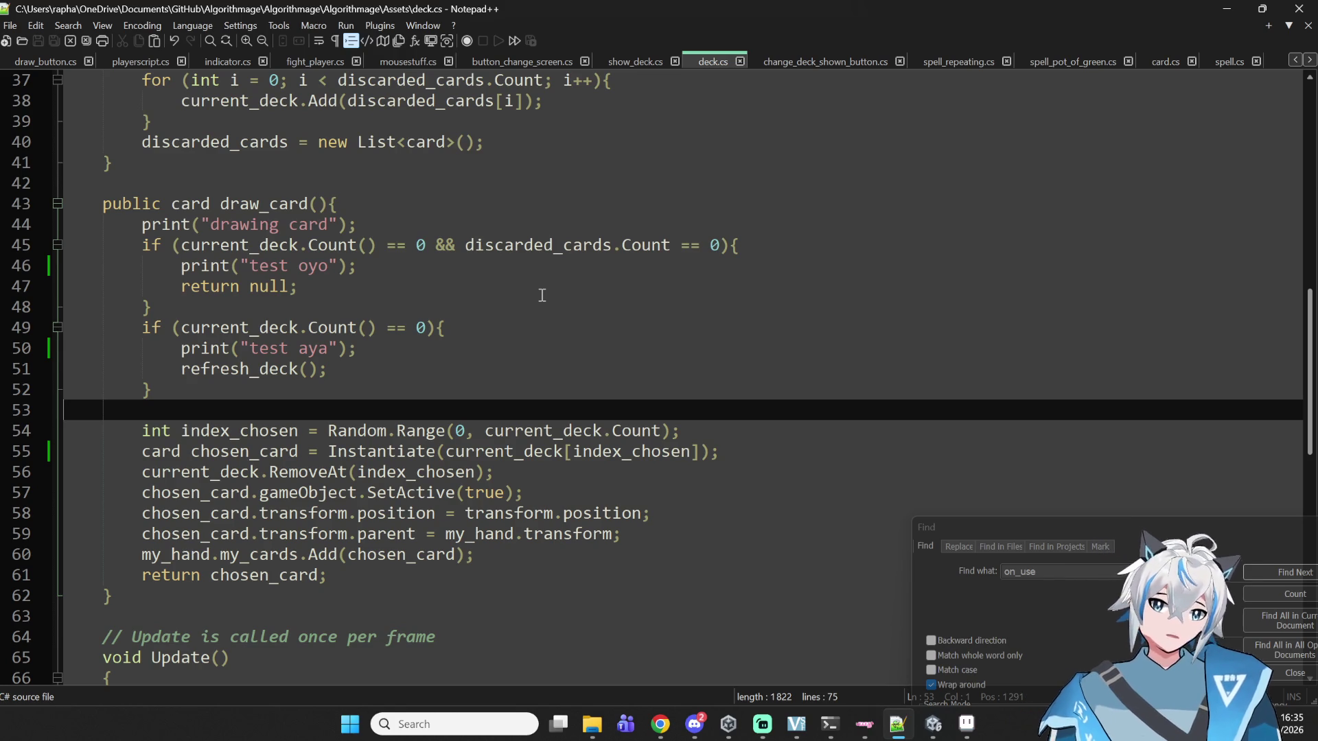
click(899, 732)
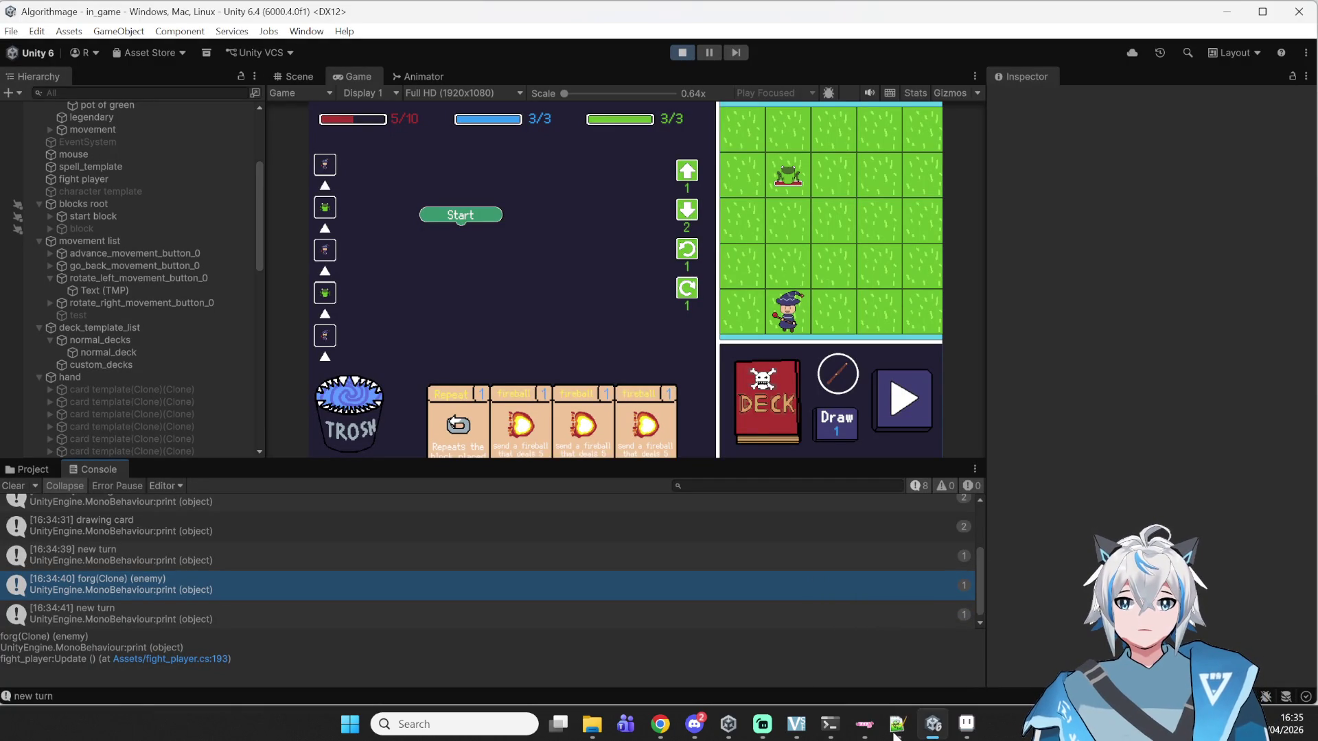
- Run the block program for another turn until DEFEAT appears, then stop Play mode
click(916, 418)
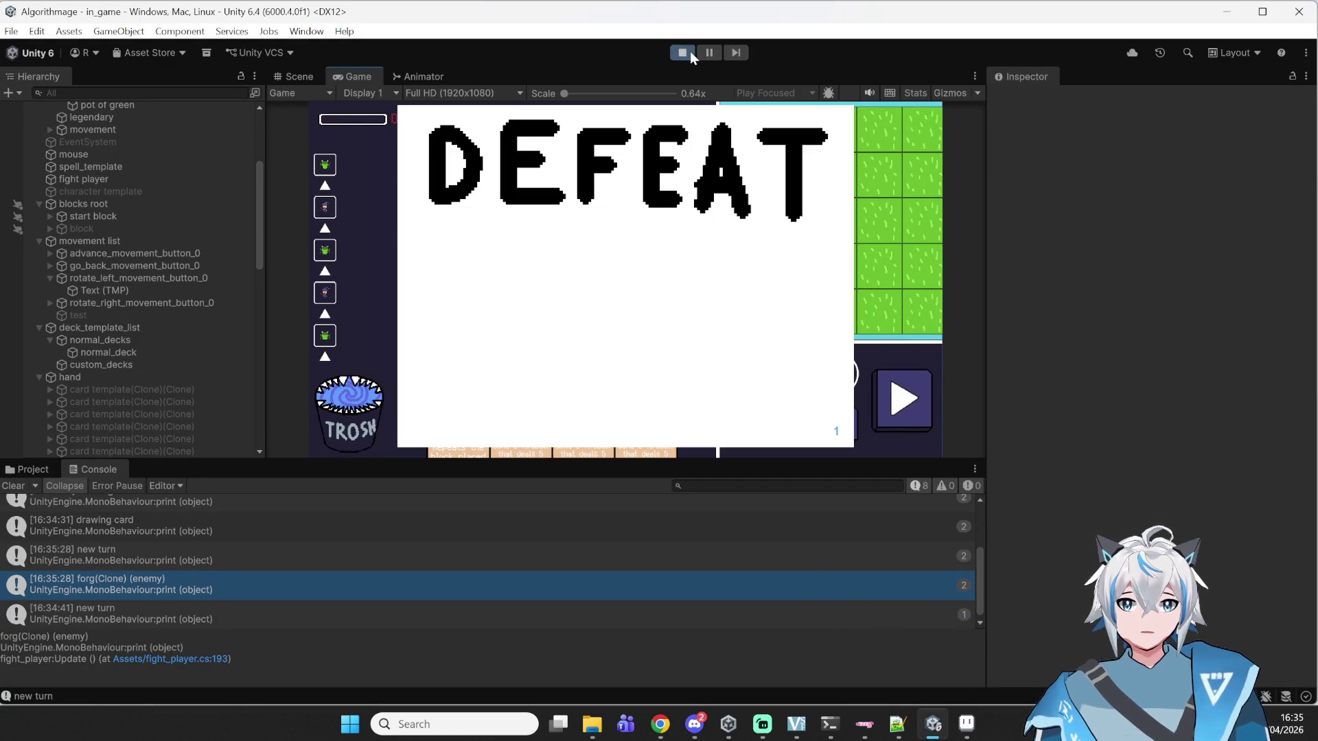
click(687, 52)
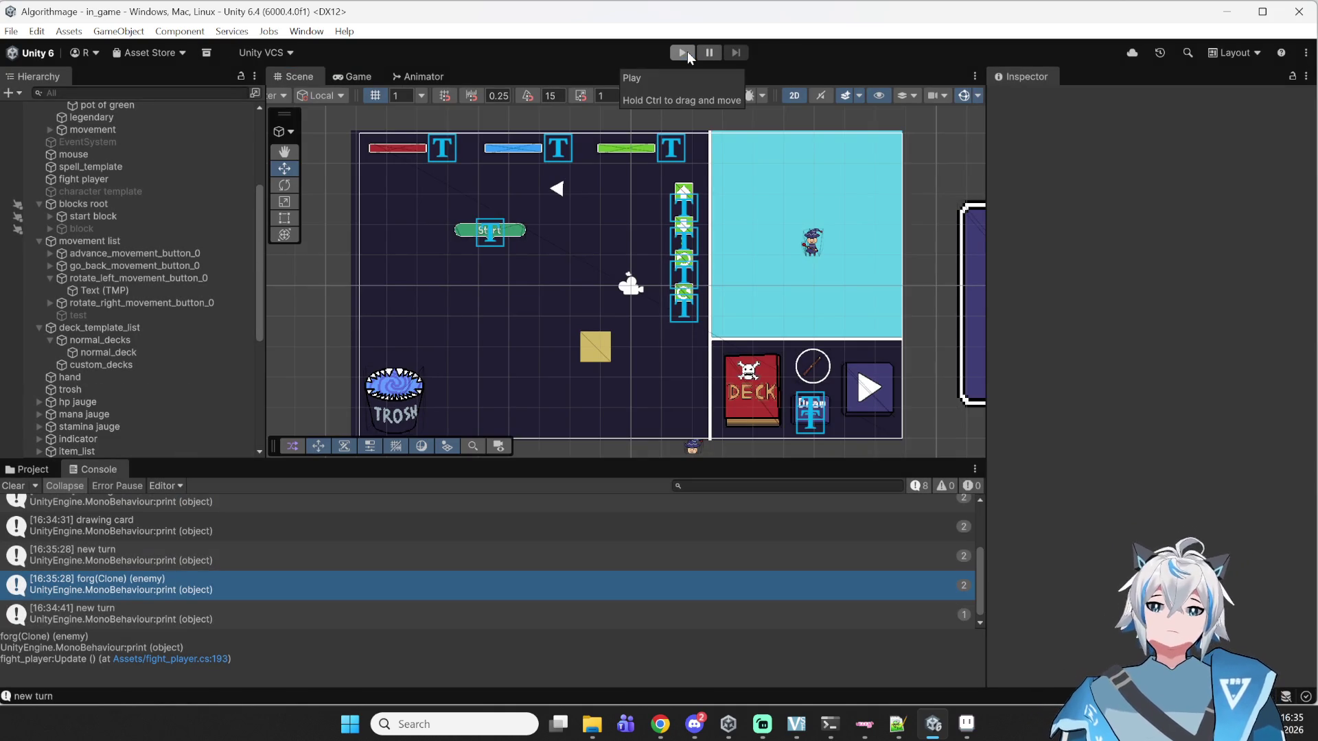